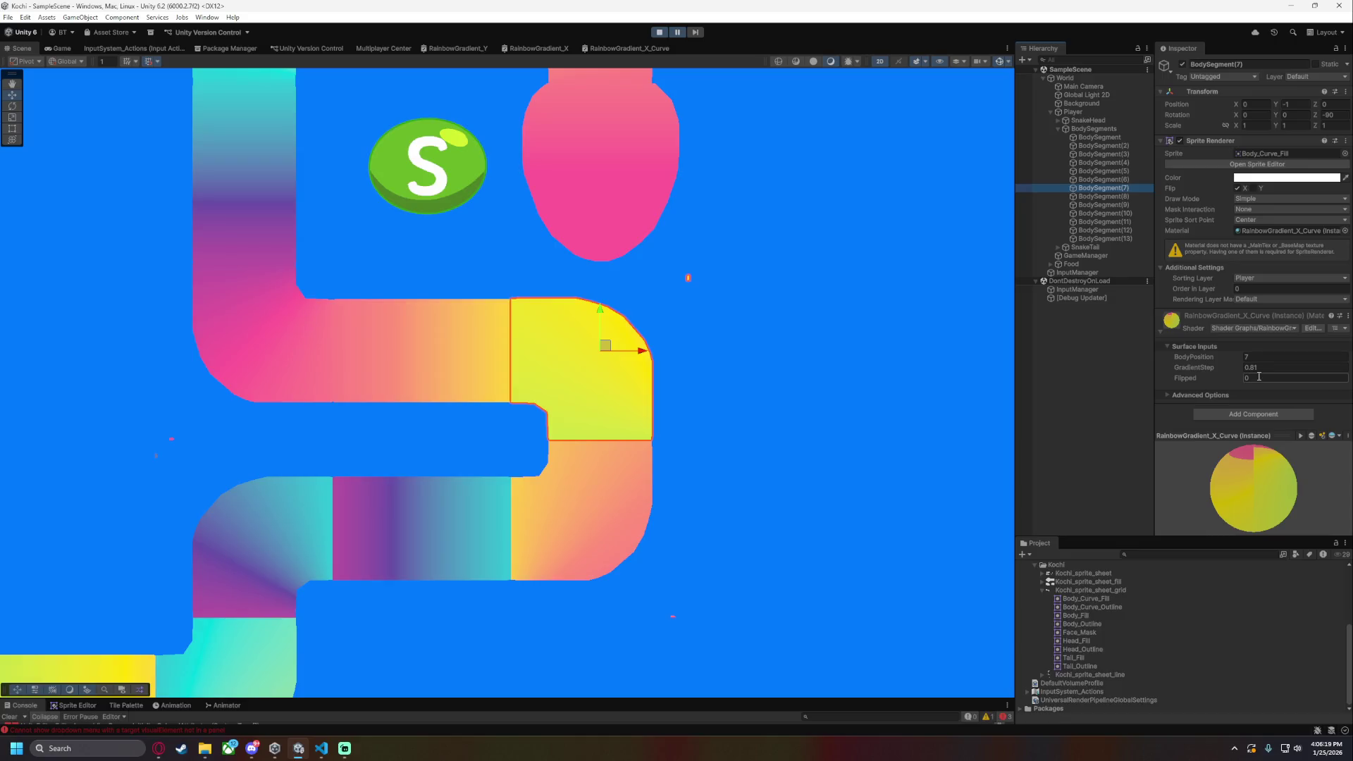
- Set Flipped to 1 on BodySegment(7), save, and raise its BodyPosition to 7.24
text(1)
key(ctrl+s)
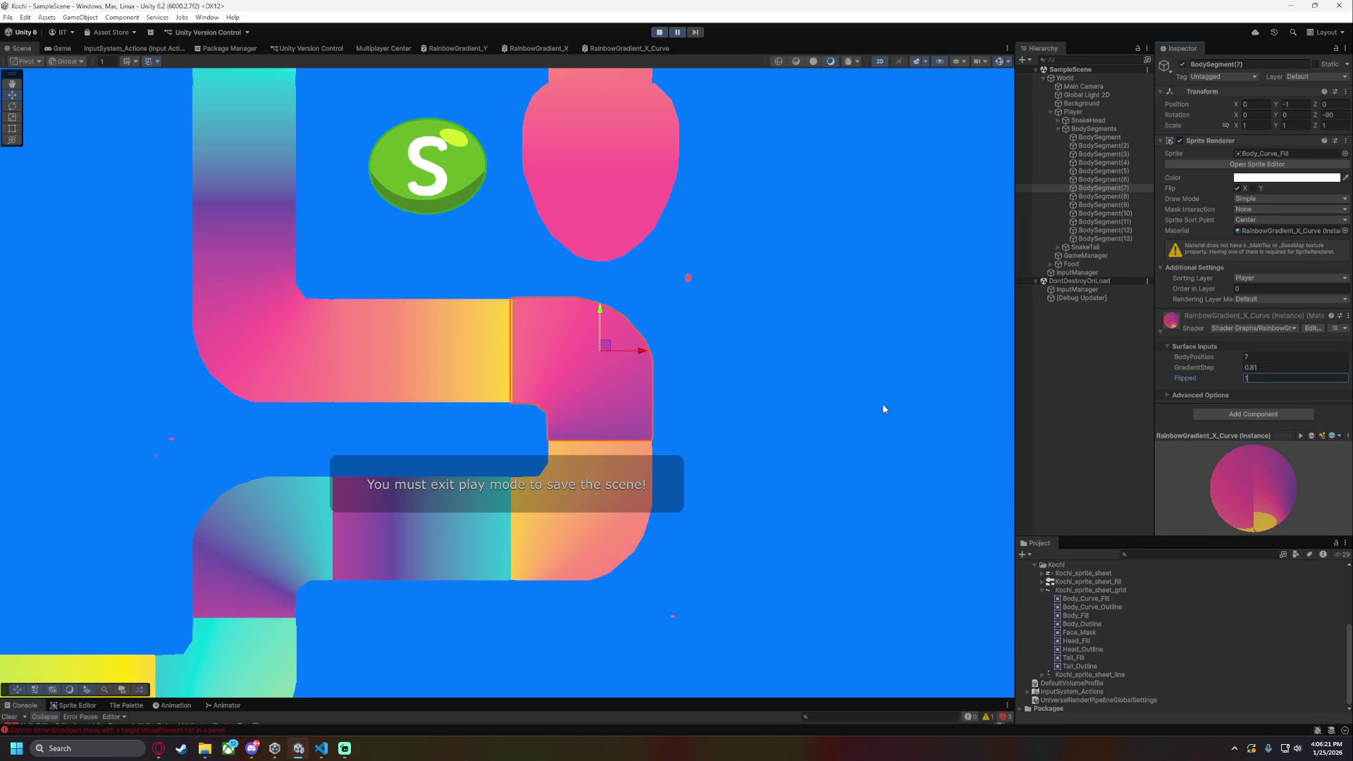
drag(1213, 357, 1213, 357)
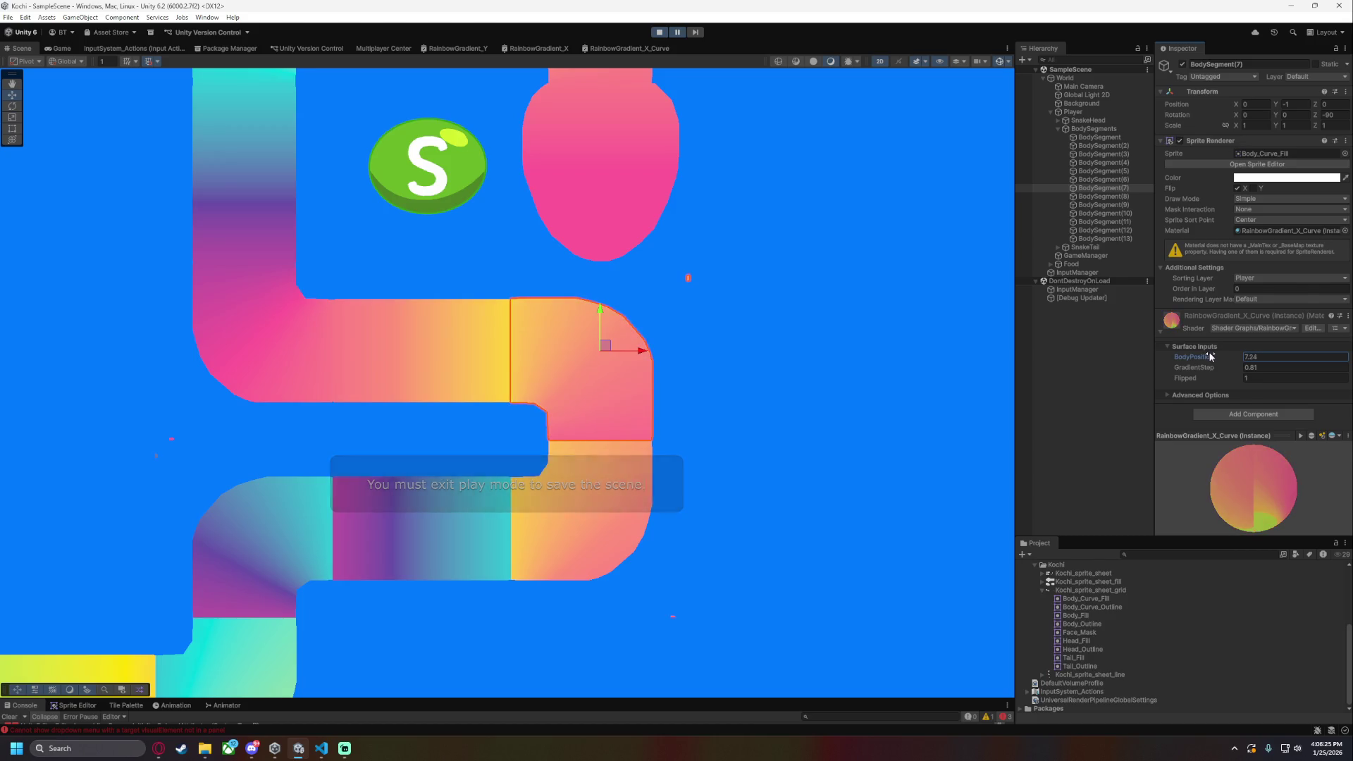
scroll(670, 425, up, 4)
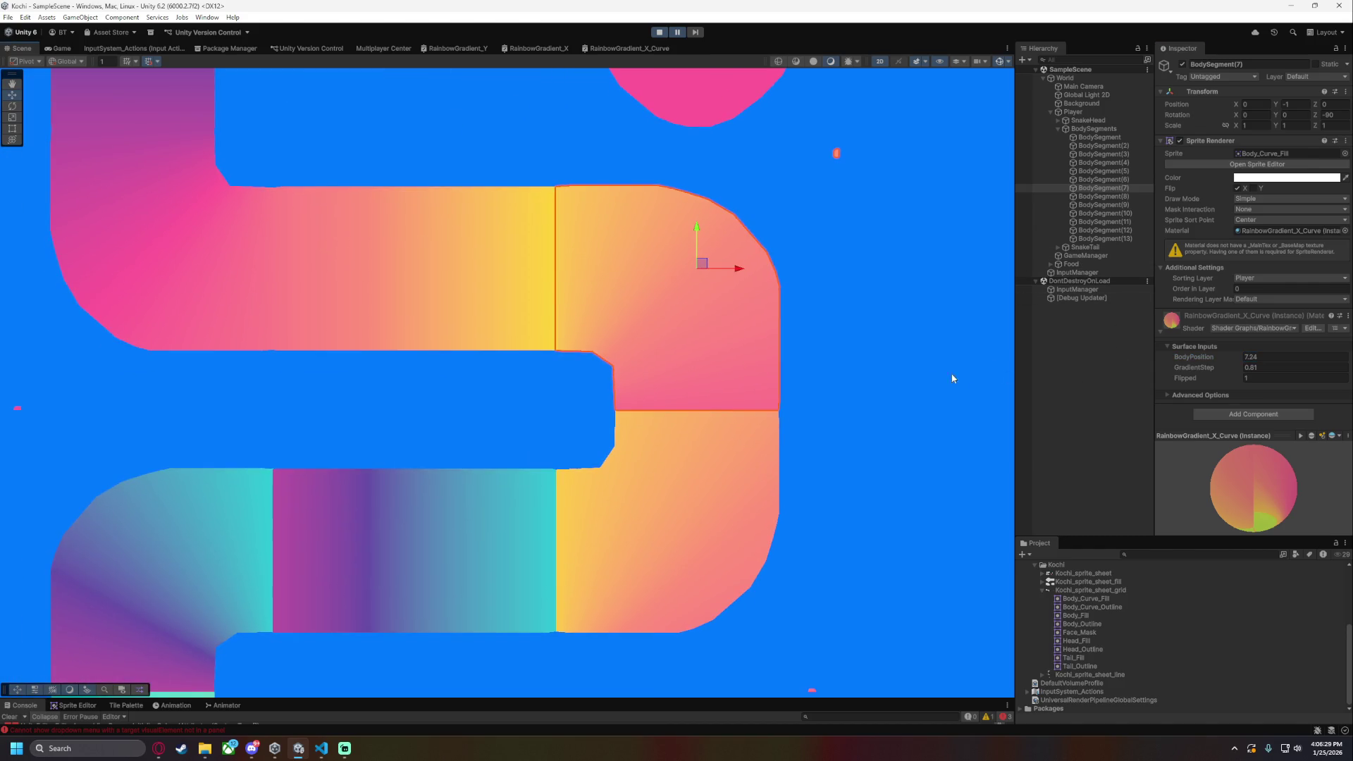
- On BodySegment(8), sweep BodyPosition to 7.96 and set Flipped to 1
click(1126, 197)
drag(1208, 361, 1192, 358)
click(1258, 380)
text(1)
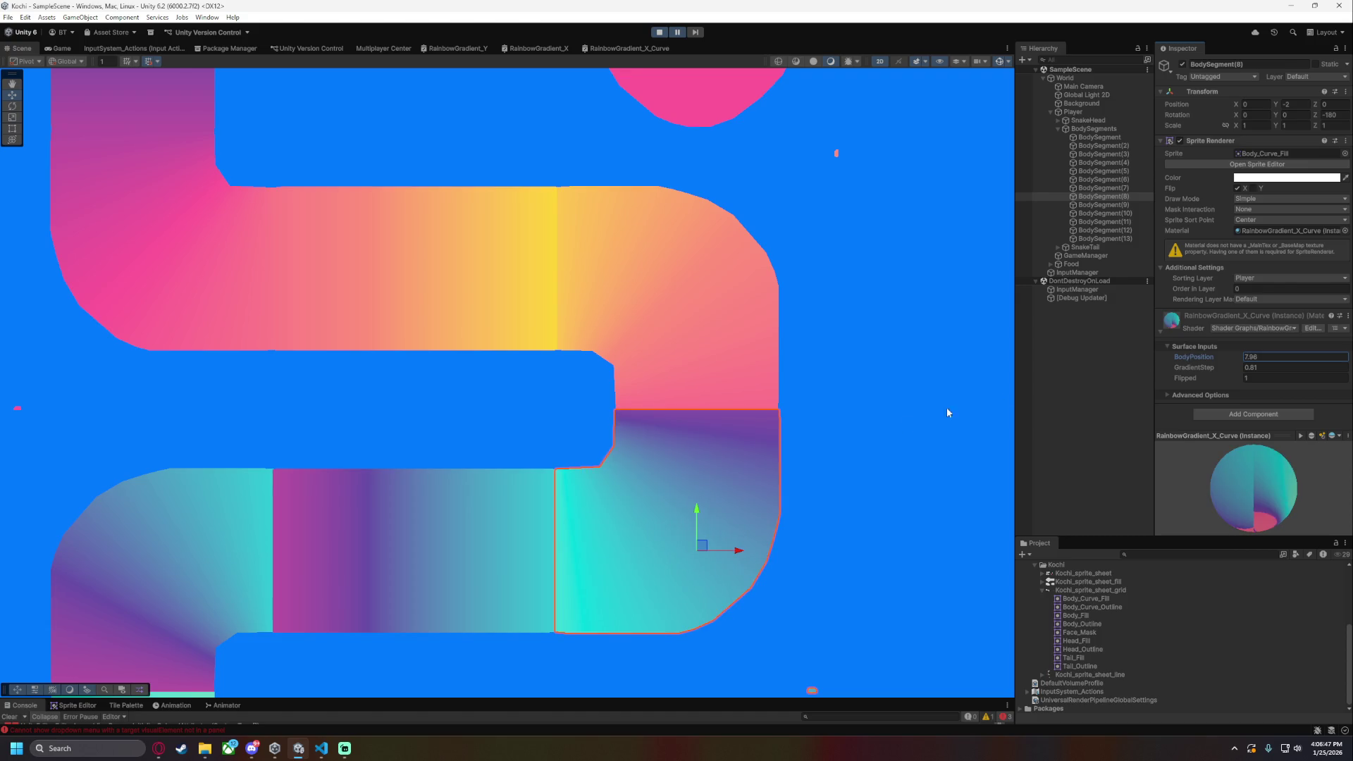
scroll(800, 432, up, 4)
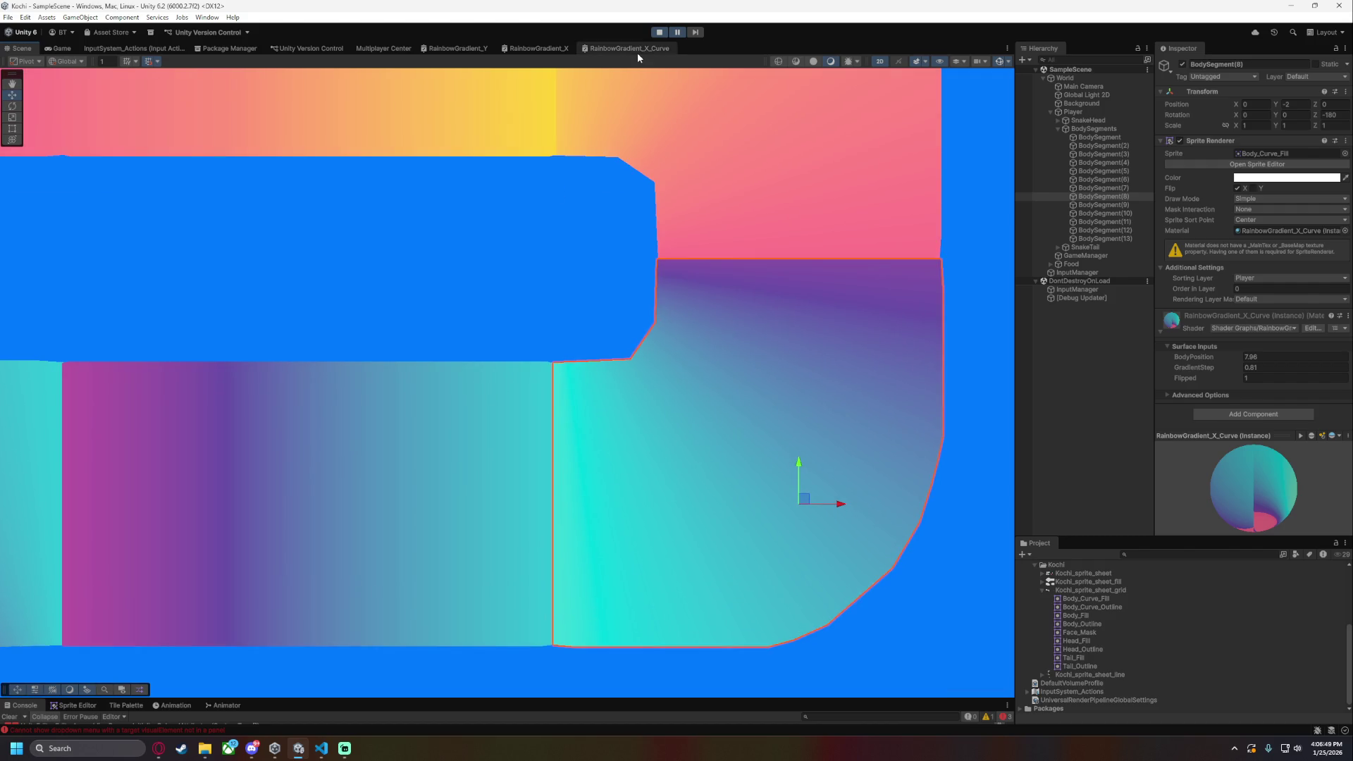
- In RainbowGradient_X_Curve, add a Multiply node with B = -1, fed by the existing Multiply's output
click(638, 51)
scroll(521, 218, down, 5)
scroll(444, 300, up, 2)
scroll(530, 314, up, 5)
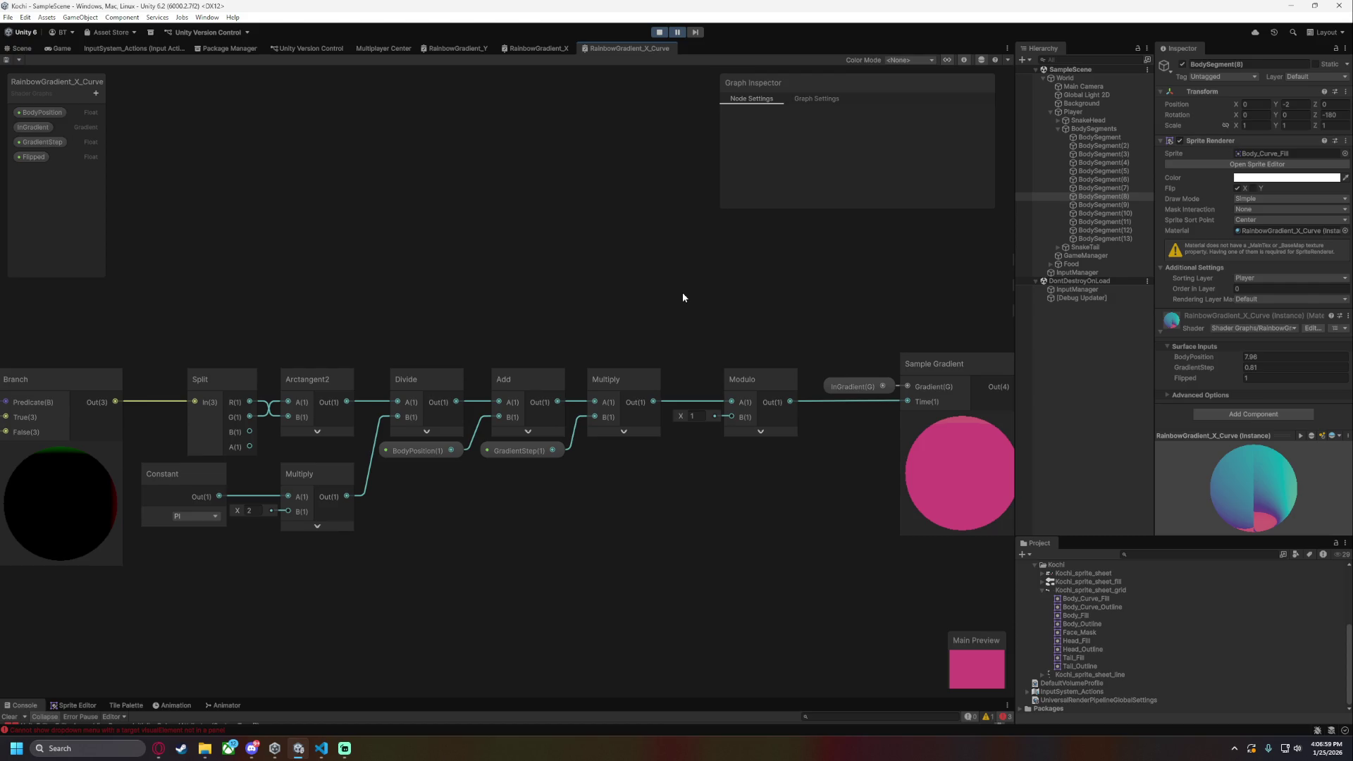
scroll(563, 423, up, 2)
click(516, 265)
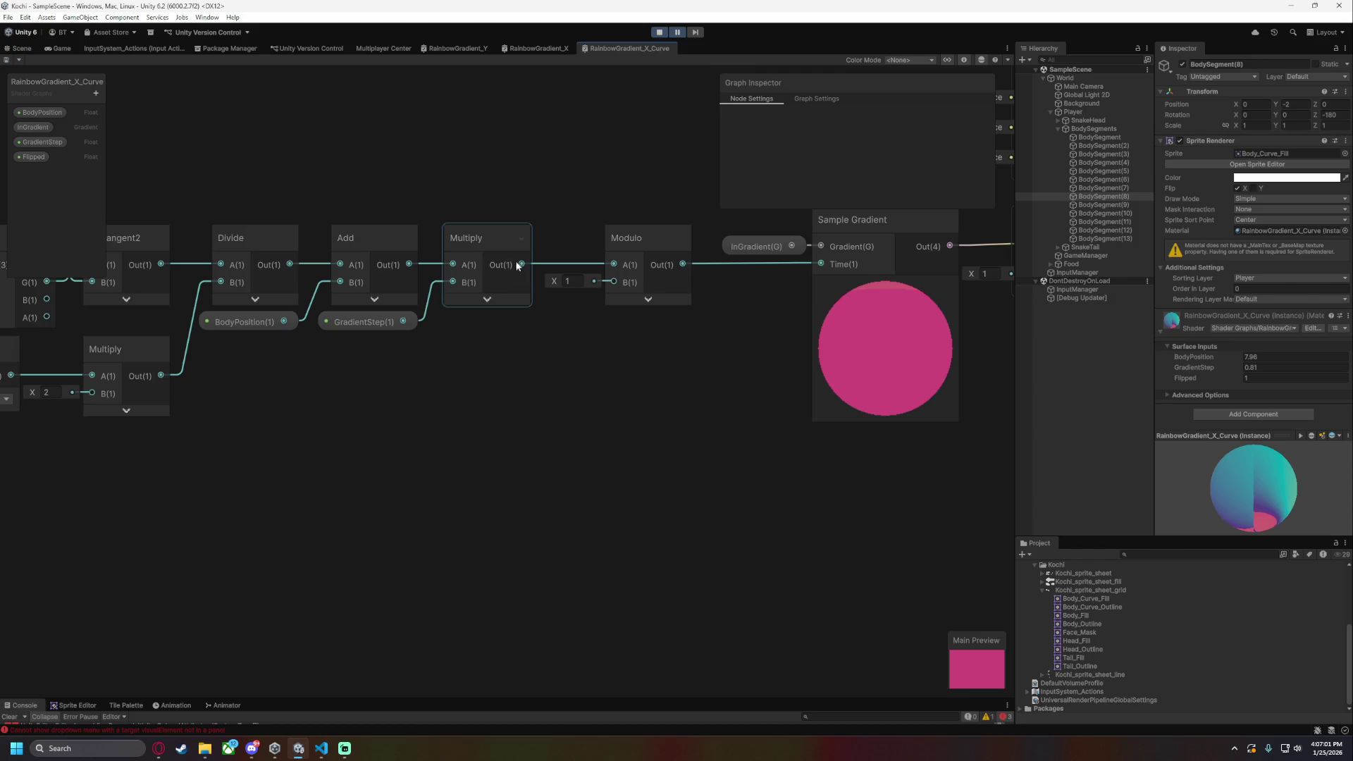
drag(520, 264, 521, 455)
text(mul)
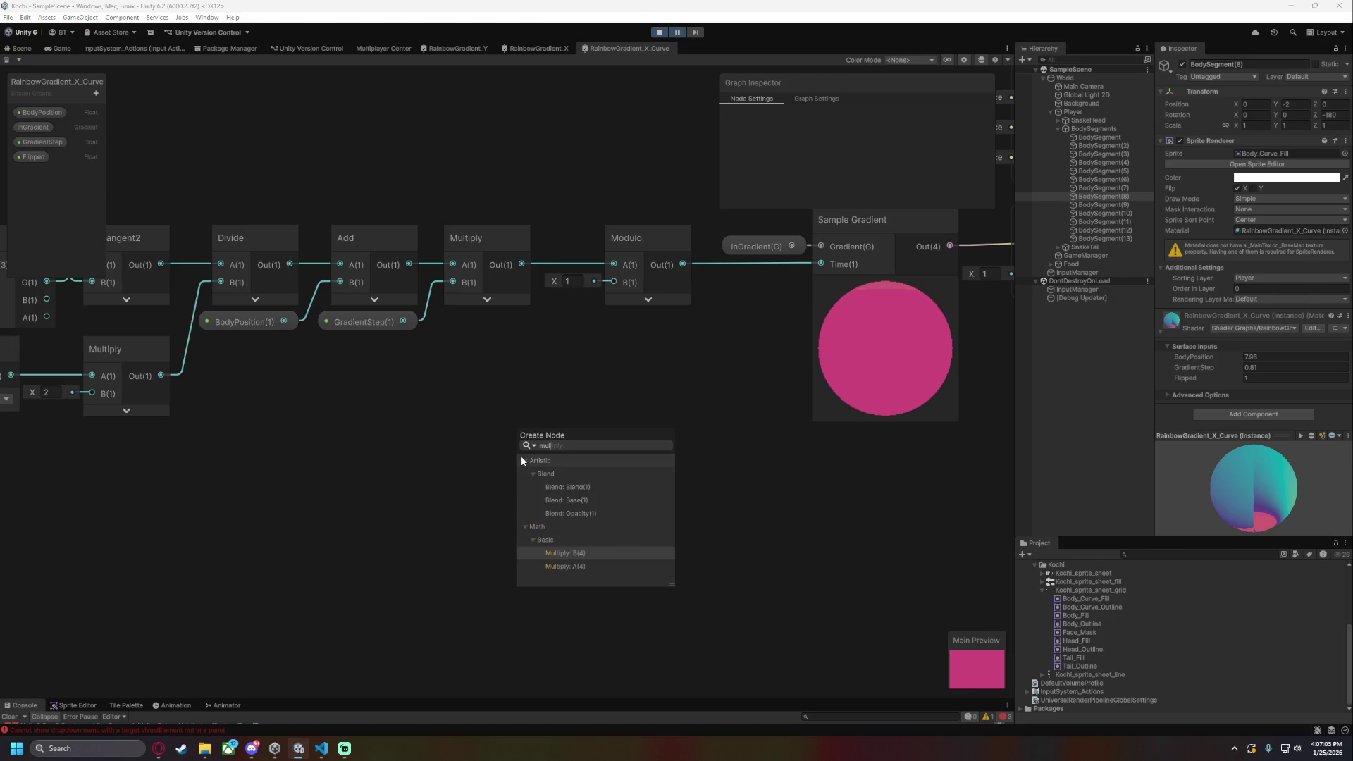
key(Down)
key(Return)
click(476, 470)
text(-1)
- Add a Branch node, wire the negated value into False, and remove the wrong Predicate link
mouse_move(647, 455)
mouse_down()
mouse_move(606, 303)
mouse_move(596, 358)
mouse_move(629, 393)
mouse_move(665, 386)
mouse_up()
text(predi)
key(Return)
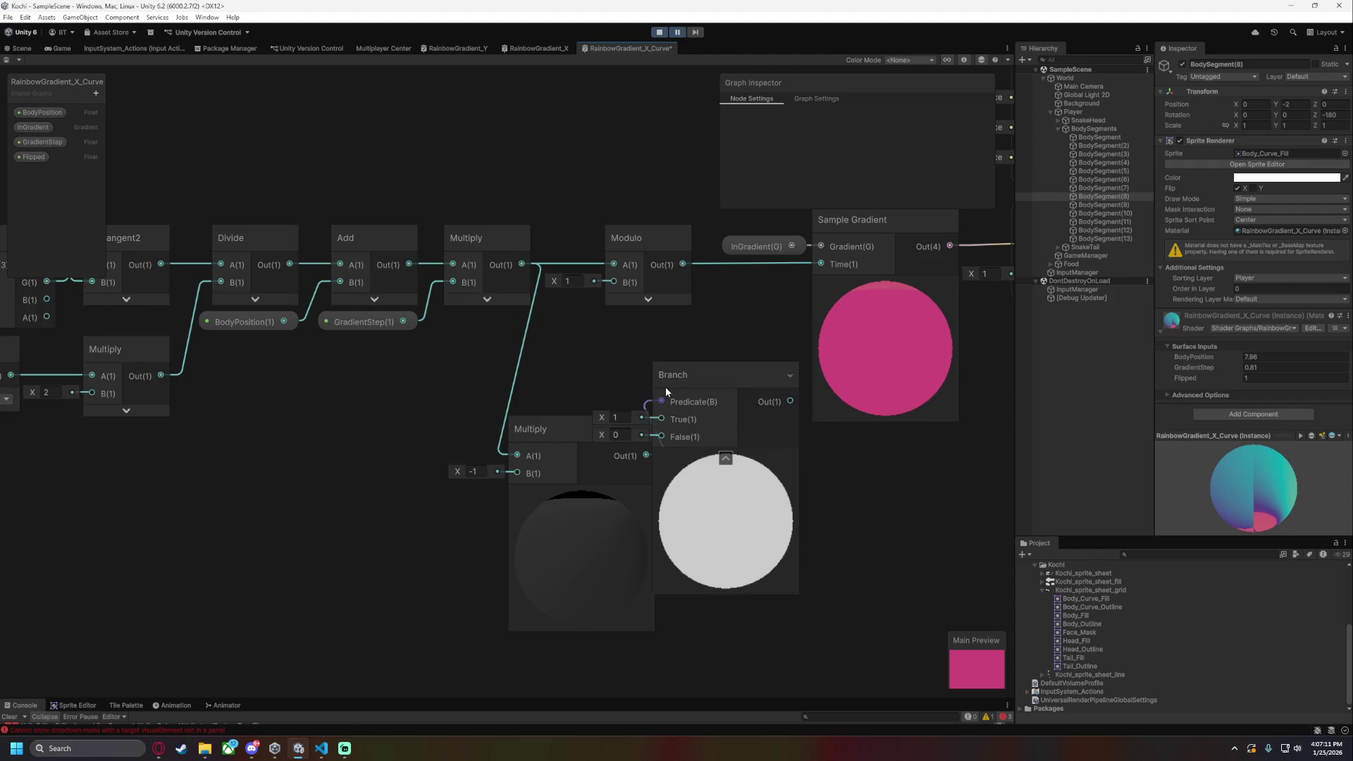
drag(572, 423, 463, 416)
drag(538, 451, 663, 437)
click(645, 404)
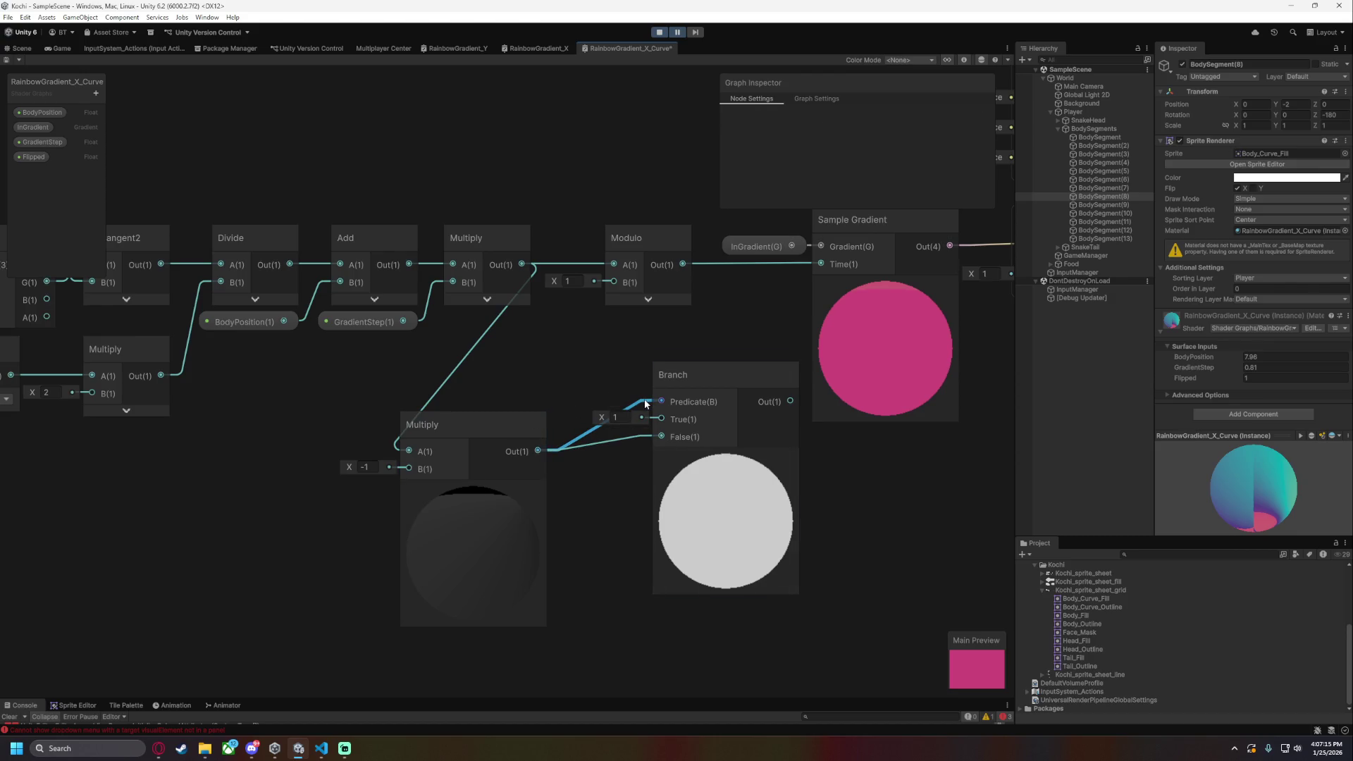
key(Delete)
- Wire the original Multiply into Branch True, Branch Out into Modulo A, Comparison into Predicate; save
drag(522, 265, 662, 419)
mouse_move(790, 401)
mouse_down()
mouse_move(596, 285)
mouse_move(604, 266)
mouse_up()
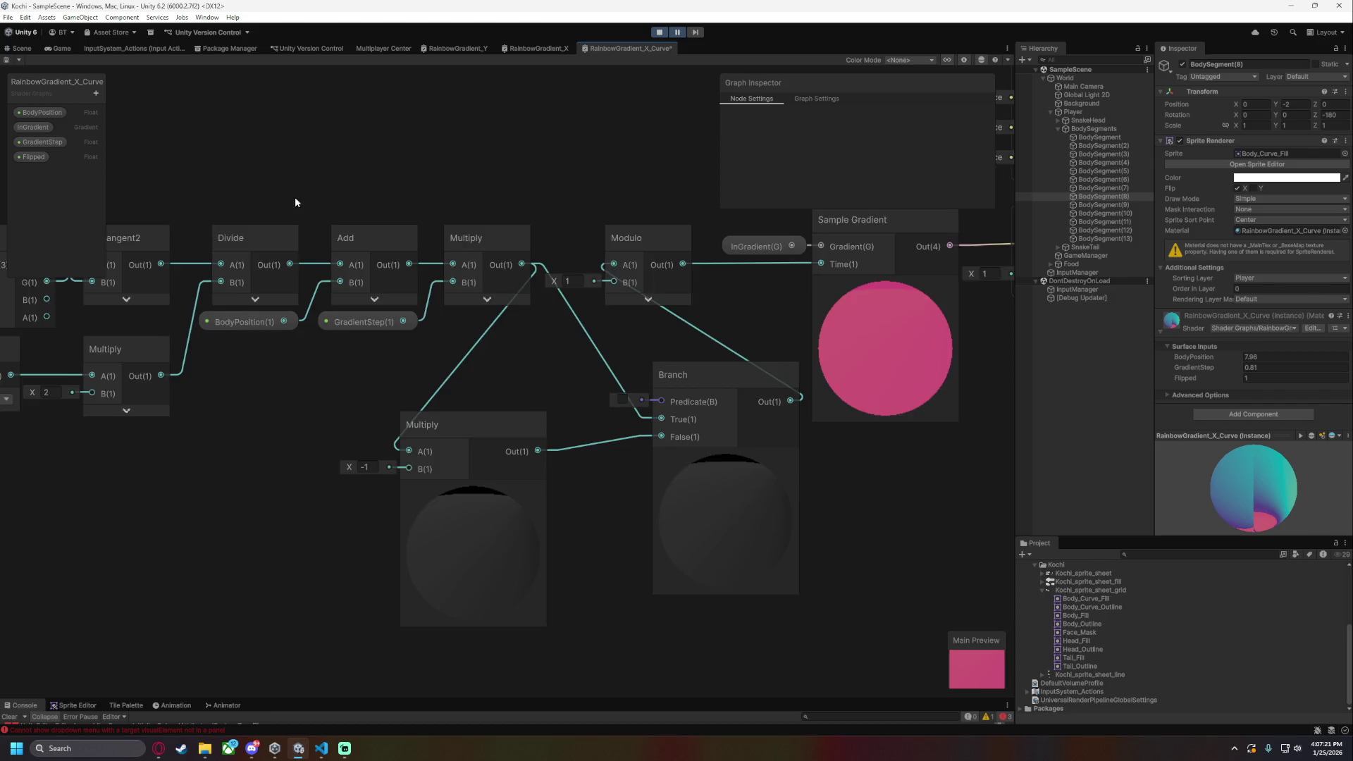
scroll(604, 266, down, 5)
mouse_move(268, 196)
mouse_down()
mouse_move(643, 275)
mouse_move(657, 289)
mouse_up()
key(ctrl+s)
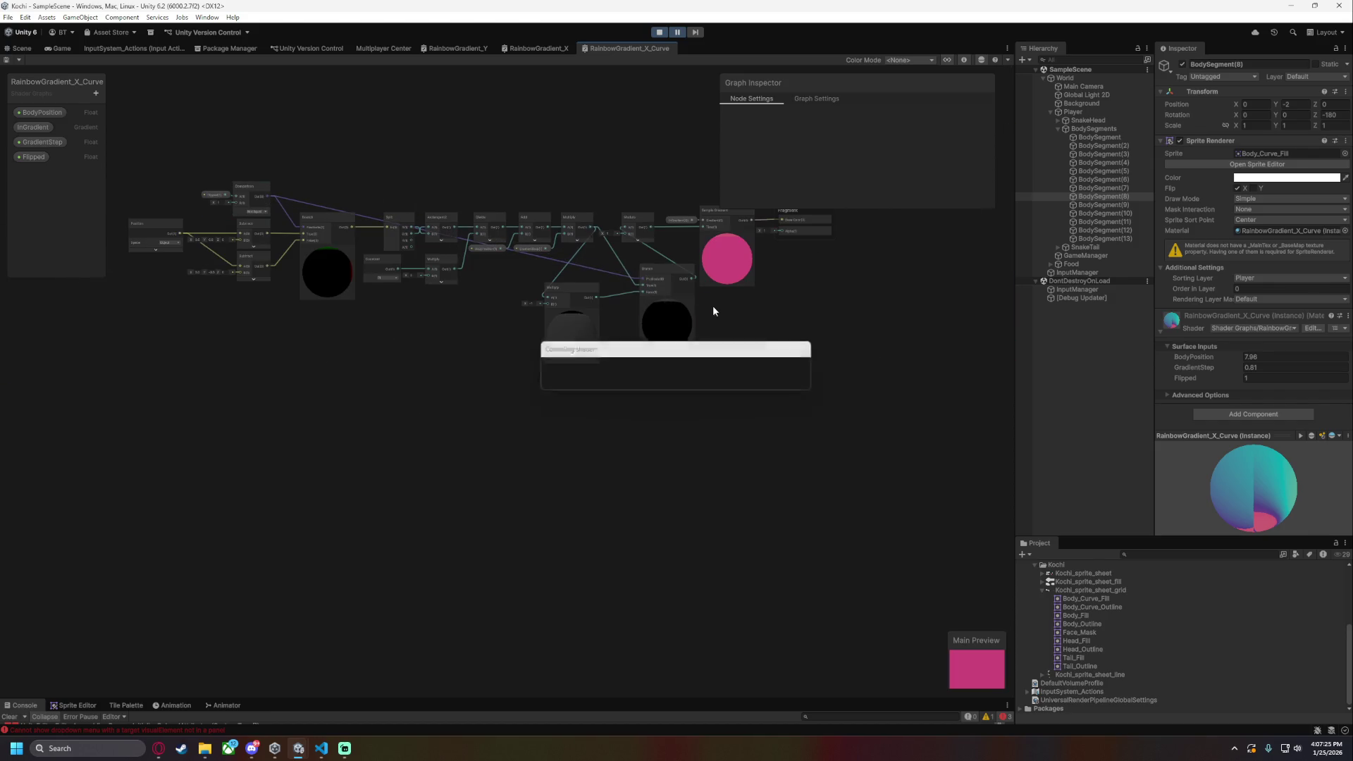
click(22, 48)
- Check BodySegment(5), then set BodySegment(7)'s BodyPosition to 10.74 and reopen the shader graph
scroll(797, 352, down, 3)
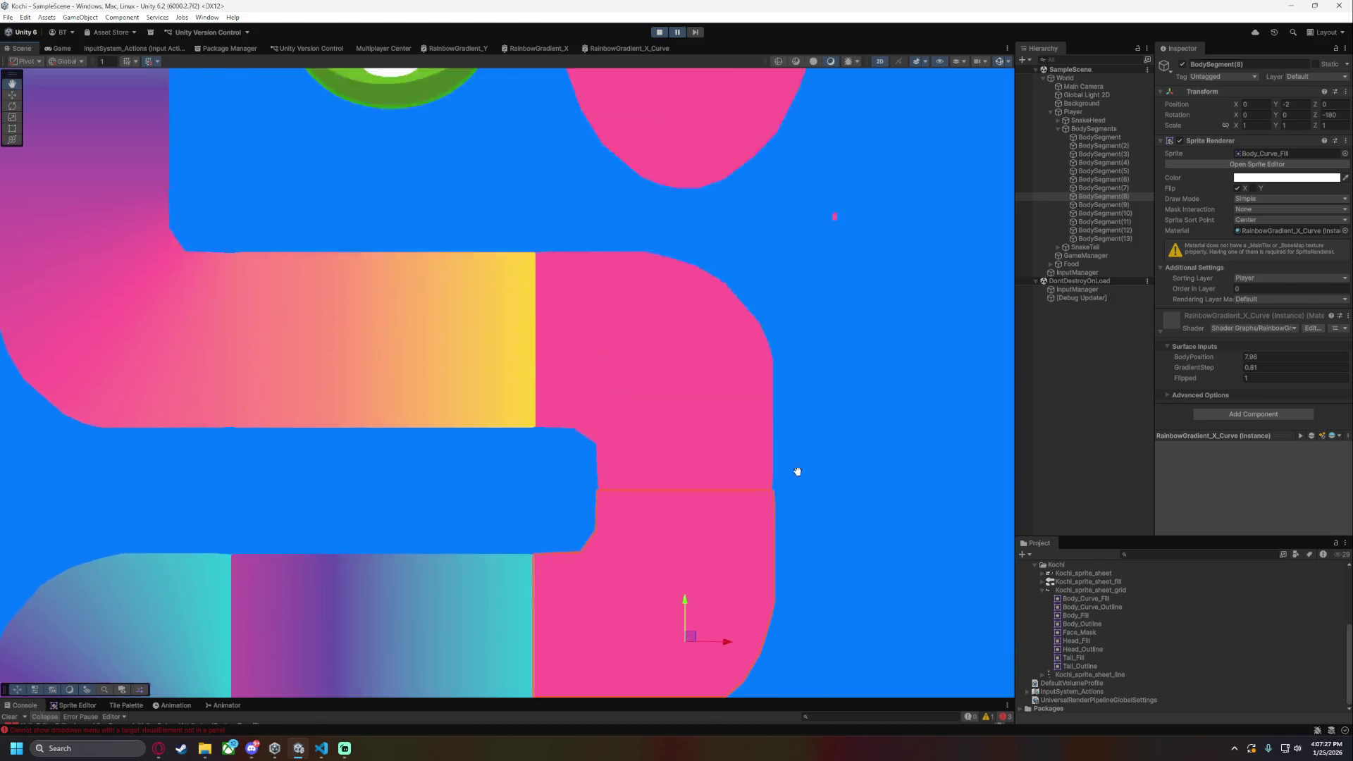
scroll(822, 505, up, 1)
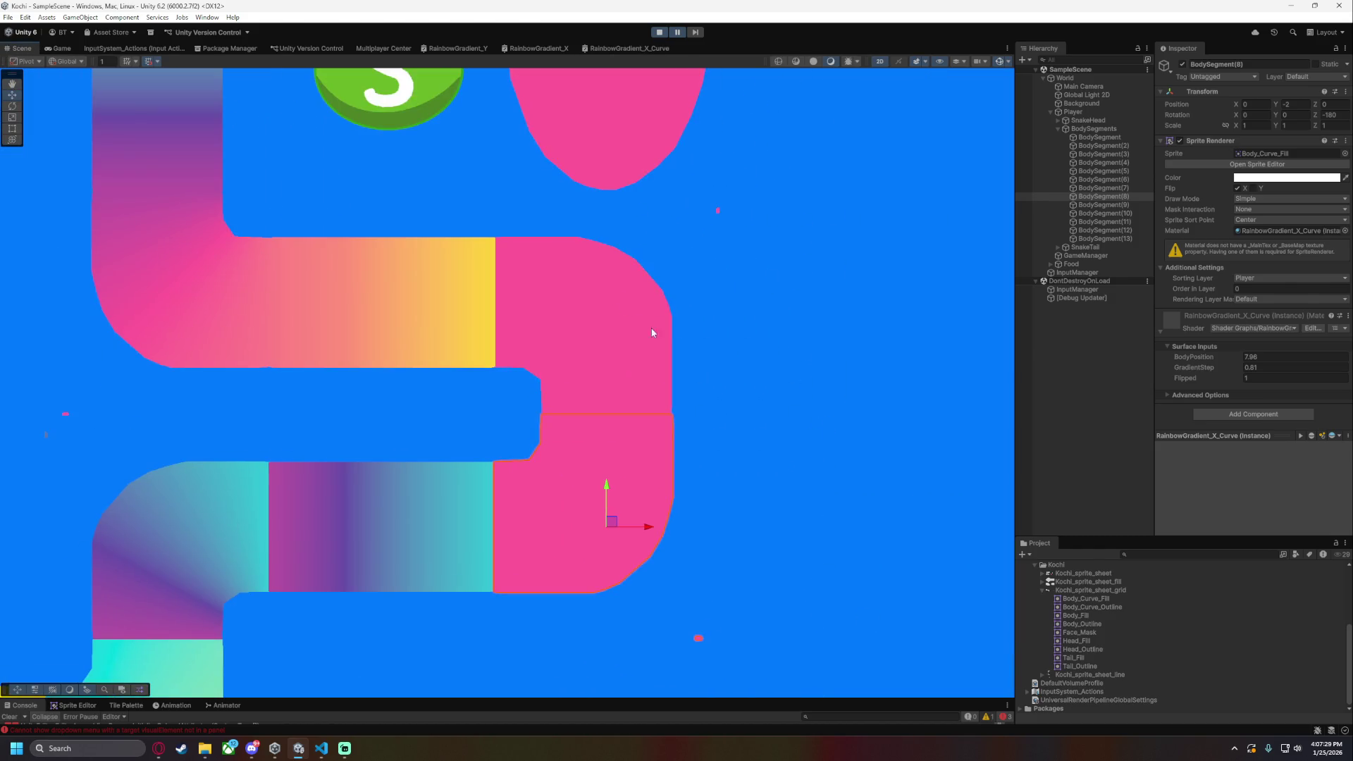
click(1104, 171)
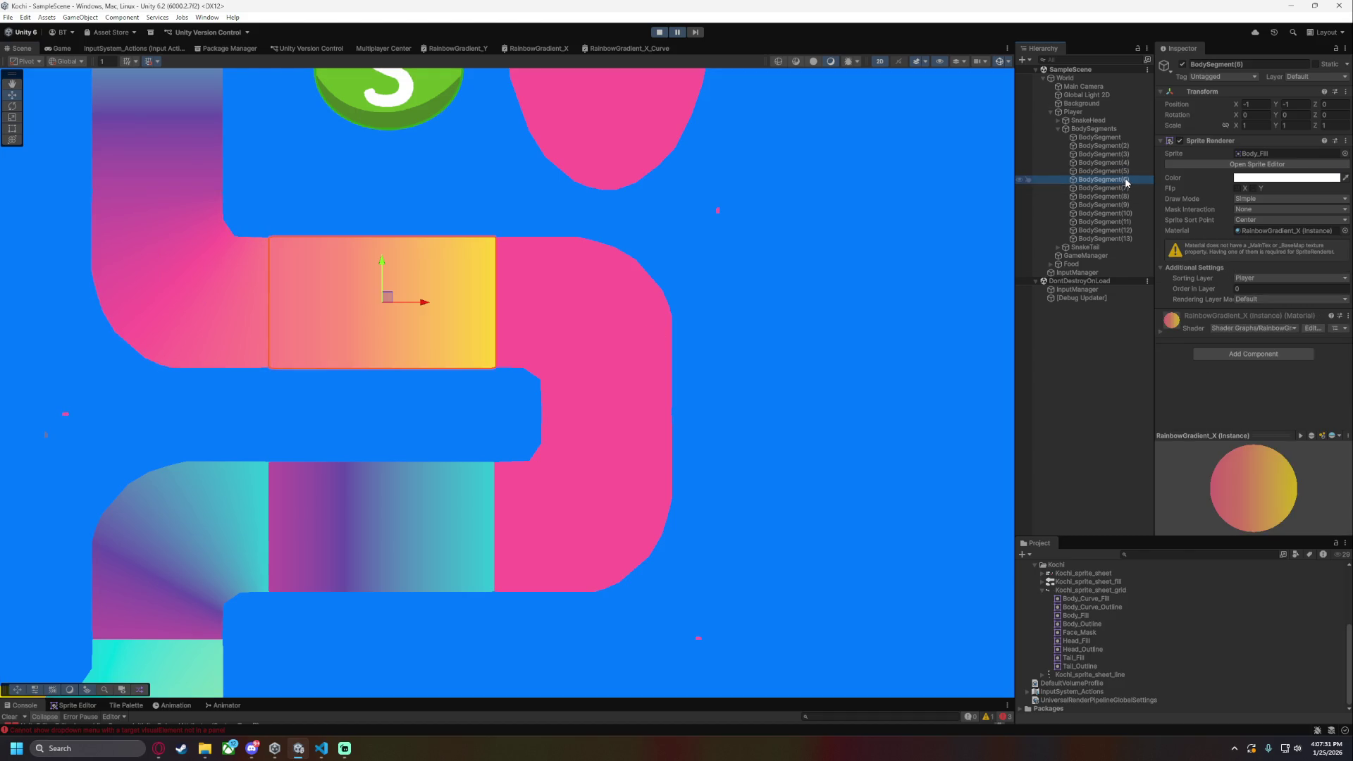
click(1120, 189)
drag(1198, 361, 1263, 357)
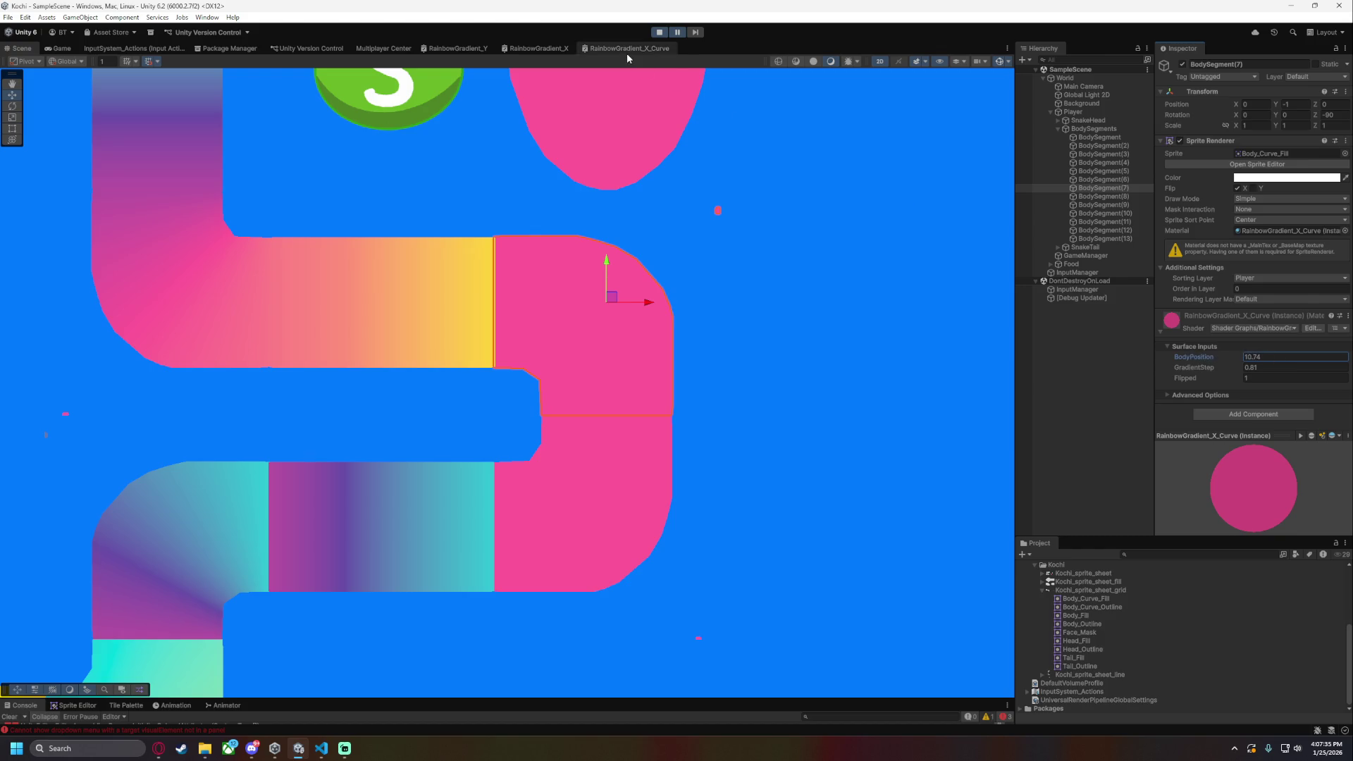
click(627, 49)
scroll(700, 293, up, 5)
- Rewire Add into the -1 Multiply and Branch True, Branch Out to Multiply B, save, and test BodyPosition
scroll(602, 314, down, 4)
scroll(506, 336, up, 3)
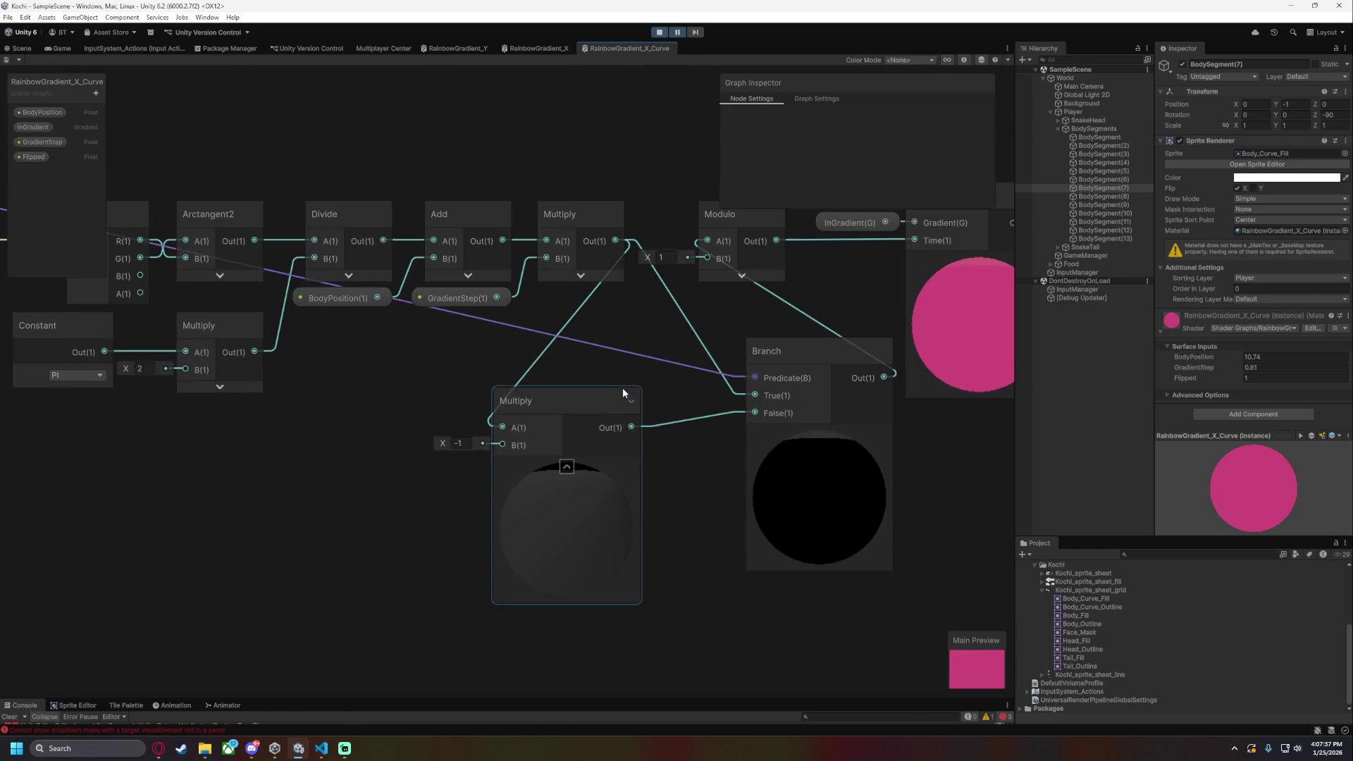
key(Delete)
drag(503, 240, 502, 427)
mouse_move(503, 240)
mouse_down()
mouse_move(688, 366)
mouse_move(757, 395)
mouse_up()
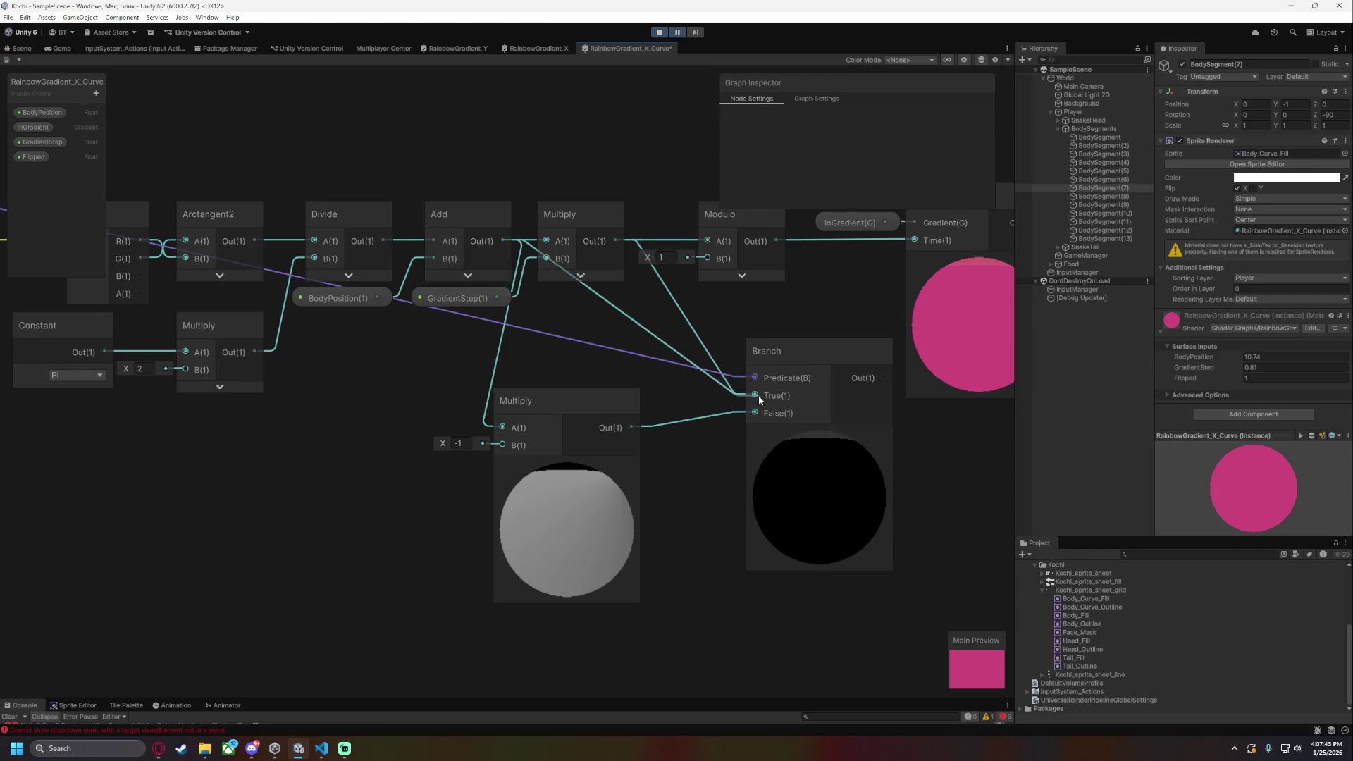
drag(884, 378, 546, 259)
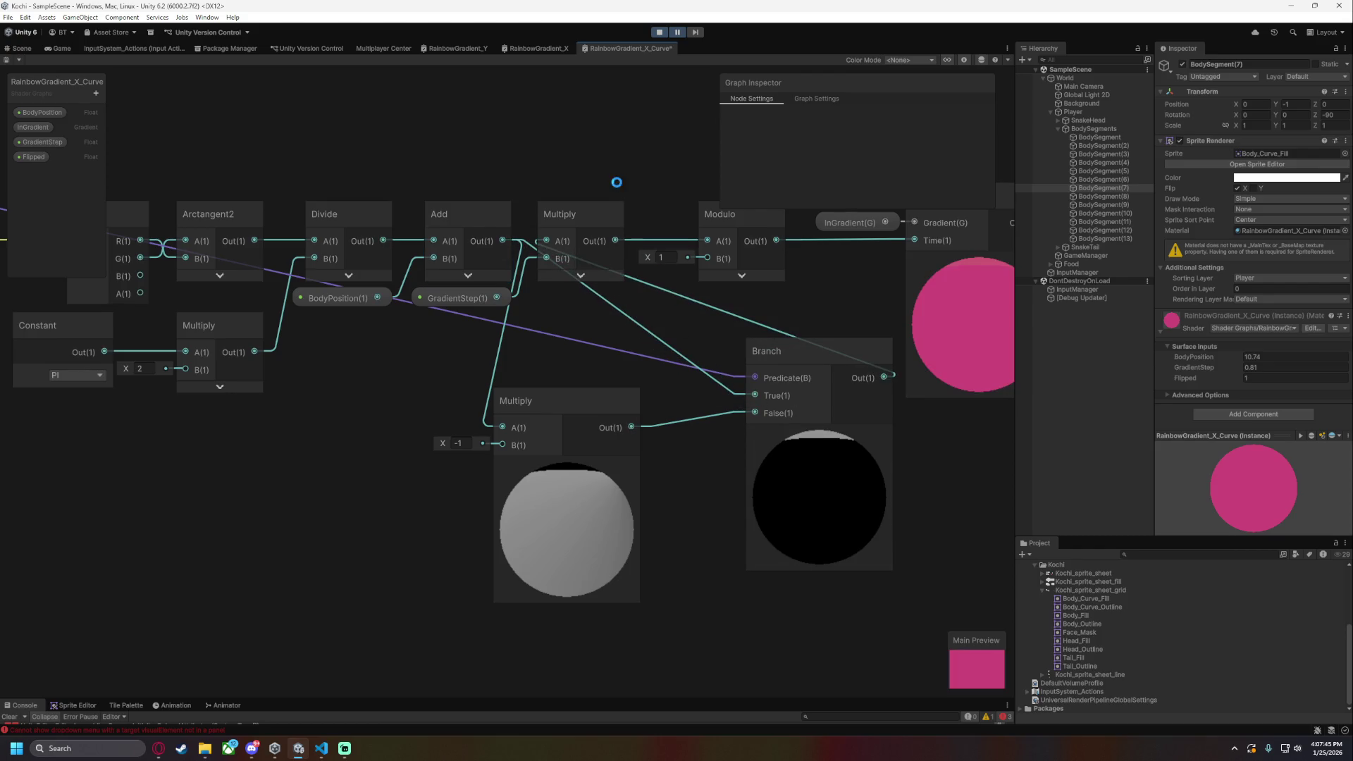
key(ctrl+s)
click(12, 48)
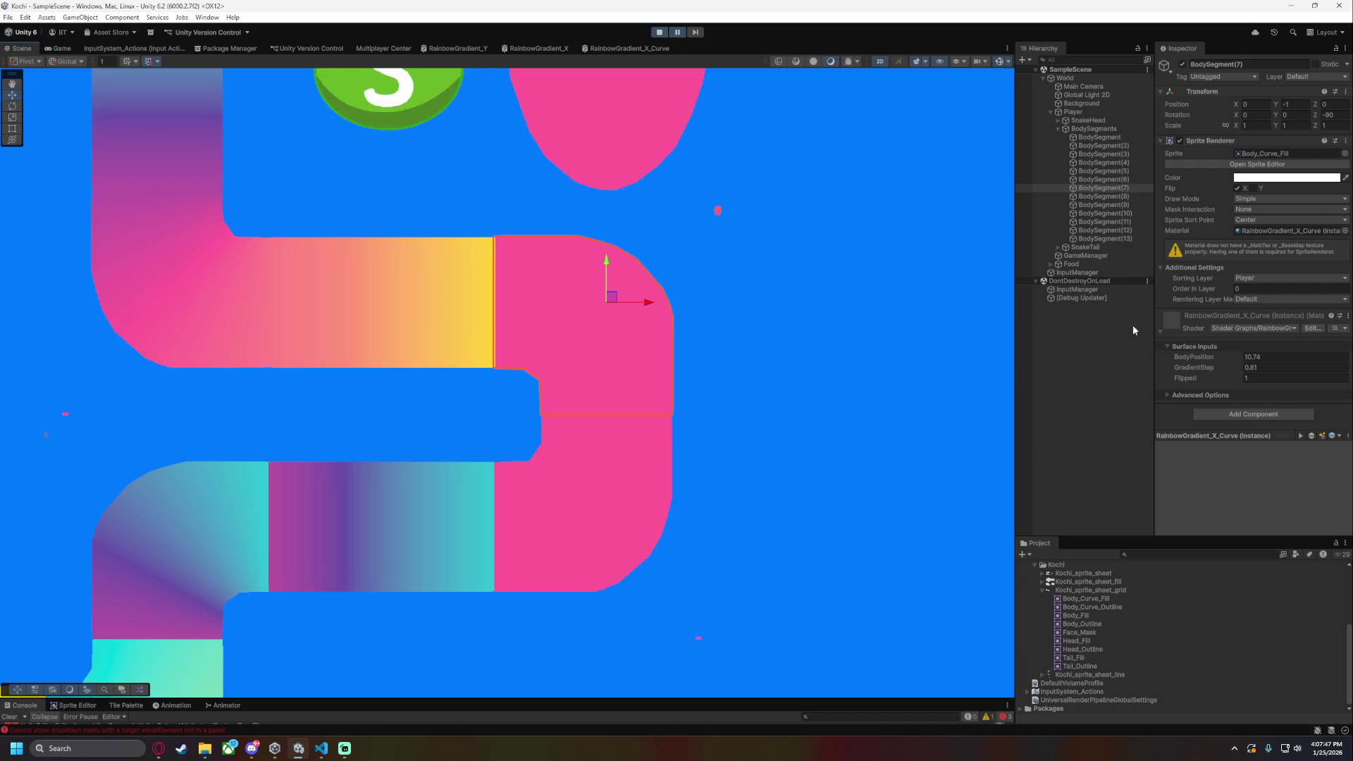
mouse_move(1195, 353)
mouse_down()
mouse_move(1098, 357)
mouse_move(1198, 355)
mouse_move(1102, 354)
mouse_move(1160, 356)
mouse_move(1131, 354)
mouse_up()
- Connect Branch Out to Modulo A, feed the upper Multiply into the -1 Multiply and Branch True, and save
click(599, 47)
drag(716, 313, 616, 324)
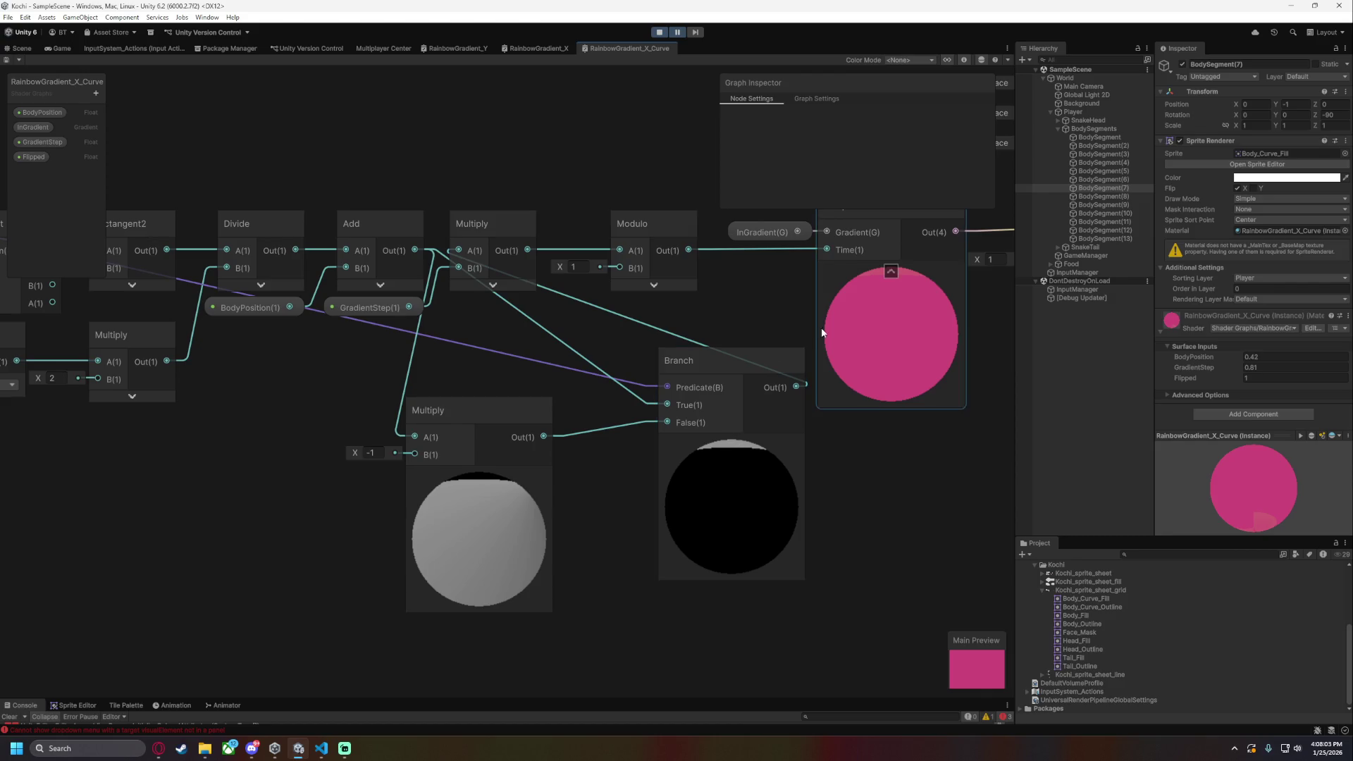
drag(733, 313, 564, 313)
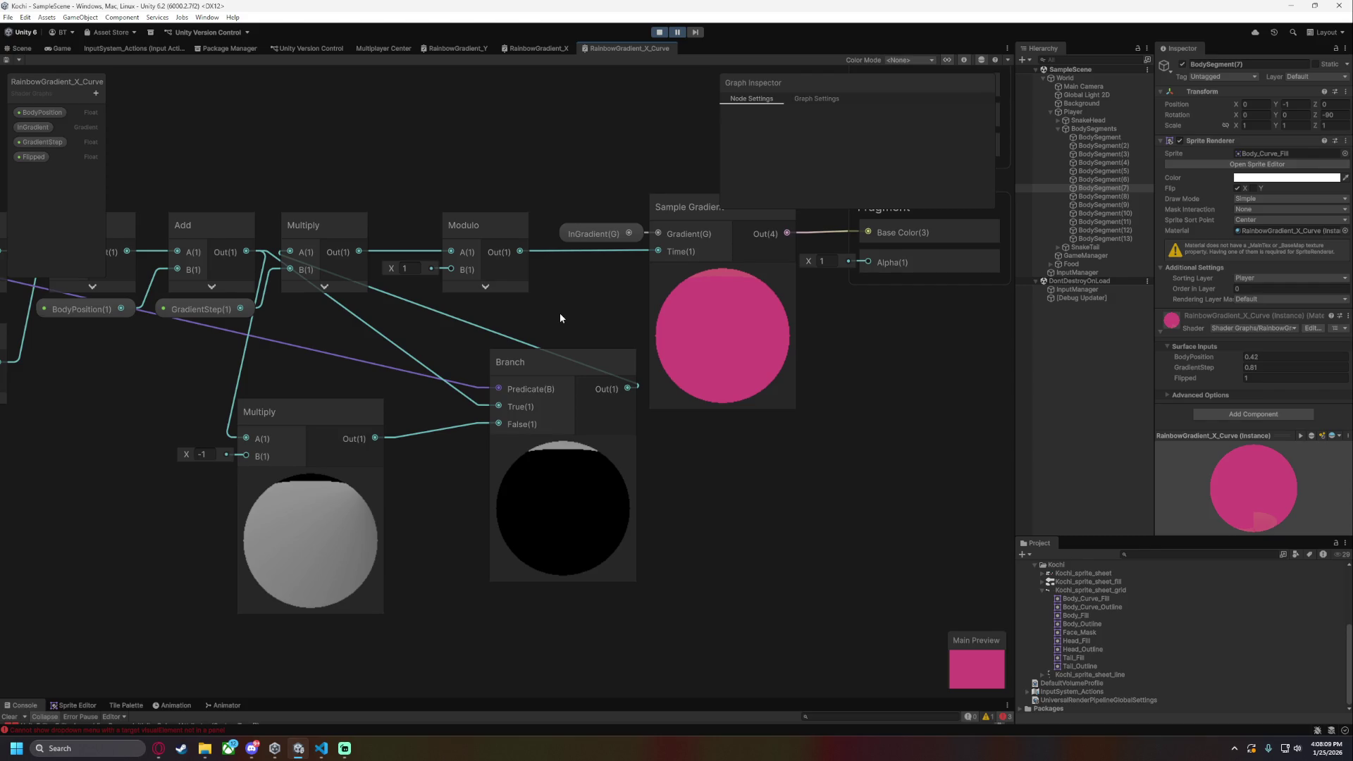
drag(561, 318, 583, 314)
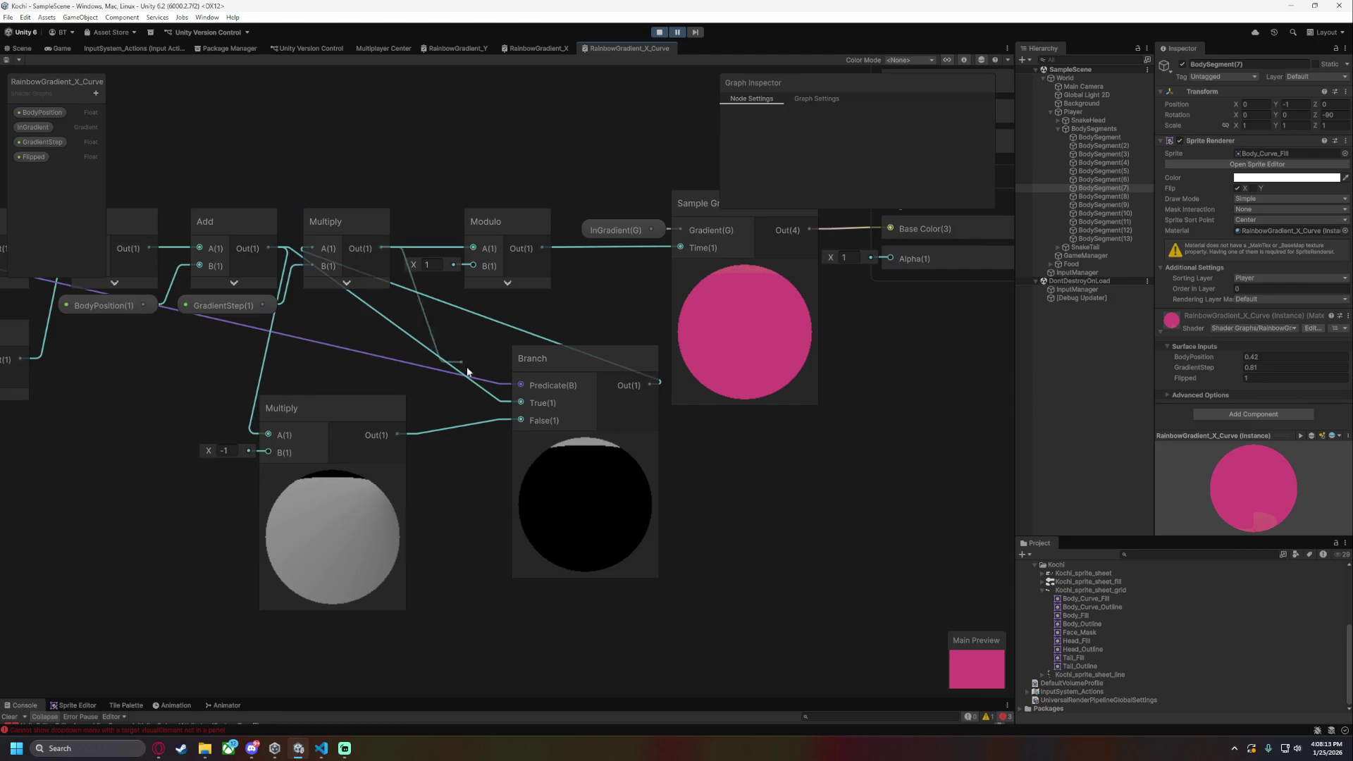
drag(650, 385, 468, 246)
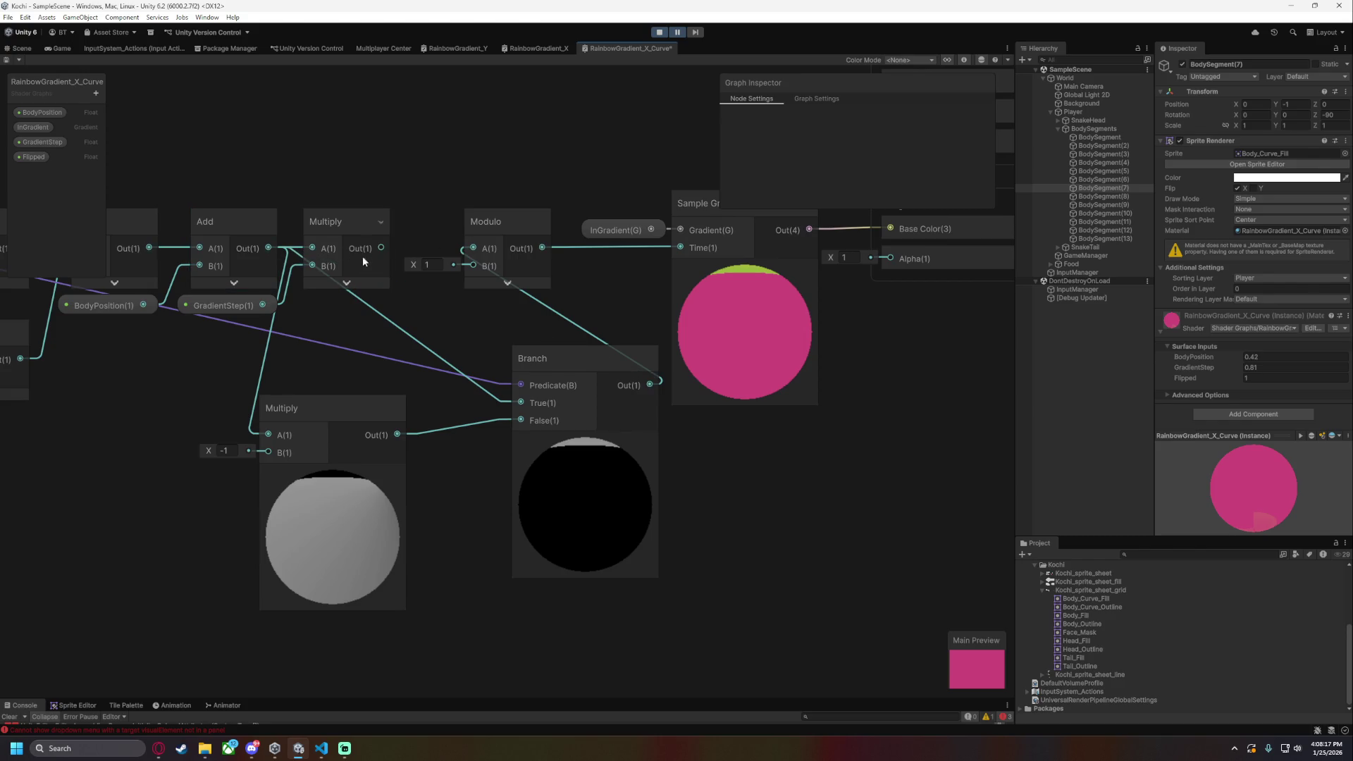
drag(381, 248, 270, 435)
drag(381, 248, 522, 402)
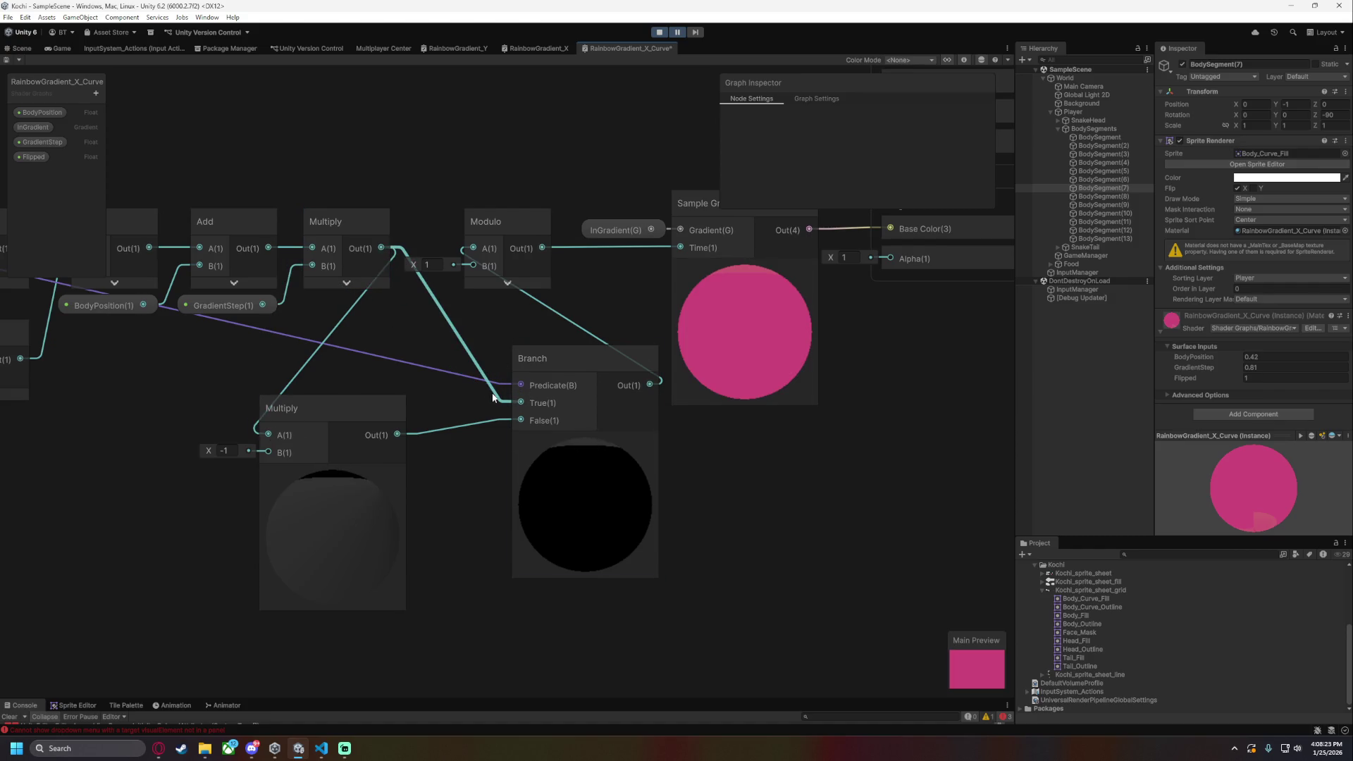
key(ctrl+s)
drag(394, 341, 455, 340)
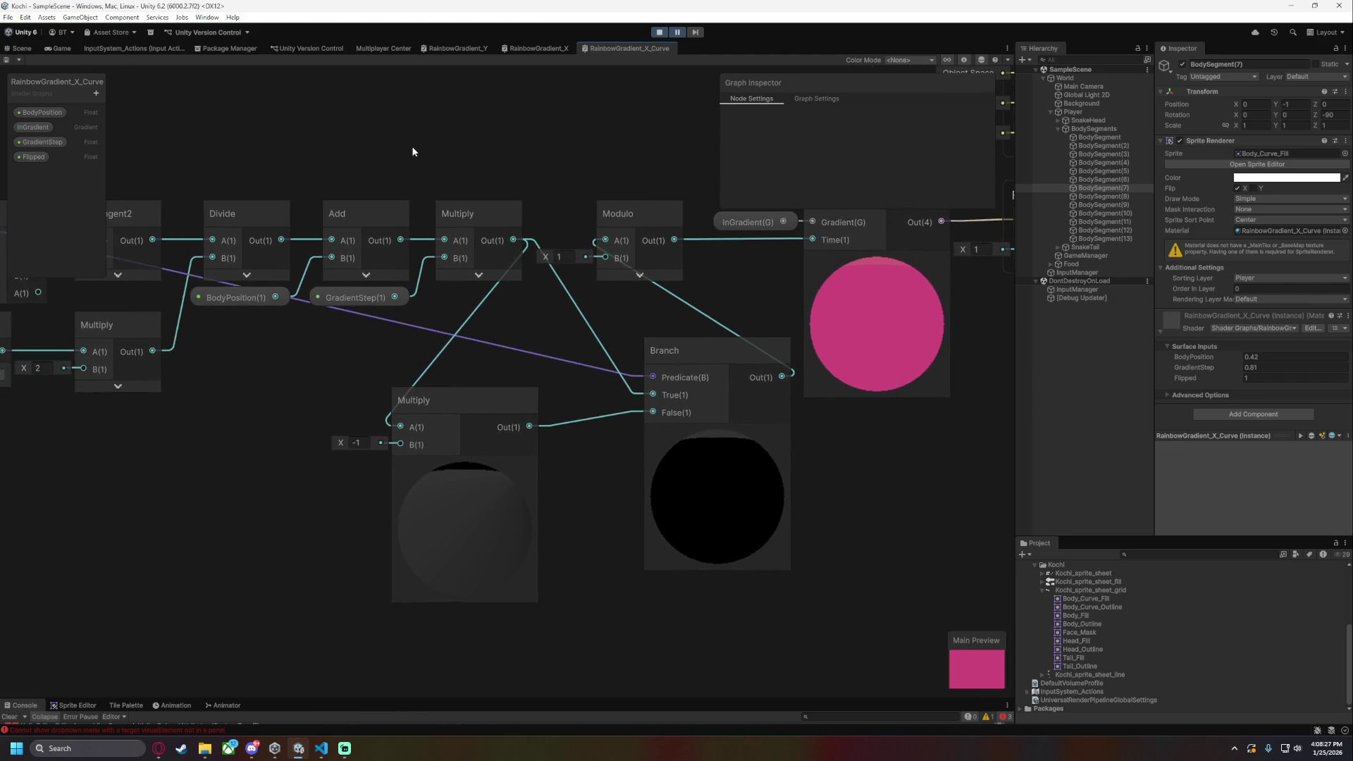
click(21, 48)
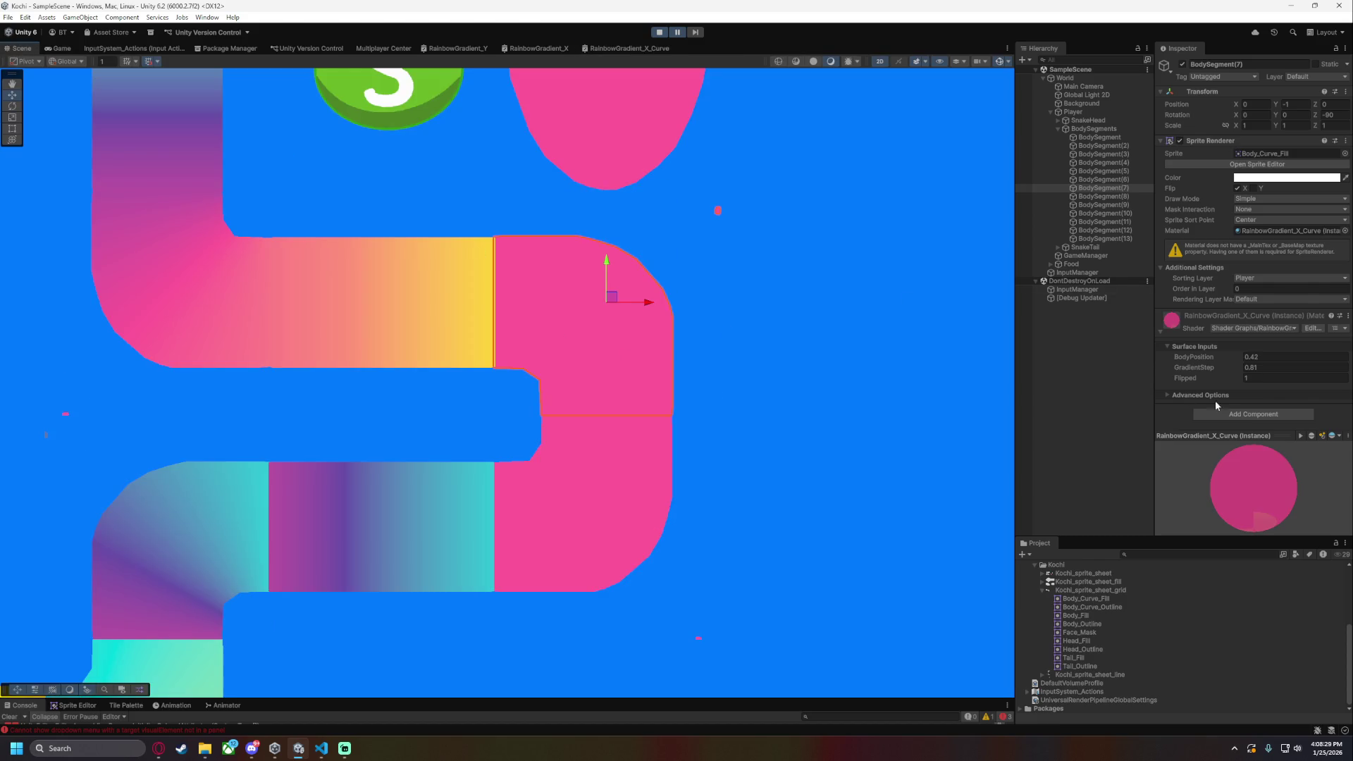
- Scrub BodySegment(7)'s BodyPosition to a new value, then return to the RainbowGradient_X_Curve graph
mouse_move(1208, 362)
mouse_down()
mouse_move(1096, 350)
mouse_move(1226, 359)
mouse_up()
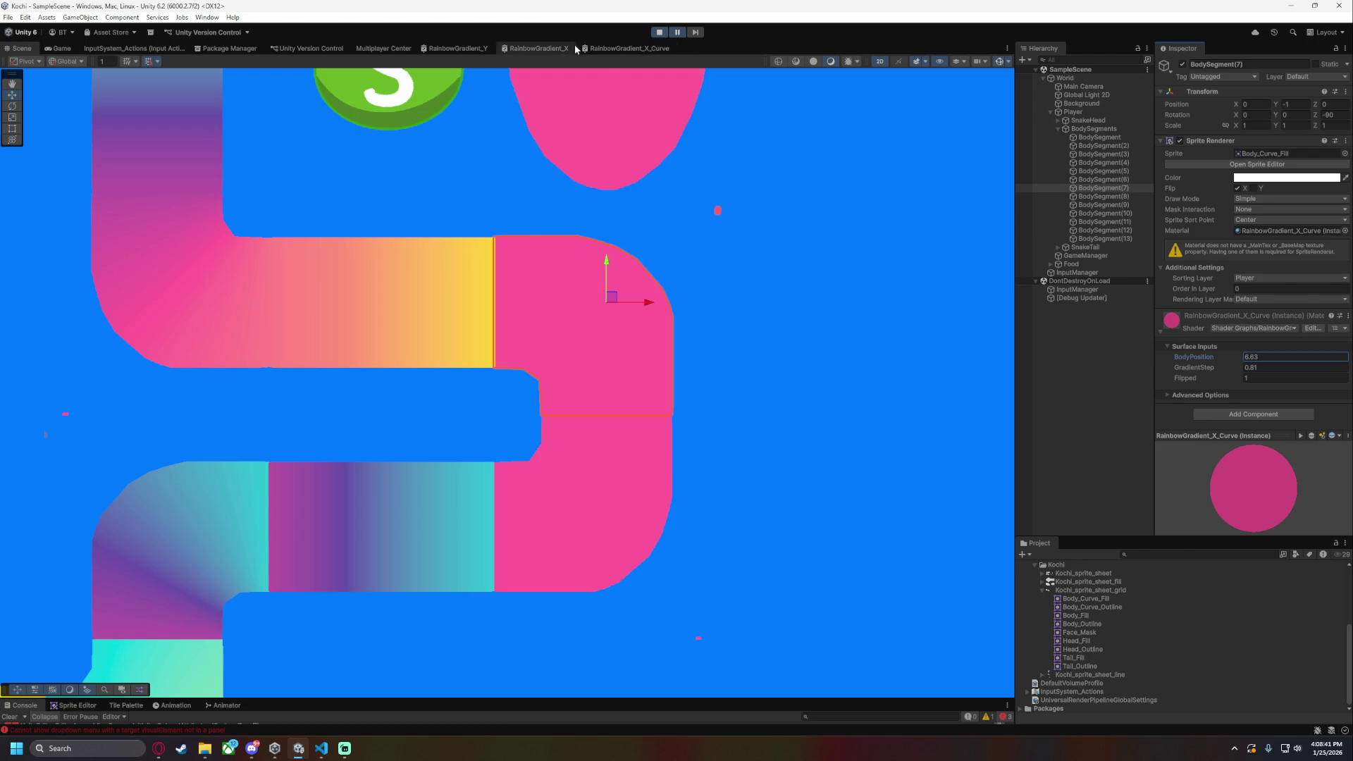
click(627, 48)
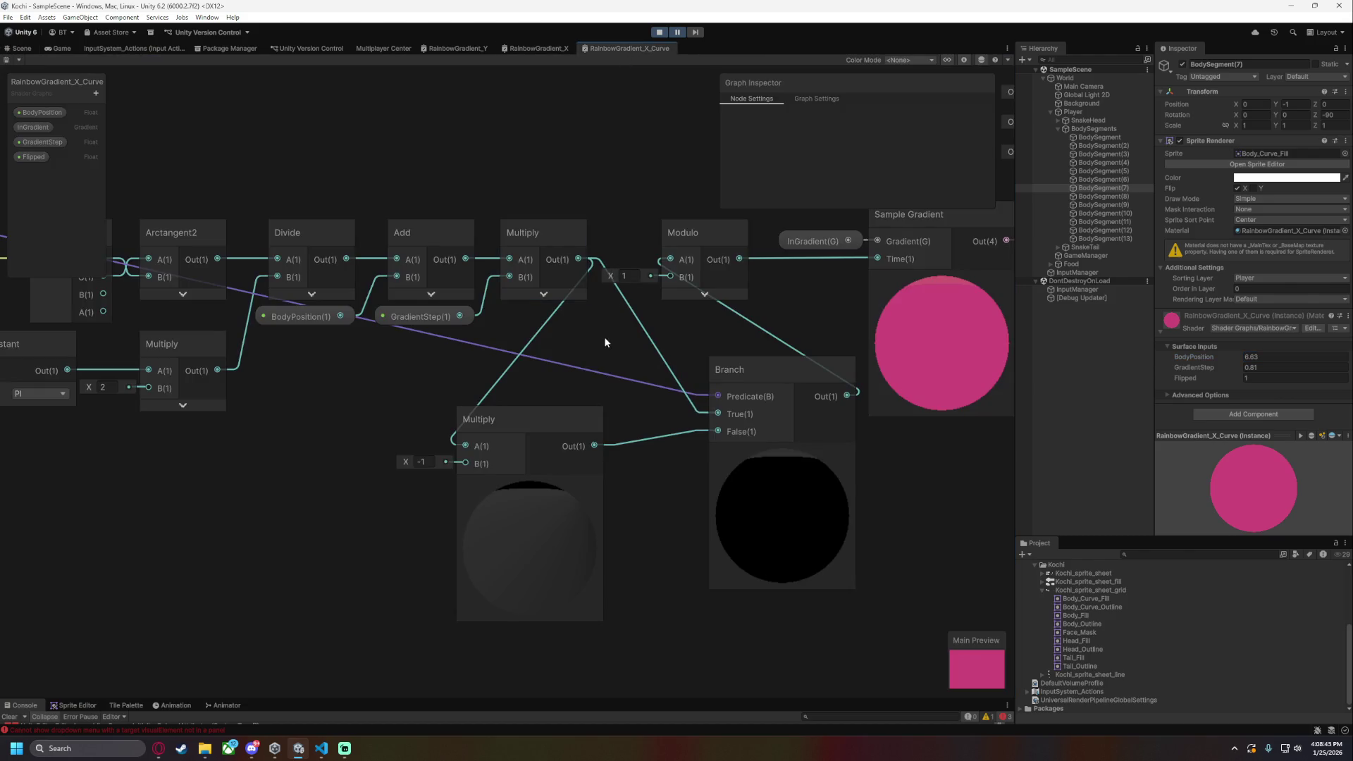
- Collapse the -1 Multiply and Branch previews, delete their wires, and link the upper Multiply straight to Modulo A
mouse_move(759, 378)
mouse_down()
mouse_move(675, 430)
mouse_move(620, 403)
mouse_move(614, 415)
mouse_up()
click(531, 485)
click(687, 502)
drag(525, 332, 725, 357)
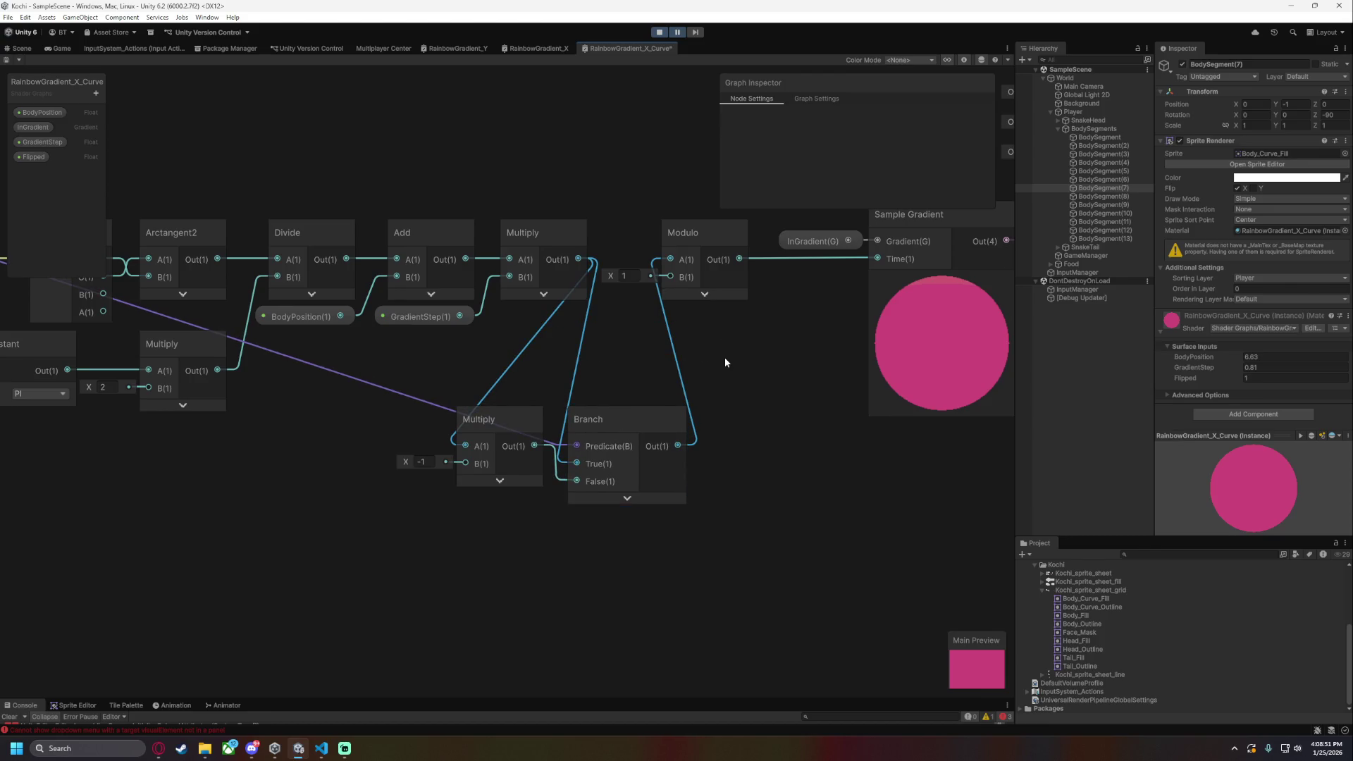
key(Delete)
drag(578, 258, 670, 260)
- Move the flip nodes left, feed Divide into the flip Multiply, and Branch Out into Add A
mouse_move(523, 365)
mouse_down()
mouse_move(616, 424)
mouse_move(499, 440)
mouse_move(694, 427)
mouse_move(356, 181)
mouse_move(443, 199)
mouse_move(435, 208)
mouse_up()
drag(575, 209, 582, 206)
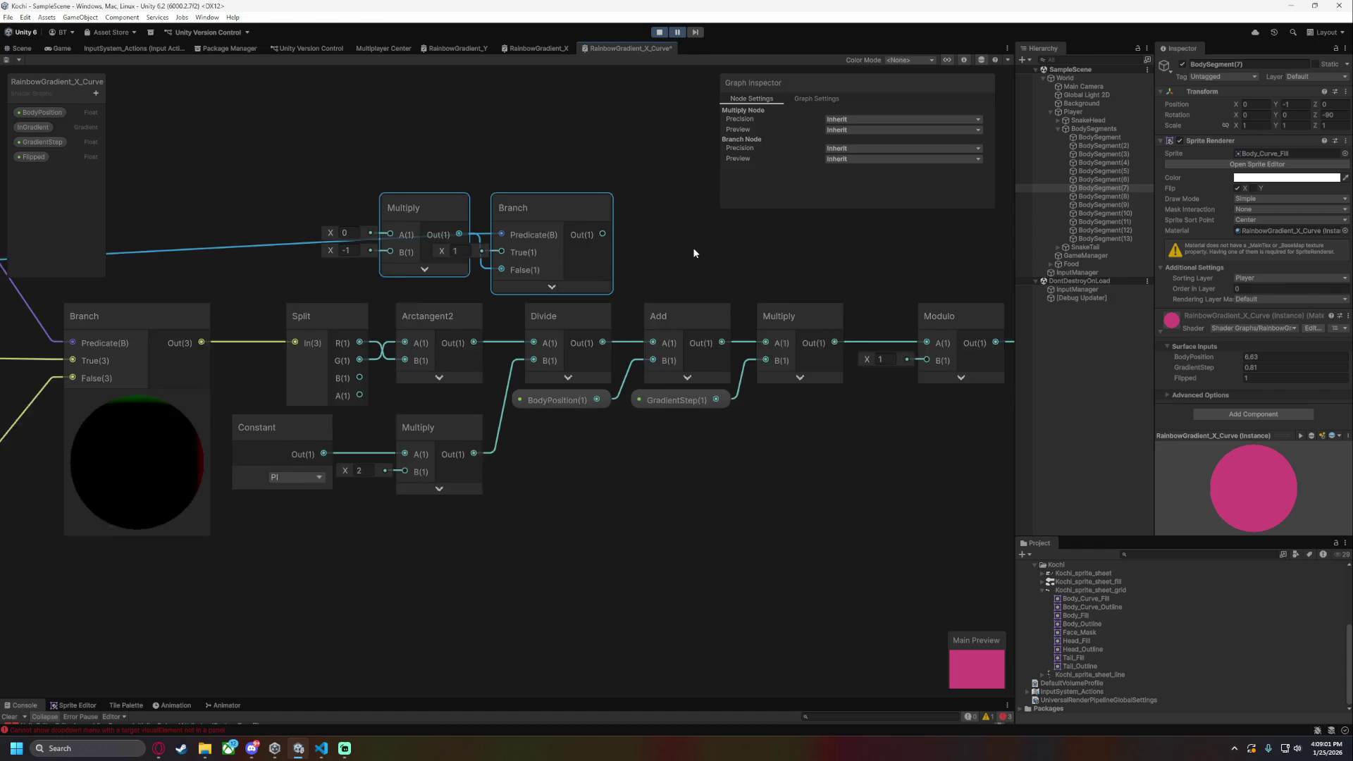
drag(692, 247, 688, 287)
mouse_move(598, 385)
mouse_down()
mouse_move(480, 303)
mouse_move(486, 295)
mouse_move(379, 277)
mouse_move(534, 337)
mouse_move(498, 292)
mouse_up()
drag(598, 275, 648, 382)
click(682, 292)
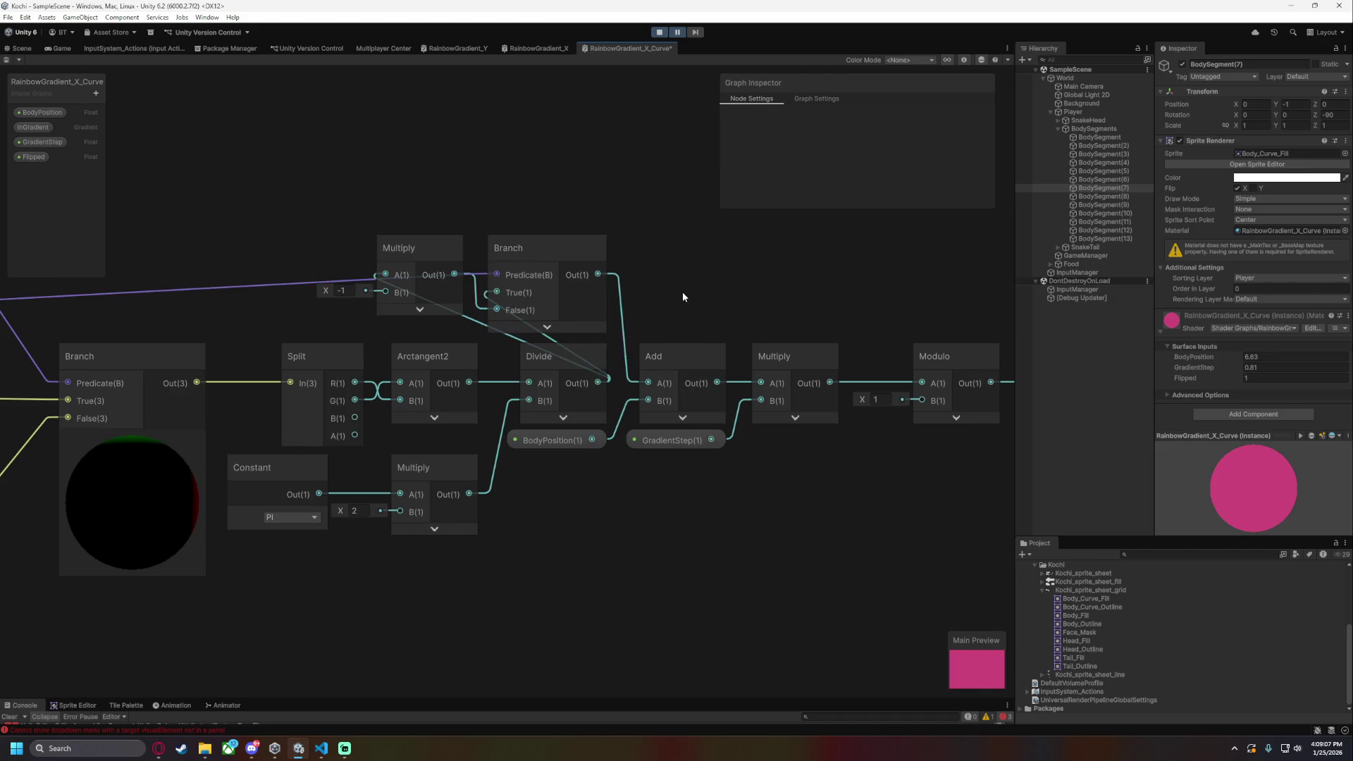
click(21, 48)
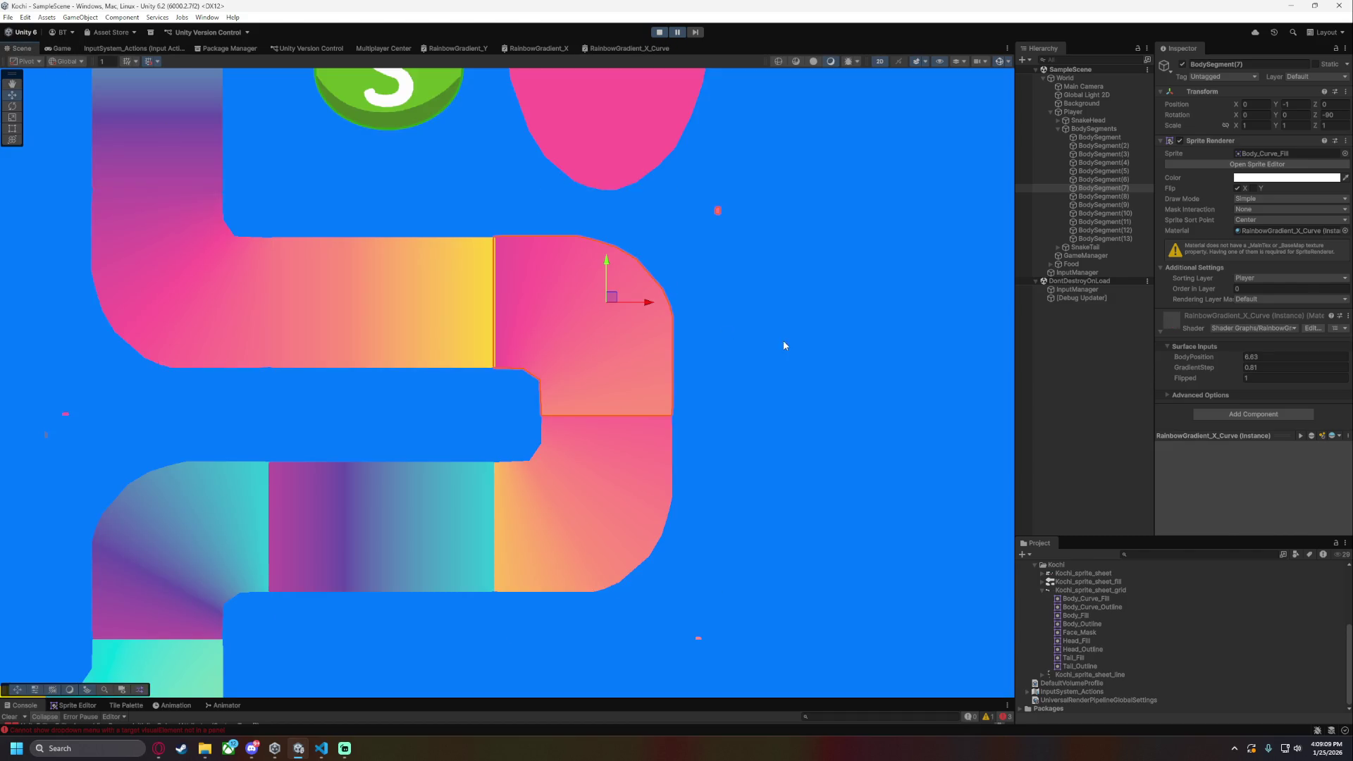
- Scrub BodySegment(7)'s BodyPosition to 5.13, giving the bend a purple-to-teal sweep
drag(1200, 358, 1174, 351)
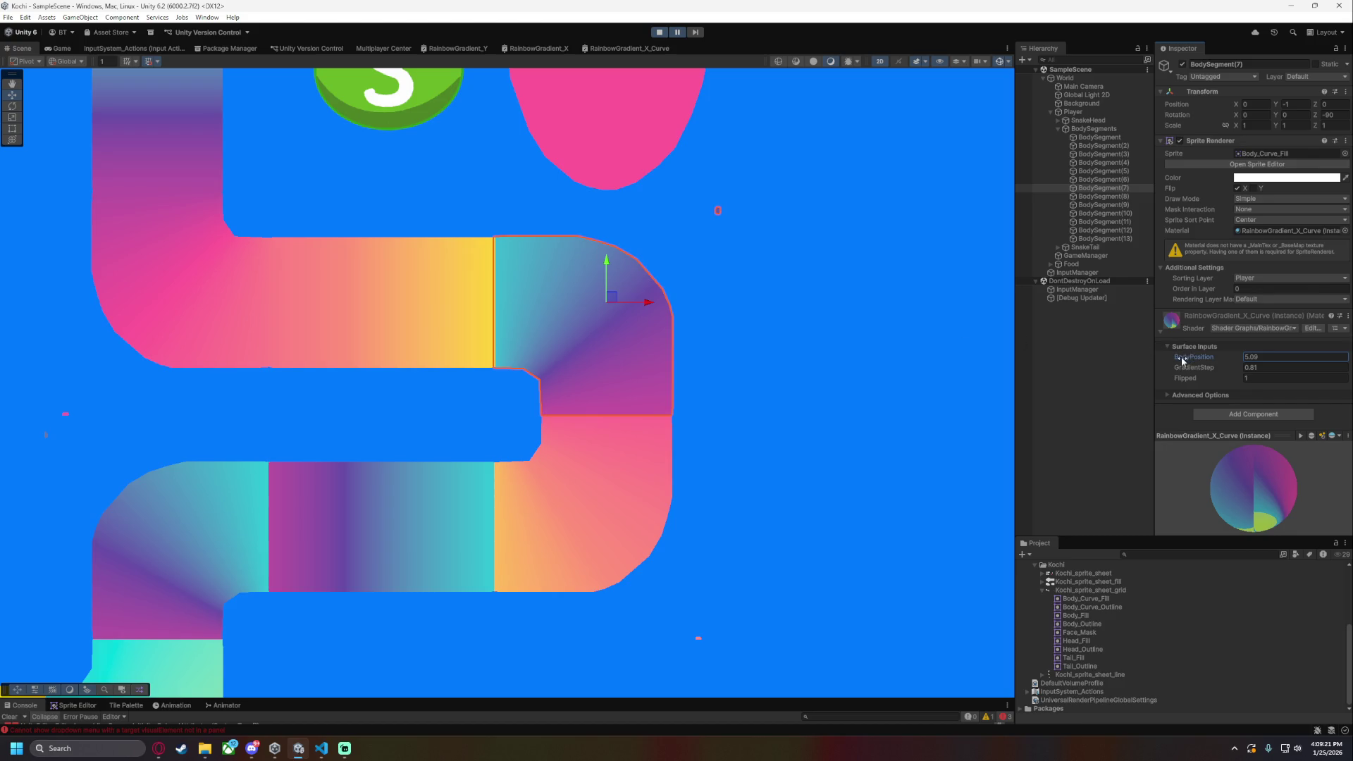
drag(1185, 361, 1185, 359)
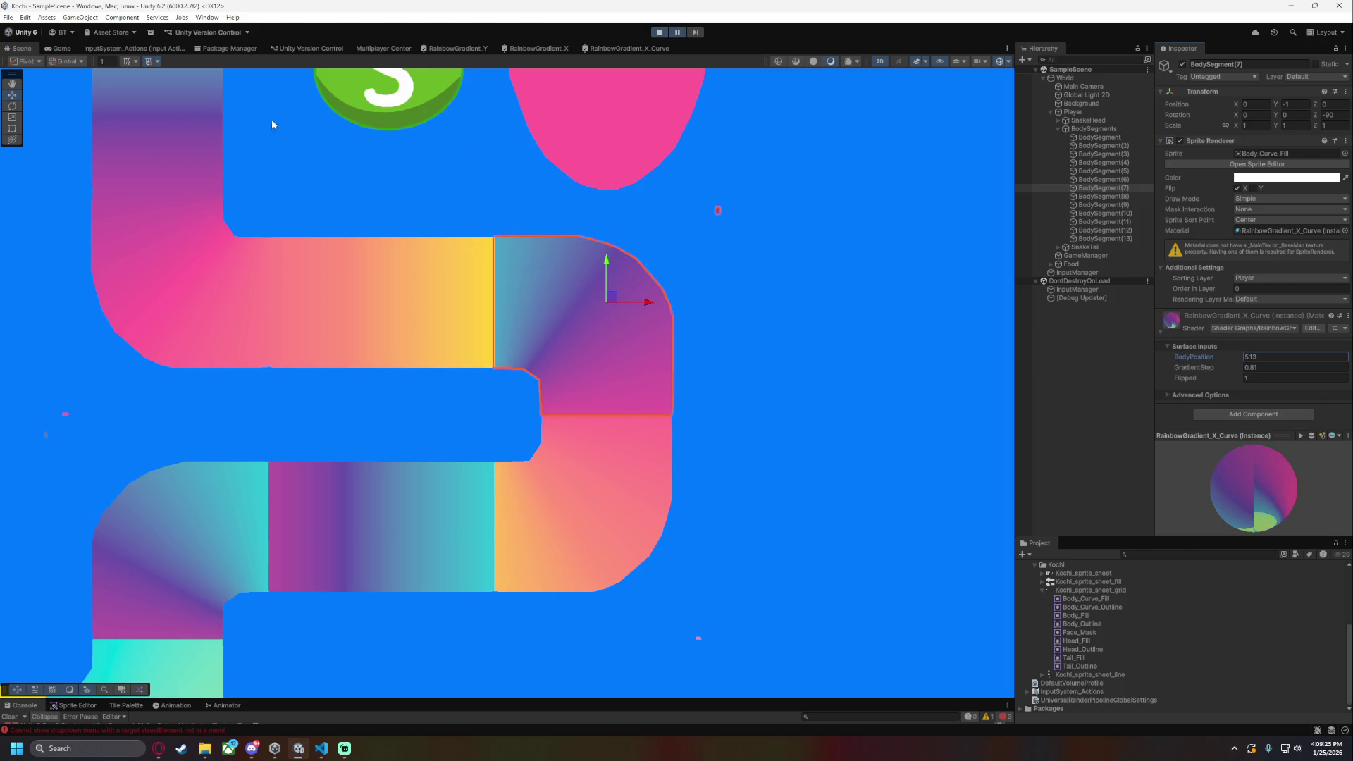
click(626, 47)
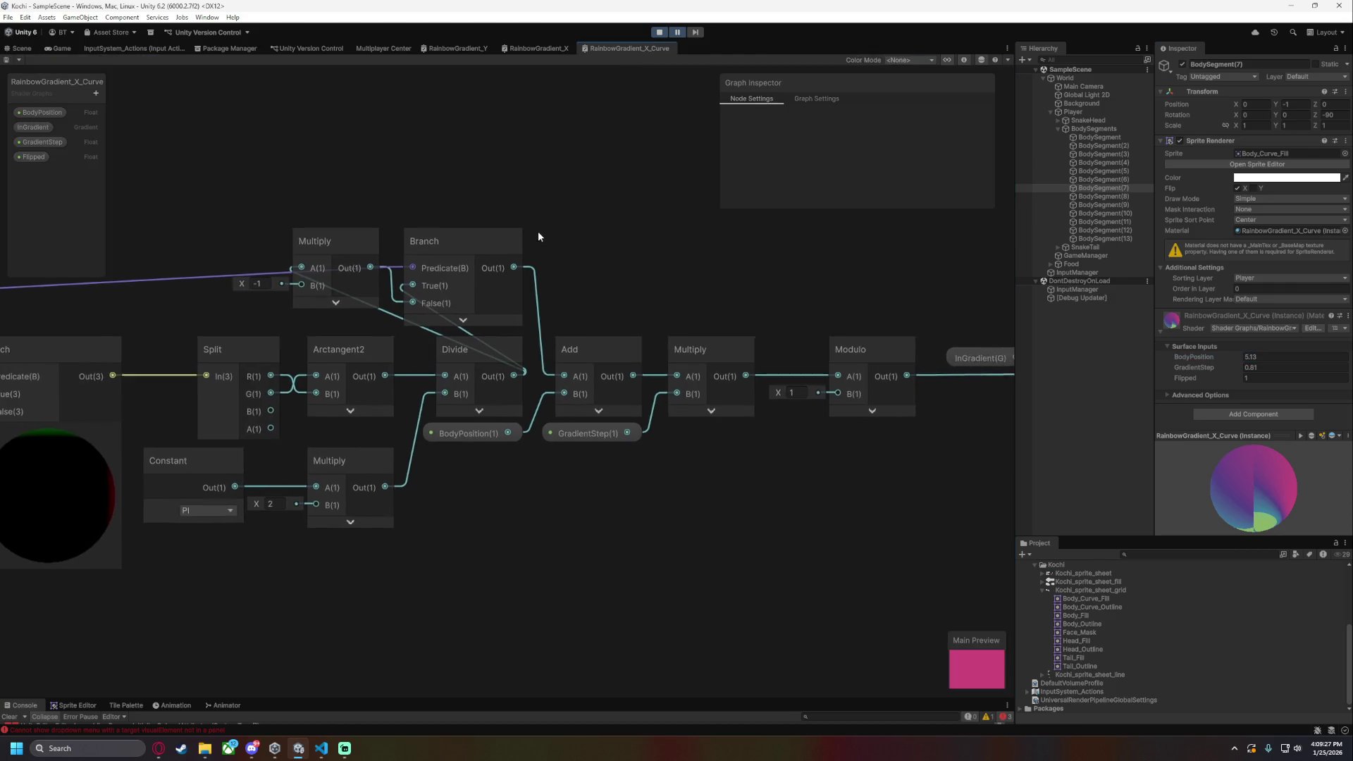
- Wire Divide directly into Add, feed Arctangent2 into the flip Multiply, route Branch into Divide, and check the scene
click(454, 293)
drag(423, 375, 473, 375)
scroll(476, 257, left, 5)
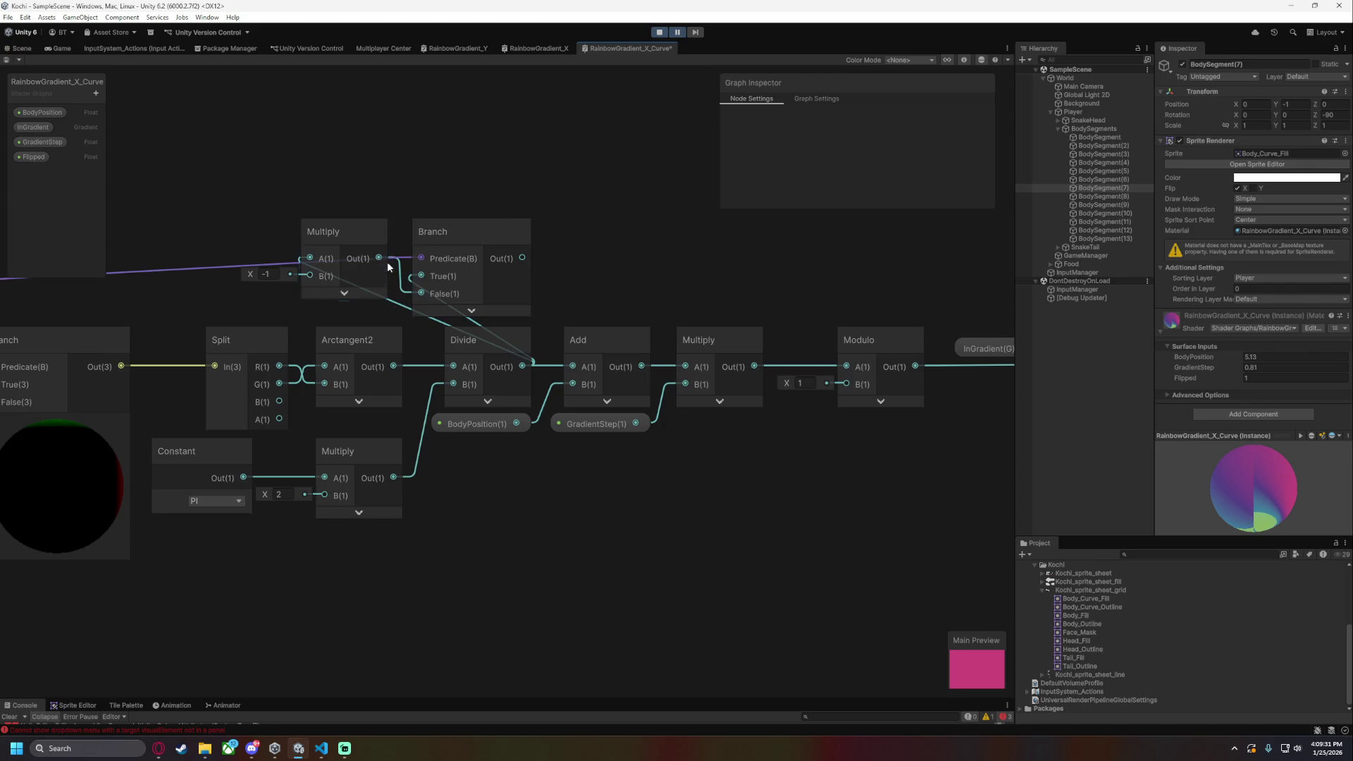
scroll(260, 188, right, 5)
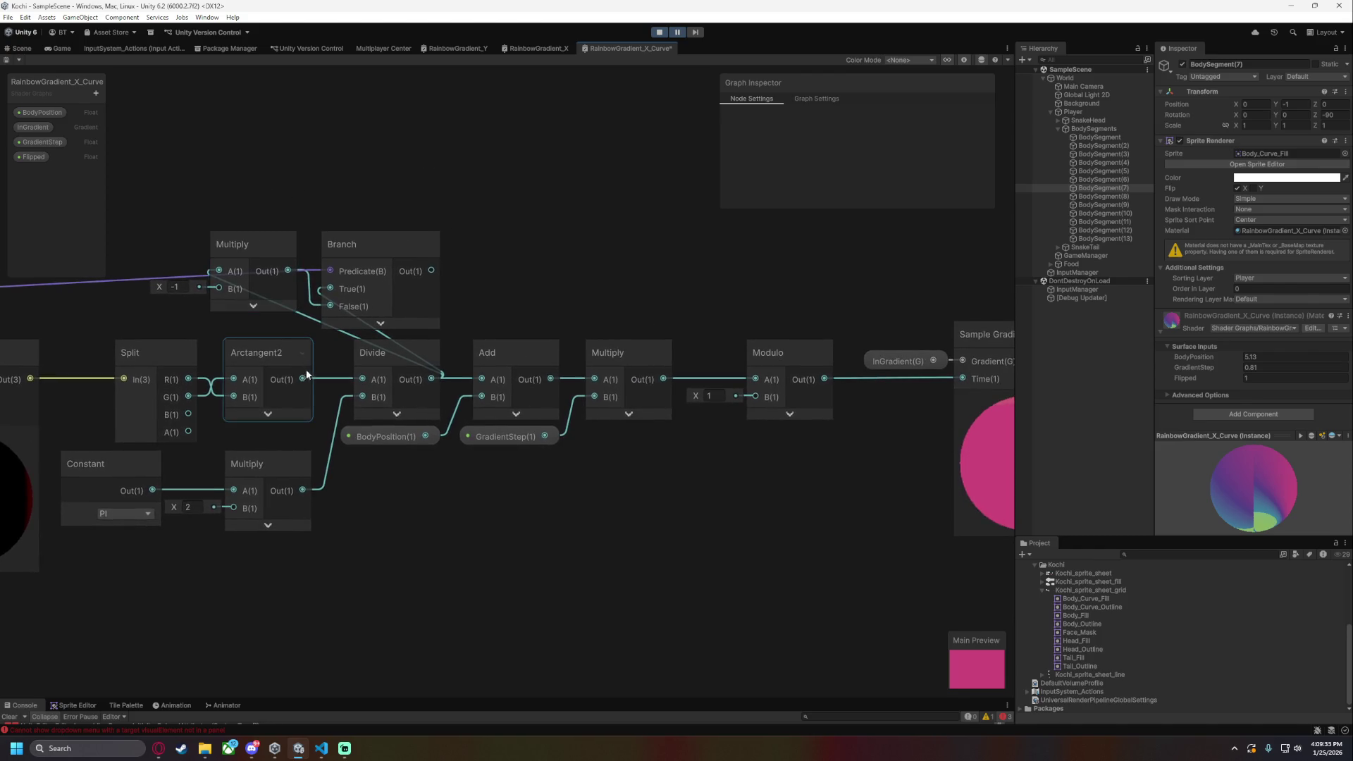
mouse_move(288, 360)
mouse_down()
mouse_move(308, 368)
mouse_move(328, 289)
mouse_up()
drag(432, 271, 361, 379)
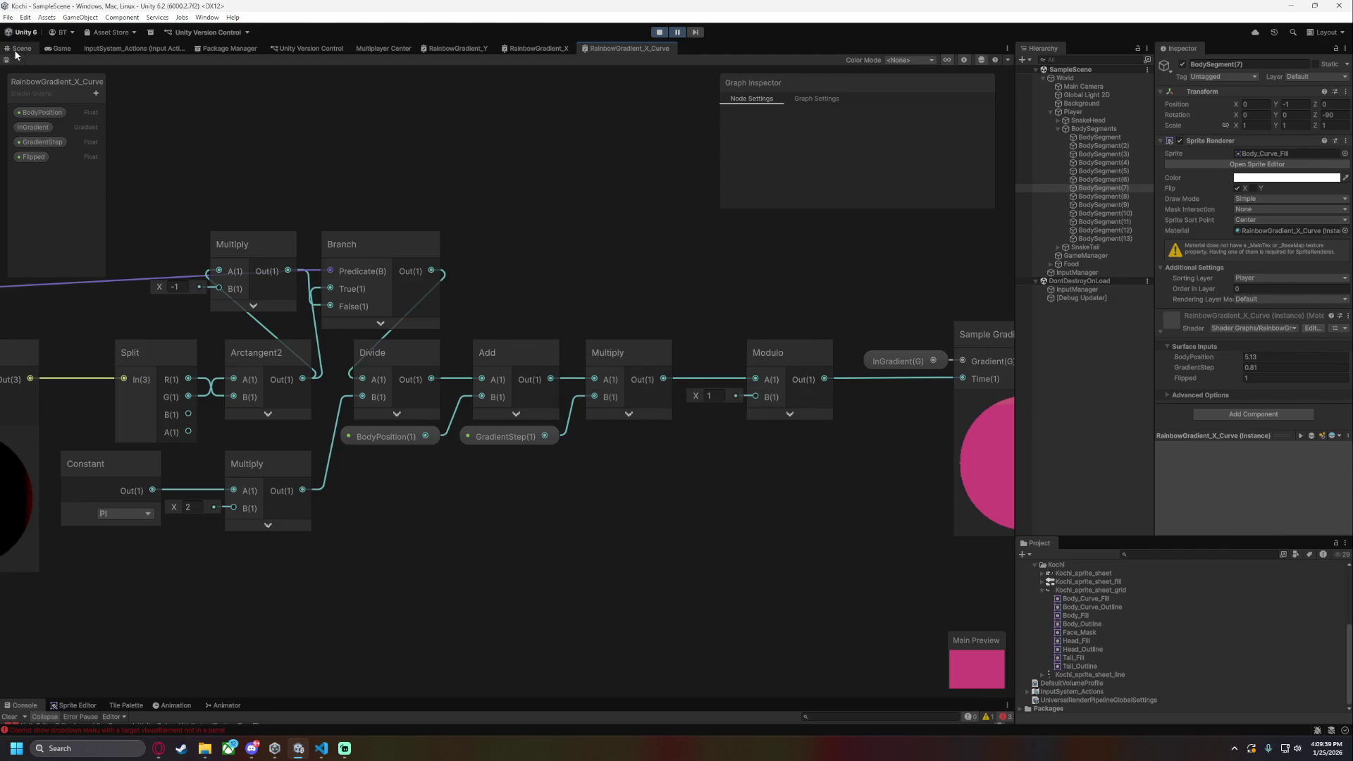
click(20, 48)
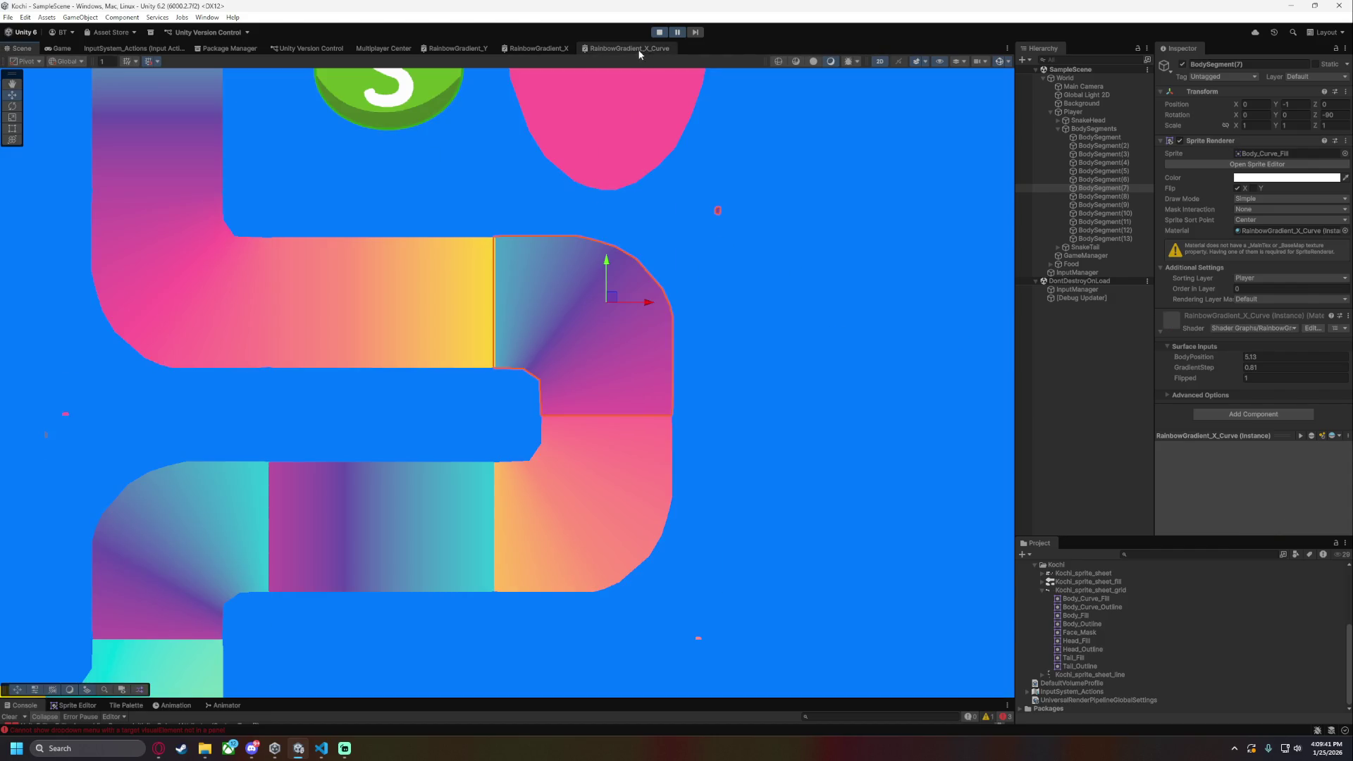
click(640, 50)
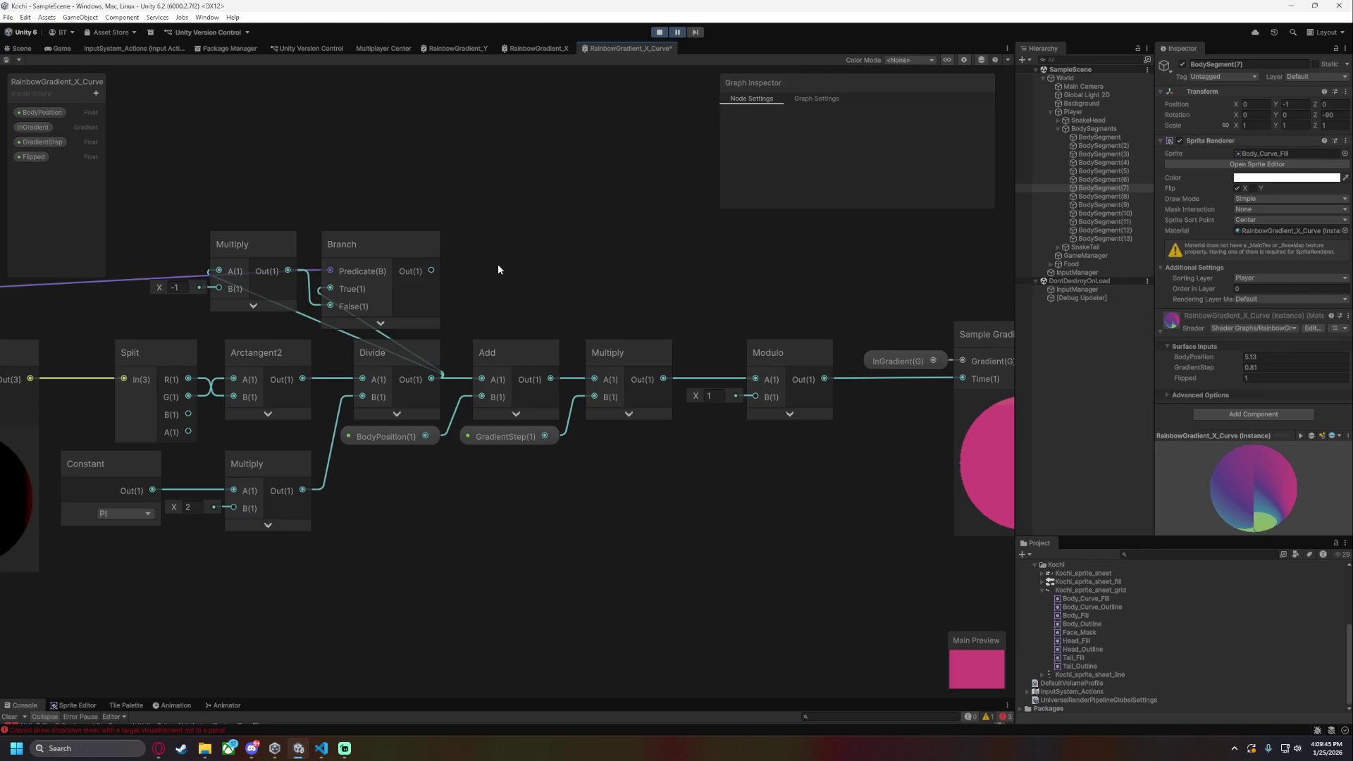
- Move the flip nodes right, feed Add into the flip Multiply and Branch True, Branch Out into Multiply; save
drag(423, 206, 242, 272)
mouse_move(359, 246)
mouse_down()
mouse_move(634, 239)
mouse_move(618, 235)
mouse_up()
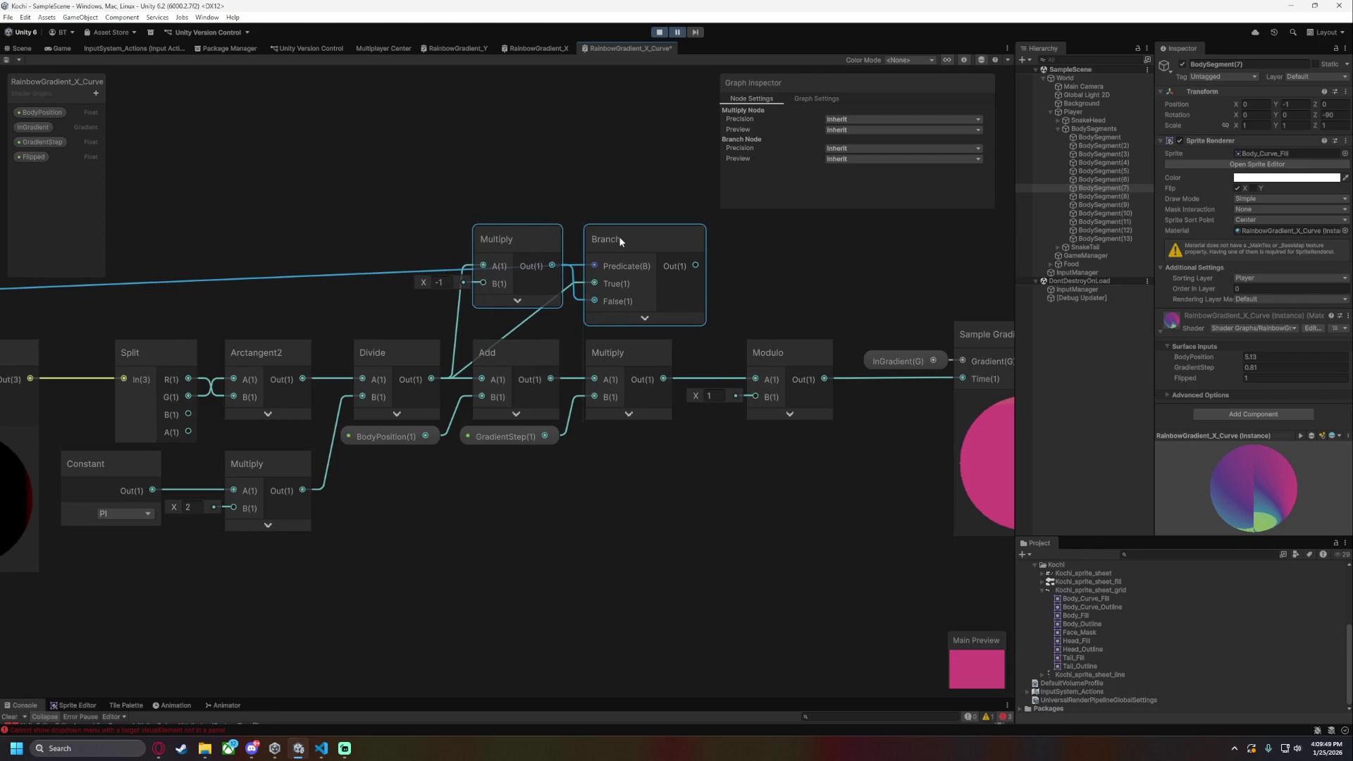
drag(528, 199, 416, 225)
drag(437, 403, 370, 293)
drag(437, 403, 479, 310)
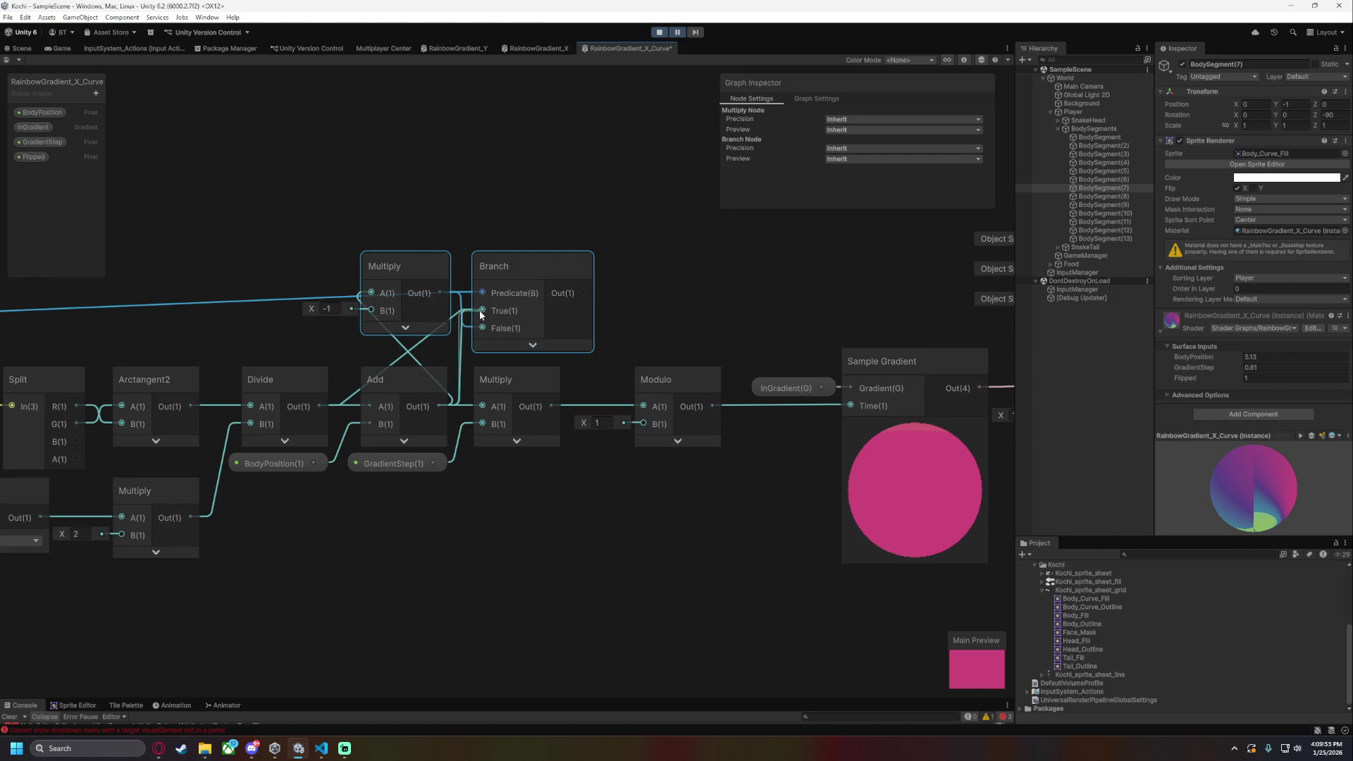
drag(583, 293, 563, 331)
drag(484, 409, 483, 406)
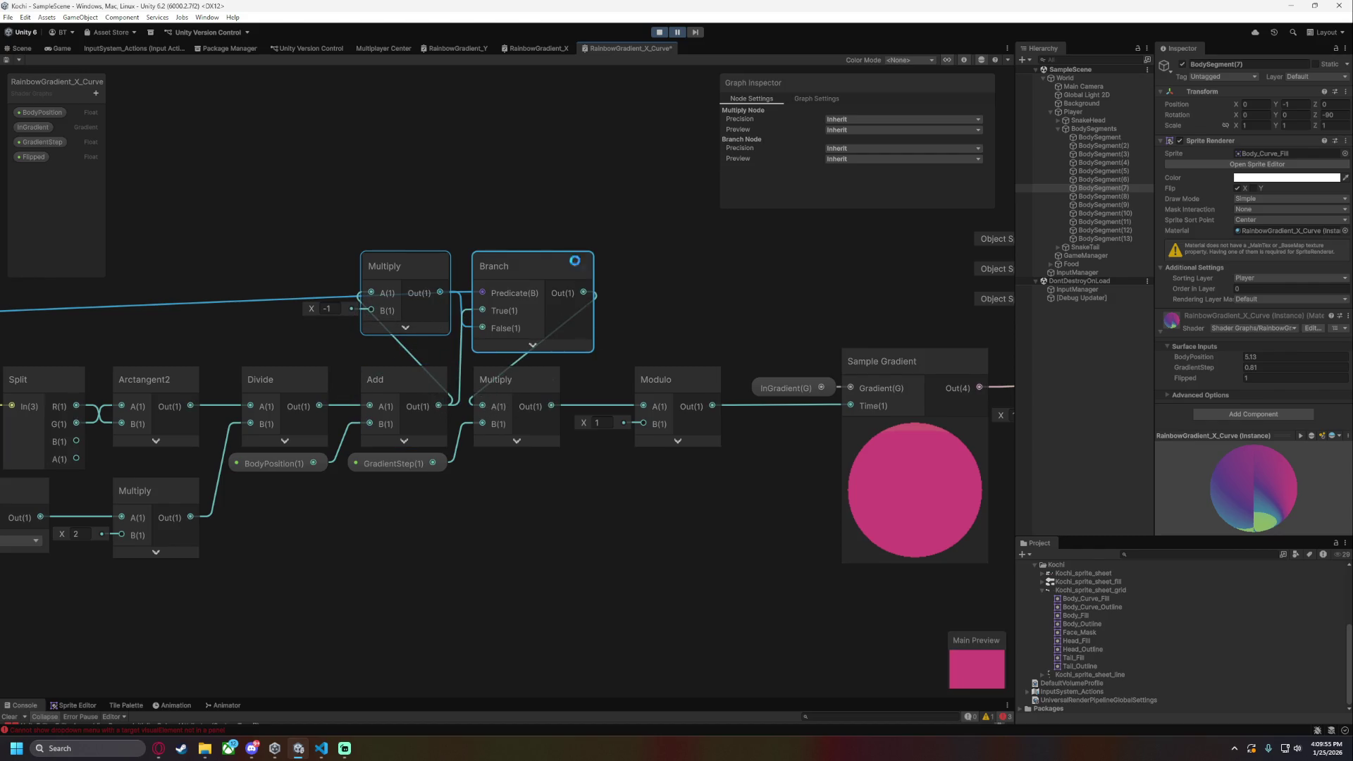
key(ctrl+s)
click(22, 49)
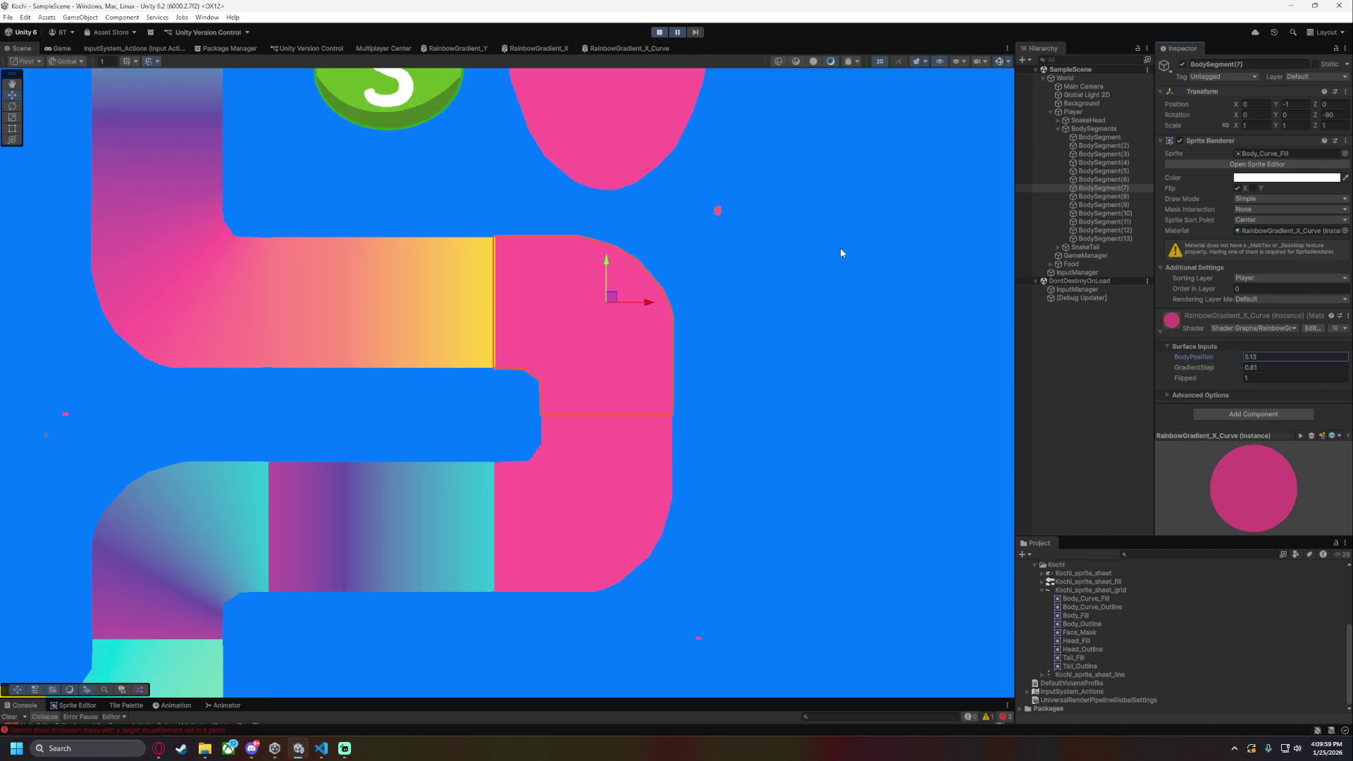
click(634, 47)
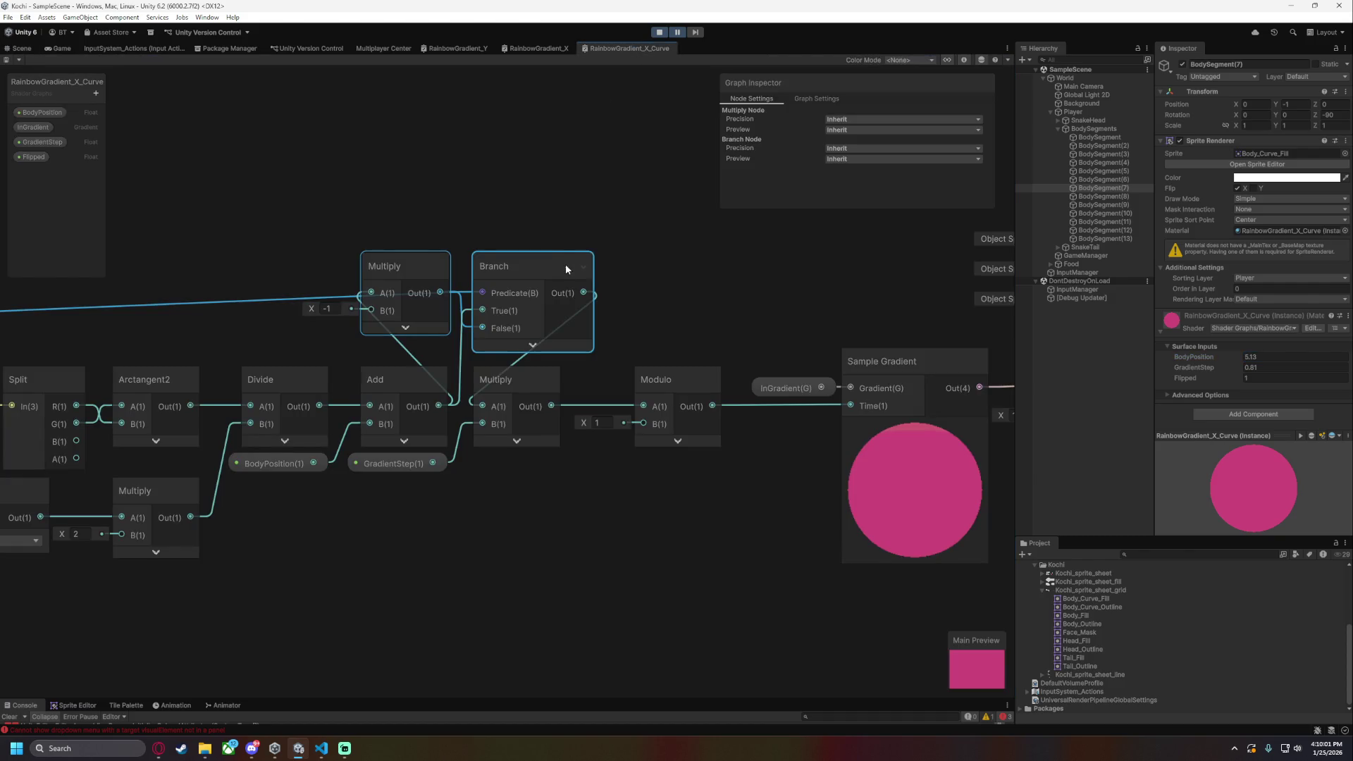
click(22, 47)
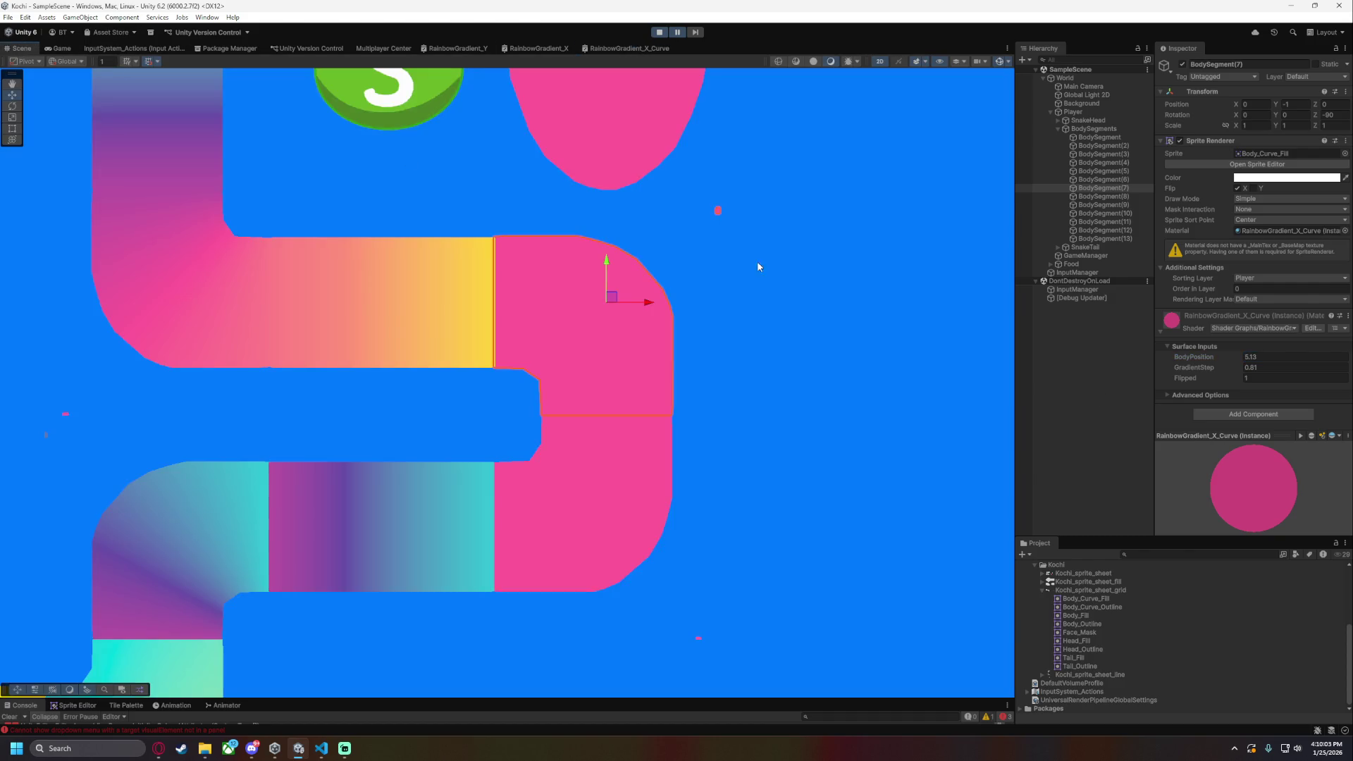
- Try a negative BodyPosition on the segment, then undo it
click(1260, 357)
text(-)
key(Return)
key(ctrl+z)
- Connect Add's output straight into the lower Multiply's A input again
click(620, 48)
drag(420, 277, 562, 265)
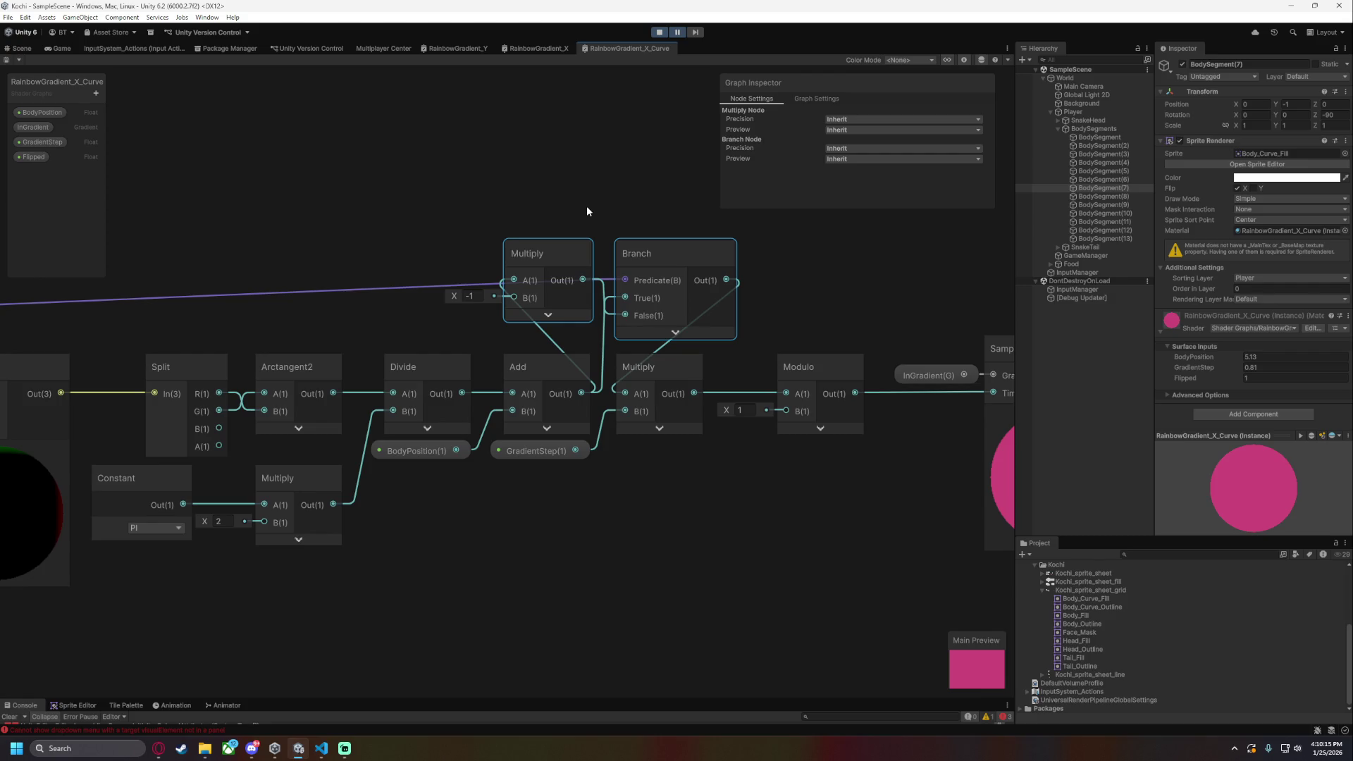
drag(581, 394, 625, 393)
- Detach the Branch links and move the flip Multiply and Branch nodes up-left beside Comparison
drag(531, 200, 617, 350)
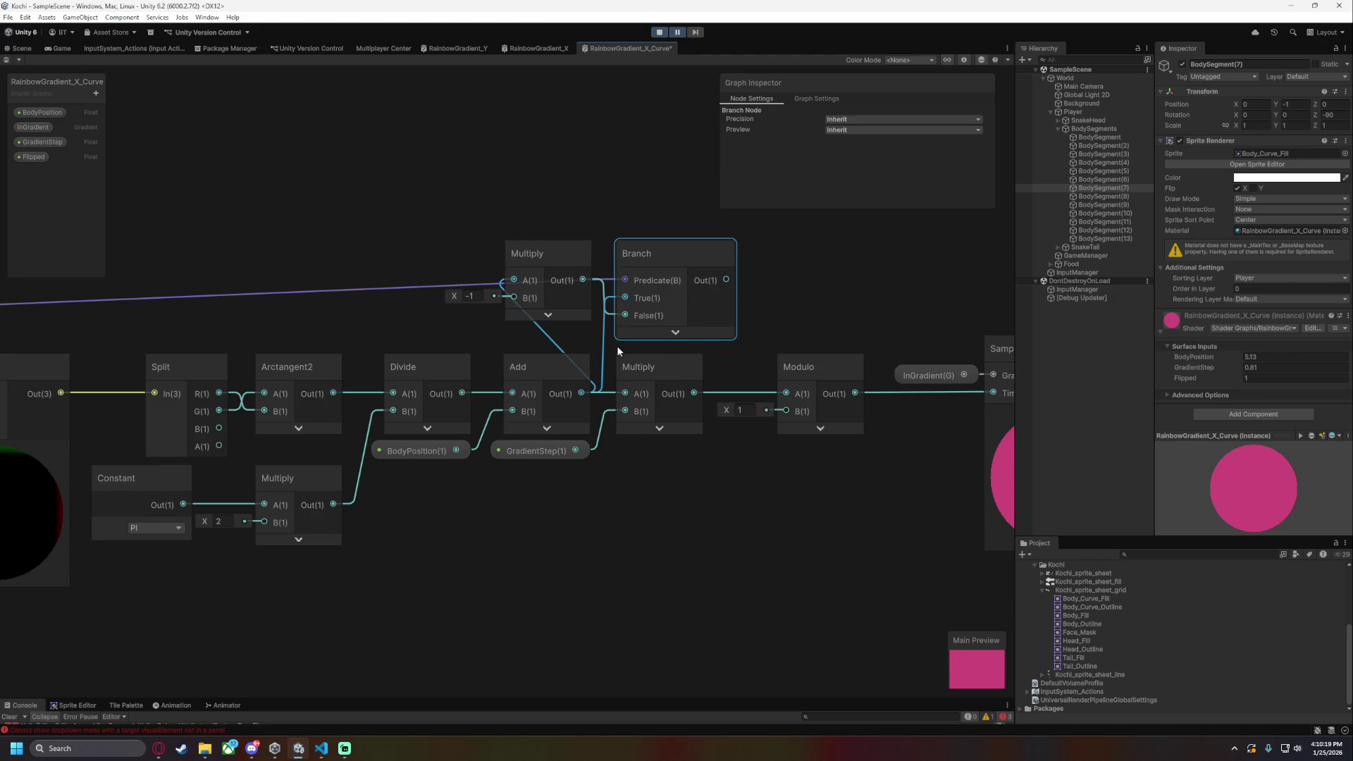
click(488, 332)
mouse_move(535, 323)
mouse_down()
mouse_move(598, 347)
mouse_move(591, 337)
mouse_up()
key(Escape)
key(Escape)
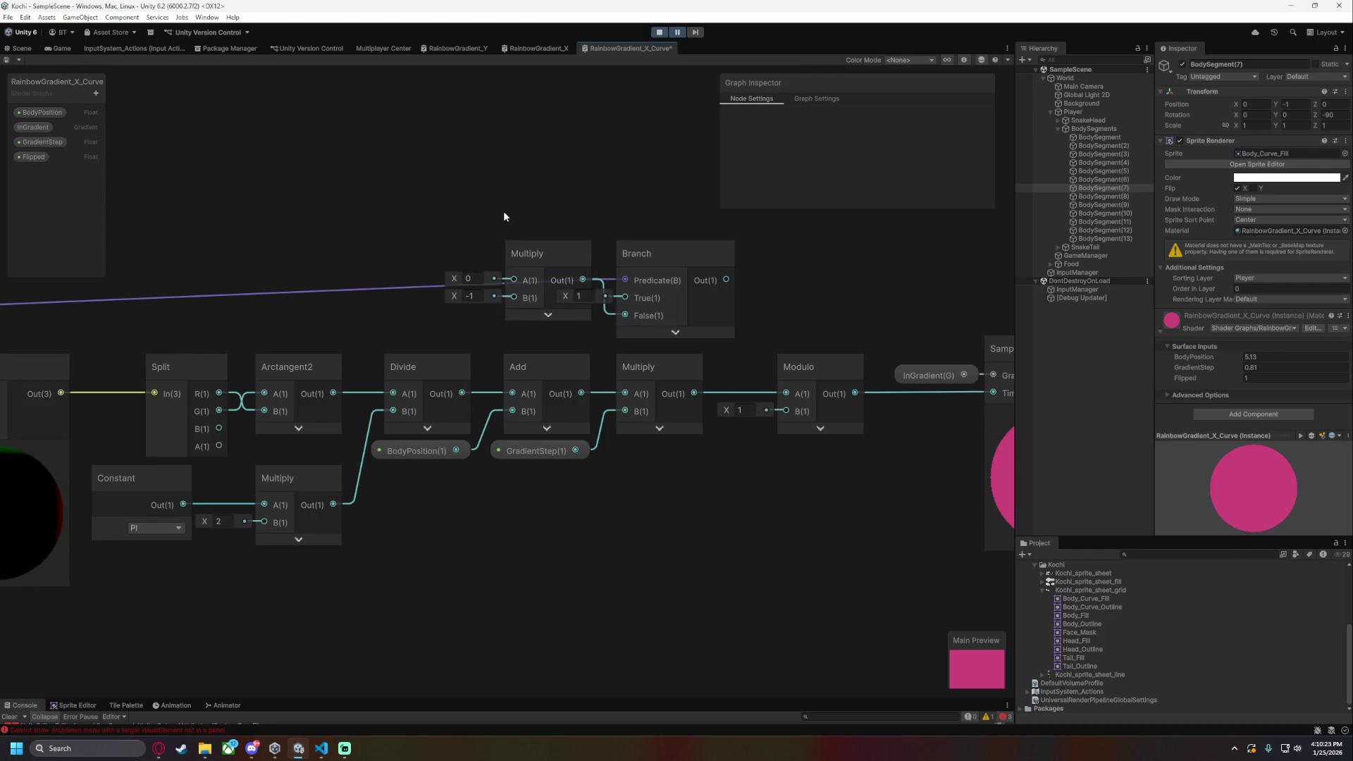
key(ctrl+z)
scroll(654, 297, down, 2)
drag(607, 219, 761, 305)
drag(705, 257, 455, 209)
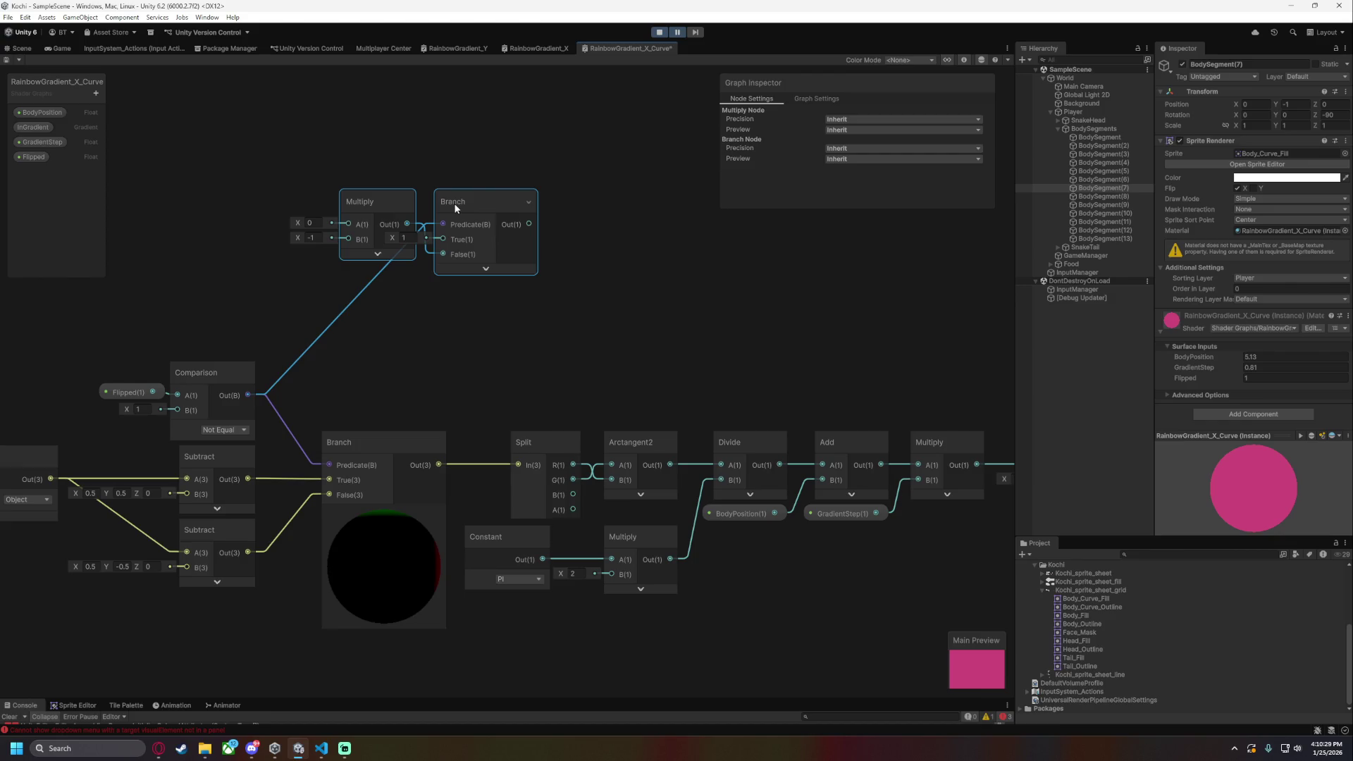
drag(587, 264, 196, 213)
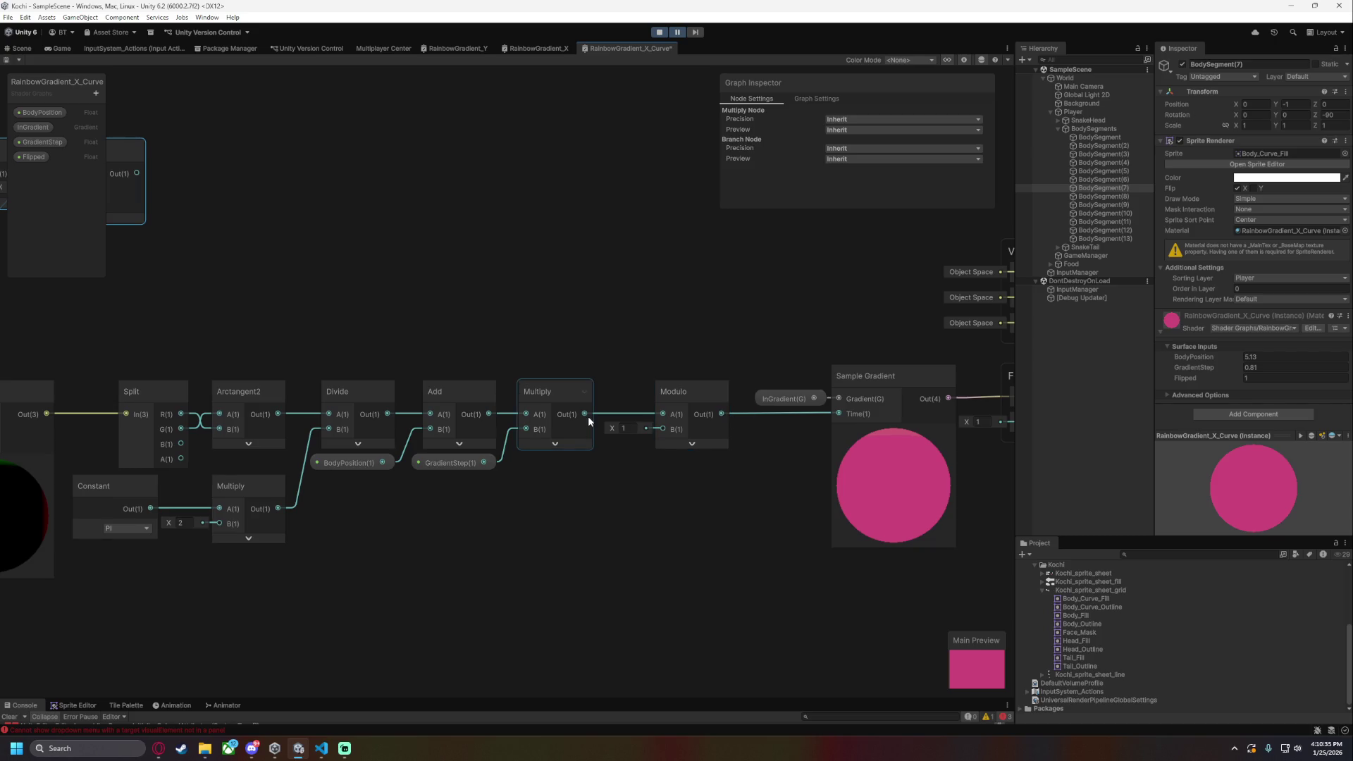
mouse_move(350, 314)
mouse_down()
mouse_move(530, 302)
mouse_move(543, 288)
mouse_up()
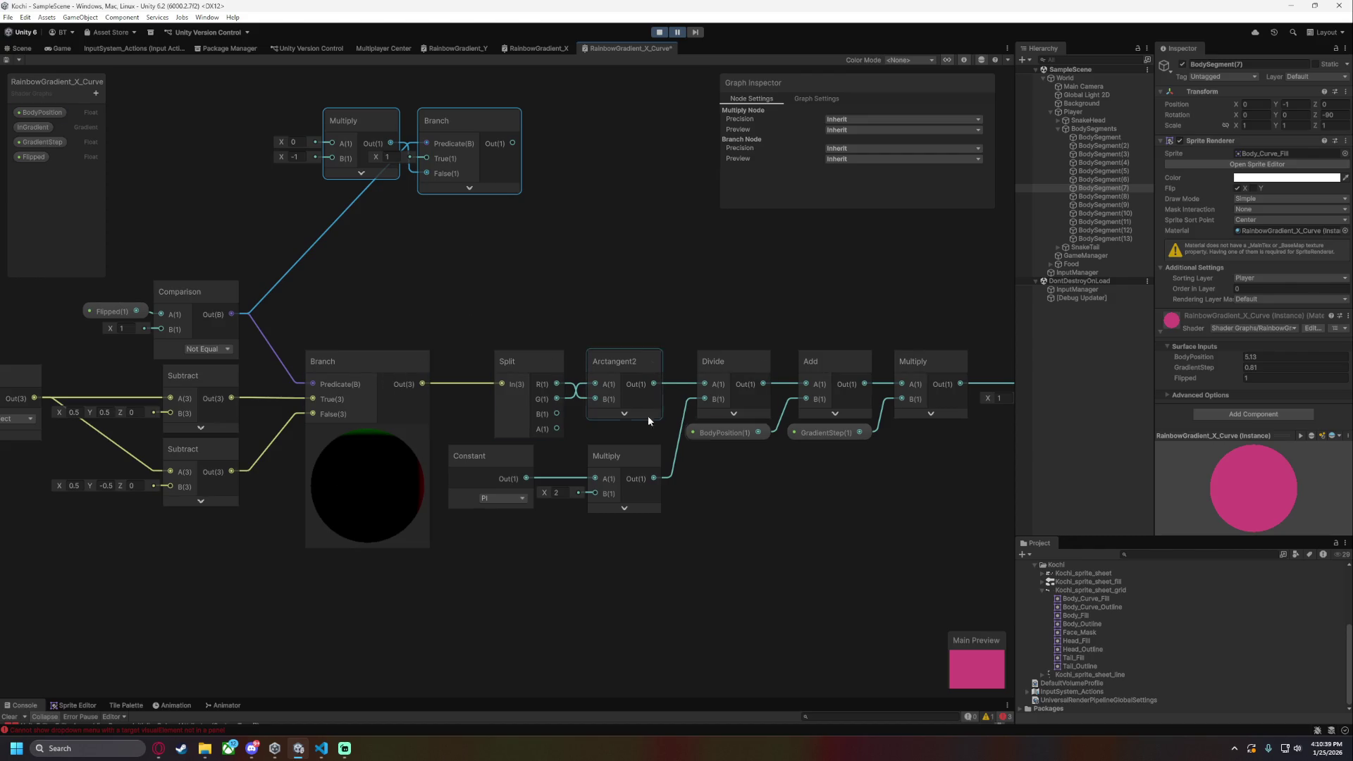
mouse_move(730, 362)
mouse_down()
mouse_move(616, 301)
mouse_move(310, 439)
mouse_up()
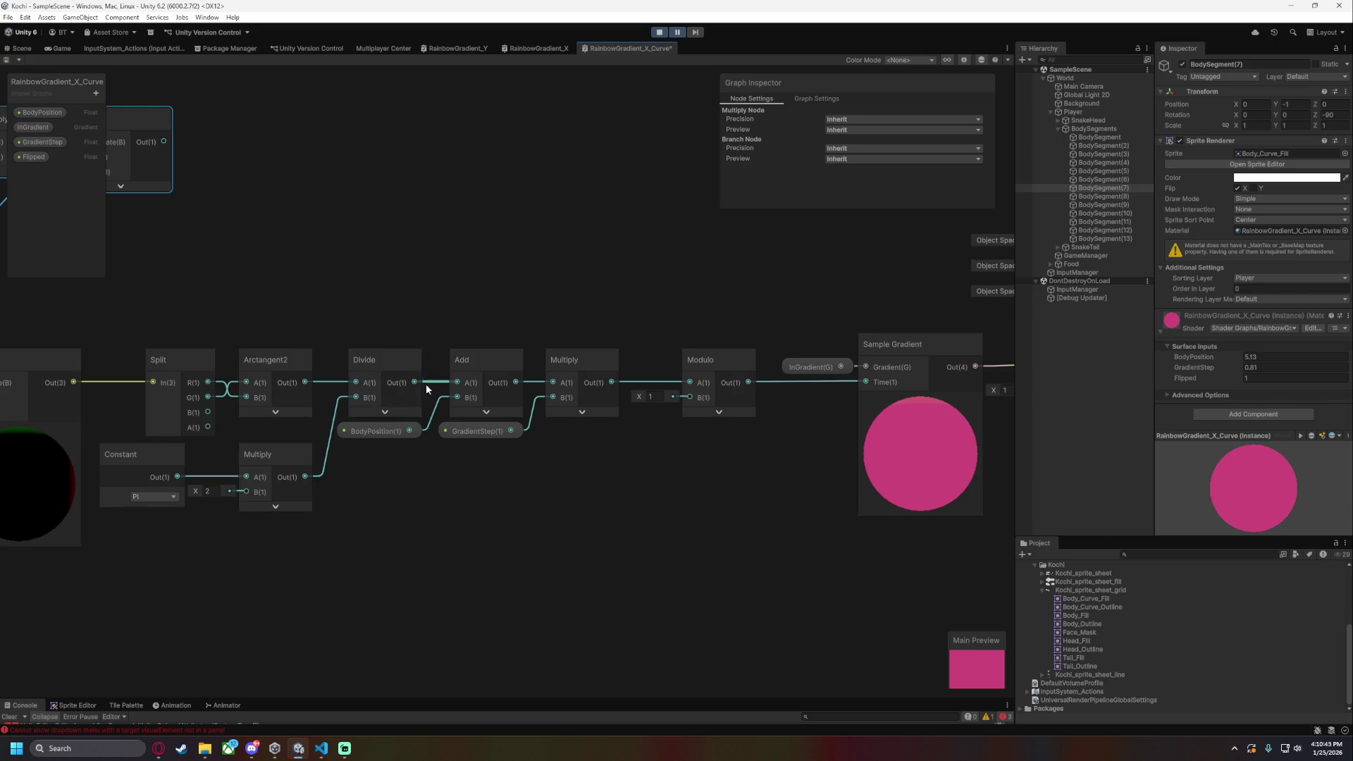
scroll(466, 383, up, 4)
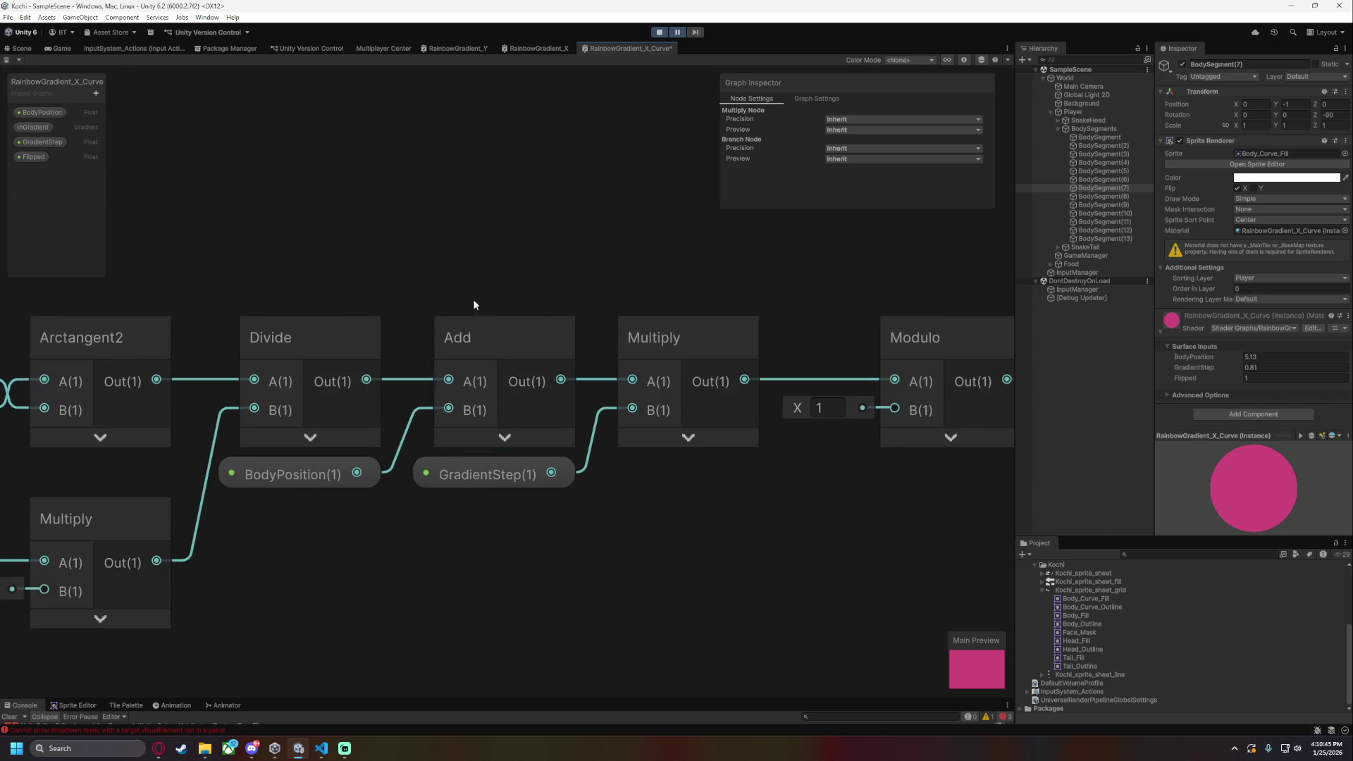
scroll(505, 317, left, 5)
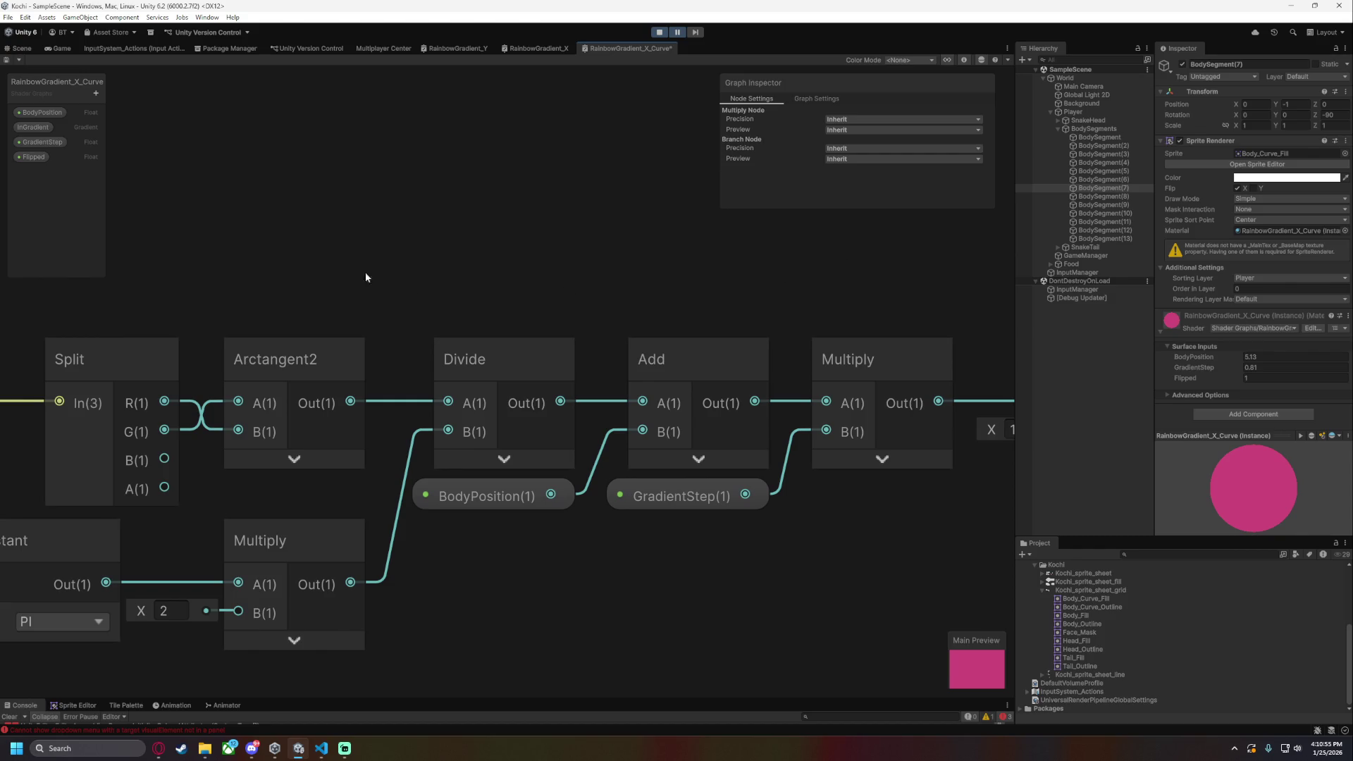
click(35, 127)
- Inspect InGradient's default gradient in the gradient editor, then close it
click(858, 176)
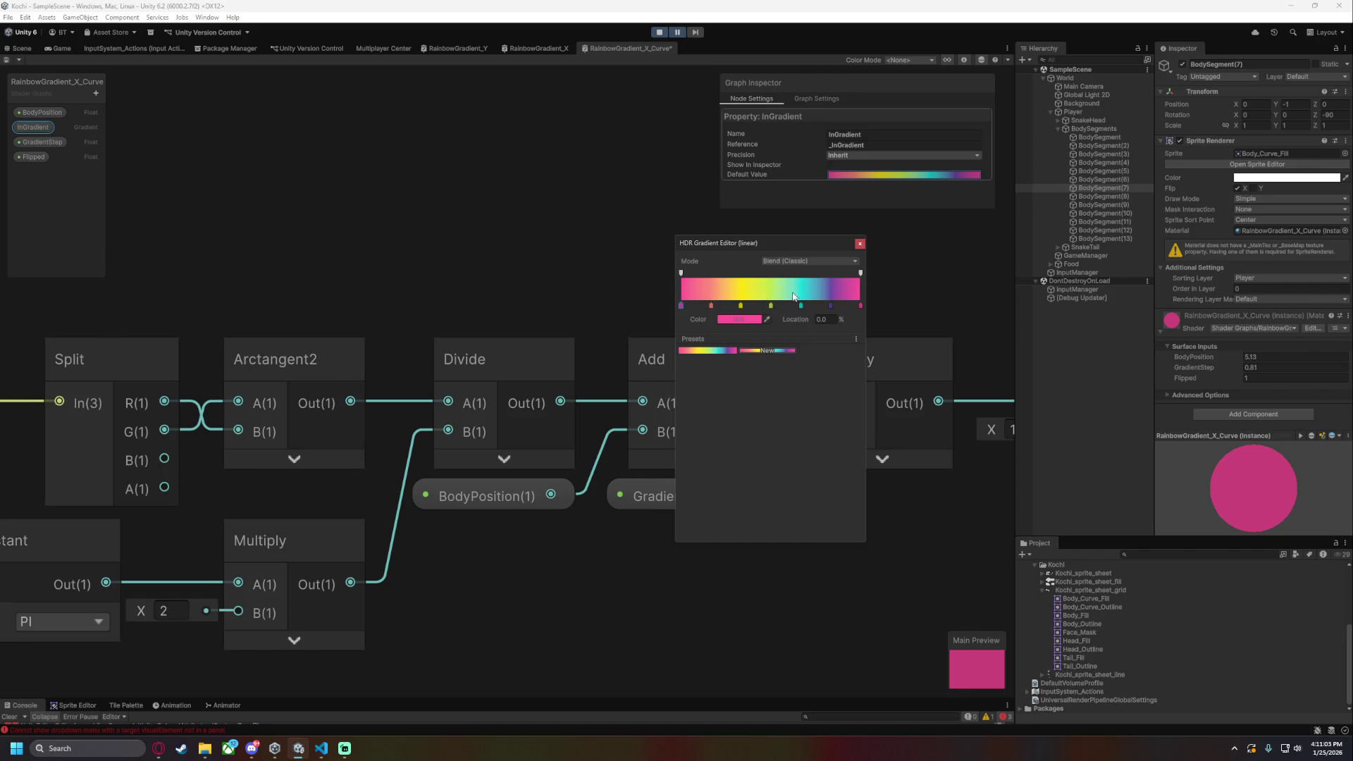
click(860, 243)
drag(912, 269, 454, 267)
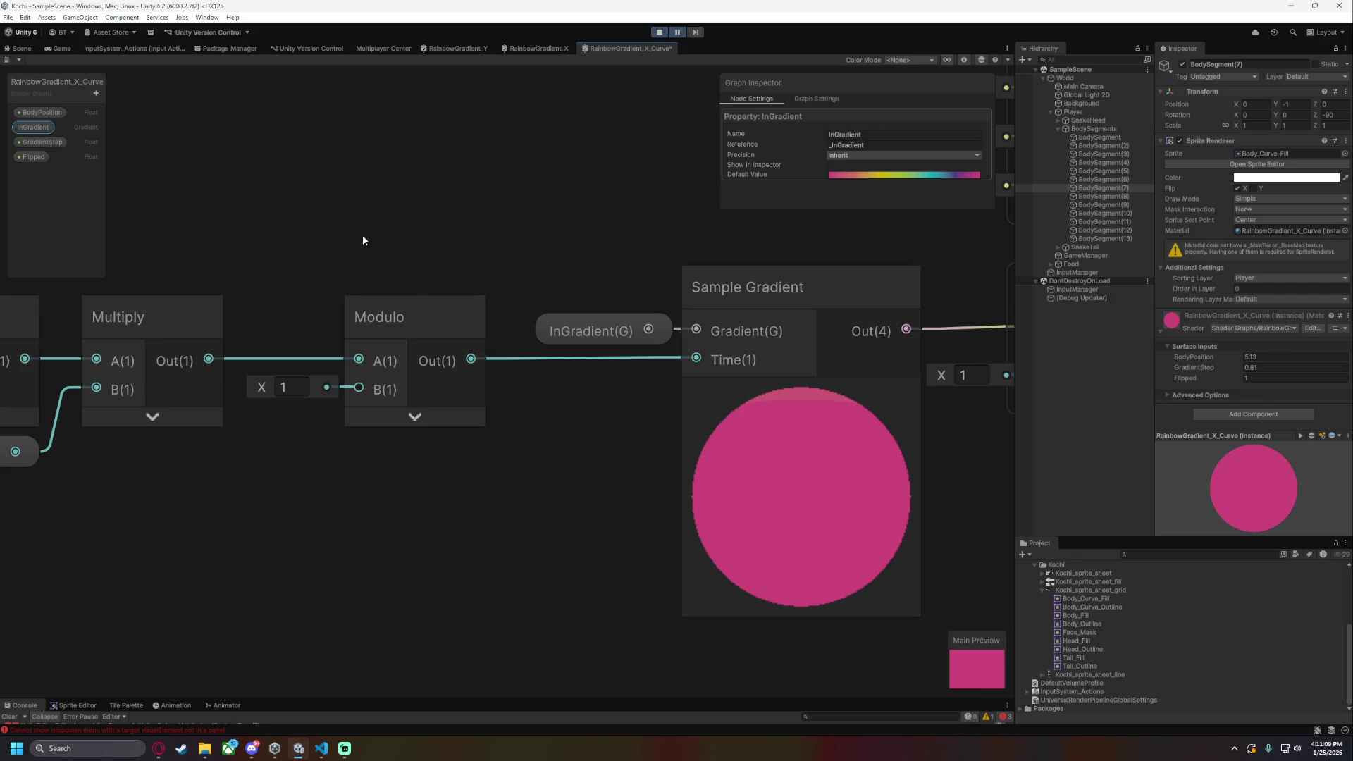
scroll(425, 244, down, 5)
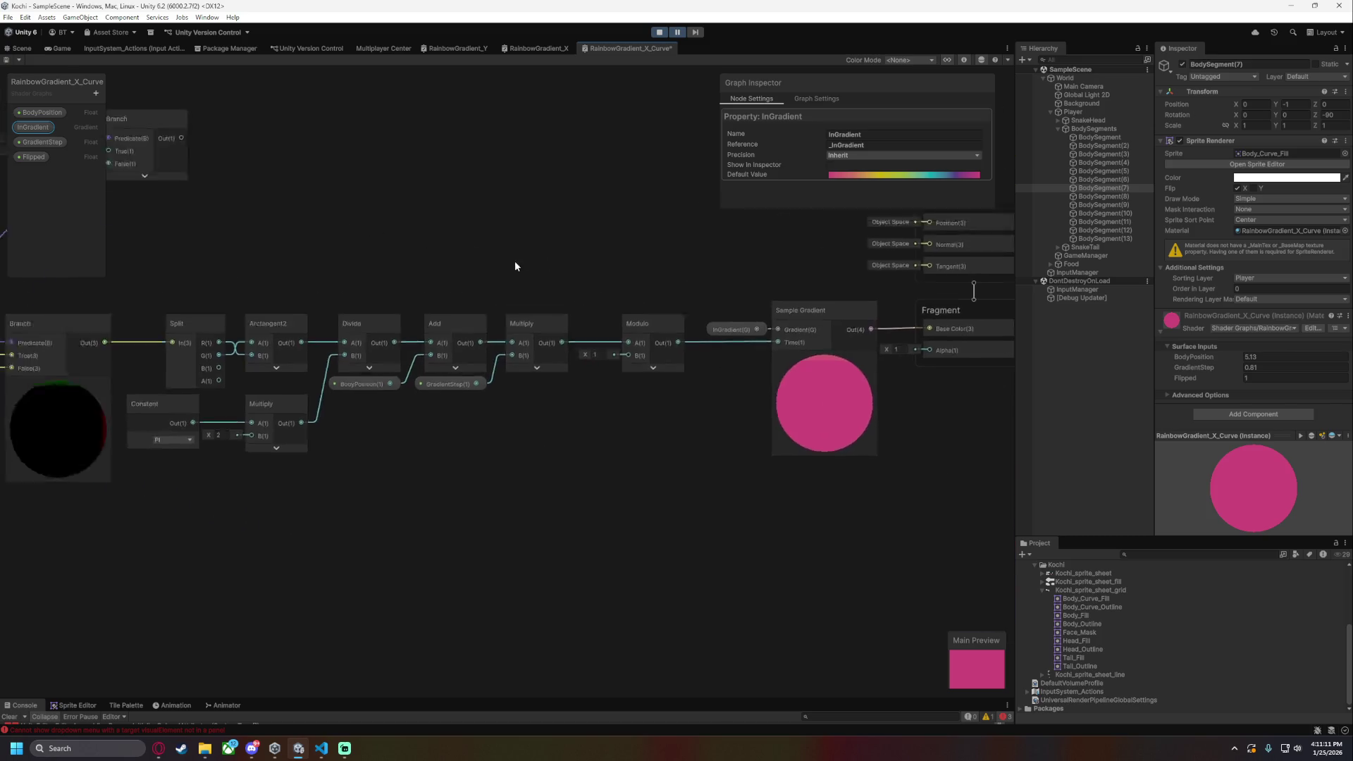
- Move the flip Multiply and Branch nodes right, just above the Add, Multiply and Modulo chain
drag(470, 253, 721, 331)
mouse_move(235, 172)
mouse_down()
mouse_move(804, 272)
mouse_move(838, 308)
mouse_move(925, 305)
mouse_move(731, 277)
mouse_move(774, 298)
mouse_up()
scroll(920, 306, up, 4)
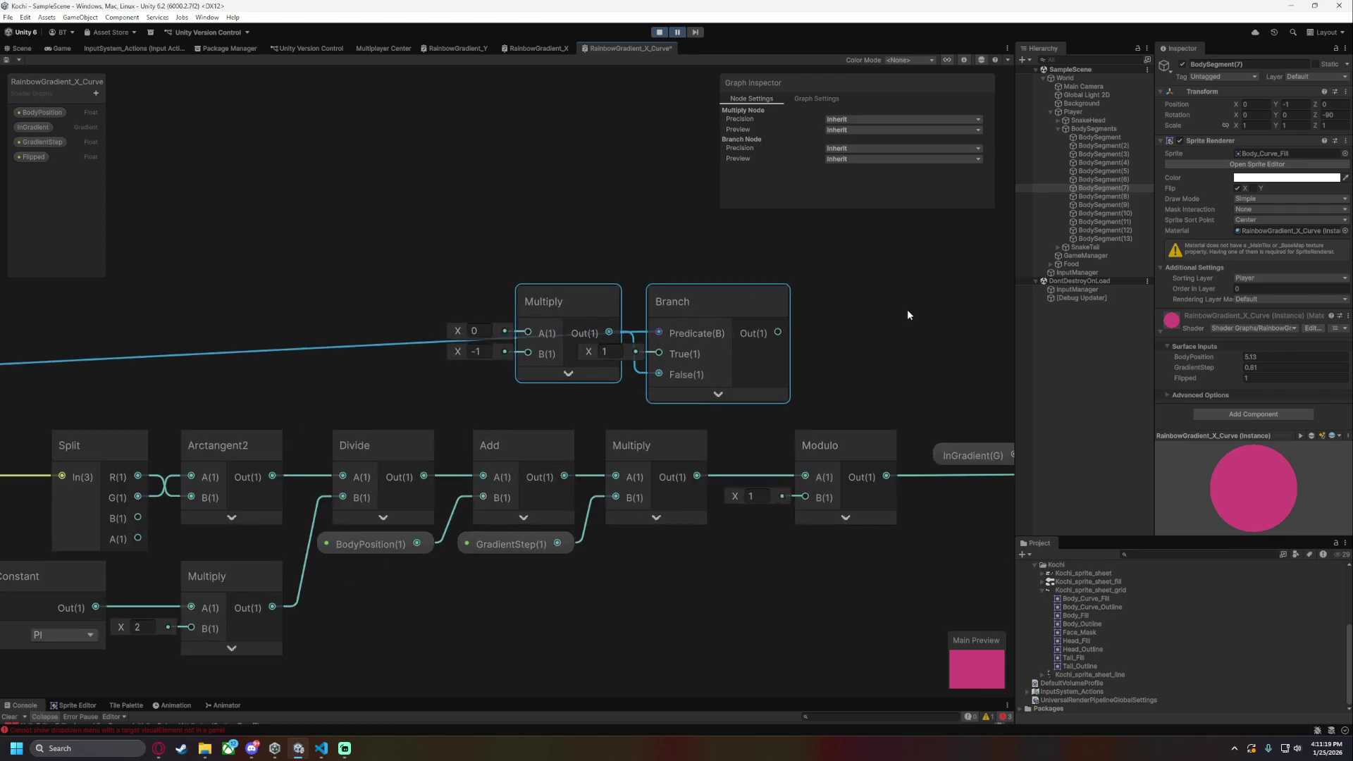
- Route Multiply into Branch False and Branch into Modulo, then delete the upper negating Multiply
drag(908, 309, 785, 340)
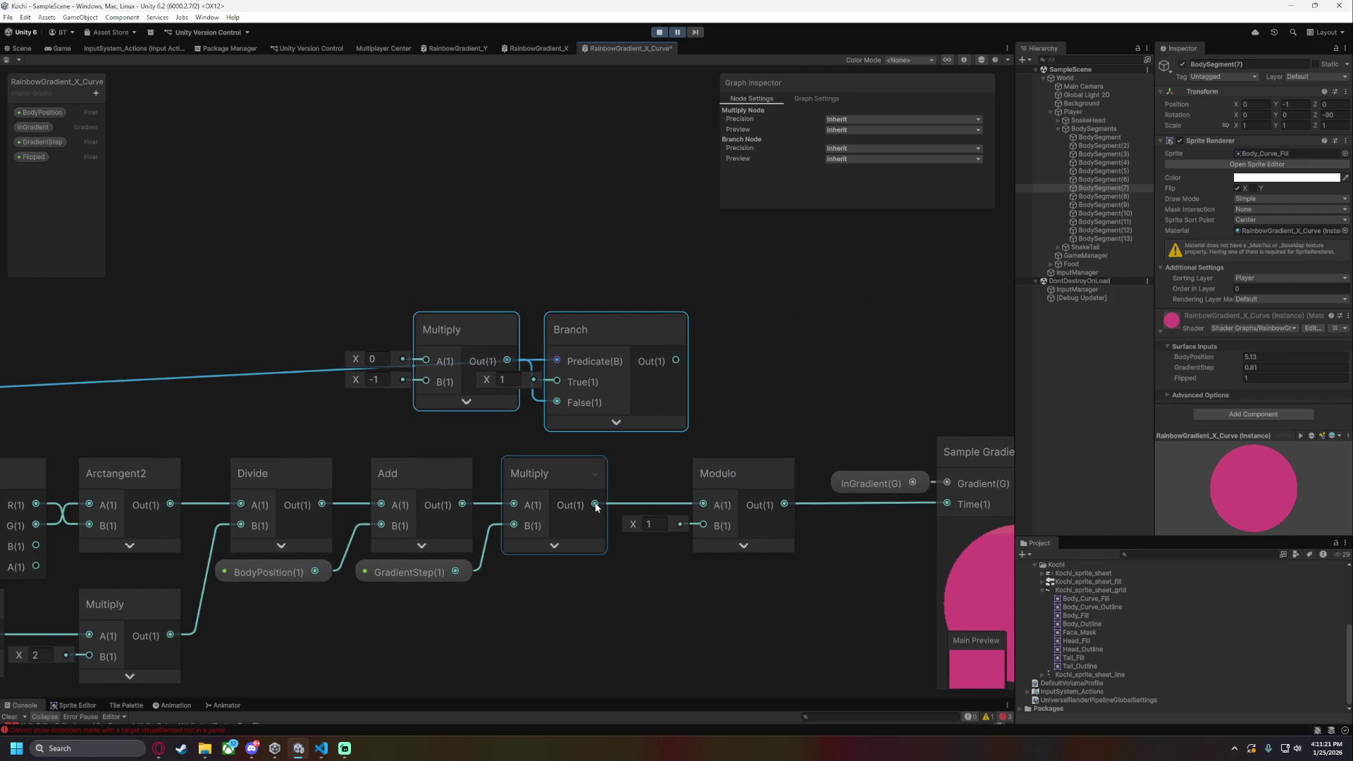
mouse_move(596, 507)
mouse_down()
mouse_move(556, 385)
mouse_move(557, 403)
mouse_up()
drag(675, 361, 703, 506)
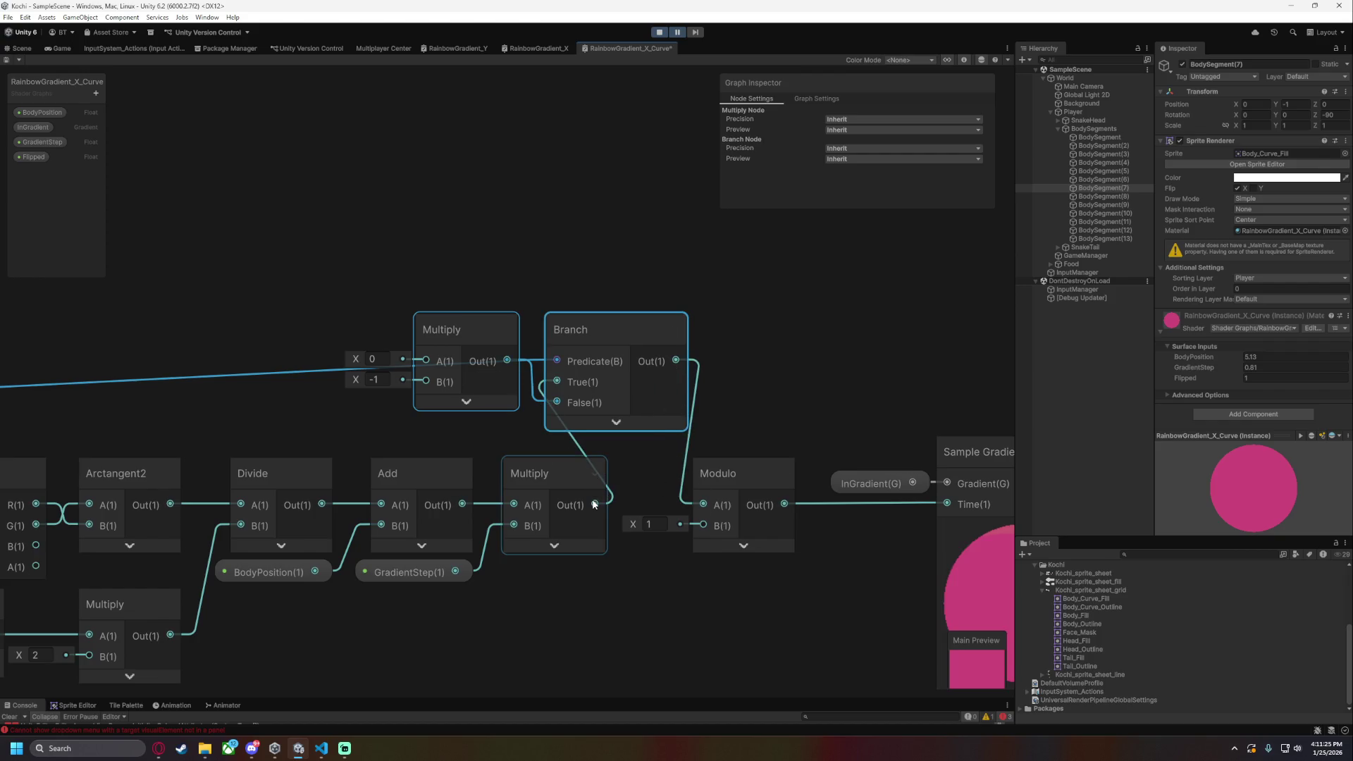
key(Delete)
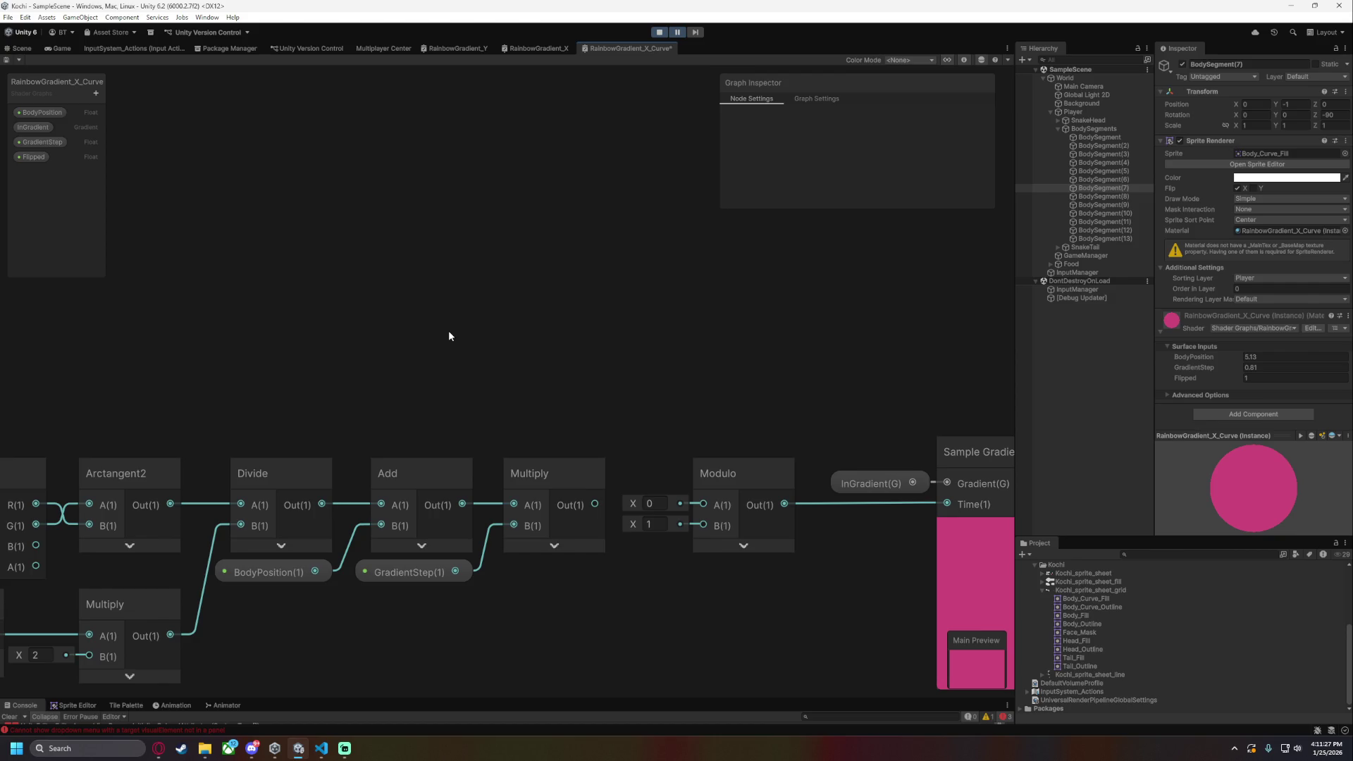
key(ctrl+z)
click(476, 325)
key(Delete)
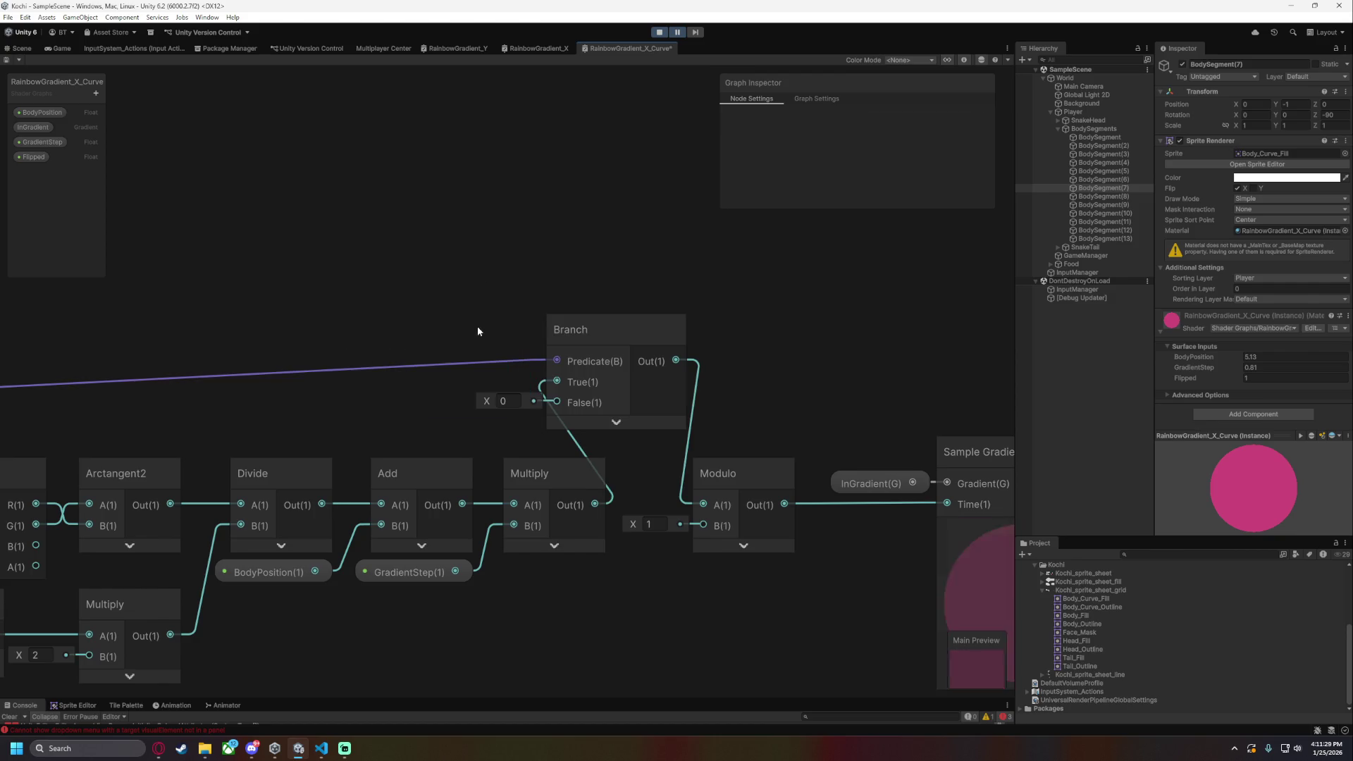
- Add a Subtract node giving 0.5 minus the Multiply output into Branch False, and save
mouse_move(595, 505)
mouse_down()
mouse_move(396, 422)
mouse_move(354, 366)
mouse_up()
text(sub)
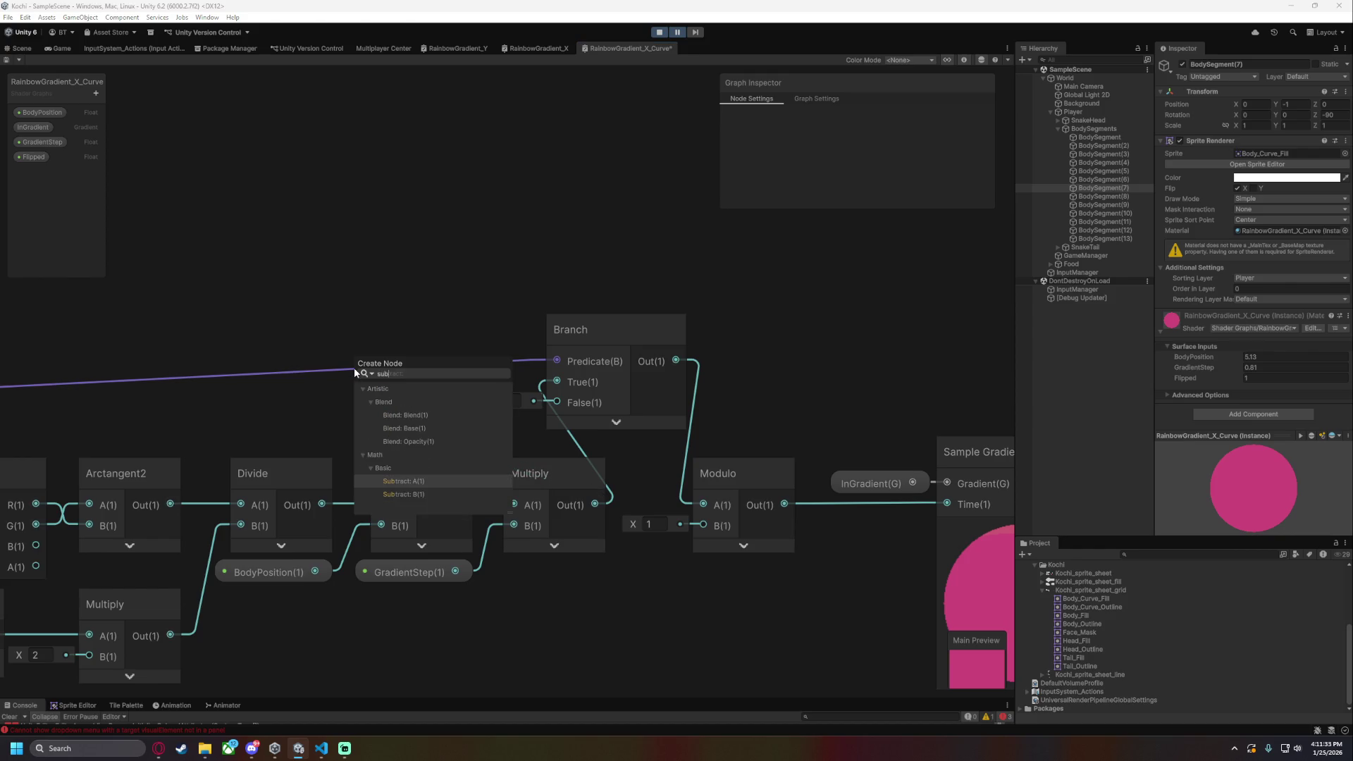
key(Down)
key(Return)
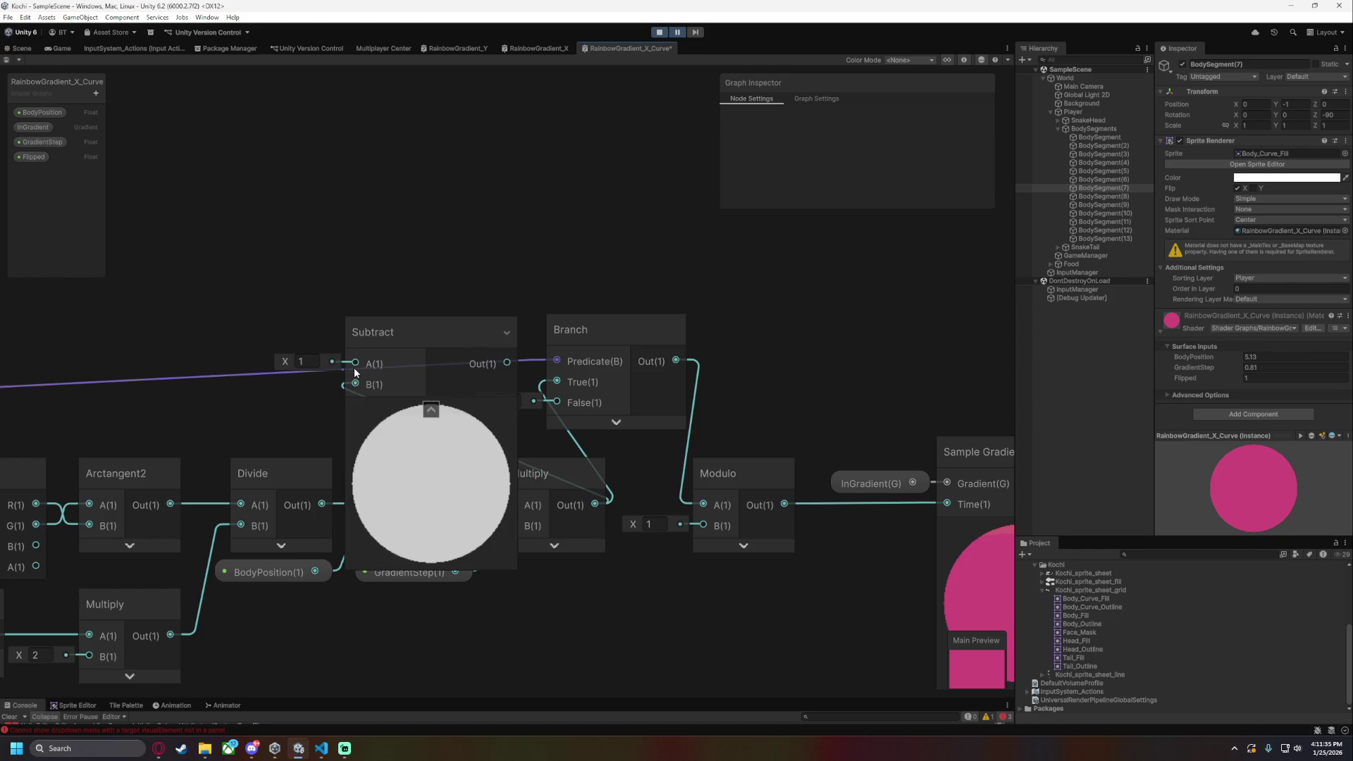
click(431, 409)
click(303, 362)
text(0.5)
drag(437, 363, 557, 403)
drag(410, 331, 481, 328)
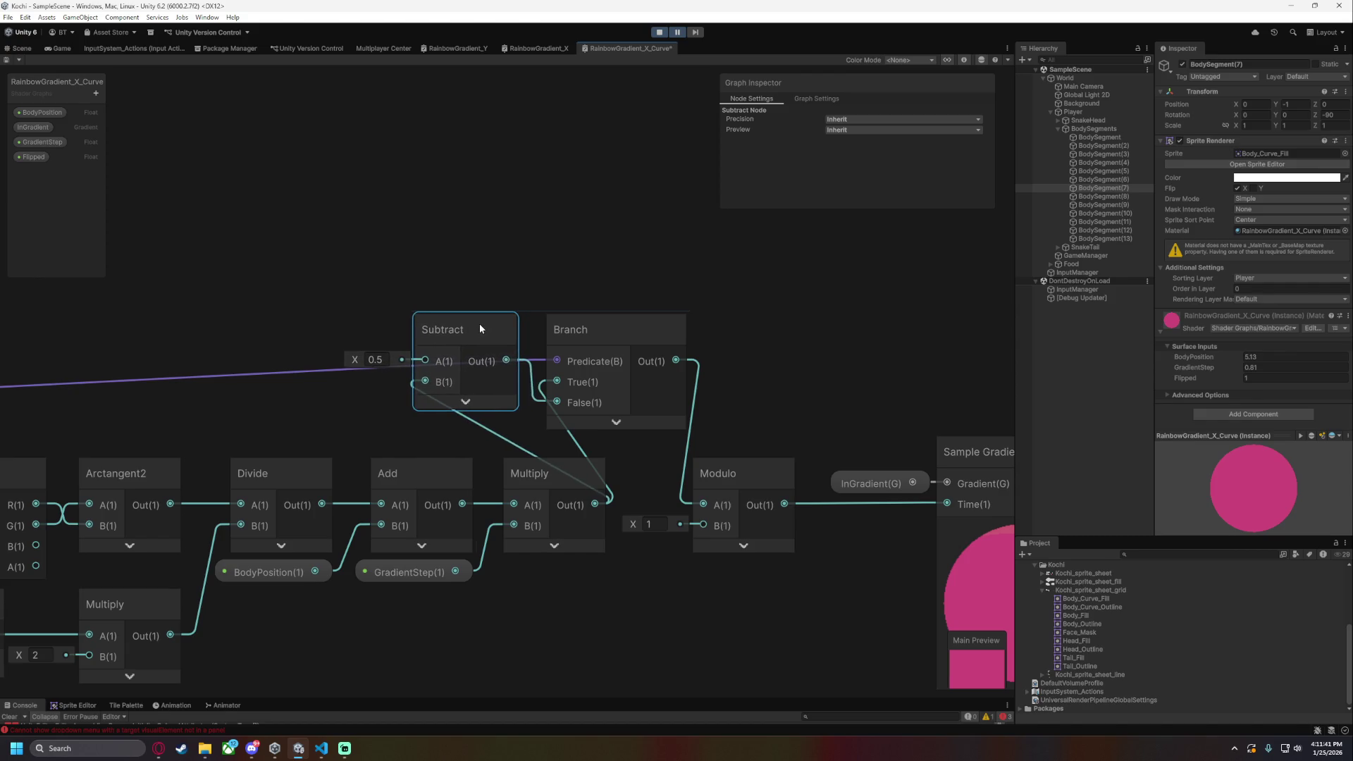
click(782, 387)
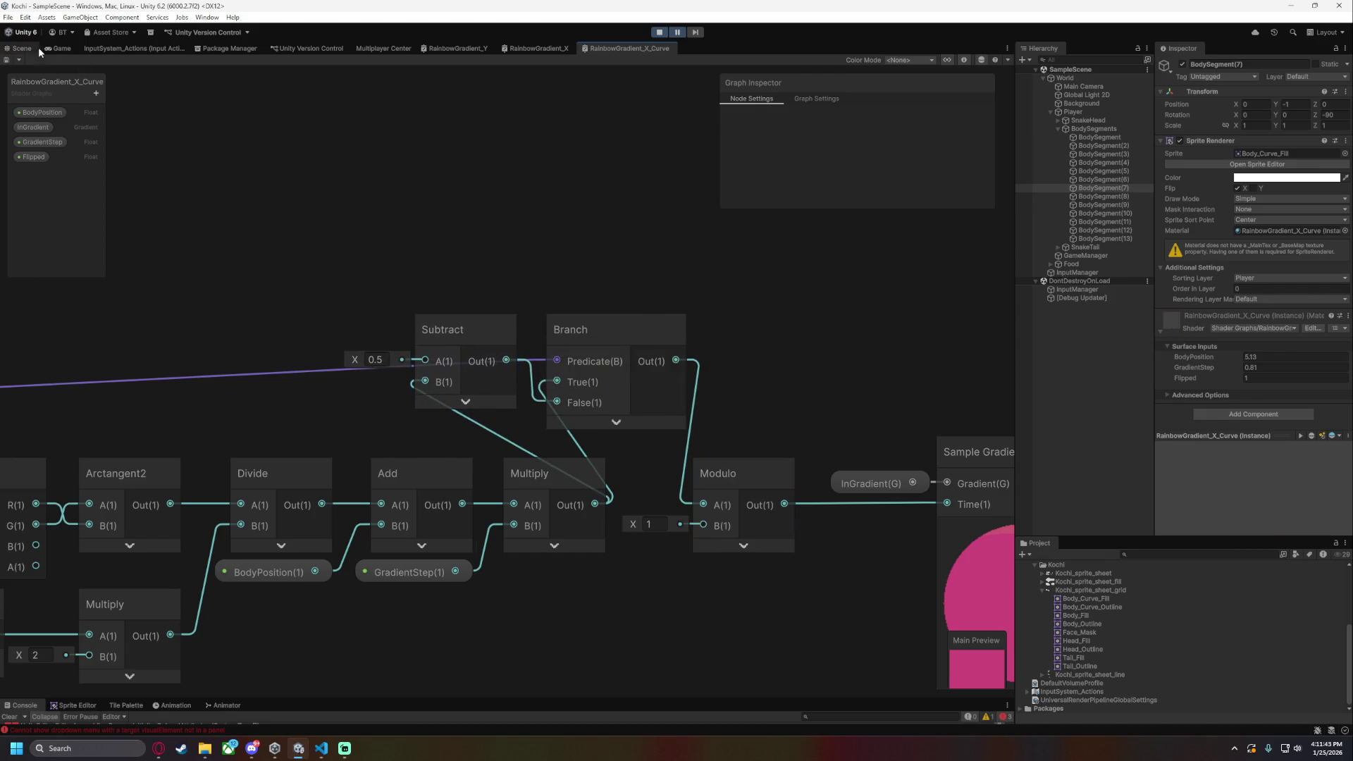
- Scrub the snake's BodyPosition to preview colours, then restore it to 5.13
click(21, 48)
scroll(670, 408, down, 3)
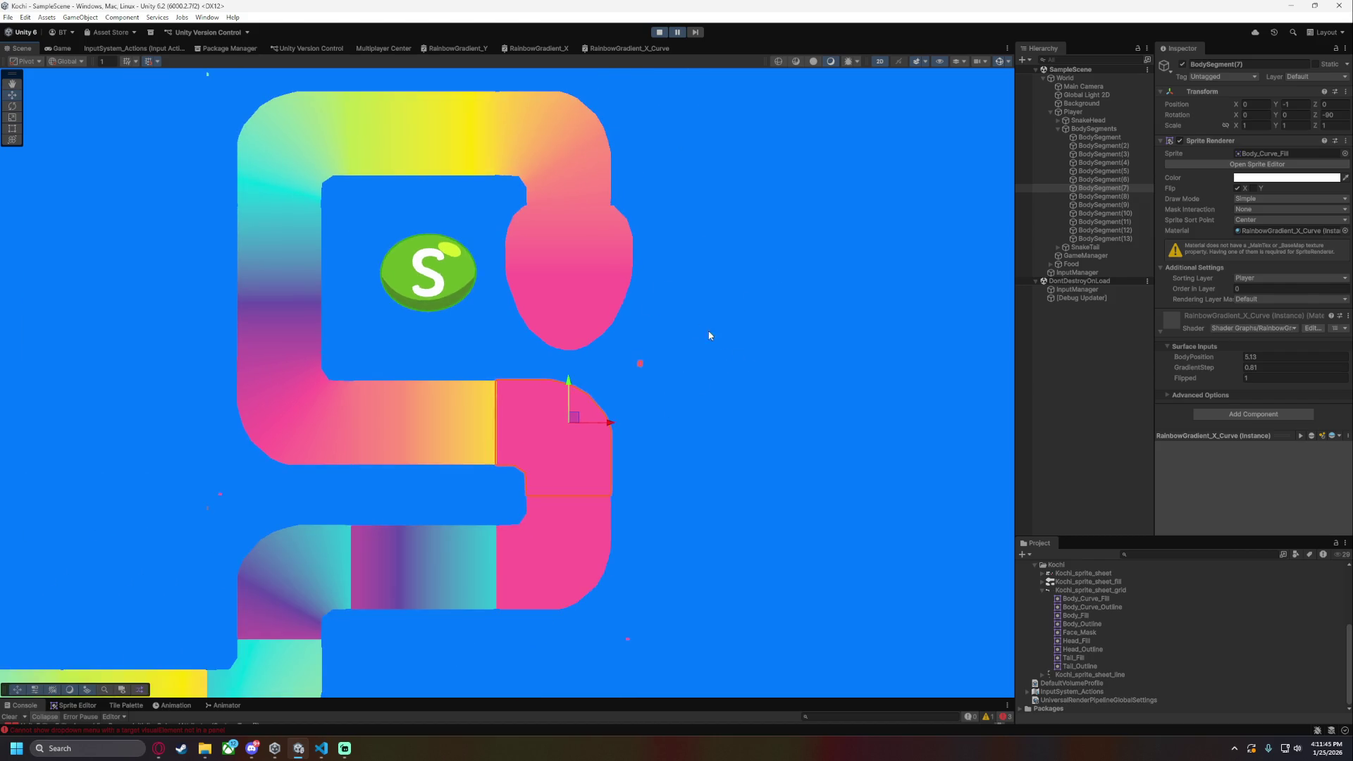
mouse_move(1191, 354)
mouse_down()
mouse_move(1141, 344)
mouse_move(1134, 360)
mouse_up()
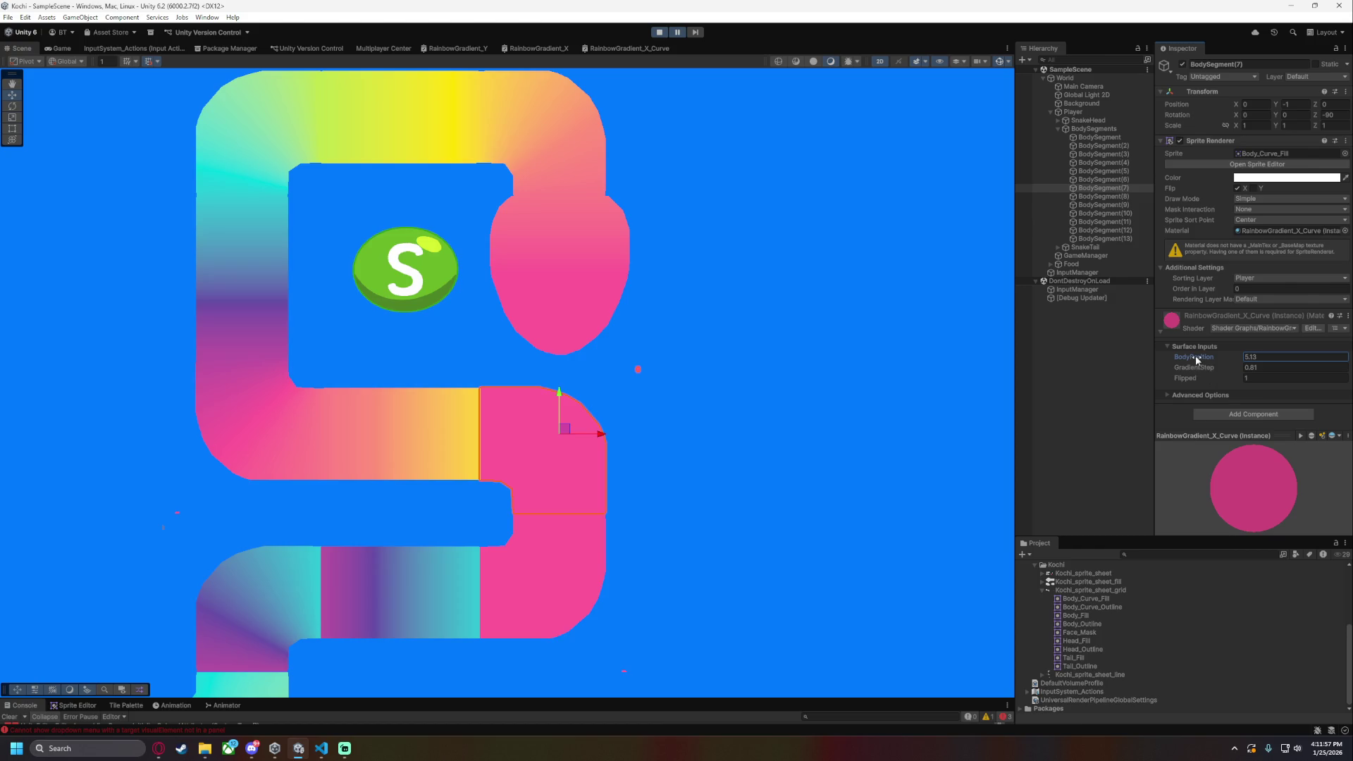
drag(1197, 357, 1208, 358)
key(ctrl+z)
- Delete the Subtract and Branch nodes from the RainbowGradient_X_Curve graph
click(627, 49)
mouse_move(438, 271)
mouse_down()
mouse_move(486, 305)
mouse_move(601, 328)
mouse_up()
key(Delete)
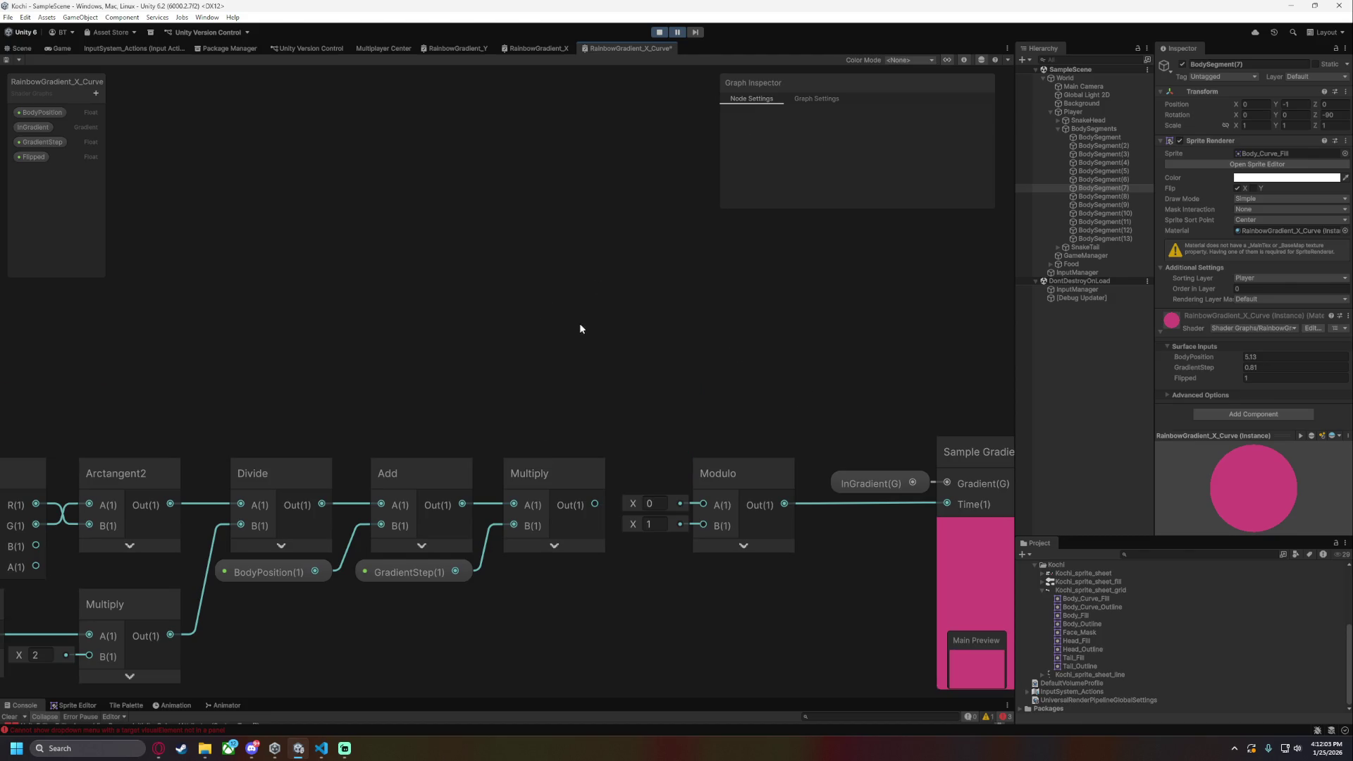
- Connect Multiply's output straight into Modulo's A input
drag(595, 505, 704, 505)
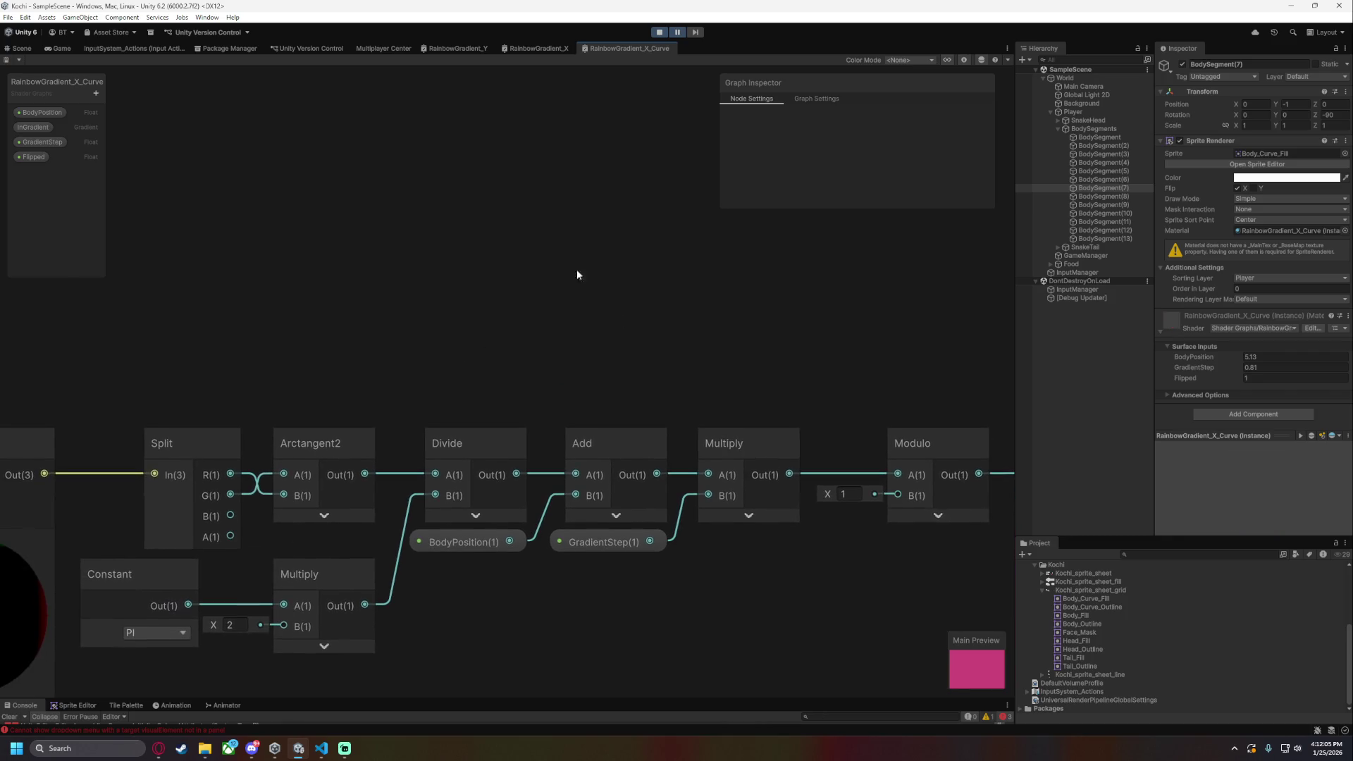
click(20, 48)
scroll(608, 395, up, 6)
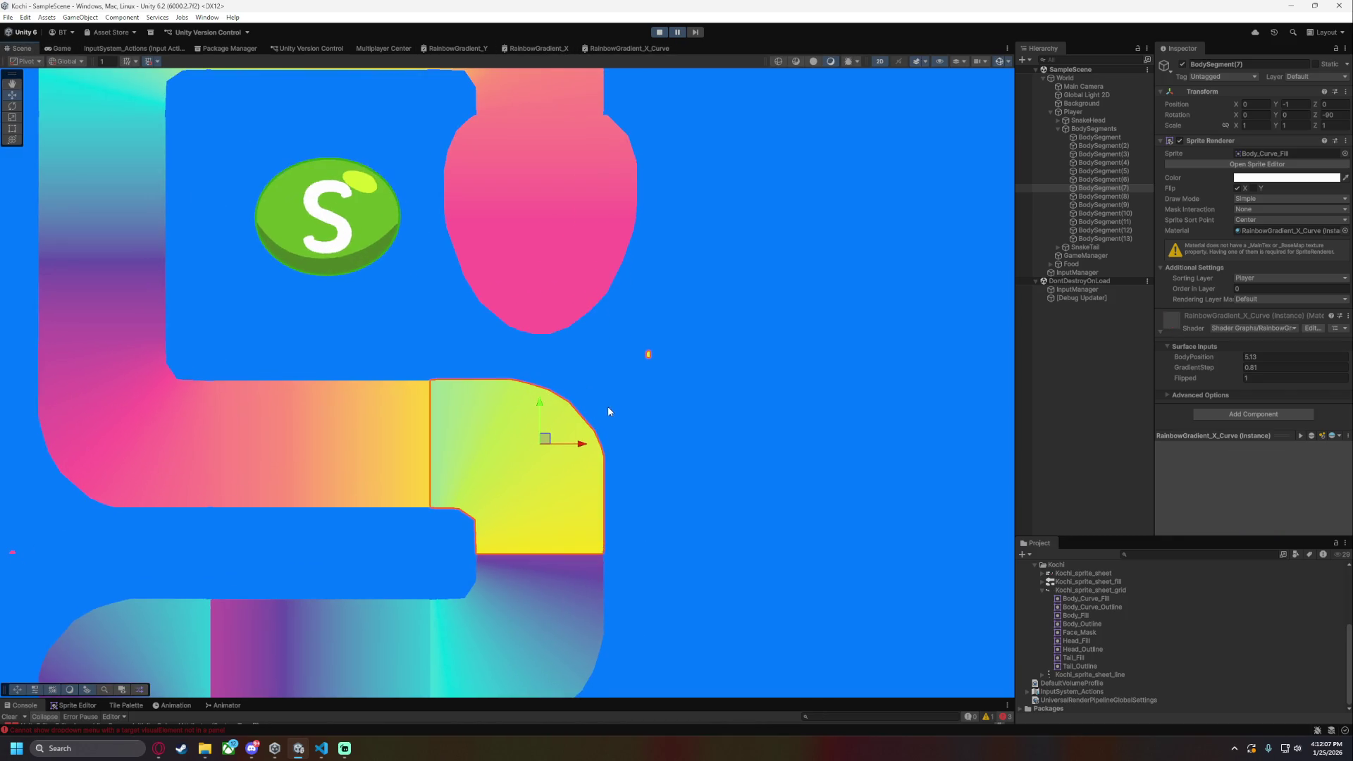
scroll(695, 437, down, 1)
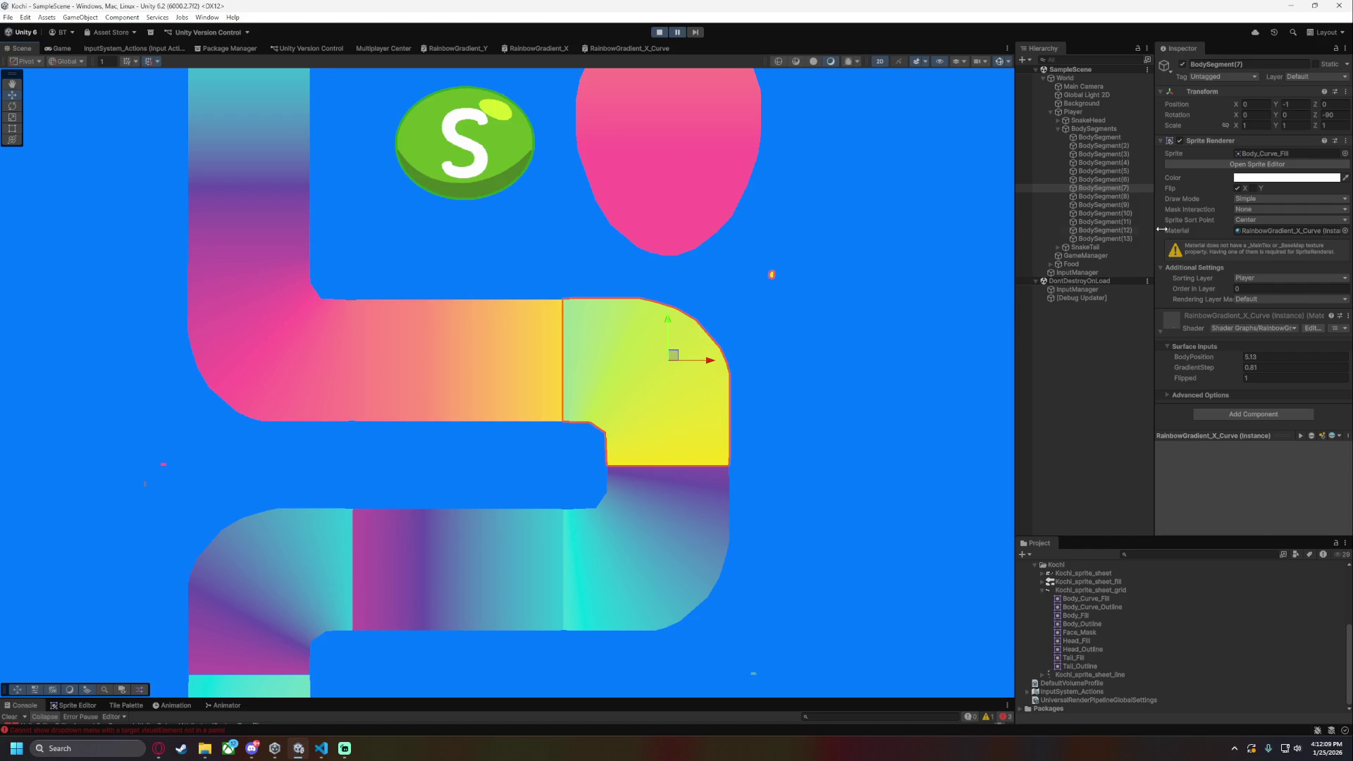
- Set the curve segment's BodyPosition to 4.12, giving its bend a teal-to-lime fill
drag(1191, 360, 1176, 353)
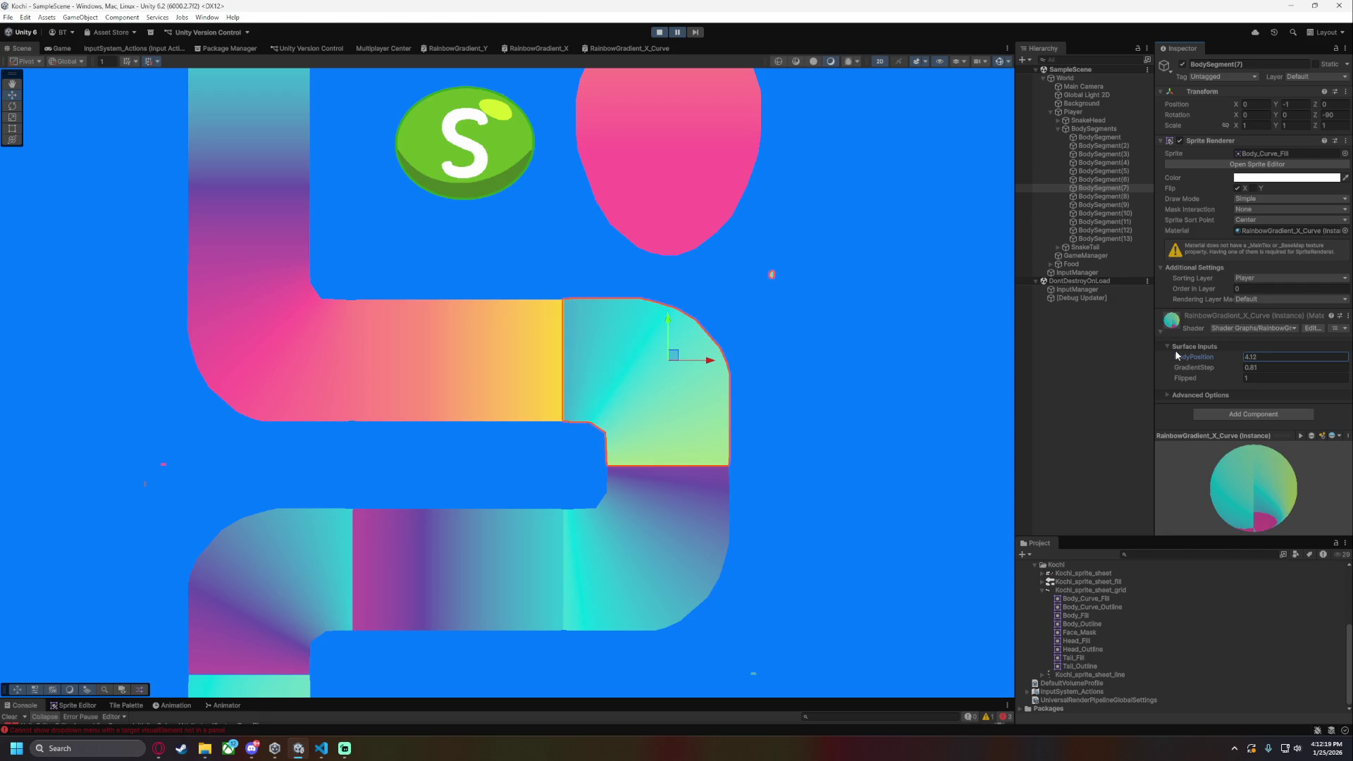
drag(525, 599, 695, 437)
drag(896, 418, 621, 534)
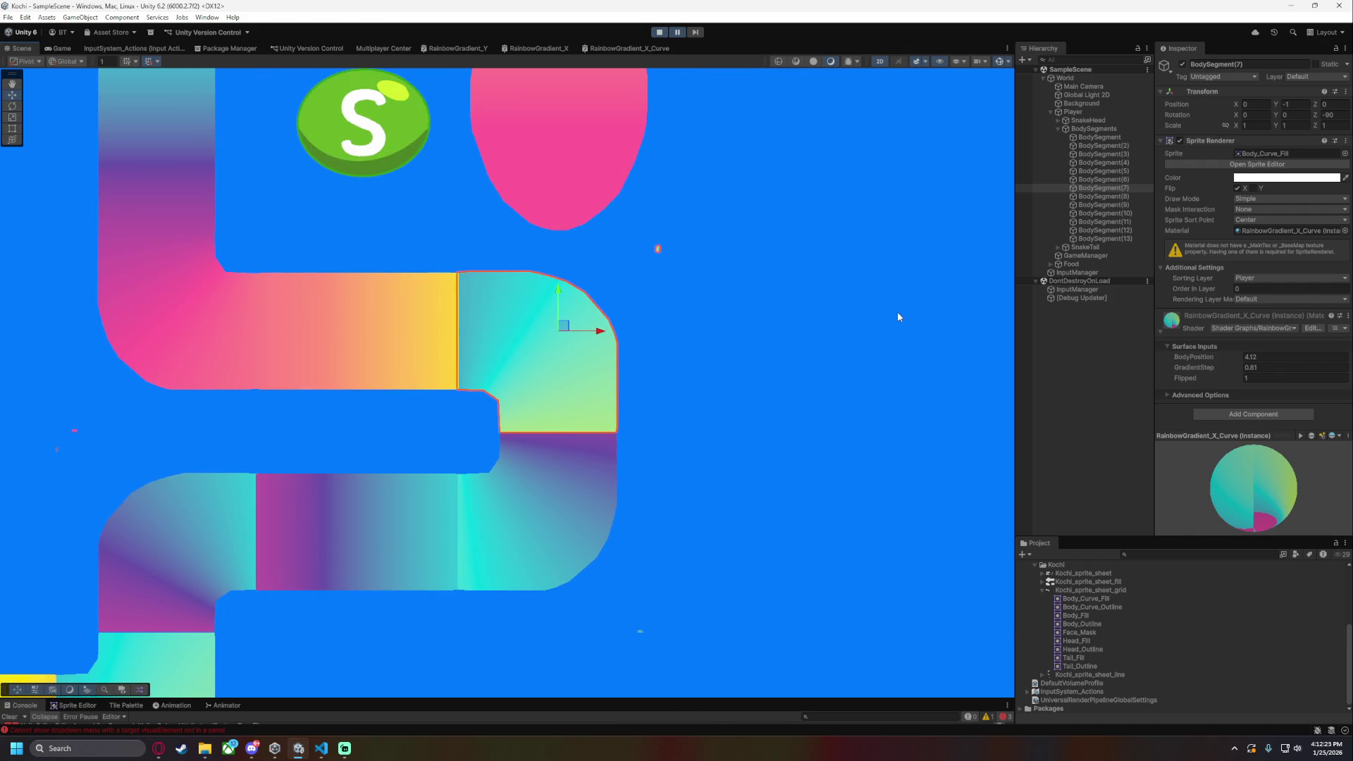
click(624, 48)
scroll(543, 324, up, 6)
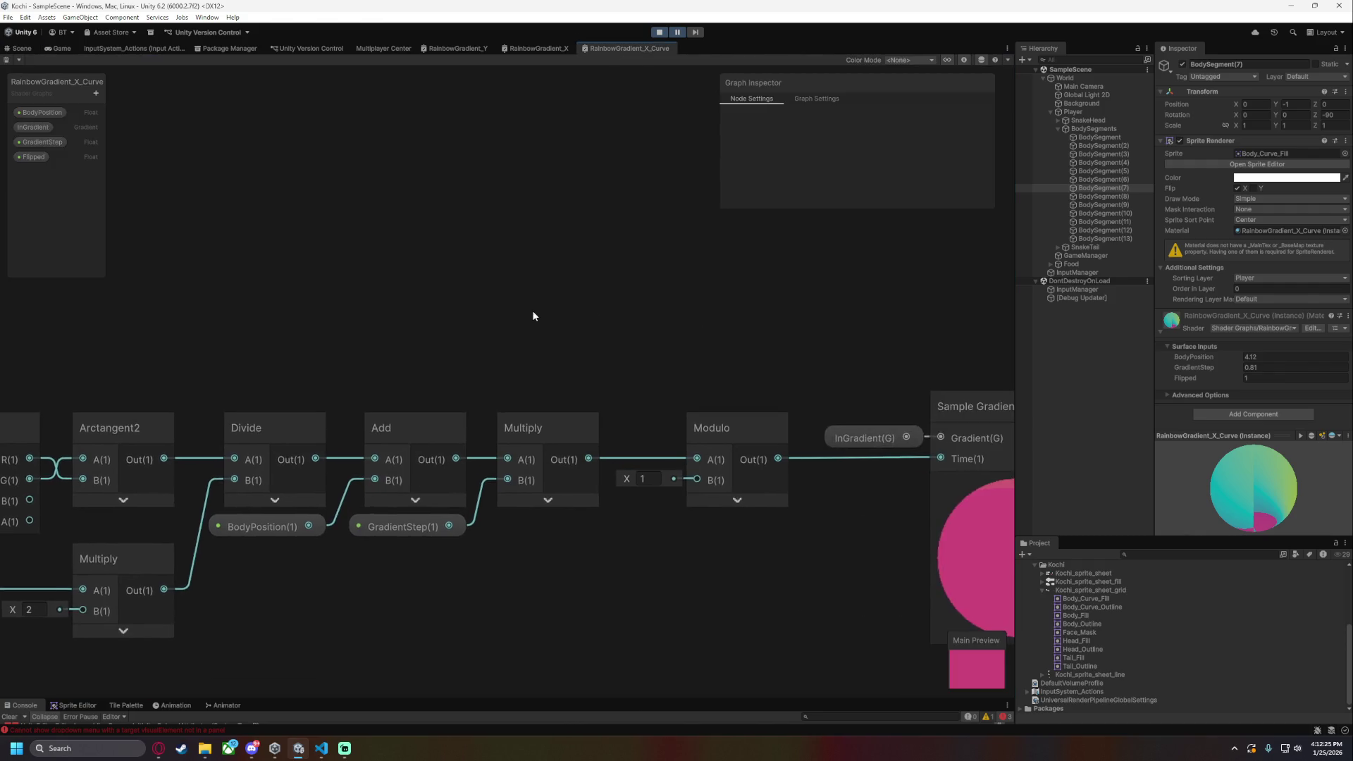
- Pan back to the Divide-to-Modulo chain and pull a new-node search from Modulo's output
drag(438, 536, 369, 458)
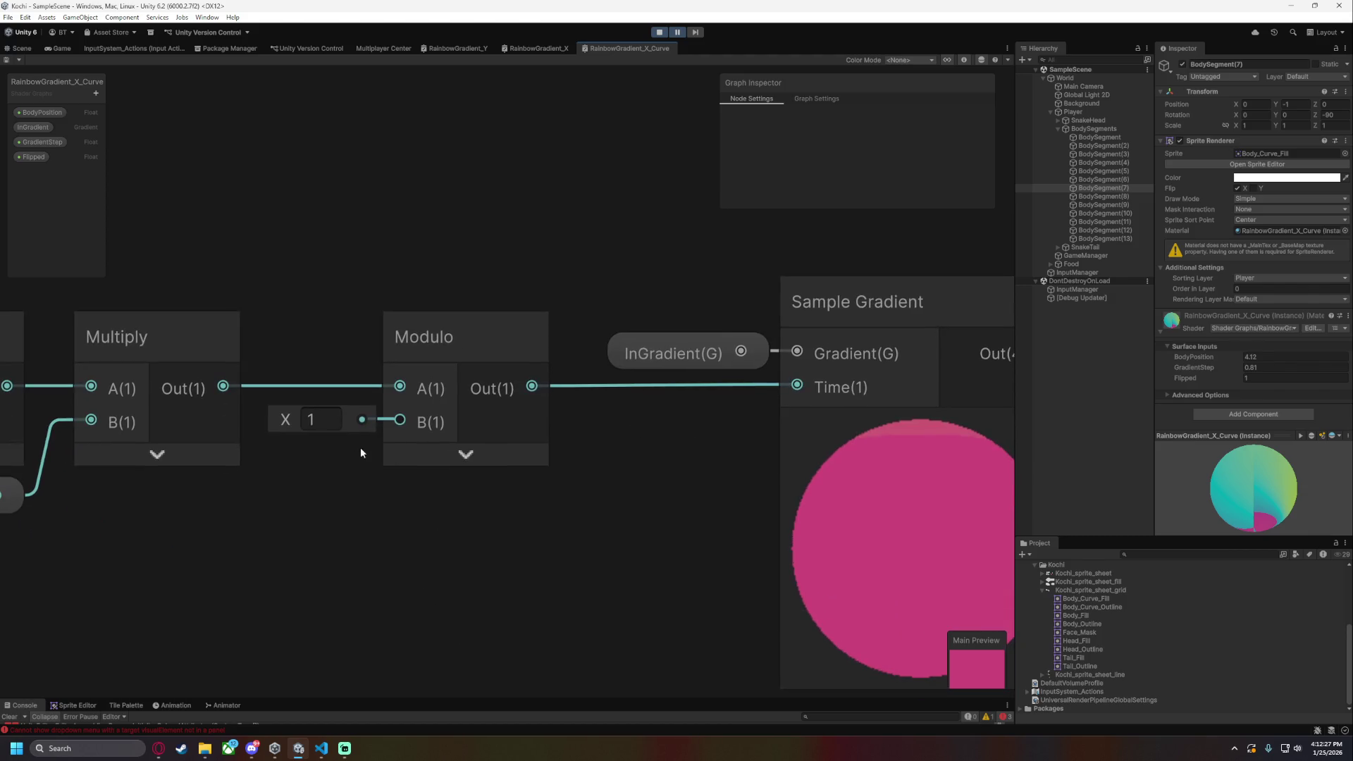
drag(692, 534, 442, 489)
scroll(423, 494, down, 5)
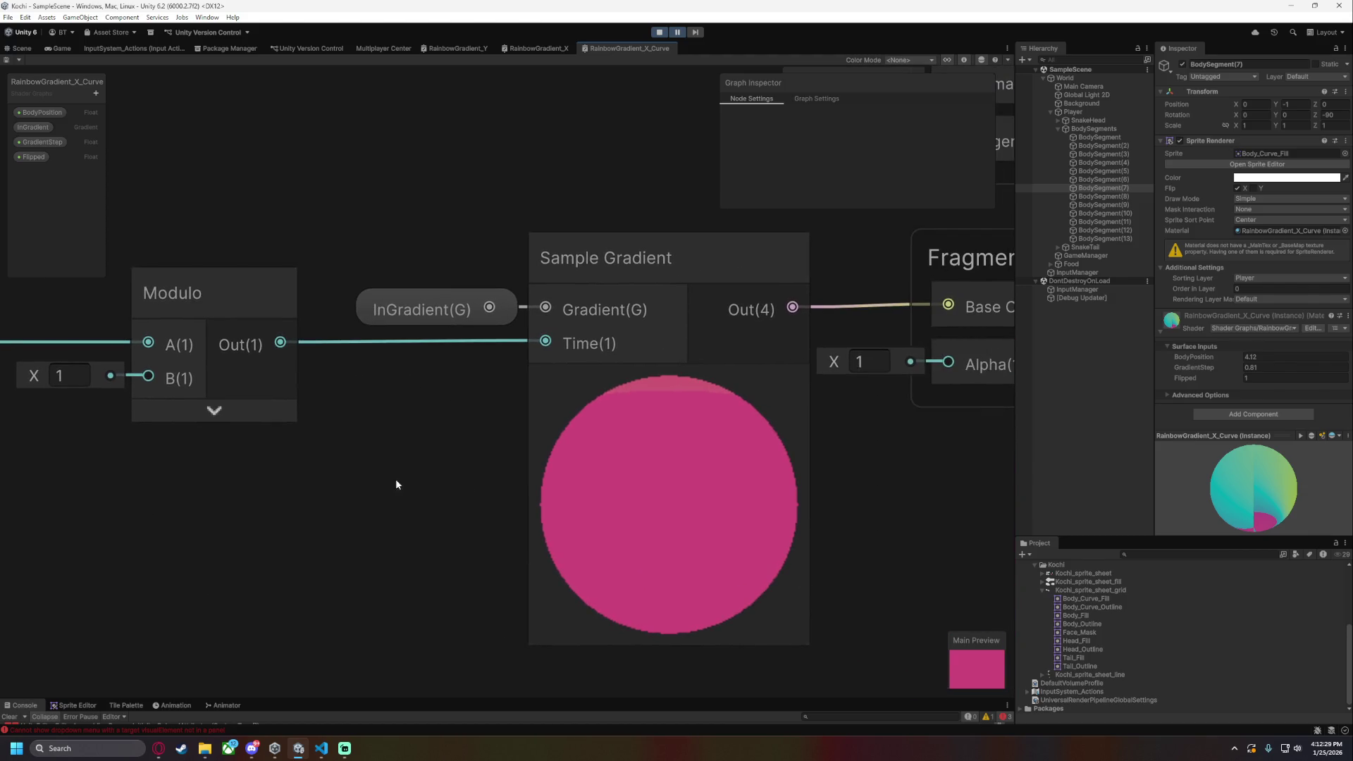
drag(299, 592, 649, 522)
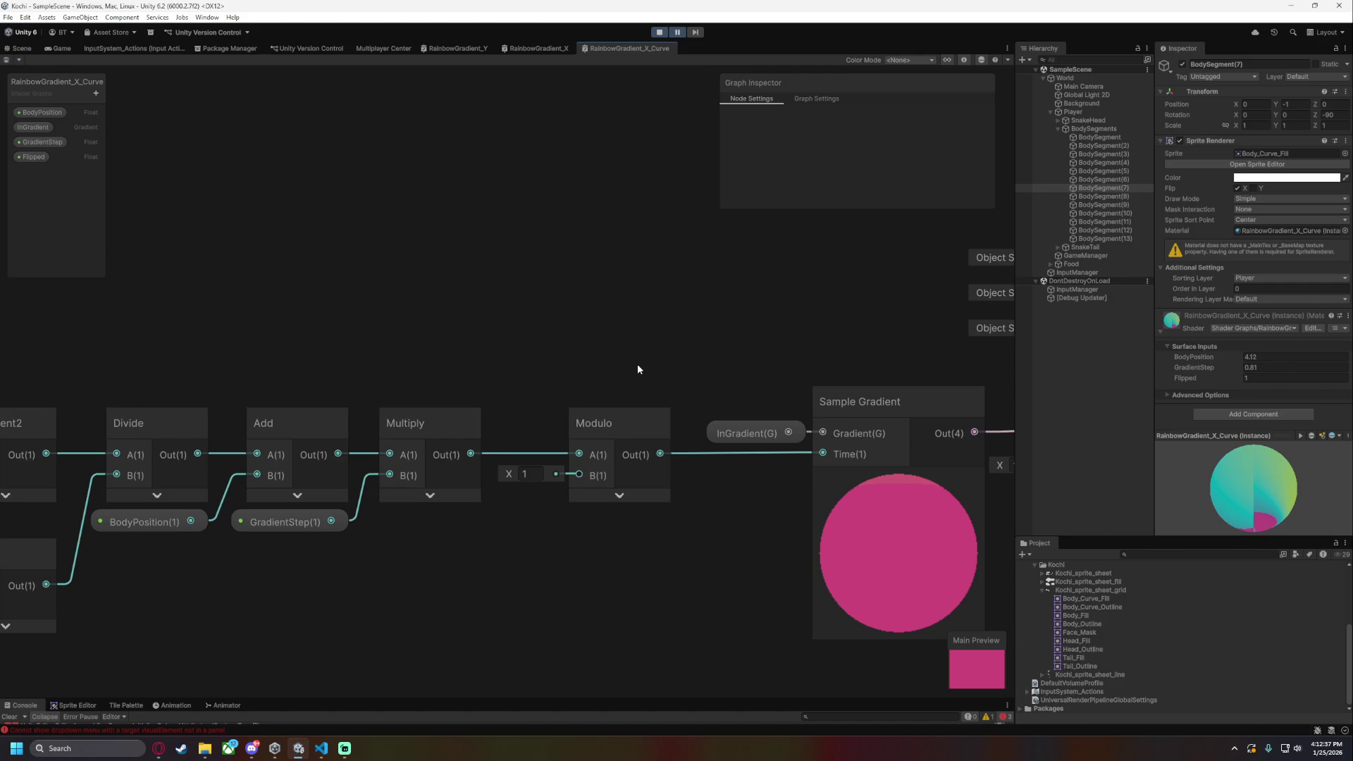
scroll(639, 369, down, 8)
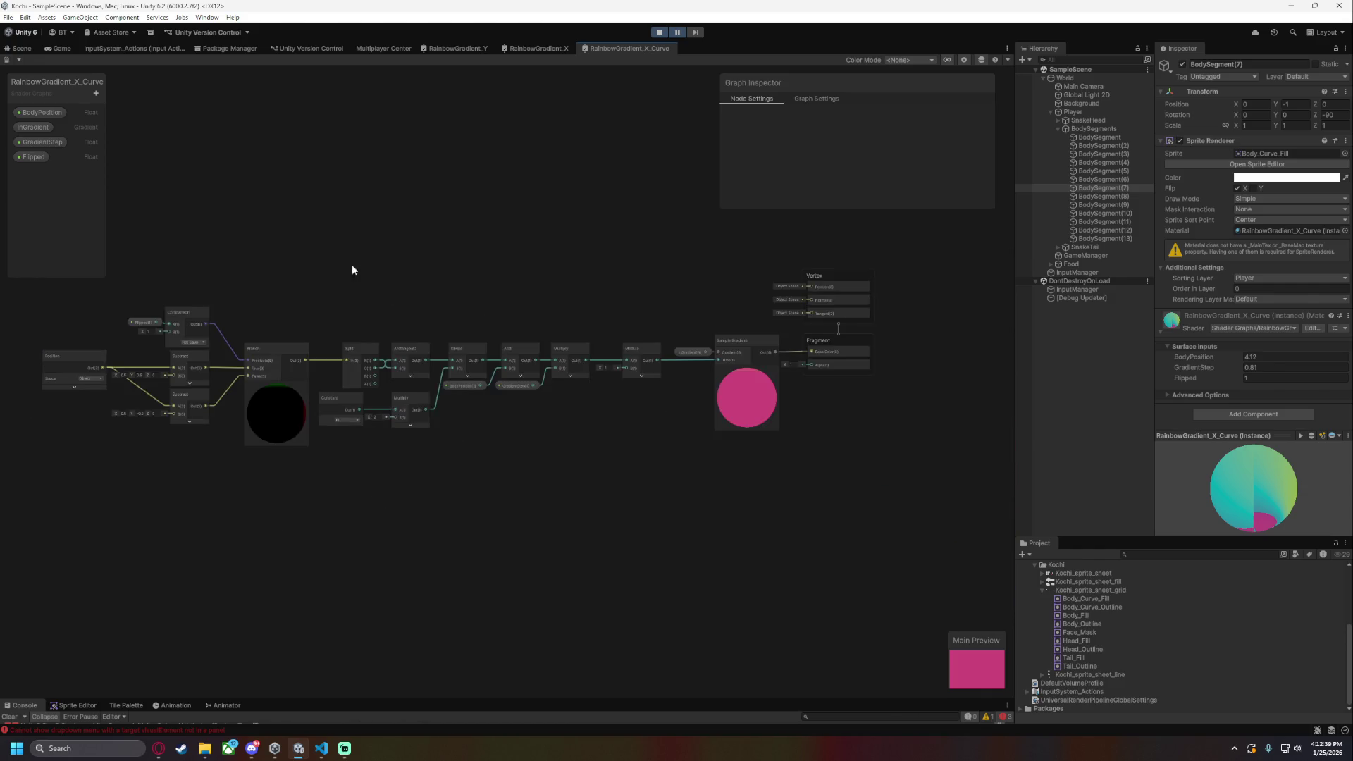
scroll(438, 348, up, 5)
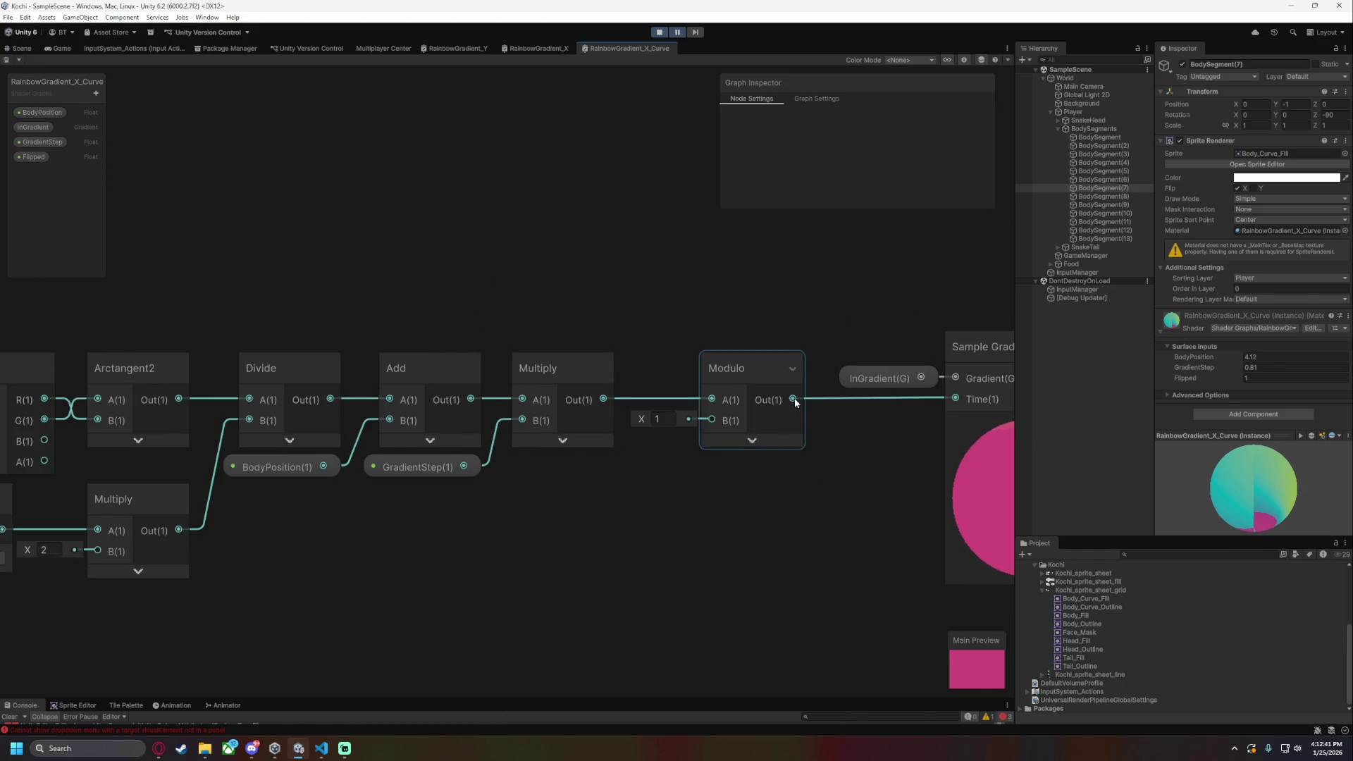
drag(794, 399, 723, 580)
- Add an Absolute node wired from Modulo's output
text(ab)
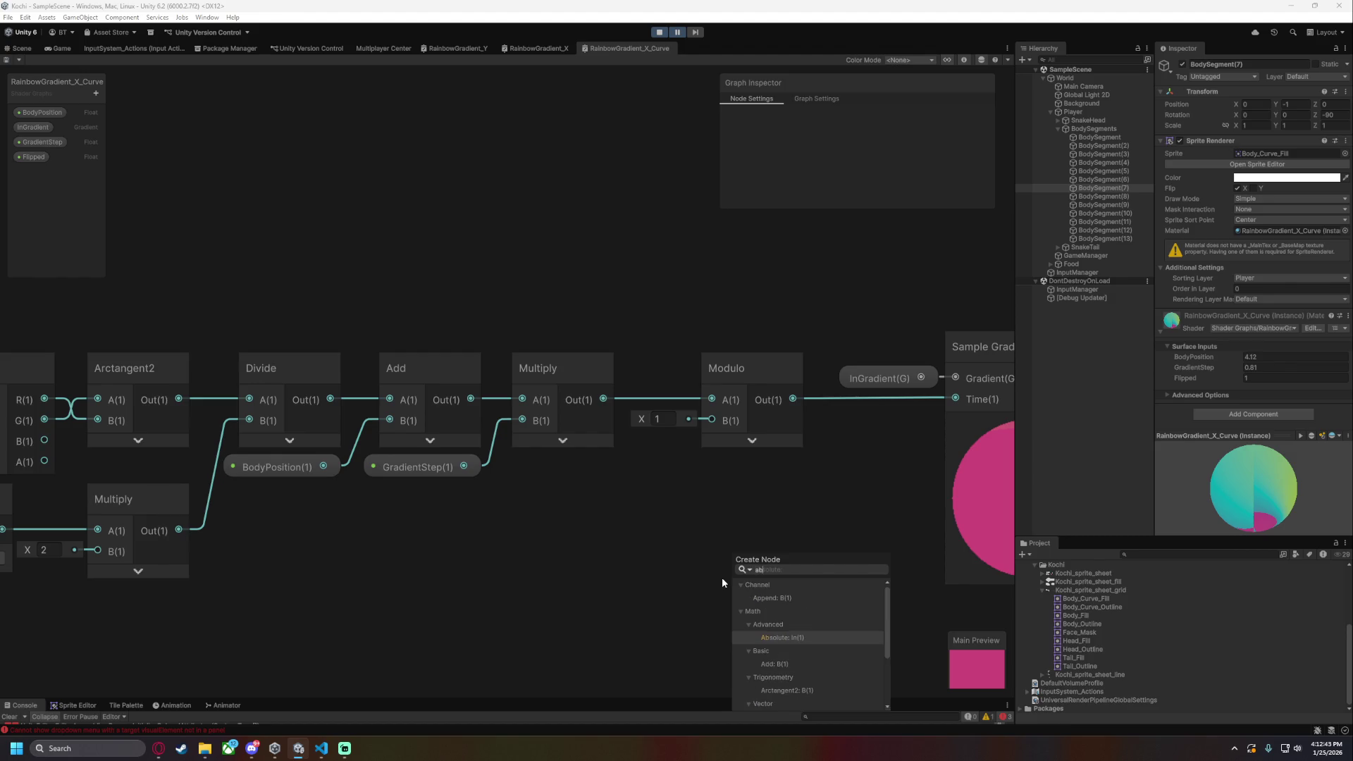
key(Return)
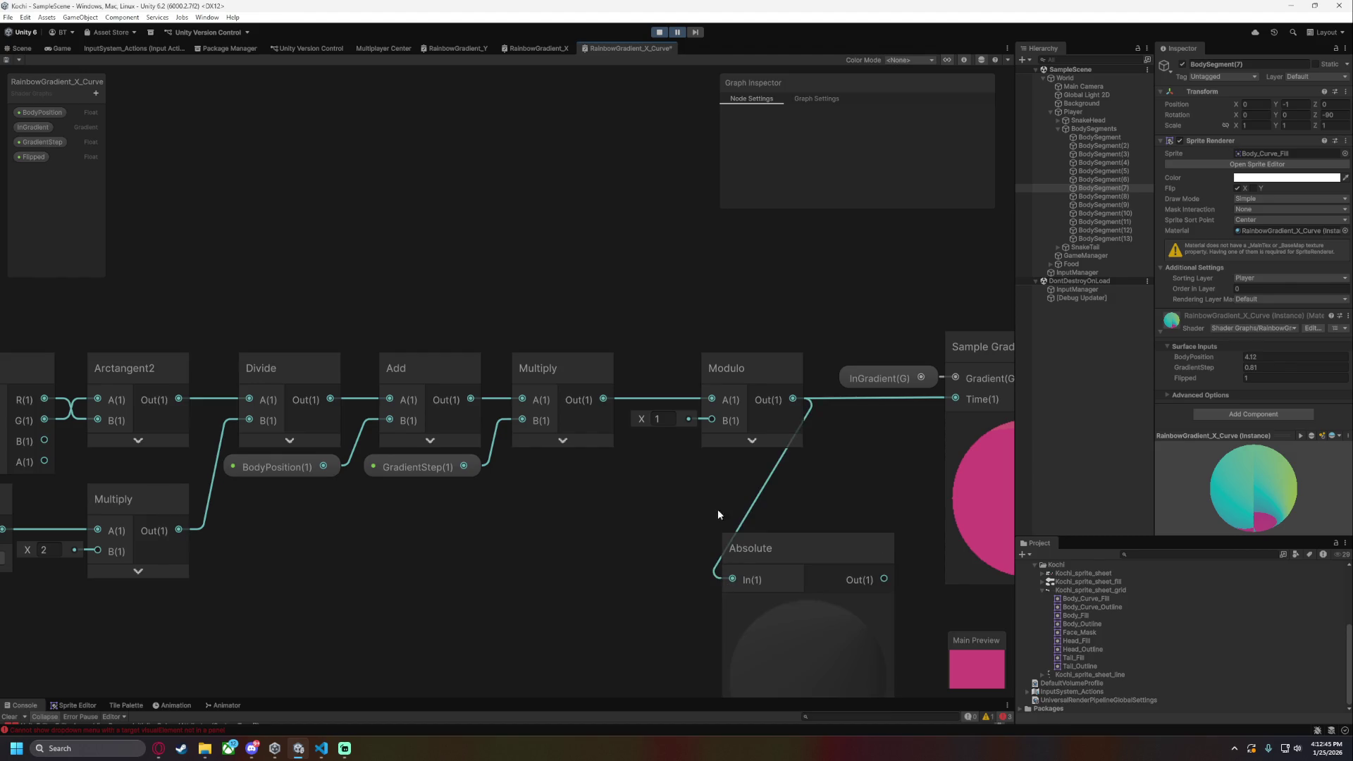
click(806, 604)
drag(823, 464, 738, 457)
scroll(739, 456, down, 5)
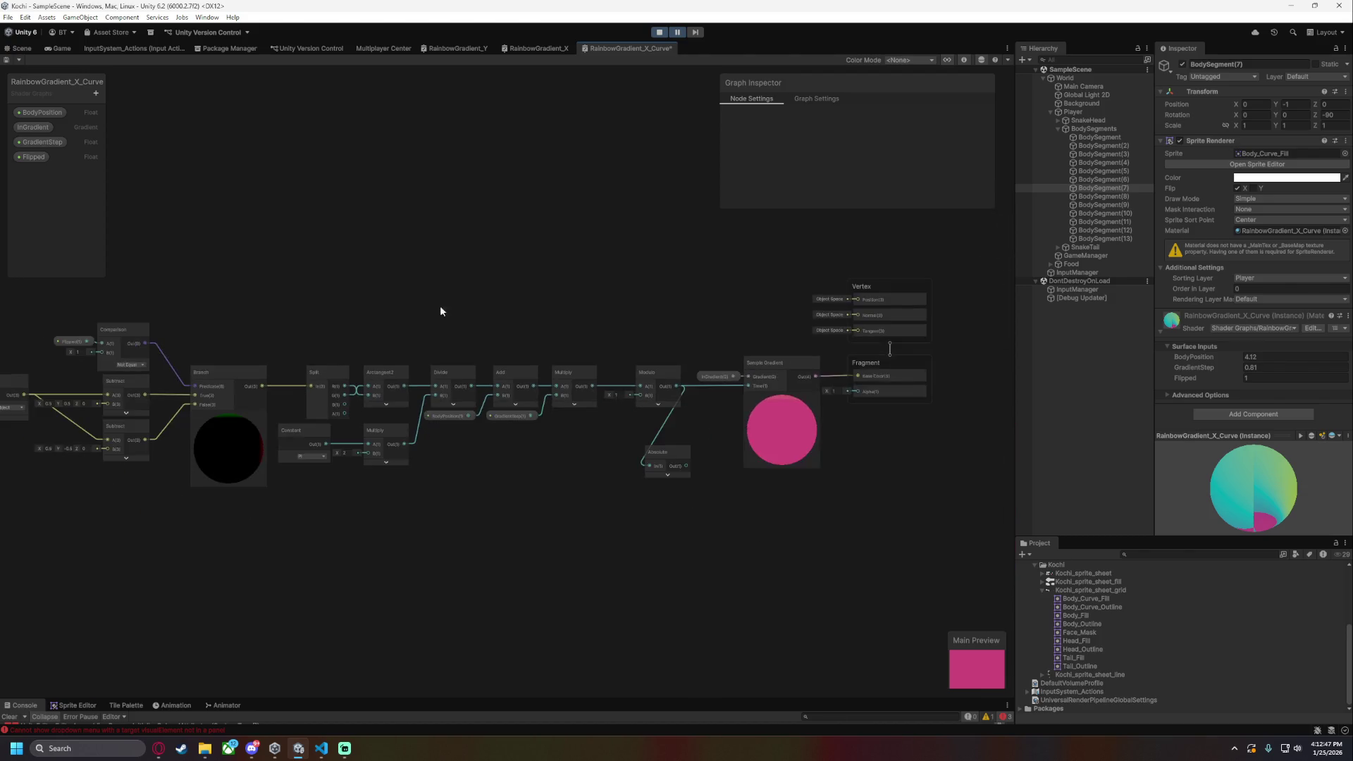
drag(397, 312, 595, 290)
- Make room and place Absolute after Modulo, feeding Sample Gradient's Time input
drag(686, 449, 761, 422)
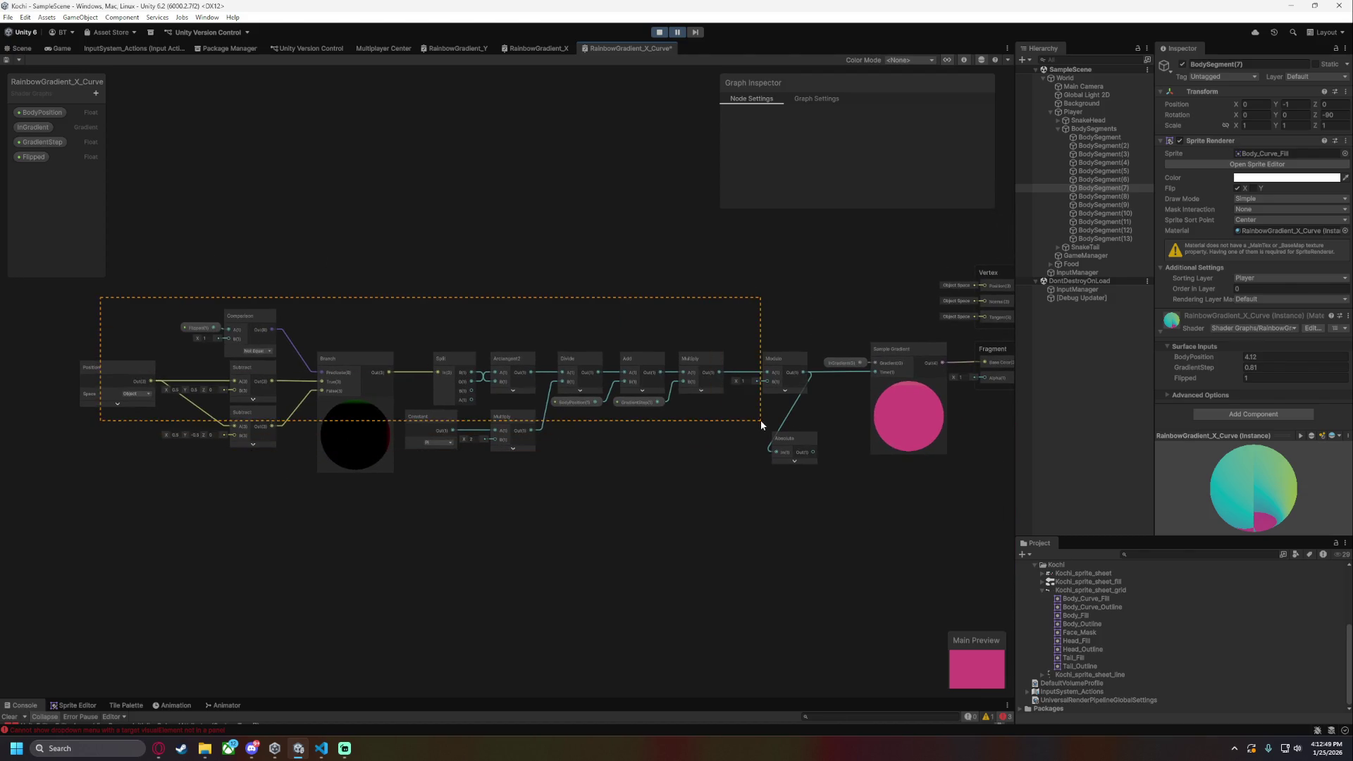
mouse_move(693, 483)
mouse_down()
mouse_move(739, 483)
mouse_move(762, 459)
mouse_move(708, 433)
mouse_up()
click(792, 452)
drag(792, 447, 816, 686)
click(146, 290)
drag(757, 496, 814, 492)
drag(789, 342, 683, 346)
click(812, 653)
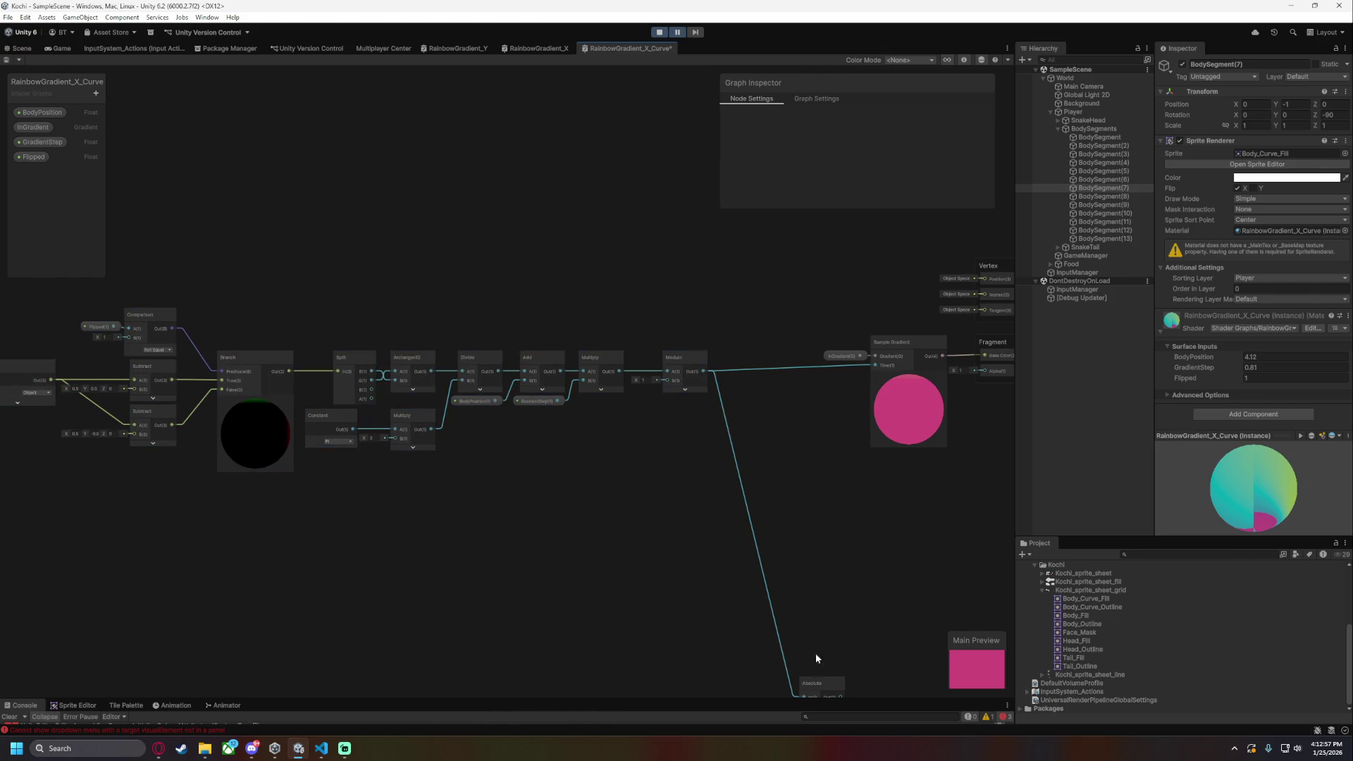
drag(822, 688, 771, 427)
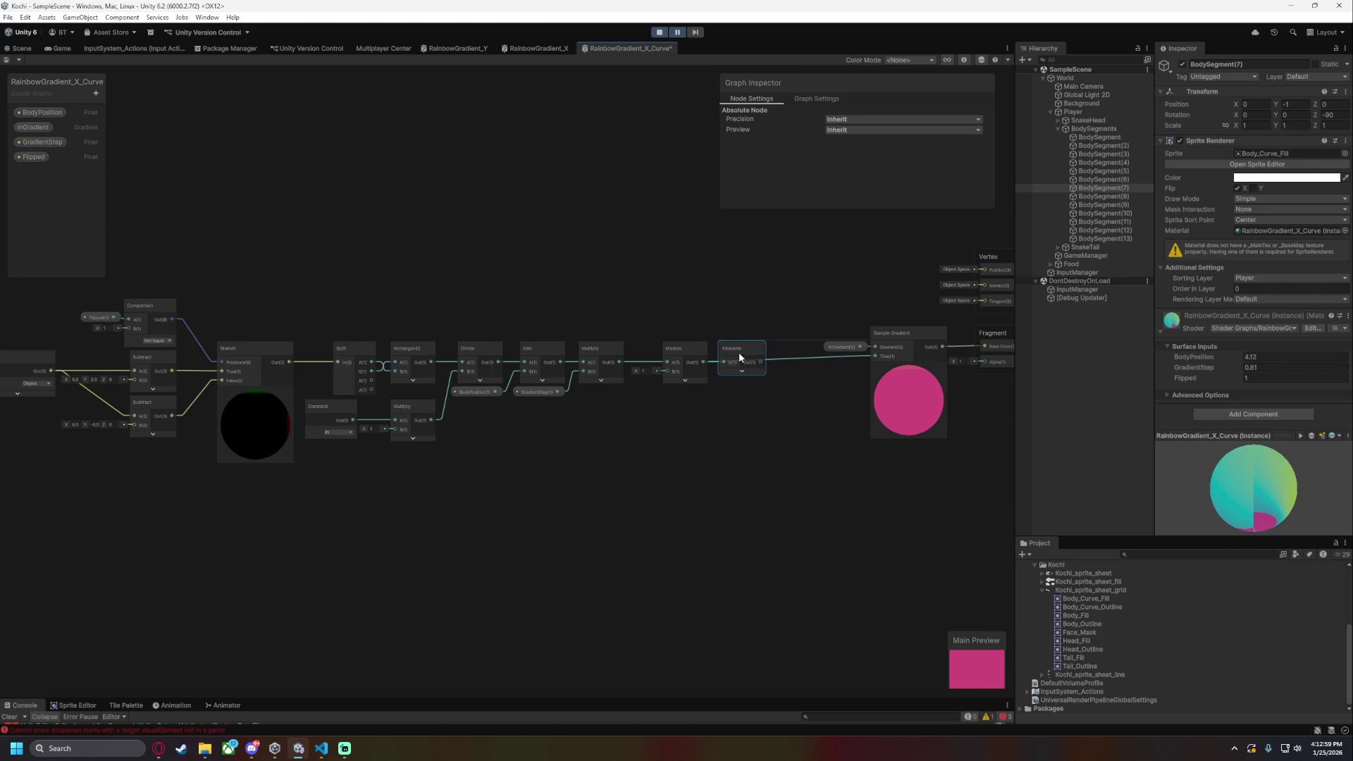
drag(784, 361, 875, 356)
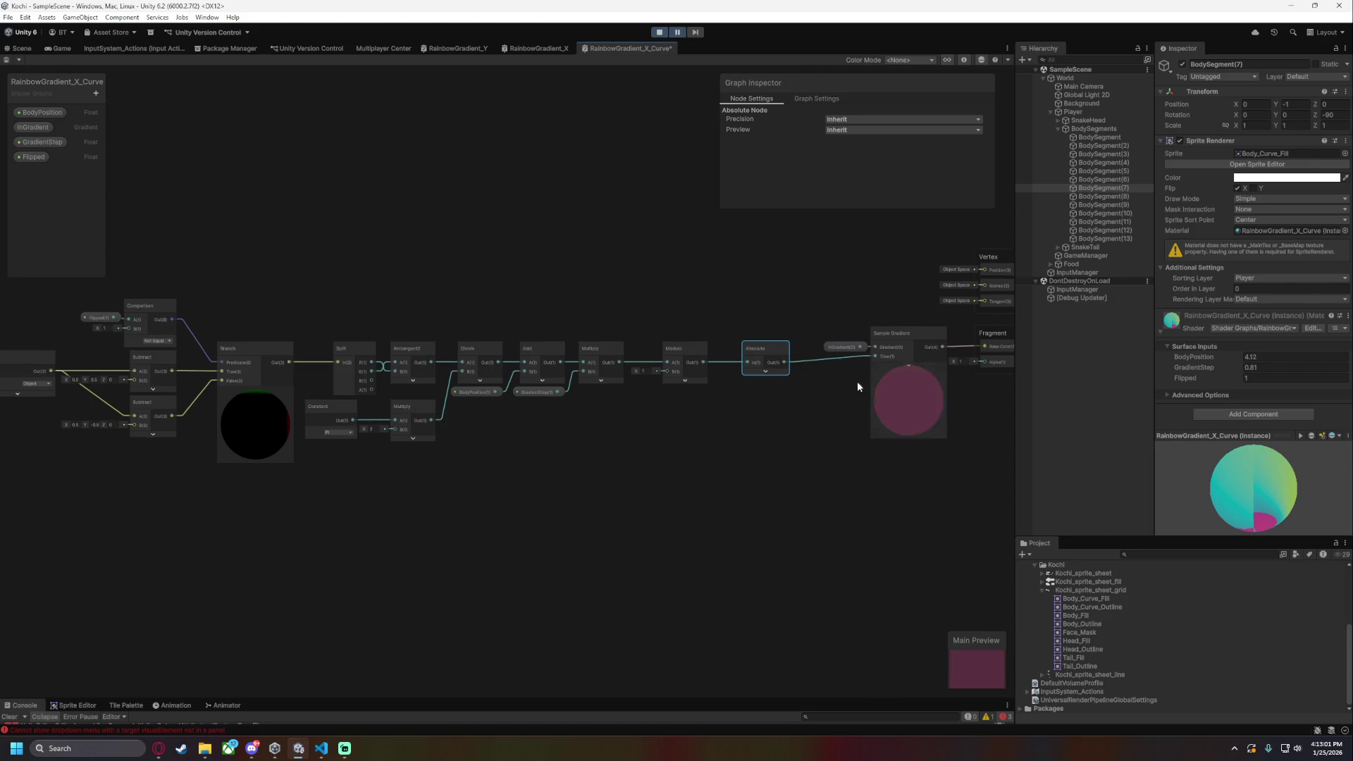
click(21, 48)
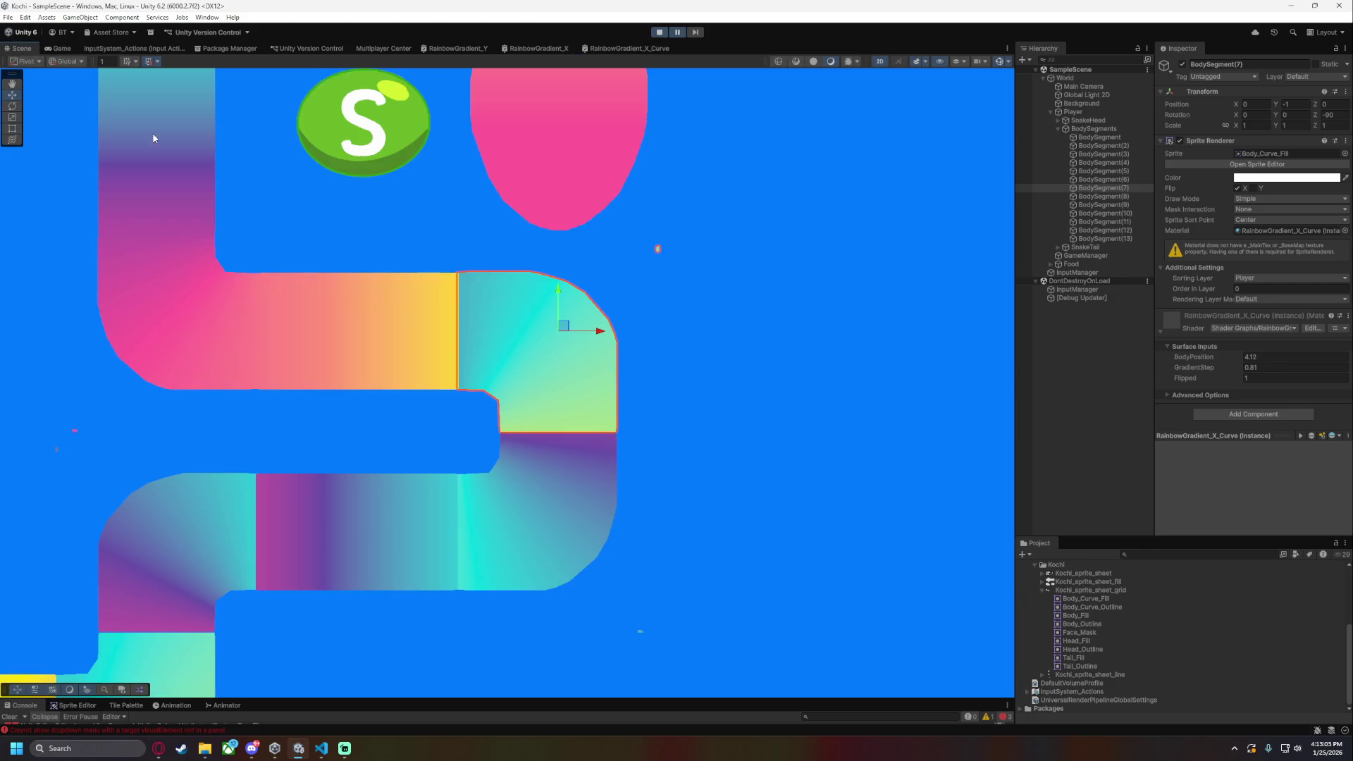
- Set BodyPosition to 3.69 to turn the bend yellow, then pull a new node from Multiply's output
mouse_move(1209, 358)
mouse_down()
mouse_move(1226, 357)
mouse_move(1205, 358)
mouse_up()
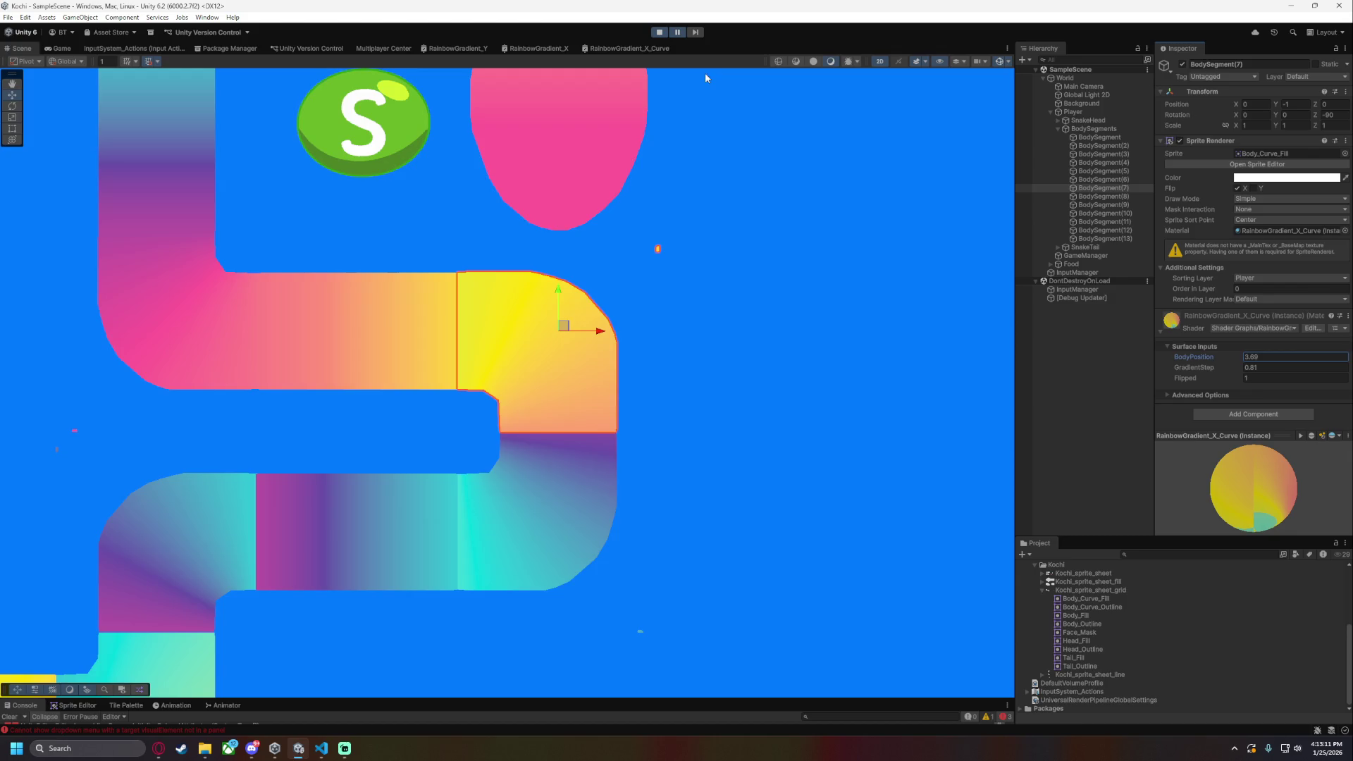
click(624, 47)
scroll(924, 329, up, 3)
scroll(475, 263, down, 3)
scroll(579, 275, up, 3)
mouse_move(580, 274)
mouse_down()
mouse_move(575, 338)
mouse_move(720, 409)
mouse_up()
drag(689, 508, 600, 356)
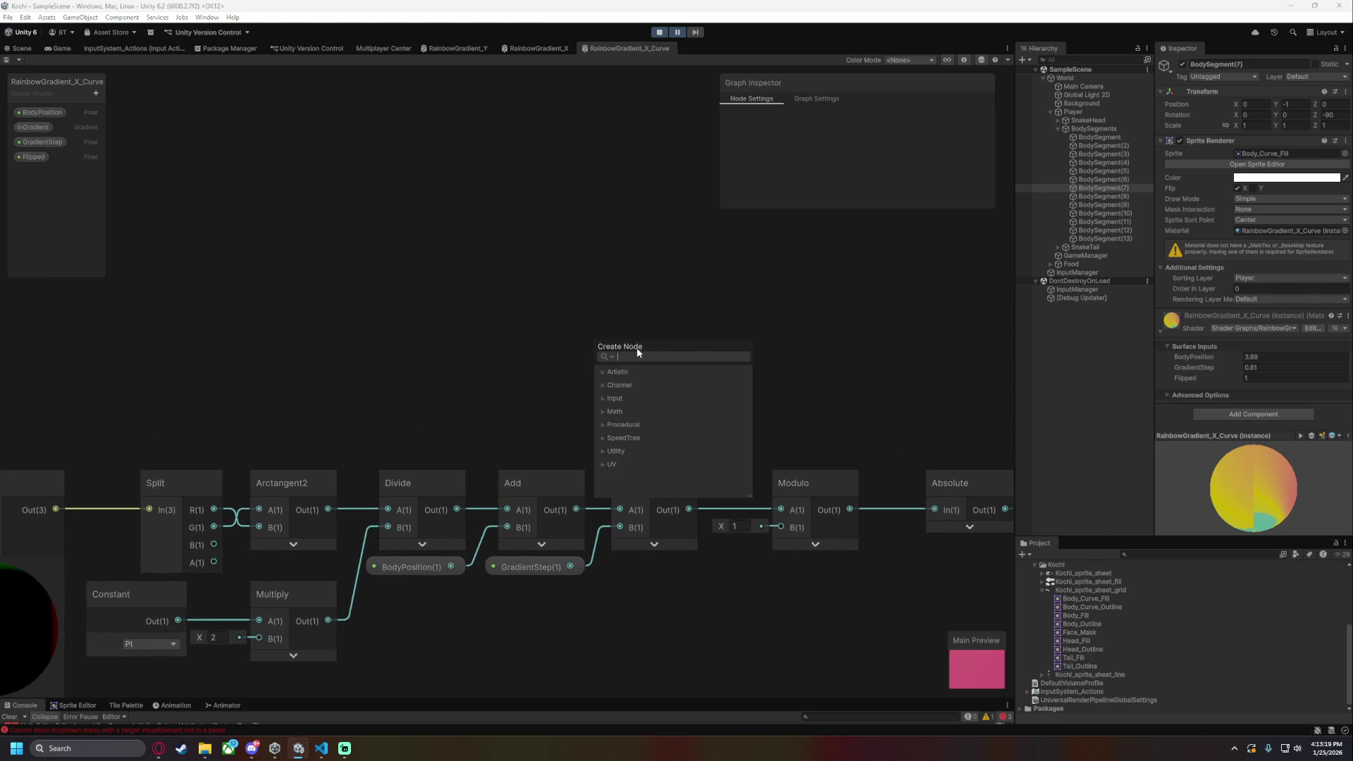
- Add a Multiply node with A set to -1 after the gradient Multiply
text(mu)
key(Return)
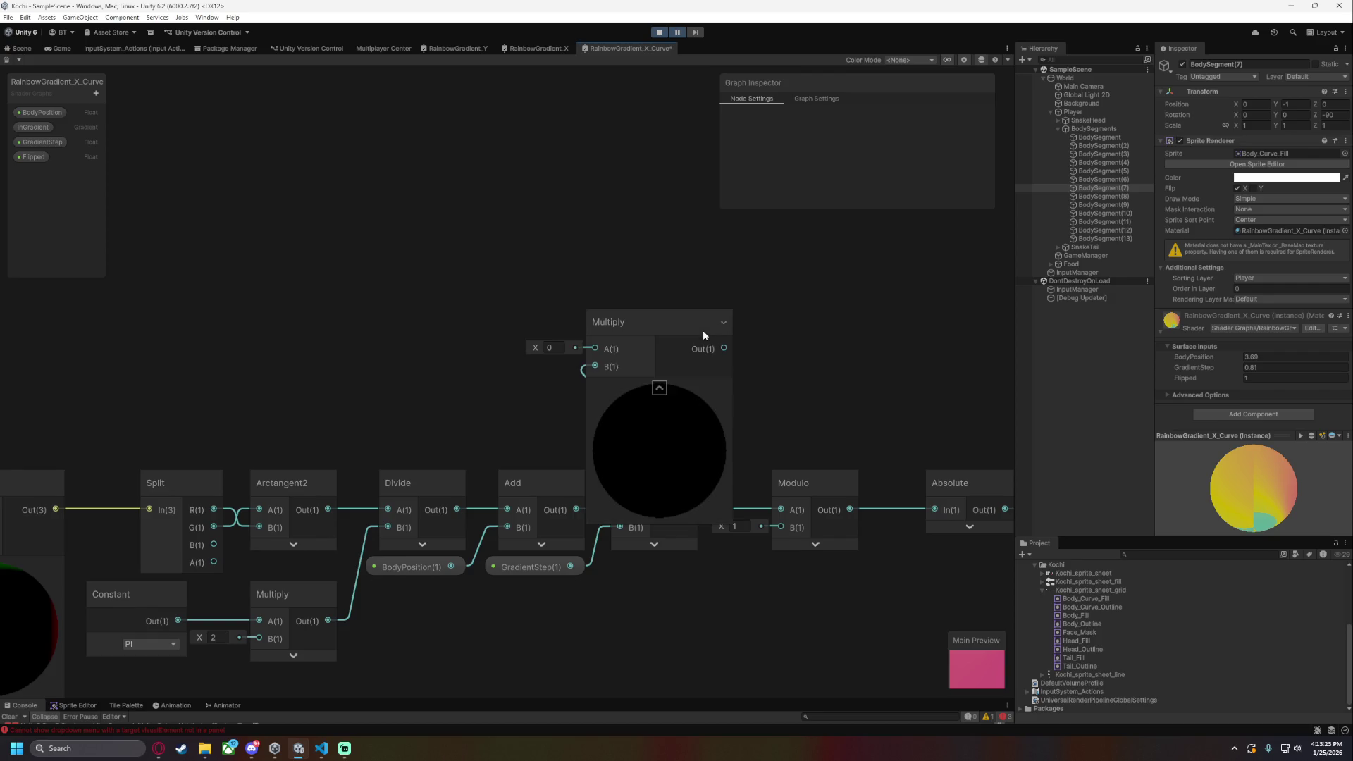
text(-1)
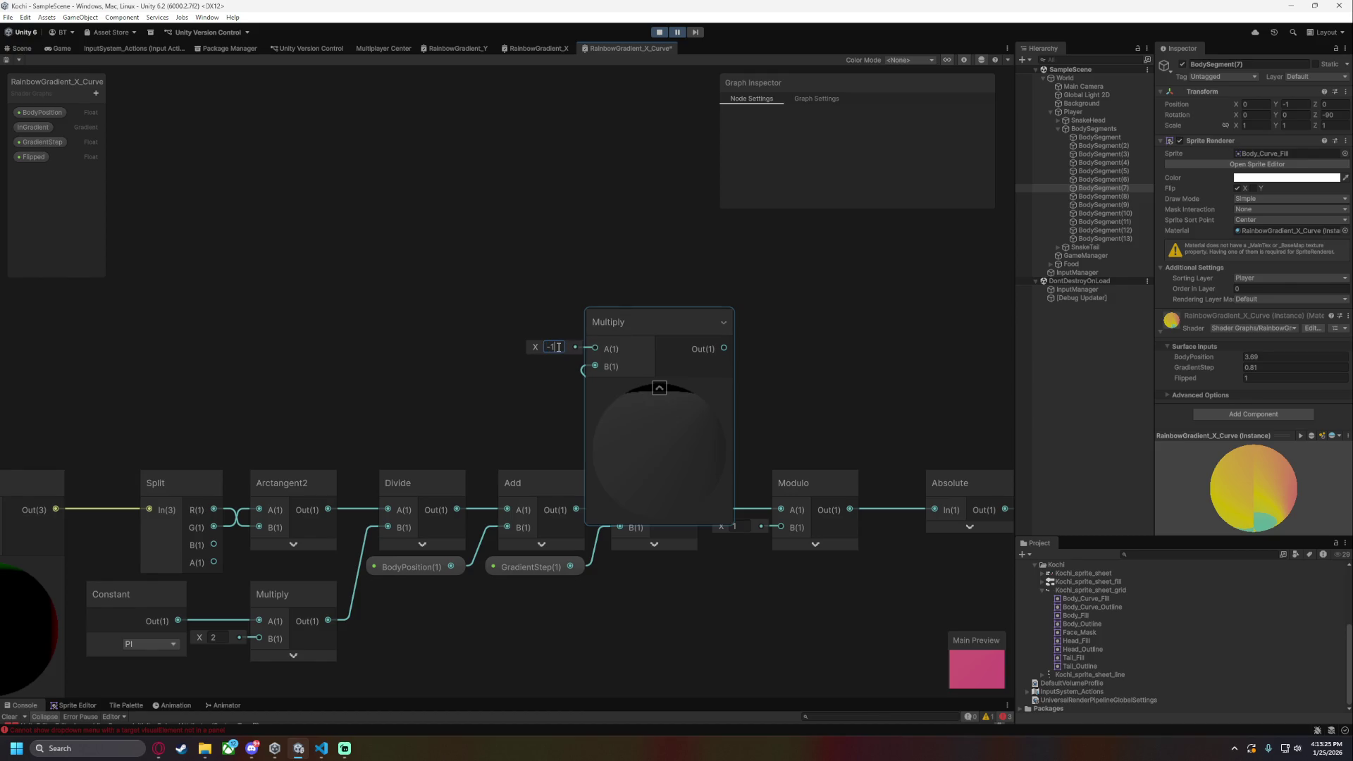
click(649, 383)
drag(641, 327, 723, 336)
- Add a Branch taking the -1 product as True and the original as False, feeding Modulo A
text(bra)
key(Down)
key(Down)
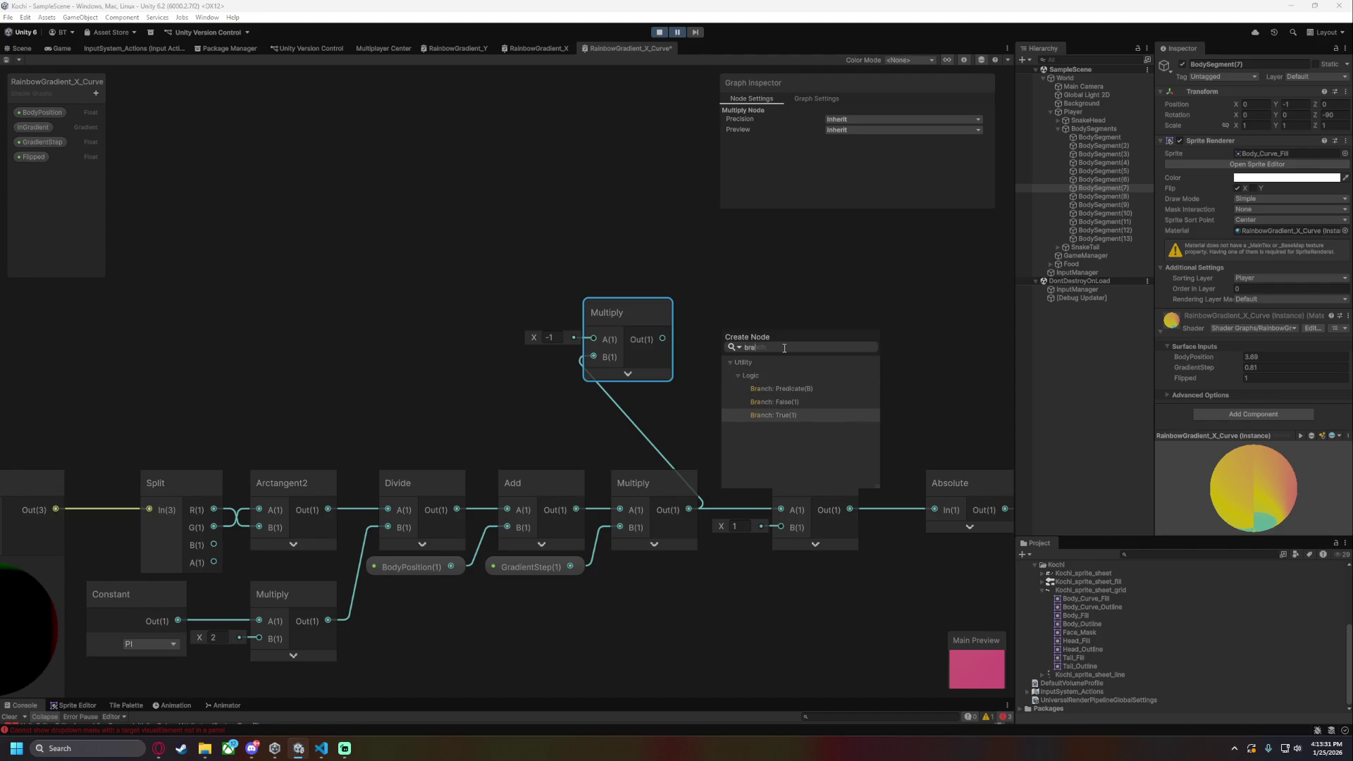
key(Return)
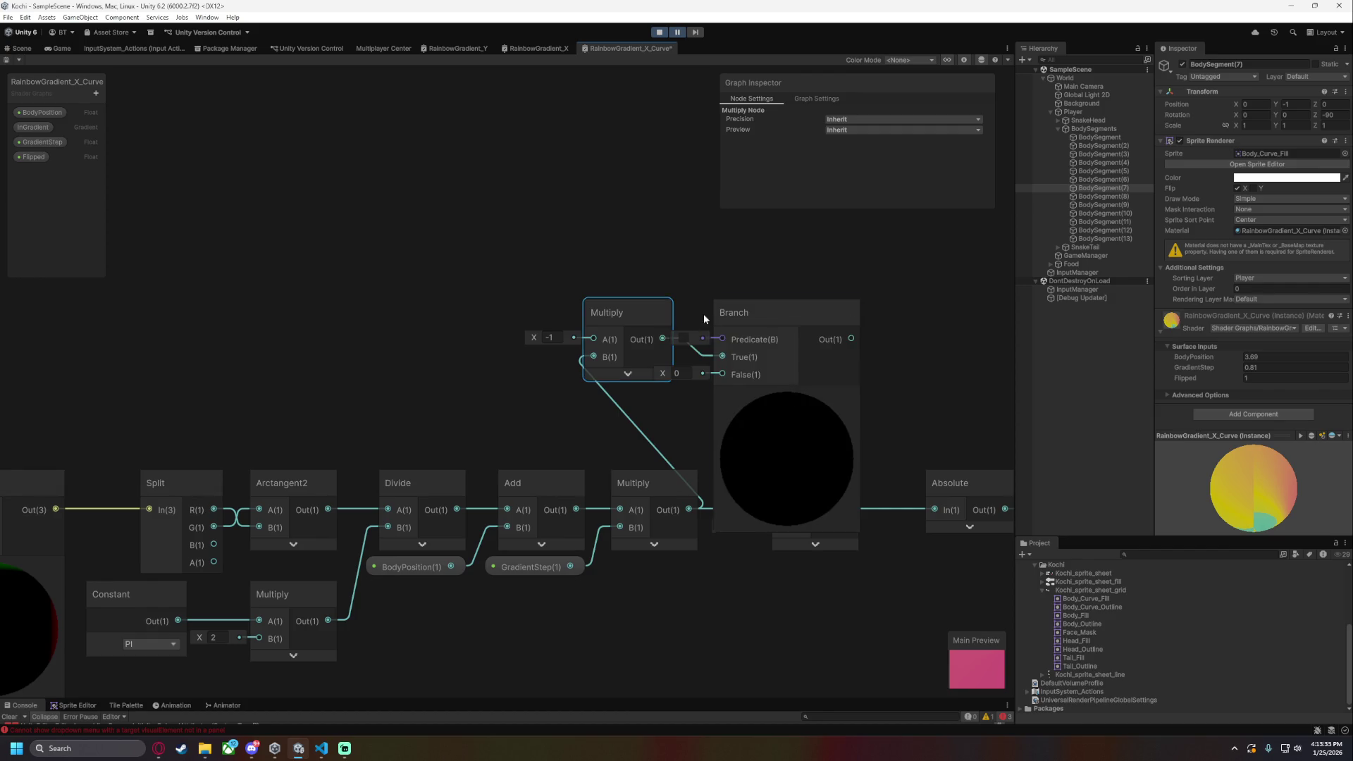
click(776, 377)
drag(753, 295, 749, 317)
drag(689, 509, 707, 375)
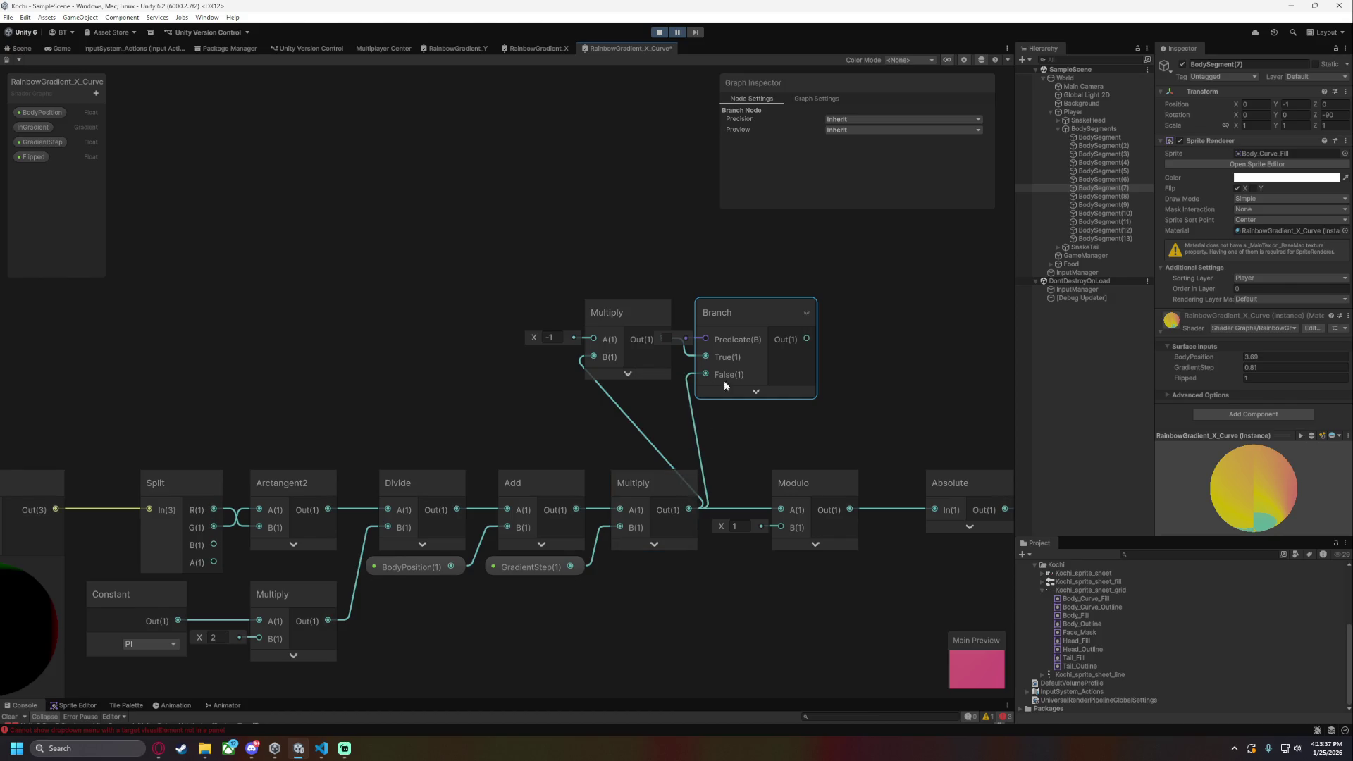
drag(806, 339, 783, 508)
- Wire the Flipped comparison into the new Branch's Predicate
drag(288, 334, 832, 322)
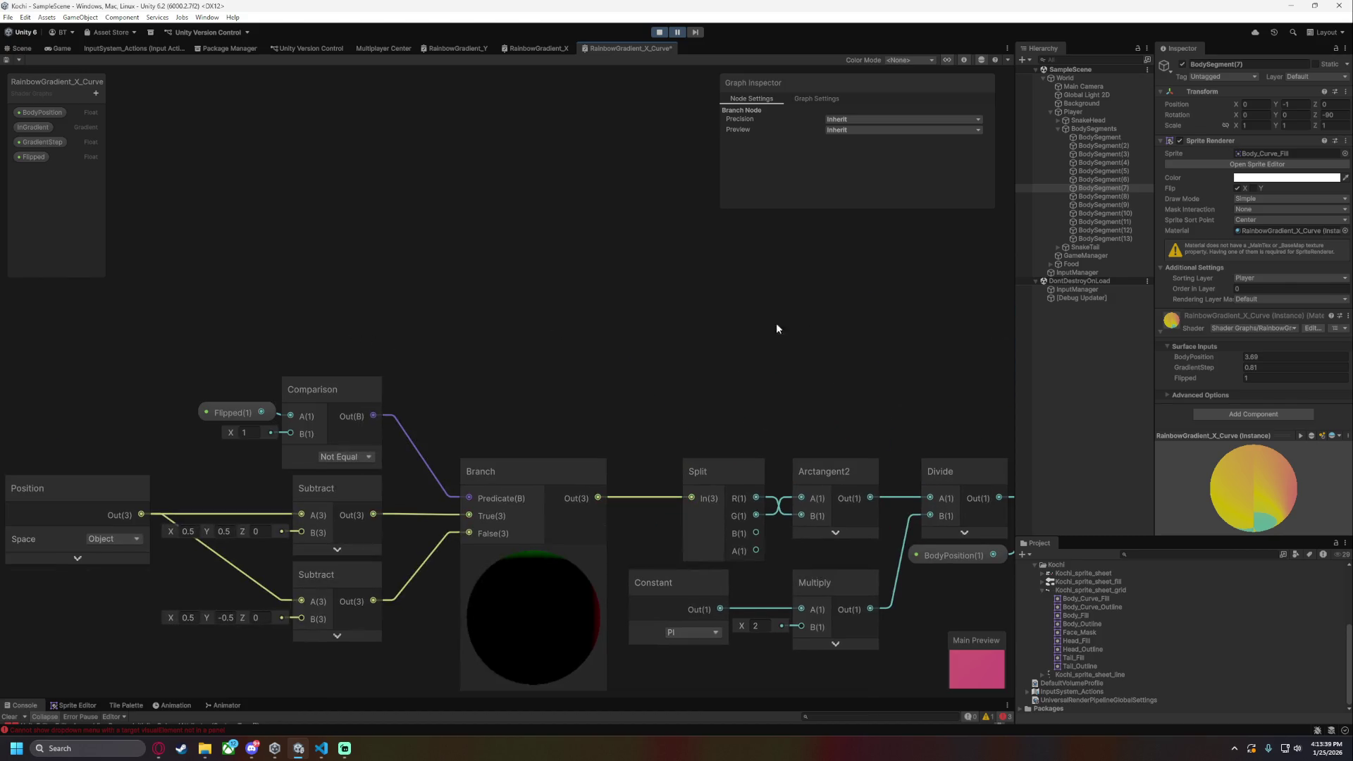
scroll(422, 315, down, 2)
mouse_move(422, 315)
mouse_down()
mouse_move(110, 386)
mouse_move(711, 326)
mouse_up()
click(82, 392)
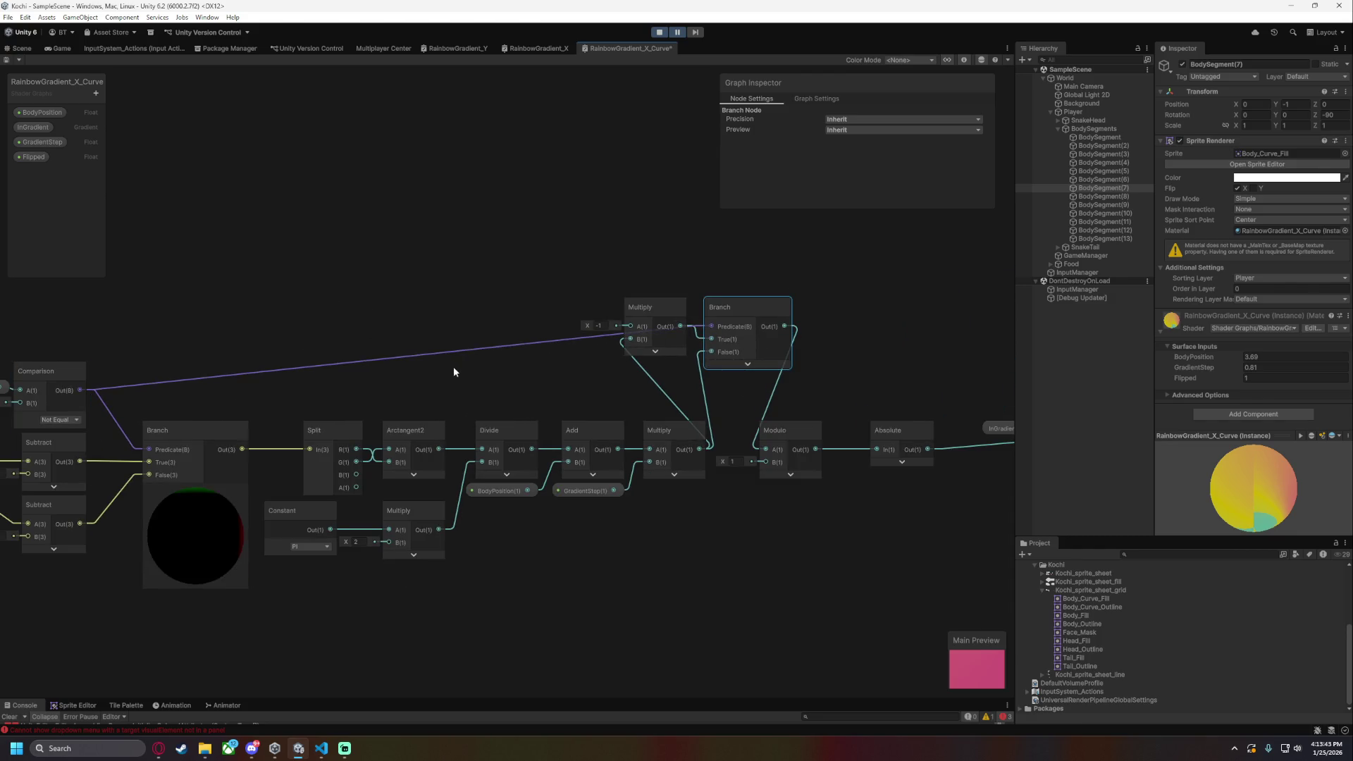
click(32, 48)
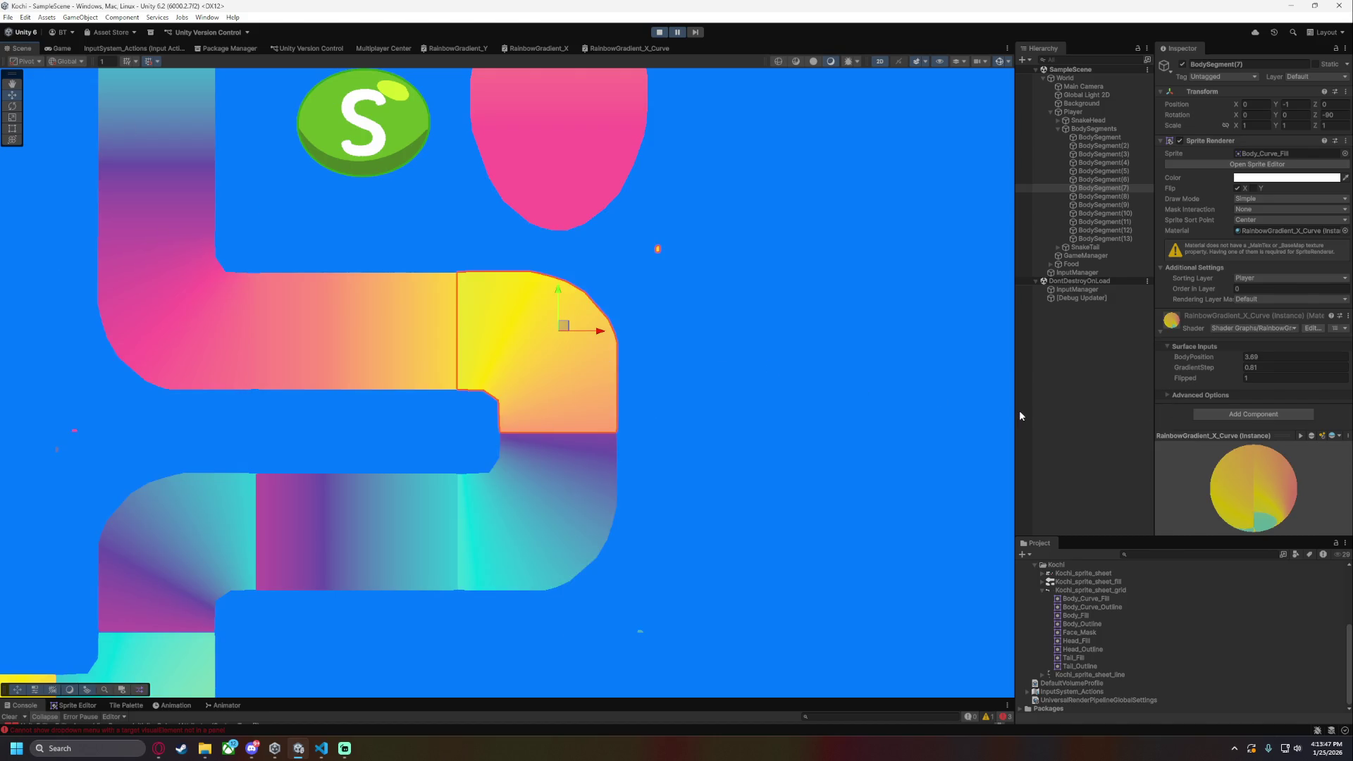
- Adjust the curved segment's BodyPosition and compare with X flip off and Y flip on
drag(1200, 361, 1198, 356)
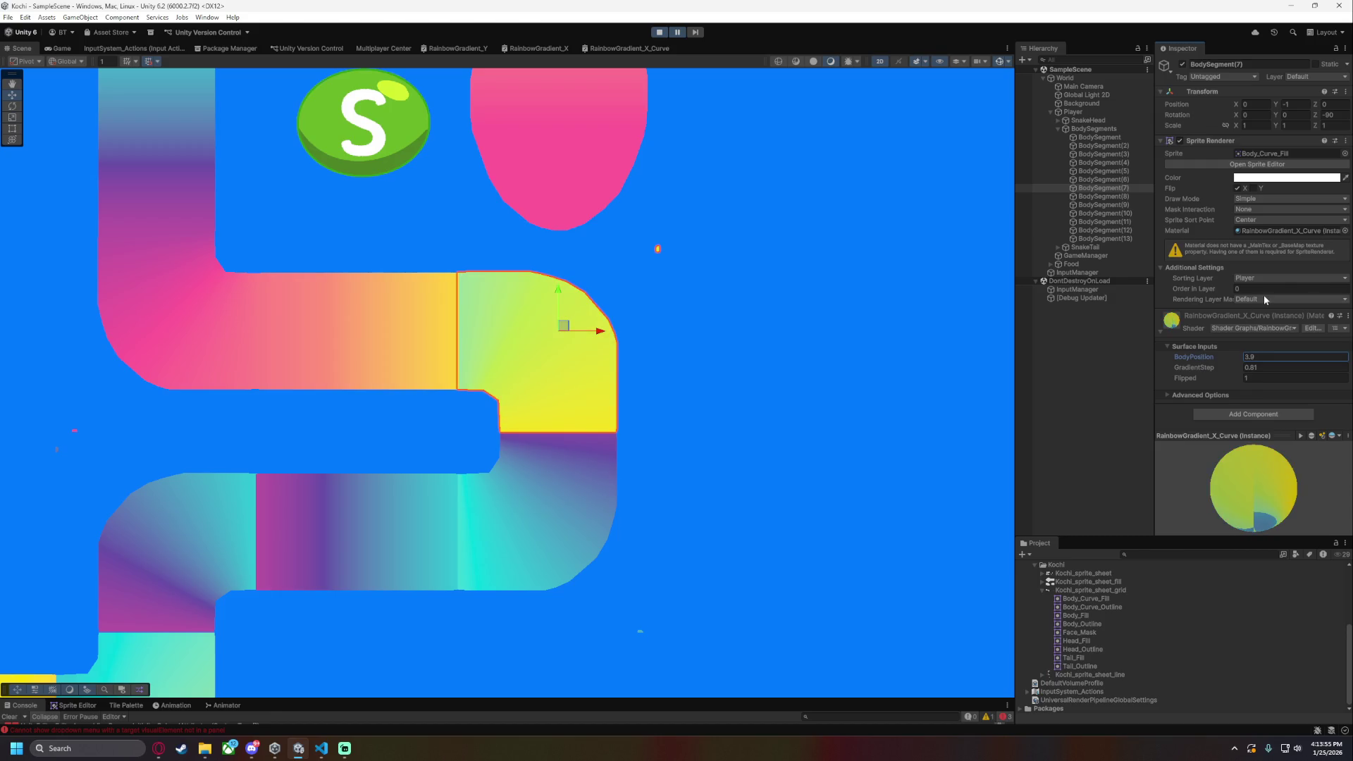
click(1238, 189)
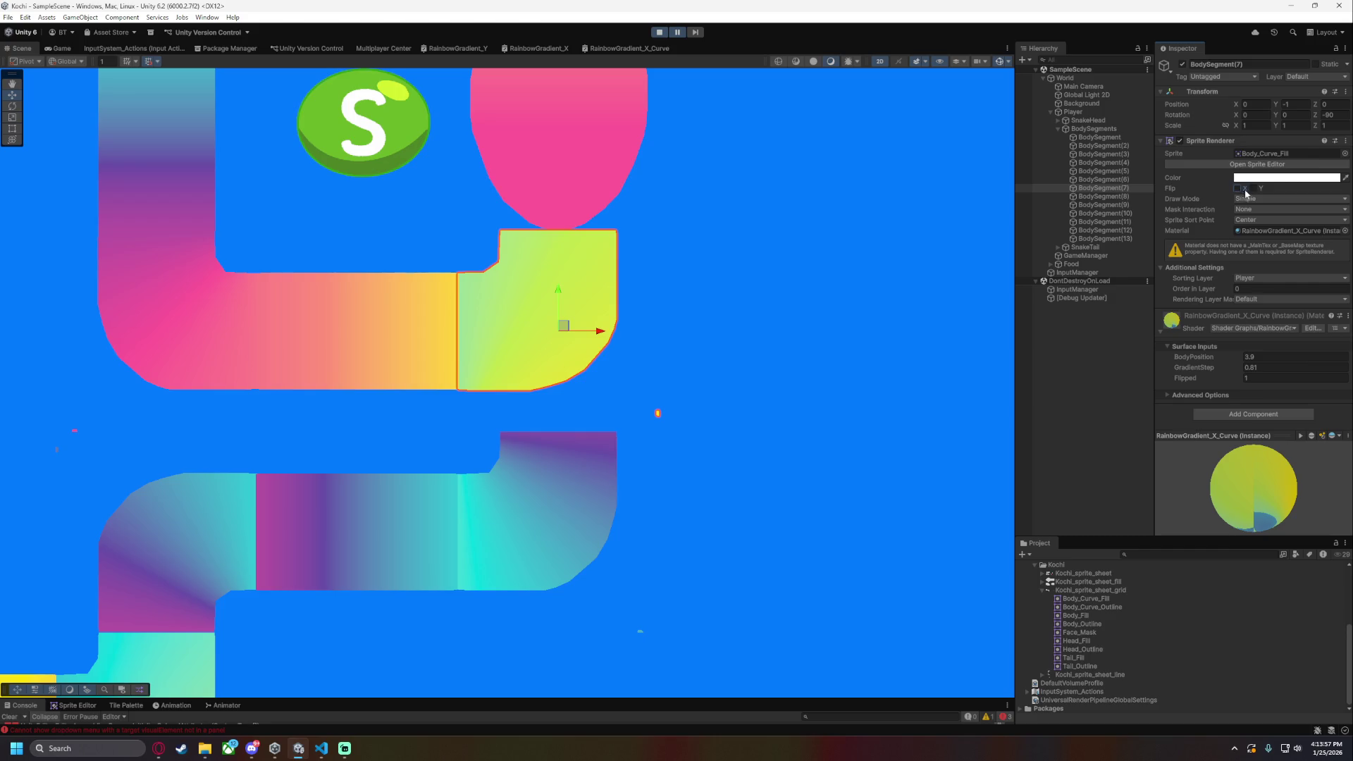
click(1252, 189)
drag(1203, 355, 1209, 357)
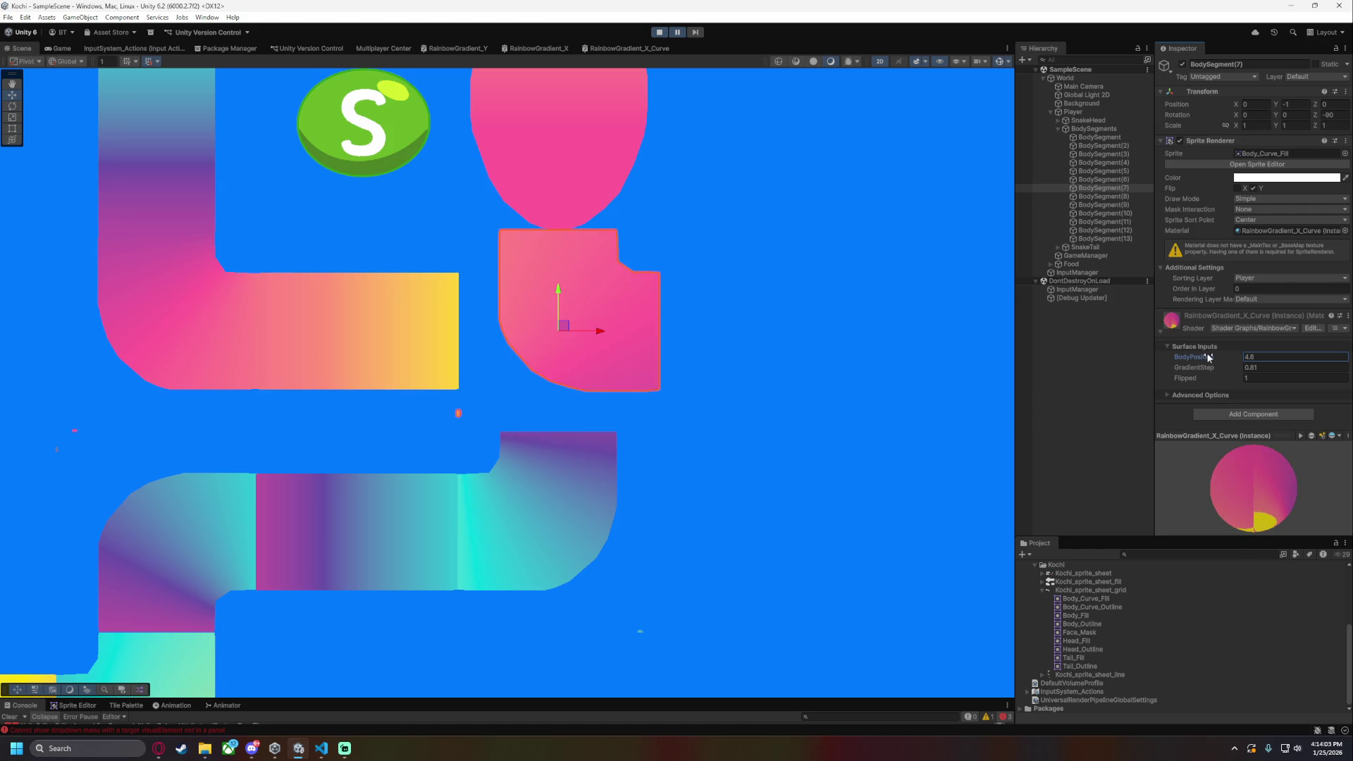
- Settle BodyPosition at 4.1 and restore the flips to X on, Y off
mouse_move(815, 282)
mouse_down()
mouse_move(839, 462)
mouse_move(876, 489)
mouse_up()
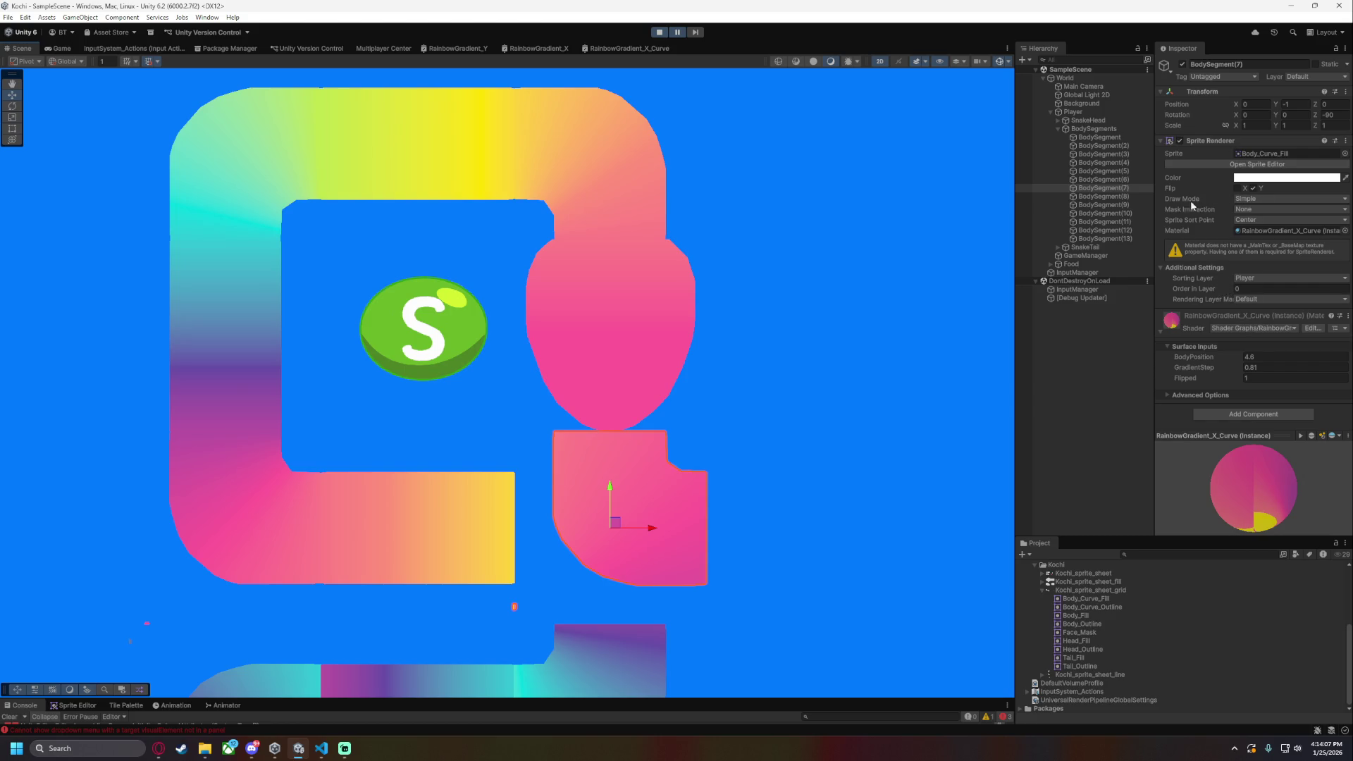
drag(1197, 357, 1194, 358)
drag(725, 488, 852, 376)
scroll(851, 377, down, 1)
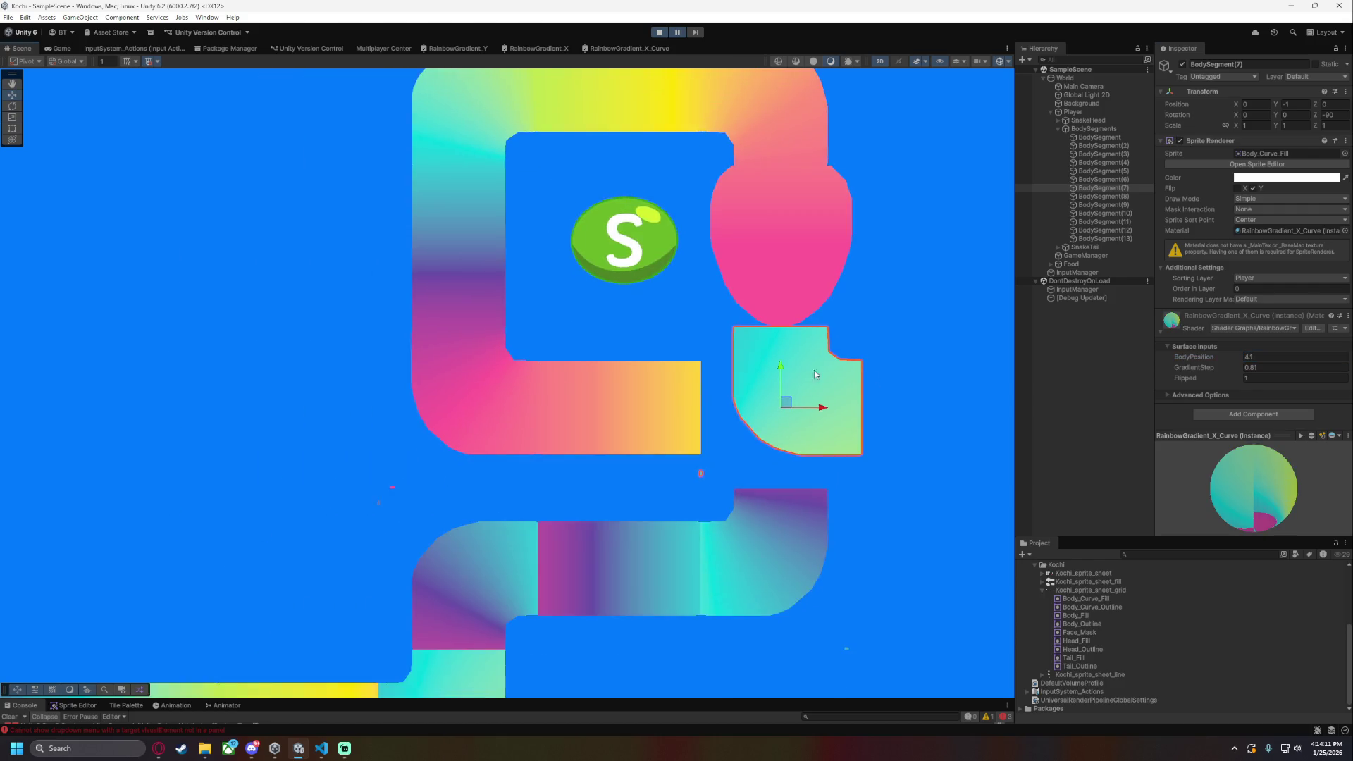
scroll(851, 376, down, 3)
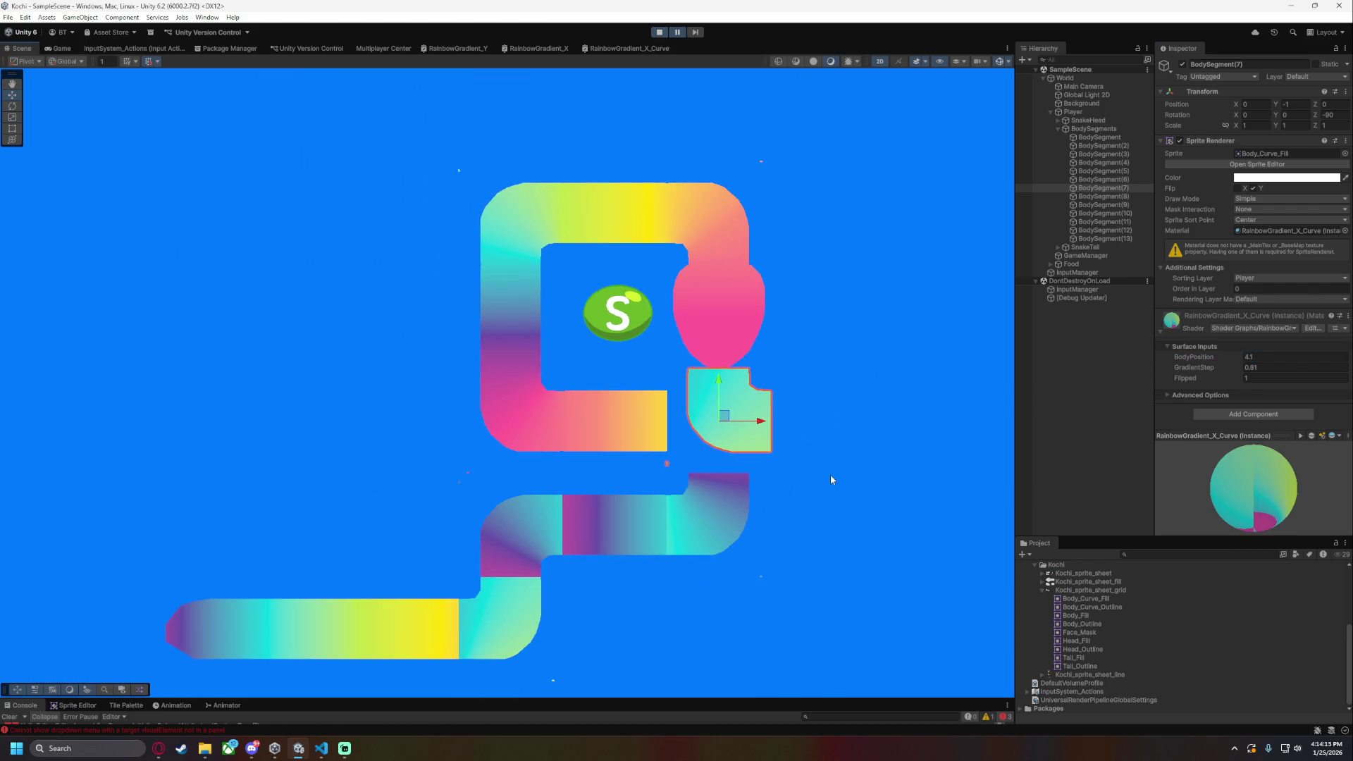
click(1238, 188)
click(1253, 188)
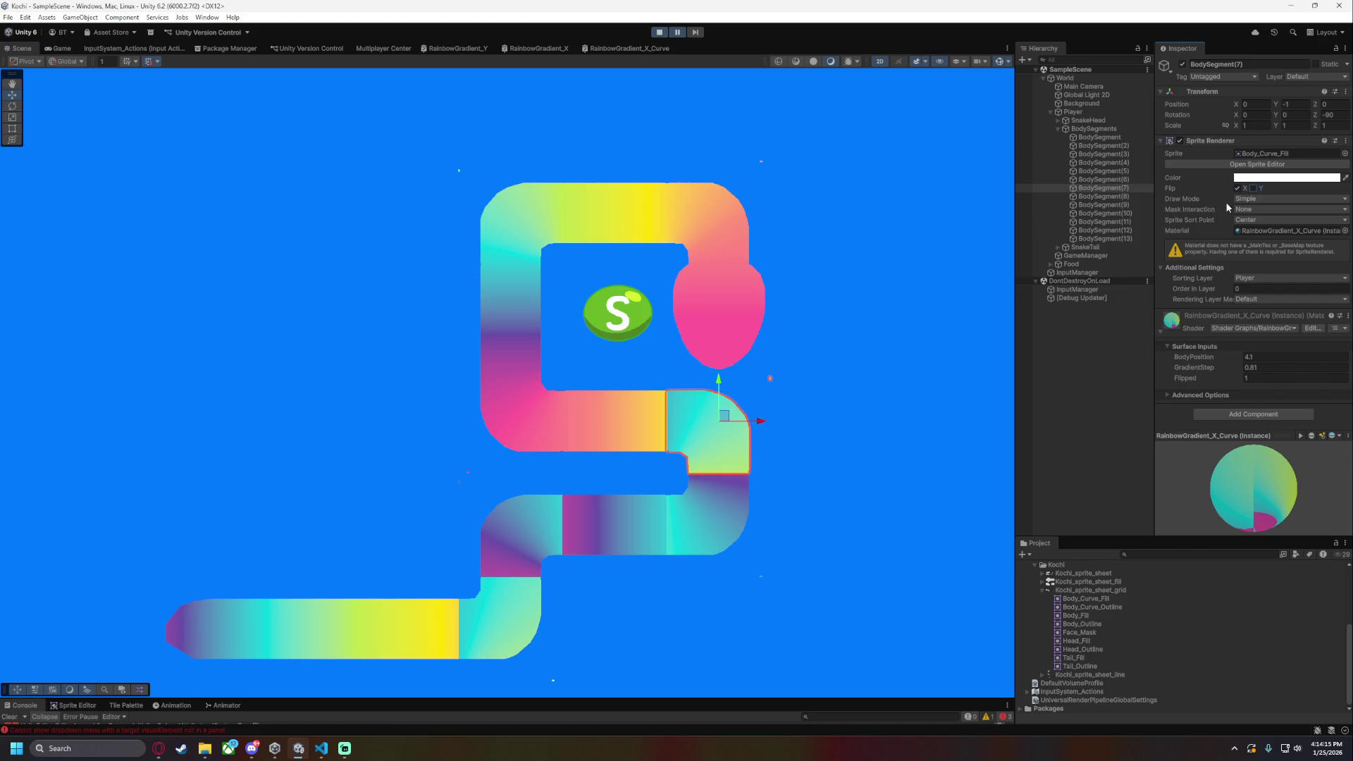
scroll(798, 459, up, 2)
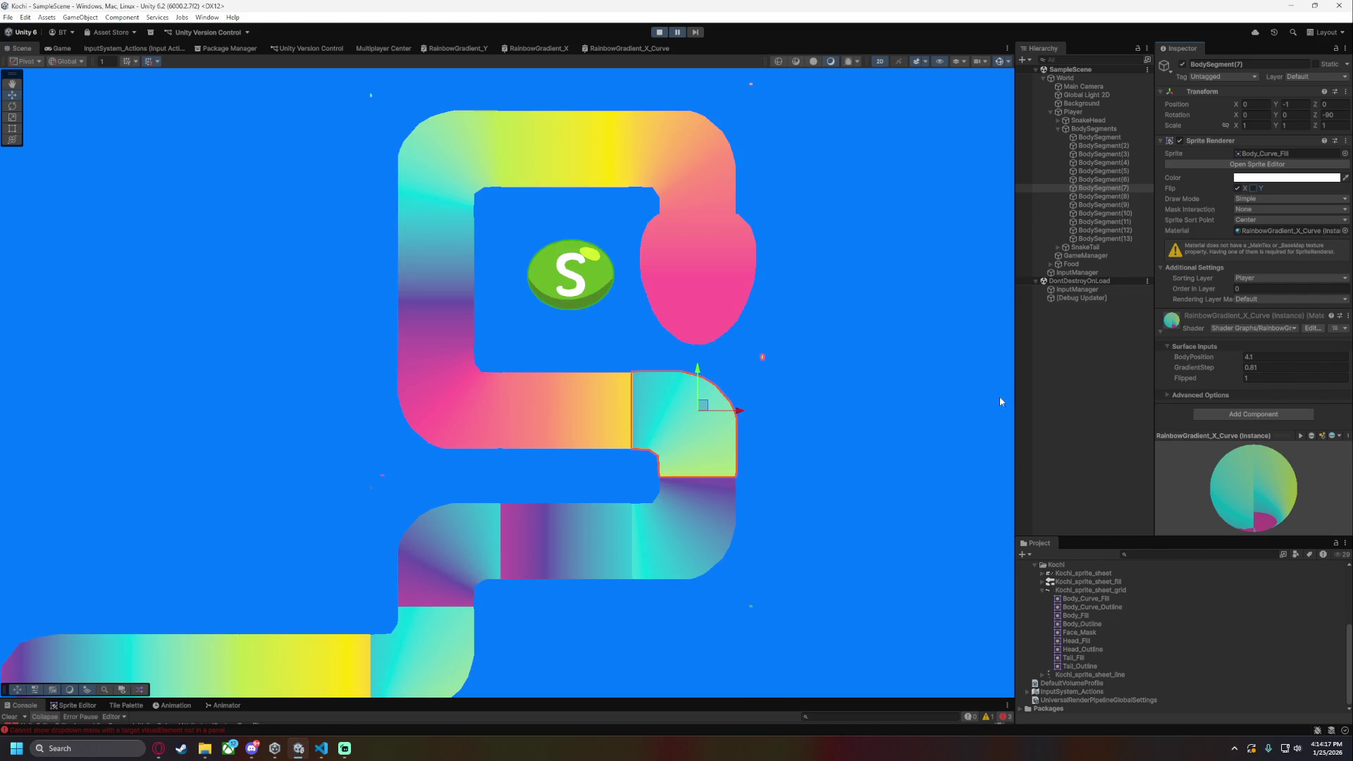
click(598, 46)
scroll(378, 230, down, 2)
scroll(273, 234, up, 5)
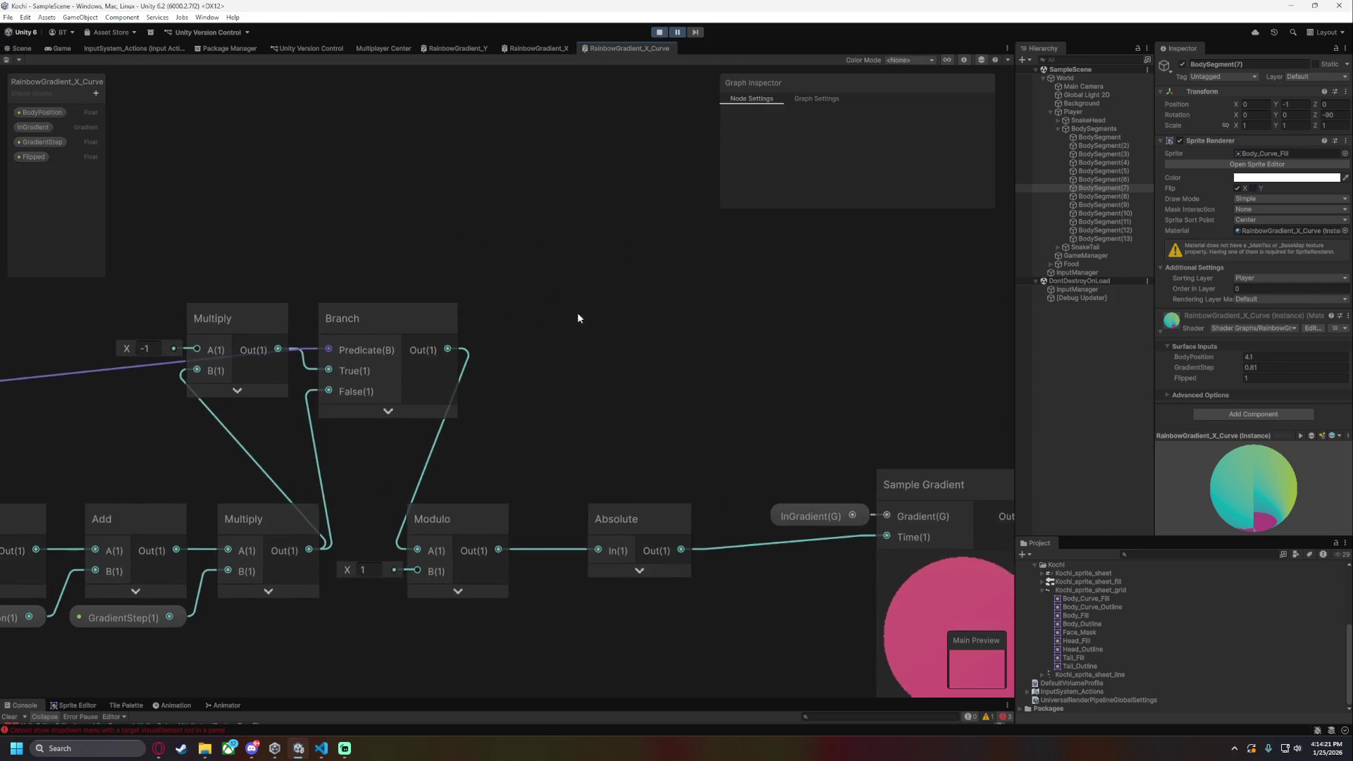
- Reposition the InGradient property beside Sample Gradient's Gradient input
drag(592, 323, 350, 299)
mouse_move(579, 377)
mouse_down()
mouse_move(404, 296)
mouse_move(679, 310)
mouse_move(413, 343)
mouse_up()
click(567, 387)
click(425, 434)
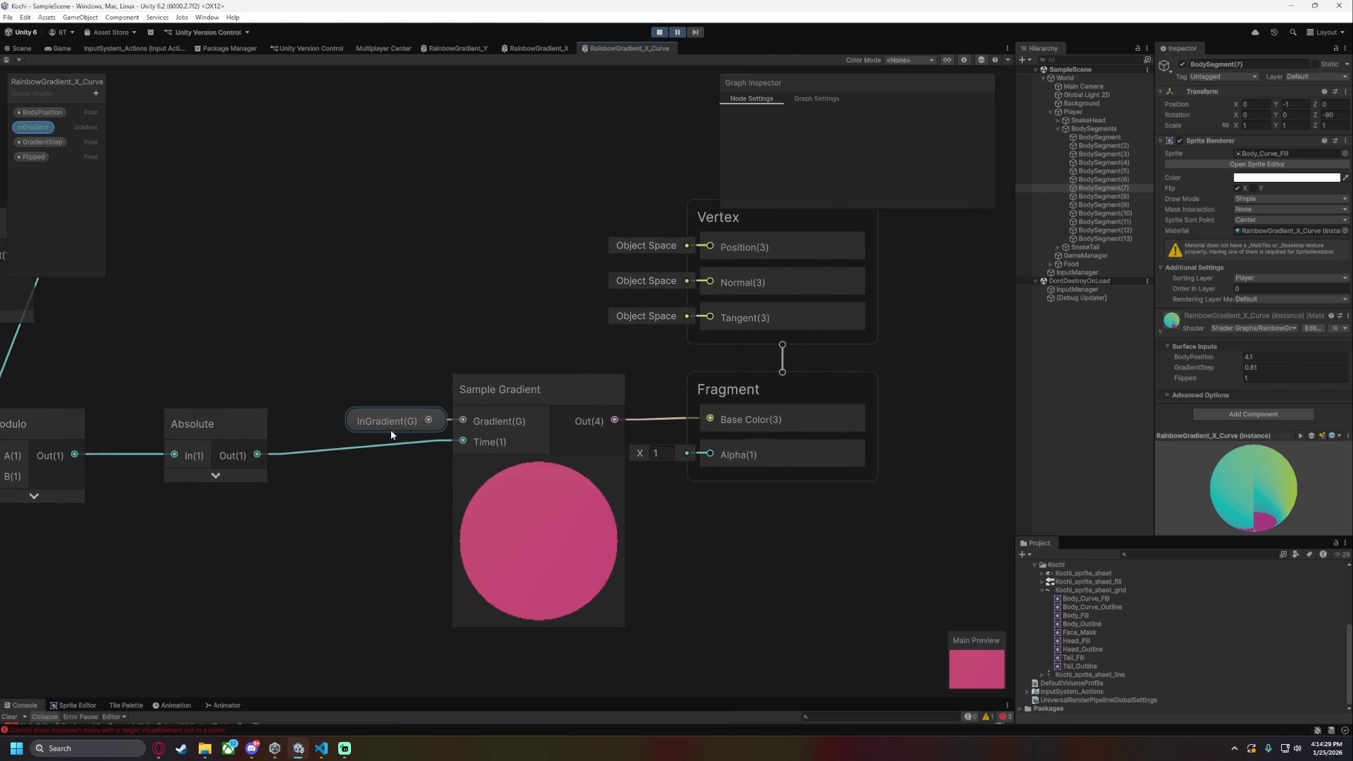
drag(361, 312, 655, 359)
mouse_move(669, 467)
mouse_down()
mouse_move(428, 347)
mouse_move(679, 344)
mouse_up()
text(invert)
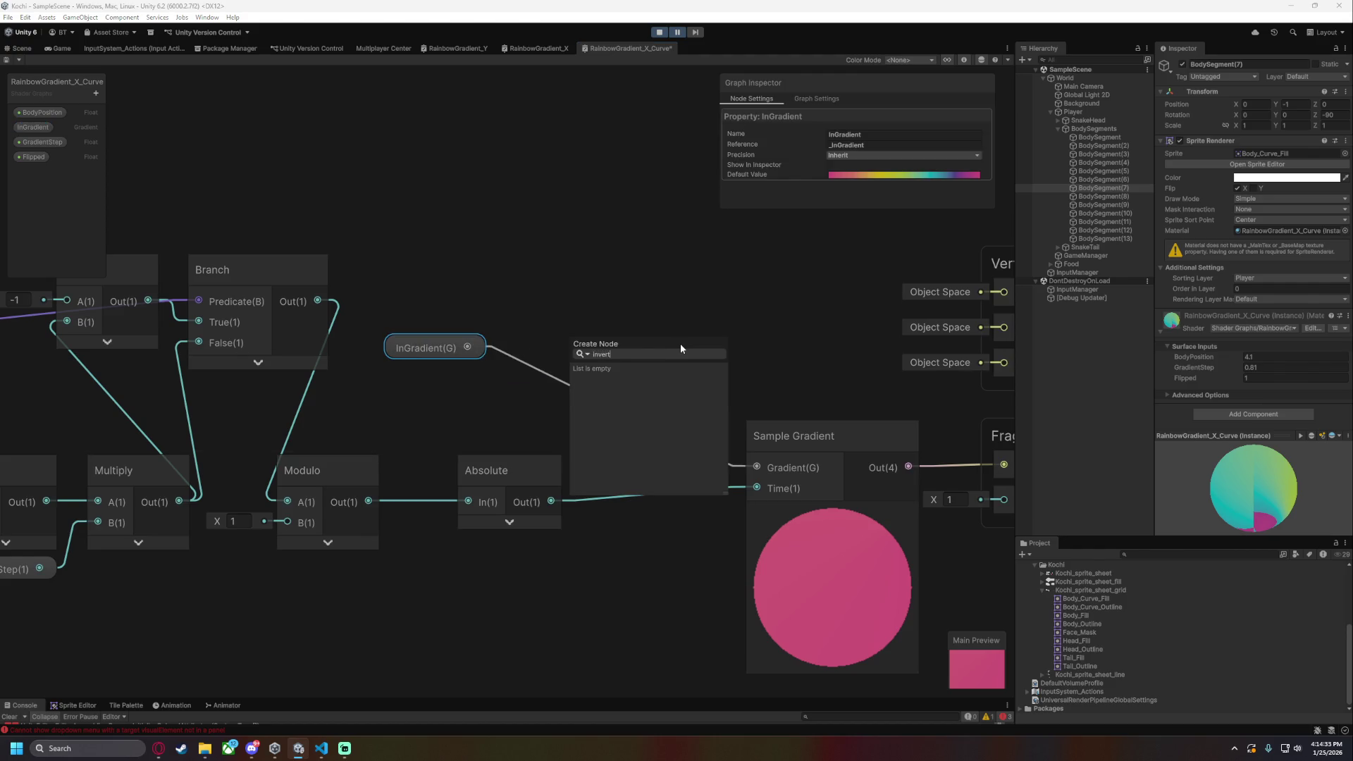
key(BackSpace)
key(BackSpace)
key(BackSpace)
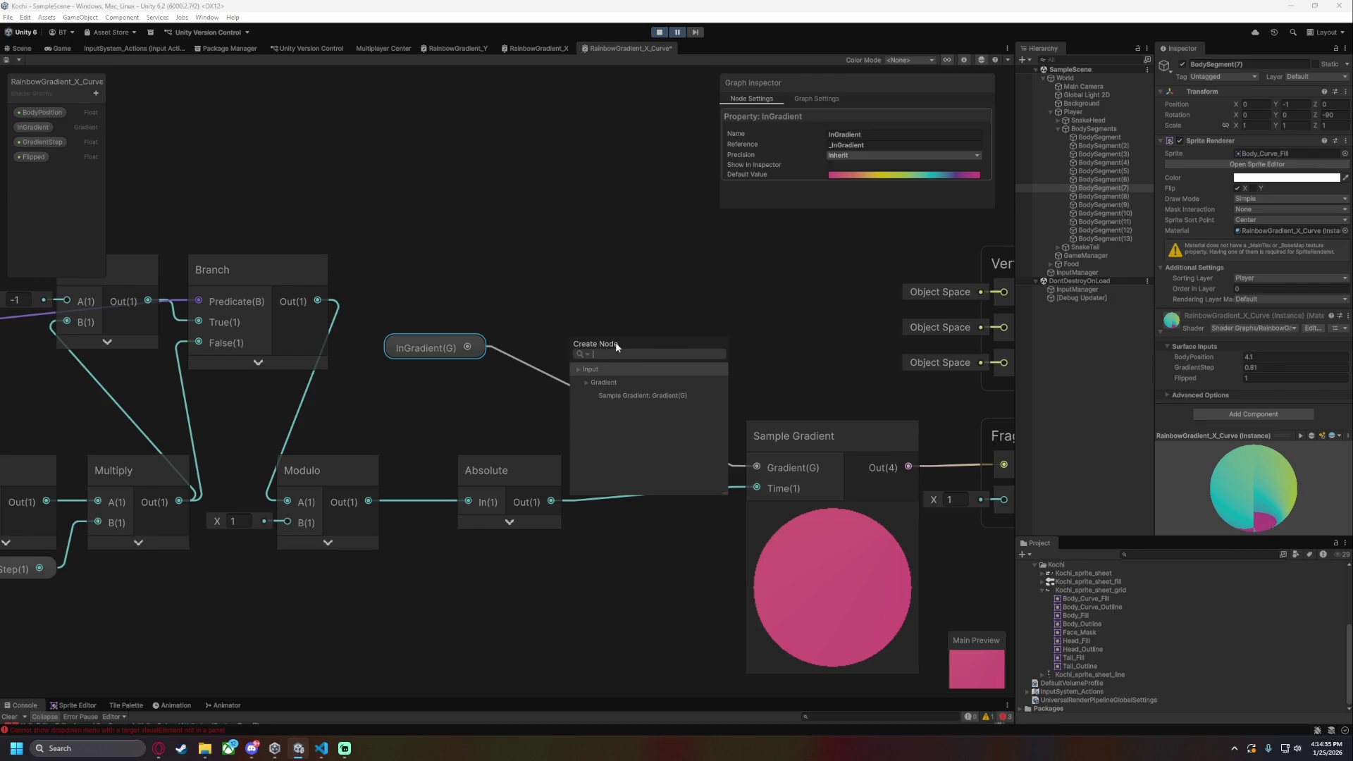
click(517, 301)
mouse_move(423, 349)
mouse_down()
mouse_move(653, 448)
mouse_move(662, 469)
mouse_up()
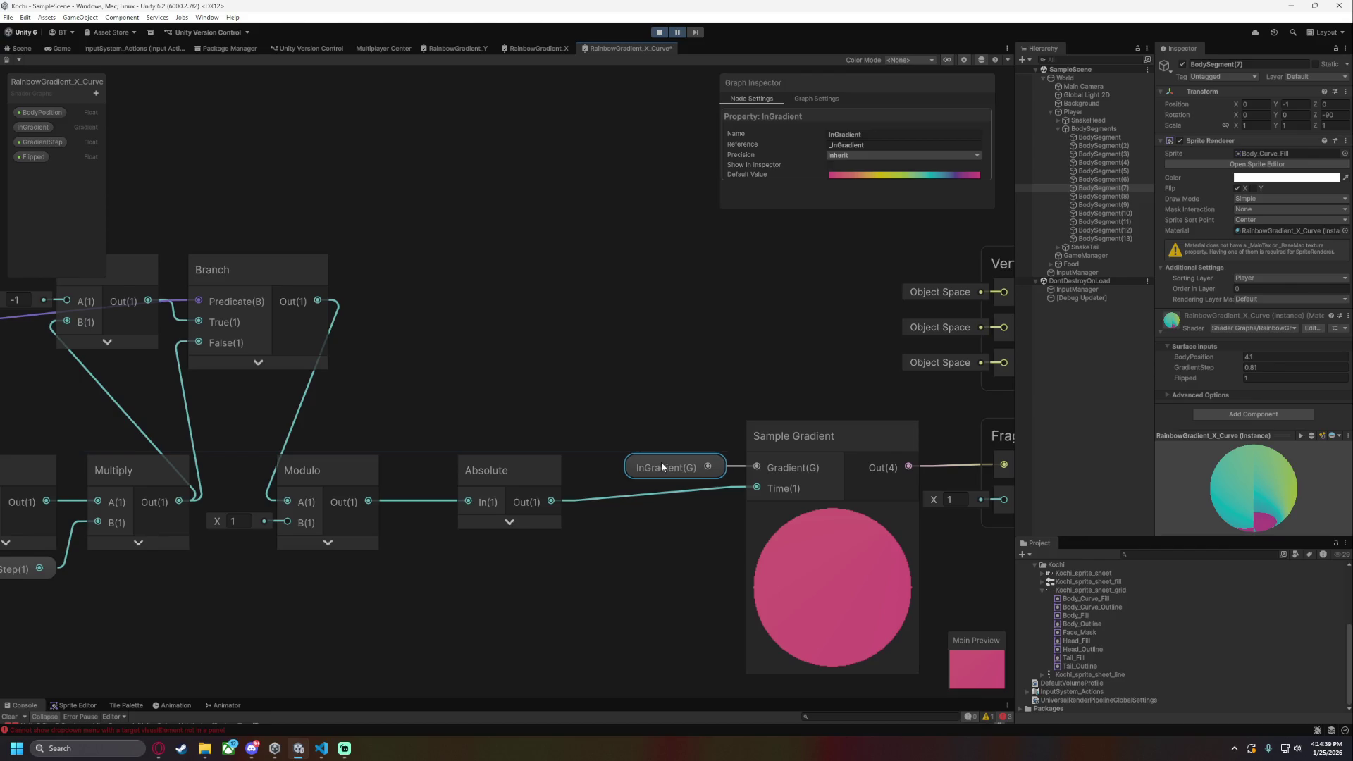
- Delete the Absolute node and feed Multiply's result directly into Modulo A
mouse_move(561, 520)
mouse_down()
mouse_move(518, 534)
mouse_move(539, 469)
mouse_up()
drag(476, 525, 641, 520)
click(634, 383)
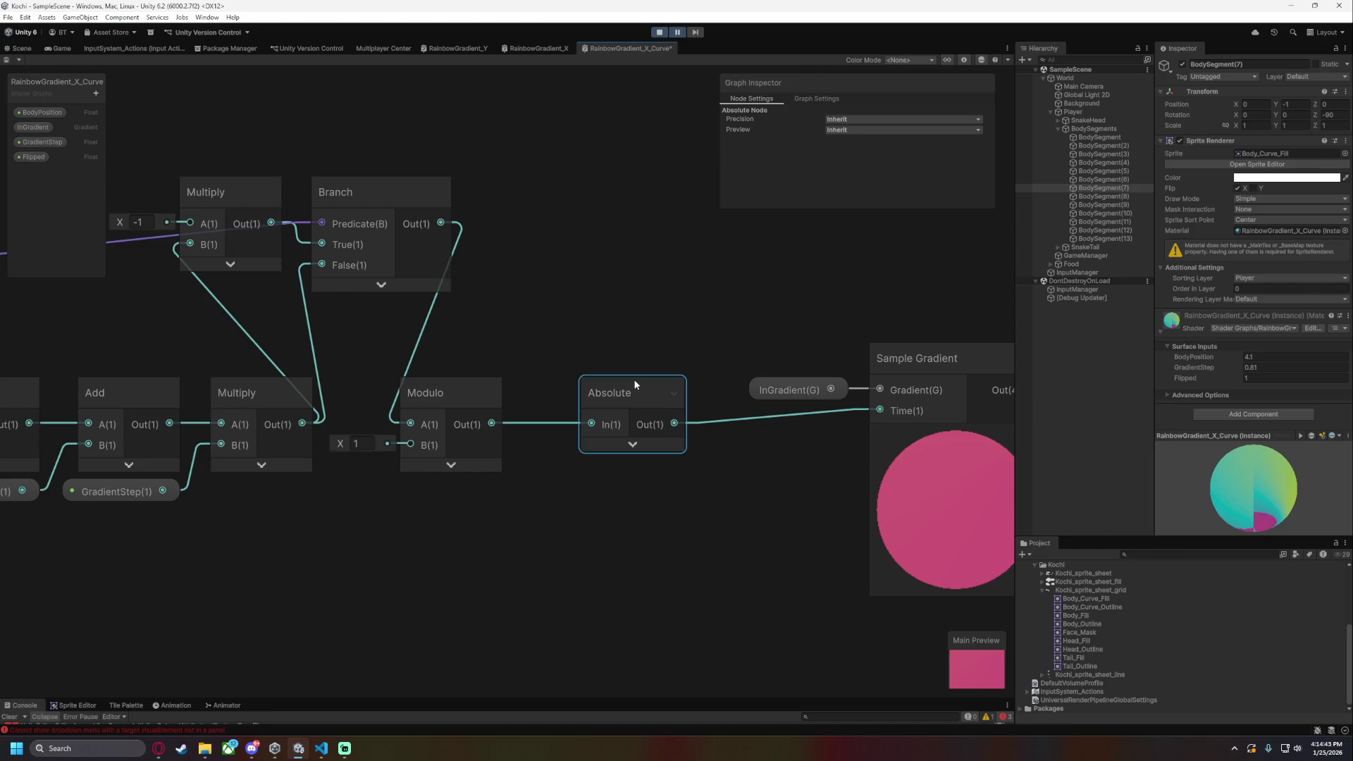
key(Delete)
click(427, 377)
drag(580, 353, 646, 363)
drag(367, 434, 477, 435)
- Delete the -1 Multiply and route Modulo through the Branch into Sample Gradient Time
drag(368, 341, 455, 331)
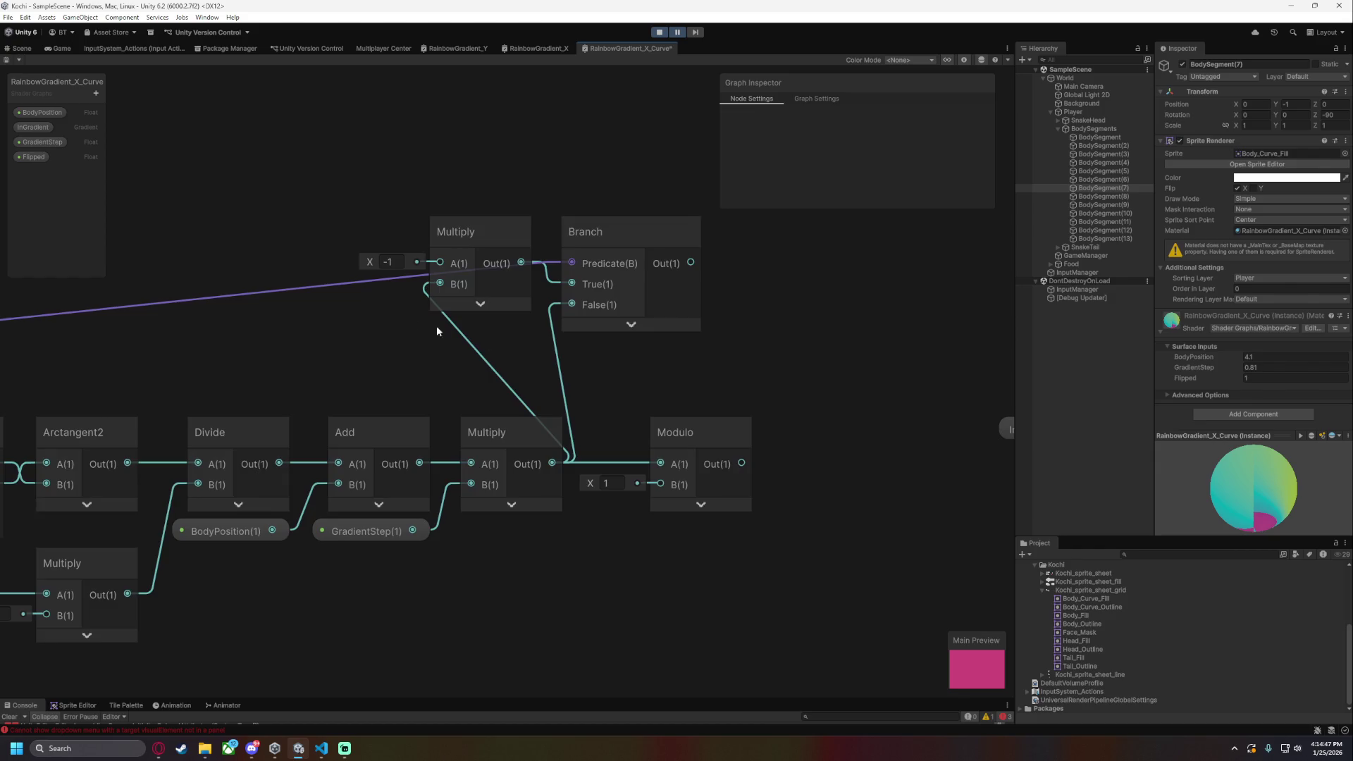
scroll(455, 331, down, 3)
click(450, 259)
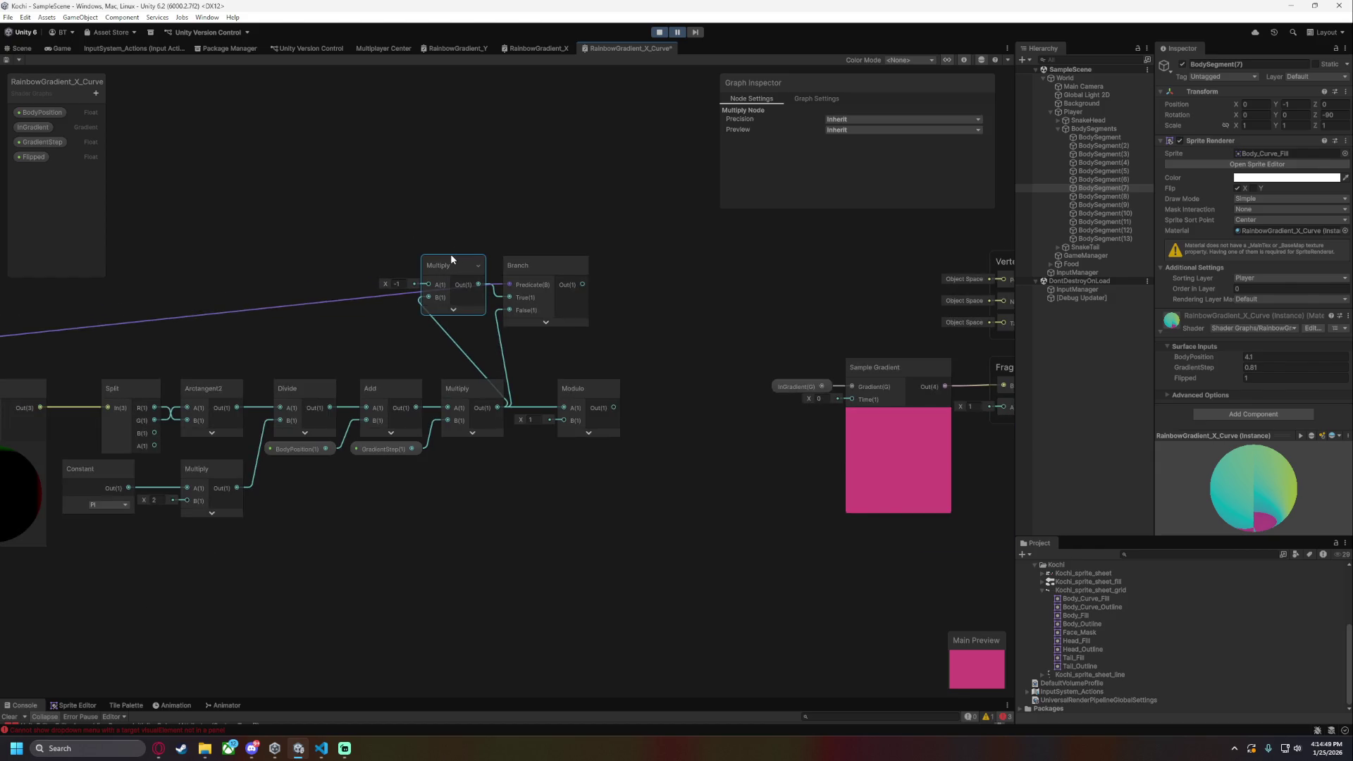
key(Delete)
drag(526, 282, 701, 294)
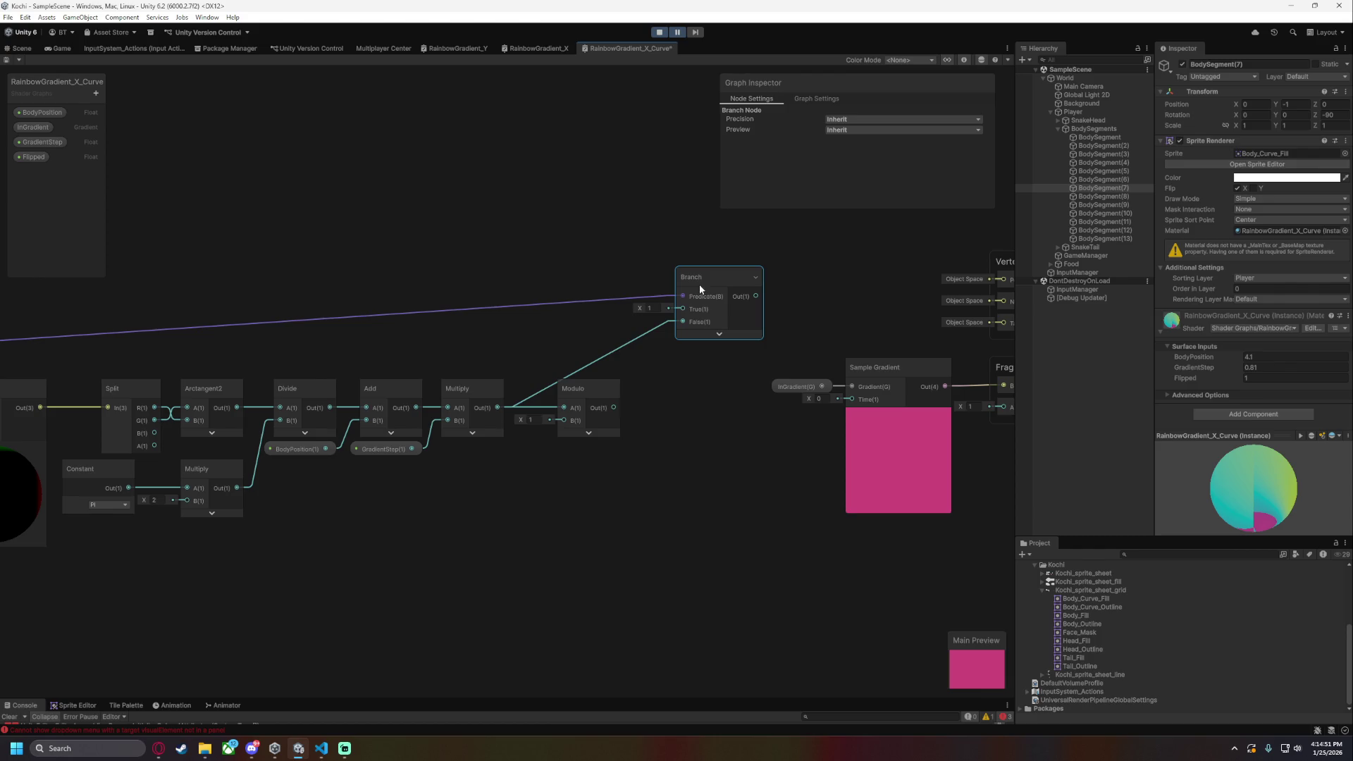
drag(614, 407, 687, 322)
mouse_move(755, 296)
mouse_down()
mouse_move(778, 379)
mouse_move(852, 399)
mouse_up()
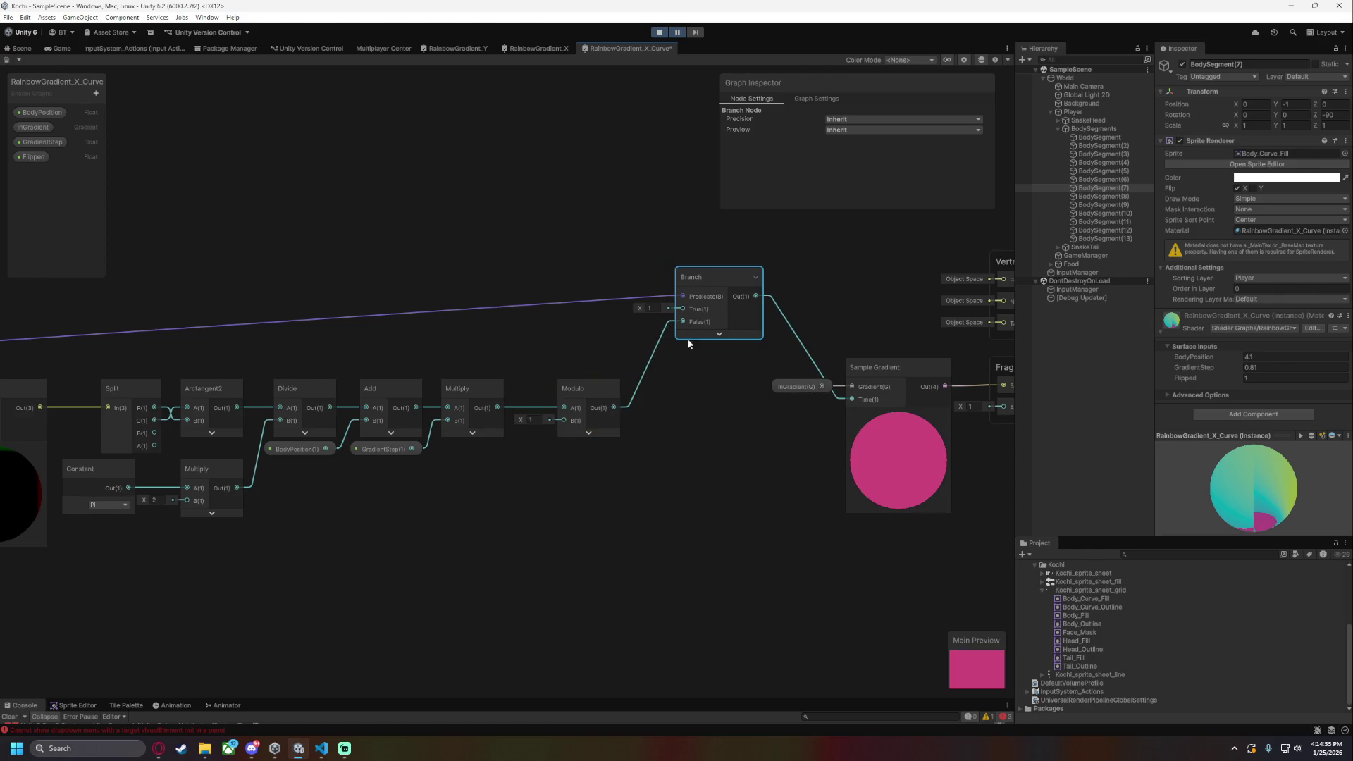
- Add a Subtract node to the graph
key(space)
text(subtract)
key(Down)
key(Return)
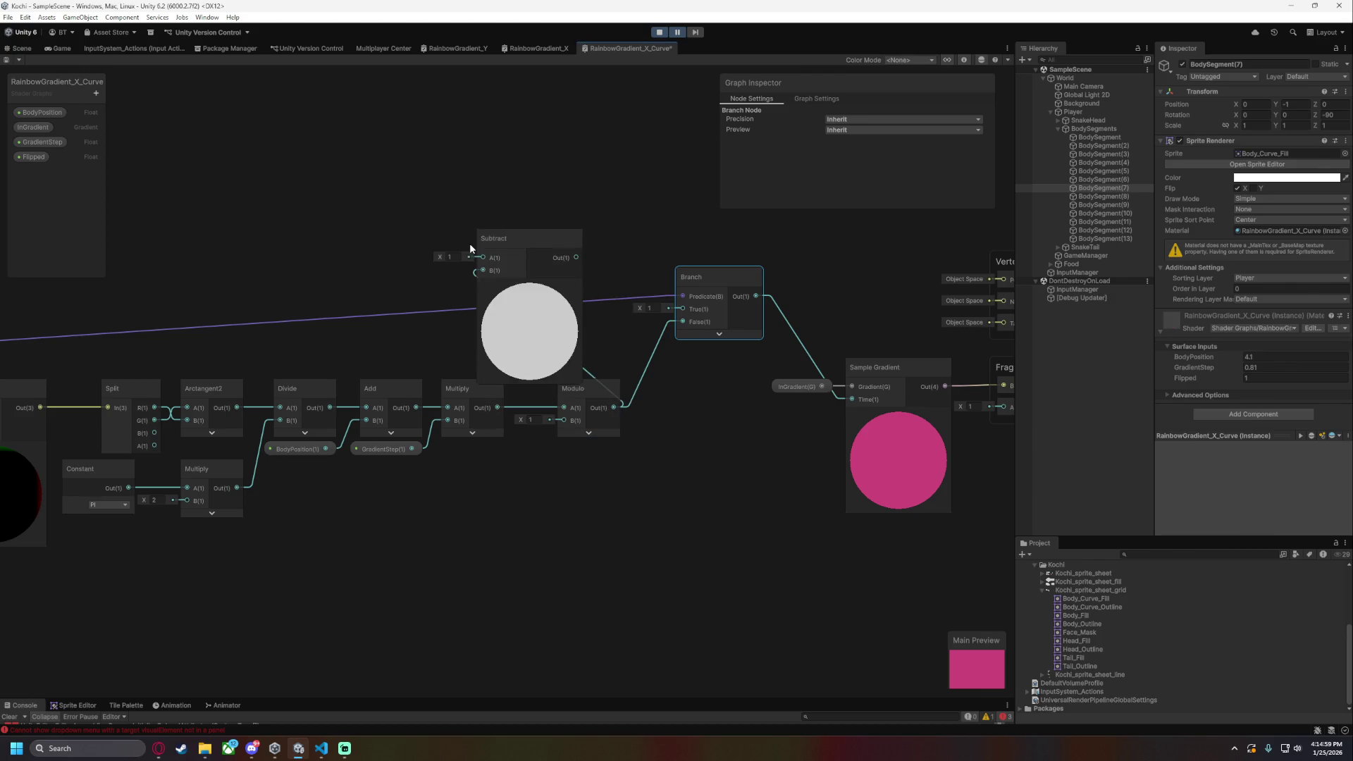
- Wire Subtract's output into Branch True and place Subtract beside the Branch
drag(575, 258, 682, 309)
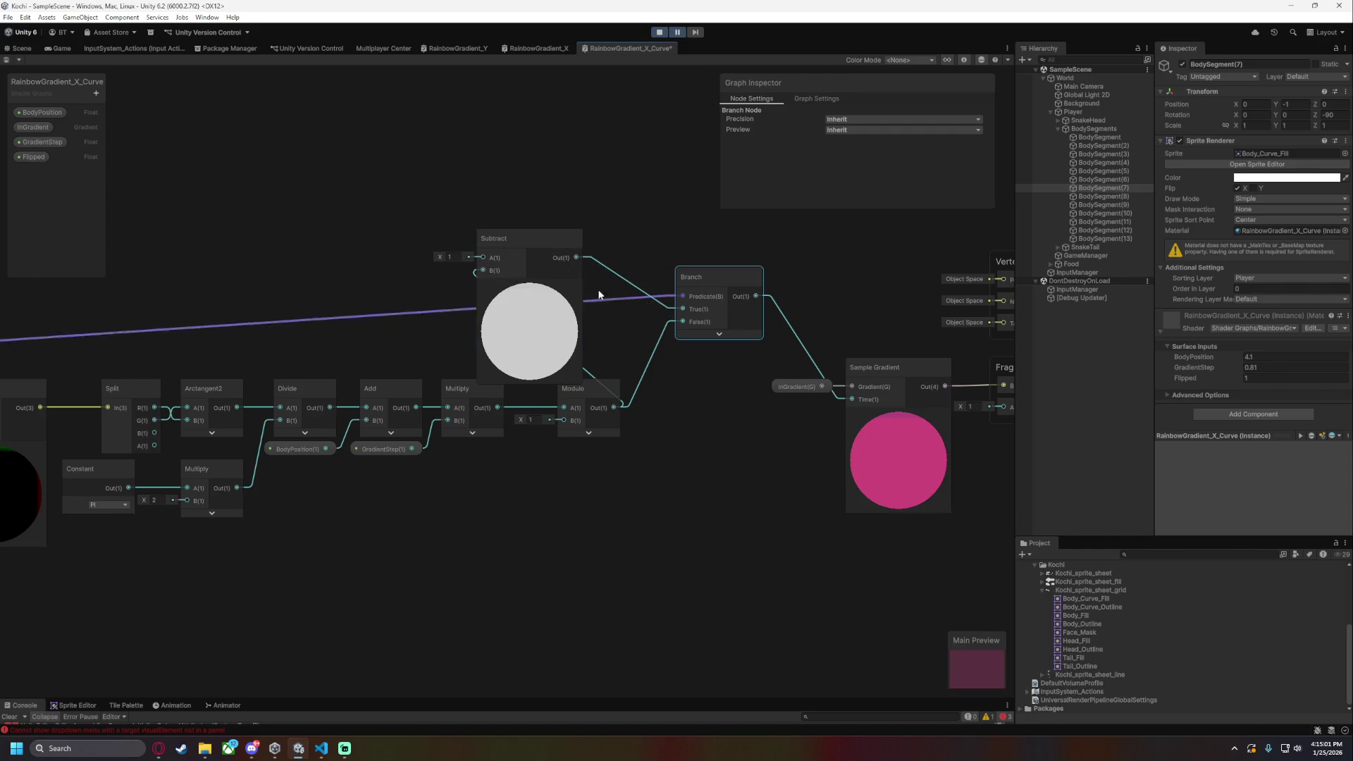
click(530, 285)
mouse_move(506, 240)
mouse_down()
mouse_move(636, 341)
mouse_move(617, 320)
mouse_move(585, 323)
mouse_up()
mouse_move(700, 272)
mouse_down()
mouse_move(657, 317)
mouse_move(684, 386)
mouse_up()
mouse_move(601, 320)
mouse_down()
mouse_move(653, 319)
mouse_move(655, 282)
mouse_move(708, 313)
mouse_move(640, 297)
mouse_move(609, 308)
mouse_move(691, 320)
mouse_up()
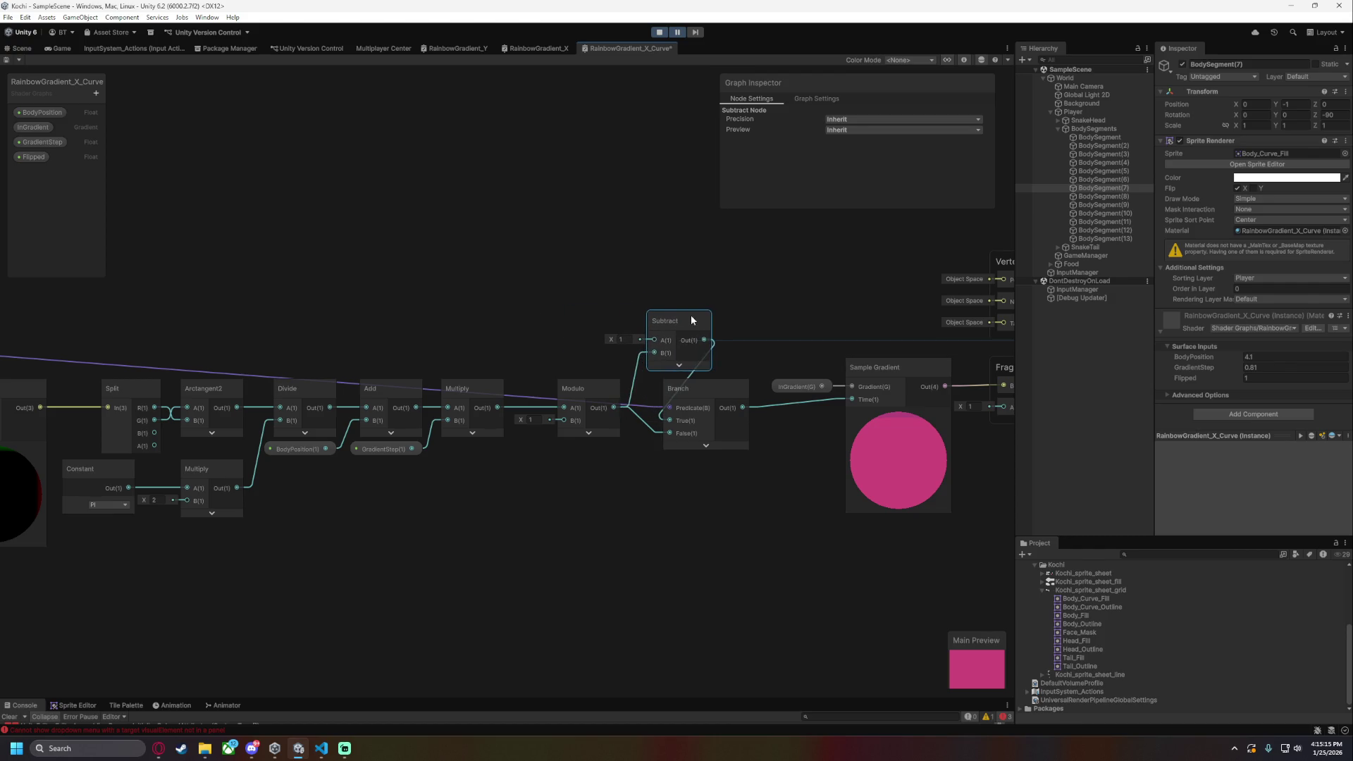
- Shift the node group left and tidy the Subtract node's position
scroll(587, 242, down, 4)
mouse_move(202, 220)
mouse_down()
mouse_move(465, 412)
mouse_move(890, 445)
mouse_up()
drag(890, 295, 828, 293)
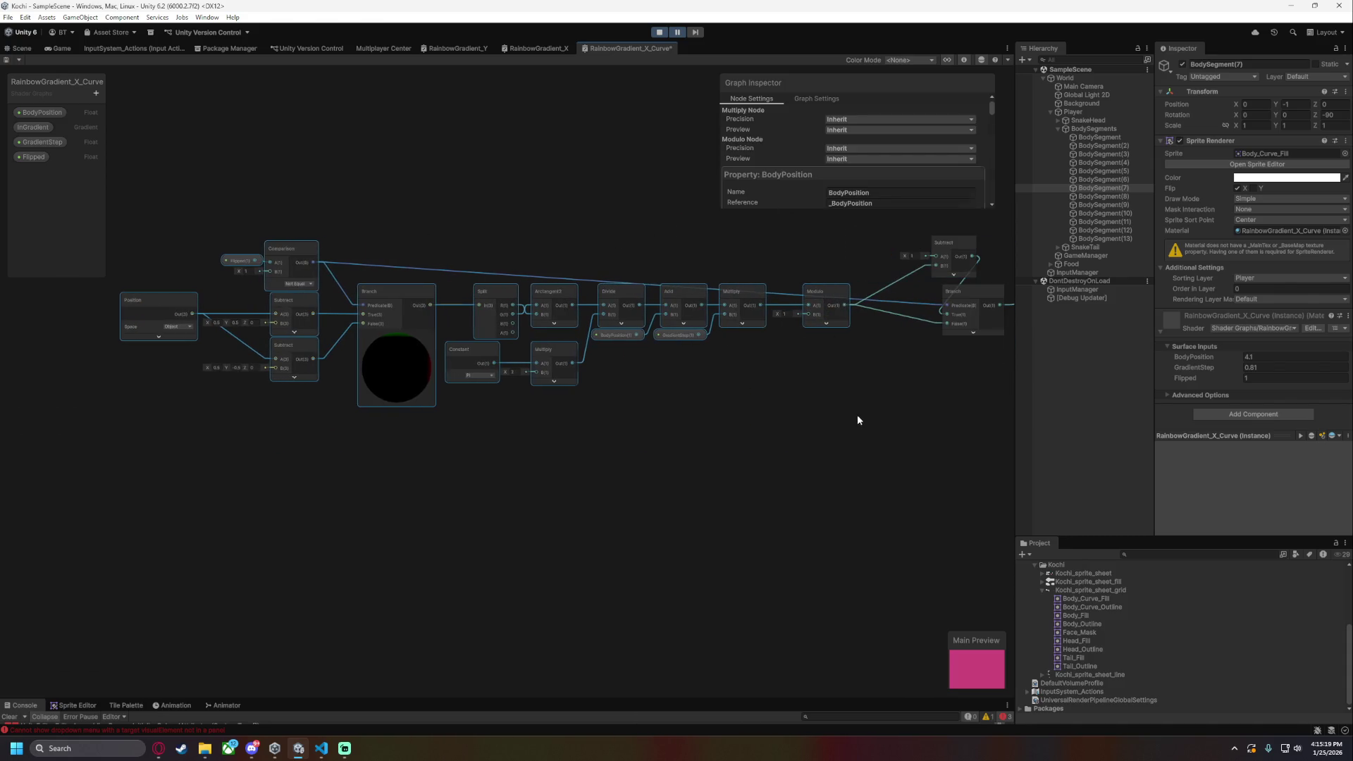
mouse_move(946, 256)
mouse_down()
mouse_move(902, 282)
mouse_move(889, 260)
mouse_up()
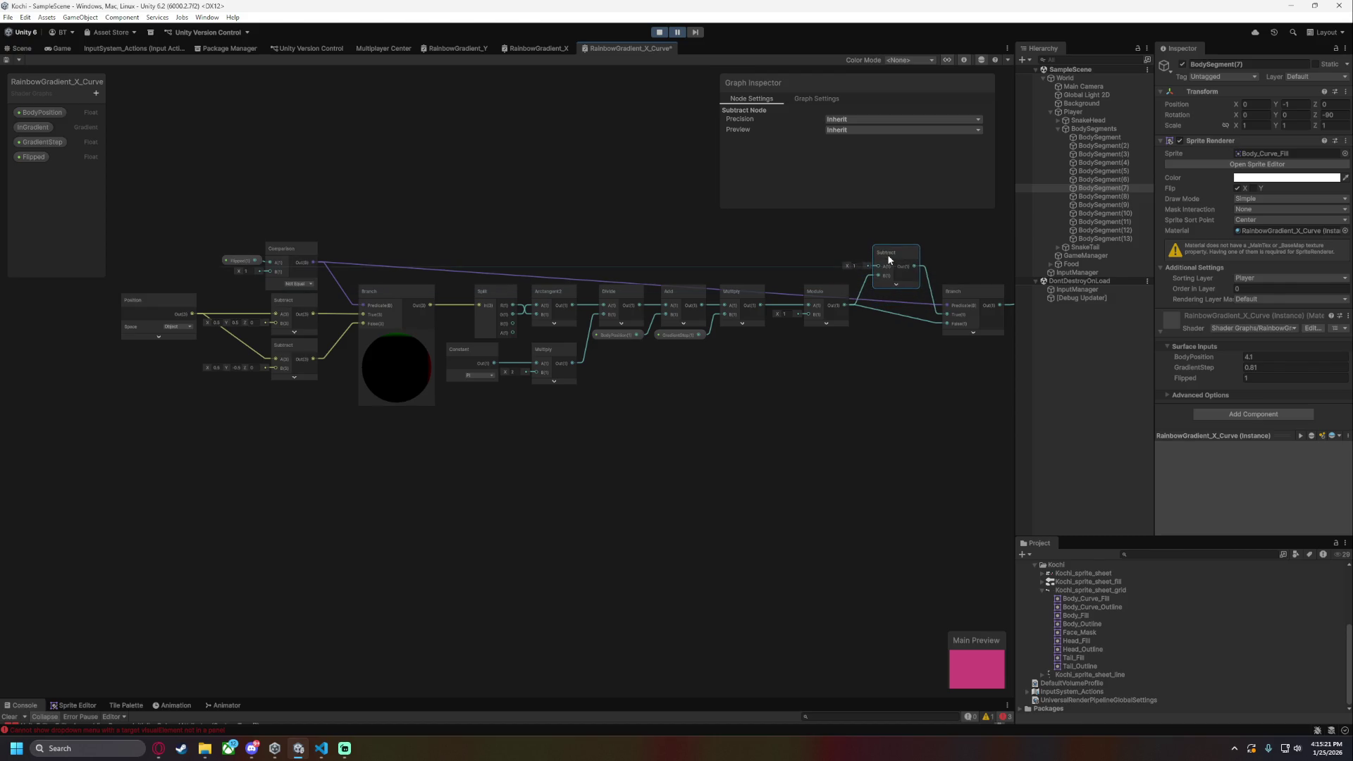
click(844, 420)
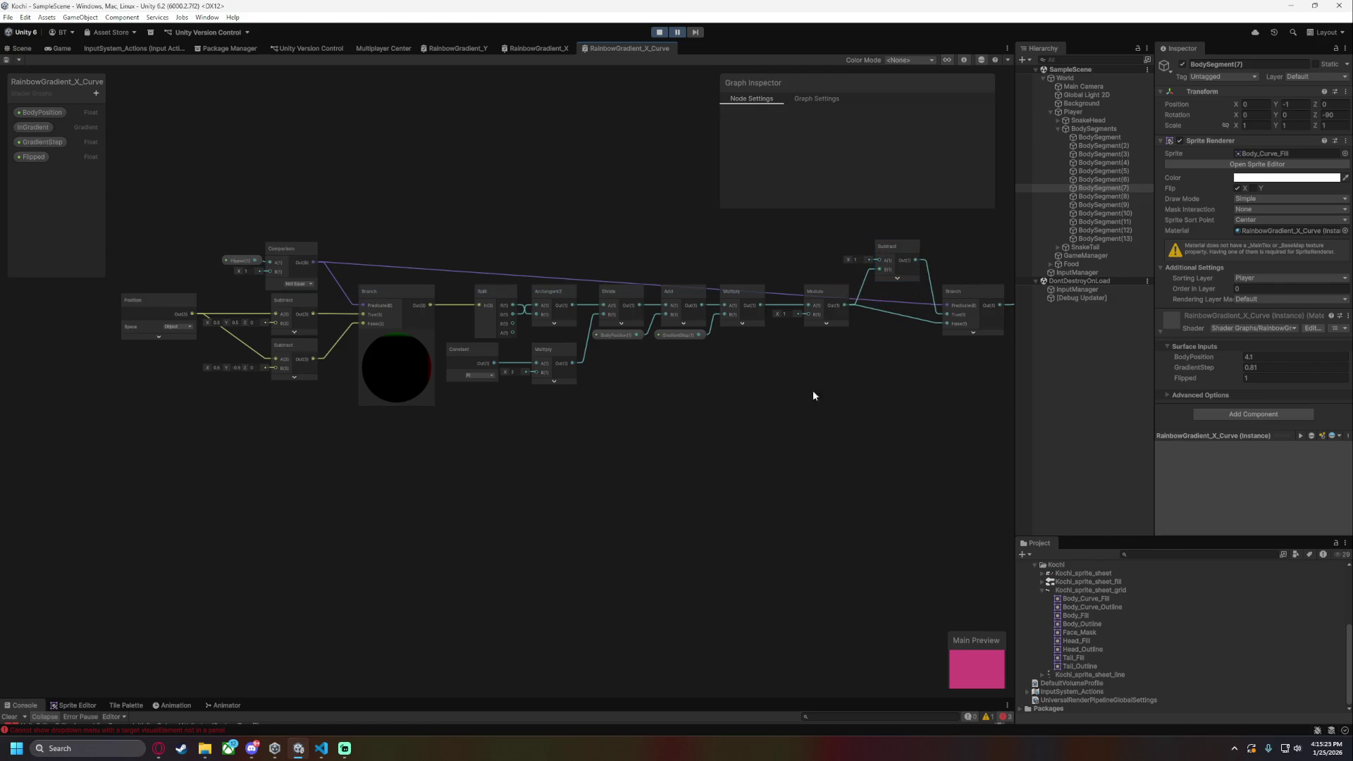
scroll(818, 386, up, 5)
scroll(445, 522, down, 5)
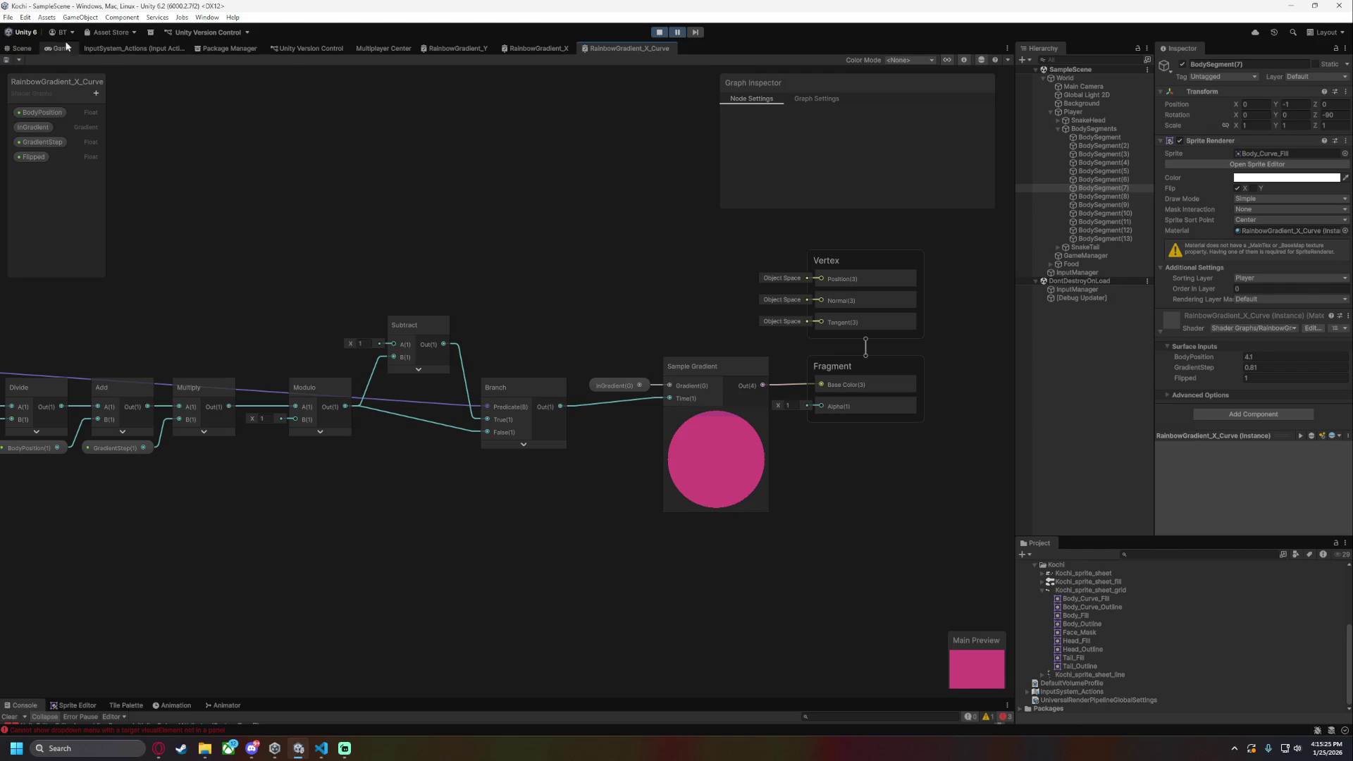
- In the Scene view, lower BodySegment(7)'s BodyPosition to 3.62, shifting its gradient from cyan to yellow-pink
click(19, 48)
scroll(838, 412, up, 1)
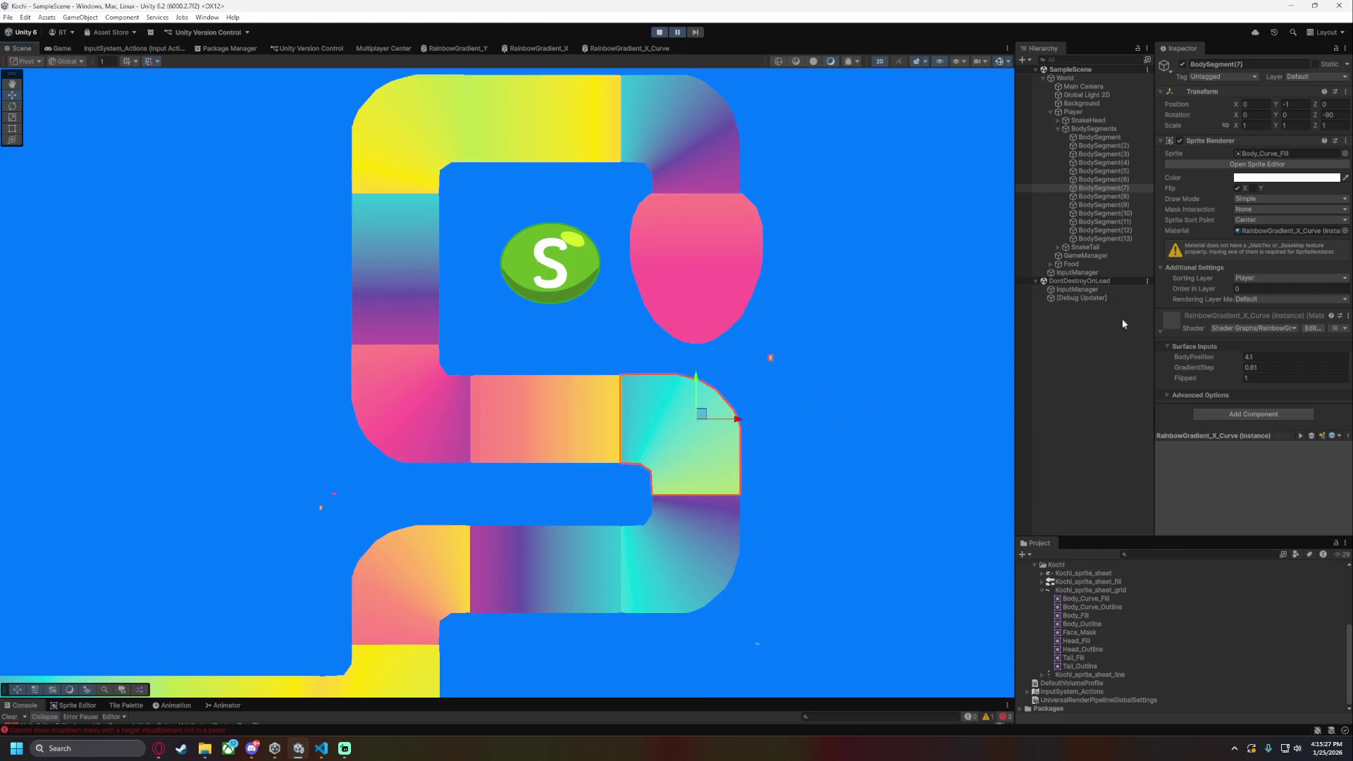
drag(1199, 352, 1188, 345)
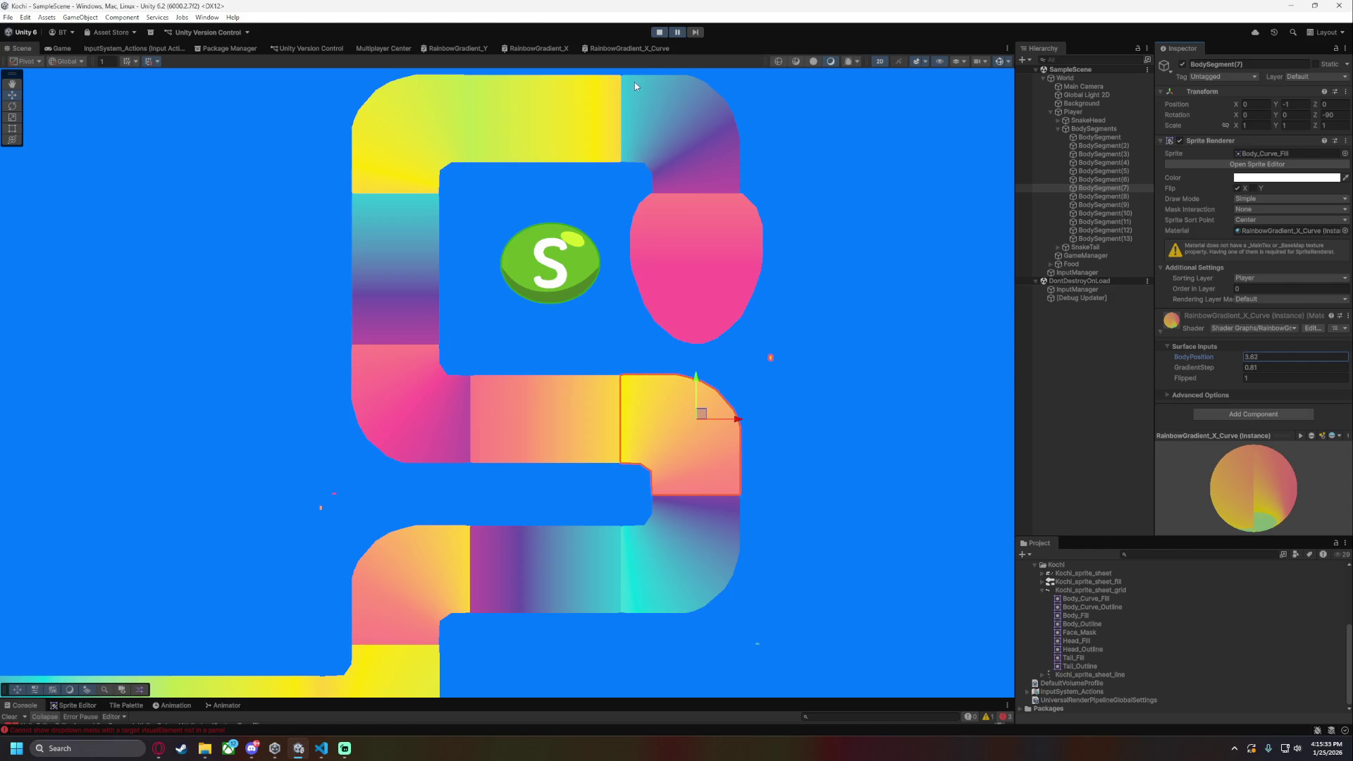
click(630, 49)
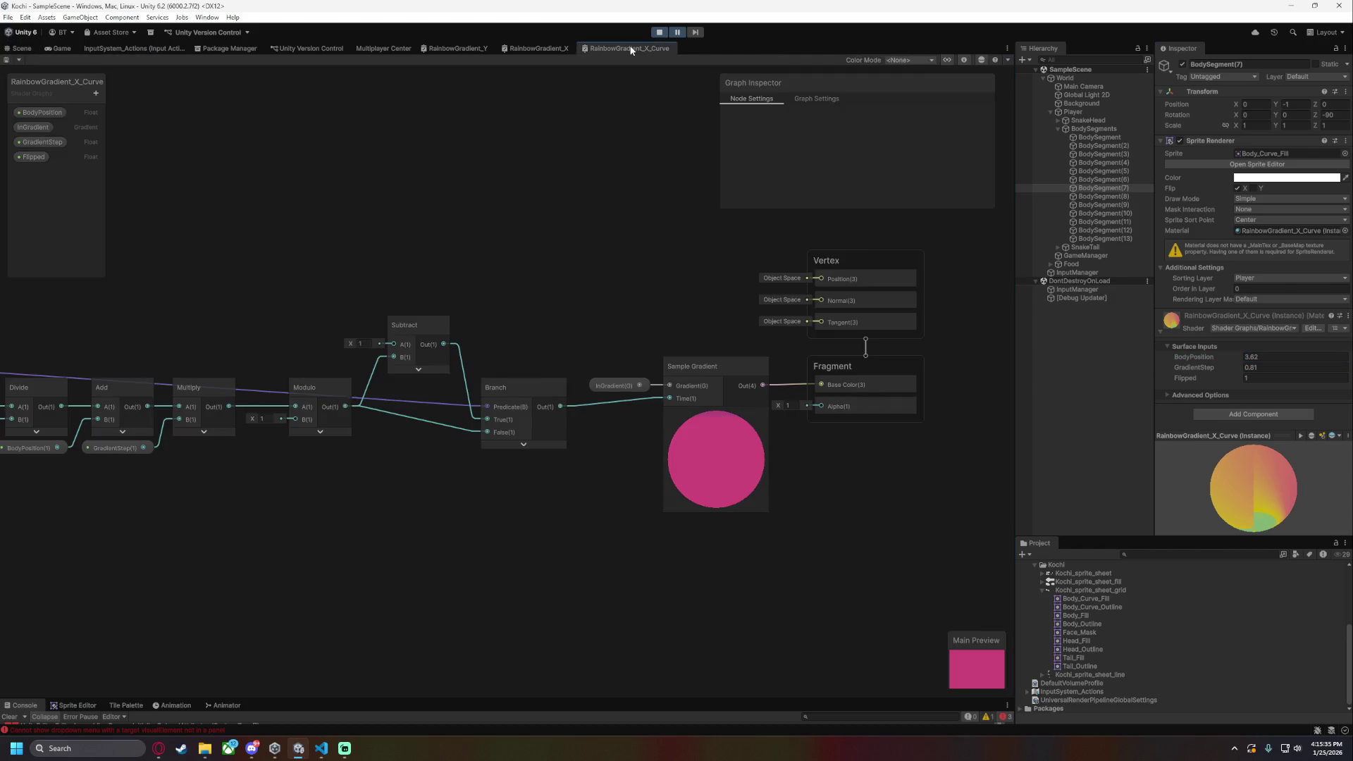
- Zoom around the graph, then expand and collapse the Branch node's preview
scroll(513, 267, up, 3)
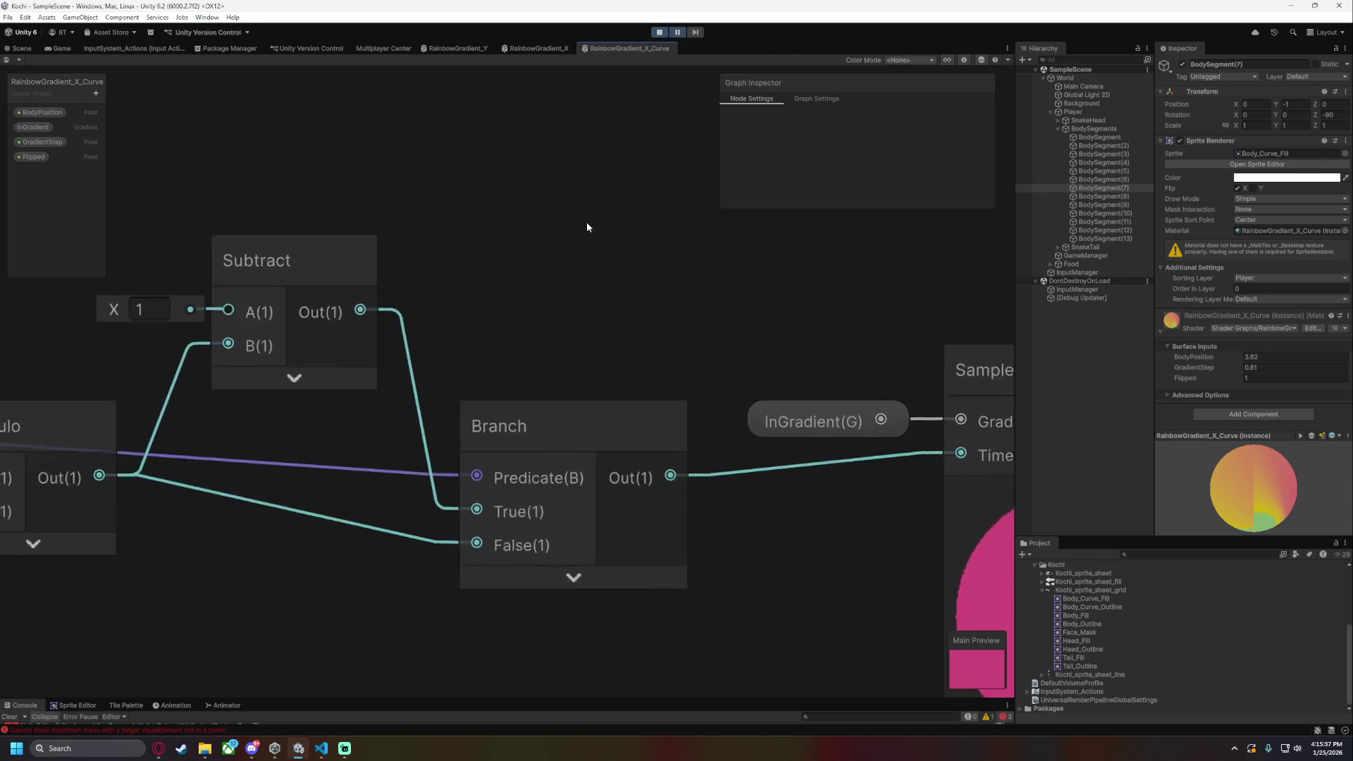
scroll(584, 225, down, 3)
scroll(556, 257, up, 1)
scroll(653, 298, down, 4)
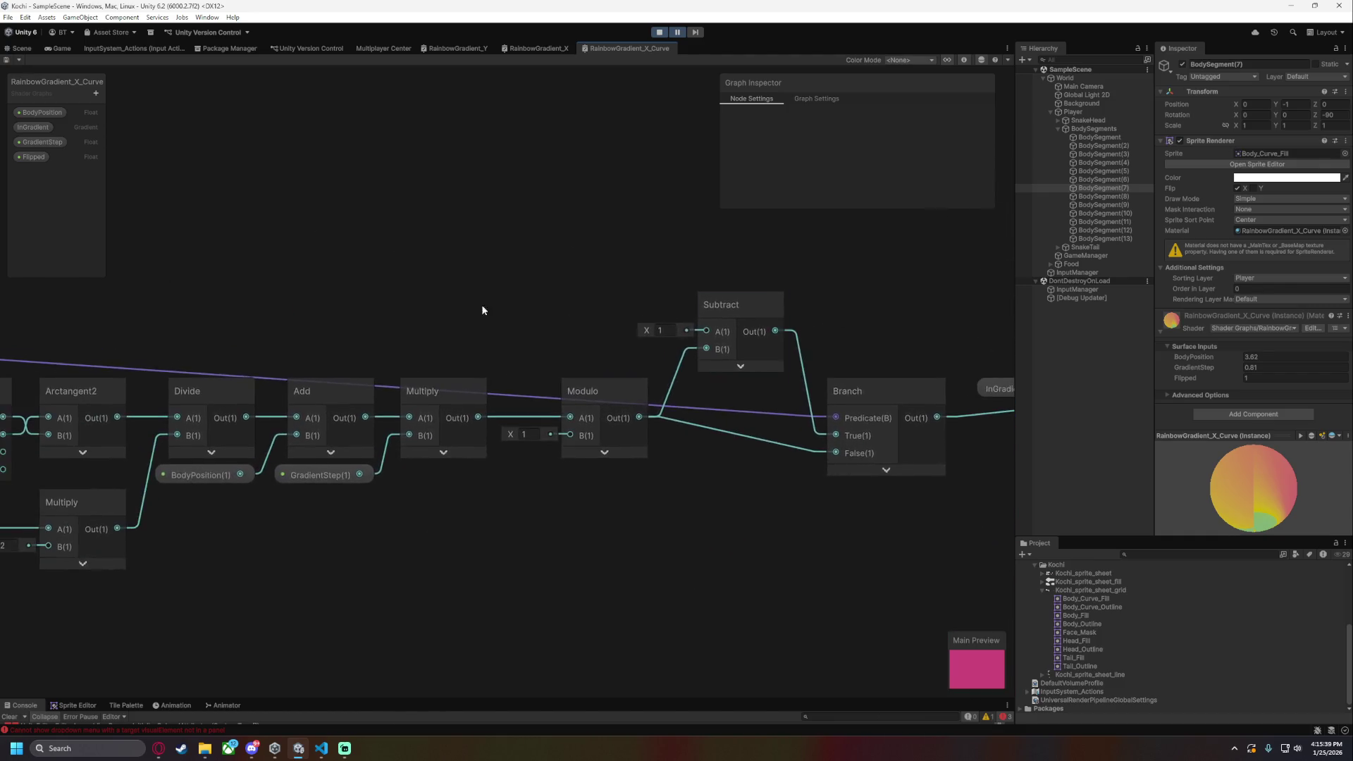
scroll(510, 292, up, 3)
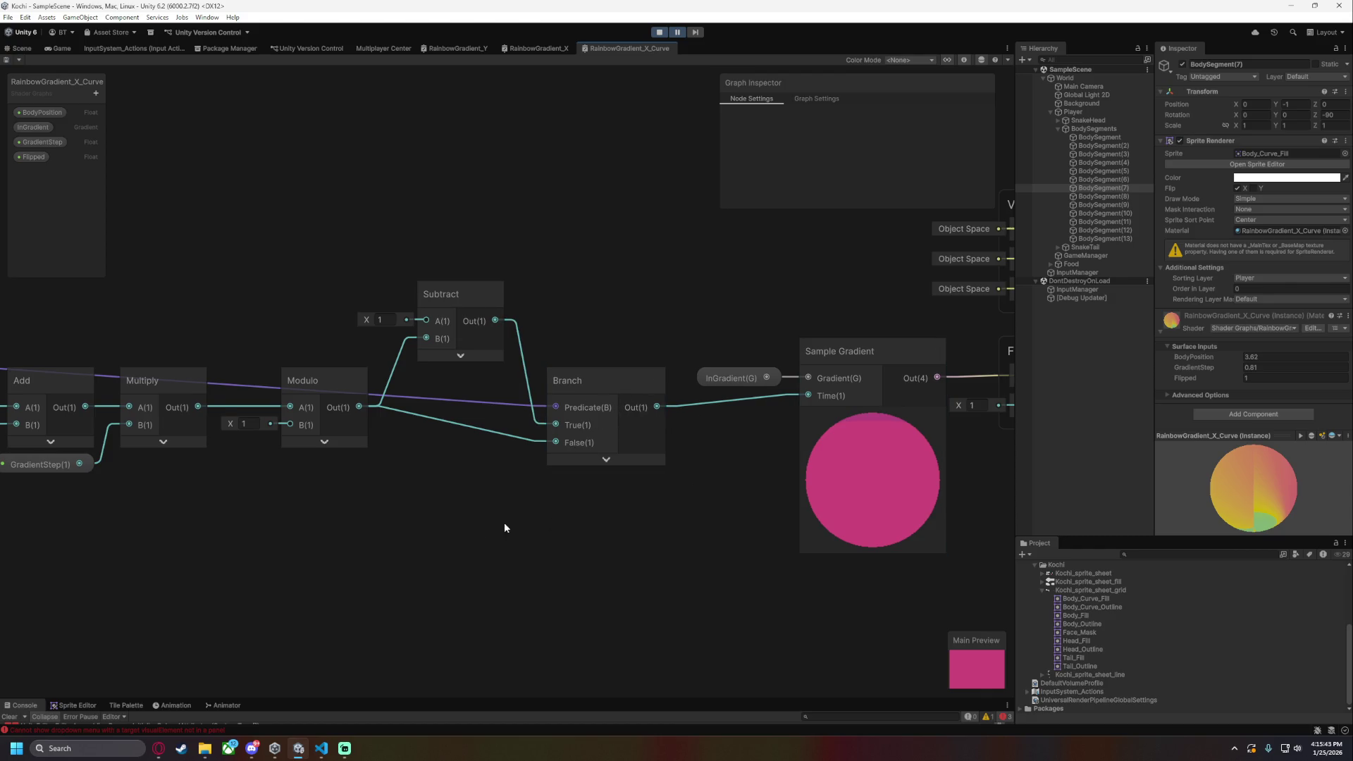
drag(496, 523, 567, 515)
click(678, 453)
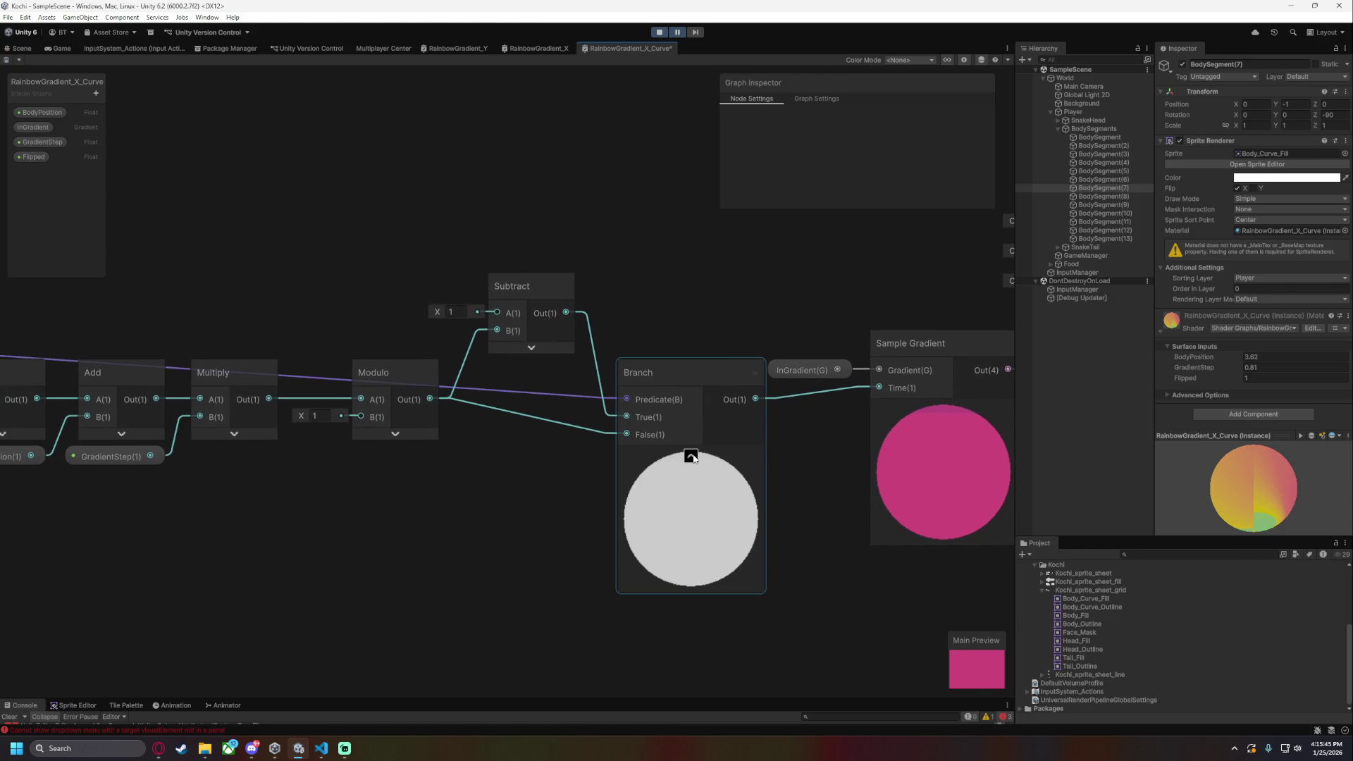
click(692, 456)
- Pan across the output, Modulo, Branch, Split and Subtract nodes, selecting Modulo, then return to the scene
drag(802, 442, 341, 464)
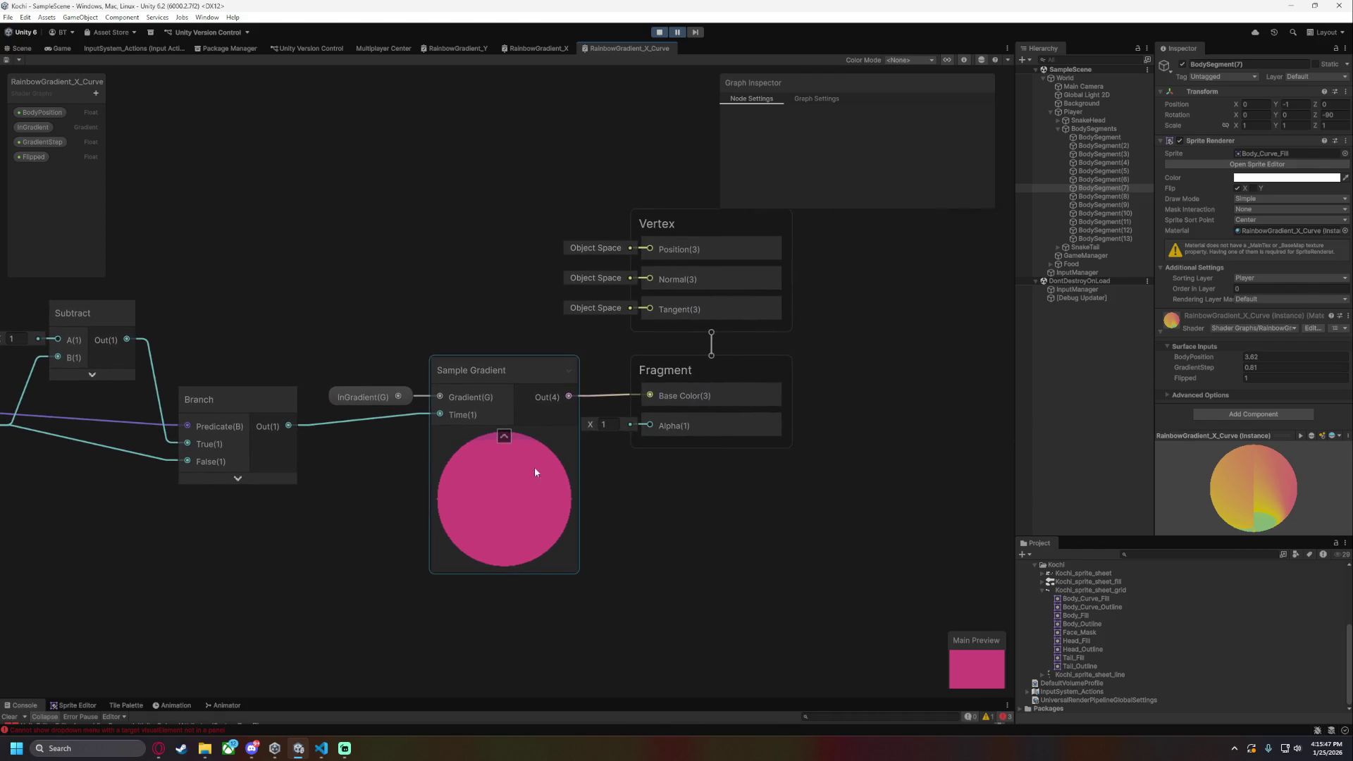
drag(542, 465, 603, 524)
drag(307, 510, 497, 467)
click(376, 413)
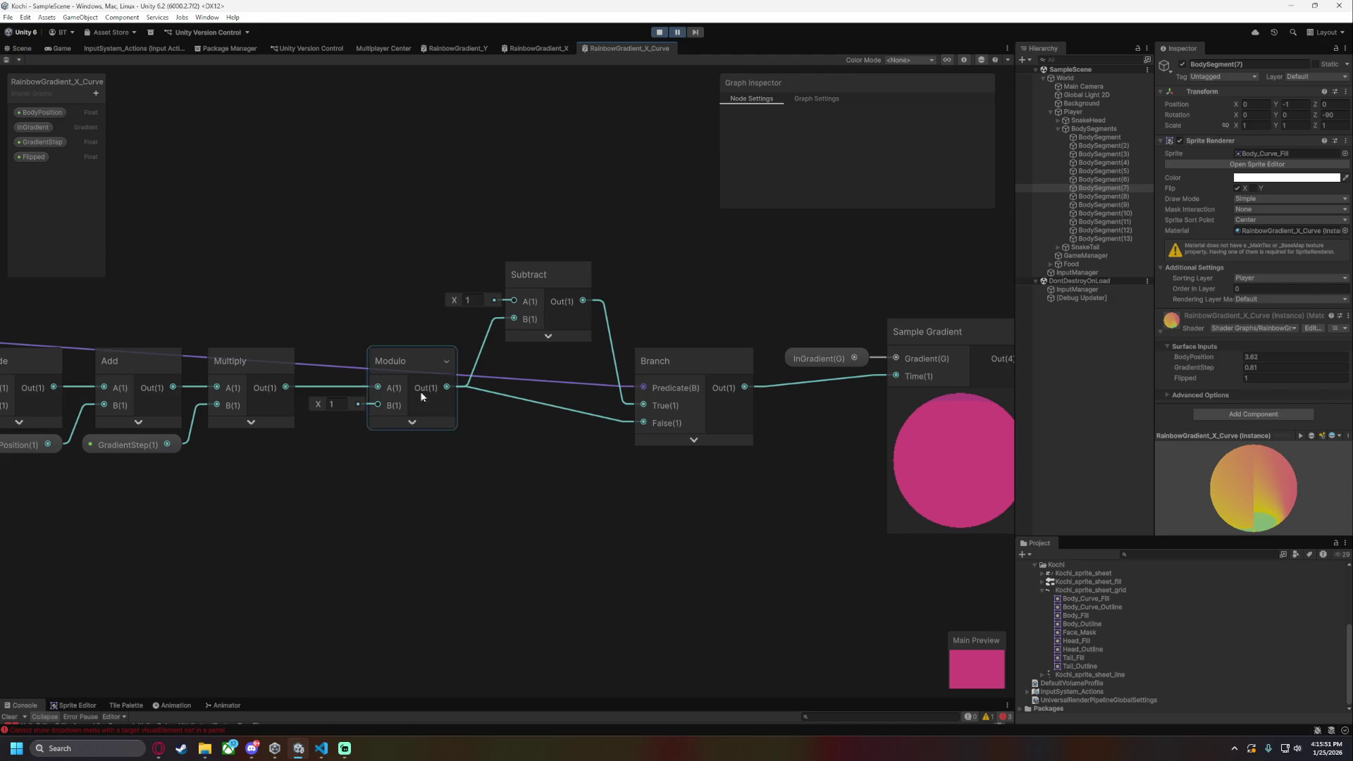
drag(374, 486, 393, 485)
mouse_move(446, 393)
mouse_down()
mouse_move(483, 459)
mouse_move(866, 507)
mouse_up()
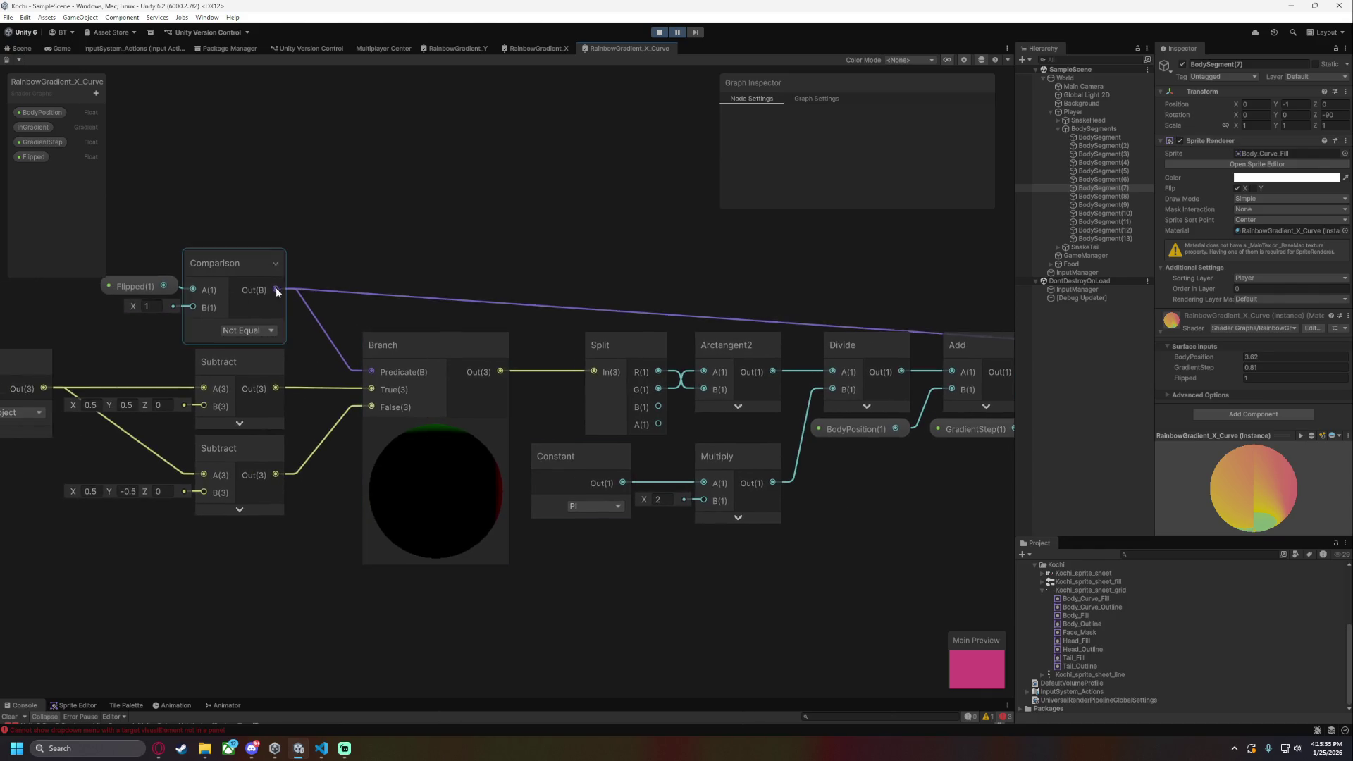
mouse_move(886, 277)
mouse_down()
mouse_move(475, 248)
mouse_move(197, 250)
mouse_up()
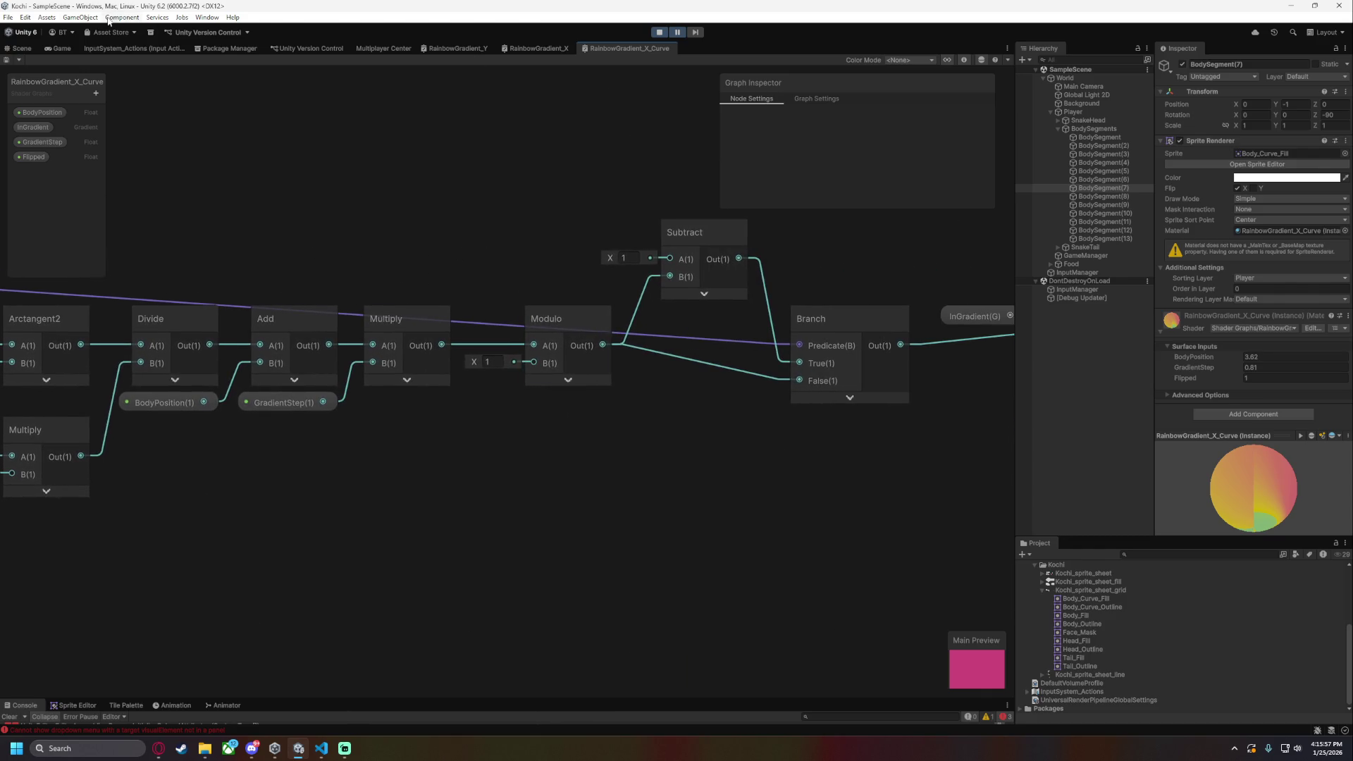
click(21, 48)
- Set BodySegment(7)'s Flipped to 0, nudge BodyPosition to 3.3, then restore Flipped to 1
click(1271, 377)
text(0)
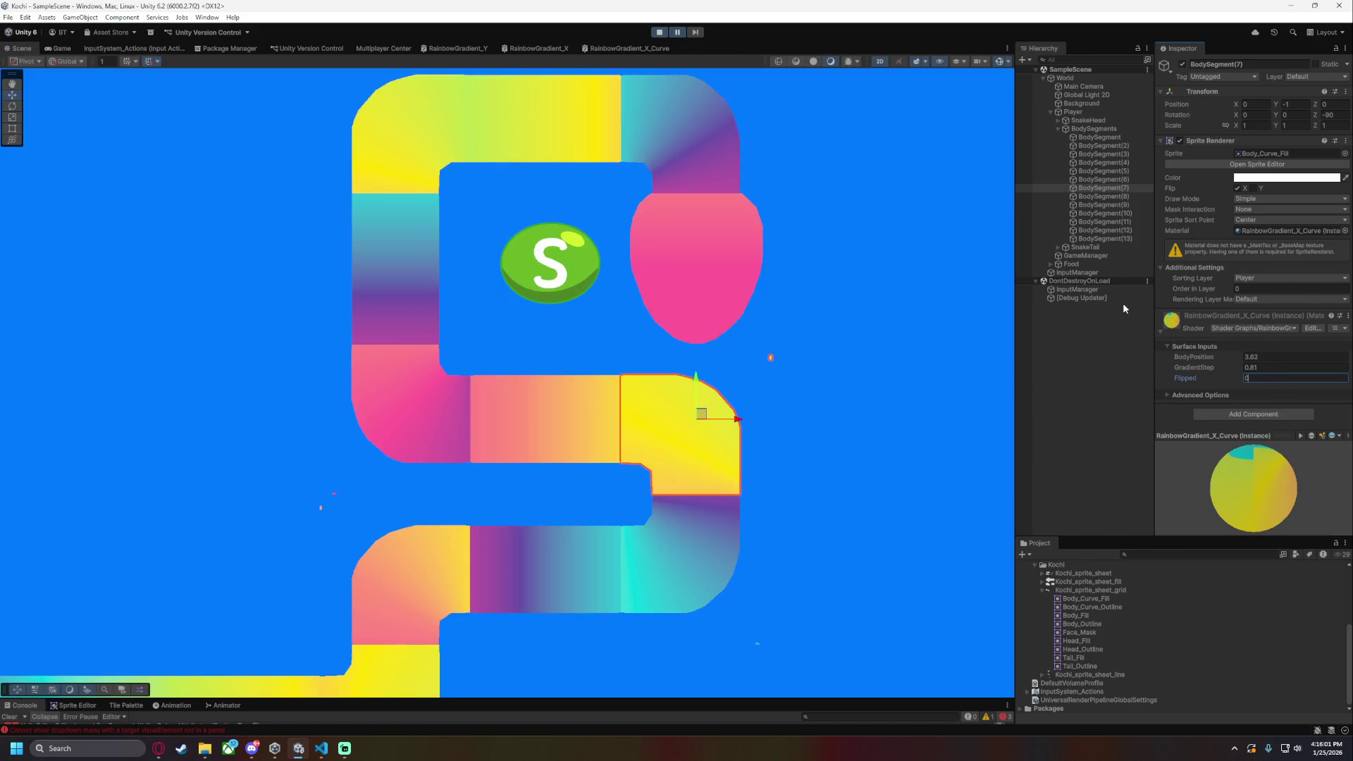
mouse_move(1196, 359)
mouse_down()
mouse_move(1219, 356)
mouse_move(1194, 358)
mouse_up()
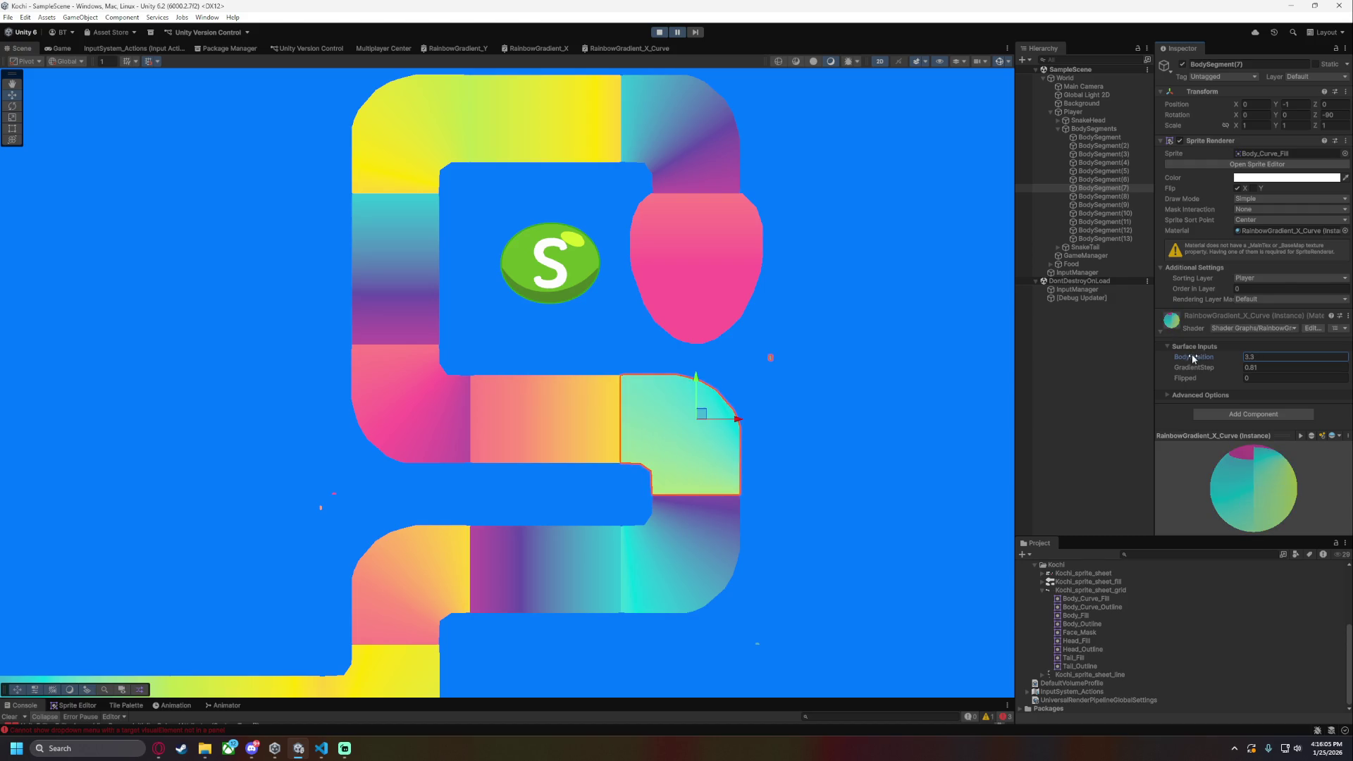
click(1251, 378)
text(1)
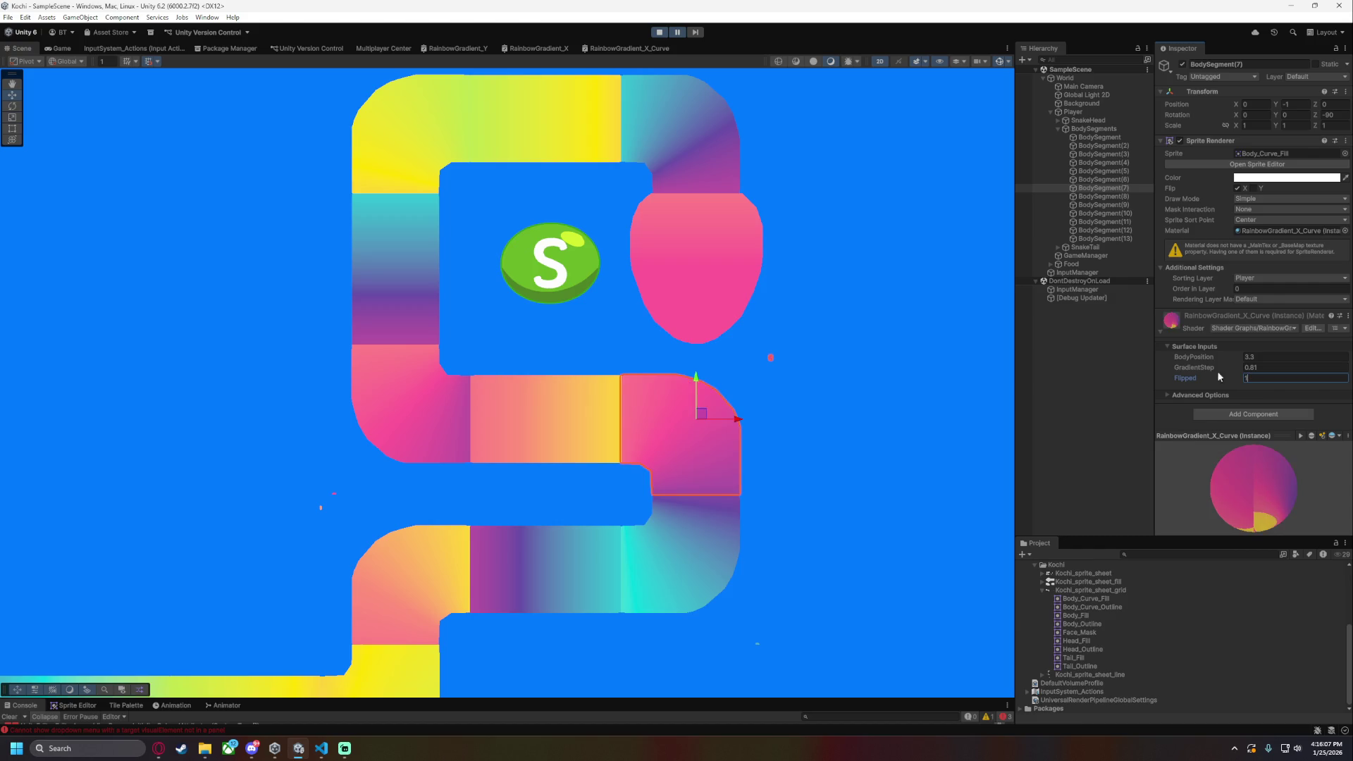
click(624, 49)
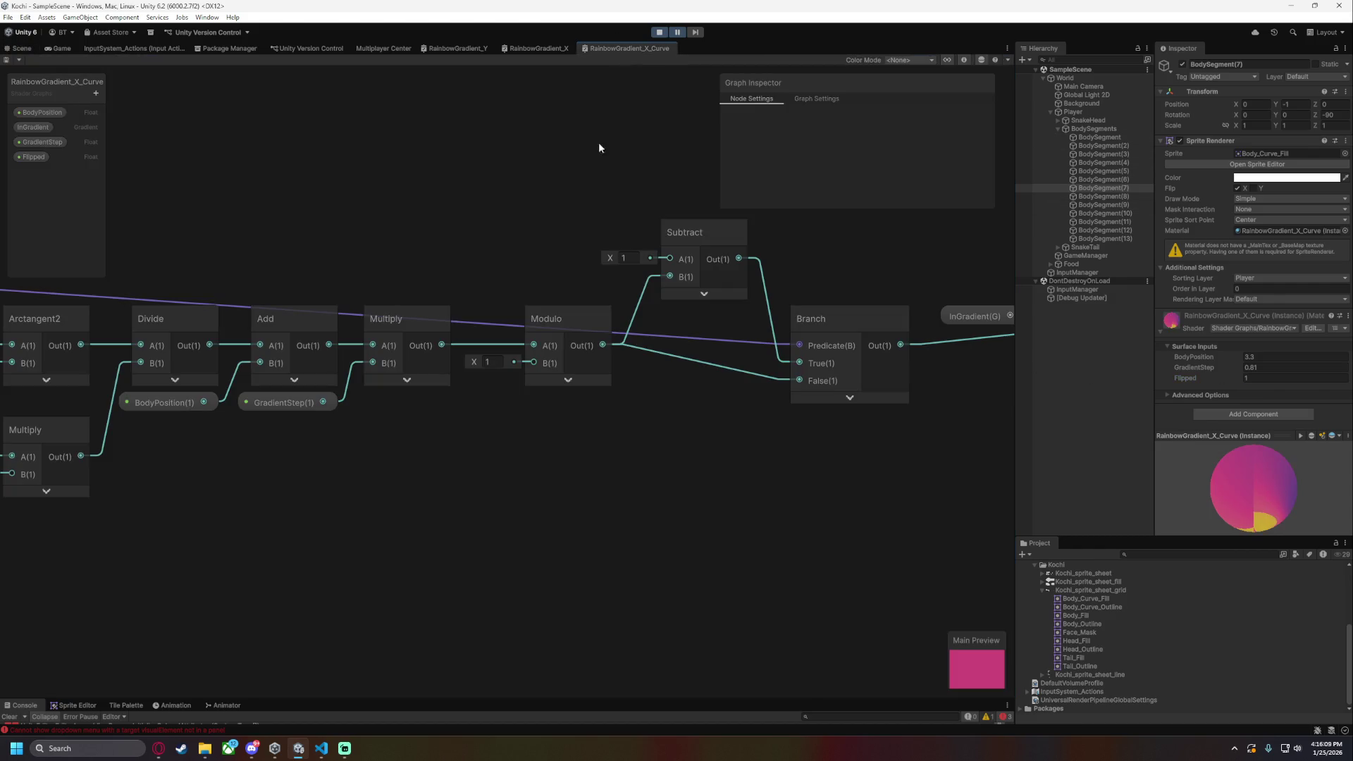
mouse_move(459, 233)
mouse_down()
mouse_move(475, 218)
mouse_move(728, 239)
mouse_move(595, 251)
mouse_up()
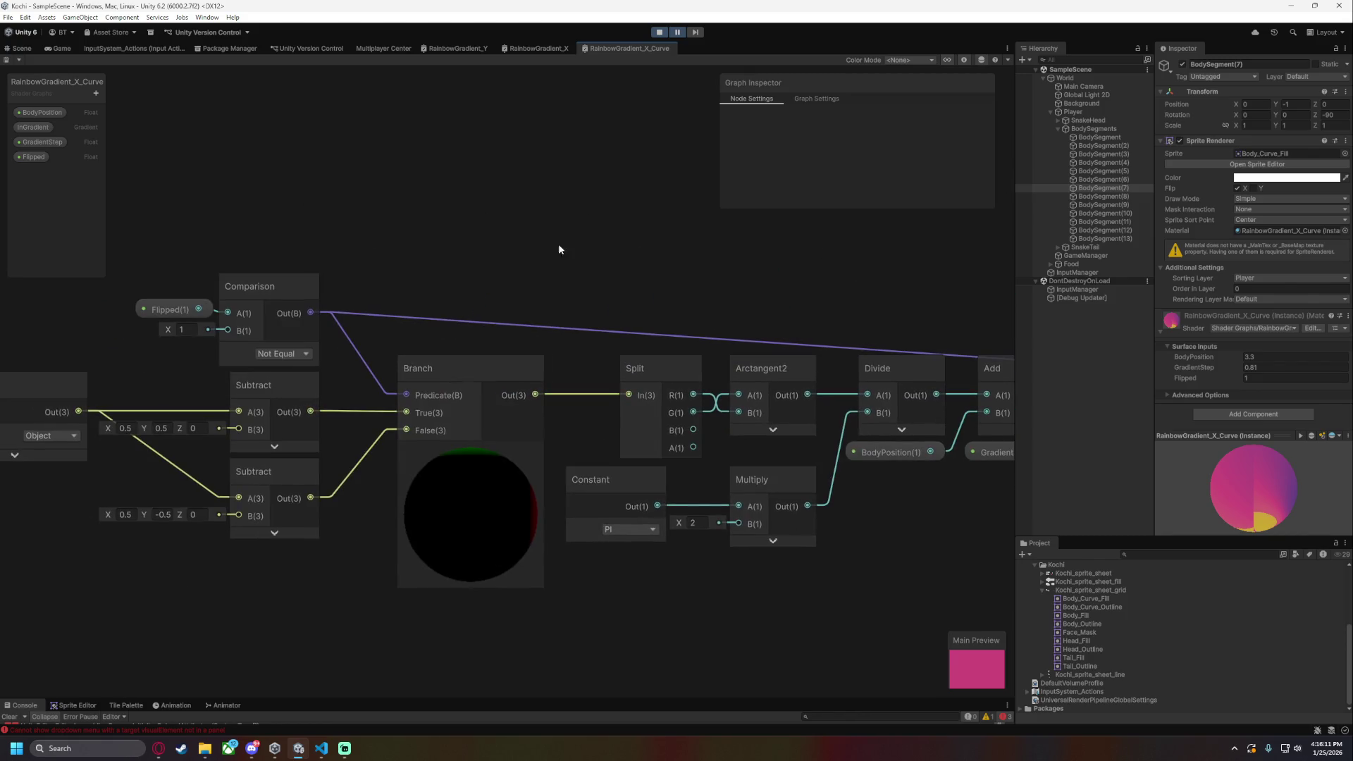
- Rewire the Branch node so Subtract's output feeds False and Modulo's output feeds True
scroll(422, 265, down, 3)
scroll(452, 297, up, 3)
drag(453, 297, 425, 281)
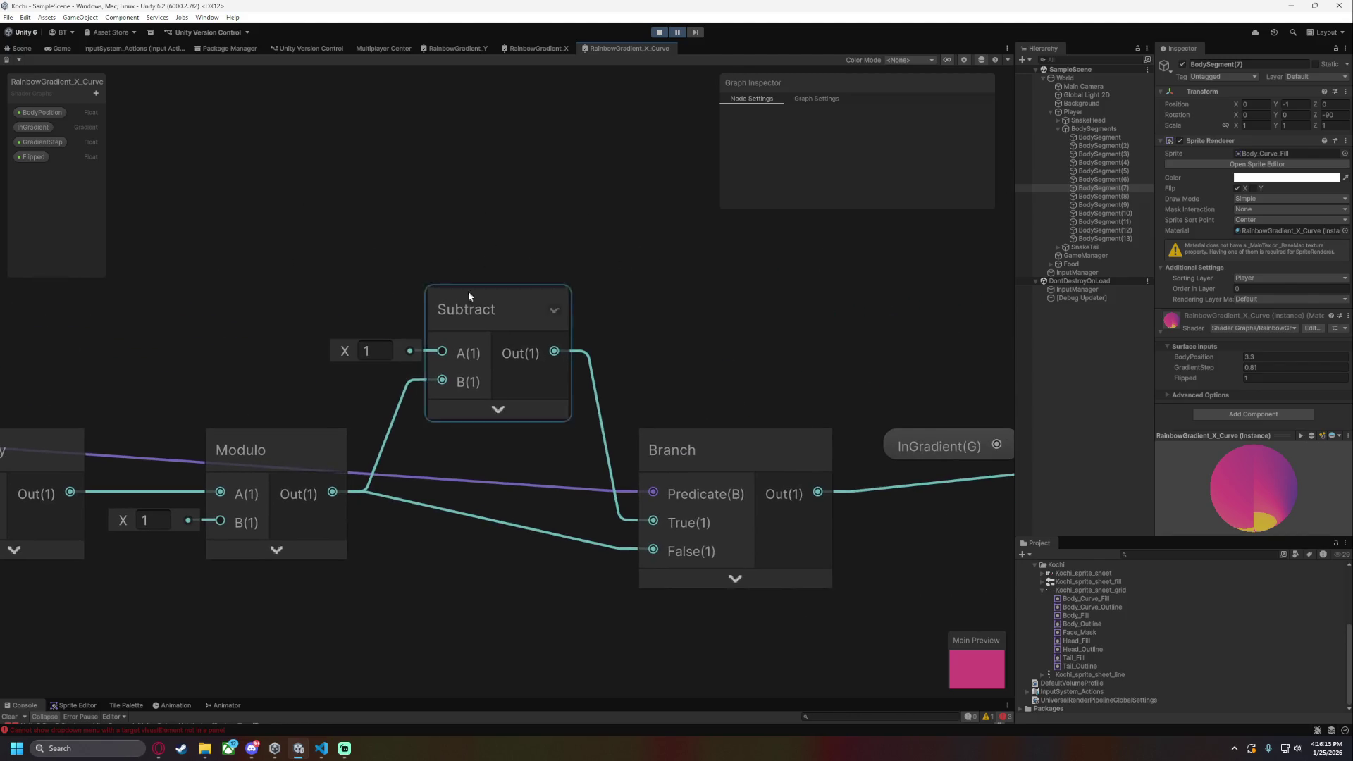
mouse_move(559, 355)
mouse_down()
mouse_move(591, 468)
mouse_move(653, 550)
mouse_up()
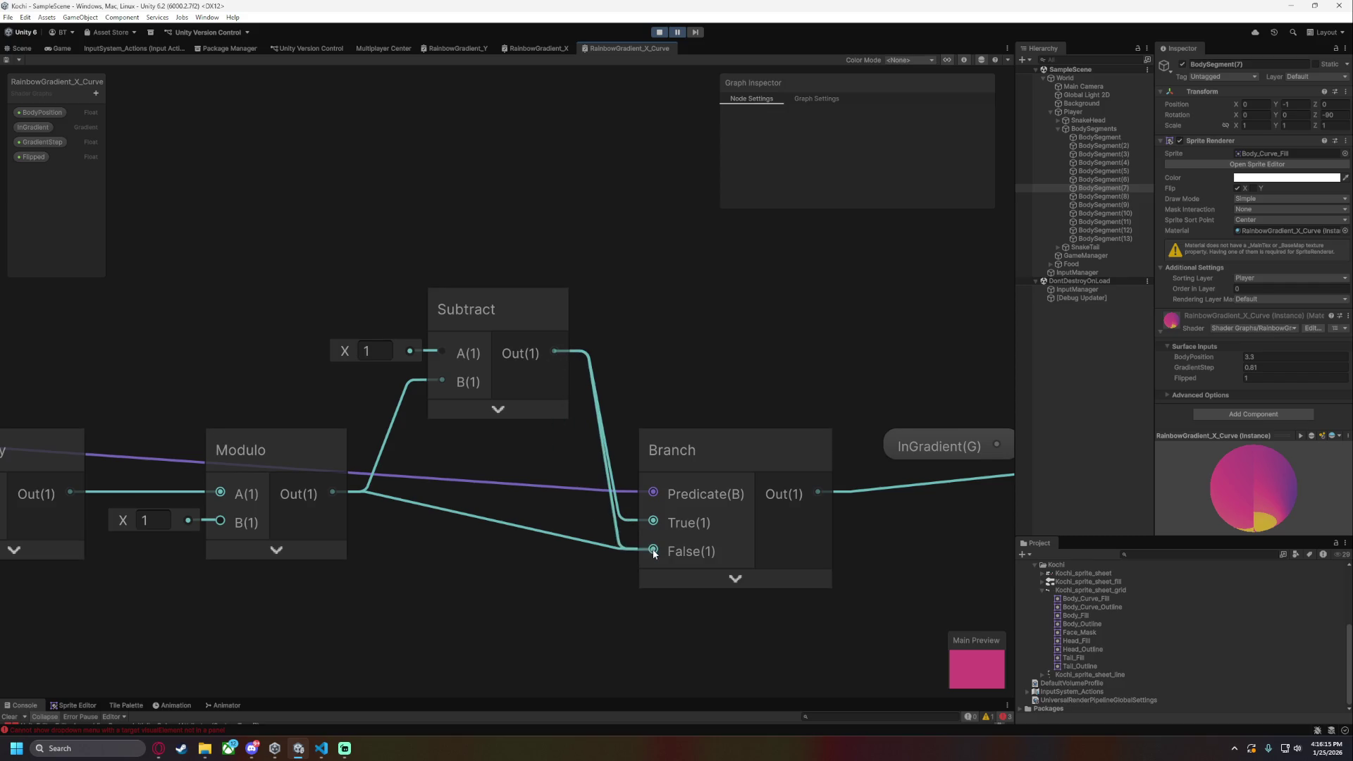
drag(332, 492, 654, 523)
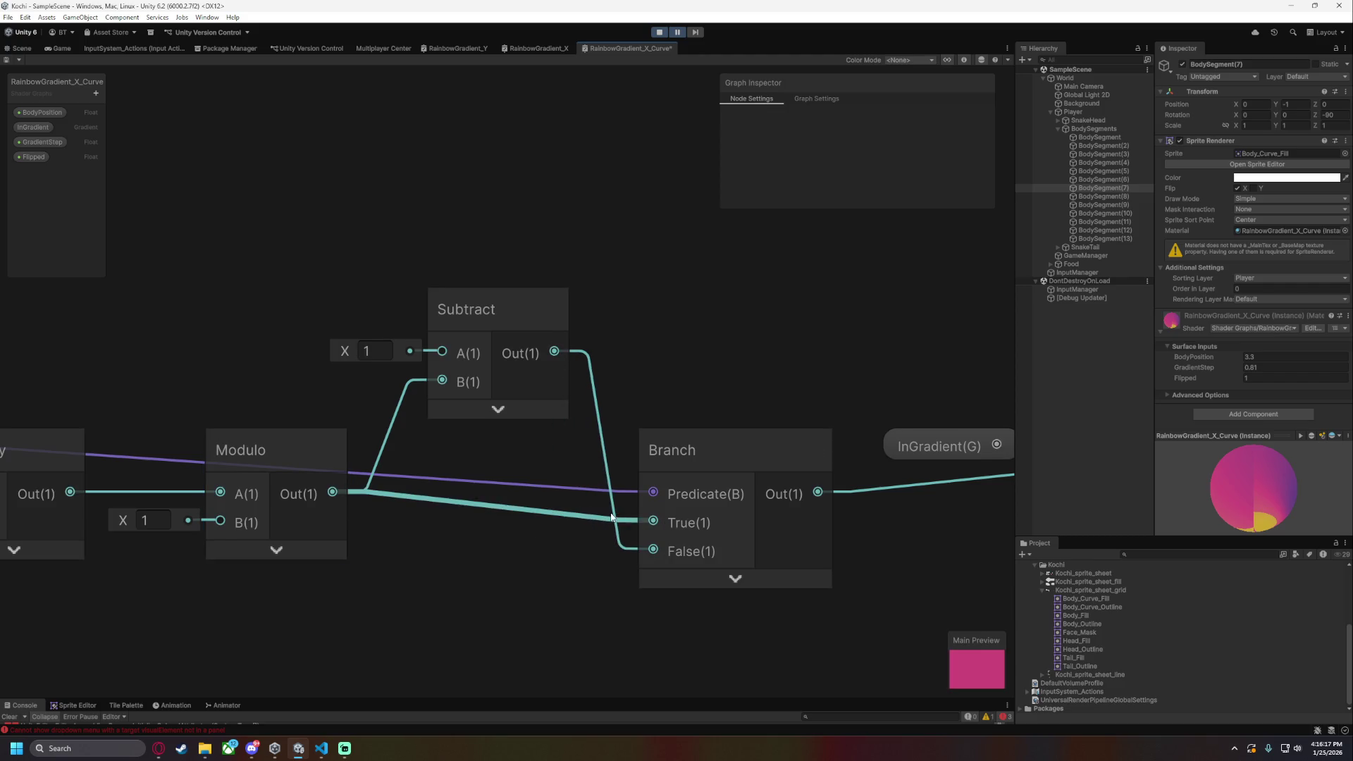
click(22, 49)
- Lower BodySegment(7)'s BodyPosition to about 2.88, then 2.69, and check its colours
drag(1201, 357, 1196, 354)
scroll(763, 426, up, 3)
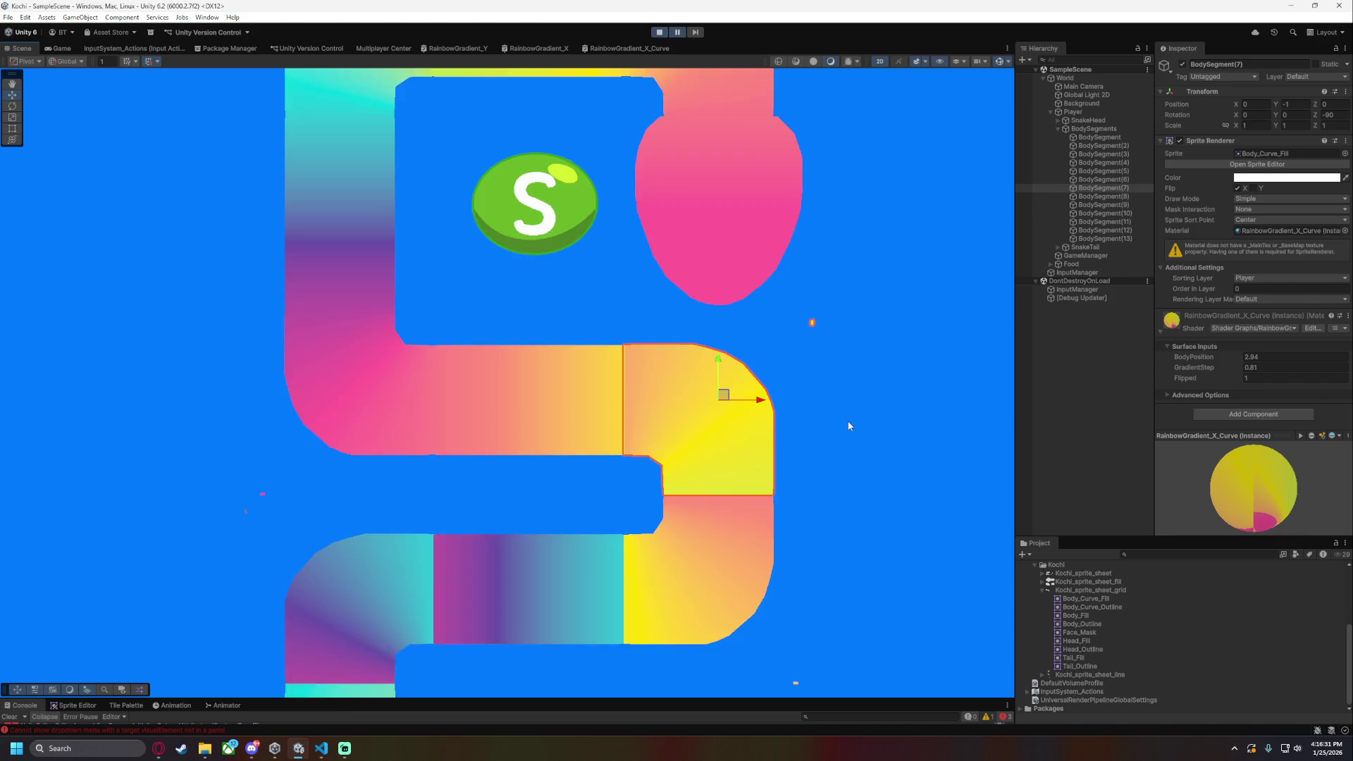
scroll(811, 423, up, 2)
drag(1191, 357, 1186, 354)
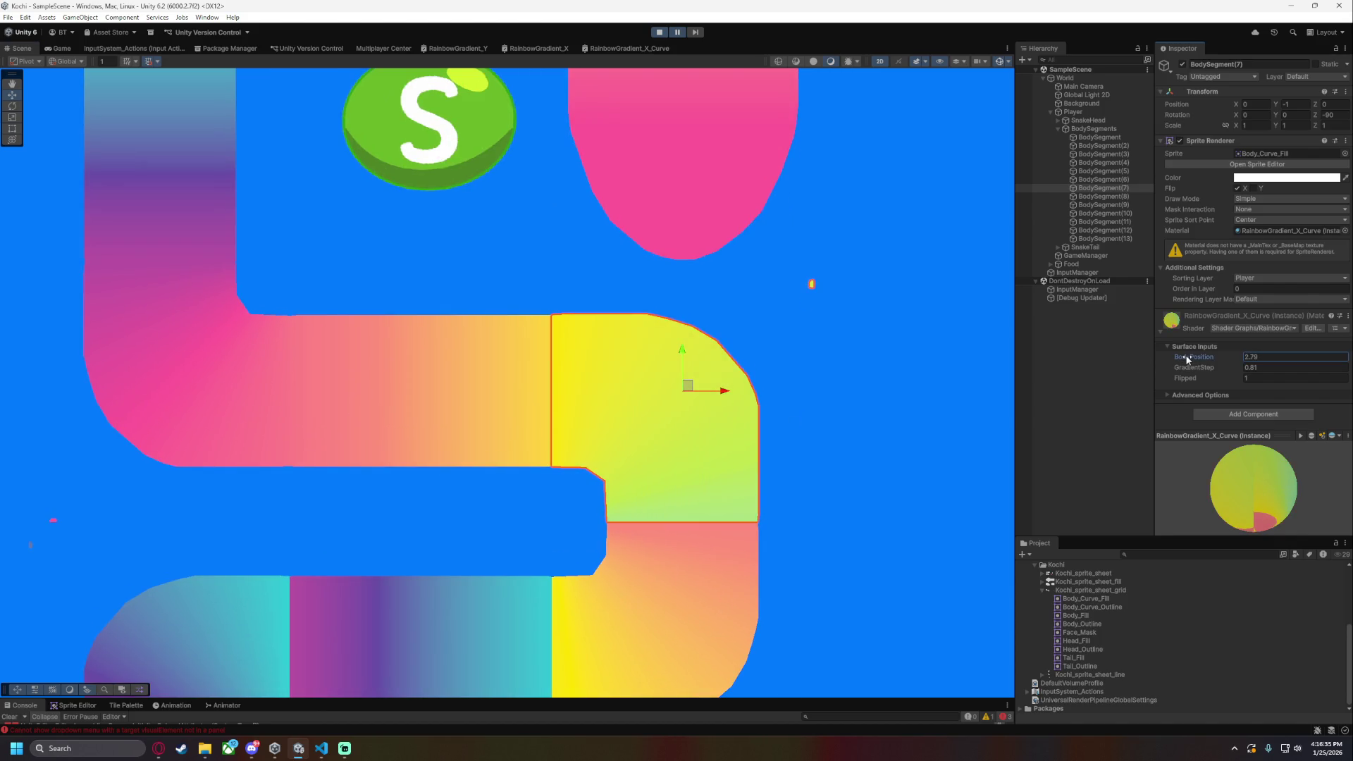
click(912, 392)
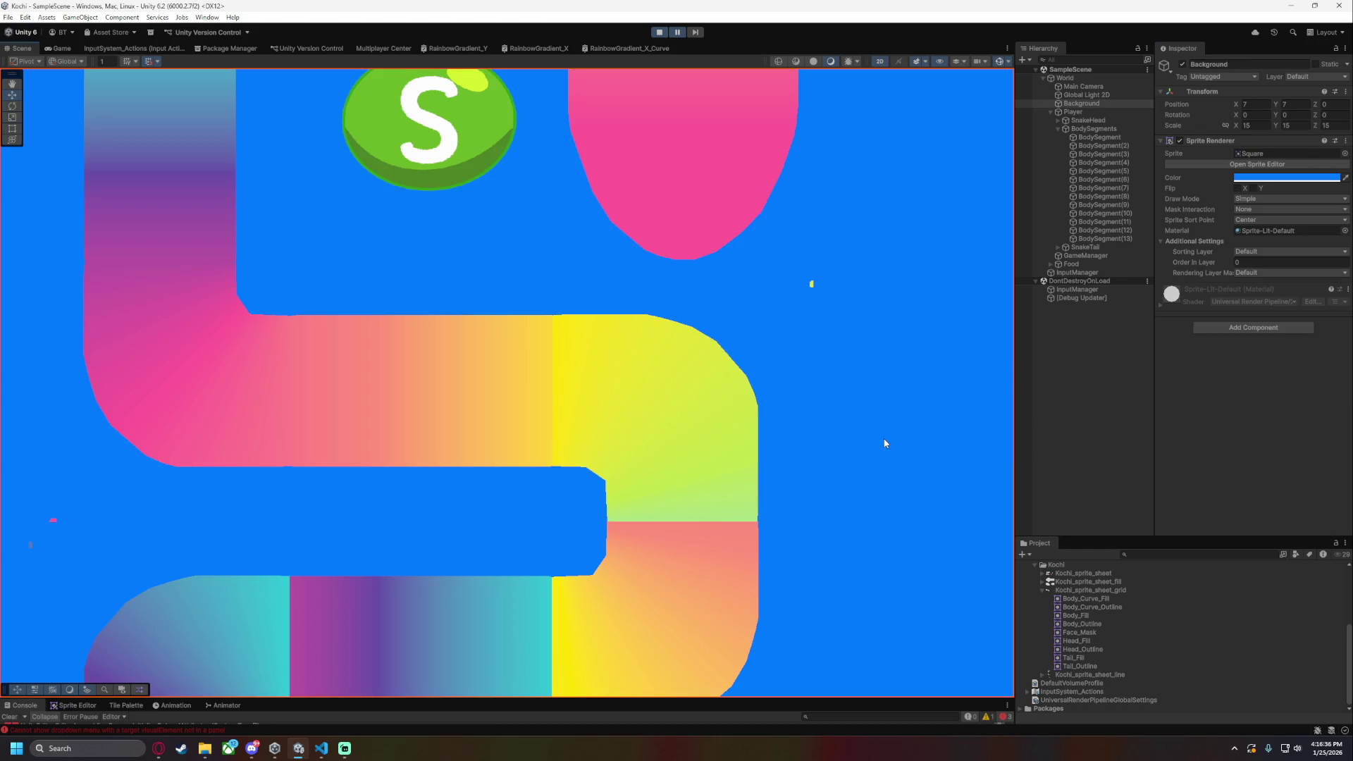
- Set BodySegment(7)'s BodyPosition to 7, then raise it toward 7.45 and judge the blend
click(1104, 188)
click(1268, 358)
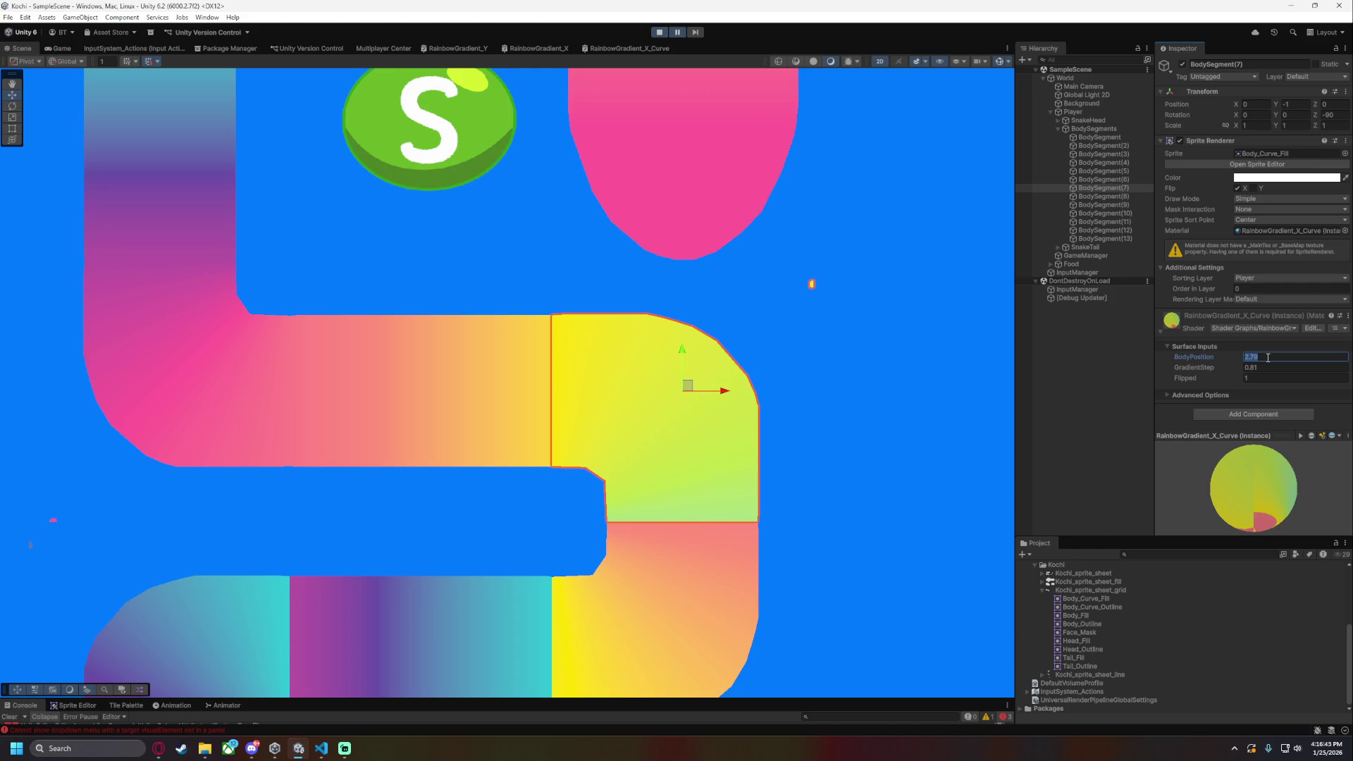
text(7)
click(918, 407)
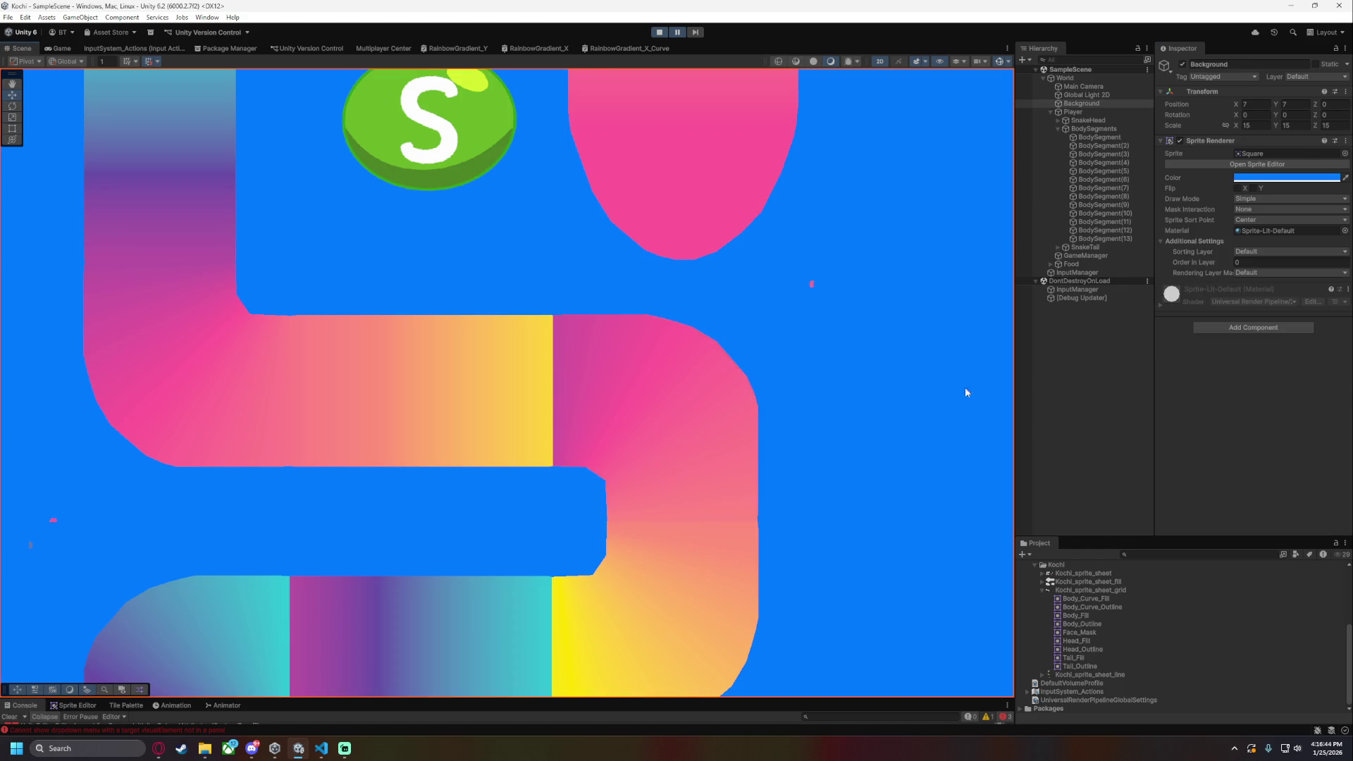
click(1127, 188)
click(1200, 356)
drag(1202, 357, 1211, 358)
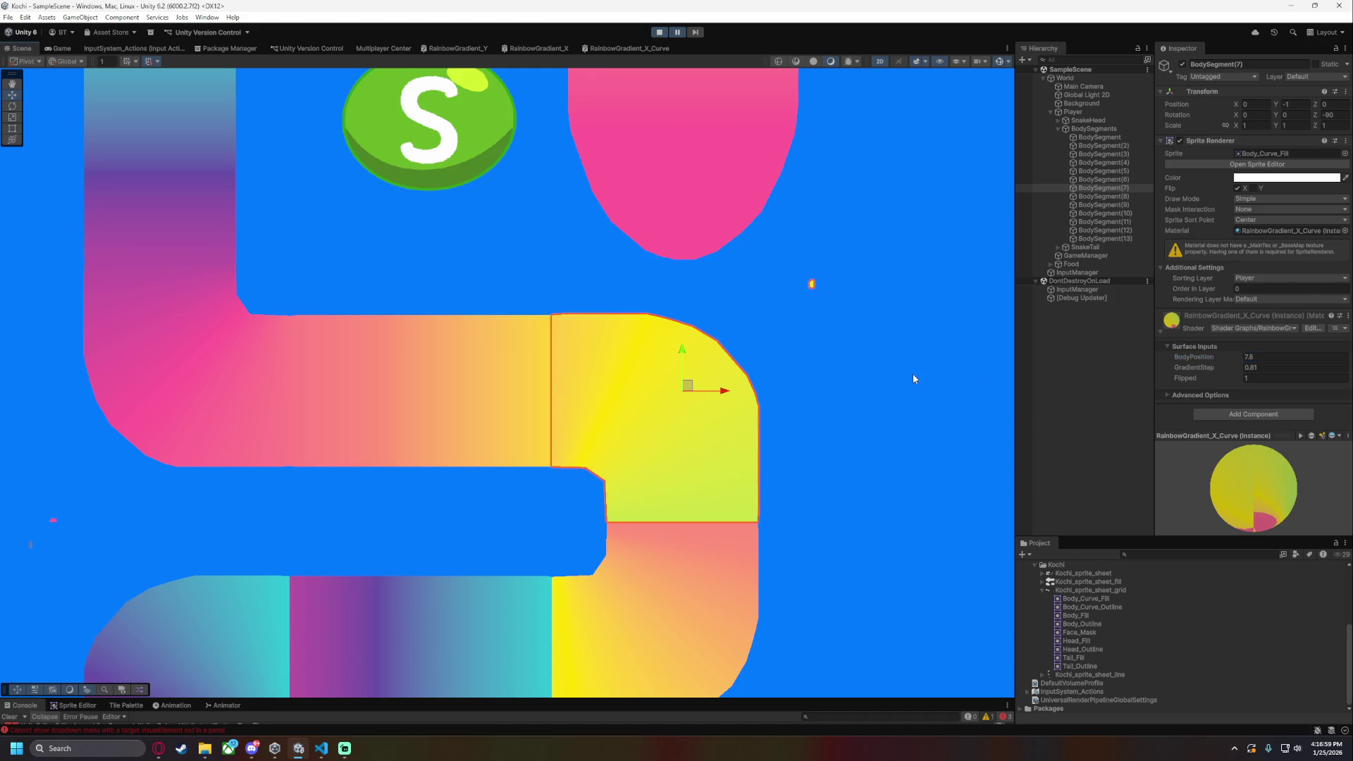
click(914, 420)
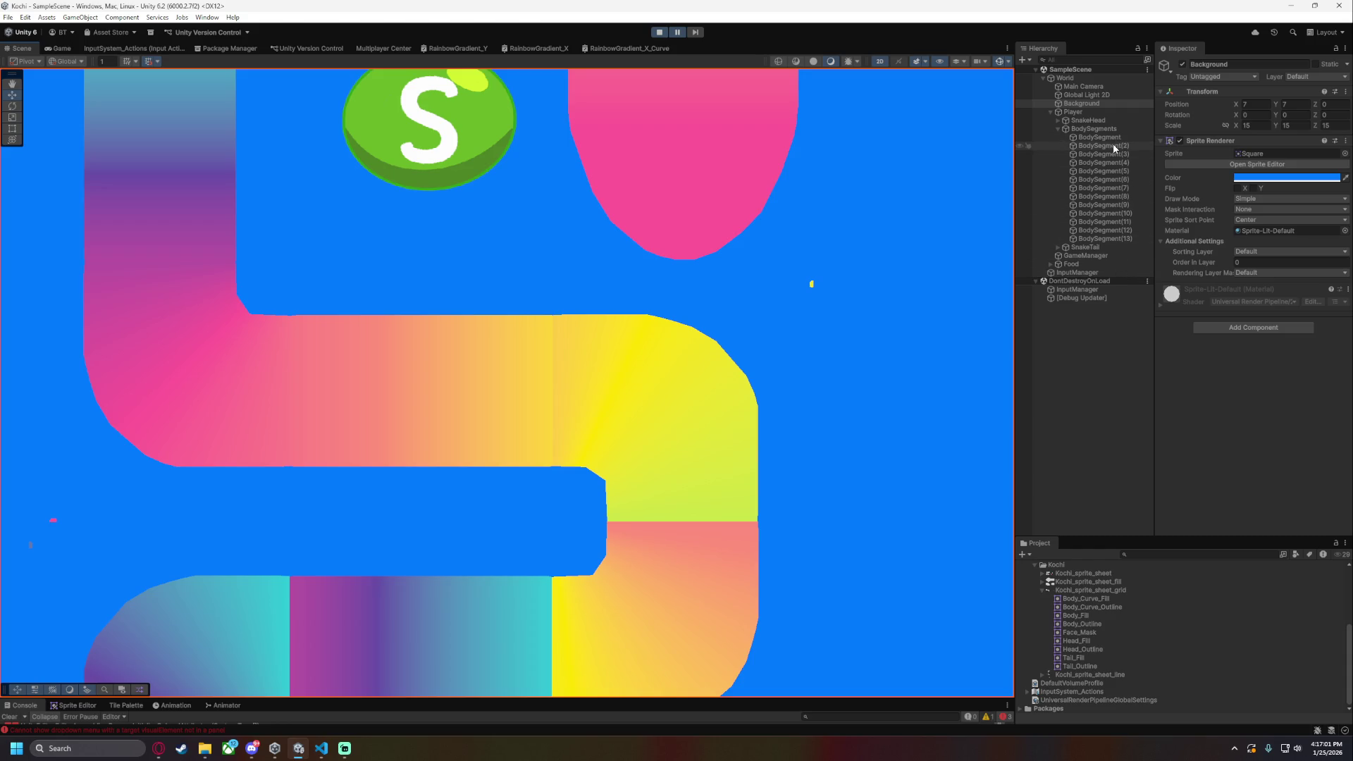
- Enter 7.78 as BodySegment(7)'s BodyPosition and check the blend along the lower body
click(1123, 189)
click(1273, 358)
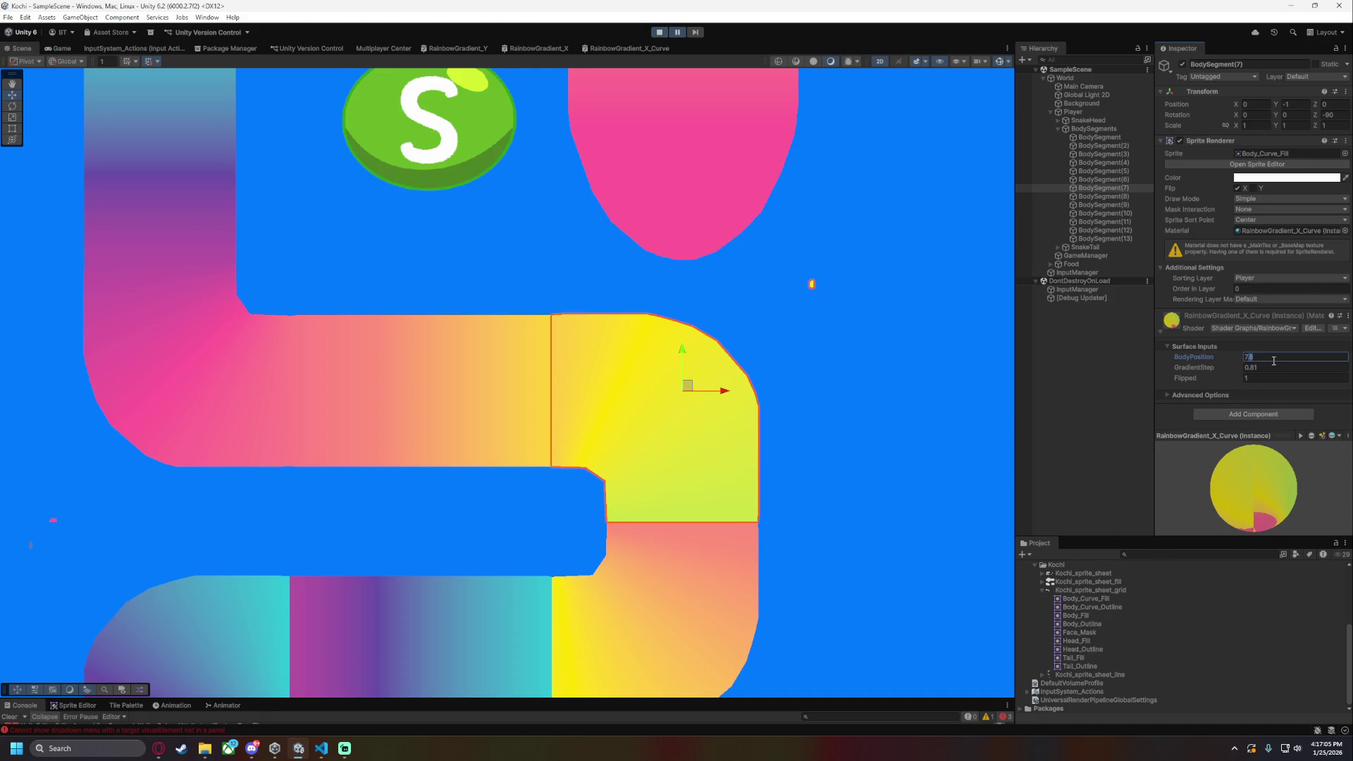
text(7.78)
click(916, 406)
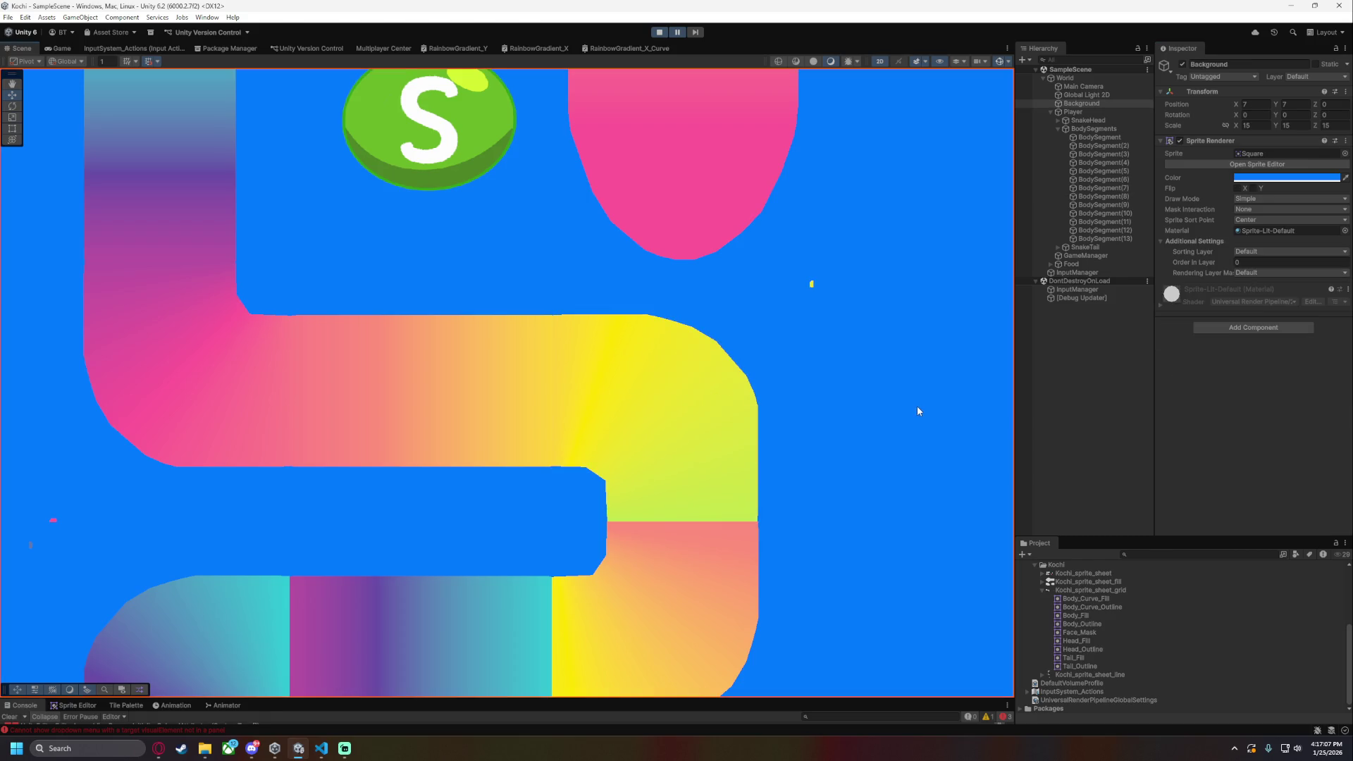
drag(880, 460, 890, 371)
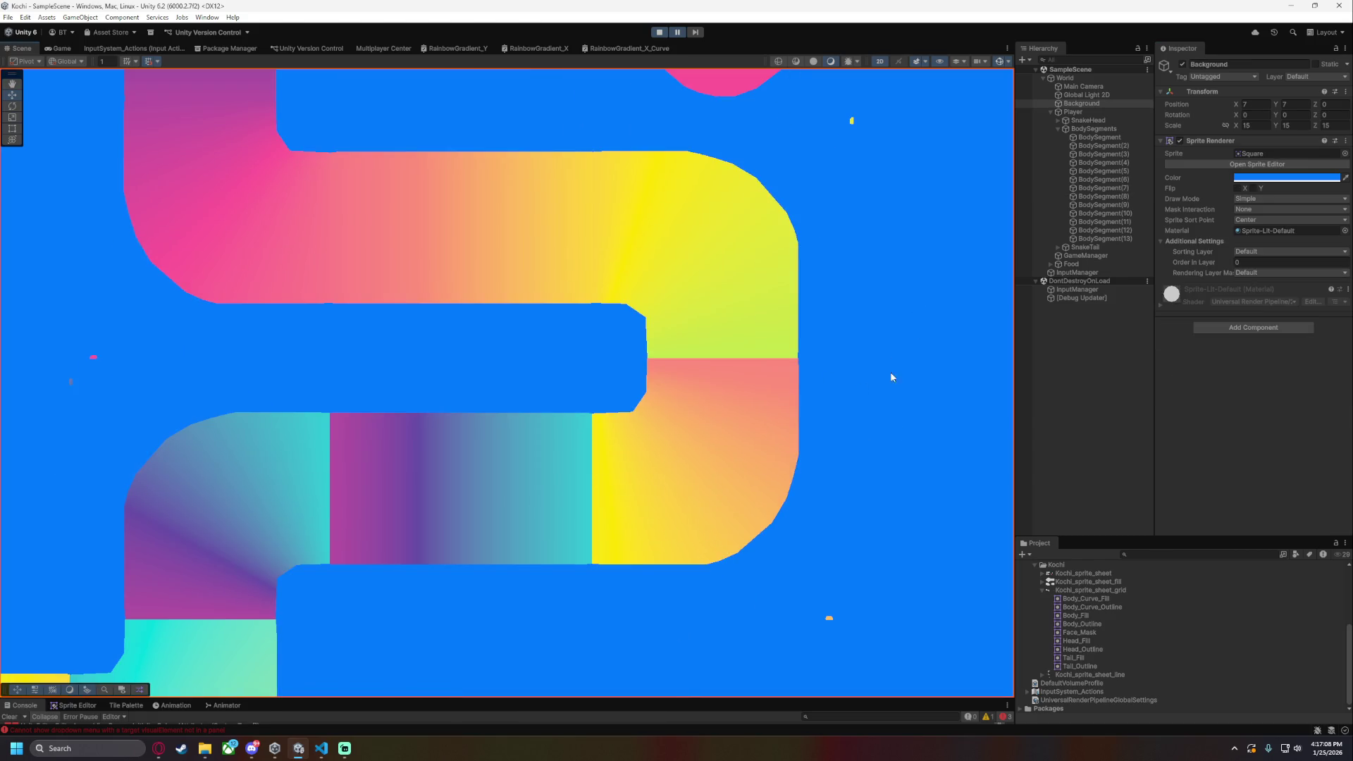
- Select BodySegment(8) and raise its BodyPosition to about 8.24, checking its colours
click(1104, 196)
click(1270, 358)
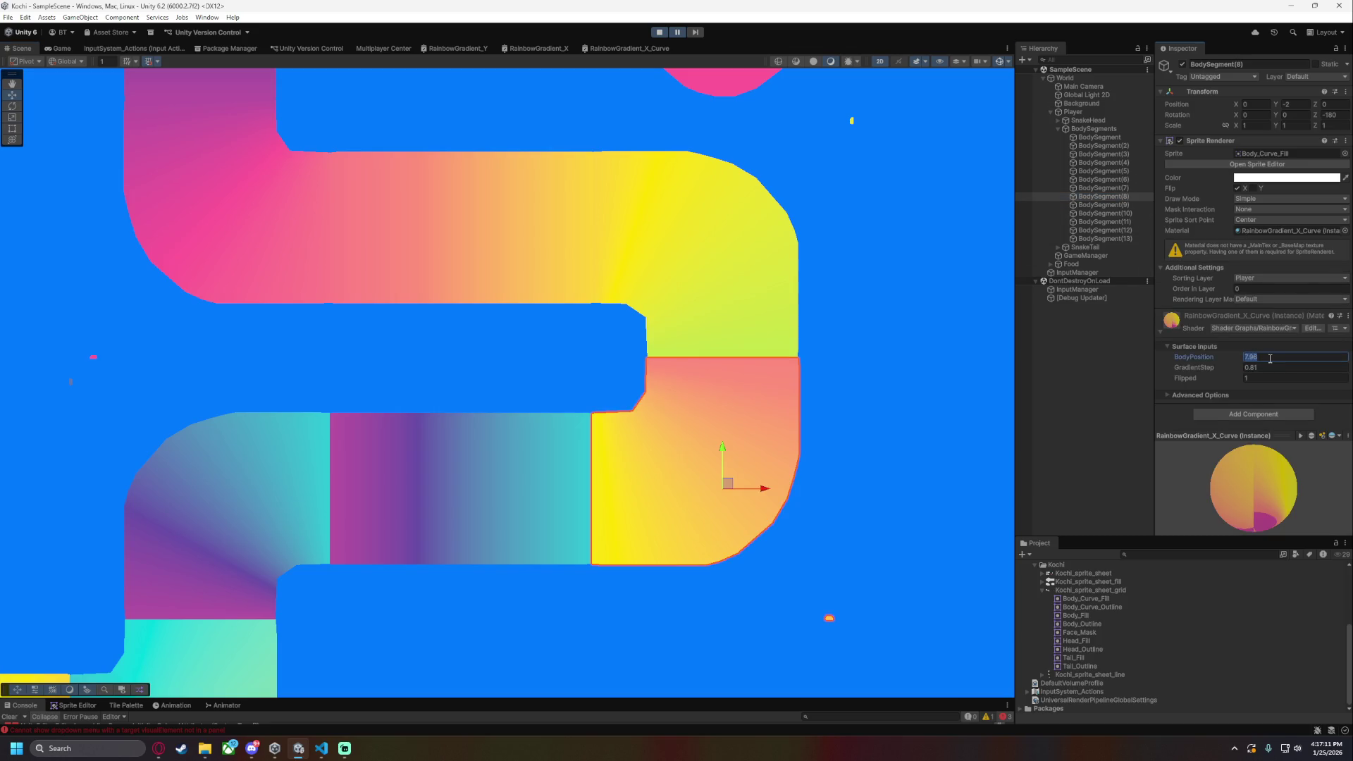
text(8)
drag(1216, 358, 1218, 351)
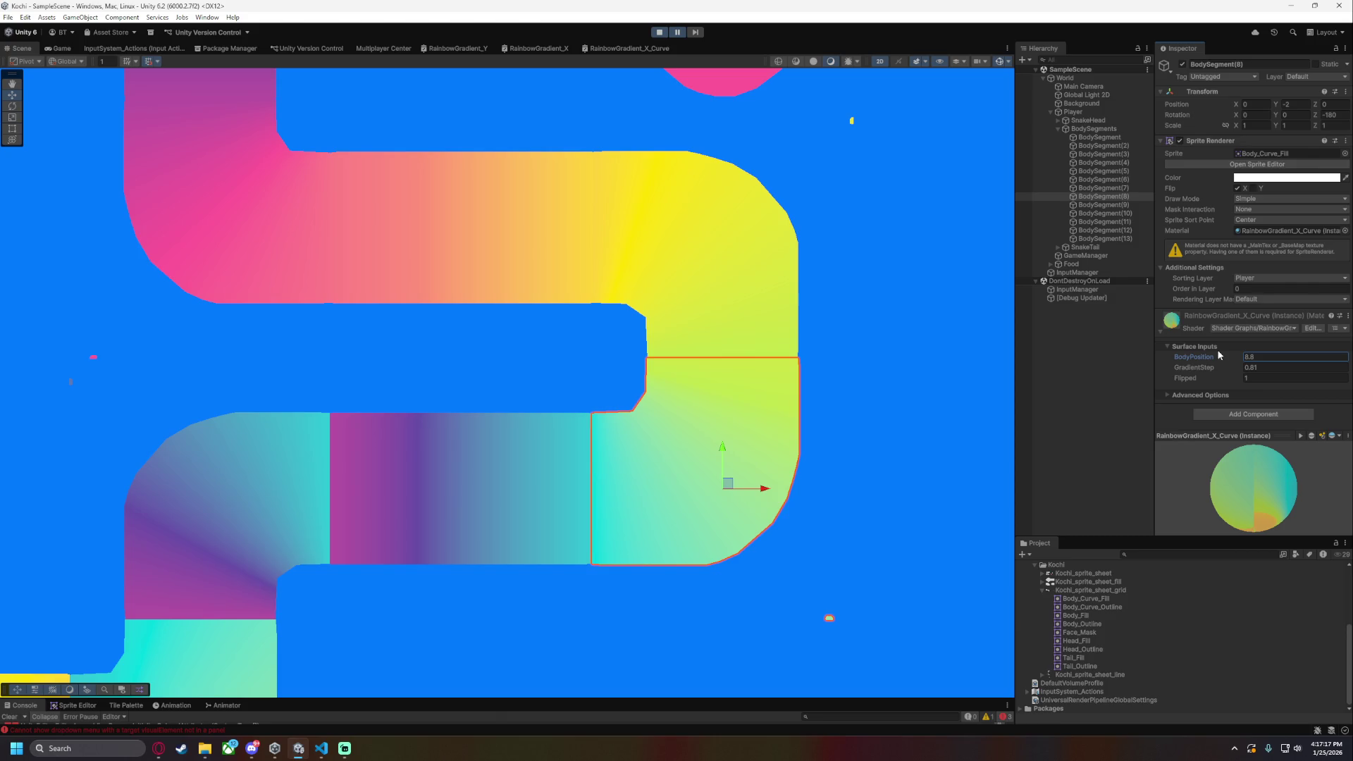
click(876, 379)
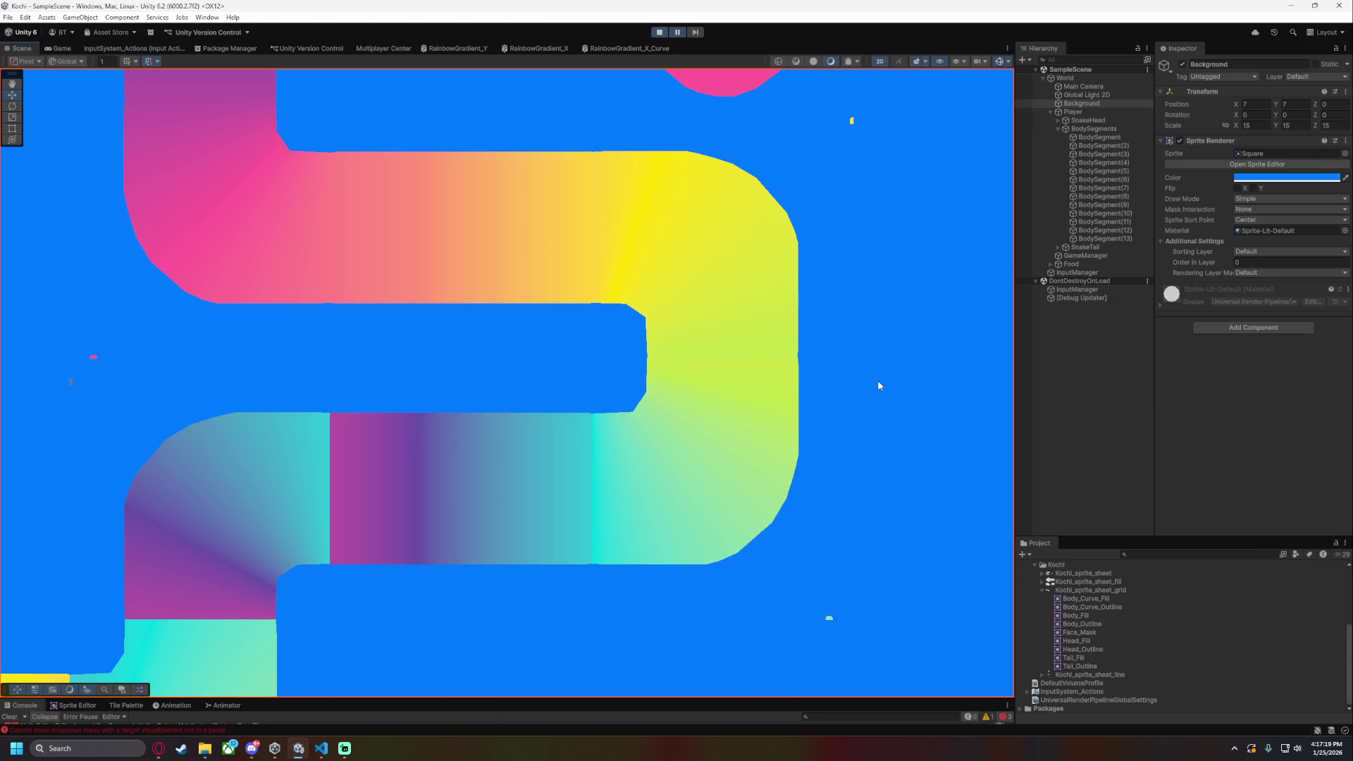
scroll(878, 379, up, 2)
scroll(828, 443, up, 2)
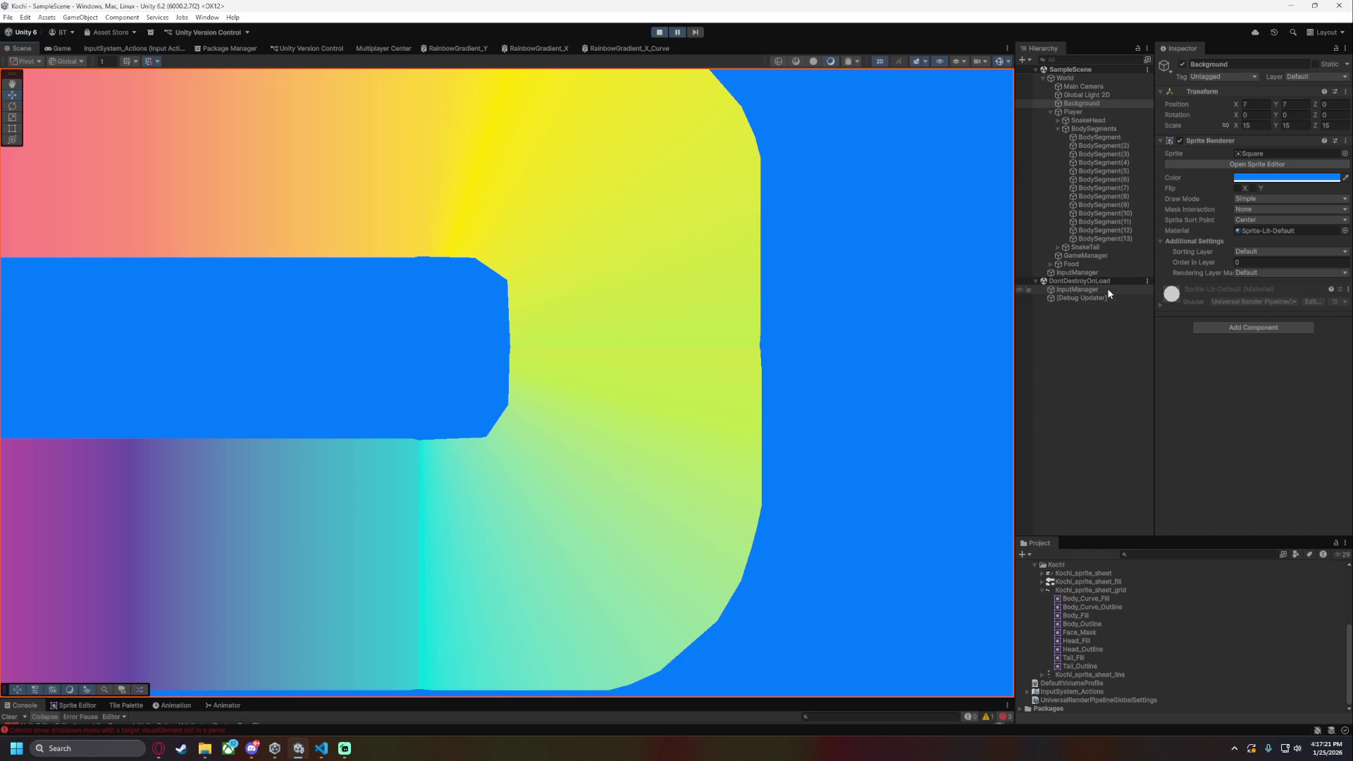
- Set BodySegment(8)'s BodyPosition to 8.82 and inspect the colour blend
click(1131, 170)
click(1129, 196)
click(1274, 365)
click(1275, 356)
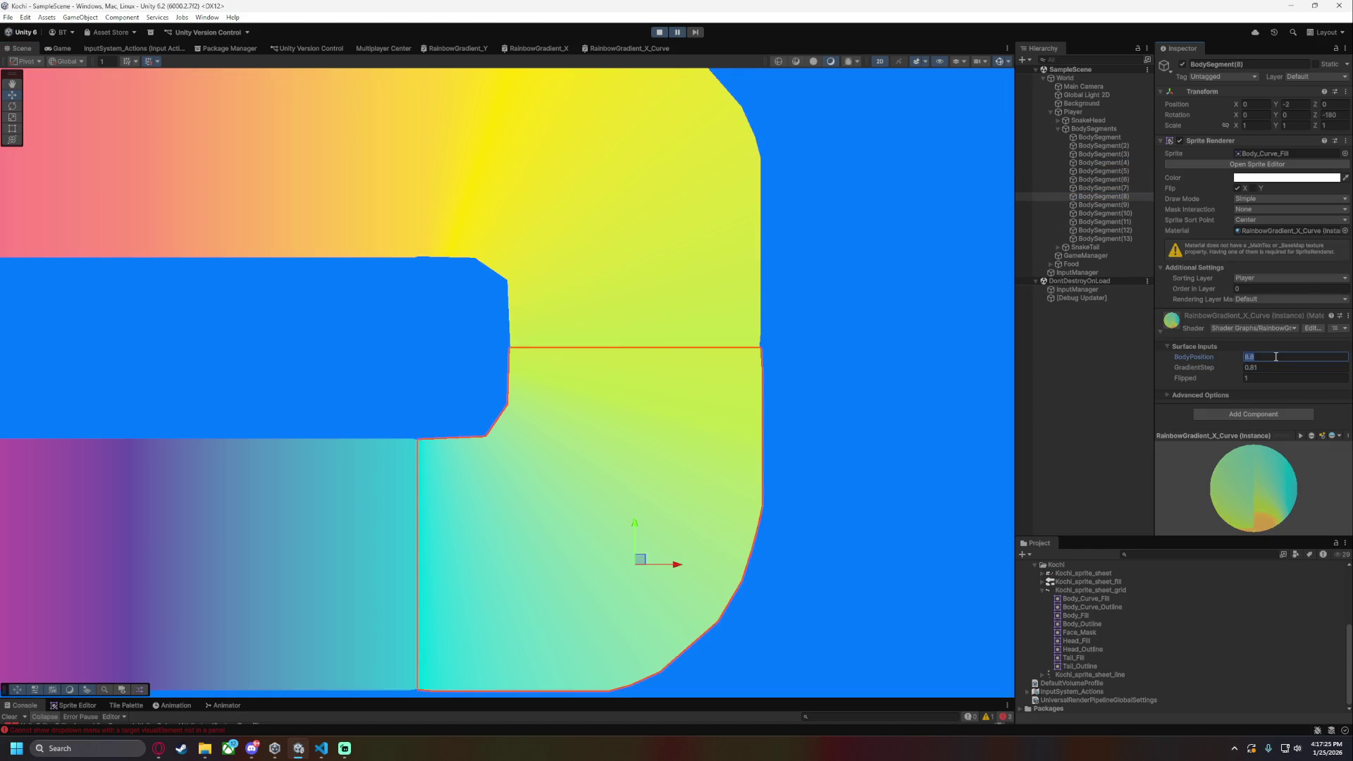
text(8.82)
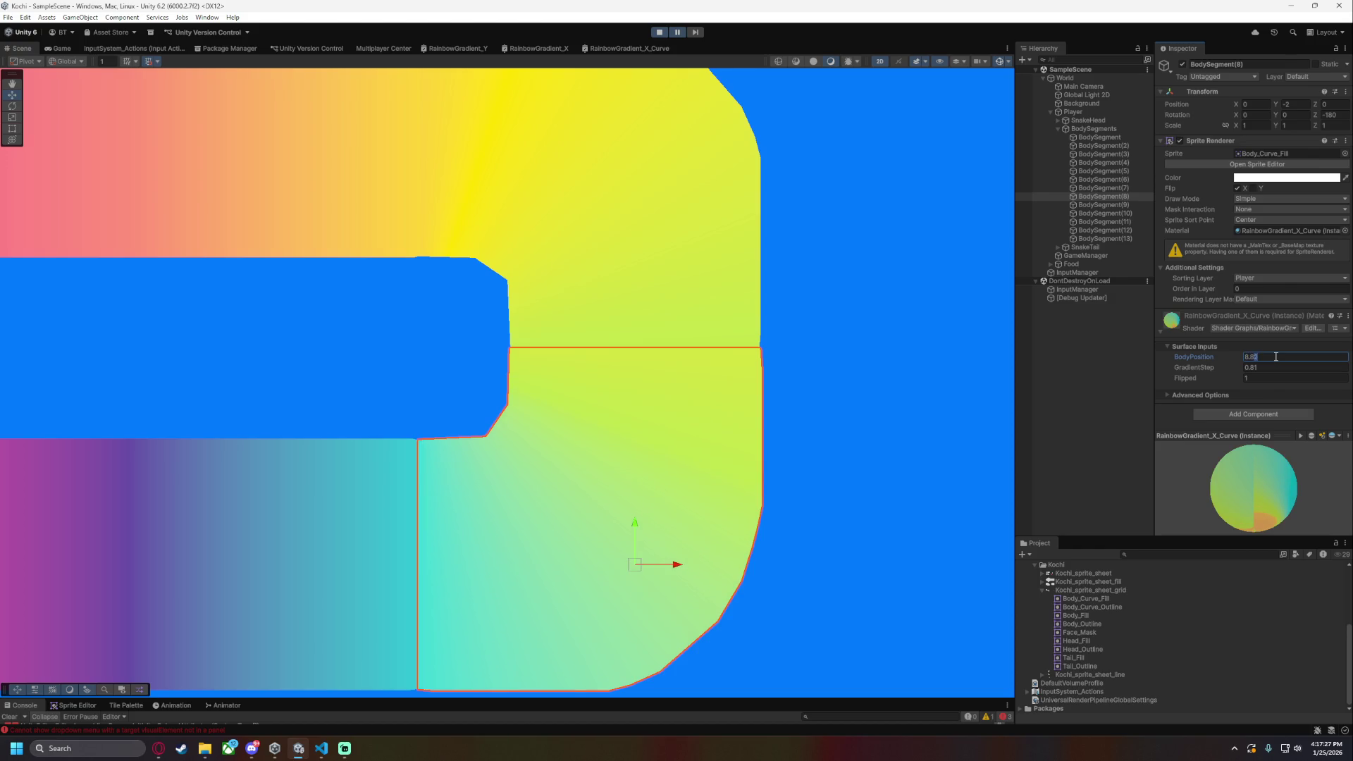
text(0.72)
key(Return)
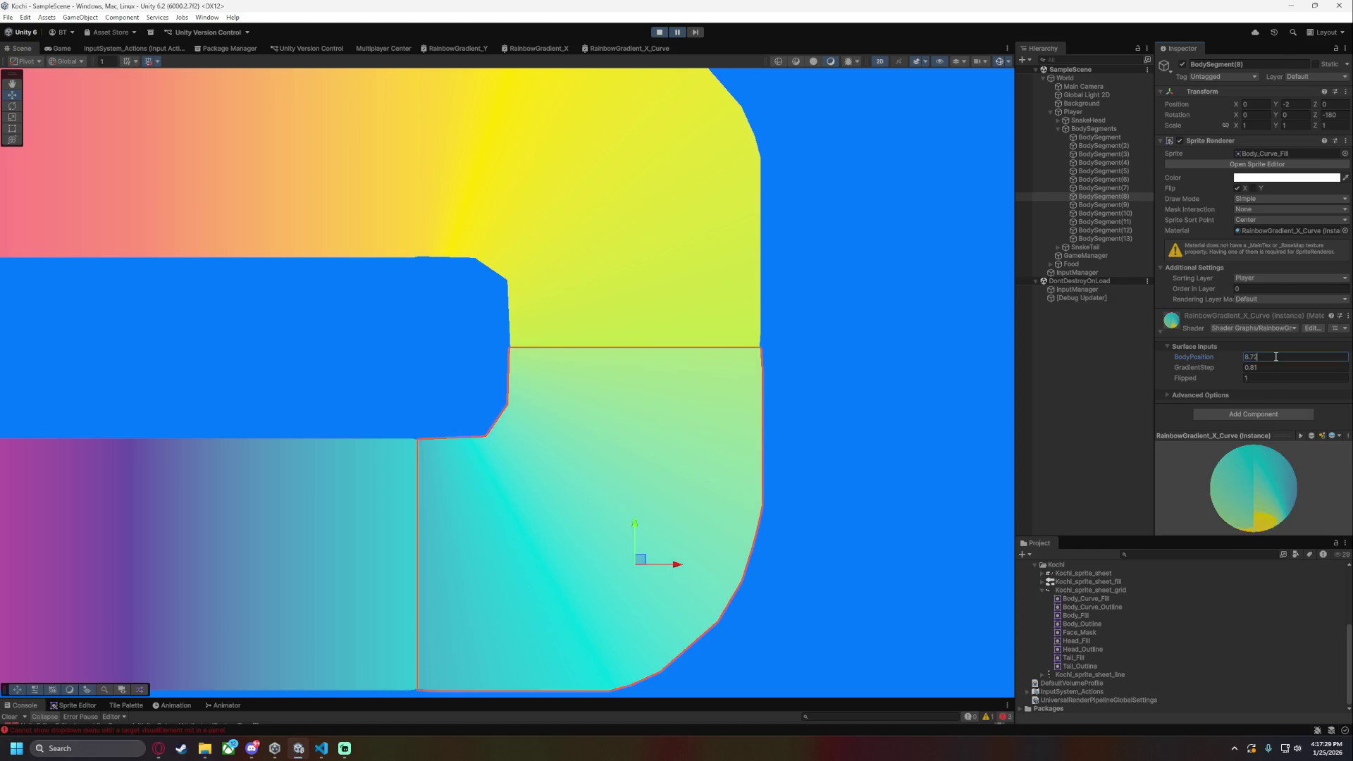
click(919, 405)
- Change BodySegment(8)'s BodyPosition to 8.78 and check the seams along the snake
click(1120, 196)
click(1254, 357)
text(8.78)
click(860, 405)
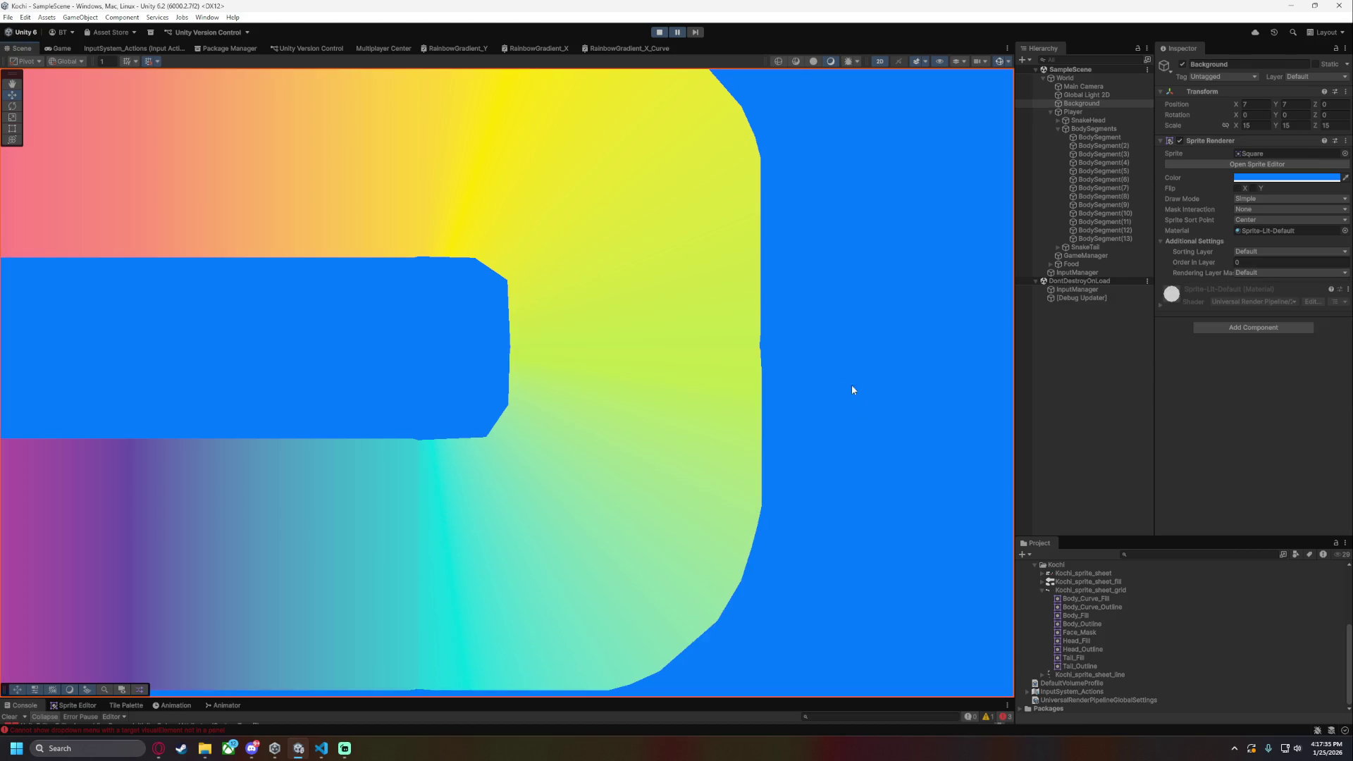
scroll(857, 386, down, 5)
drag(795, 579, 725, 568)
scroll(849, 444, up, 2)
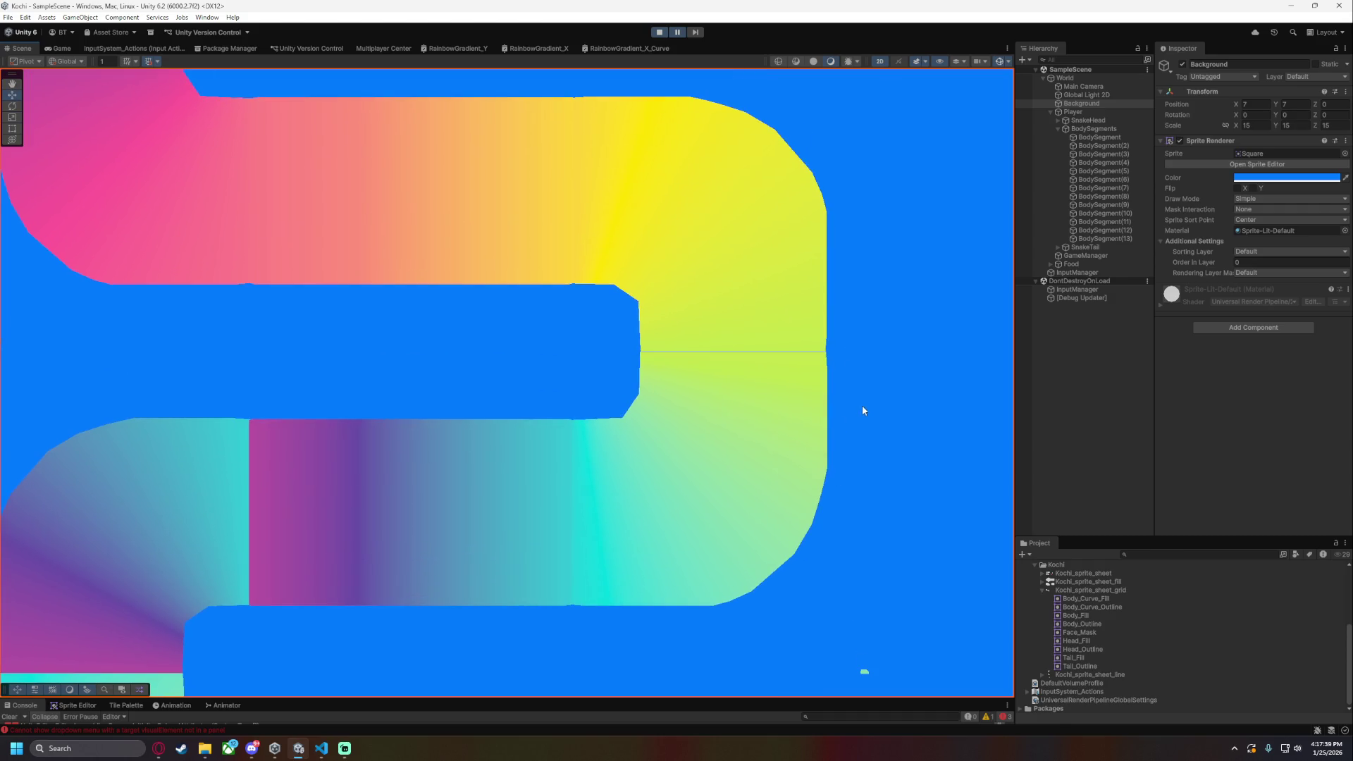
- Frame BodySegment(8) and nudge its BodyPosition up to about 8.93
scroll(925, 497, down, 2)
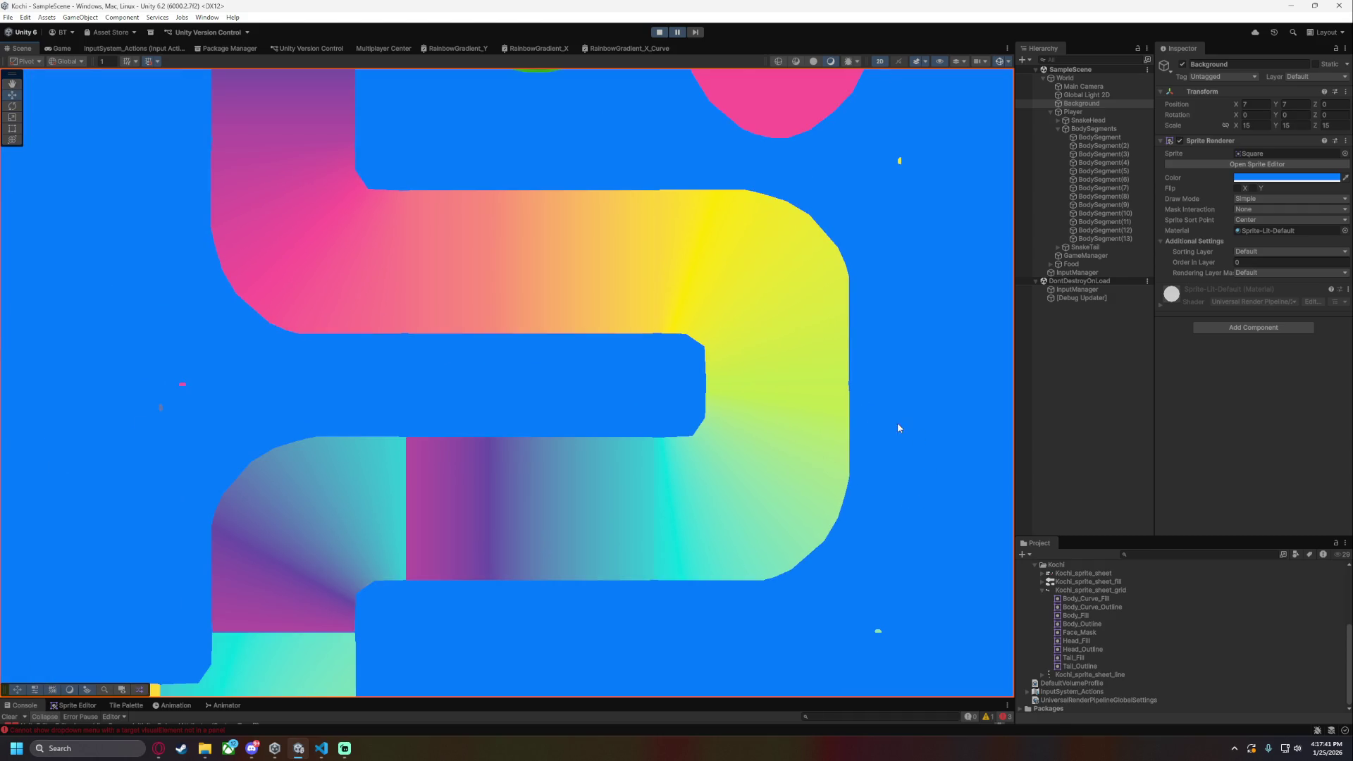
click(1120, 196)
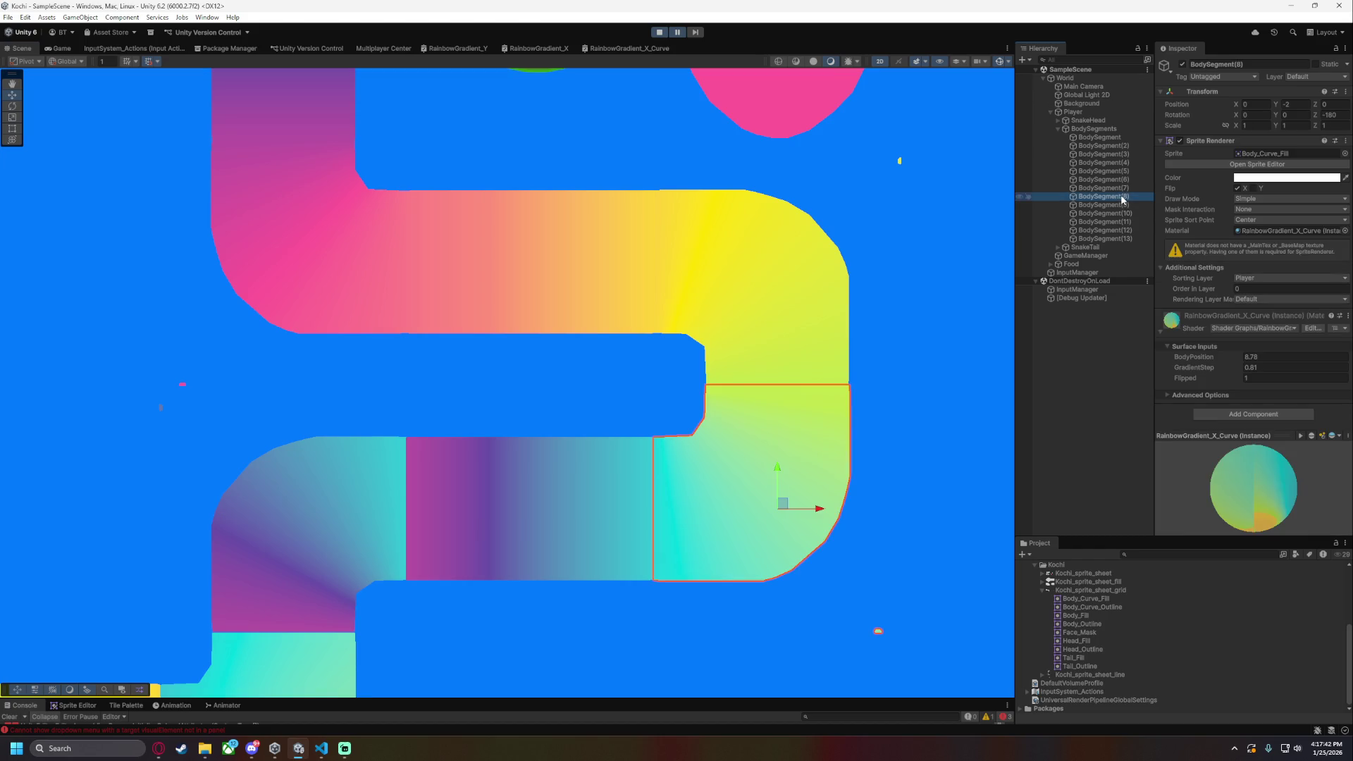
click(943, 406)
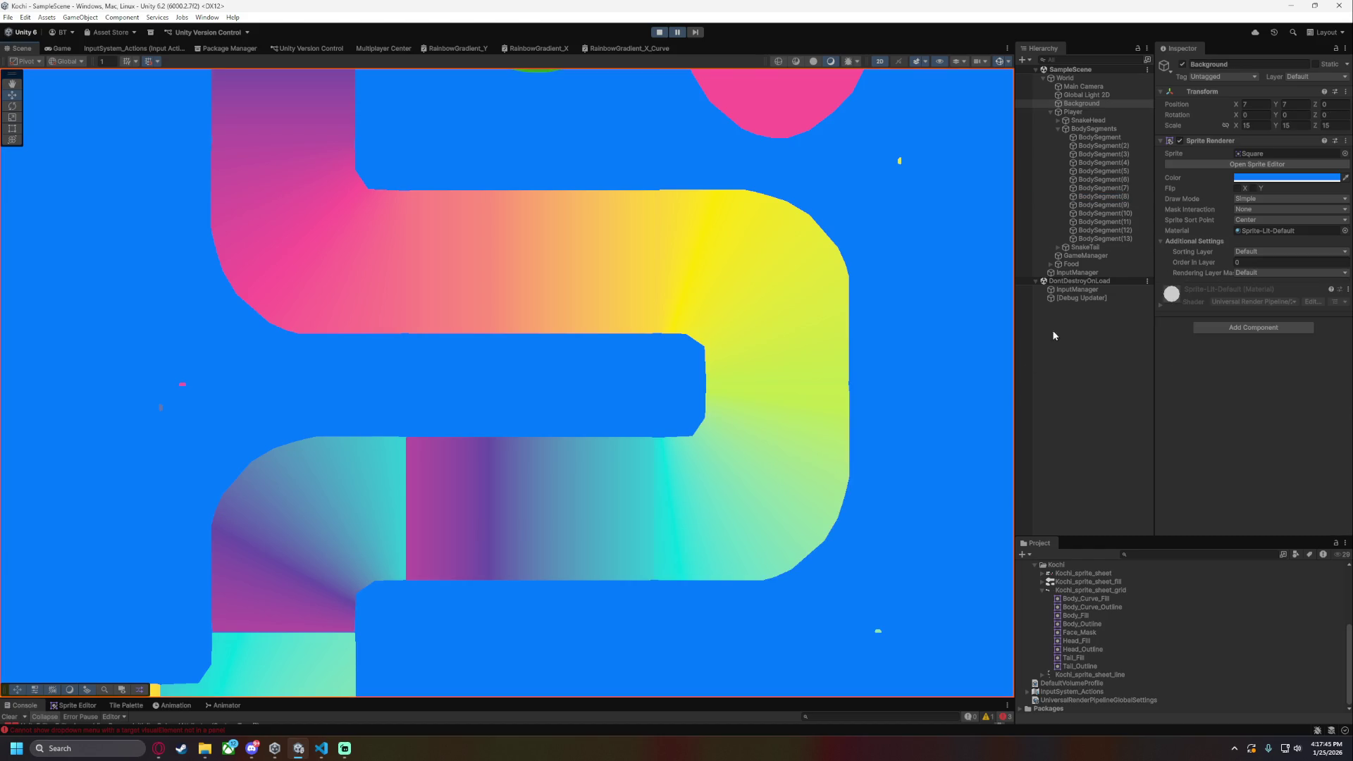
double_click(1128, 196)
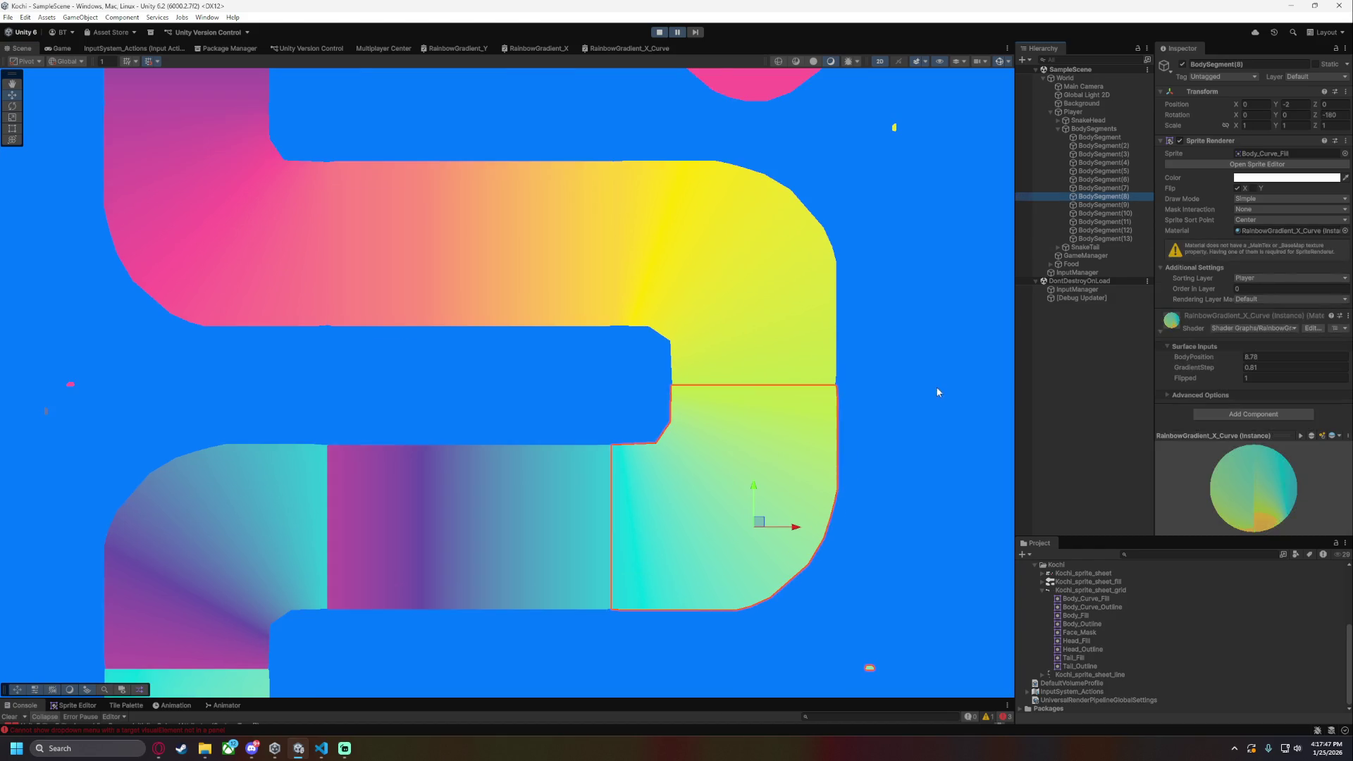
drag(1199, 355, 1198, 357)
click(887, 521)
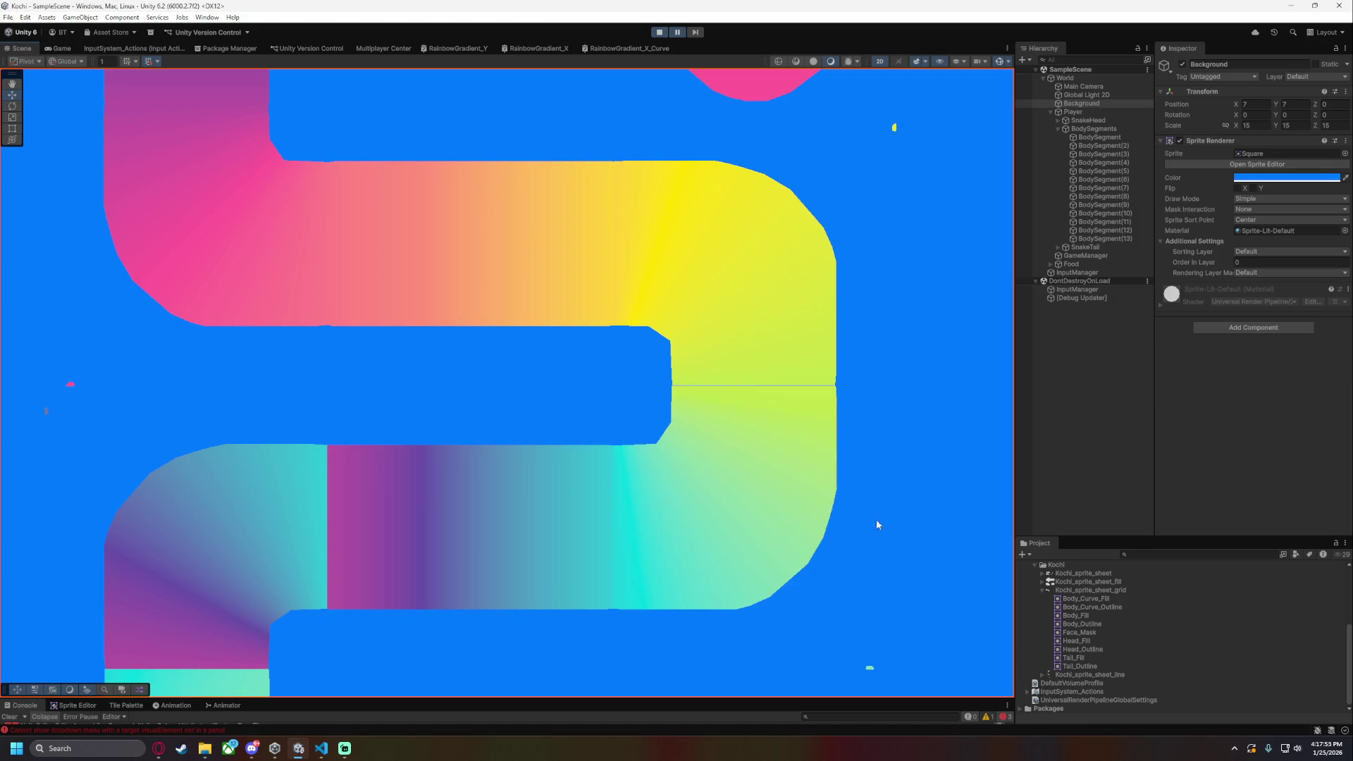
- Change BodySegment(8)'s BodyPosition to 8.8 and check the blend at the seams
click(1104, 196)
click(1266, 355)
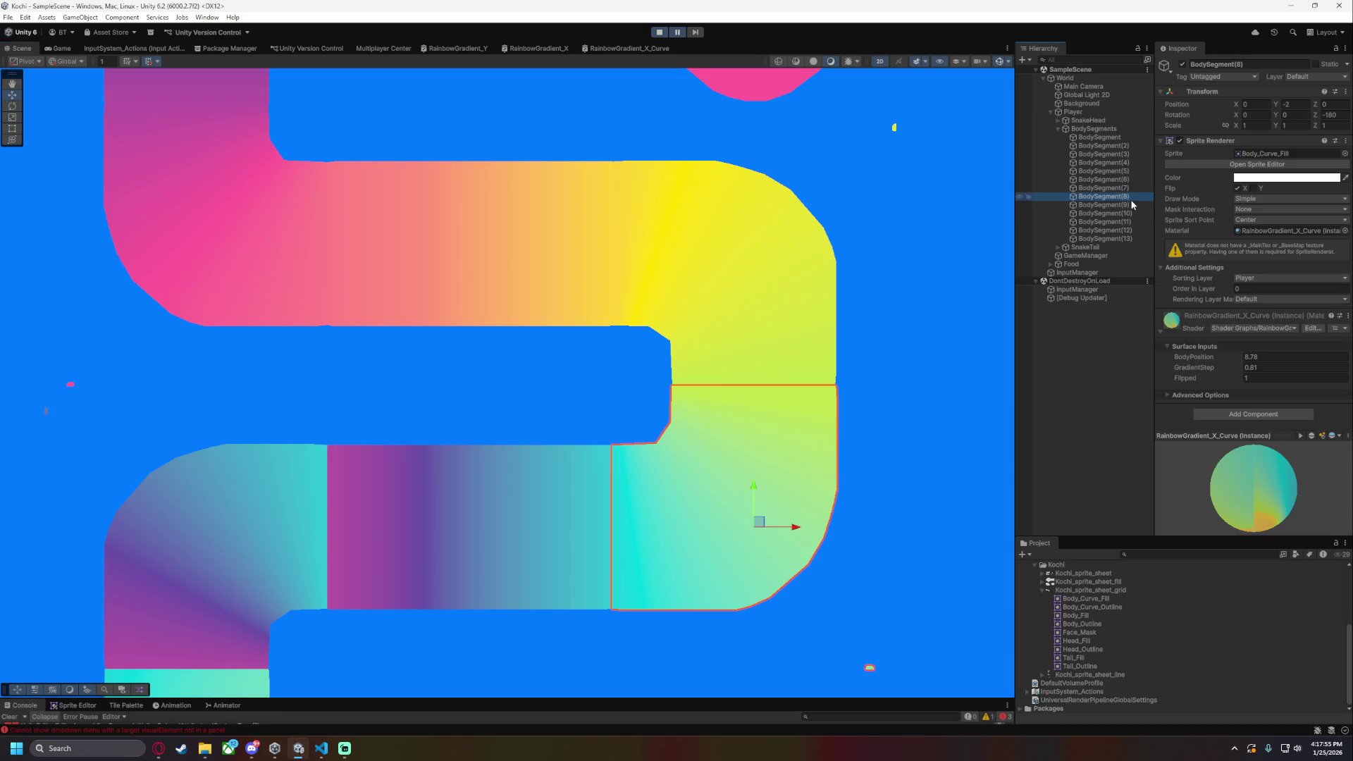
text(8.79)
key(BackSpace)
key(BackSpace)
text(8)
key(ctrl+a)
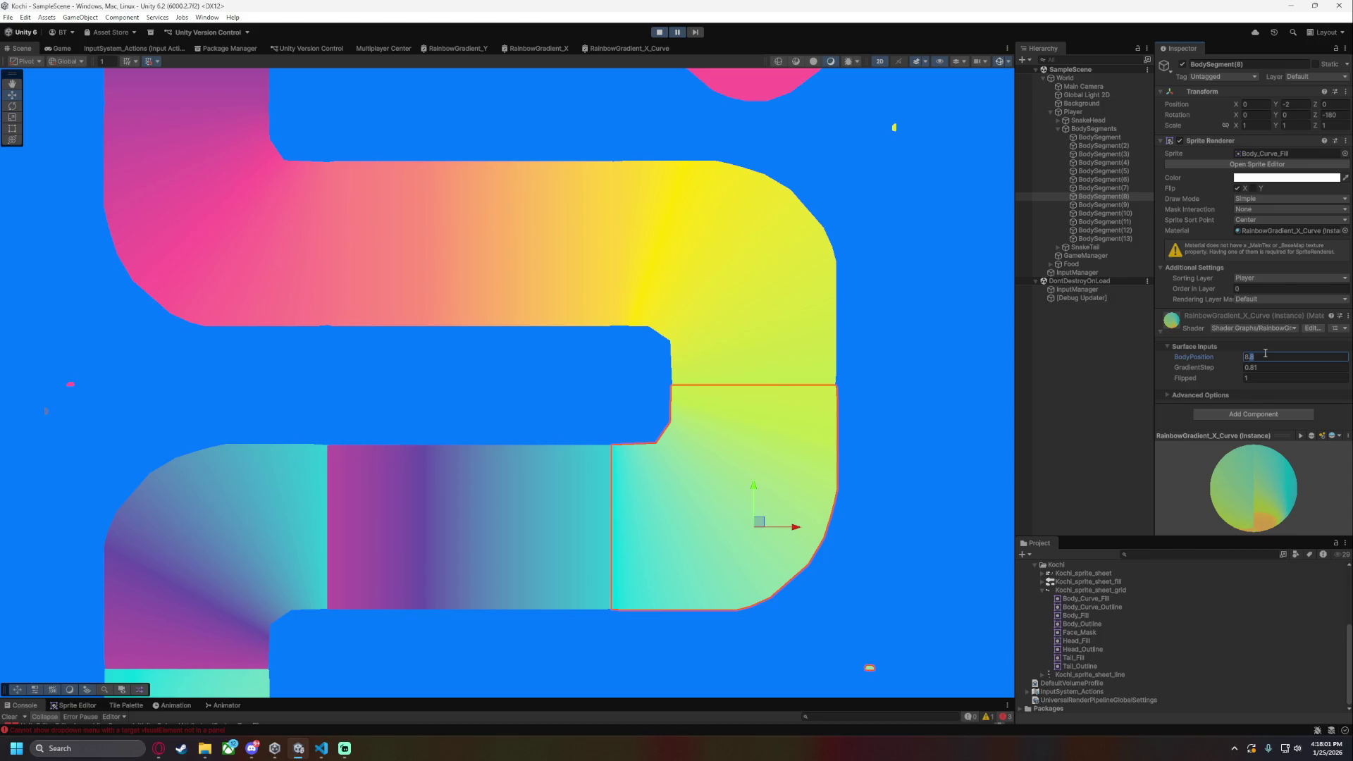
click(896, 493)
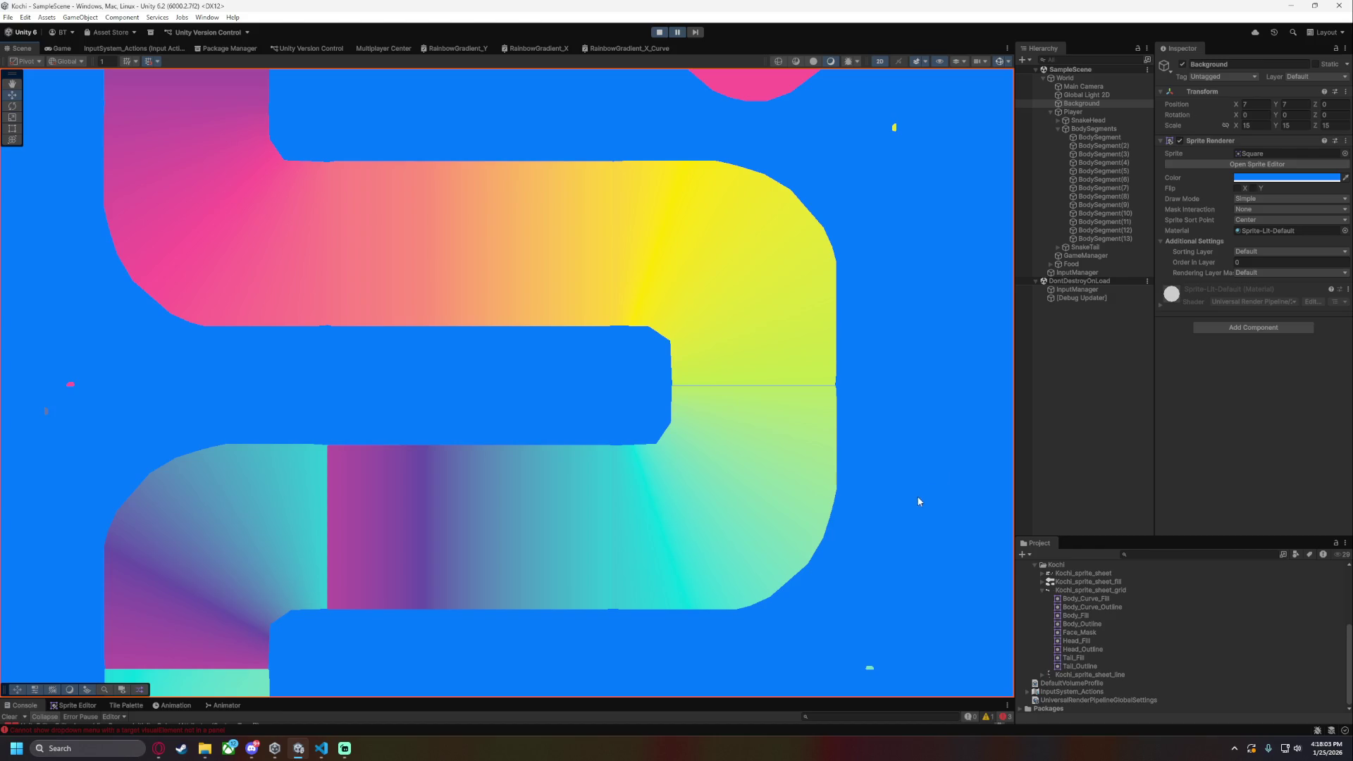
- Set BodySegment(8)'s BodyPosition to 8.77 and judge the colour blend
scroll(898, 499, up, 2)
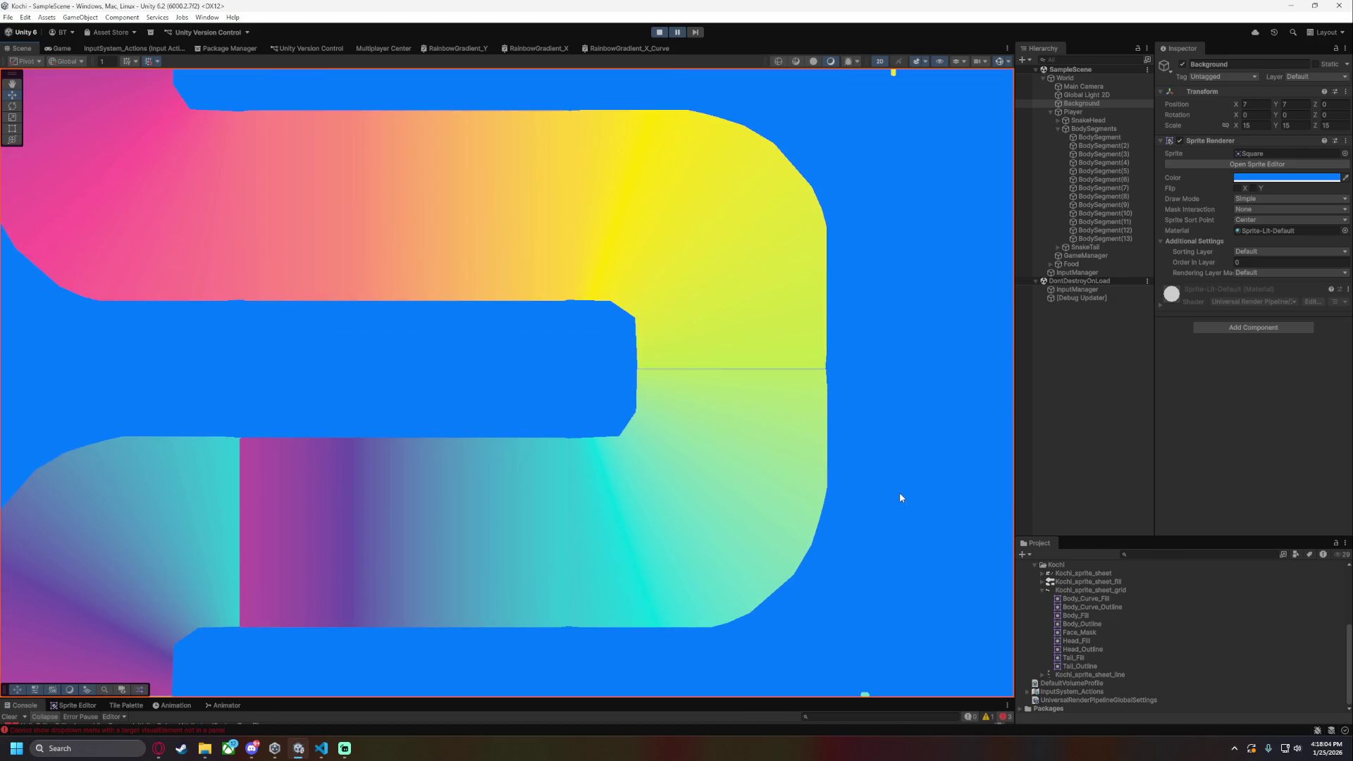
click(1132, 197)
click(1263, 357)
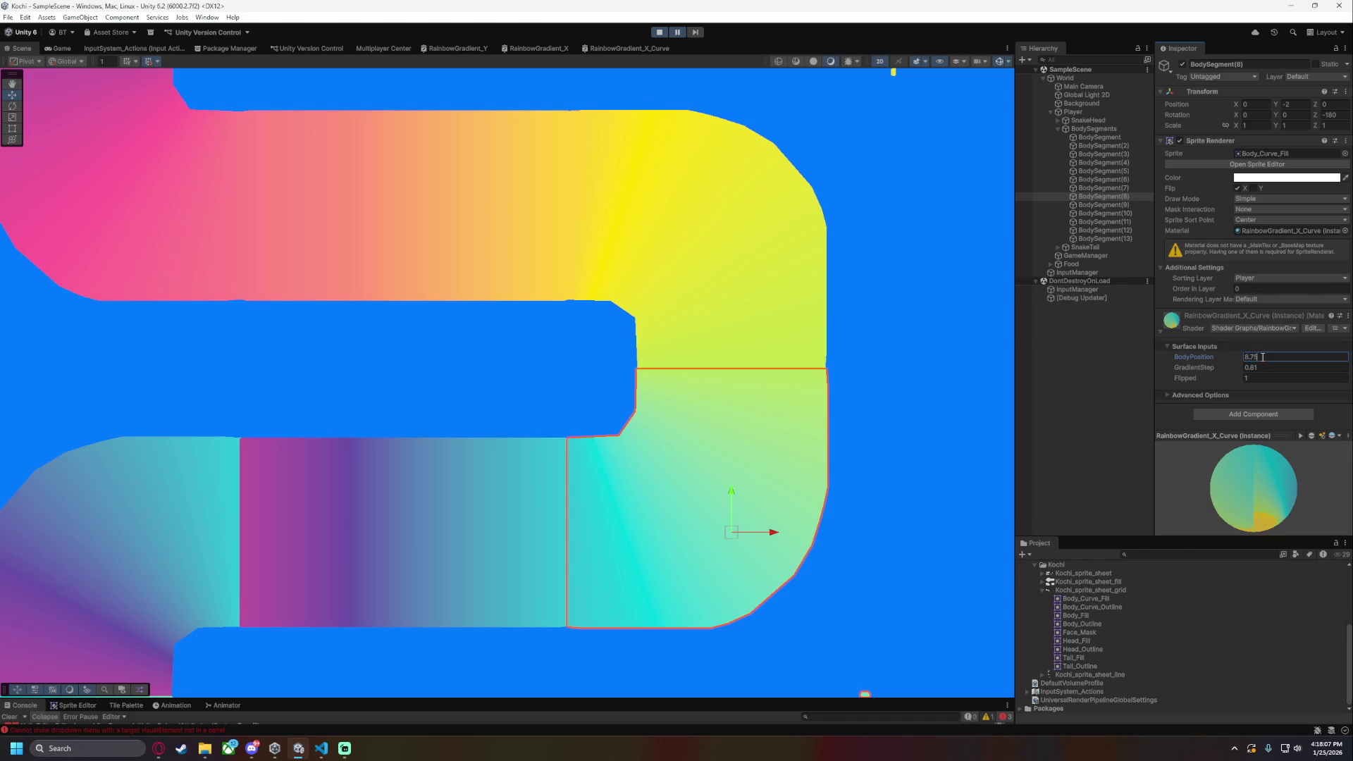
text(8.76)
key(BackSpace)
text(7)
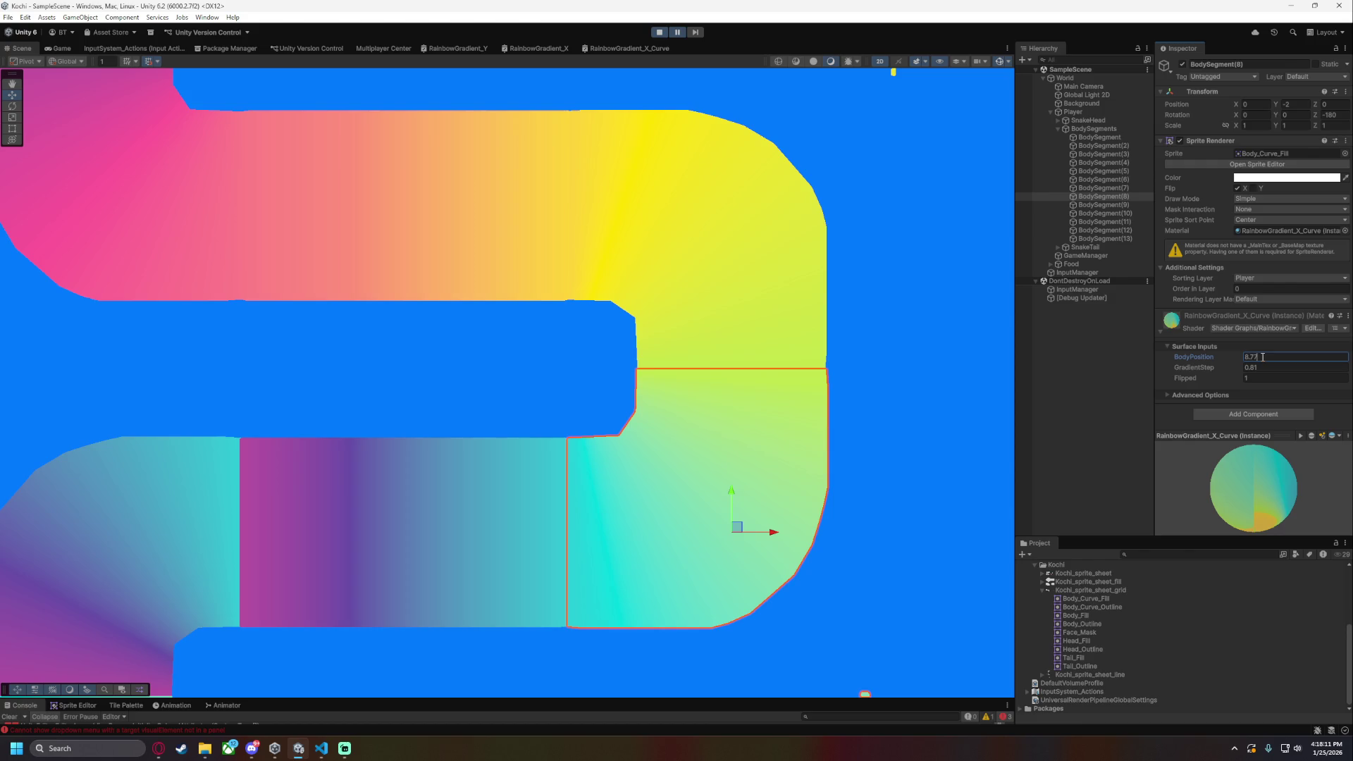
click(985, 451)
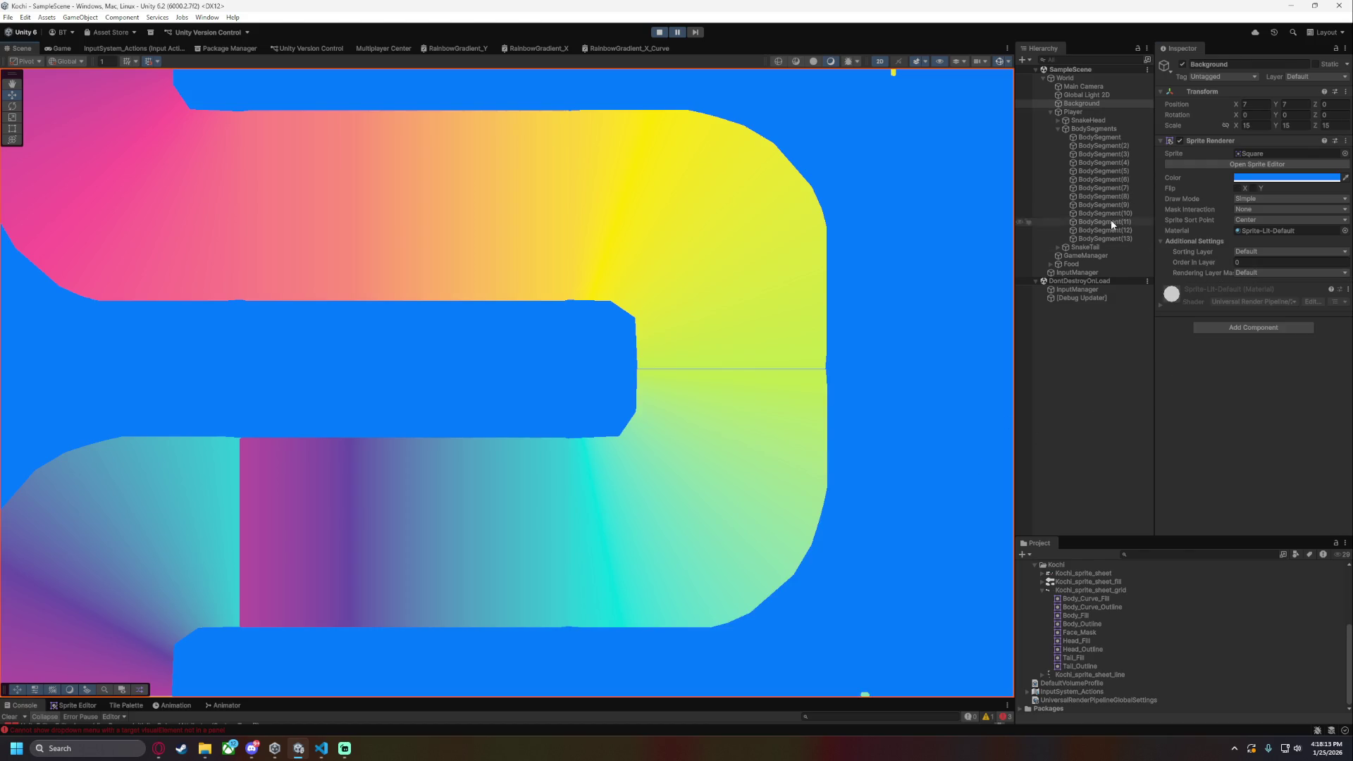
- Attempt to save the scene with Ctrl+S, which is refused while Play mode runs
click(1128, 196)
click(1275, 358)
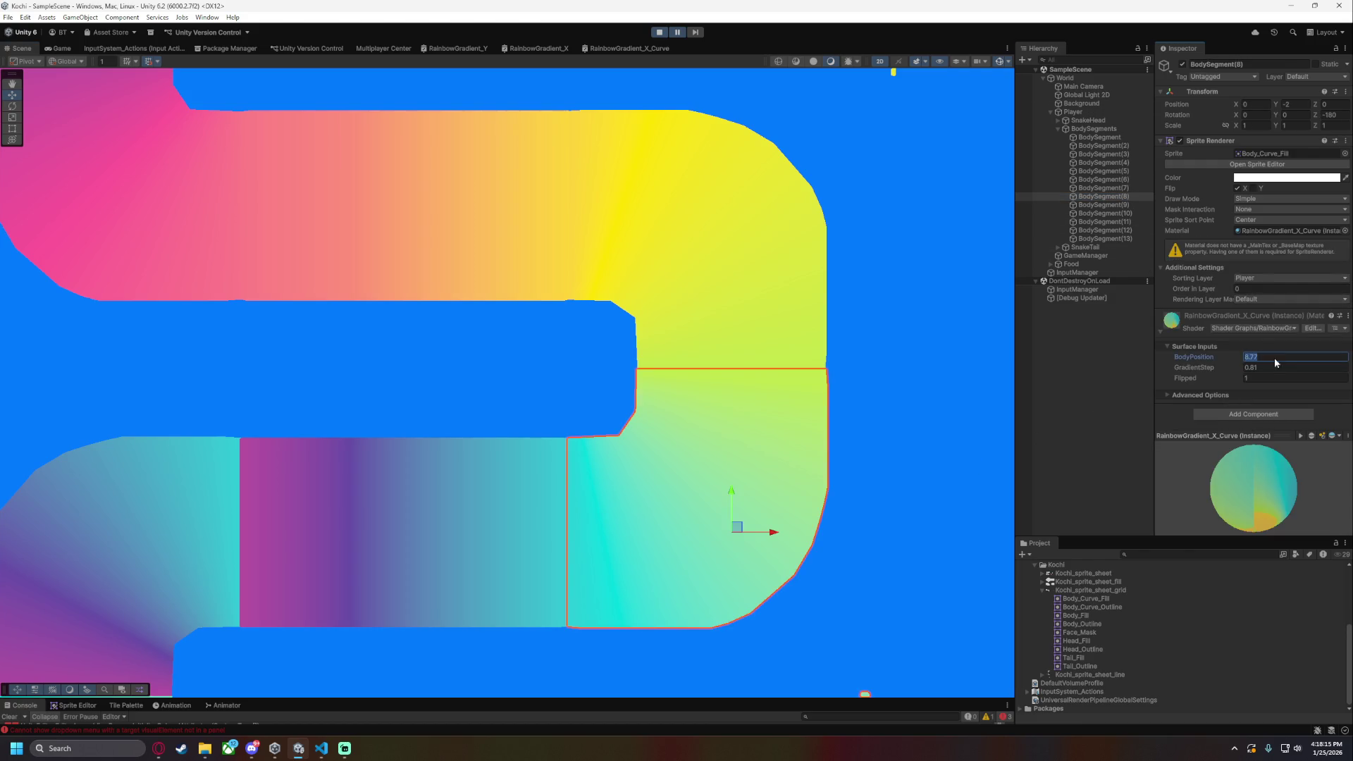
click(1276, 358)
click(921, 463)
scroll(847, 561, down, 2)
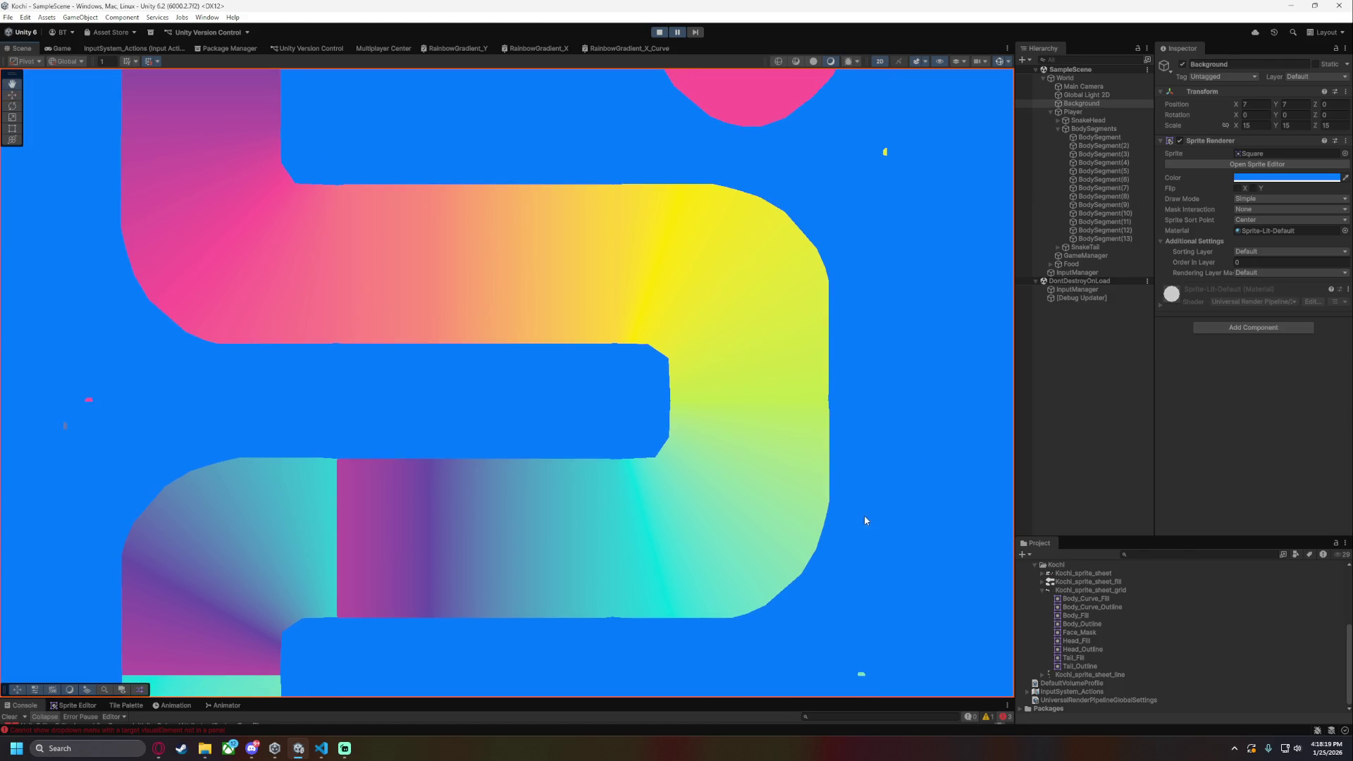
key(ctrl+s)
scroll(917, 432, down, 3)
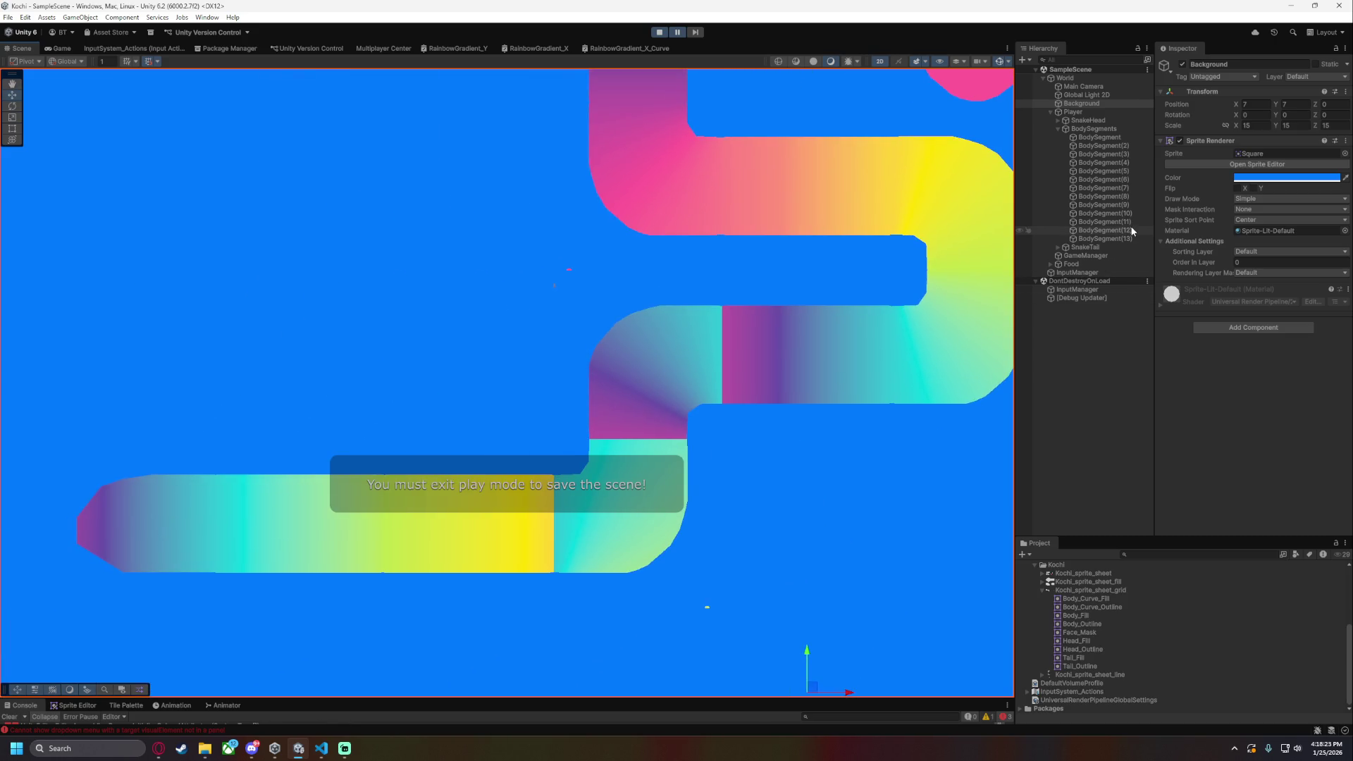
- Compare the materials of BodySegment(12), (11), (9), (8) and (7) during play
click(1131, 230)
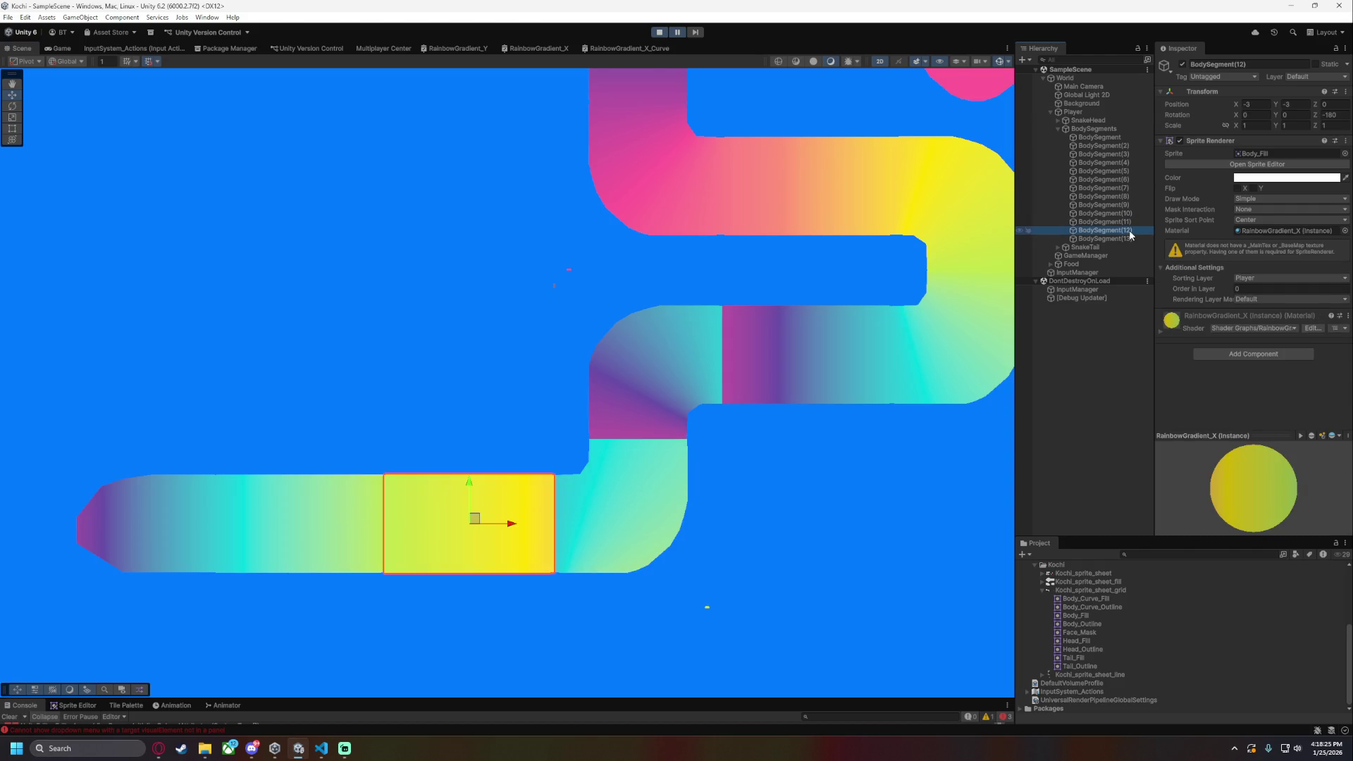
click(1127, 223)
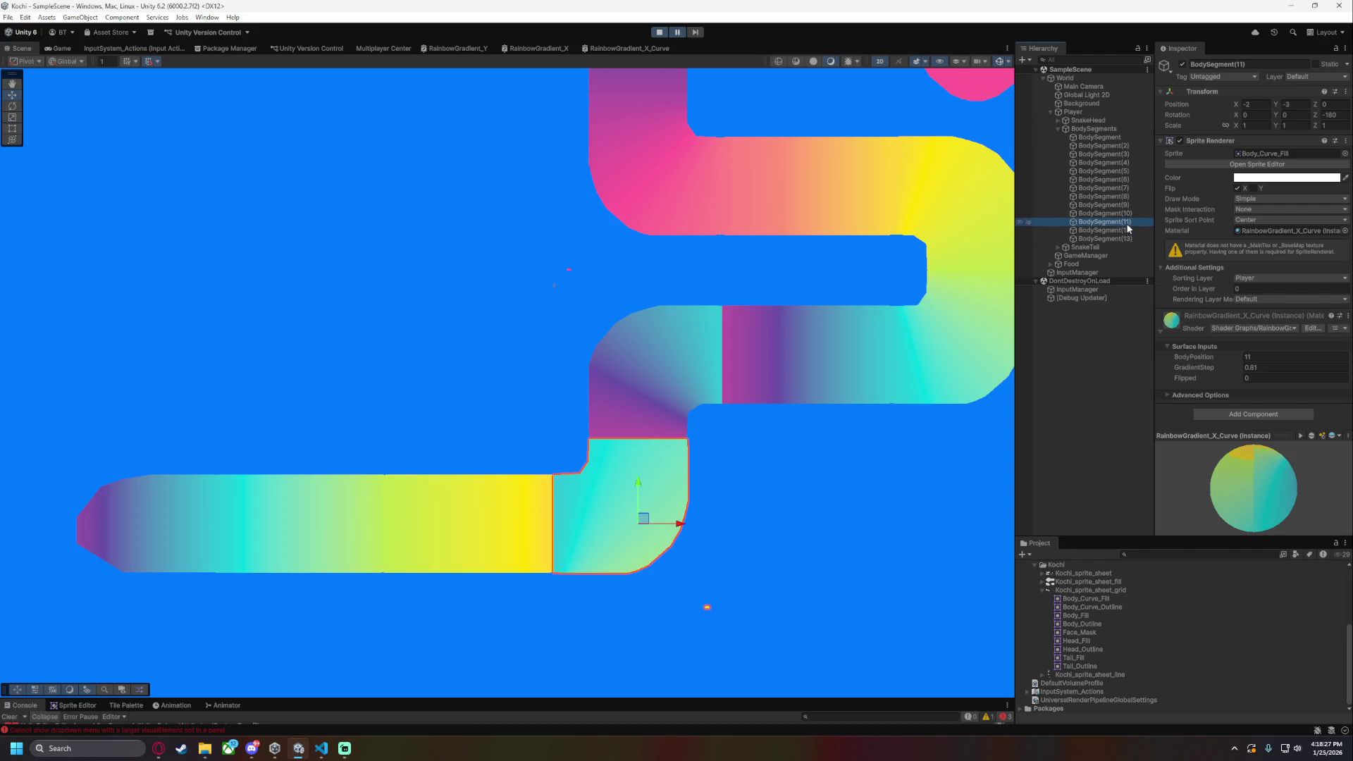
drag(860, 412, 758, 475)
click(1127, 204)
click(1129, 196)
click(1130, 205)
click(1130, 196)
click(1131, 189)
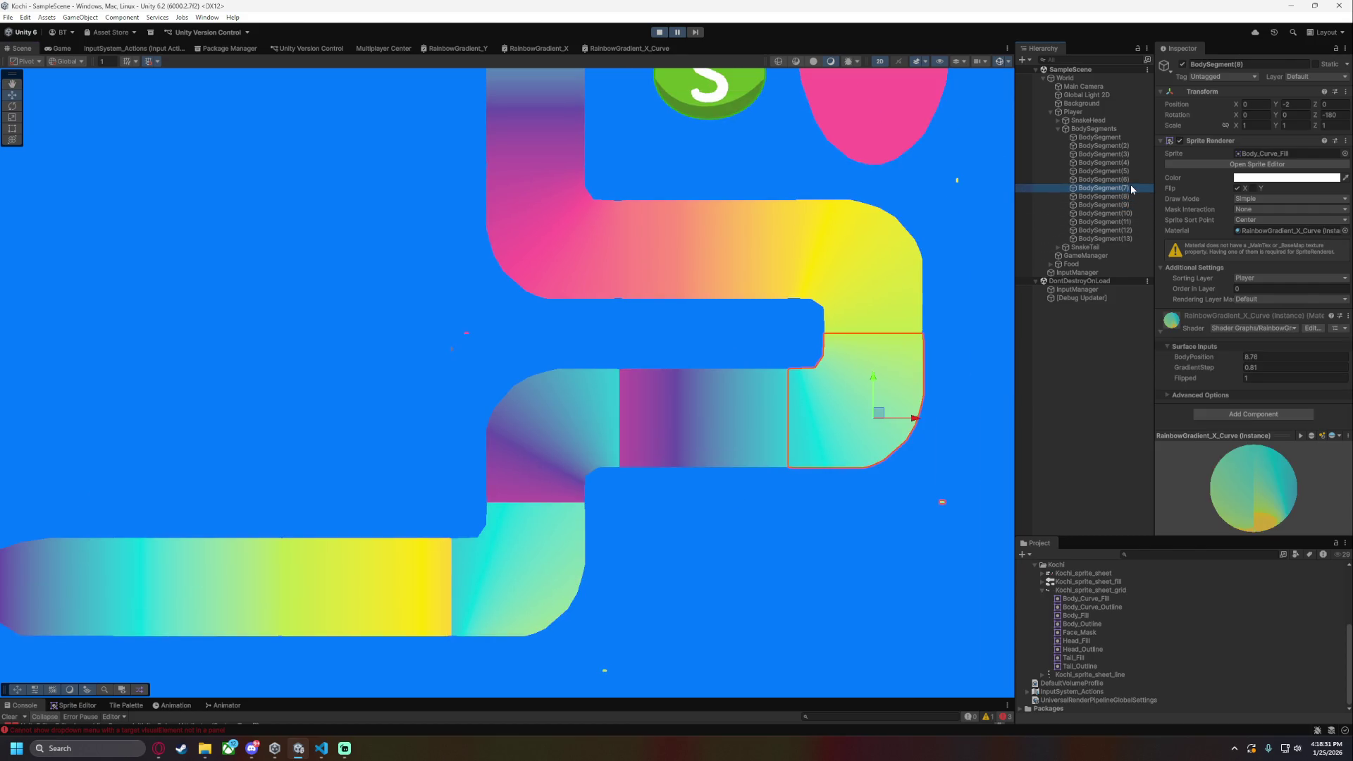
click(1130, 196)
click(1130, 188)
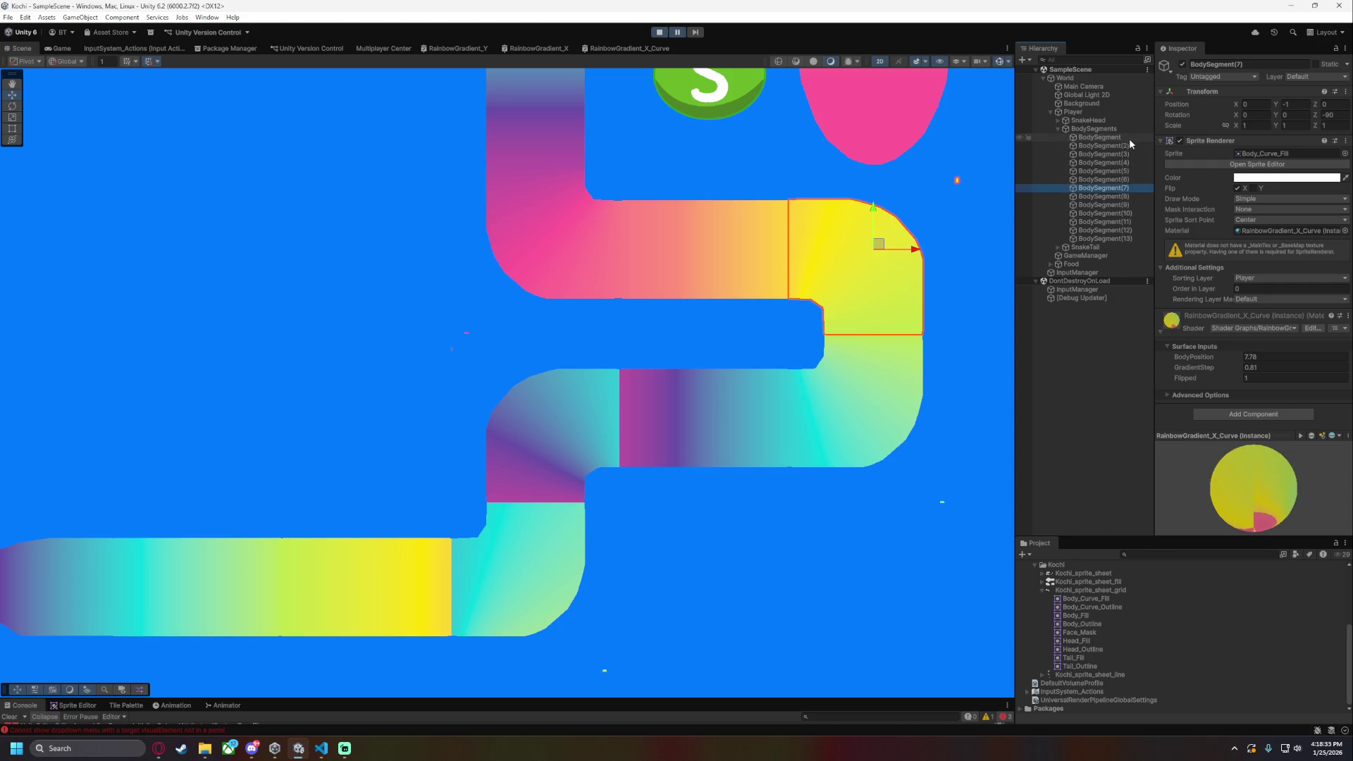
- Step through BodySegment to BodySegment(8), then bring up PlayerBodyMove.cs in Visual Studio Code
click(1129, 138)
click(1131, 153)
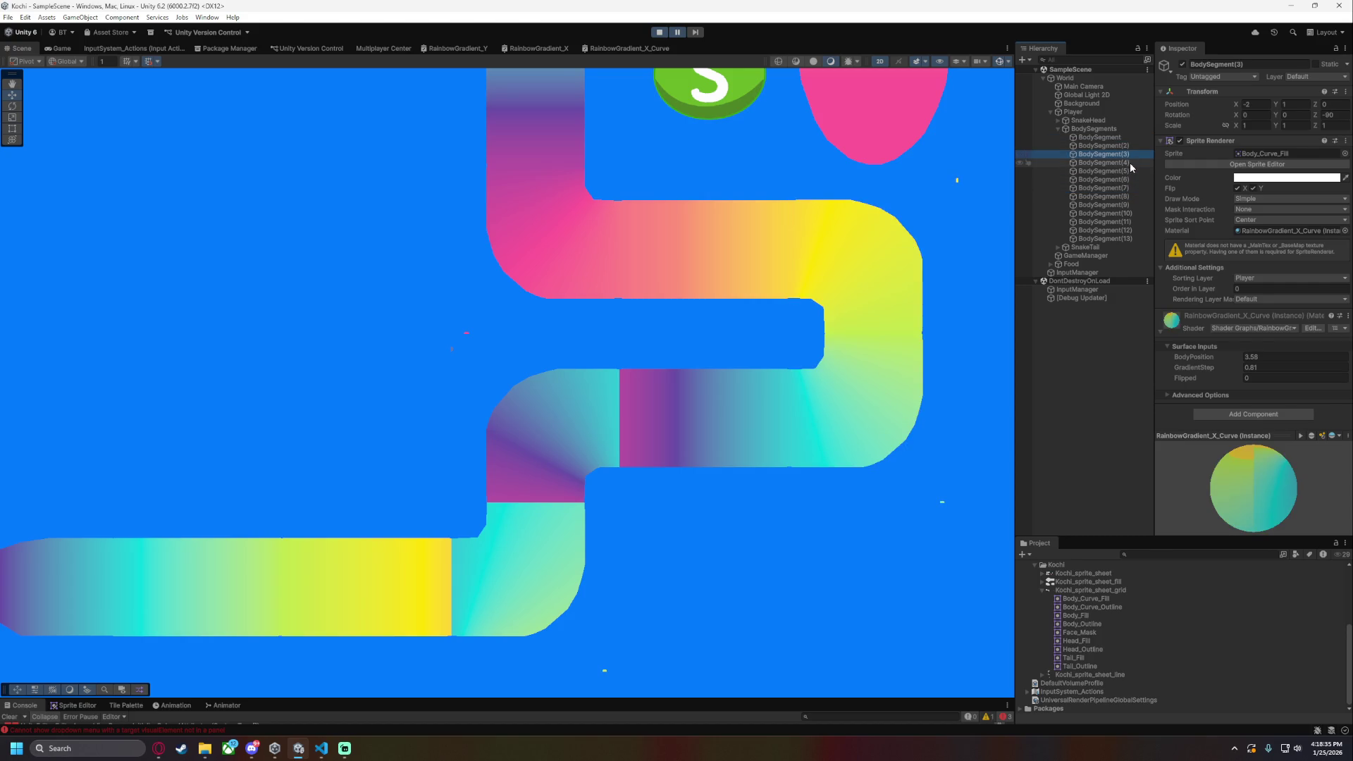
click(1131, 163)
click(1129, 170)
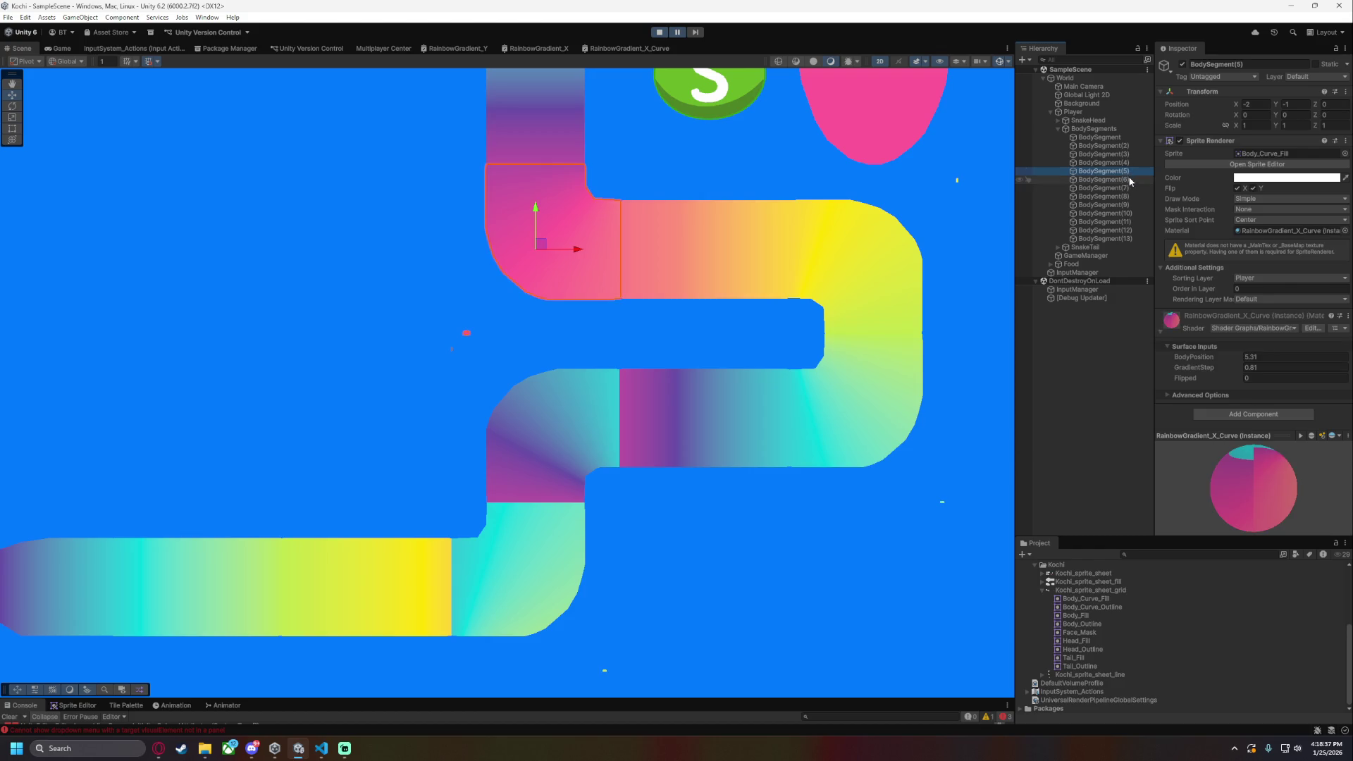
click(1130, 179)
click(1130, 187)
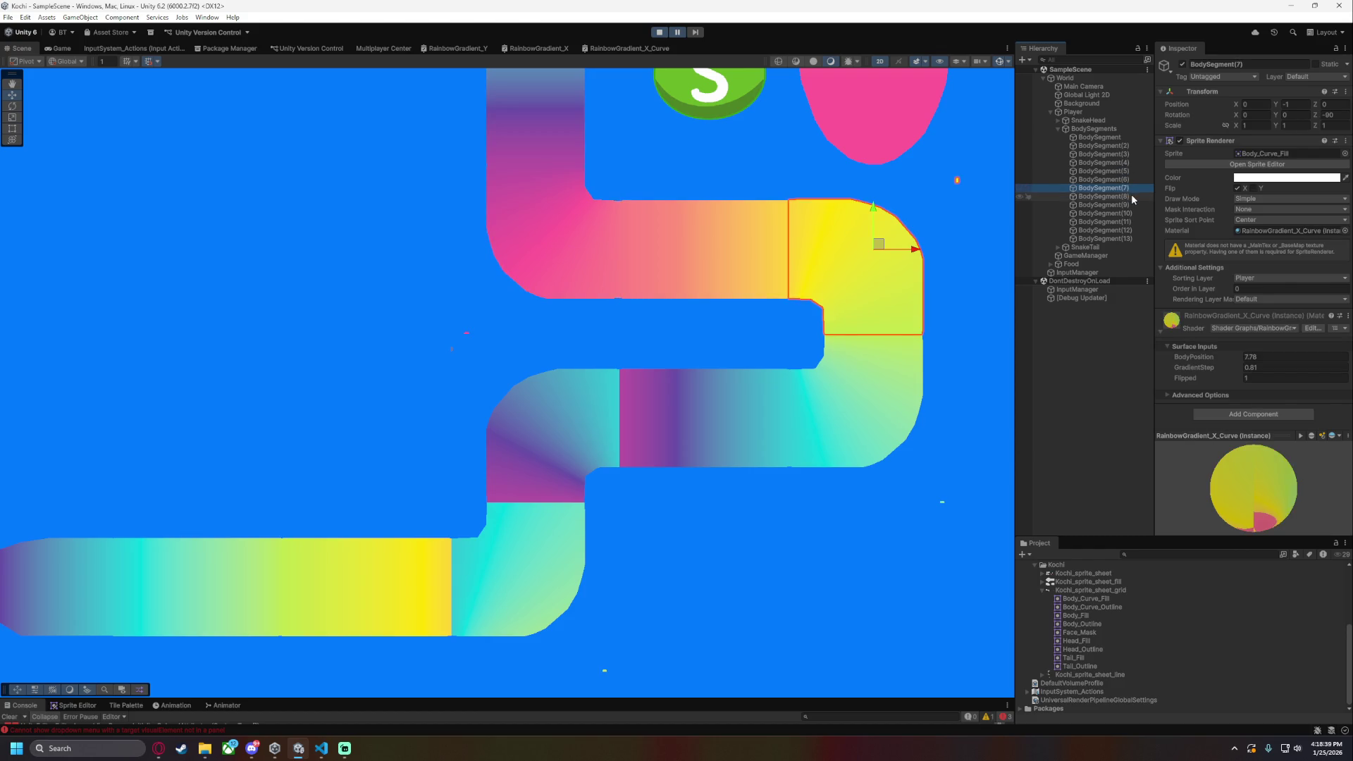
click(1131, 194)
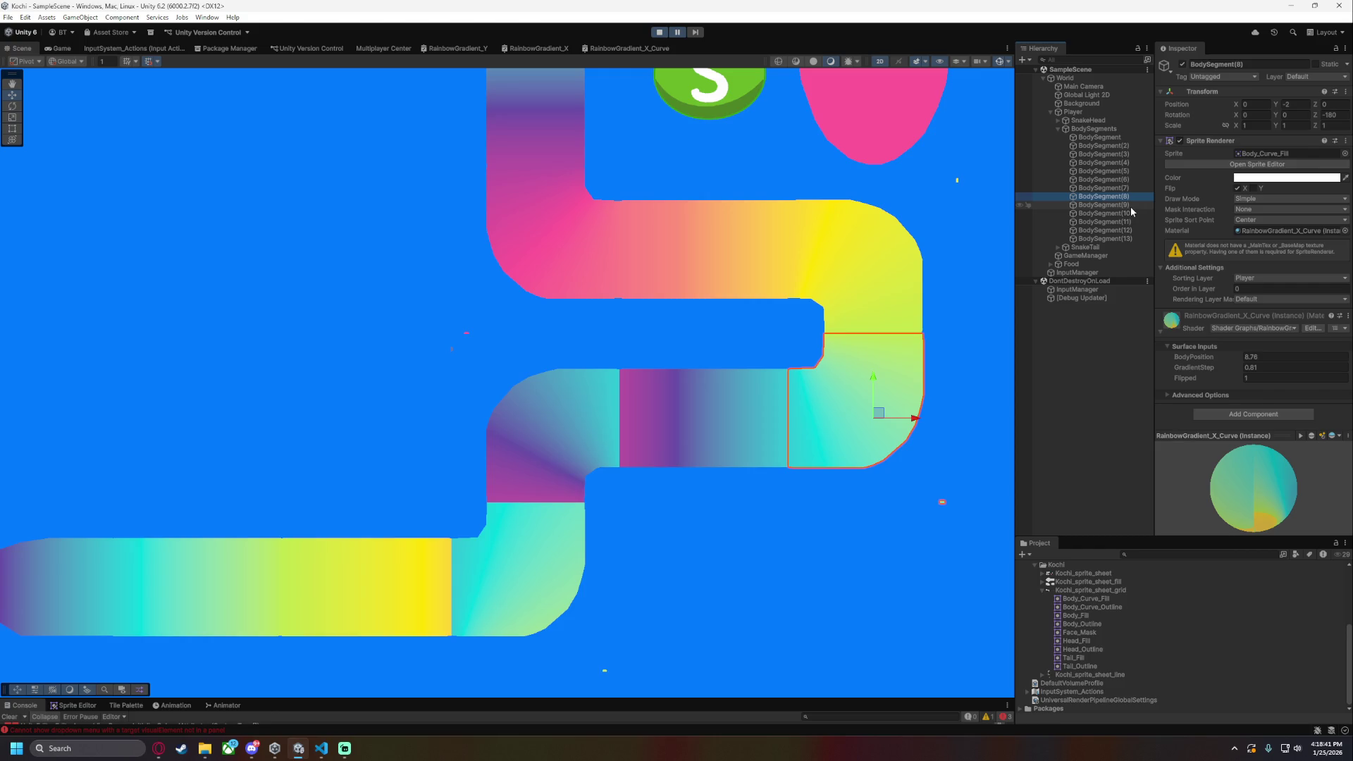
click(315, 755)
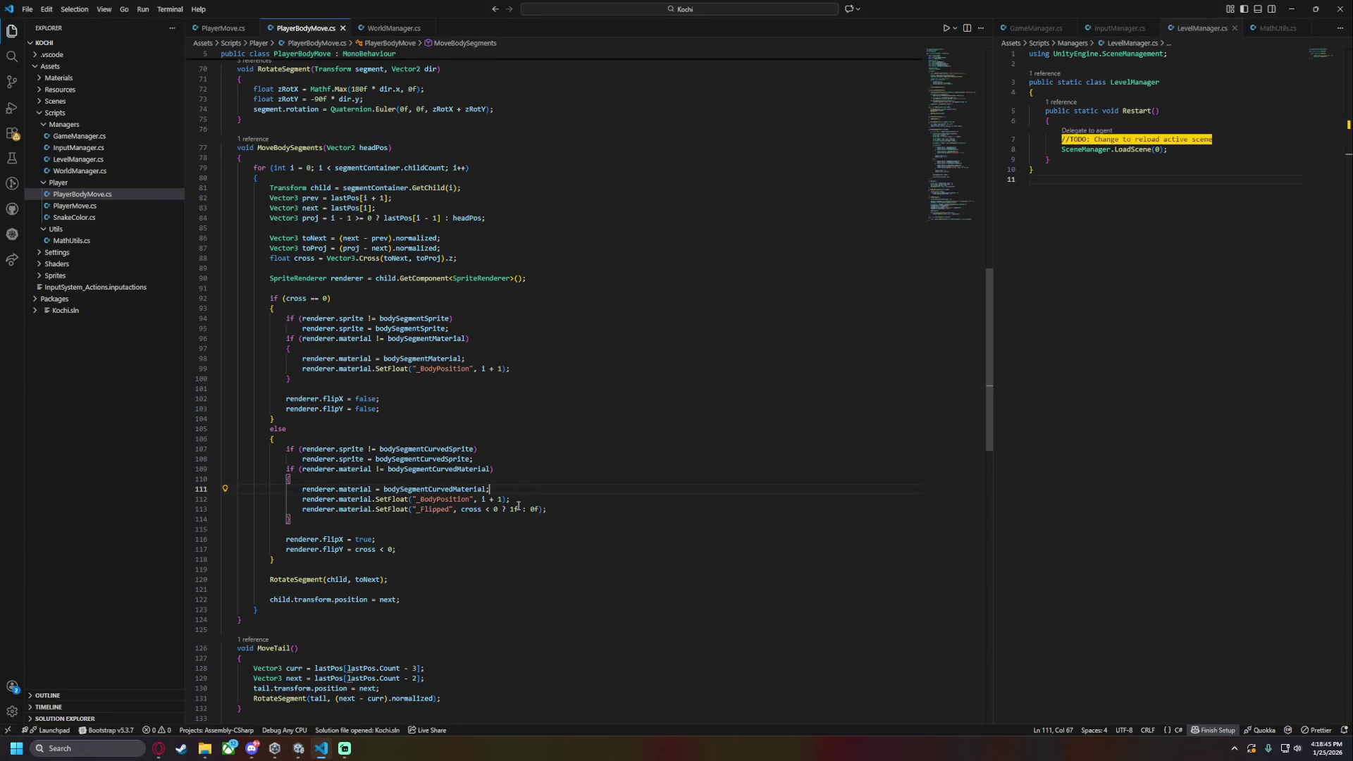
- On line 113, swap the _Flipped ternary to '0f : 1f' so a negative cross gives 0f
drag(515, 509, 511, 509)
text(0)
key(Right)
key(Right)
key(Right)
key(BackSpace)
text(1)
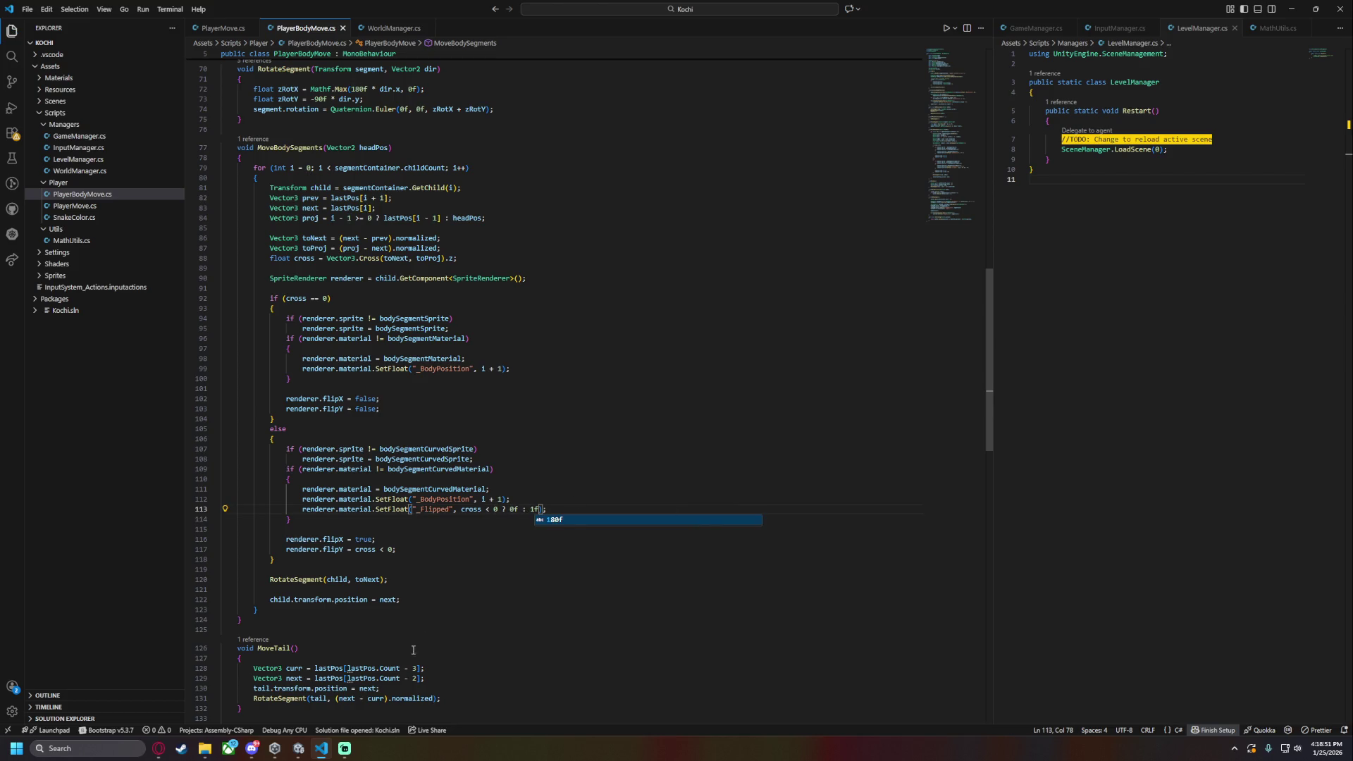
click(299, 749)
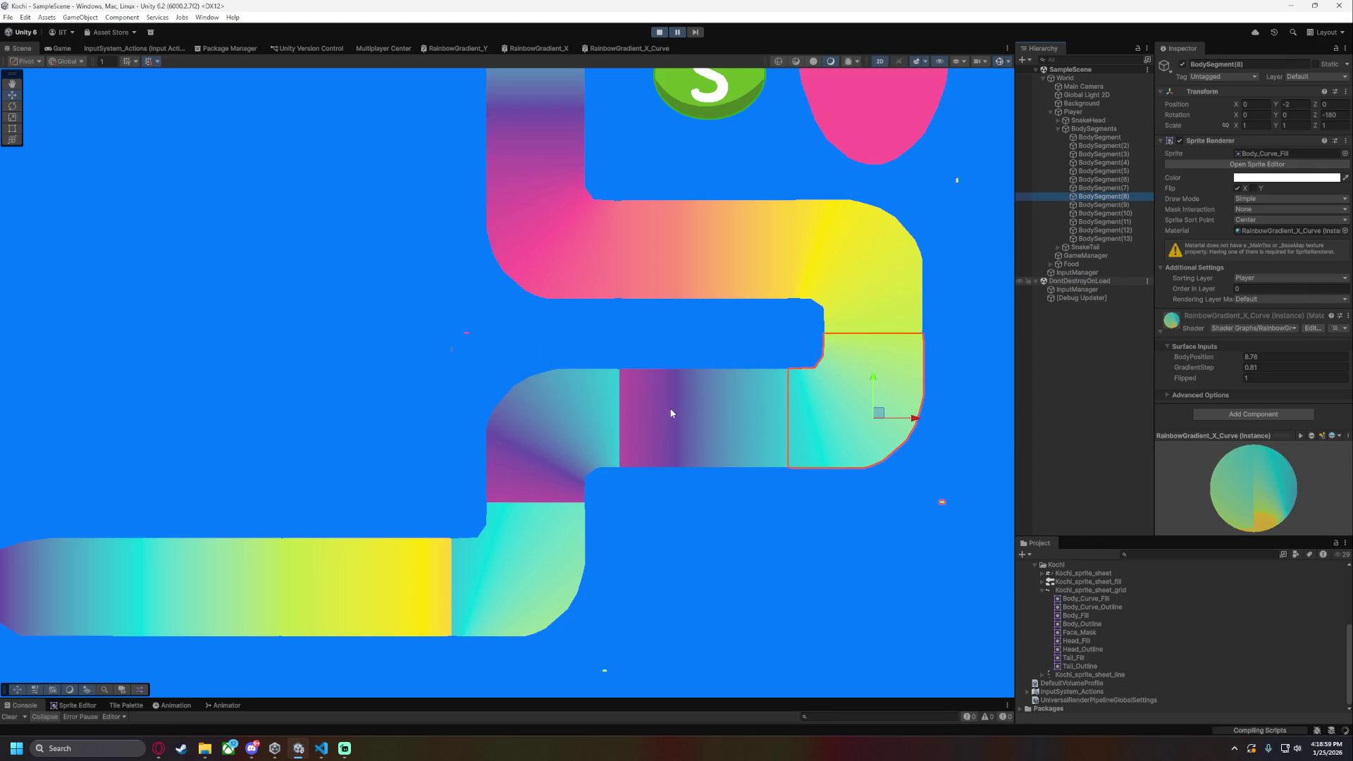
- Select the lower curved BodySegment(11) and set its Flipped value to 1
click(1111, 230)
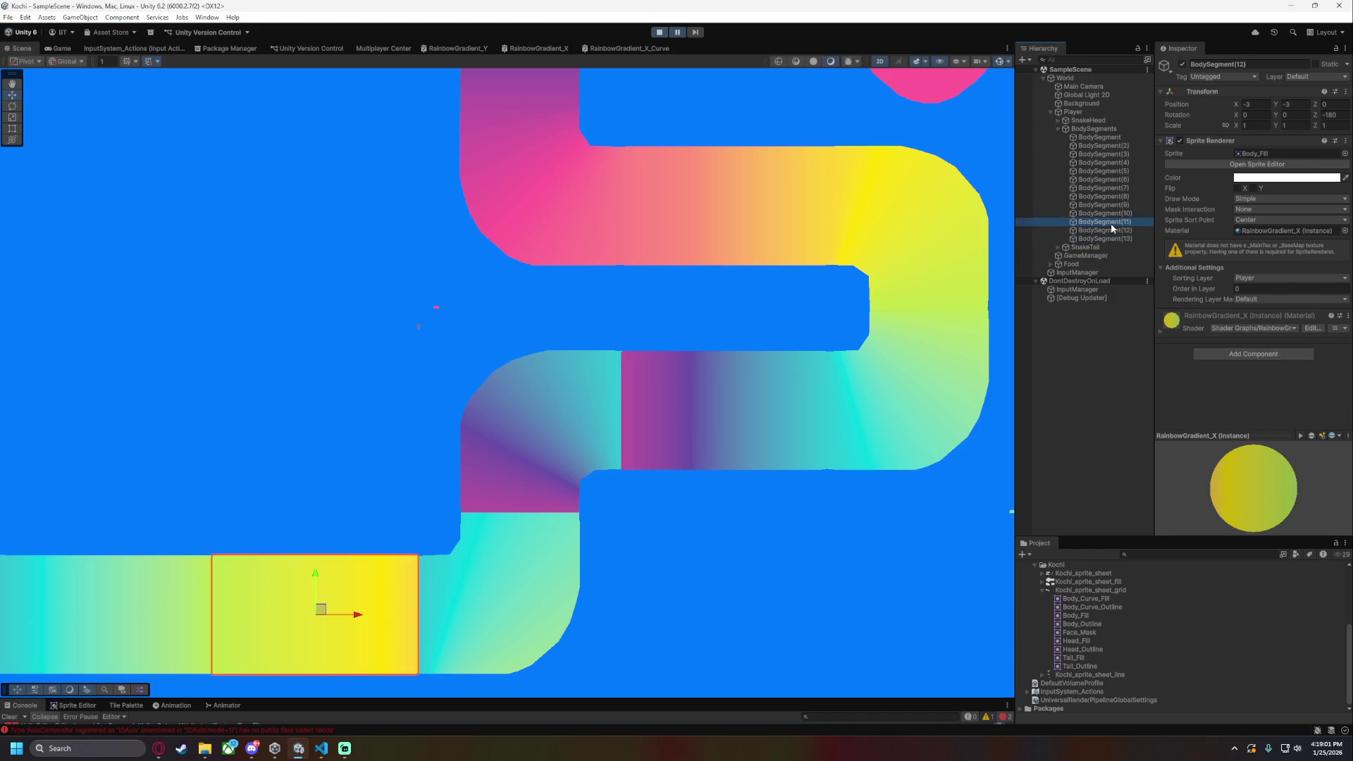
click(1105, 213)
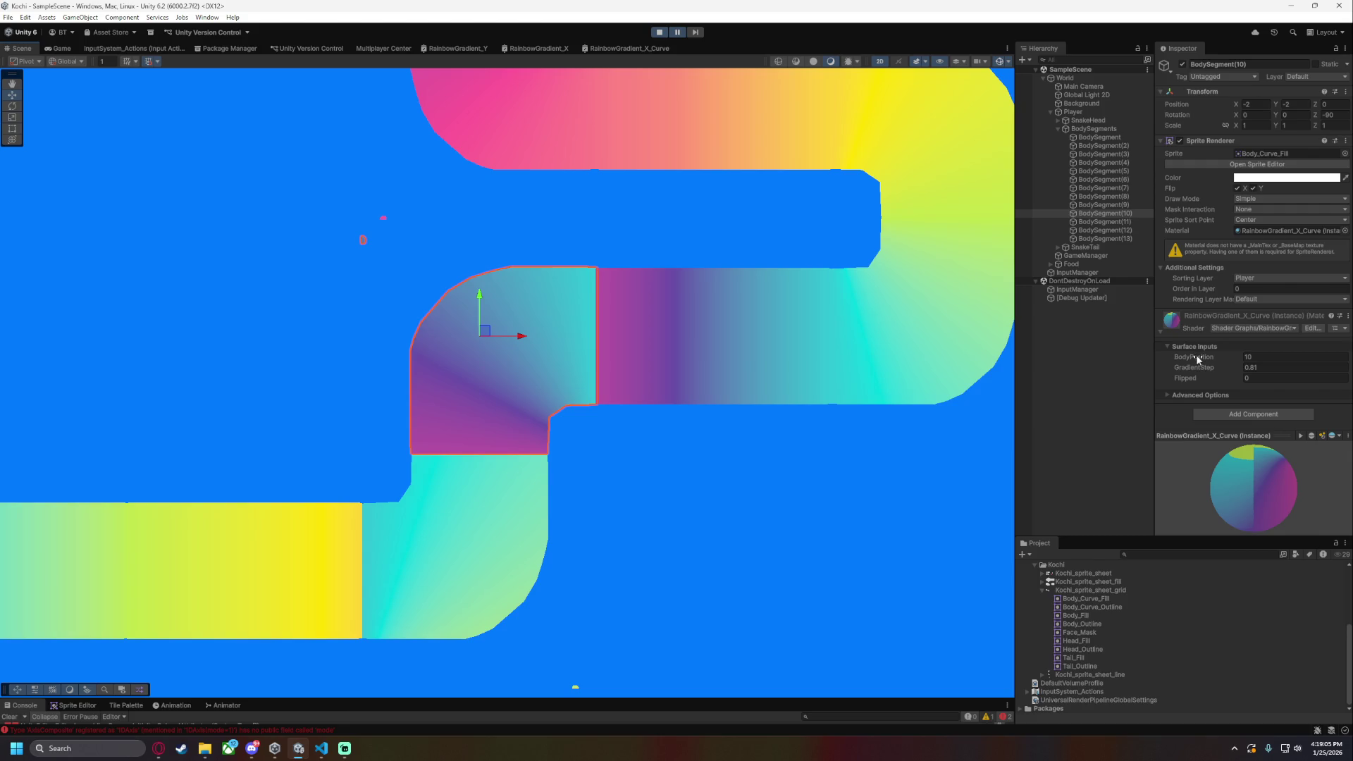
click(1123, 196)
click(1125, 204)
click(1130, 213)
click(1130, 222)
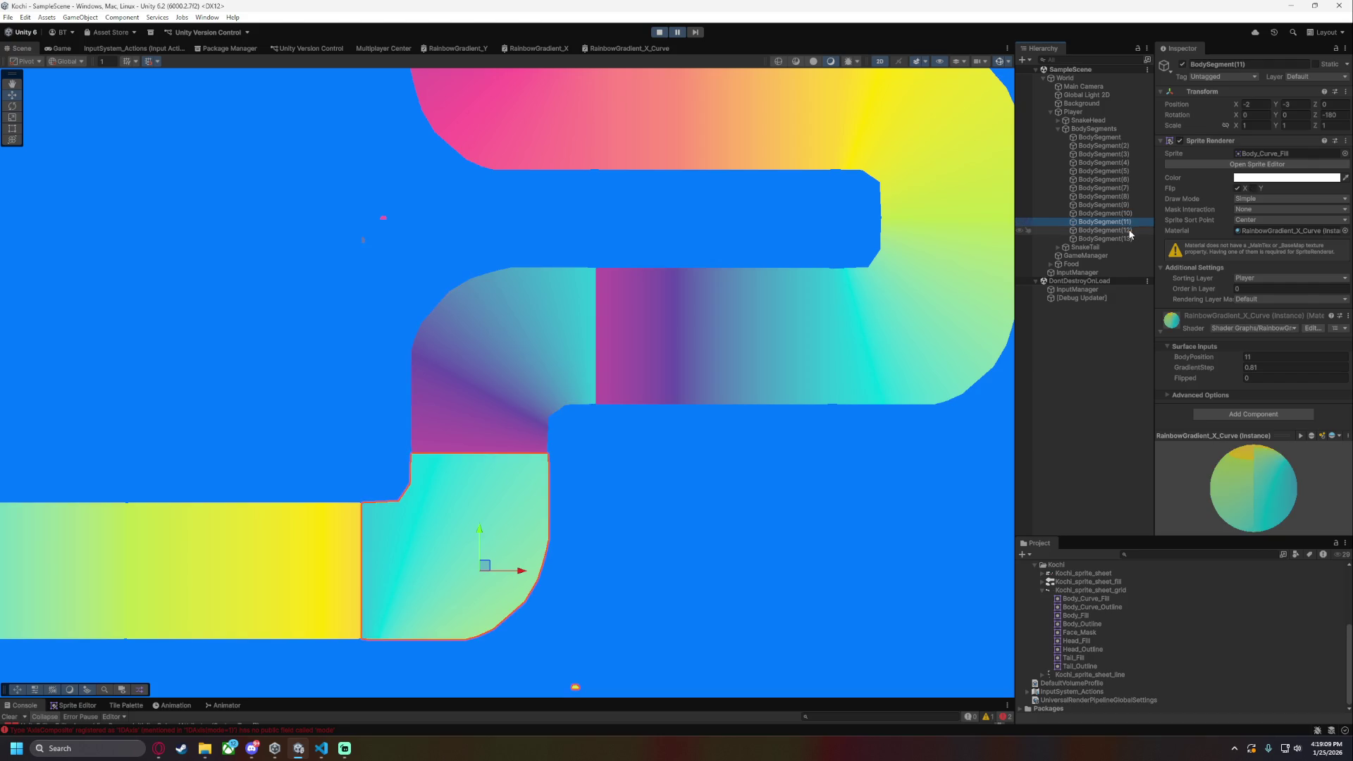
click(1257, 379)
text(1)
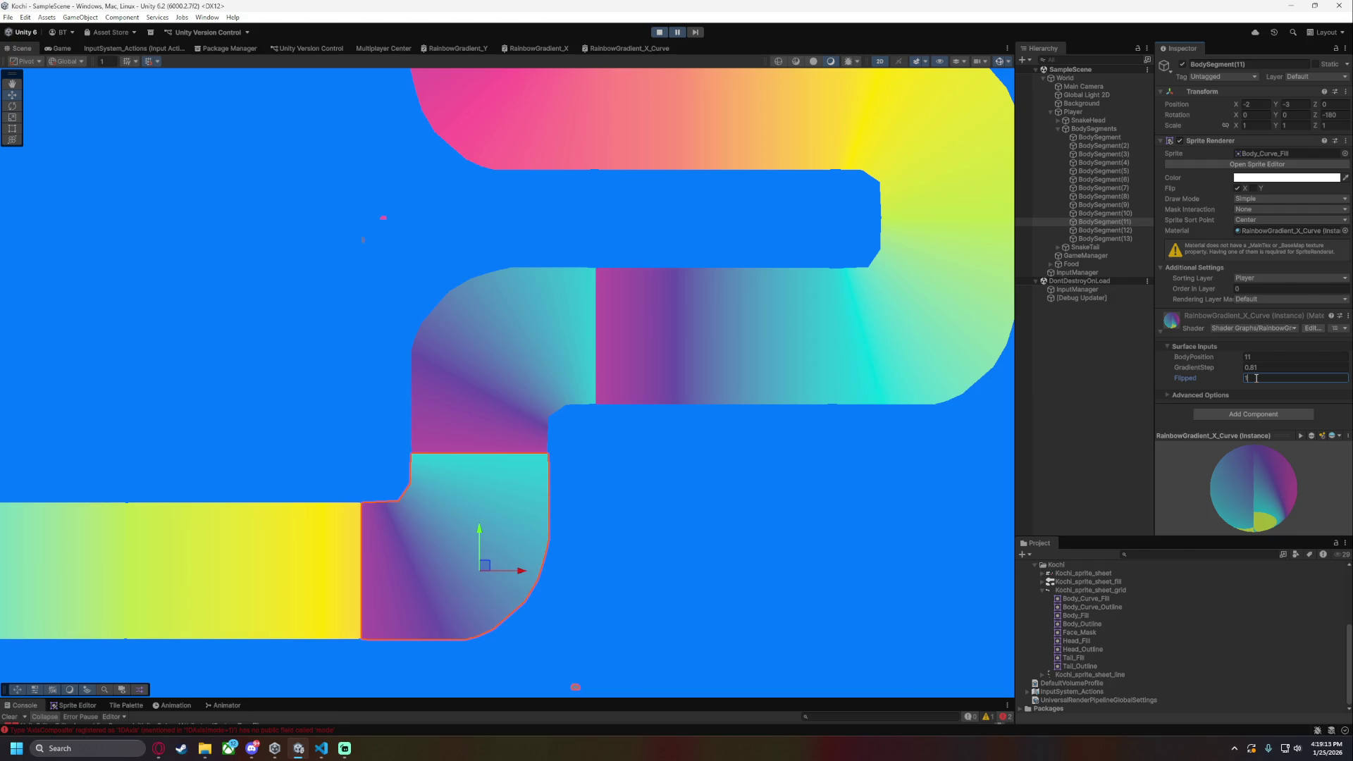
- Compare against BodySegment(10), then set BodySegment(11)'s BodyPosition to 11
drag(1194, 354, 1196, 357)
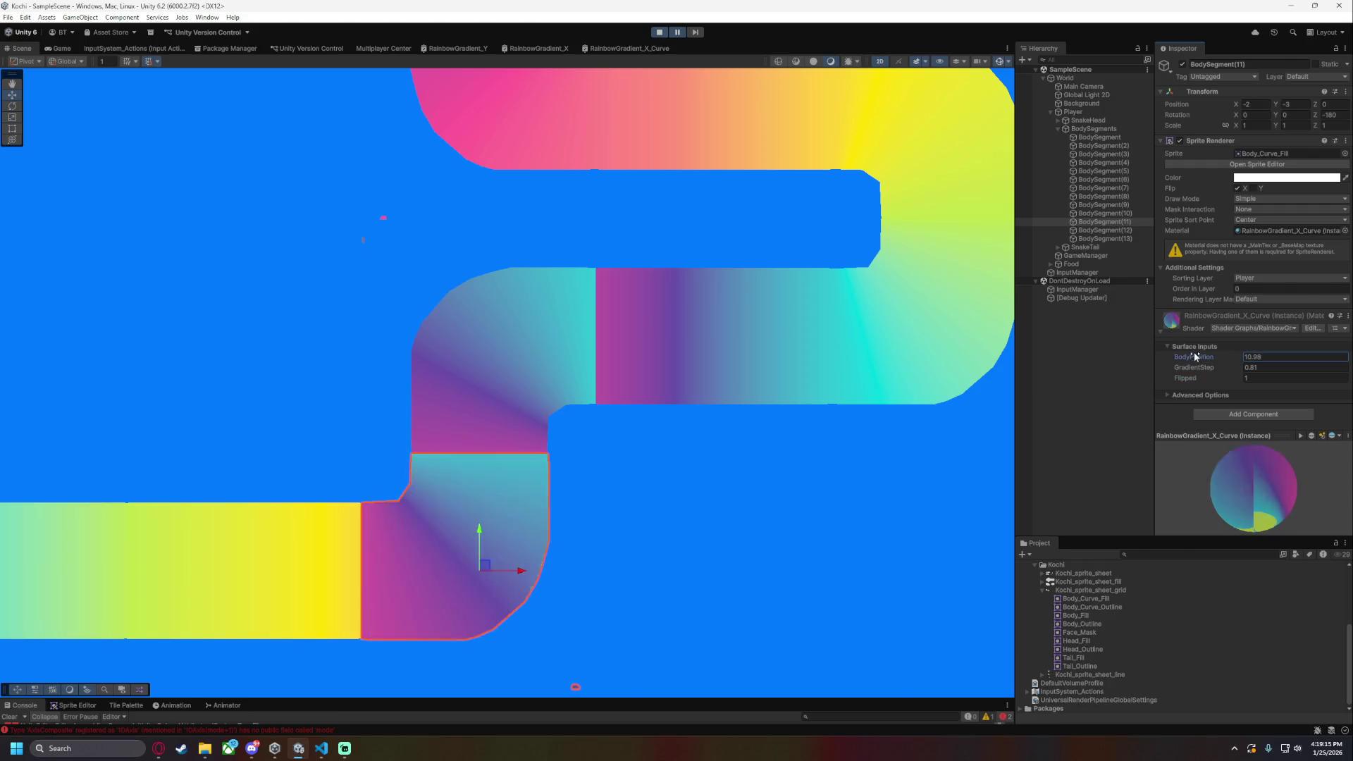
click(1132, 214)
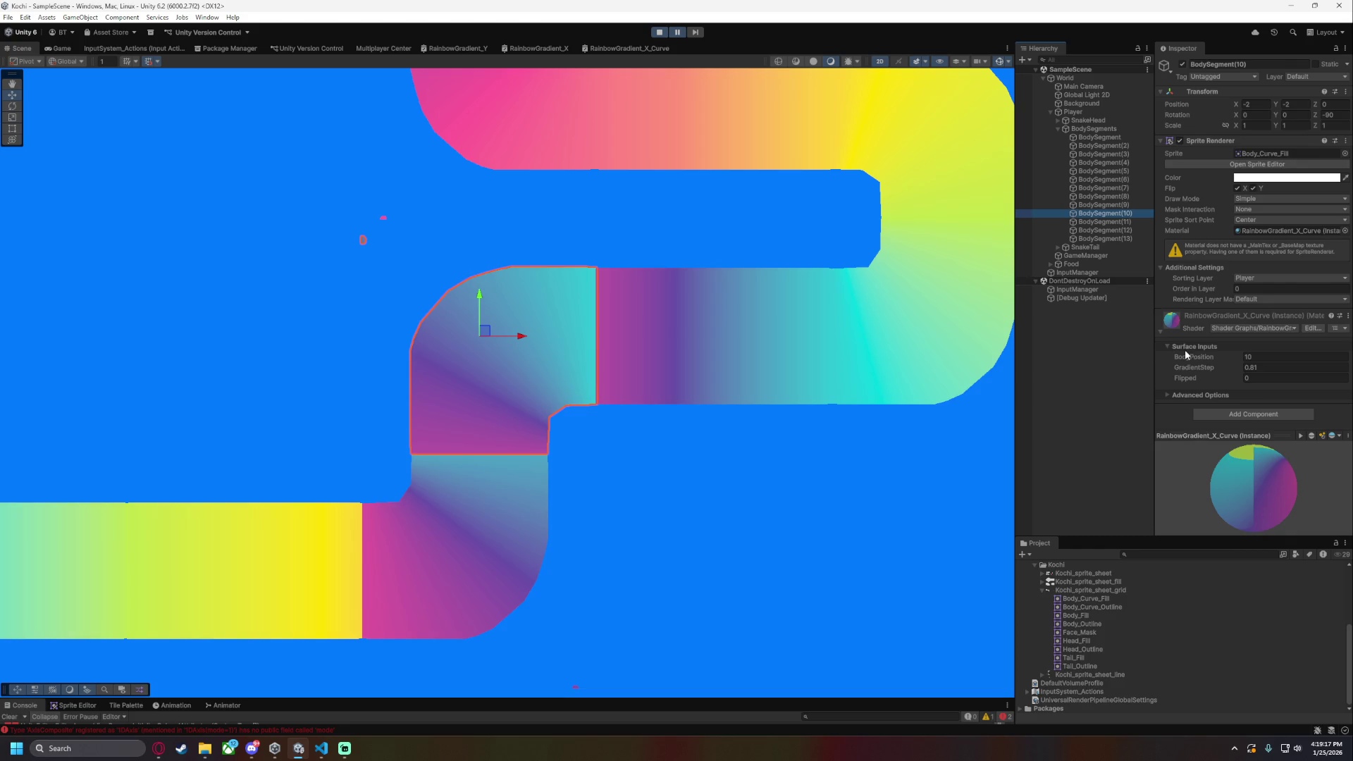
click(1105, 222)
click(1288, 357)
text(11)
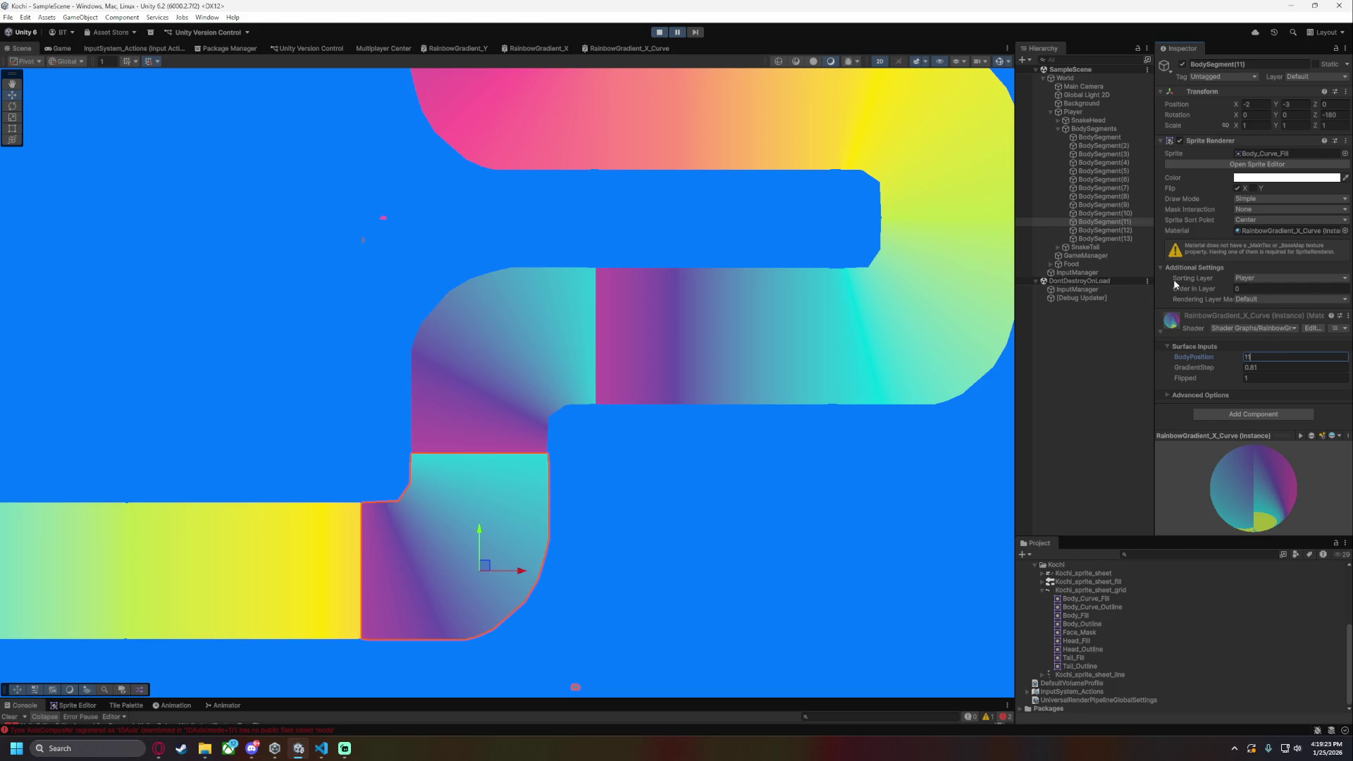
- Shift BodySegment(10)'s BodyPosition toward pink, settling on 10.28
click(1128, 214)
drag(1194, 355, 1199, 357)
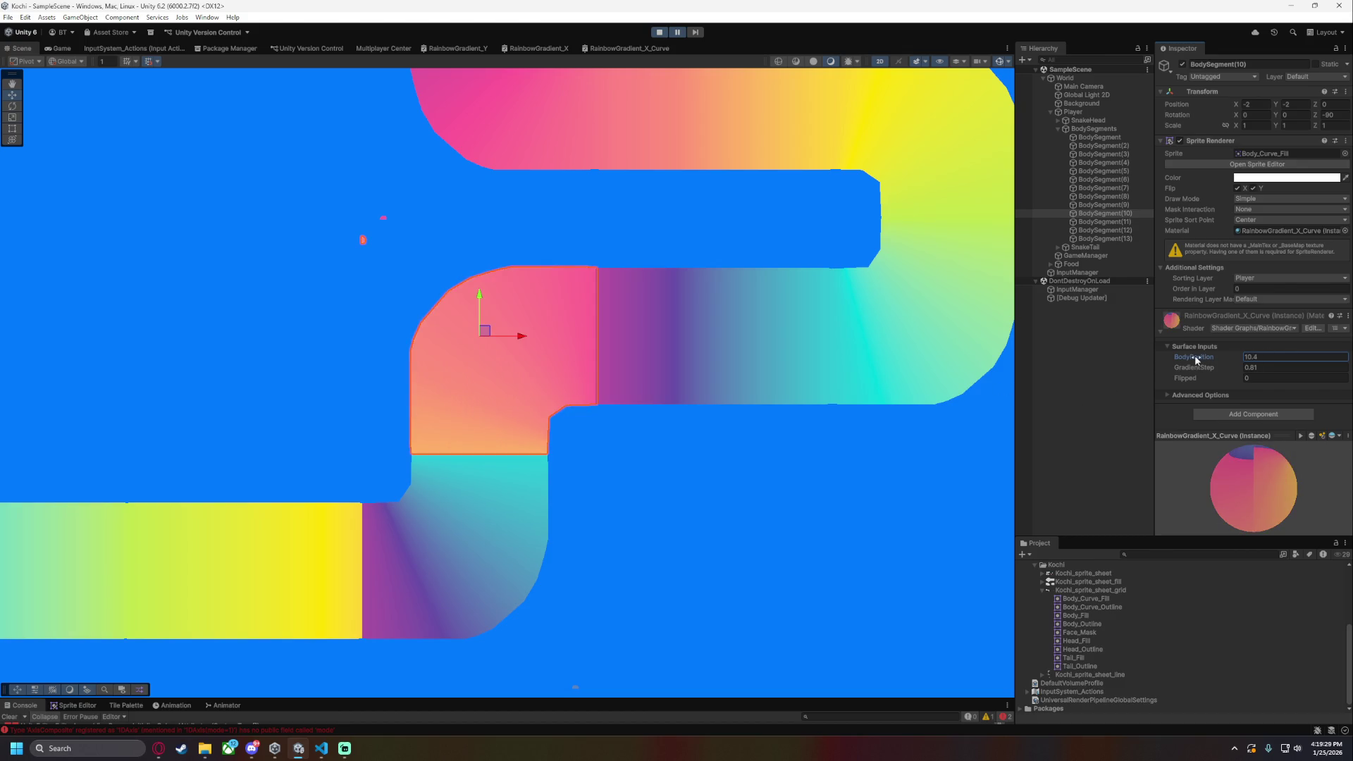
drag(1194, 353, 1191, 355)
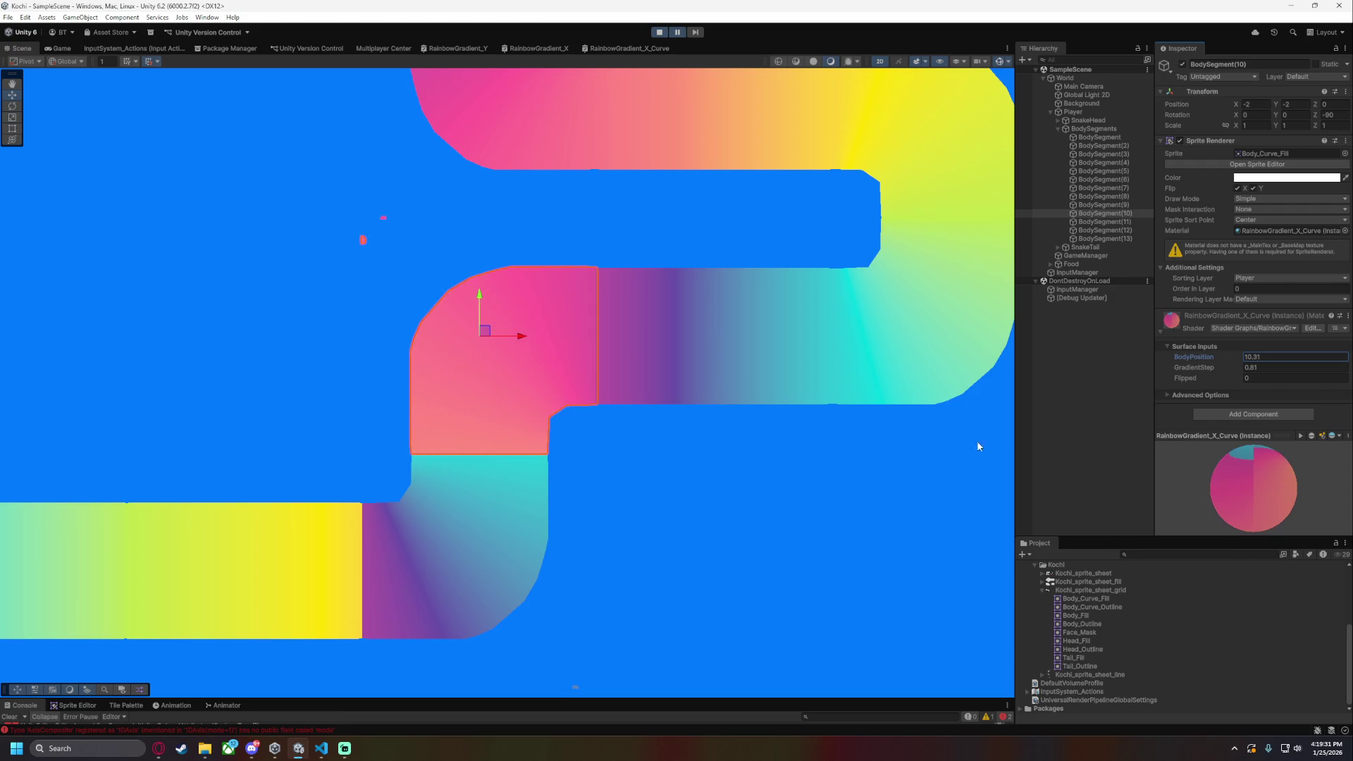
click(1266, 357)
text(10.2)
key(BackSpace)
text(3)
key(BackSpace)
text(2)
text(8)
- Deselect and zoom the scene to check BodySegment(10)'s pink blend with its neighbours
click(826, 527)
scroll(649, 481, up, 1)
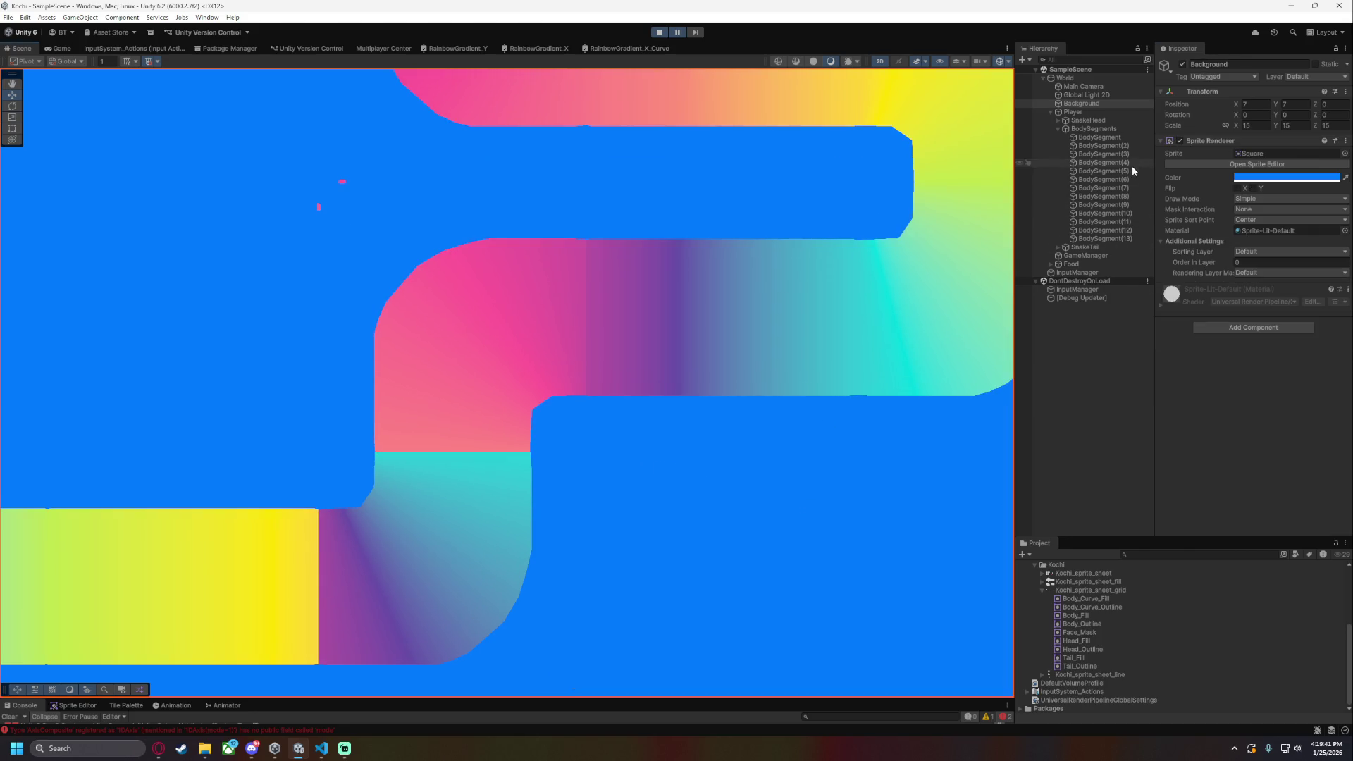
click(1103, 213)
click(1269, 356)
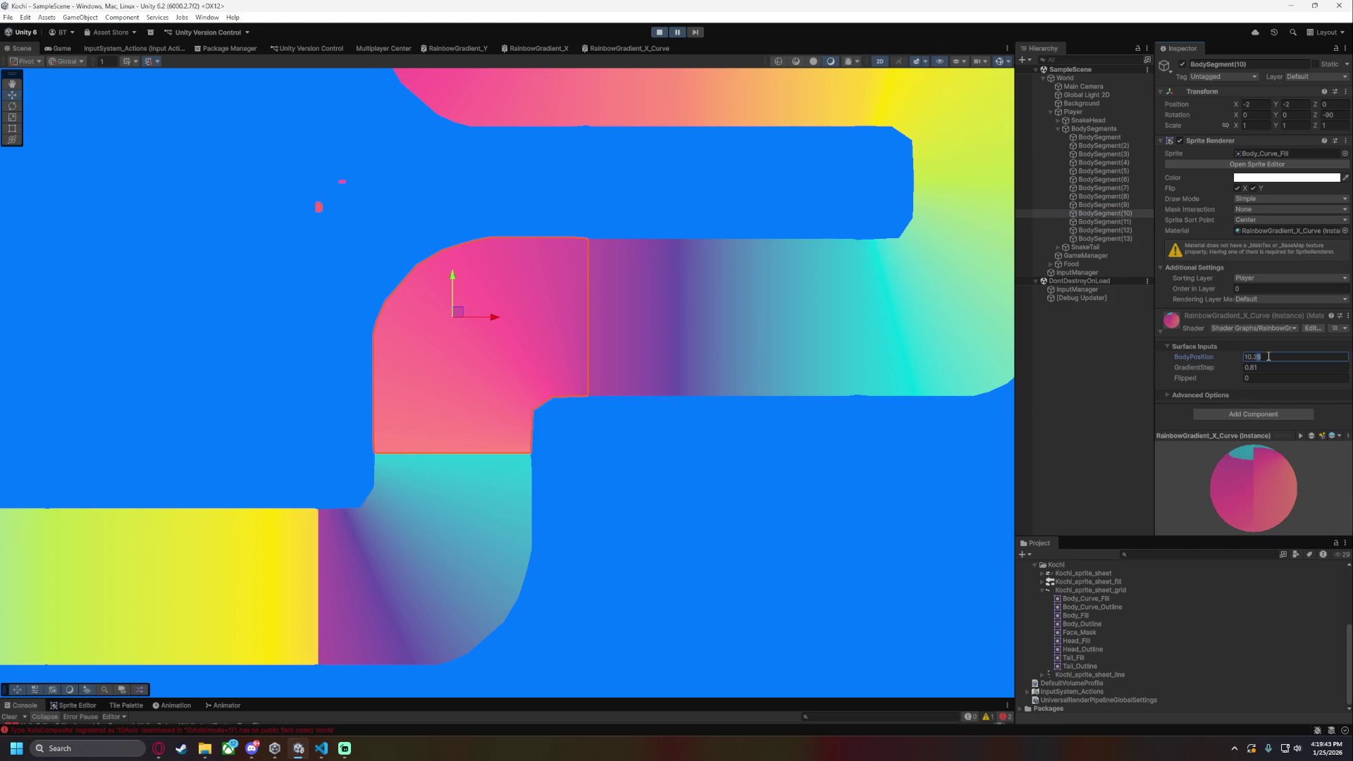
click(872, 494)
scroll(725, 504, up, 4)
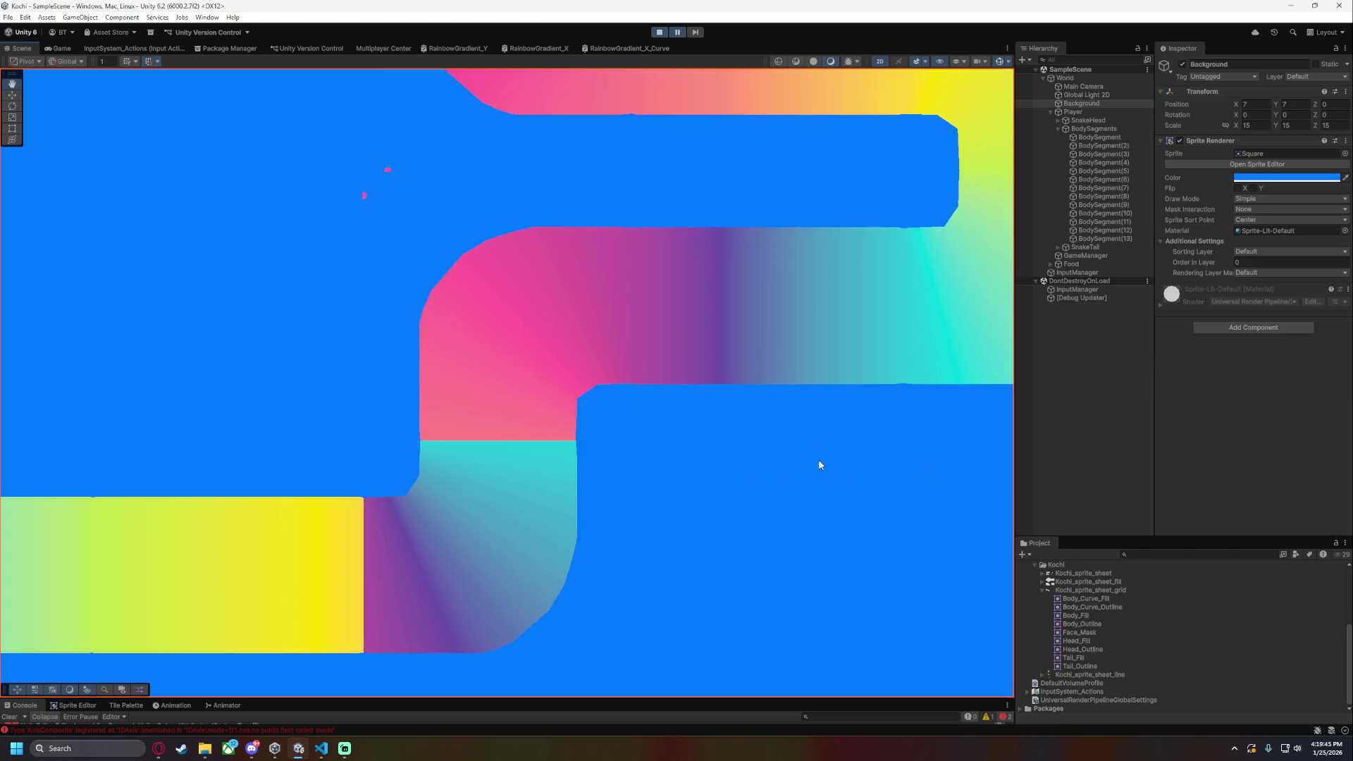
click(1123, 231)
- Try BodySegment(11) BodyPosition values 11.5, 11.6, 11.3, 11.1, 11.0, ending at 11.8
key(Up)
click(1269, 357)
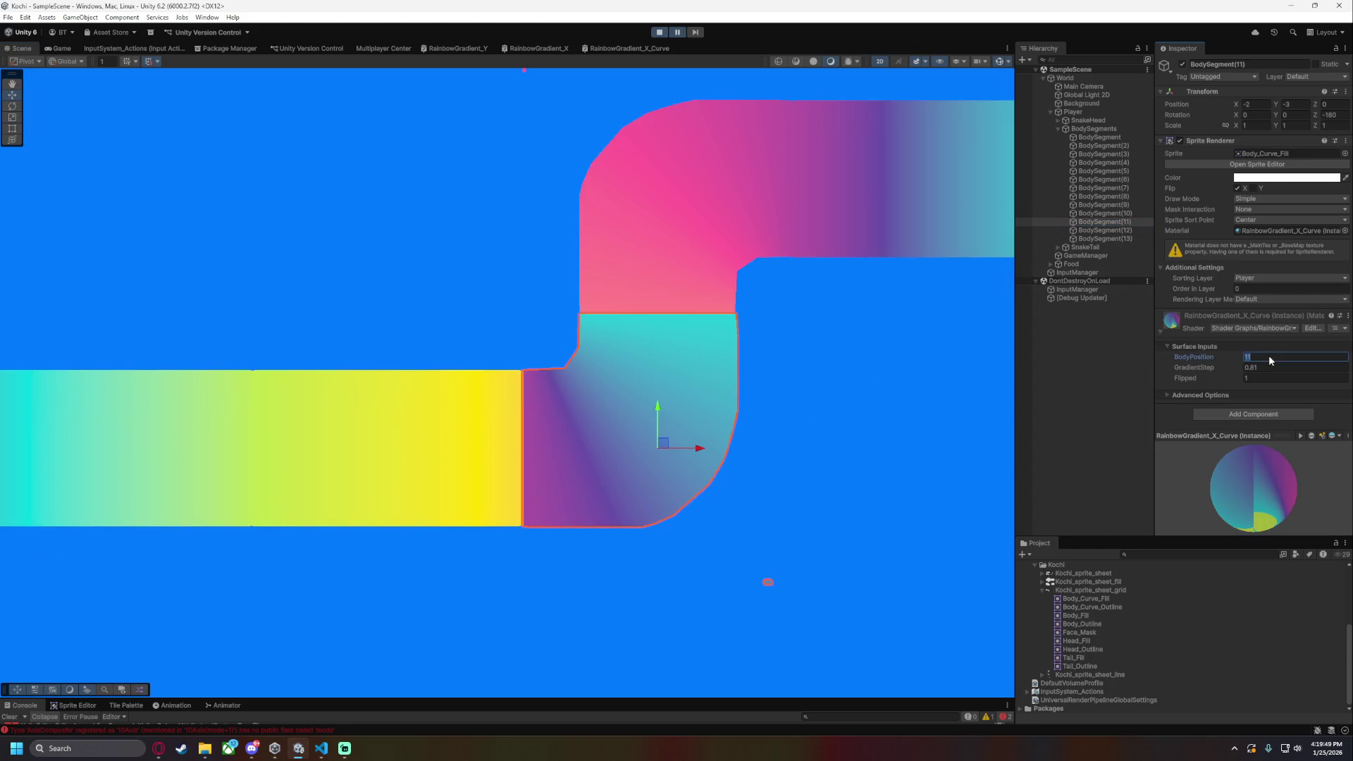
click(1270, 357)
text(.5)
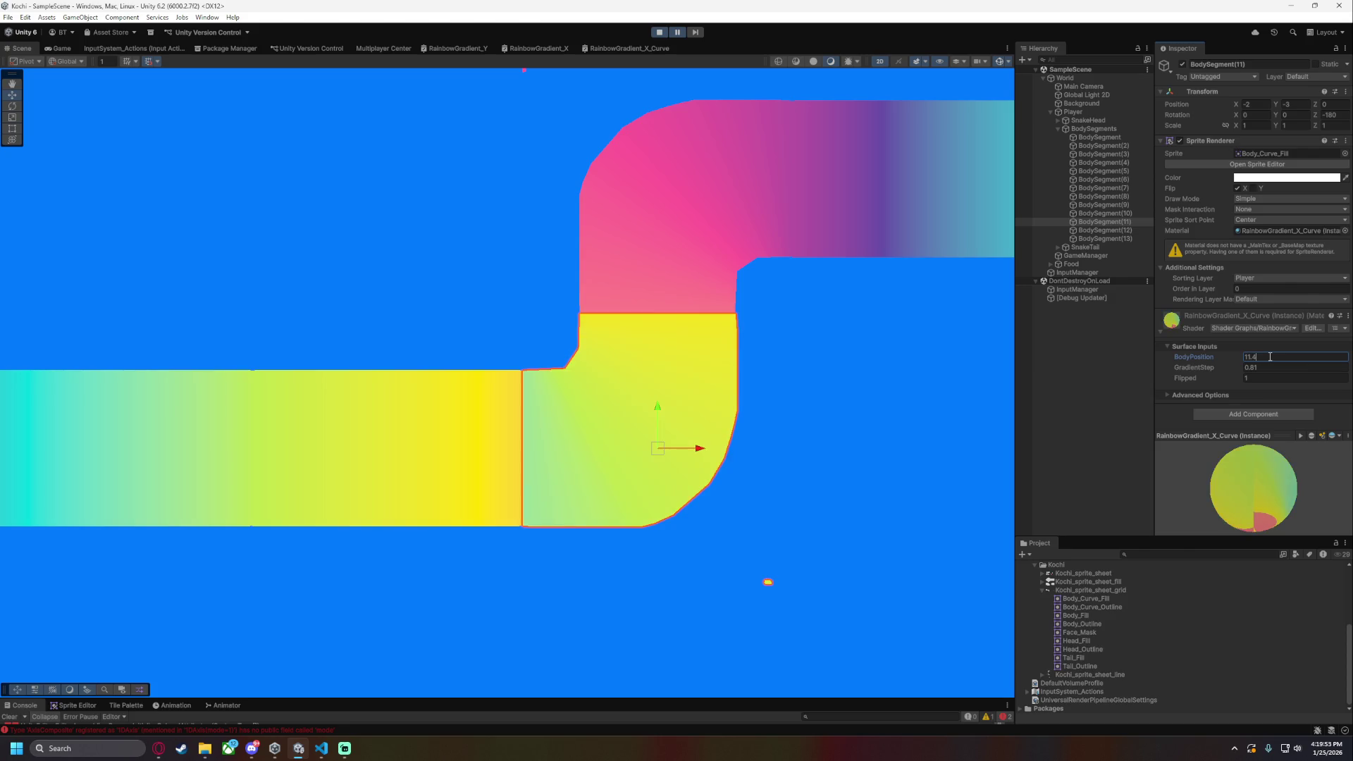
key(BackSpace)
text(6)
key(BackSpace)
text(3)
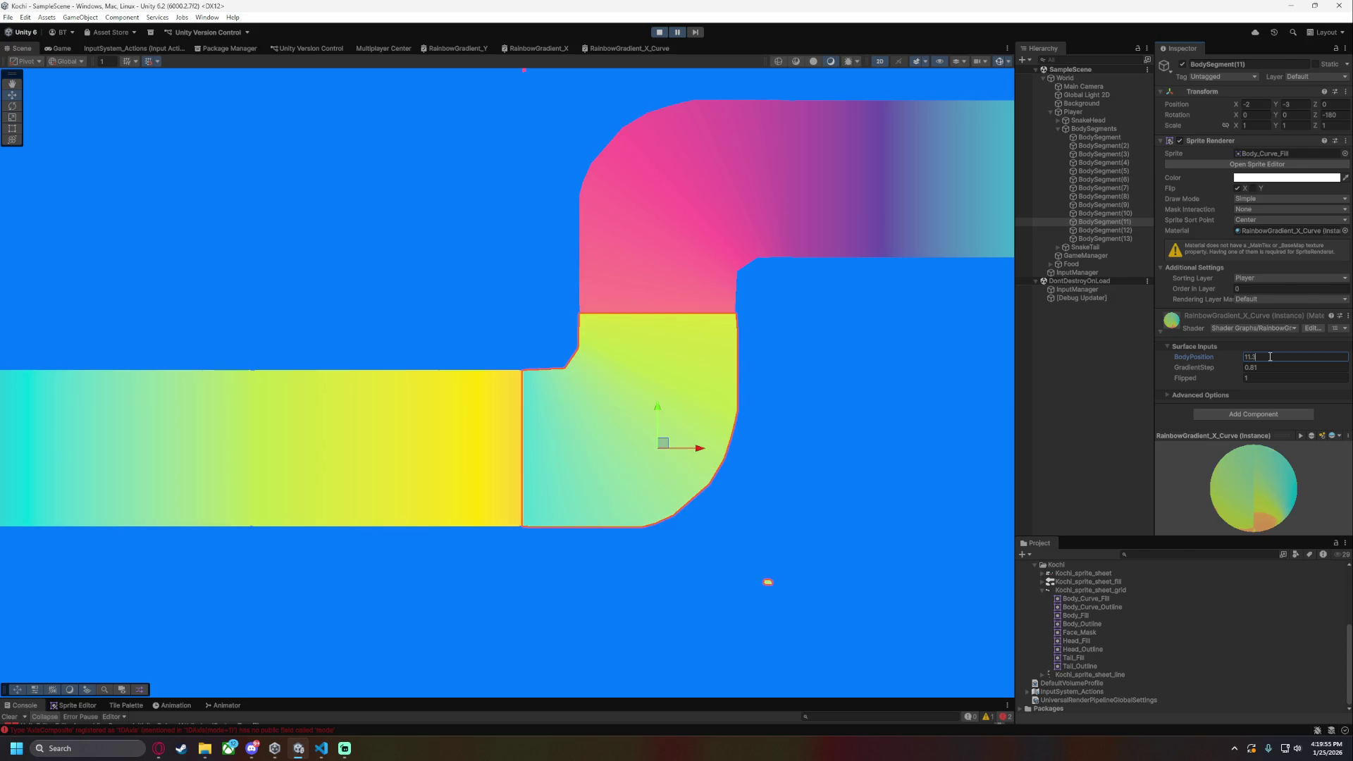
key(BackSpace)
text(1)
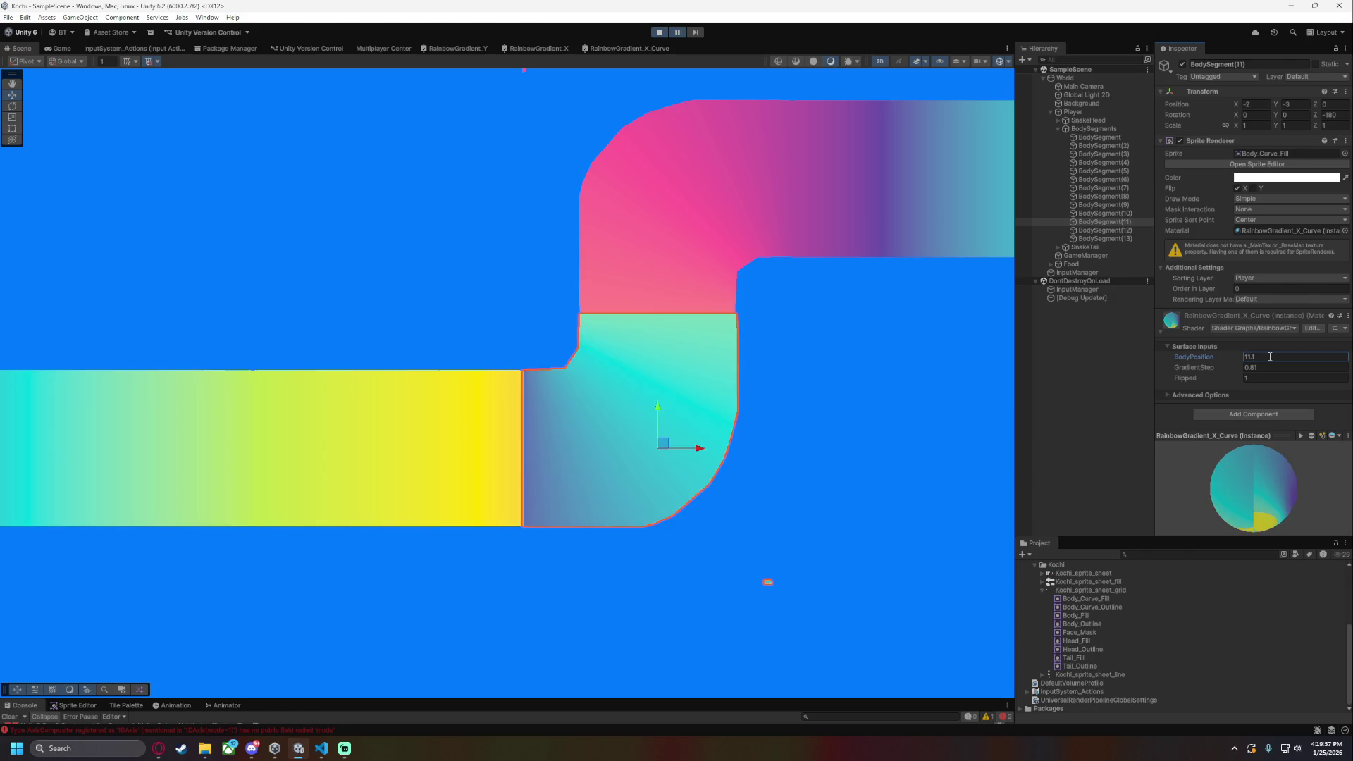
key(BackSpace)
text(0)
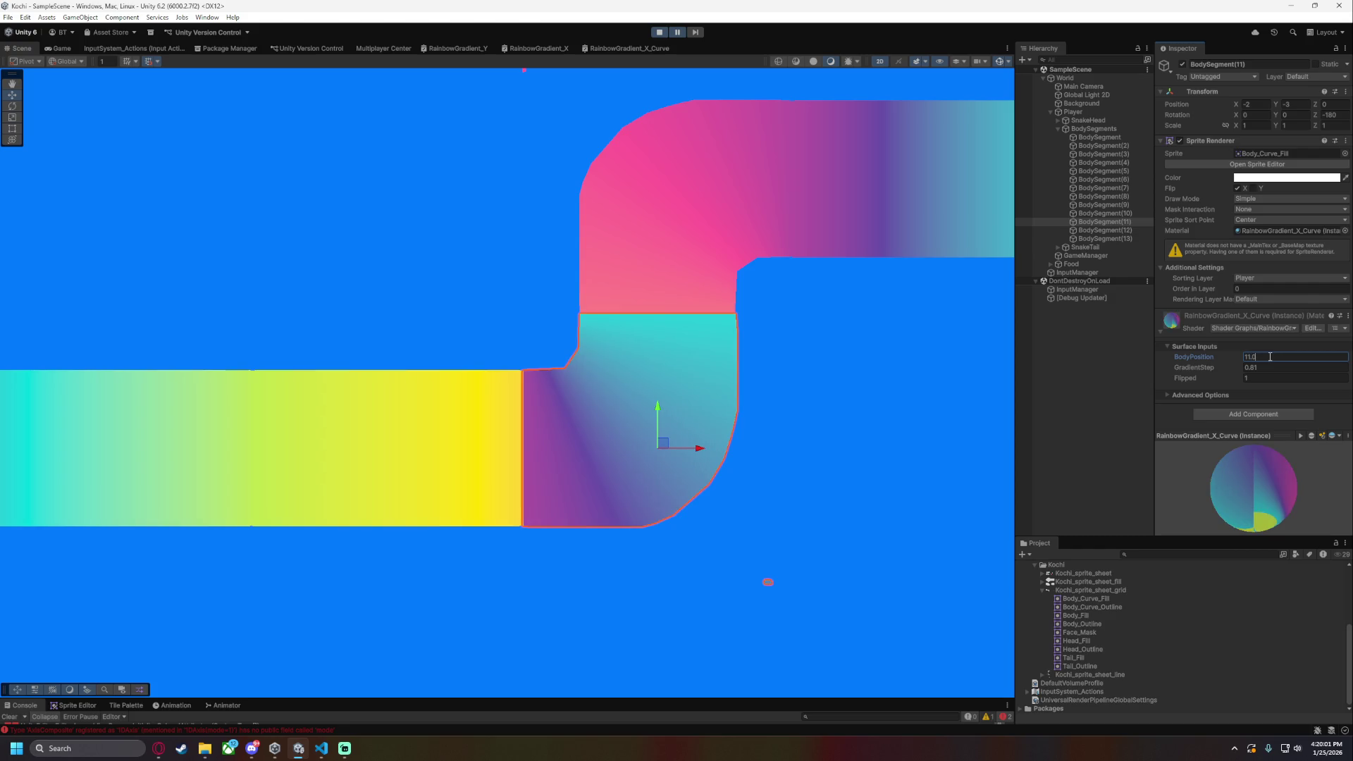
key(BackSpace)
text(8)
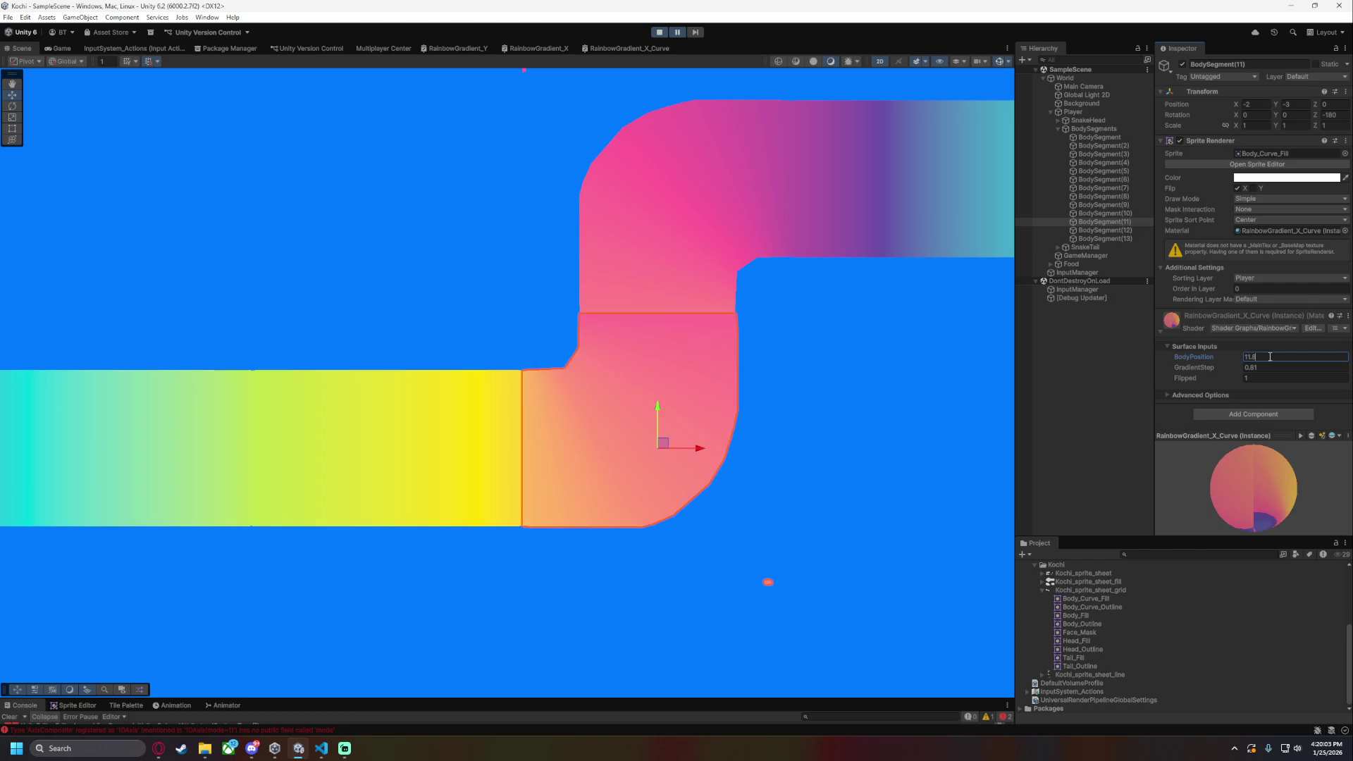
- Check the lower curve's blend, then change BodySegment(11)'s BodyPosition to 11.7
click(946, 394)
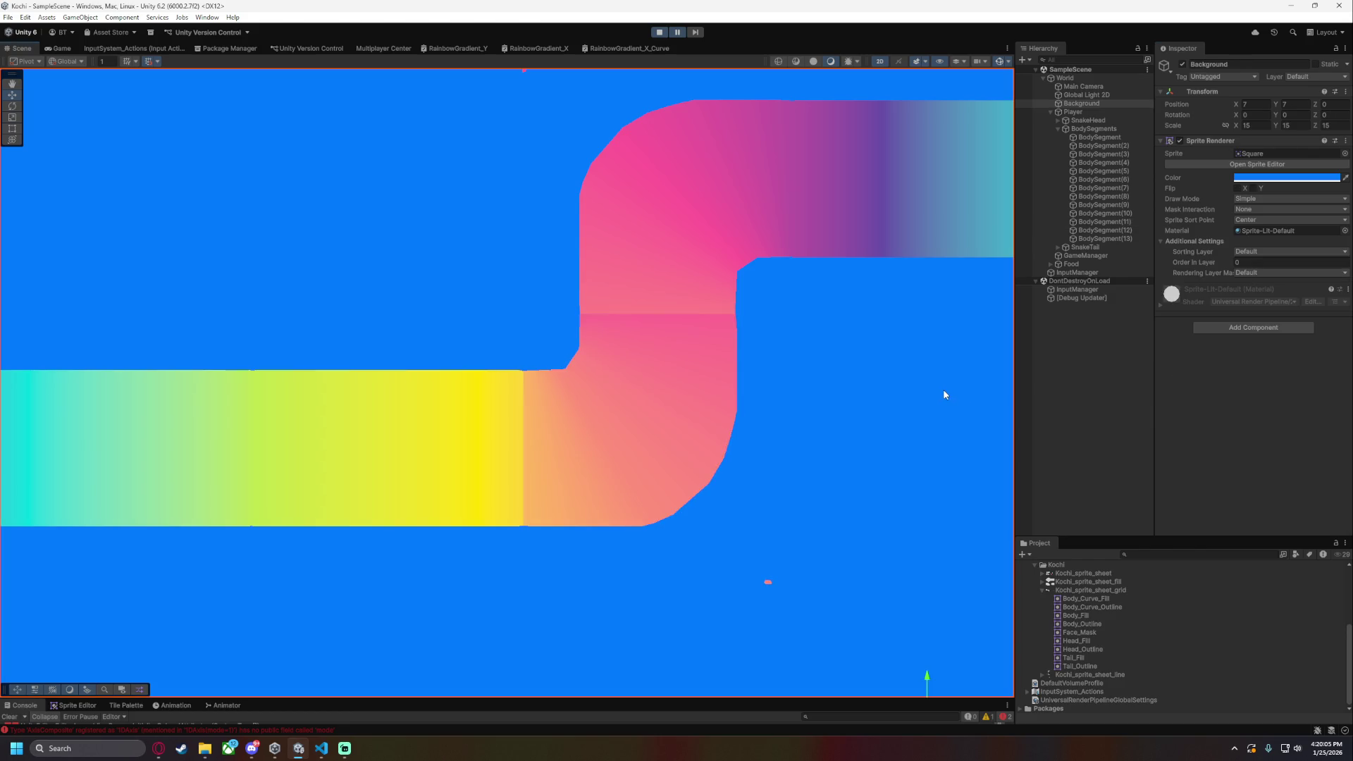
click(1135, 223)
click(1275, 357)
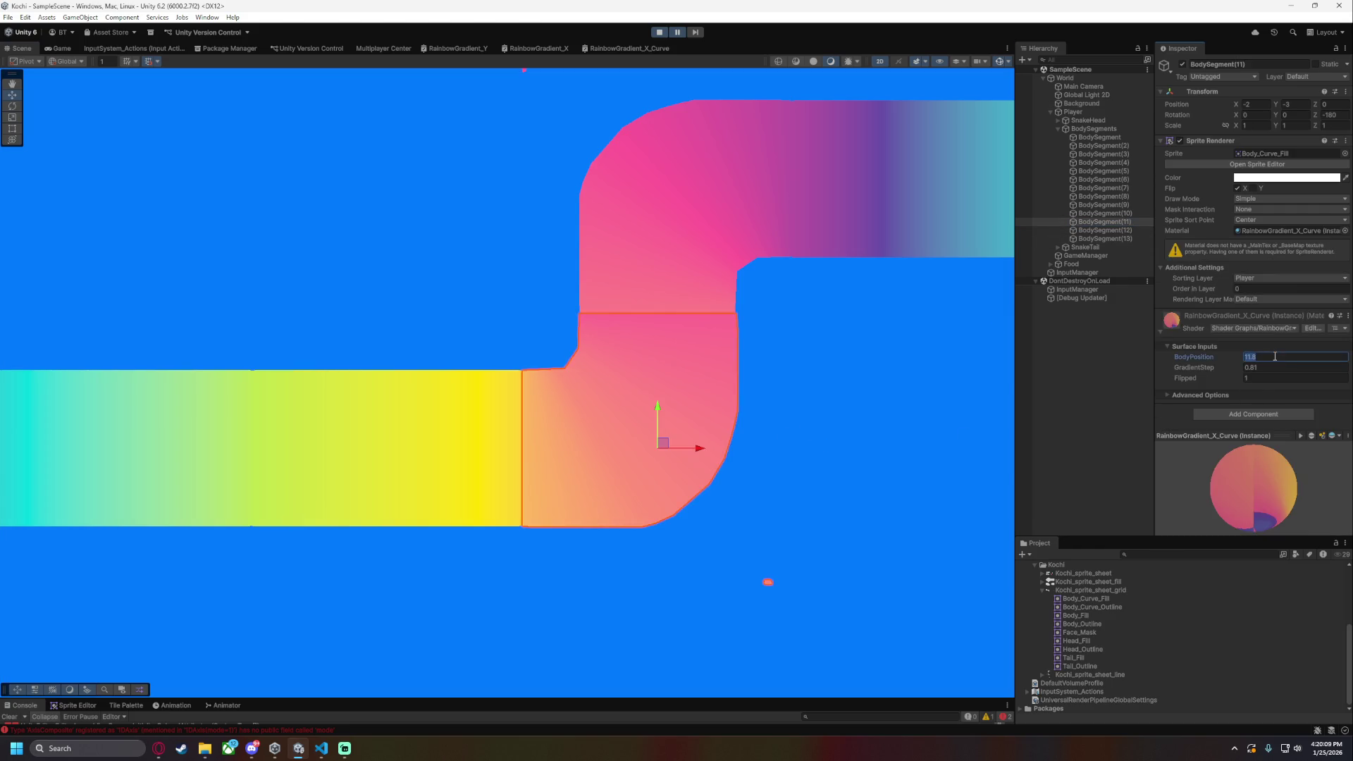
text(11.7)
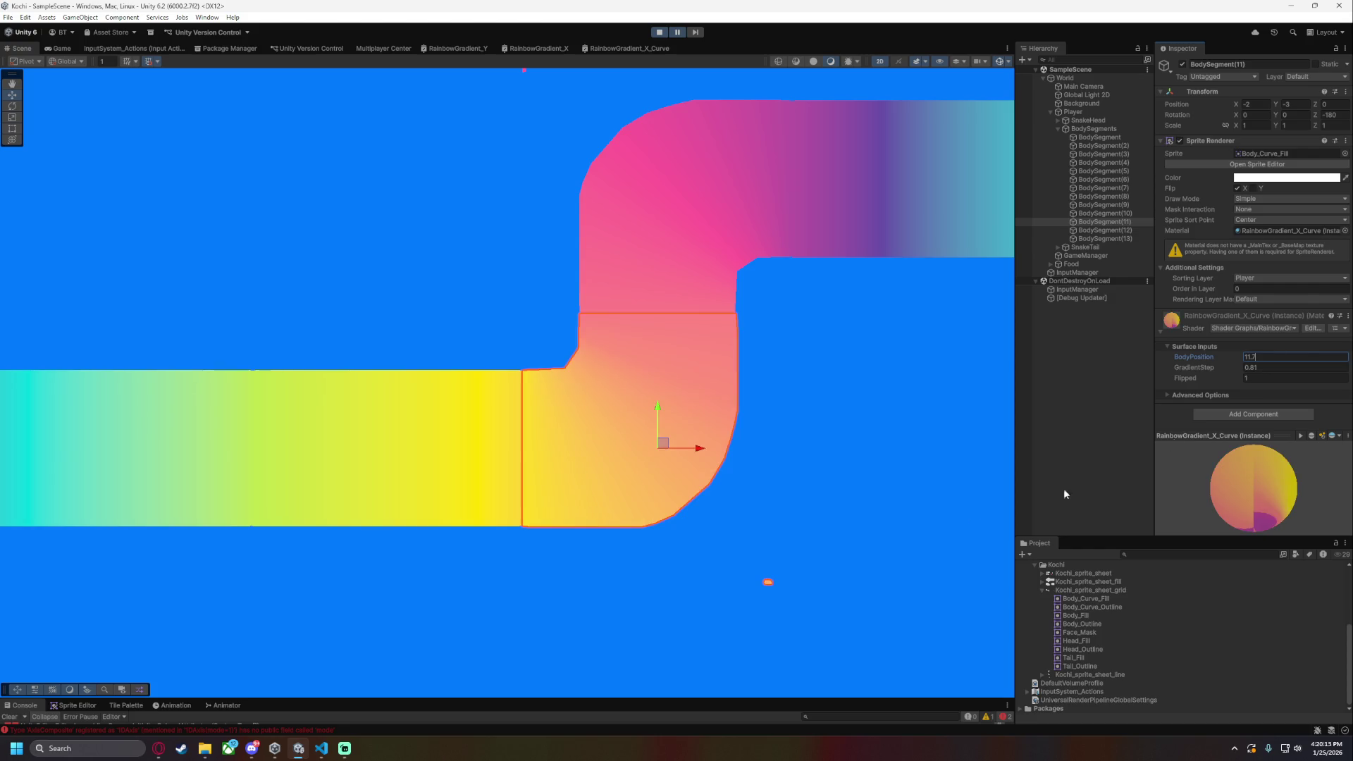
click(888, 483)
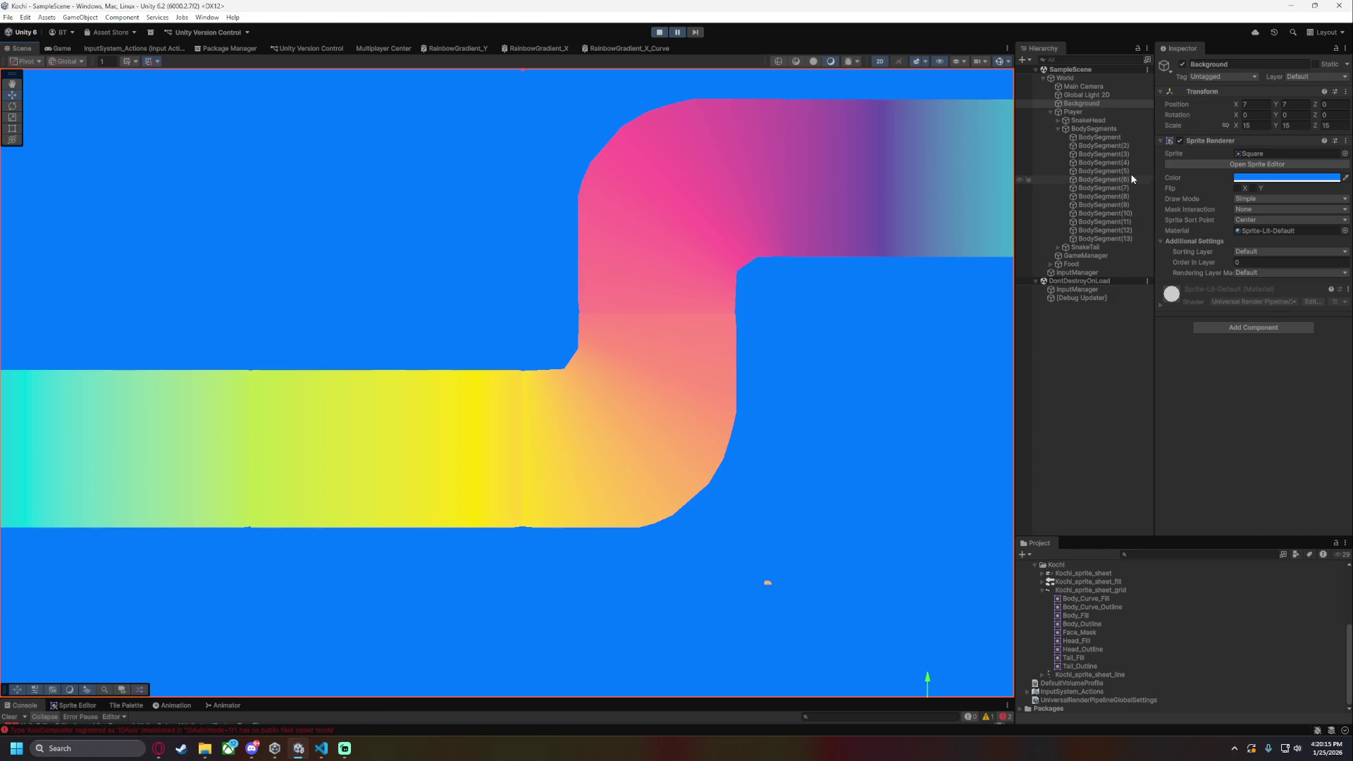
- Set BodySegment(11)'s BodyPosition to 11.75 and review the final blend
click(1126, 230)
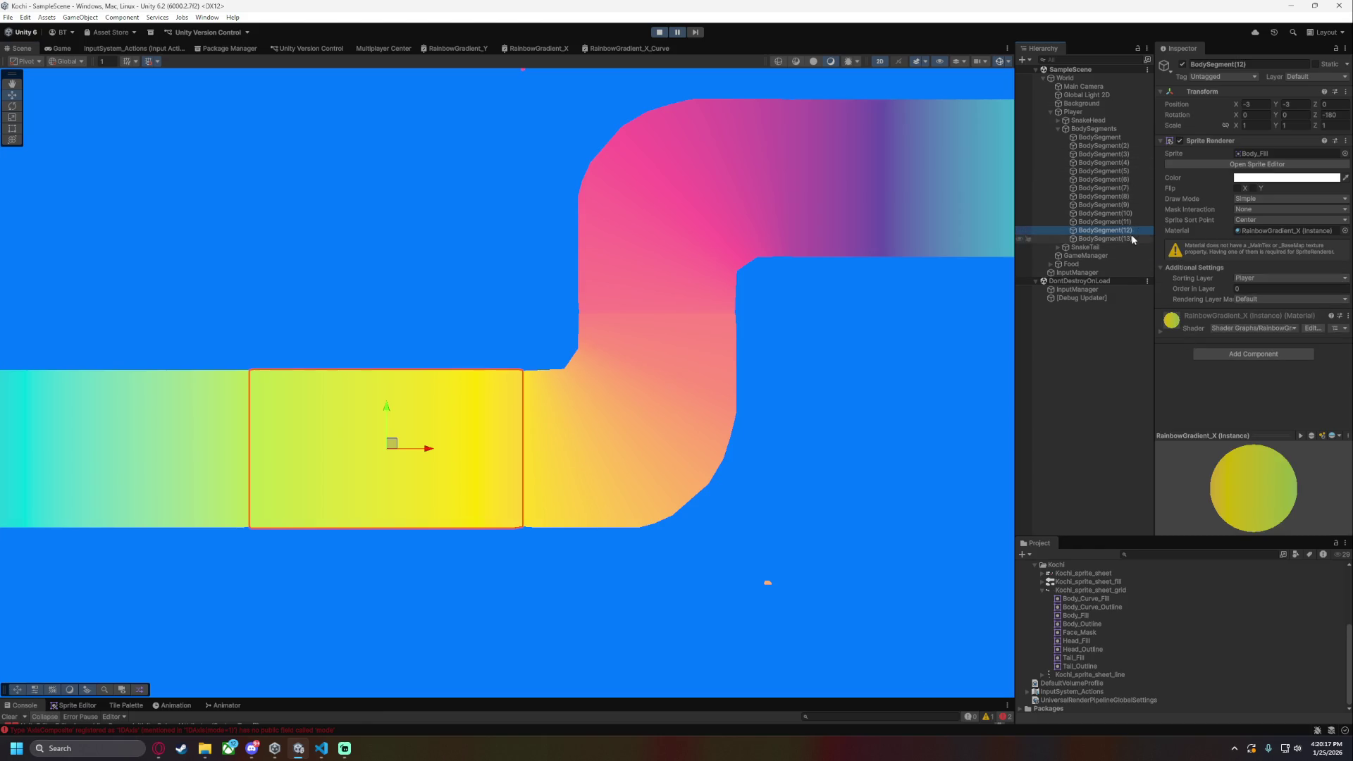
key(Up)
click(1279, 356)
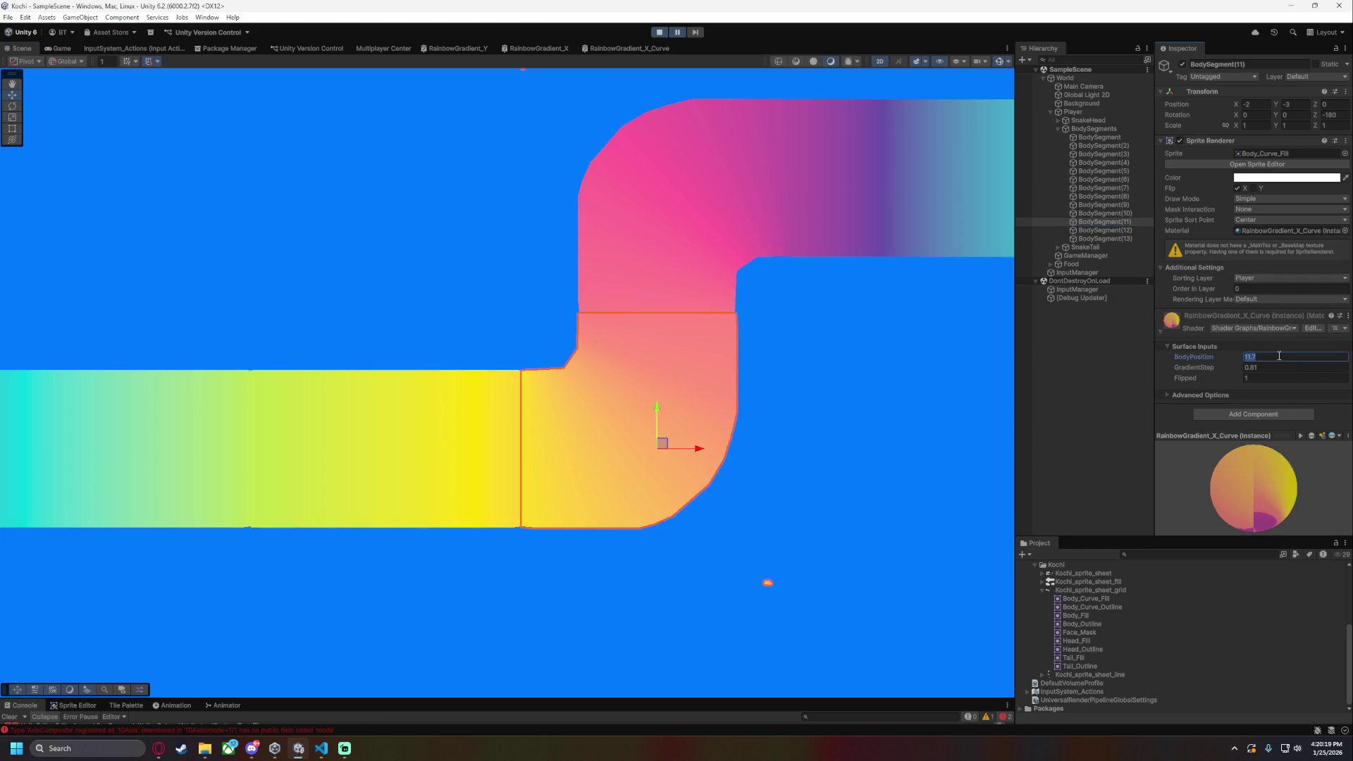
text(11.75)
click(769, 513)
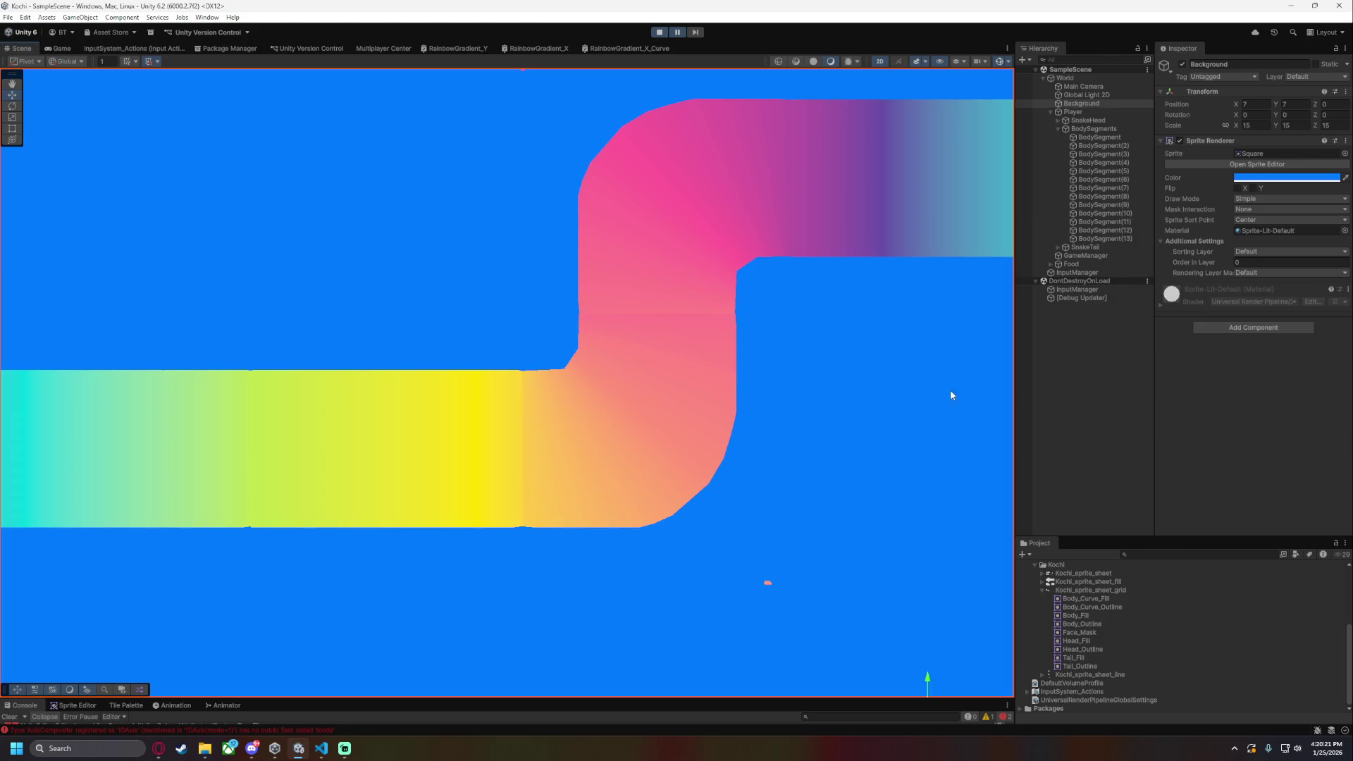
click(1136, 222)
click(1280, 358)
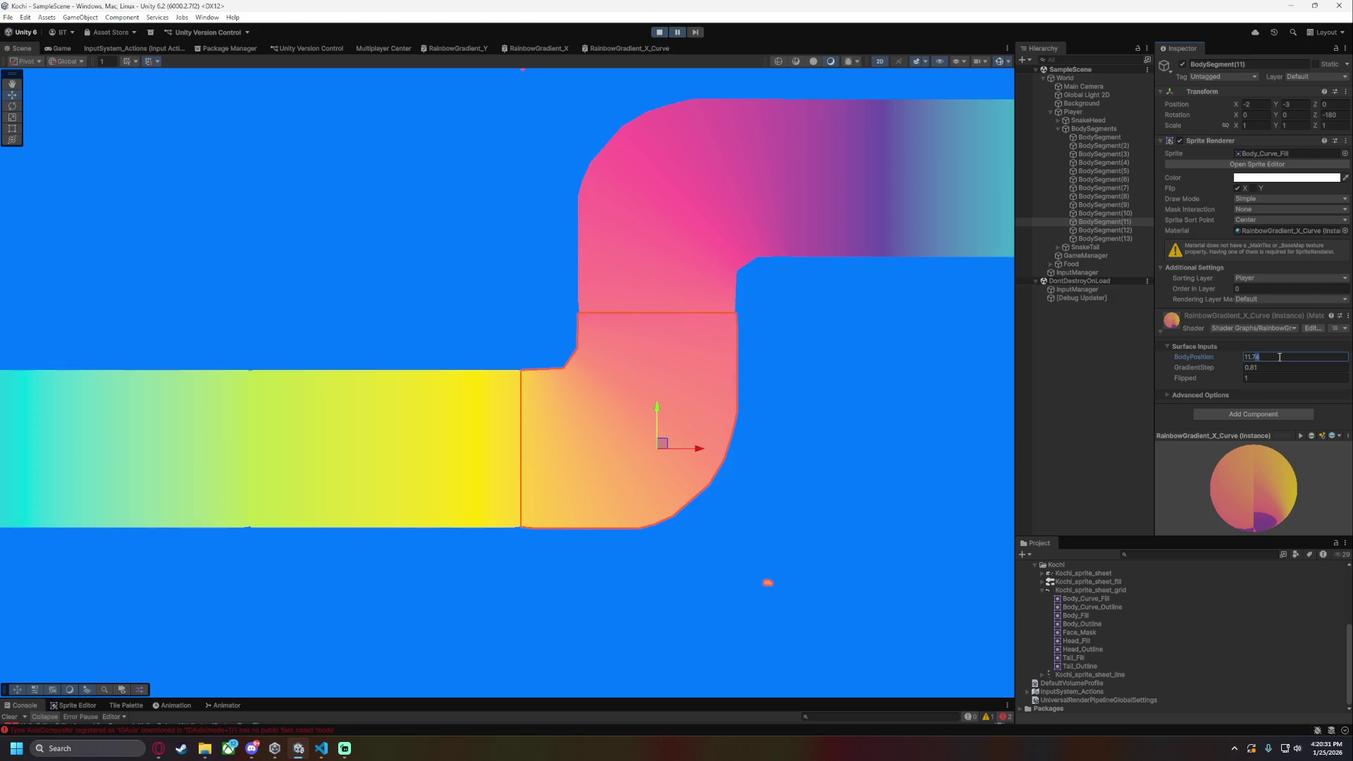
click(824, 438)
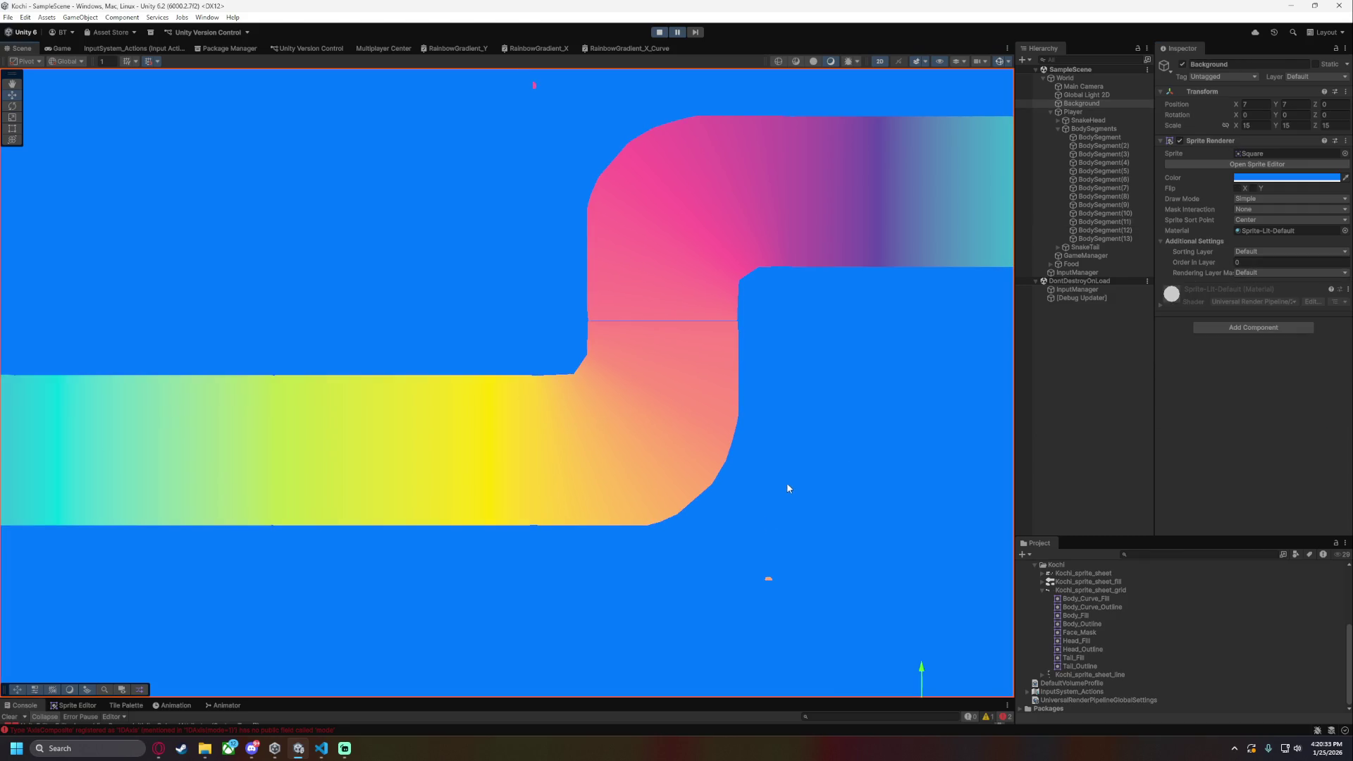
scroll(874, 447, down, 5)
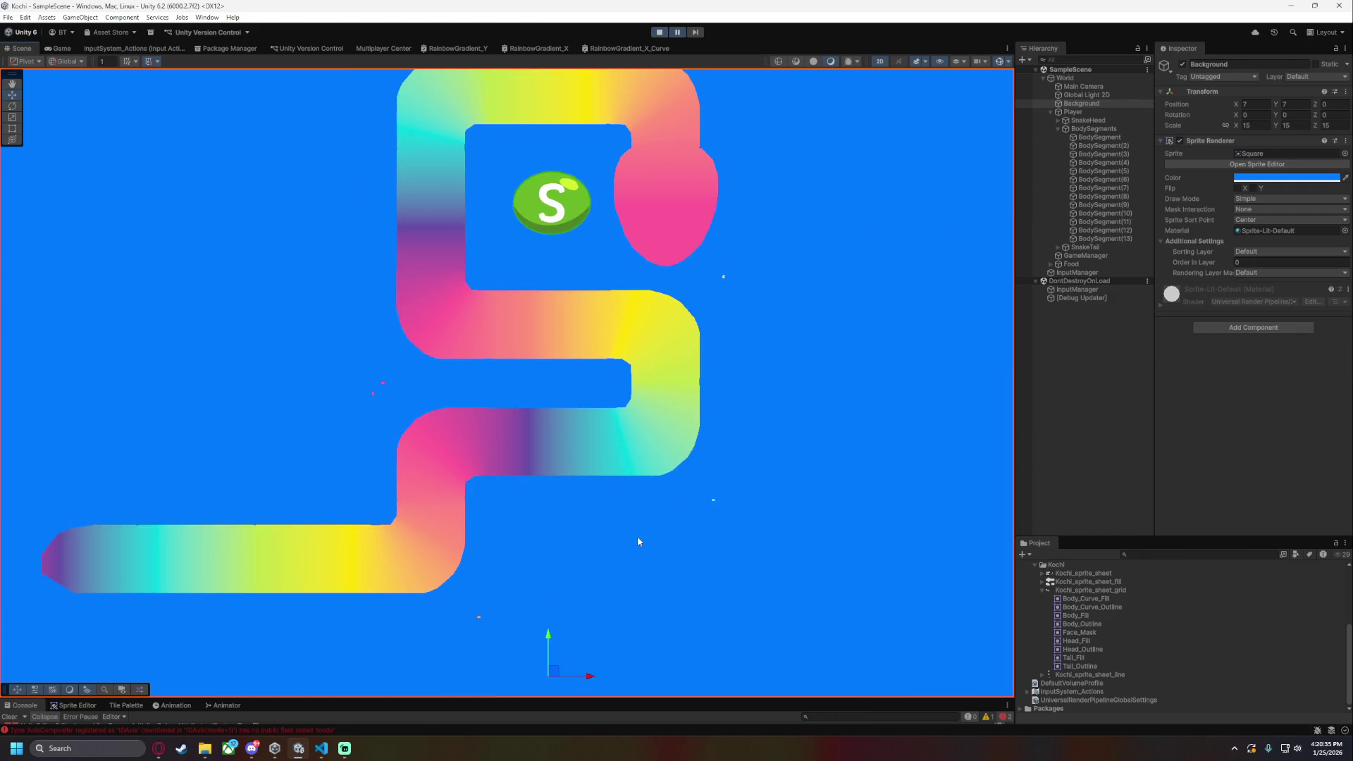
- Copy BodyPosition values 1.85, 3.58 and 5.31 from the first segments into the browser
scroll(810, 504, down, 2)
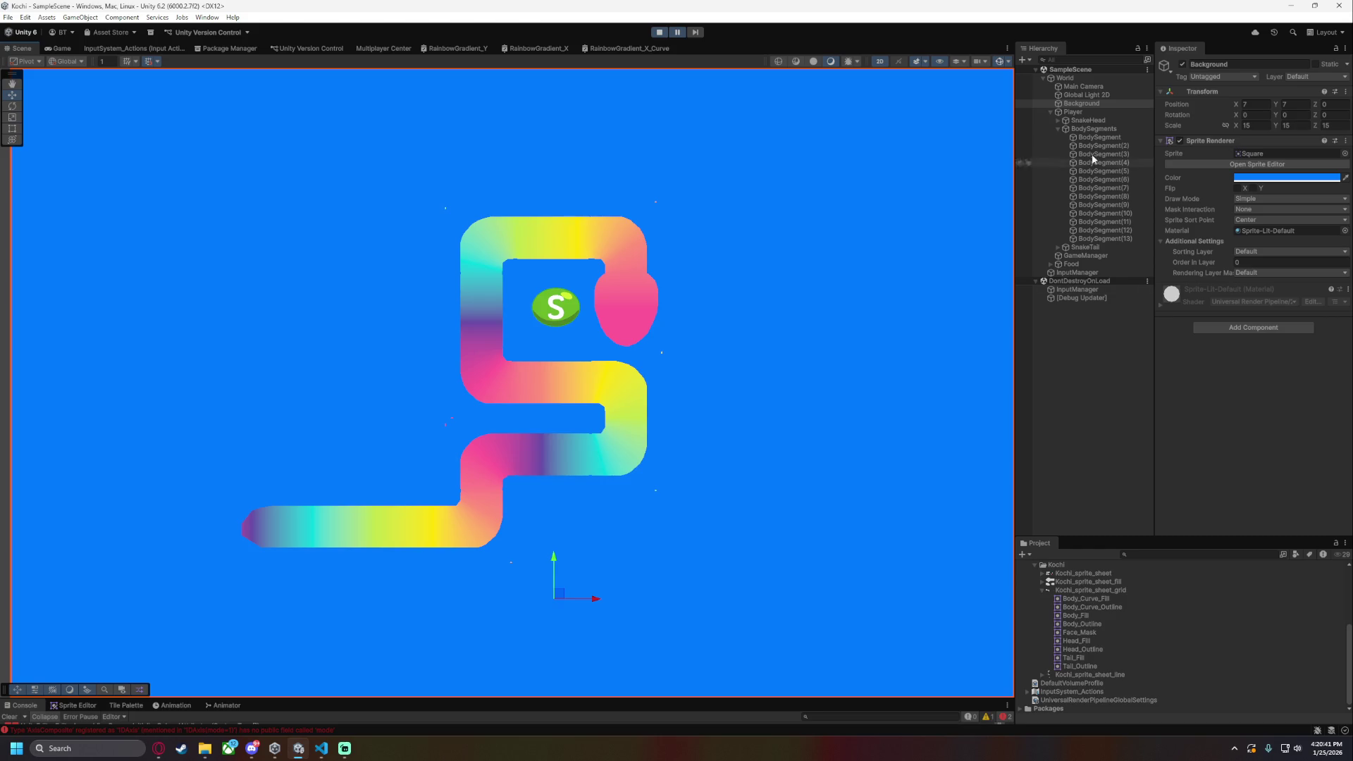
click(1118, 138)
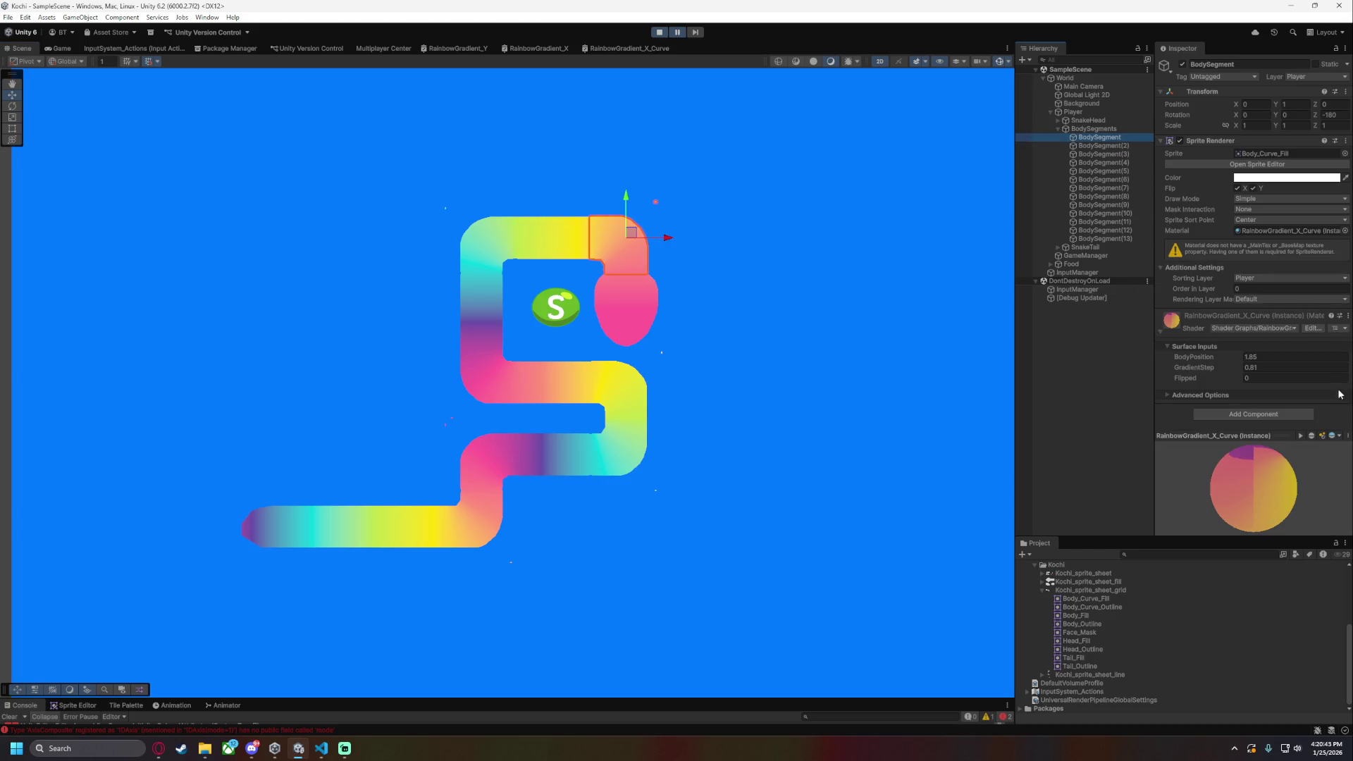
key(alt+Tab)
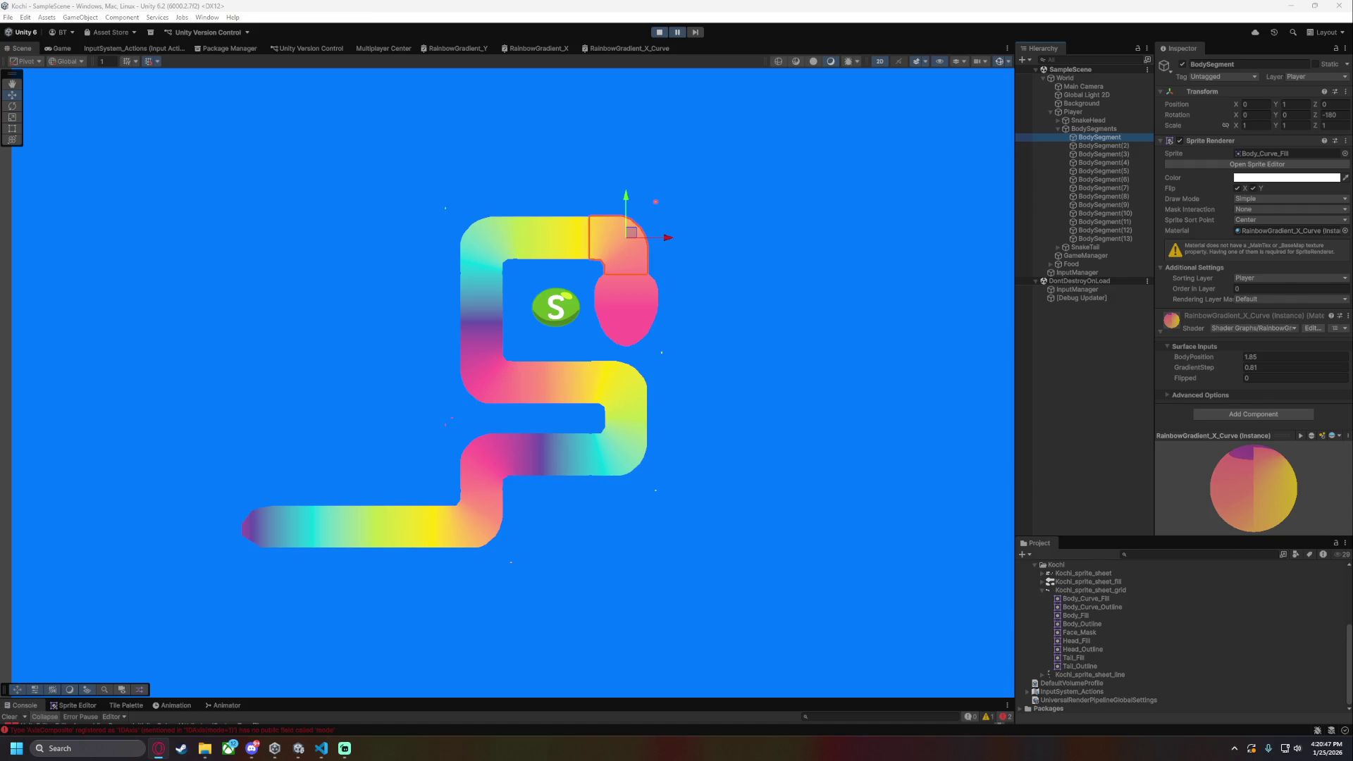
click(1270, 355)
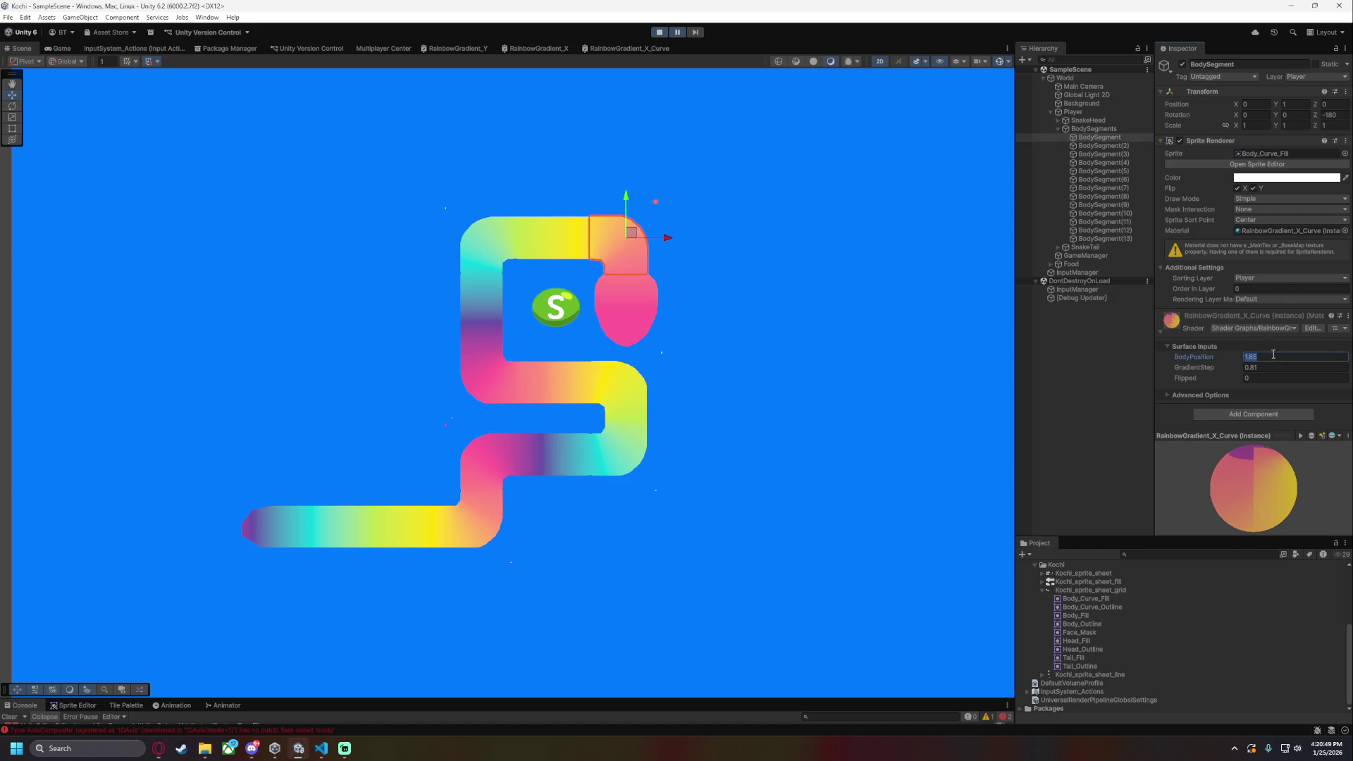
key(alt+Tab)
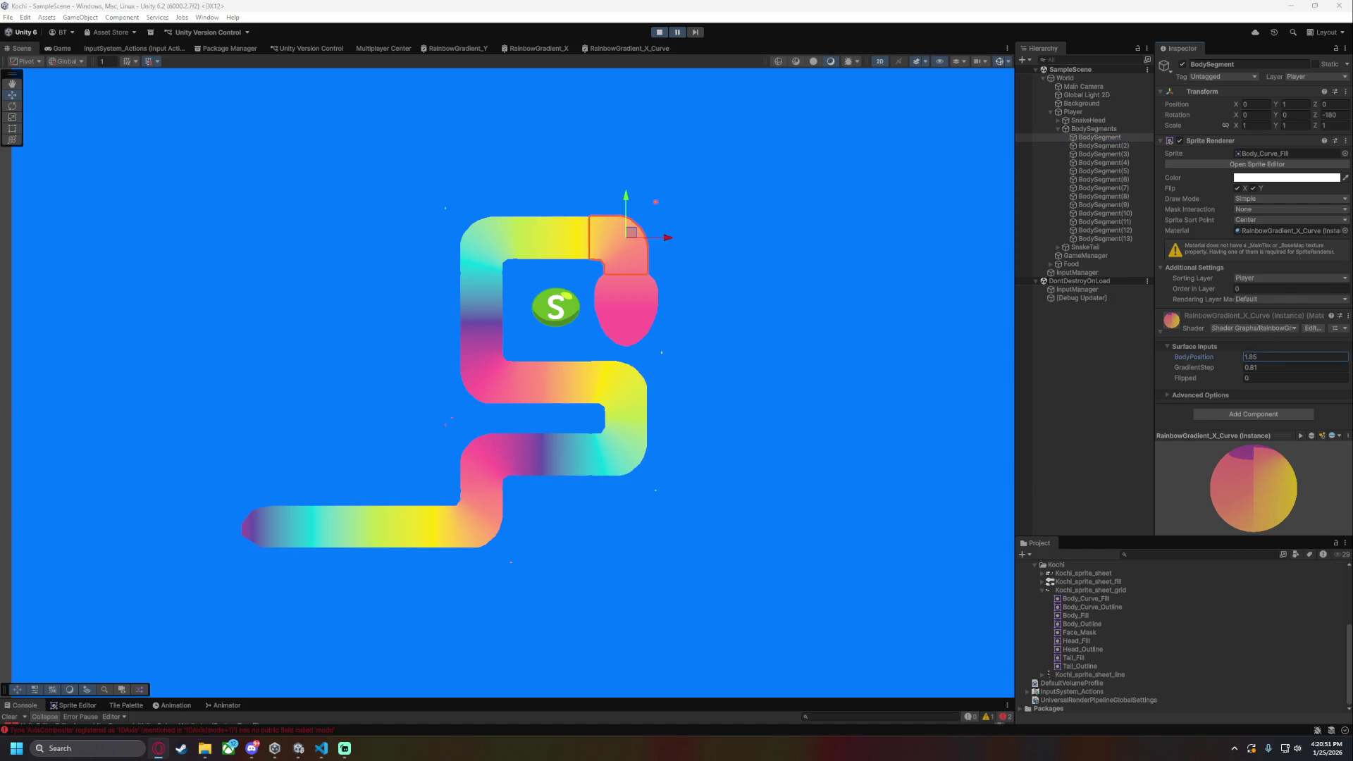
click(1109, 148)
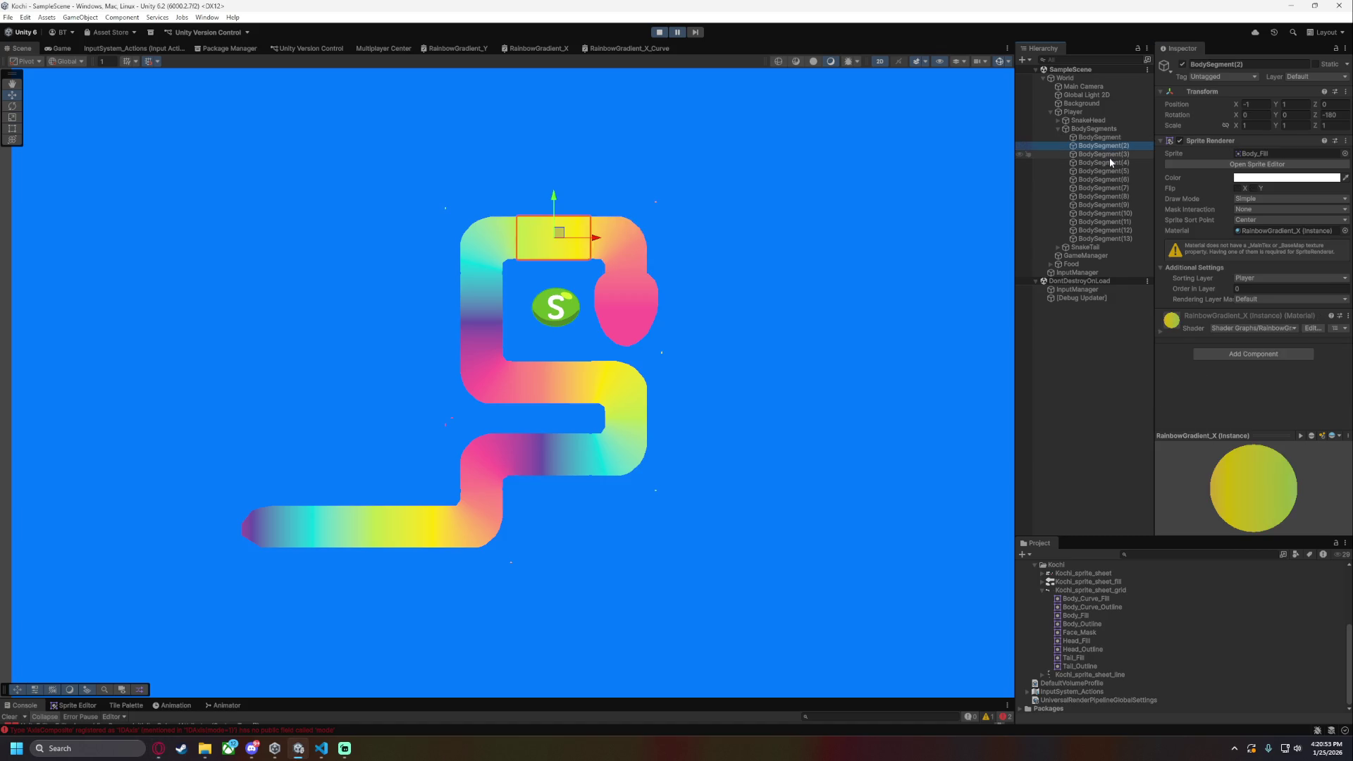
click(1110, 155)
click(1272, 357)
key(alt+Tab)
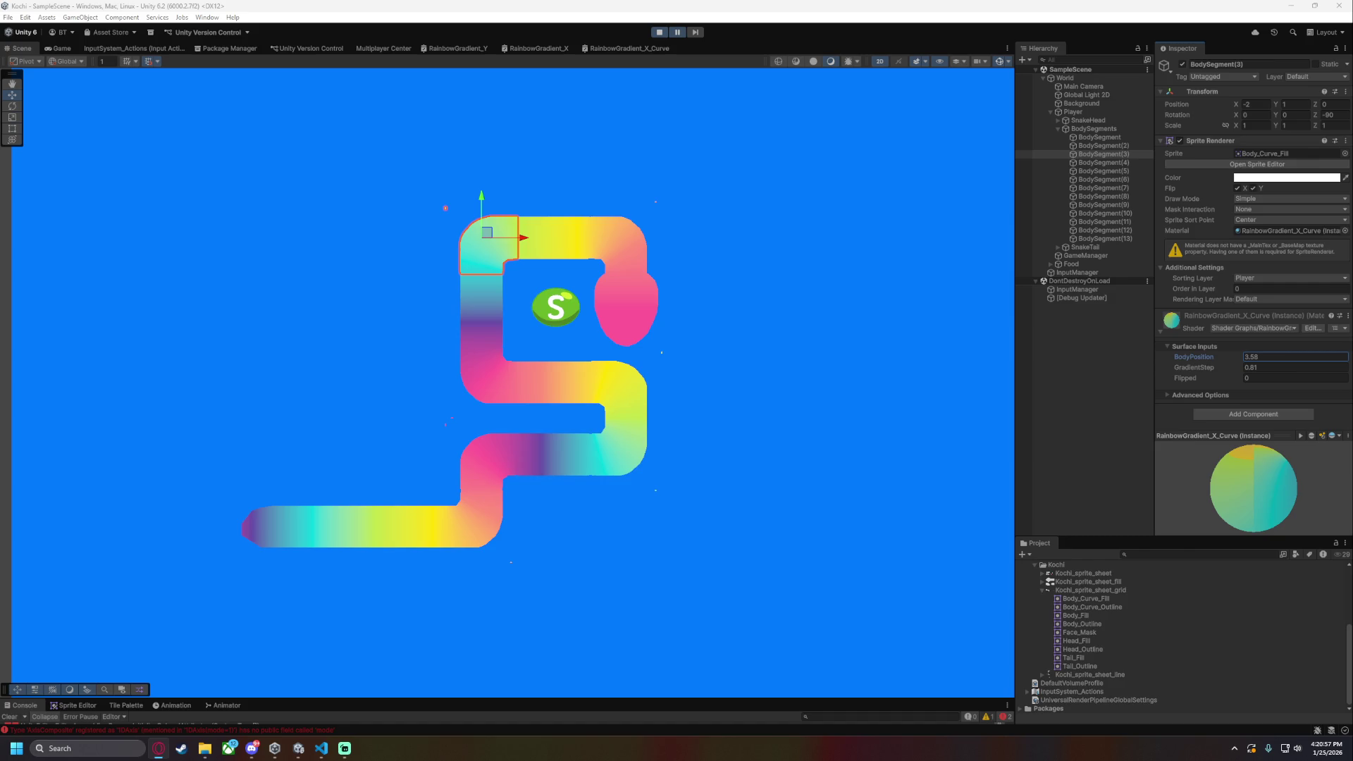
click(1111, 162)
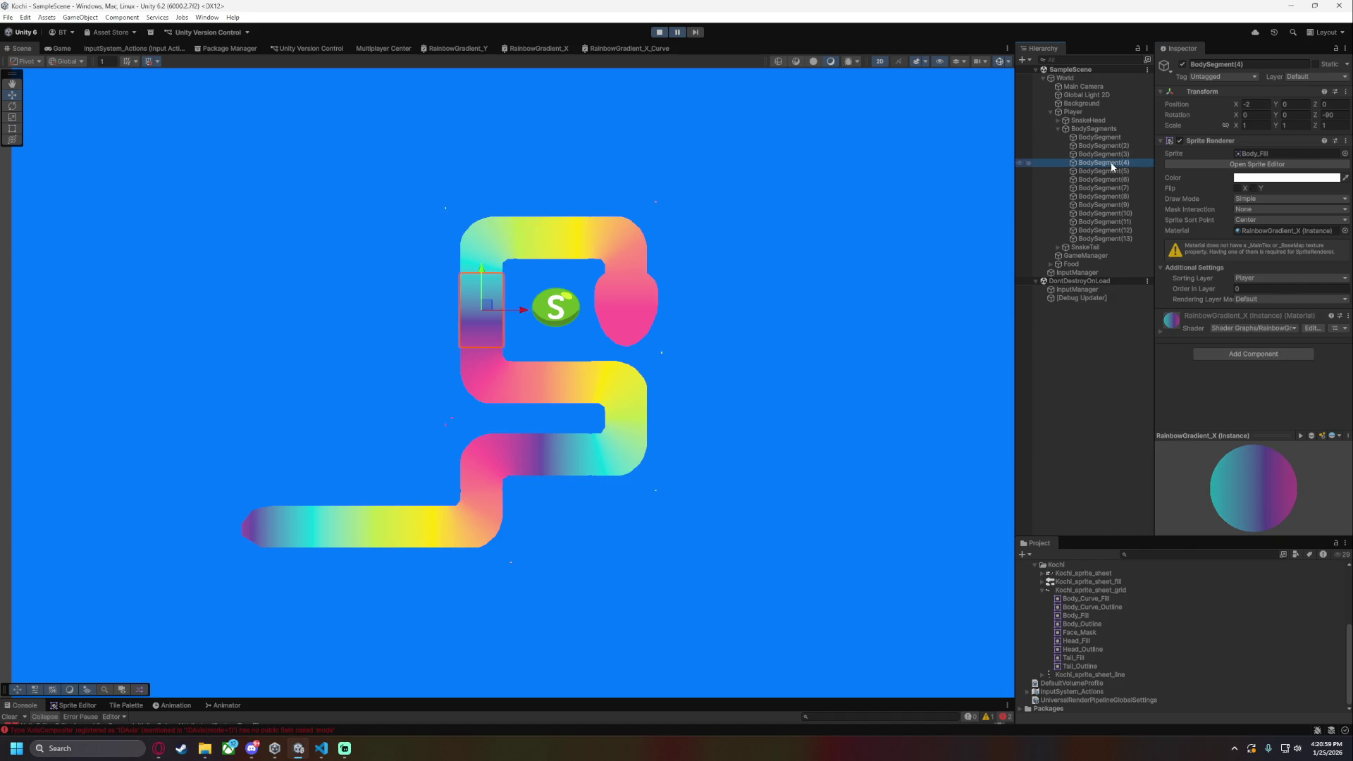
click(1110, 171)
click(1272, 358)
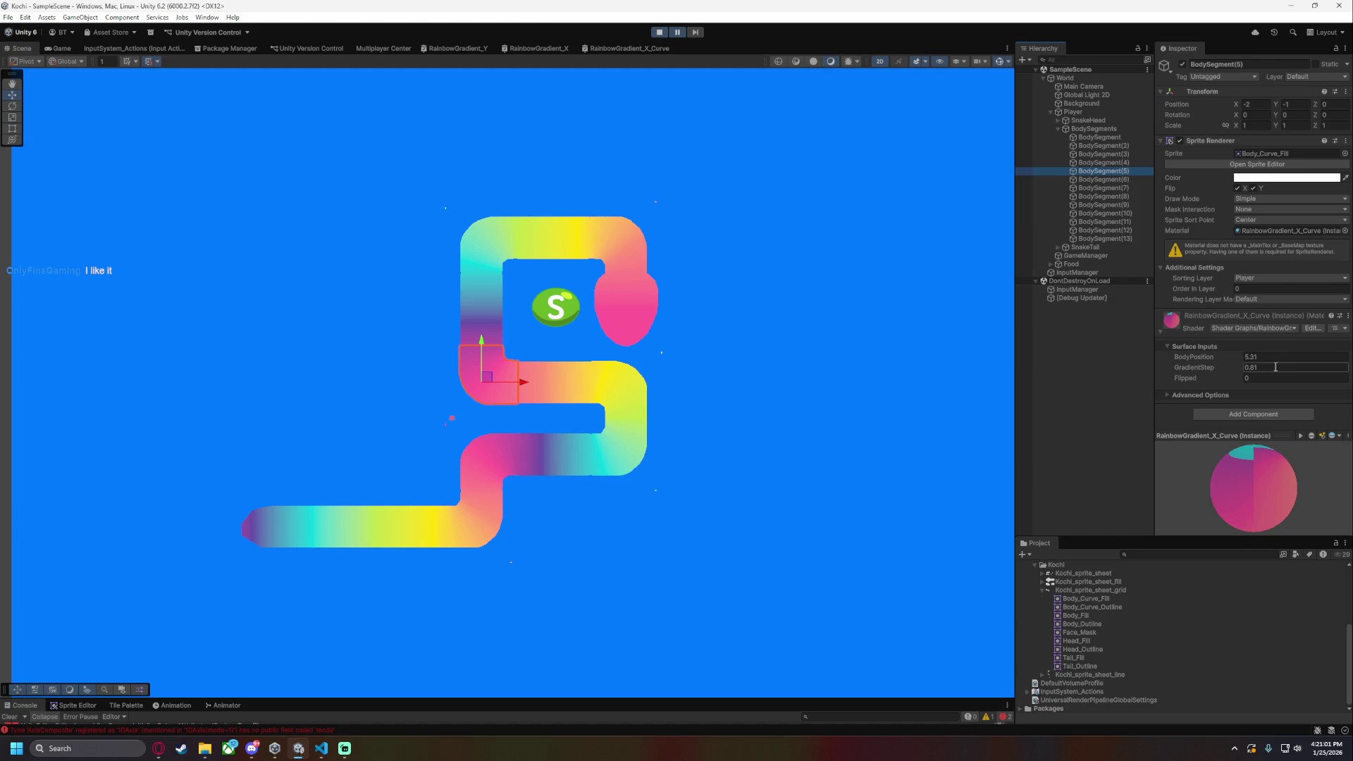
key(alt+Tab)
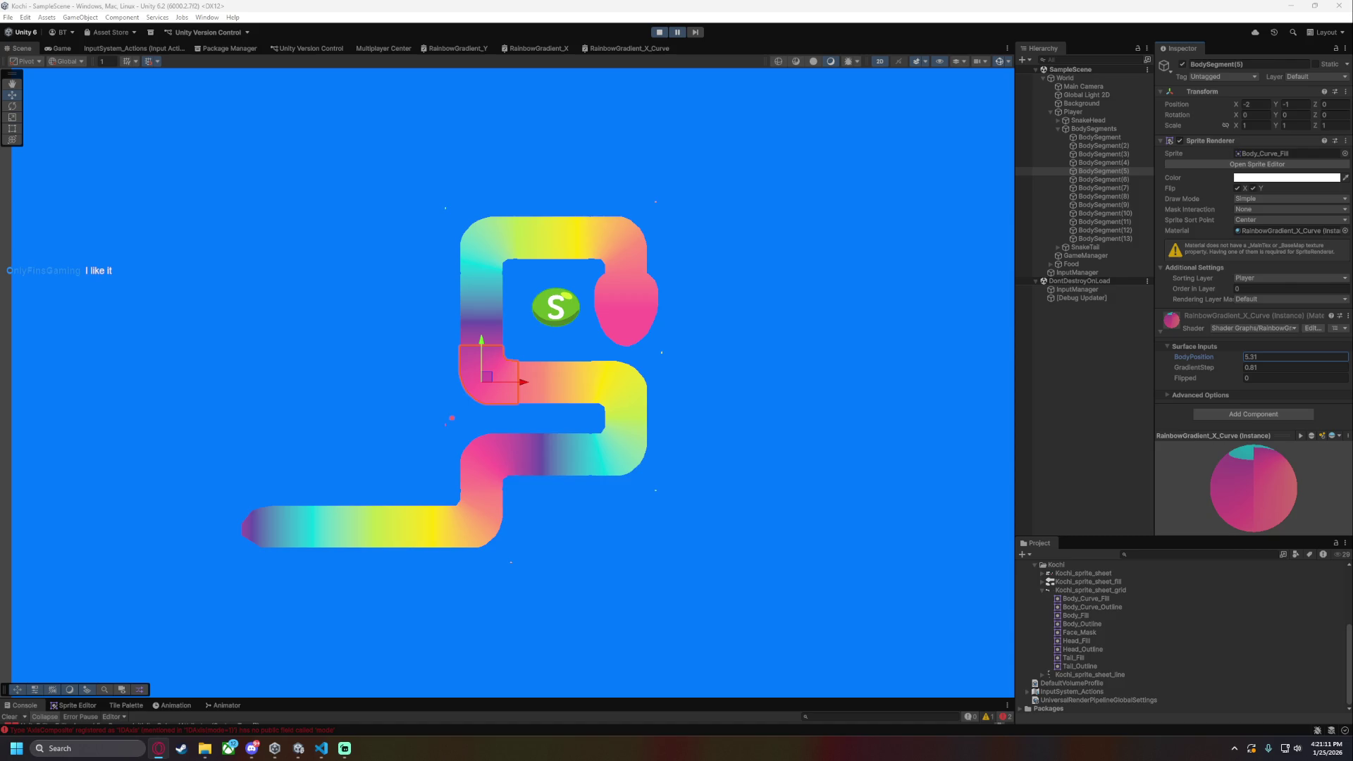
- Copy BodyPosition values 7.78, 8.76, 10.25 and 11.72 into the browser
click(1107, 180)
click(1114, 188)
click(1269, 357)
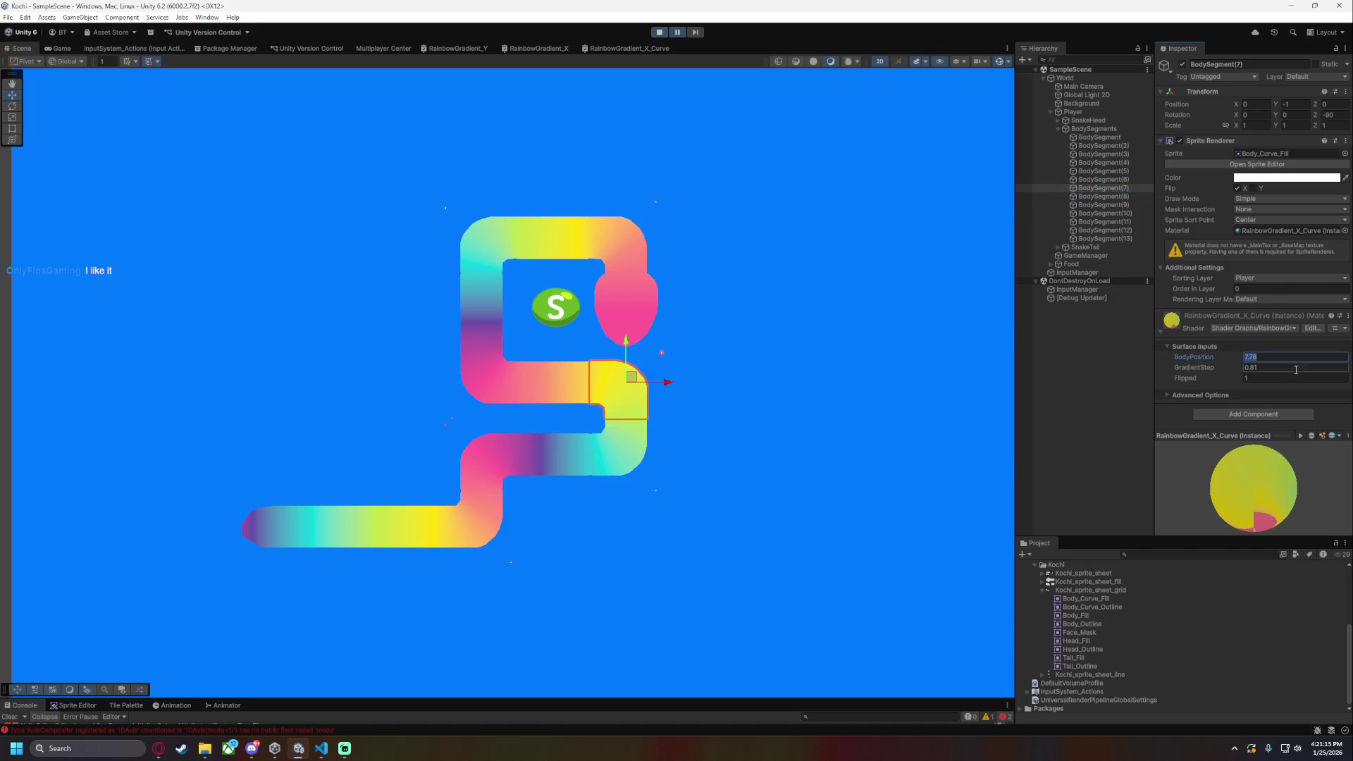
click(1125, 197)
click(1268, 358)
key(alt+Tab)
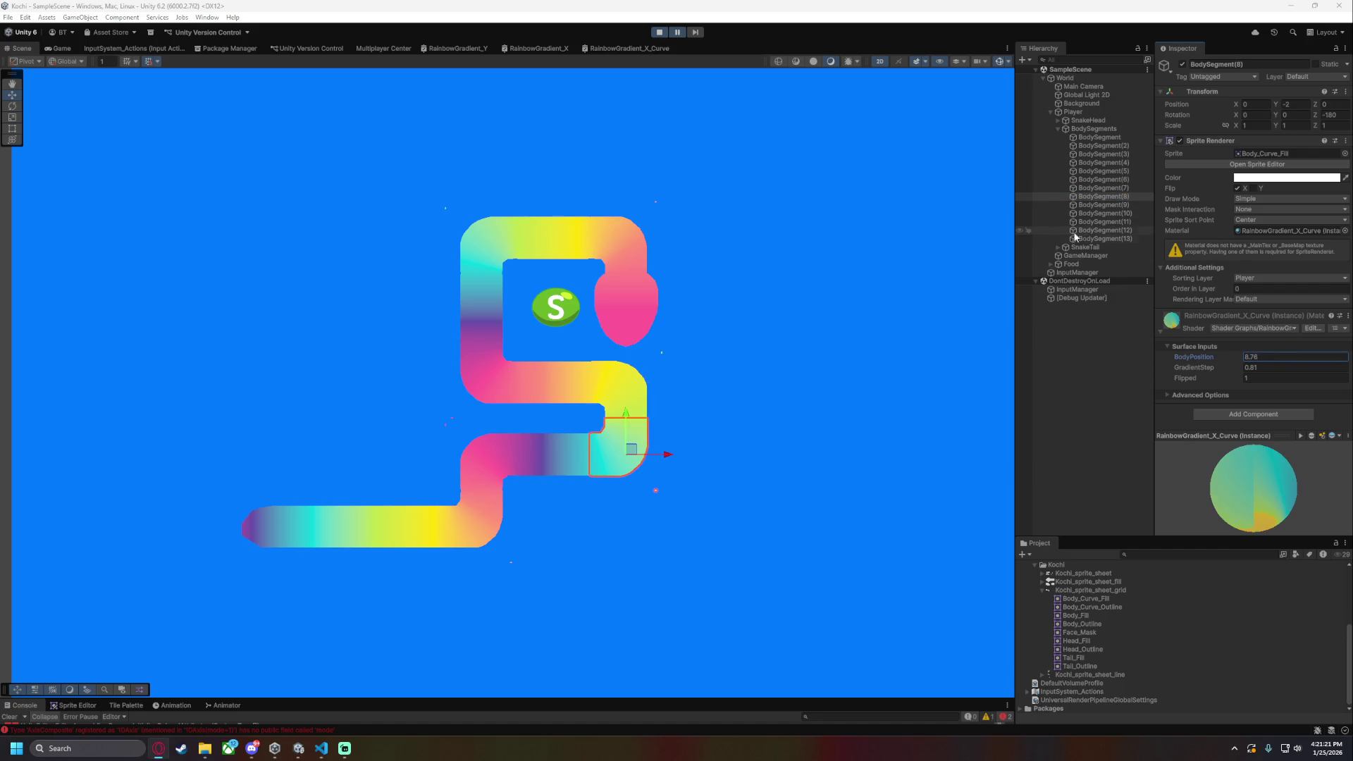
click(1108, 221)
click(1105, 212)
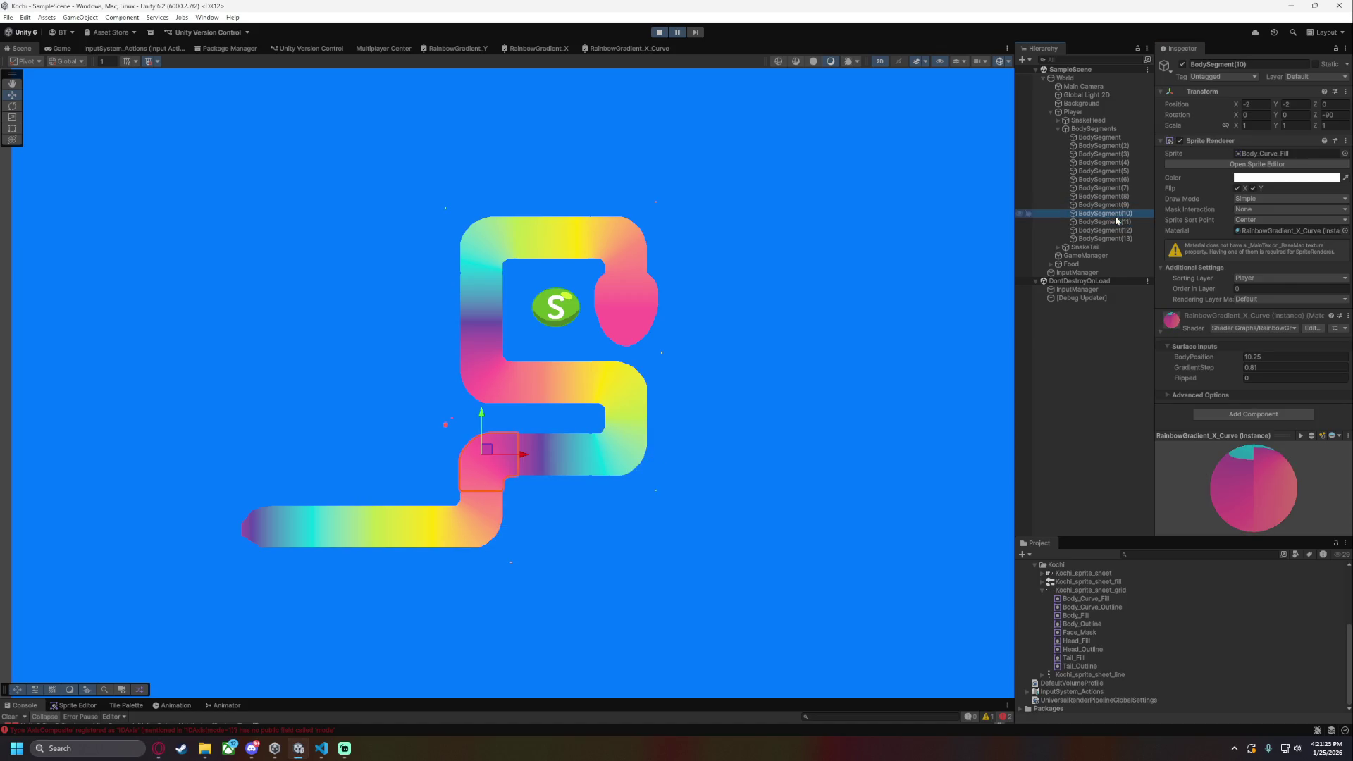
click(1269, 357)
key(alt+Tab)
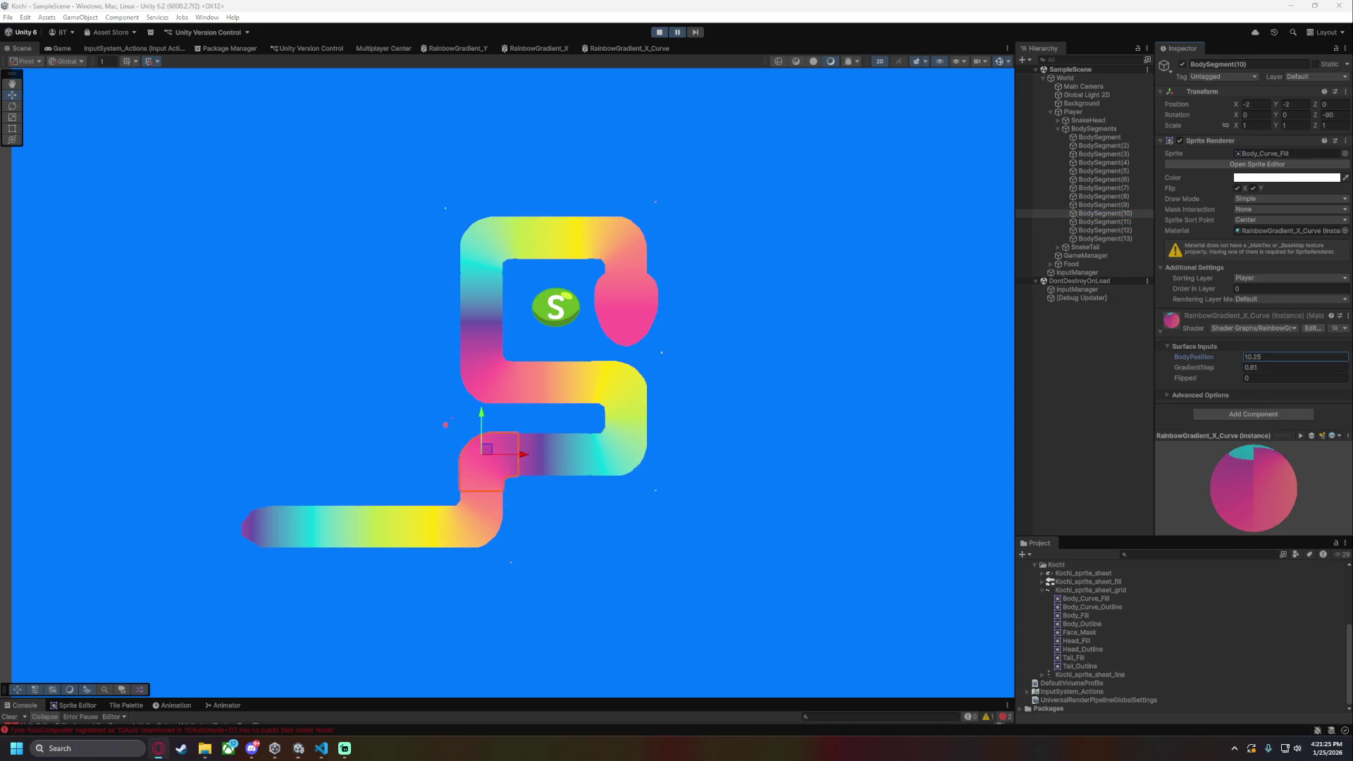
click(1105, 221)
click(1253, 356)
key(alt+Tab)
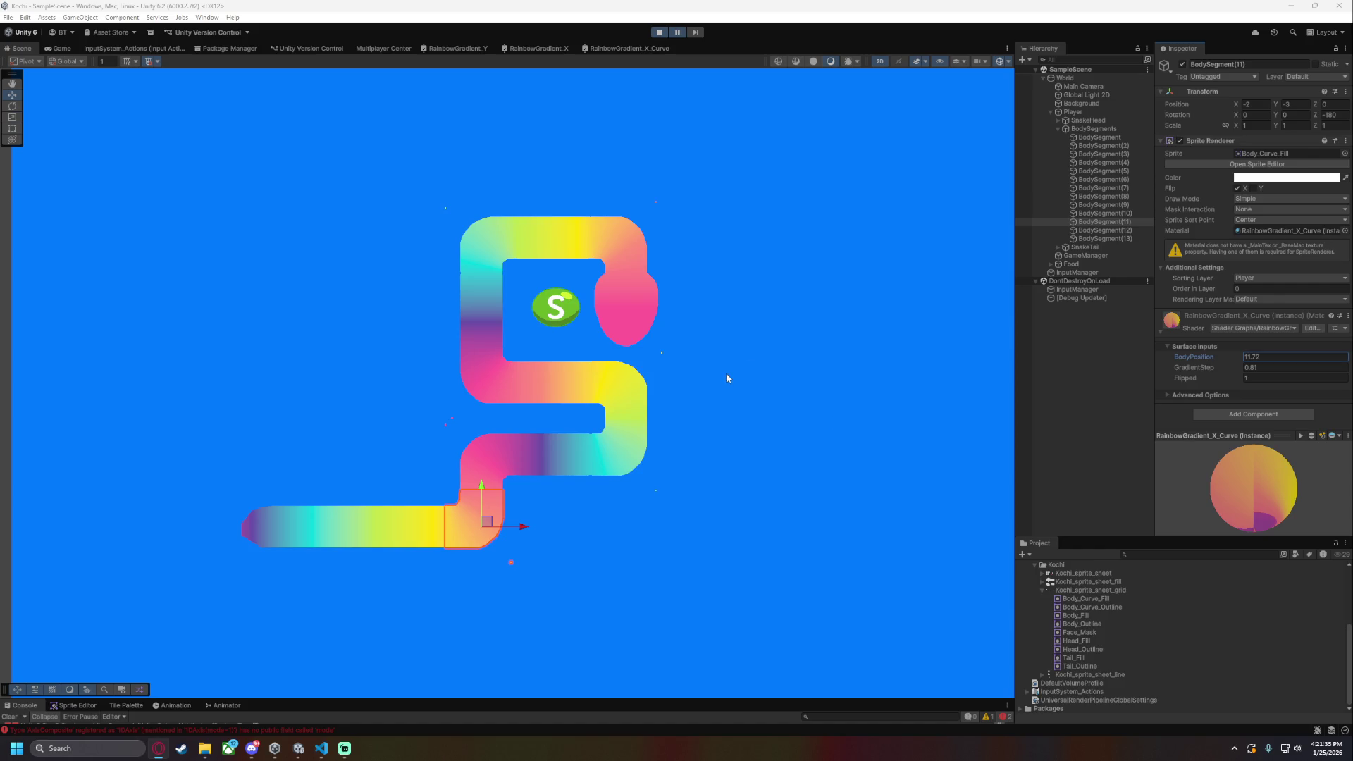
key(alt+Tab)
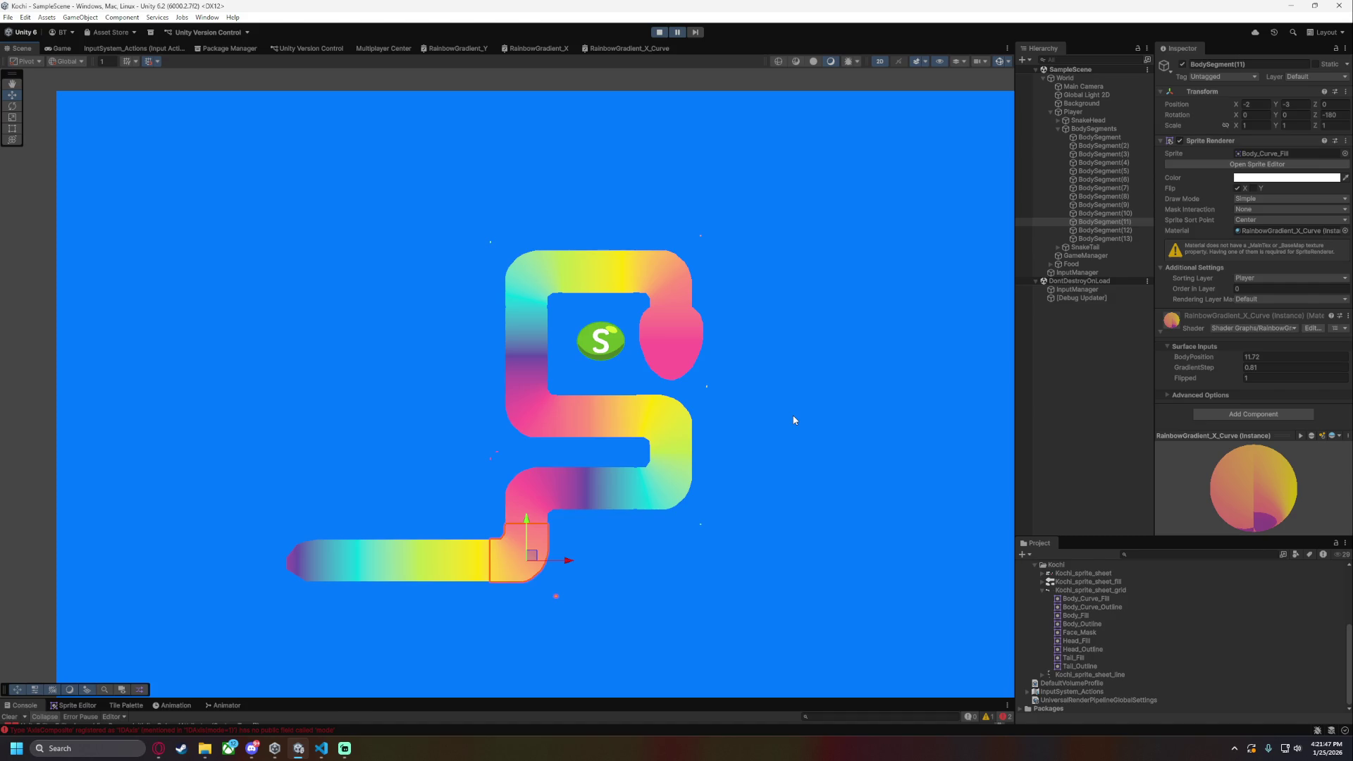
- Inspect the curved segments' shading and compare BodySegment(7) with BodySegment(8)
scroll(783, 416, up, 3)
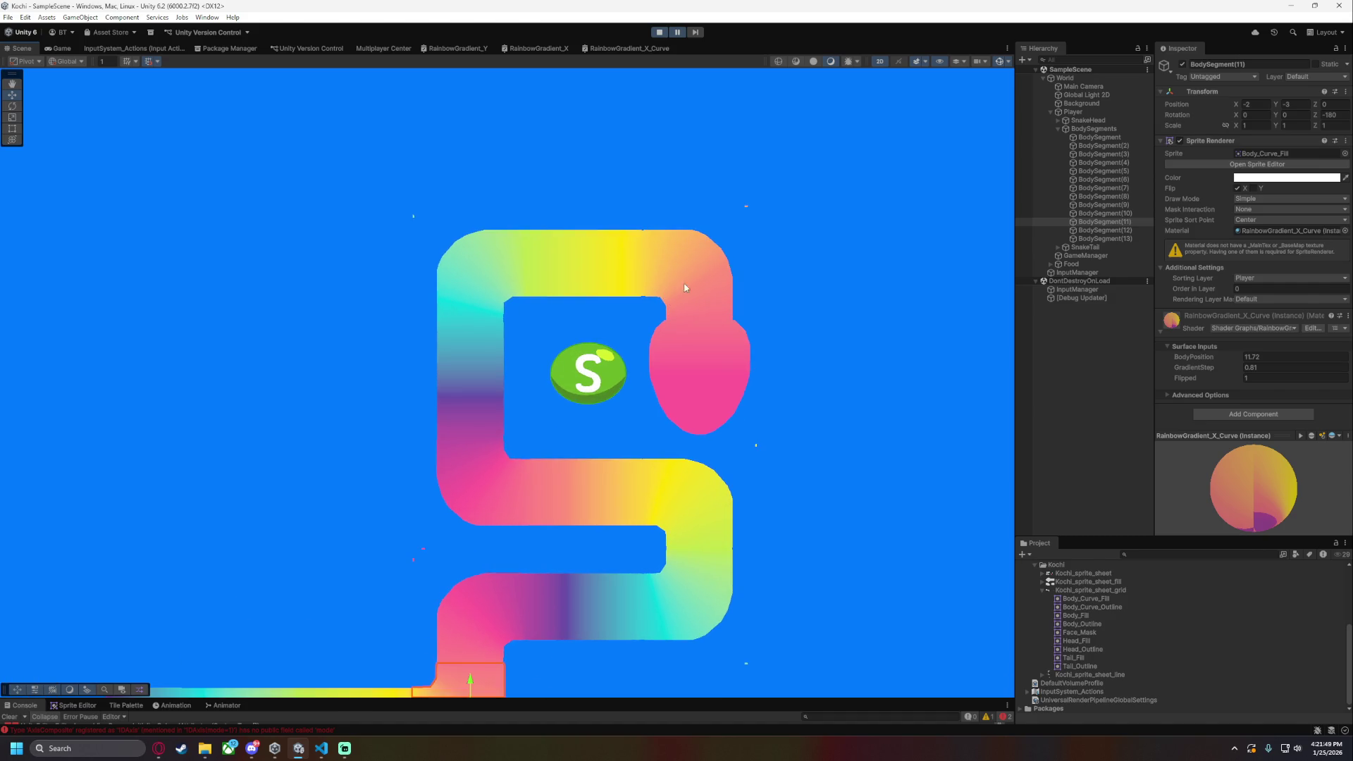
click(1112, 137)
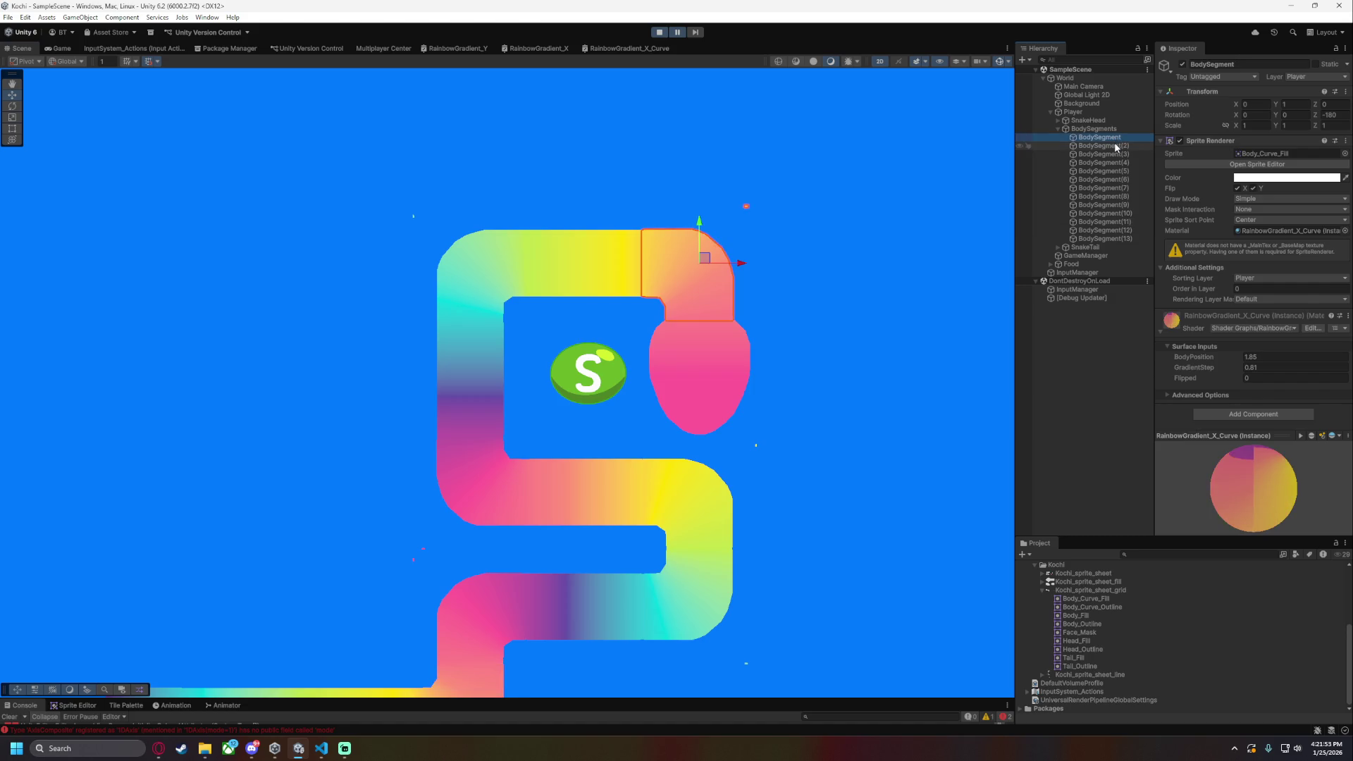
click(1114, 154)
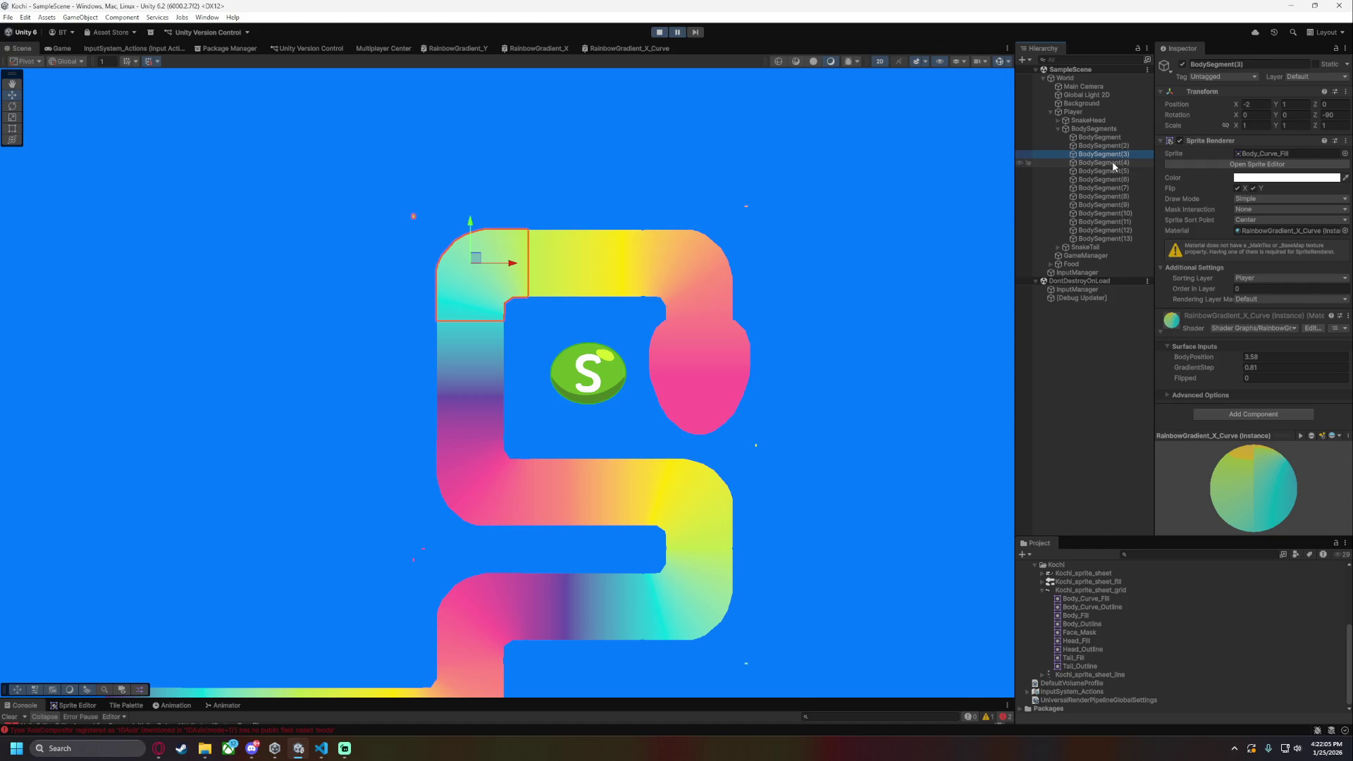
scroll(657, 347, up, 5)
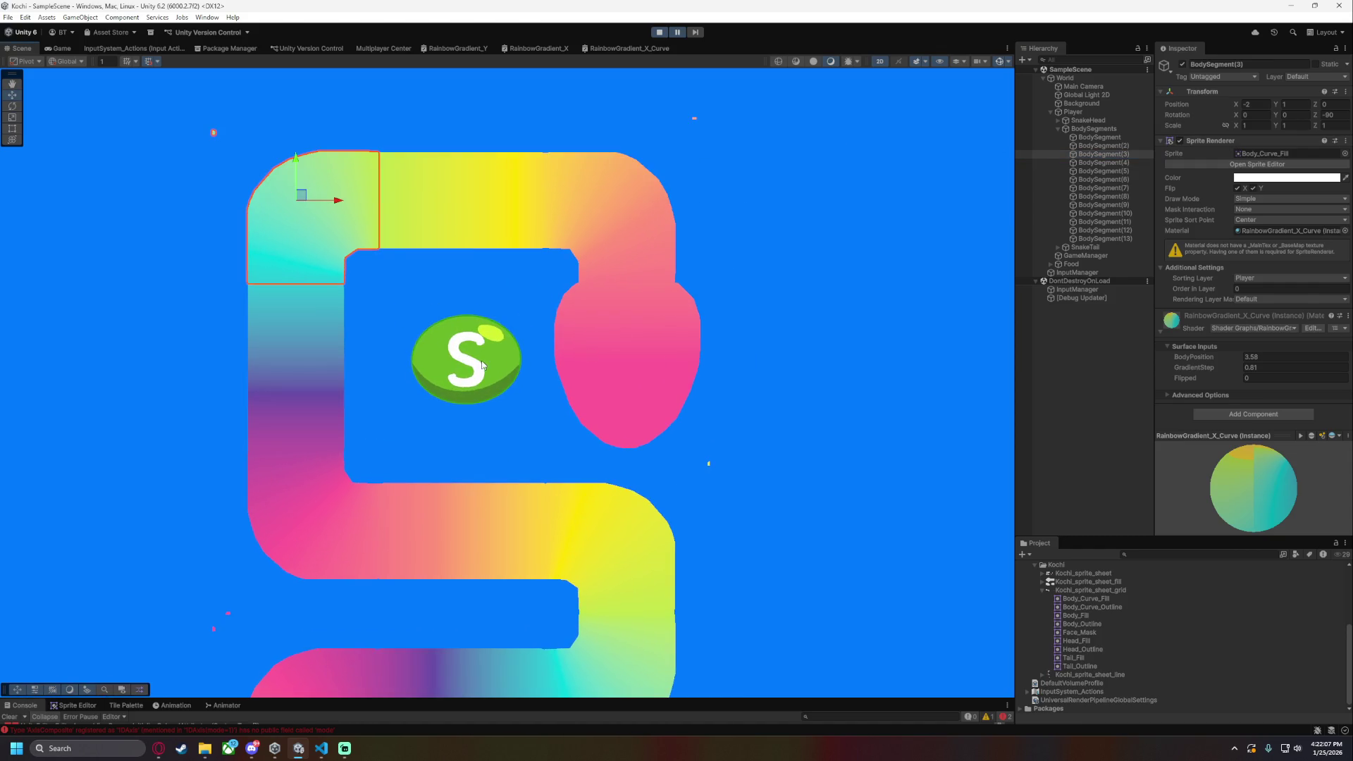
drag(657, 554, 586, 322)
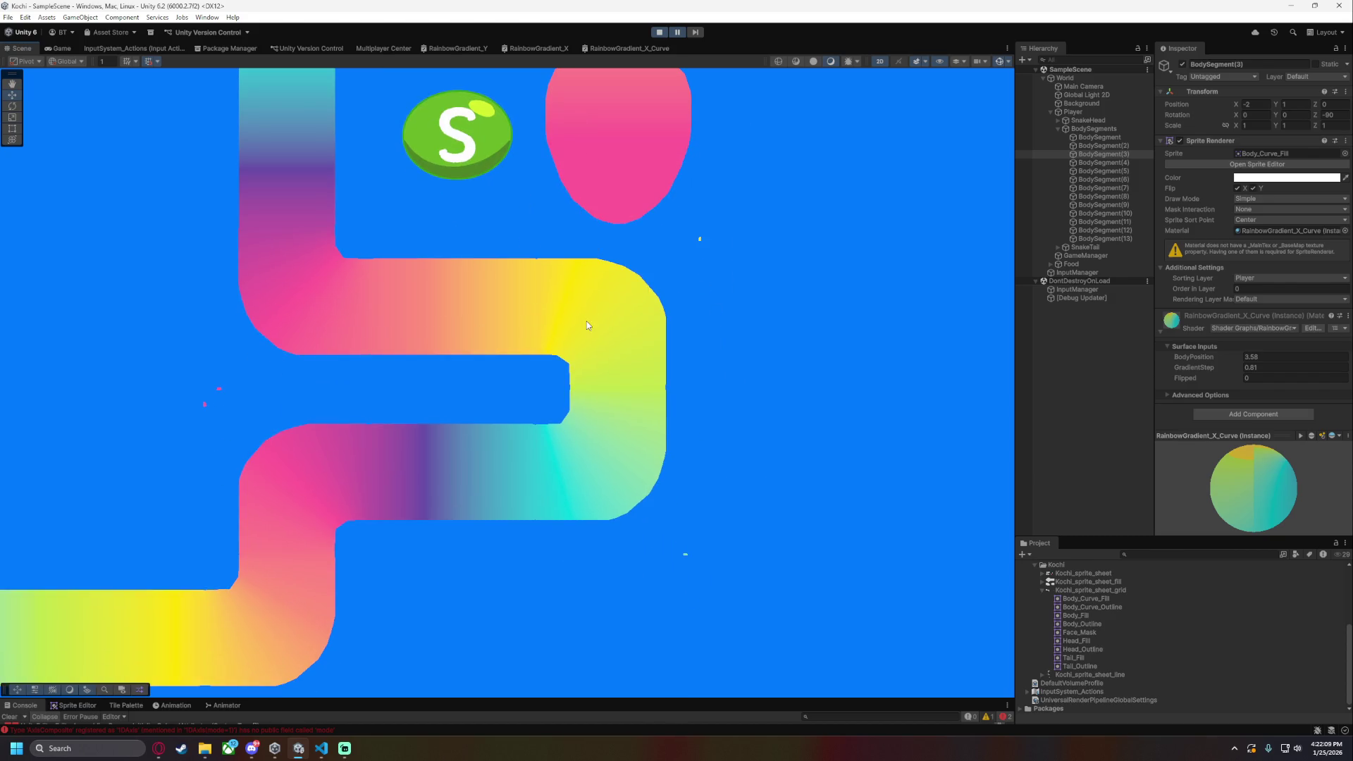
click(1128, 197)
click(1128, 205)
click(1128, 189)
click(1128, 198)
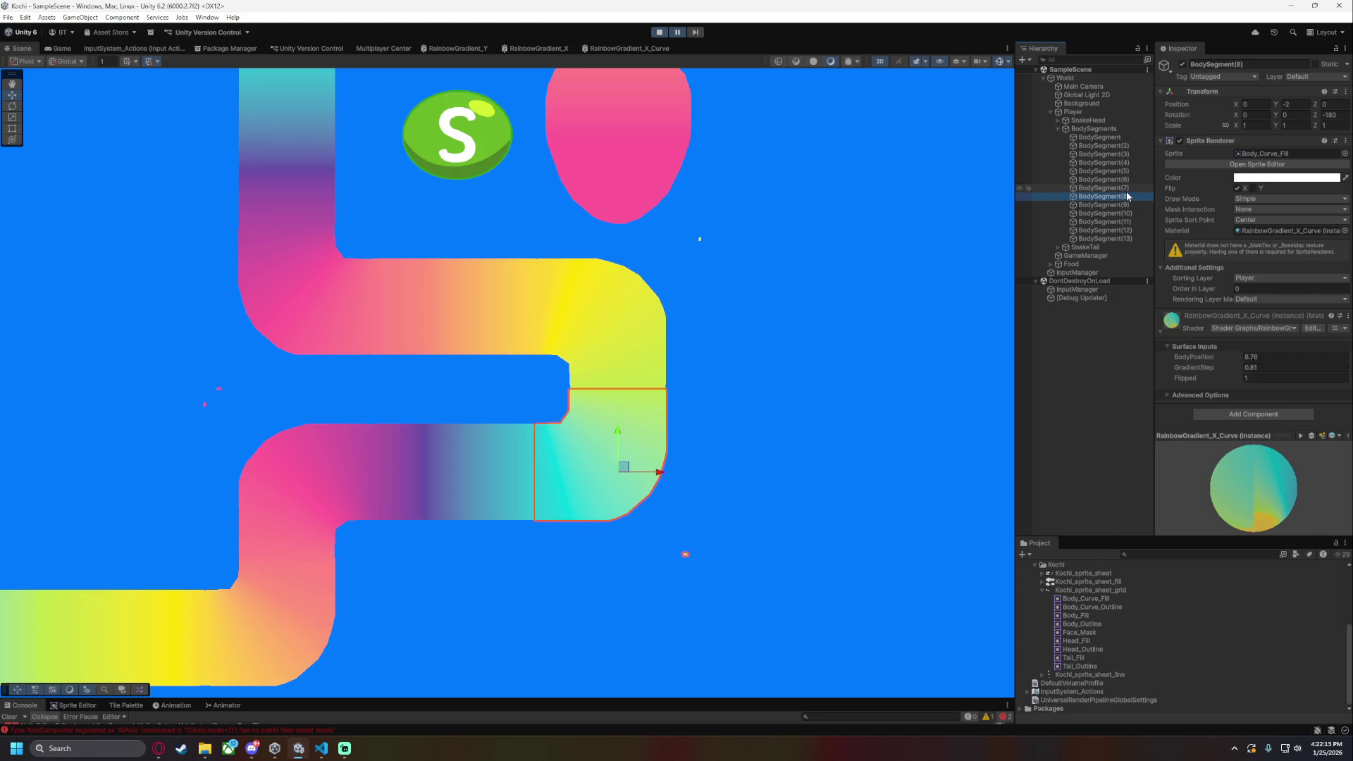
click(1126, 191)
click(1127, 199)
- Change BodySegment(8)'s BodyPosition from 8.76 to 8.78 and view the snake
click(1127, 197)
click(1281, 356)
click(1127, 191)
click(1128, 187)
click(1128, 193)
click(1286, 356)
text(8.78)
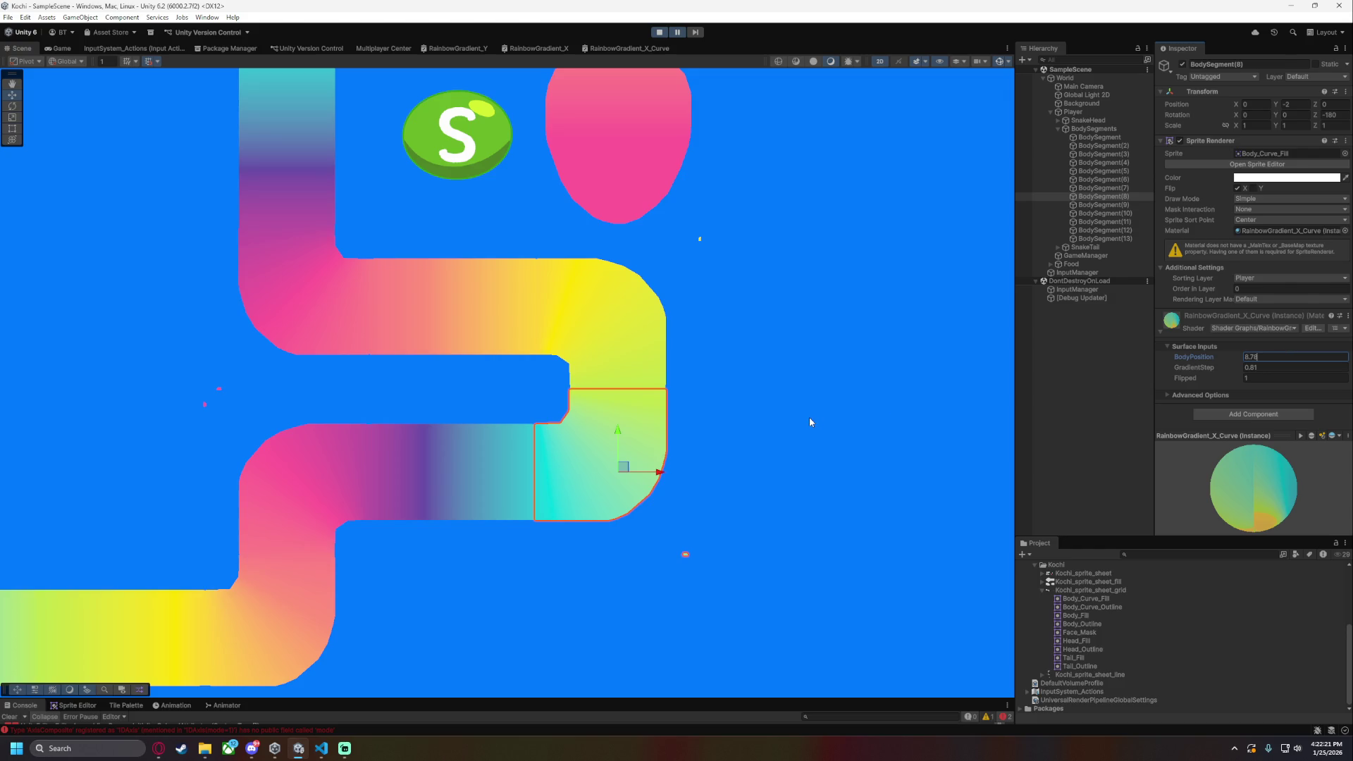
scroll(761, 456, down, 1)
click(767, 455)
scroll(767, 456, down, 3)
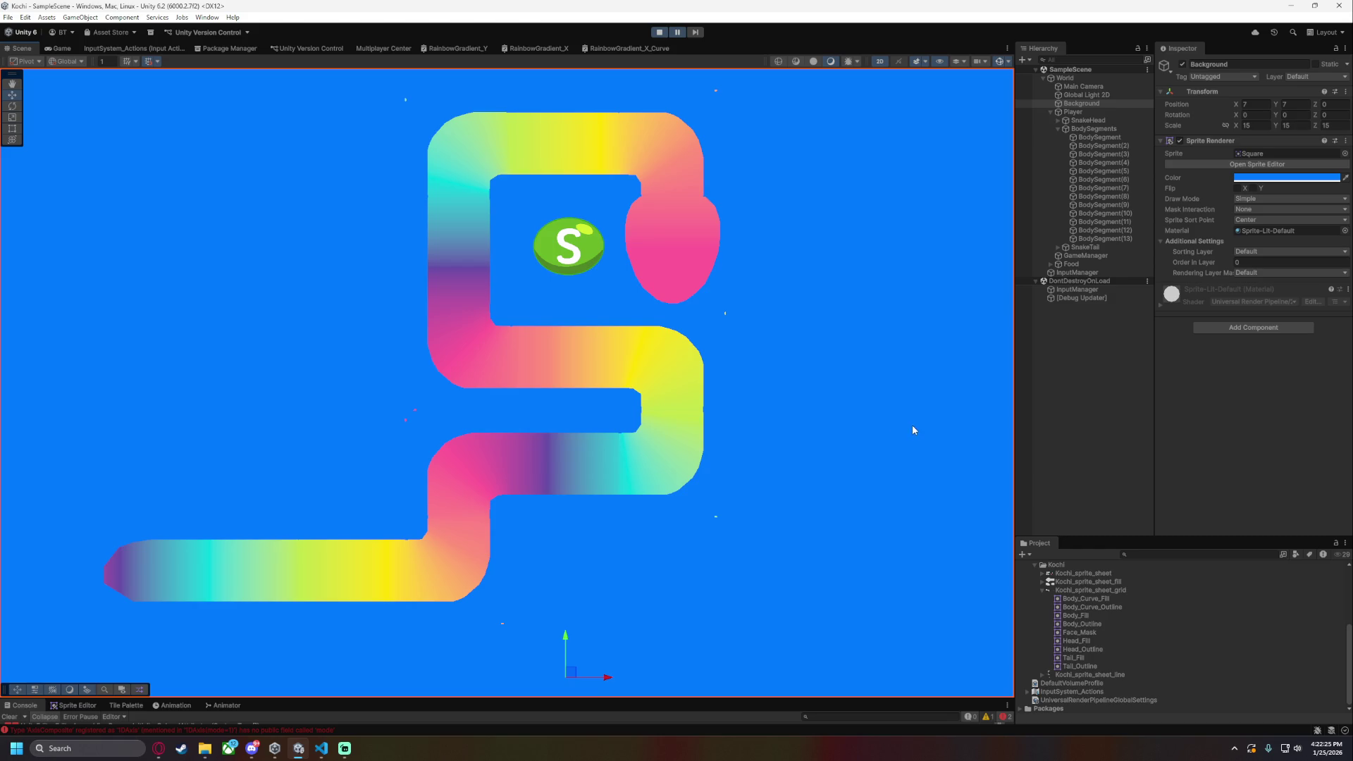
- Undo an accidental change on BodySegment(9) and recheck BodySegment(8) and (7) values
click(1135, 203)
key(ctrl+z)
key(ctrl+z)
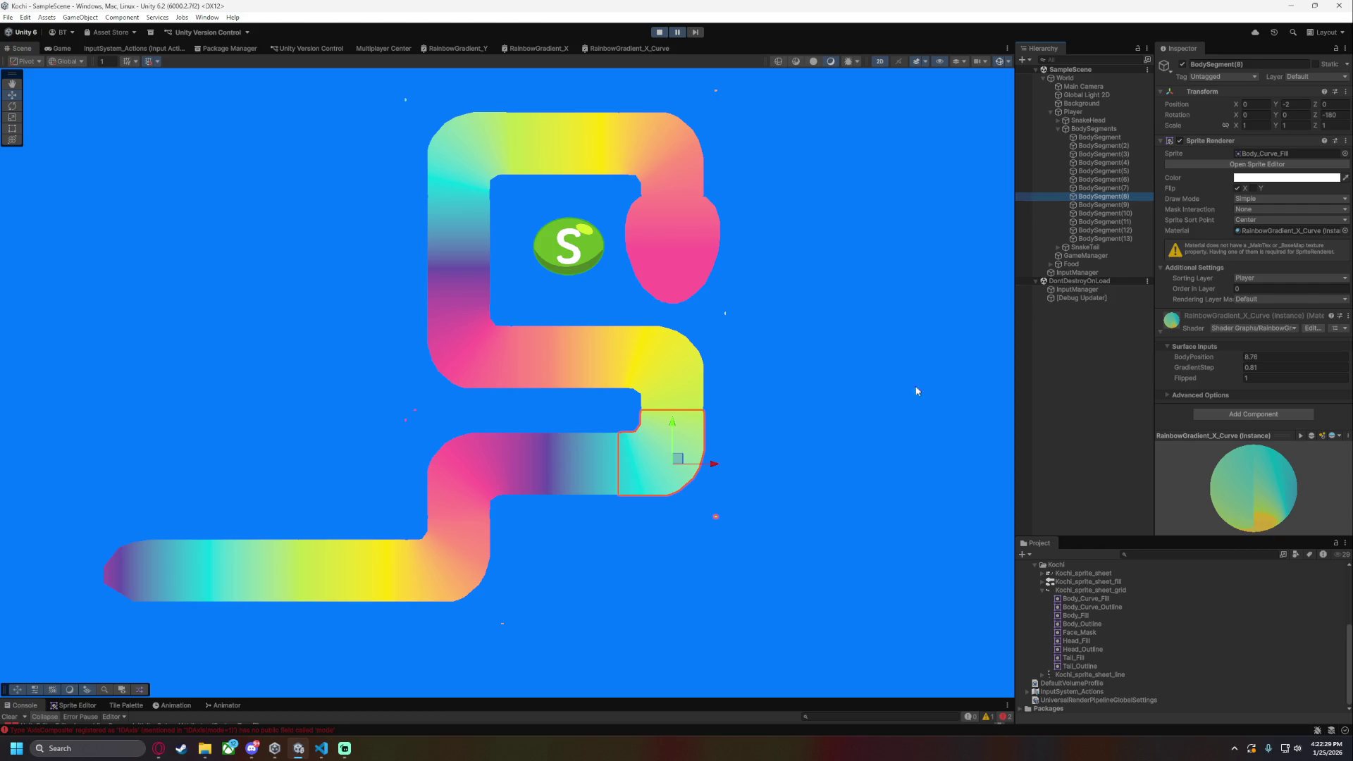
click(892, 438)
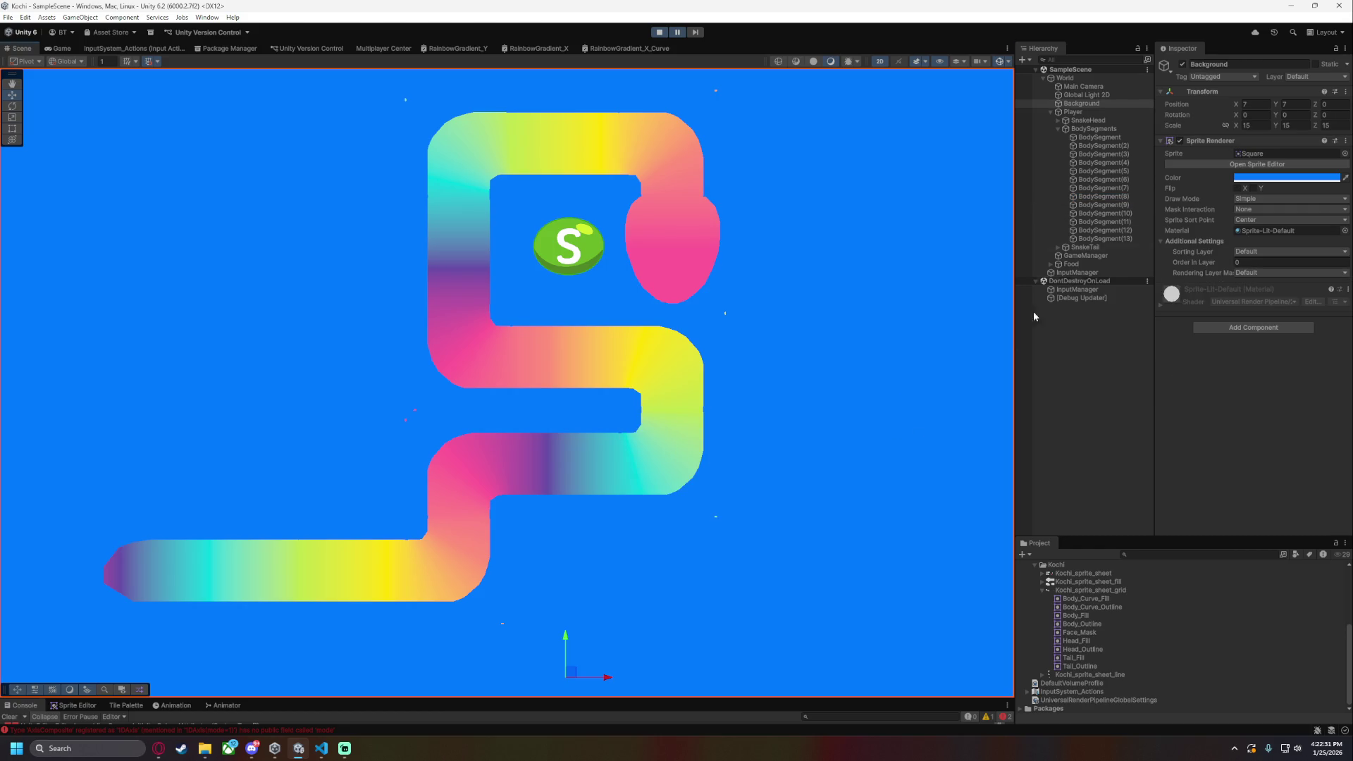
click(1111, 197)
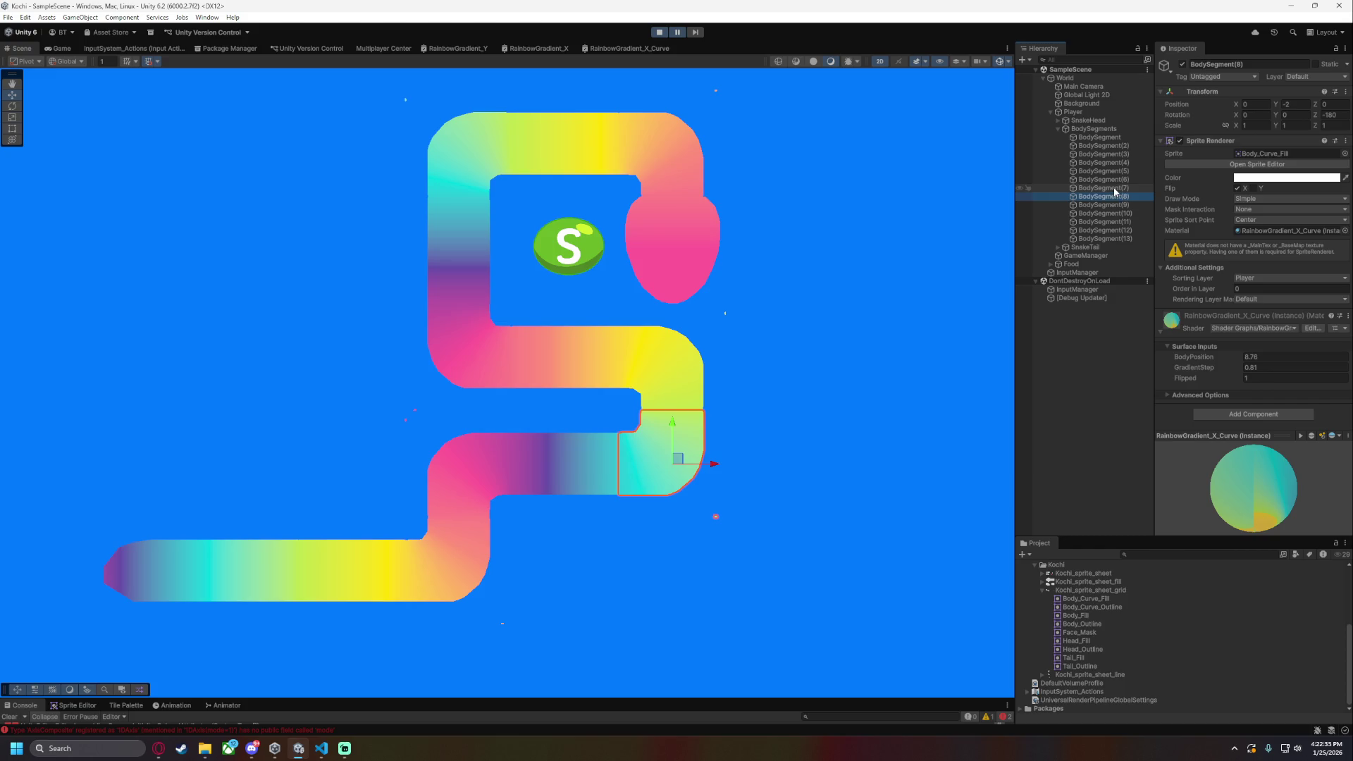
click(676, 346)
click(1279, 359)
click(1280, 358)
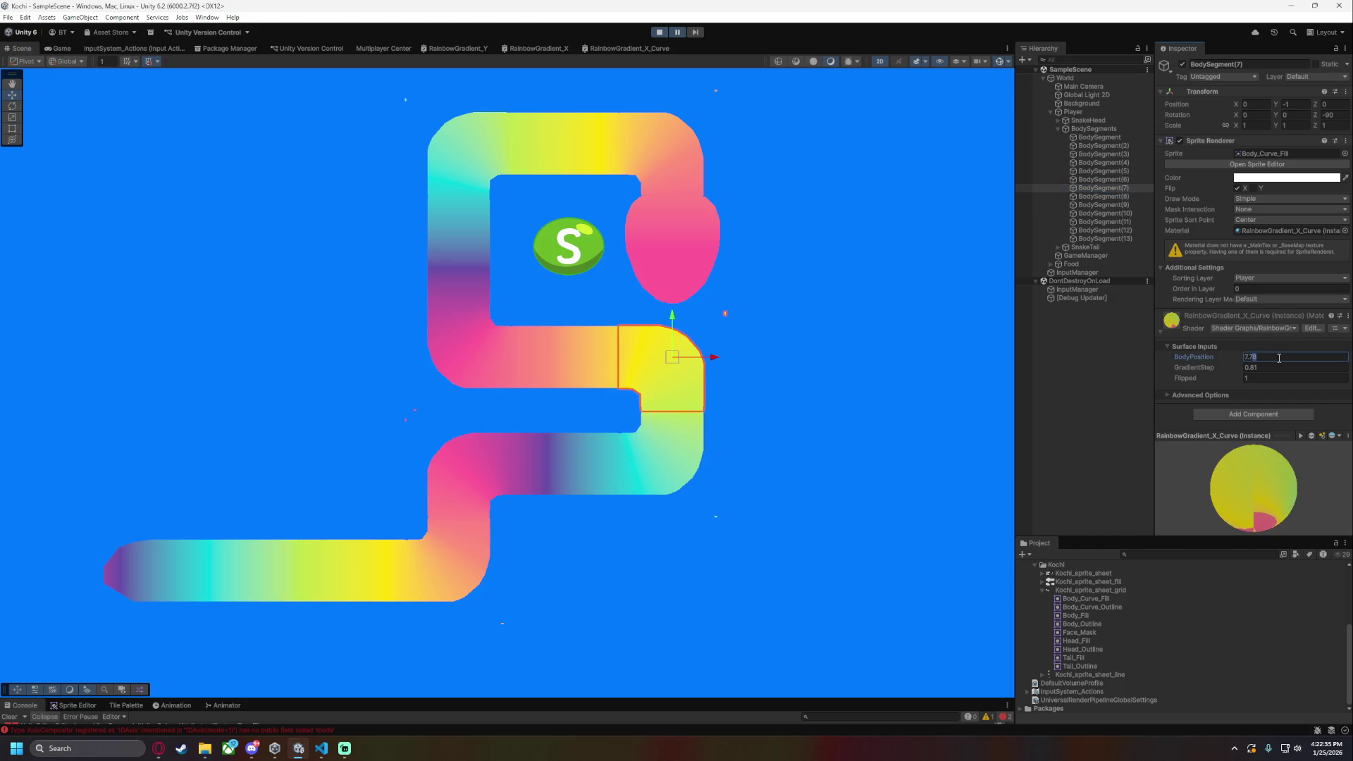
click(831, 514)
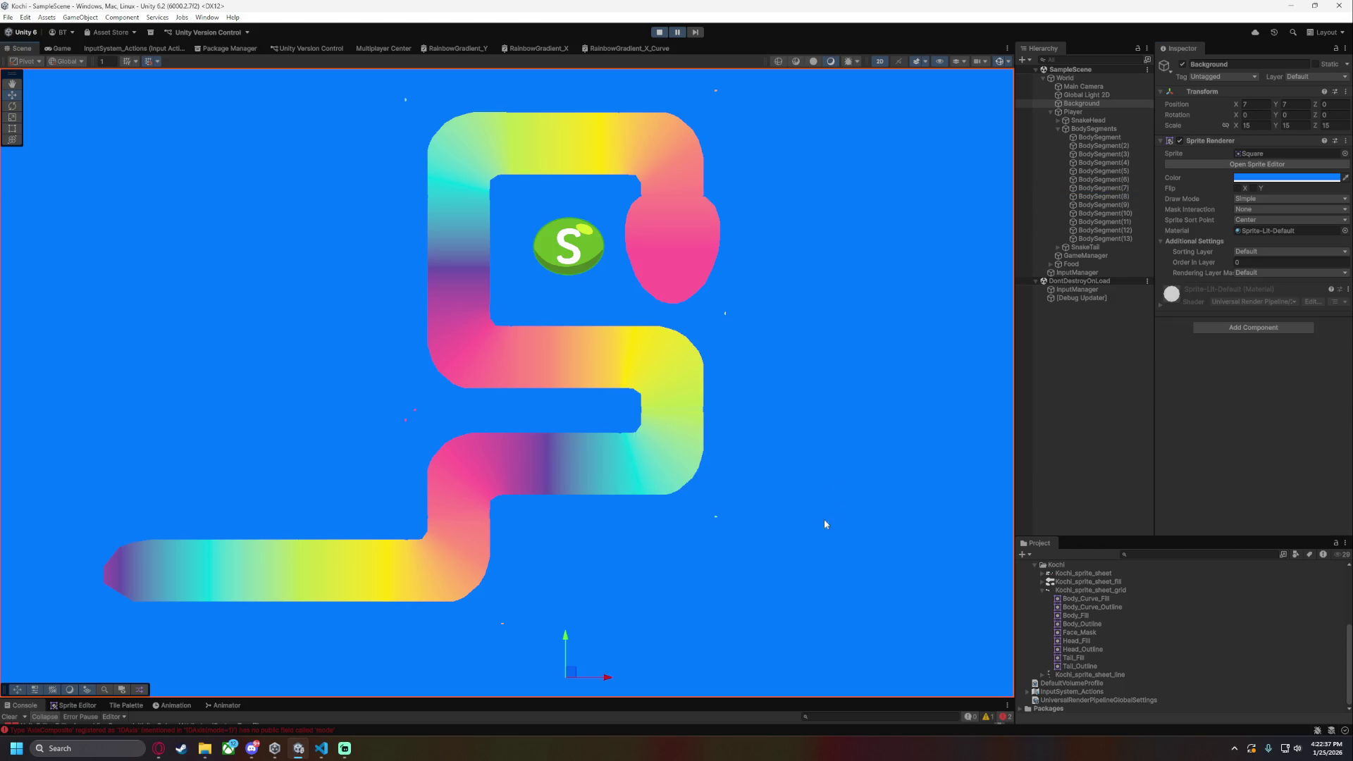
scroll(803, 562, up, 4)
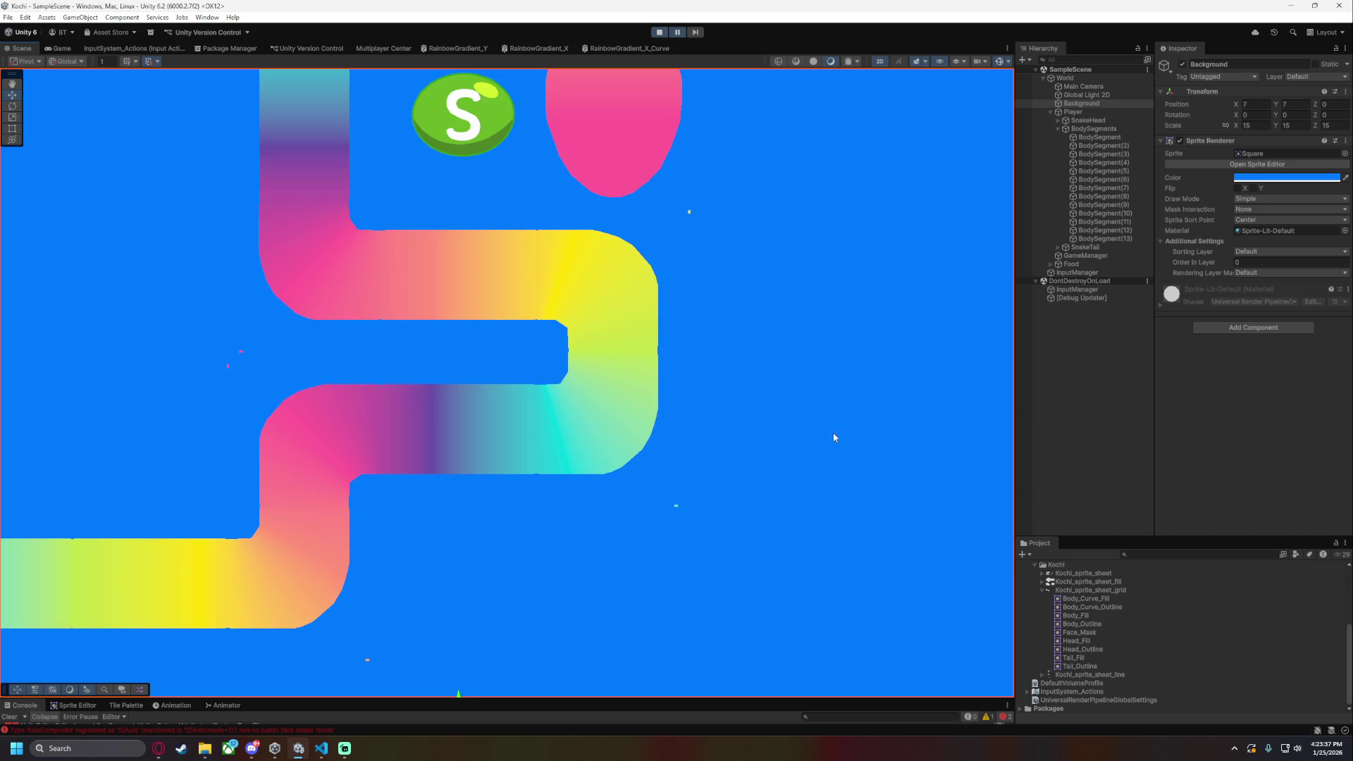
scroll(673, 316, down, 2)
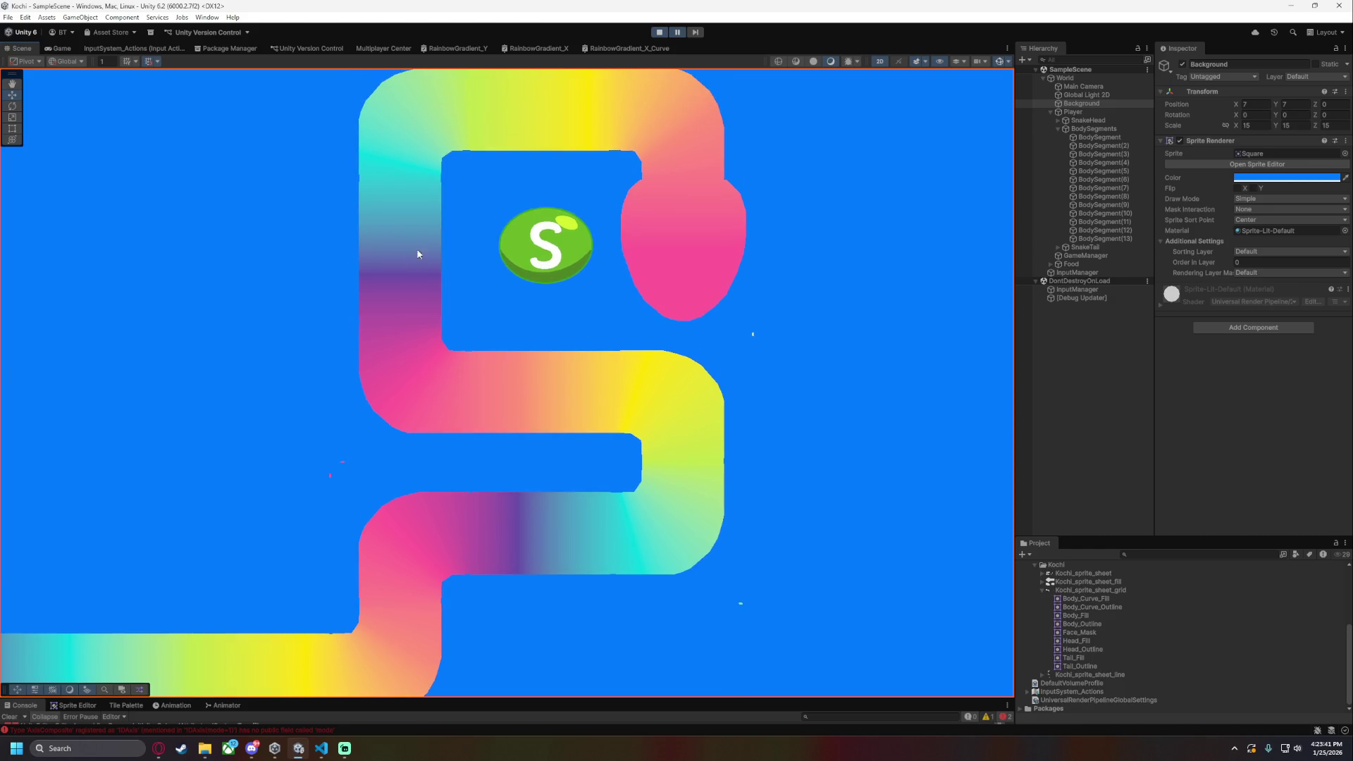
click(423, 120)
click(432, 381)
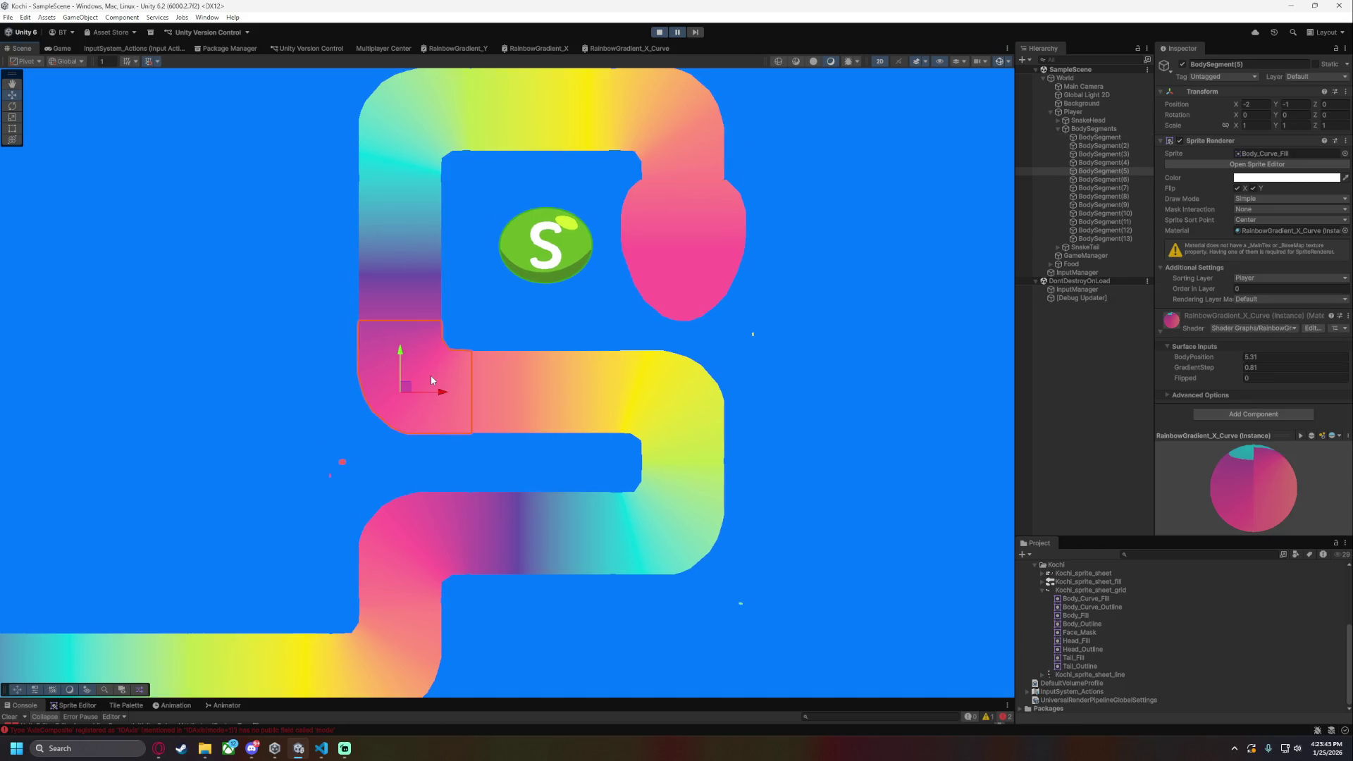
click(813, 423)
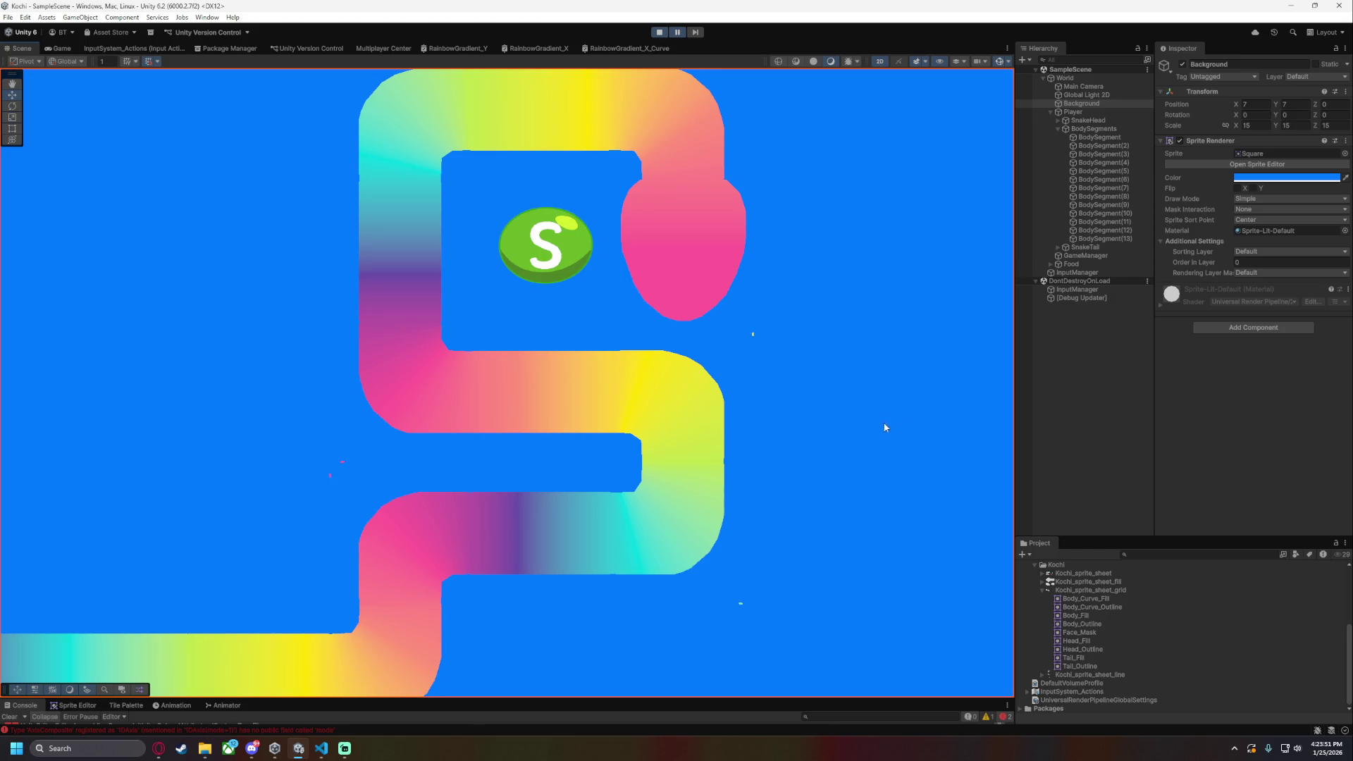
scroll(874, 426, down, 3)
drag(911, 452, 783, 457)
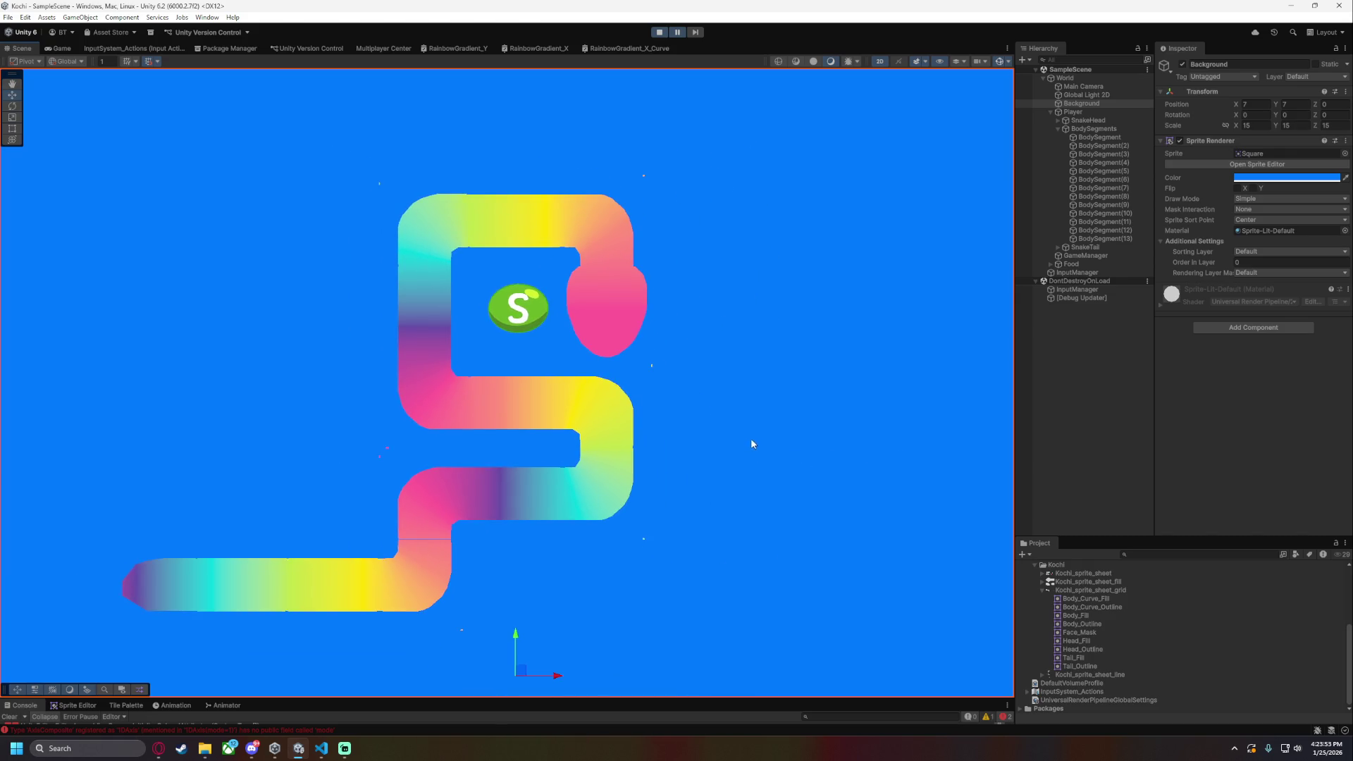
scroll(747, 493, down, 1)
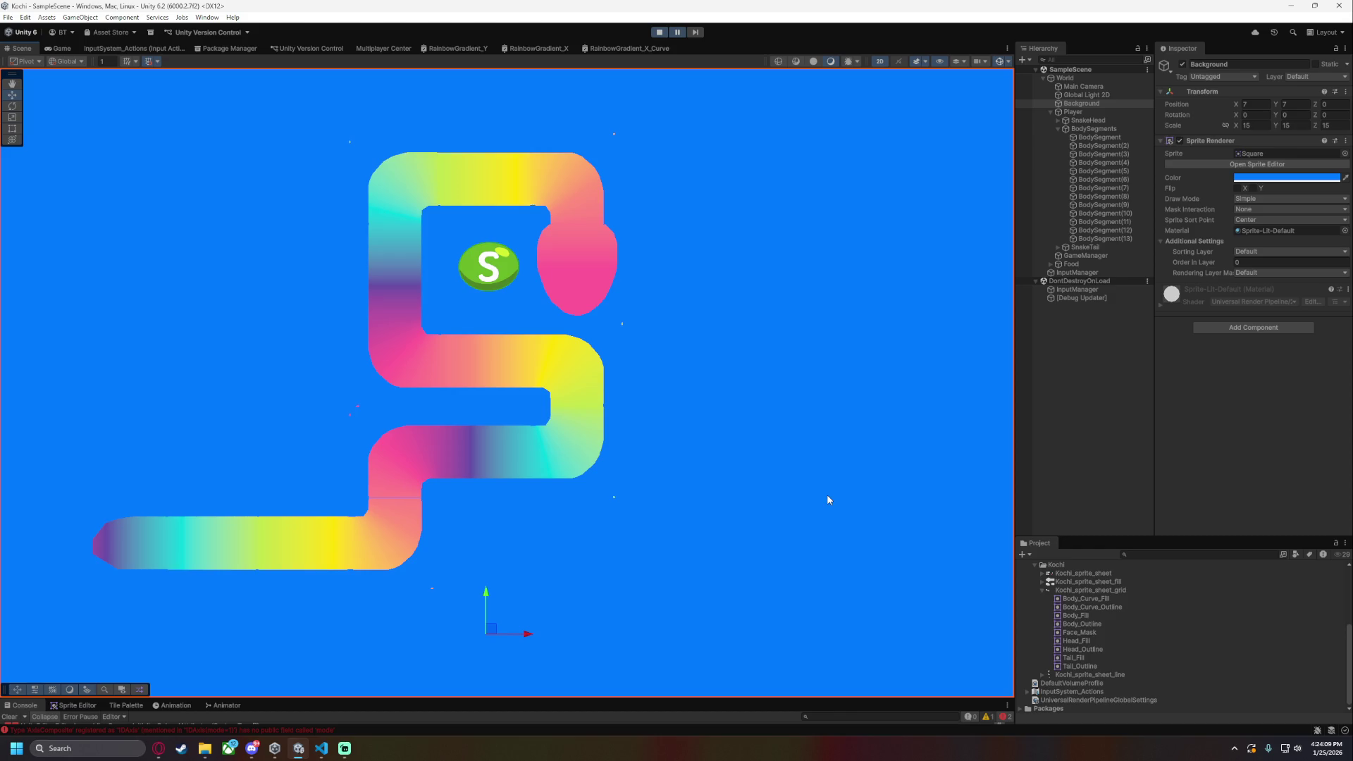
scroll(729, 573, down, 1)
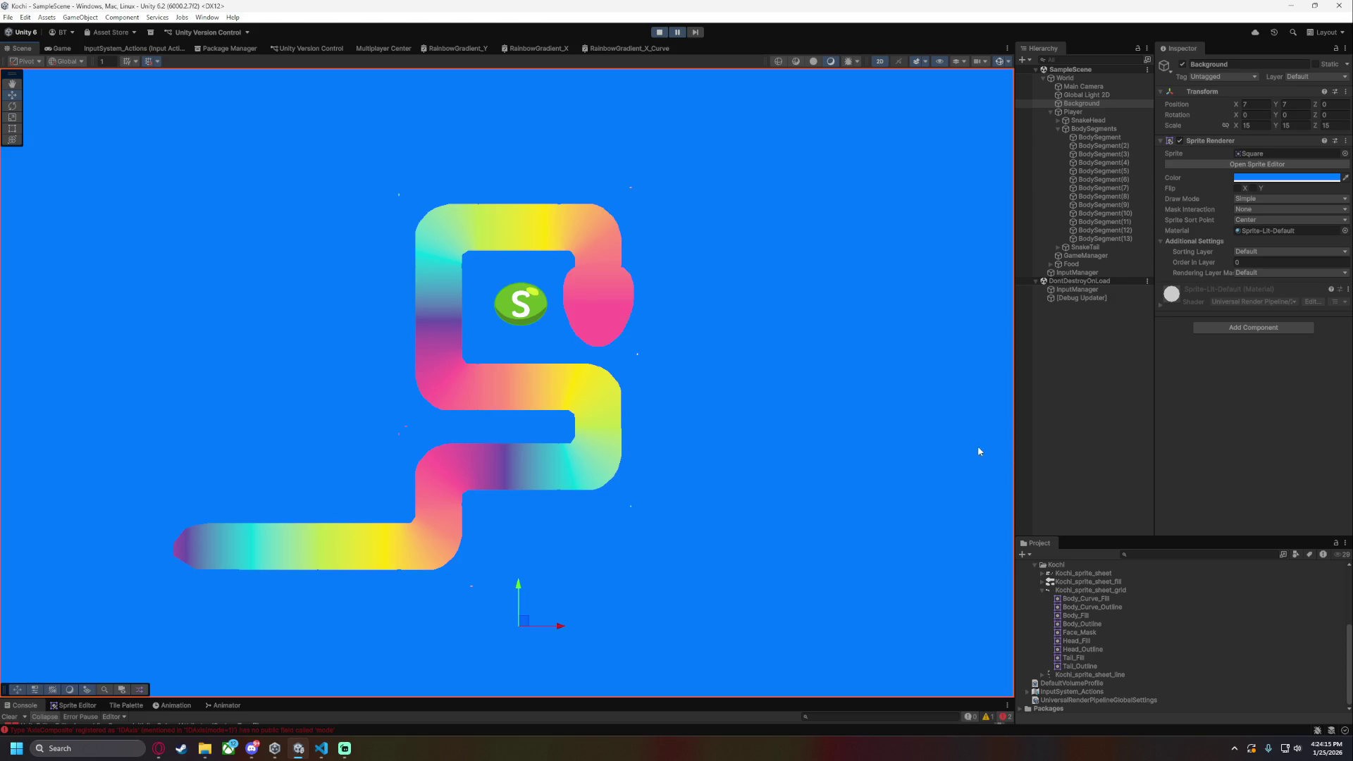
scroll(750, 458, up, 2)
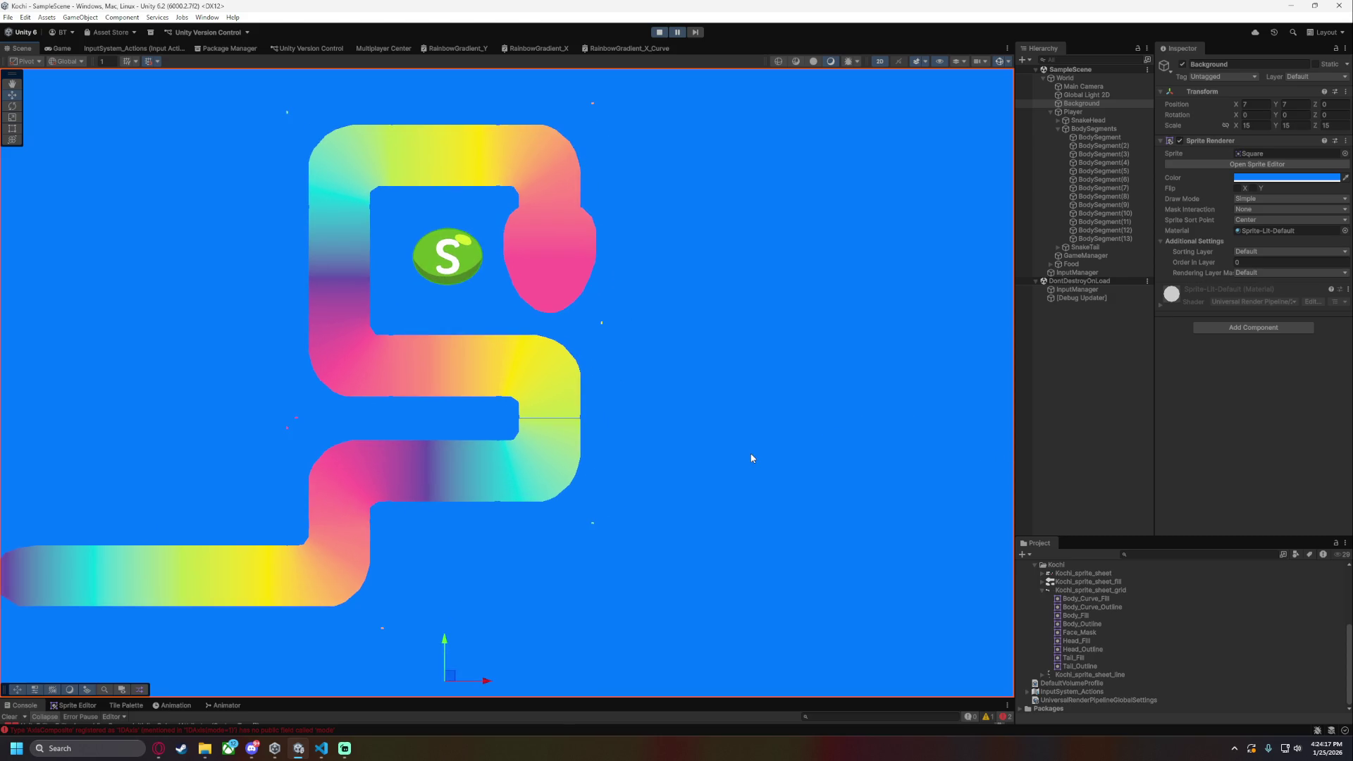
click(532, 161)
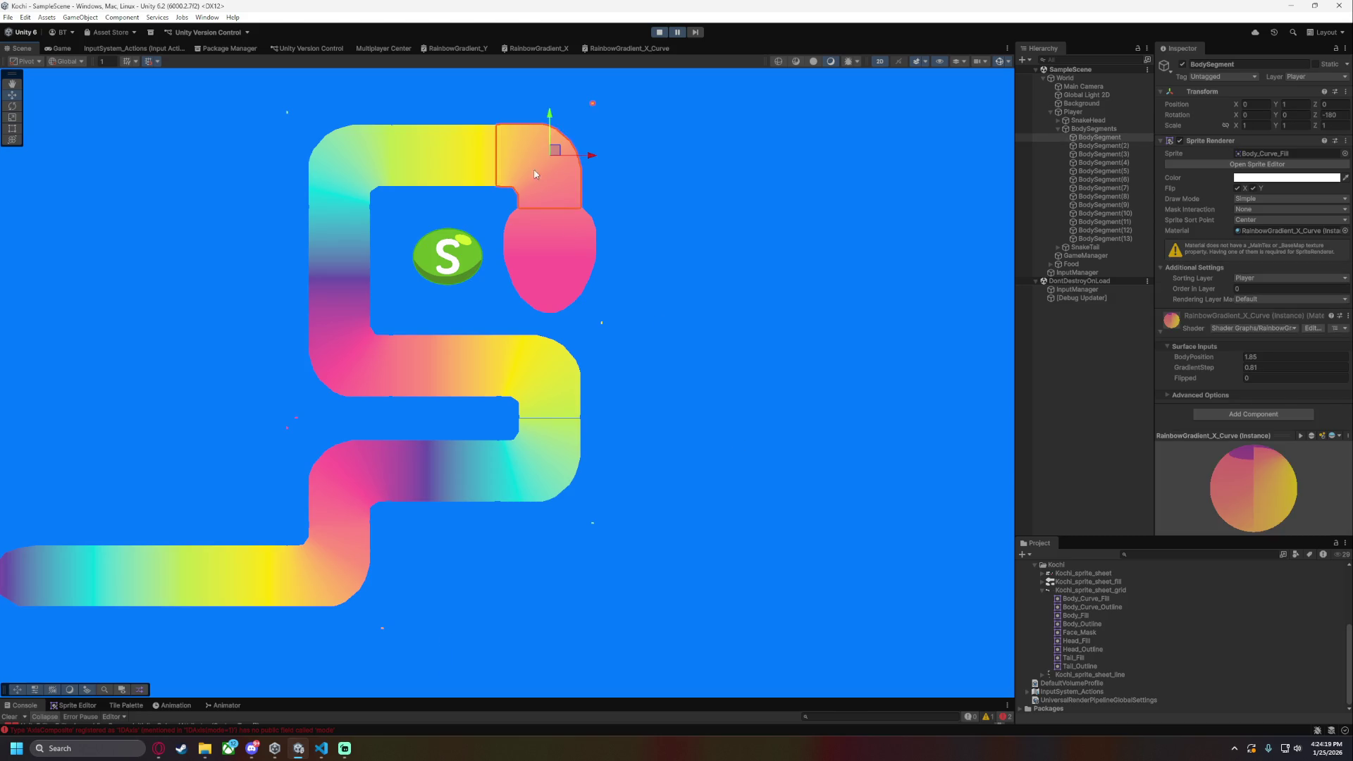
click(542, 377)
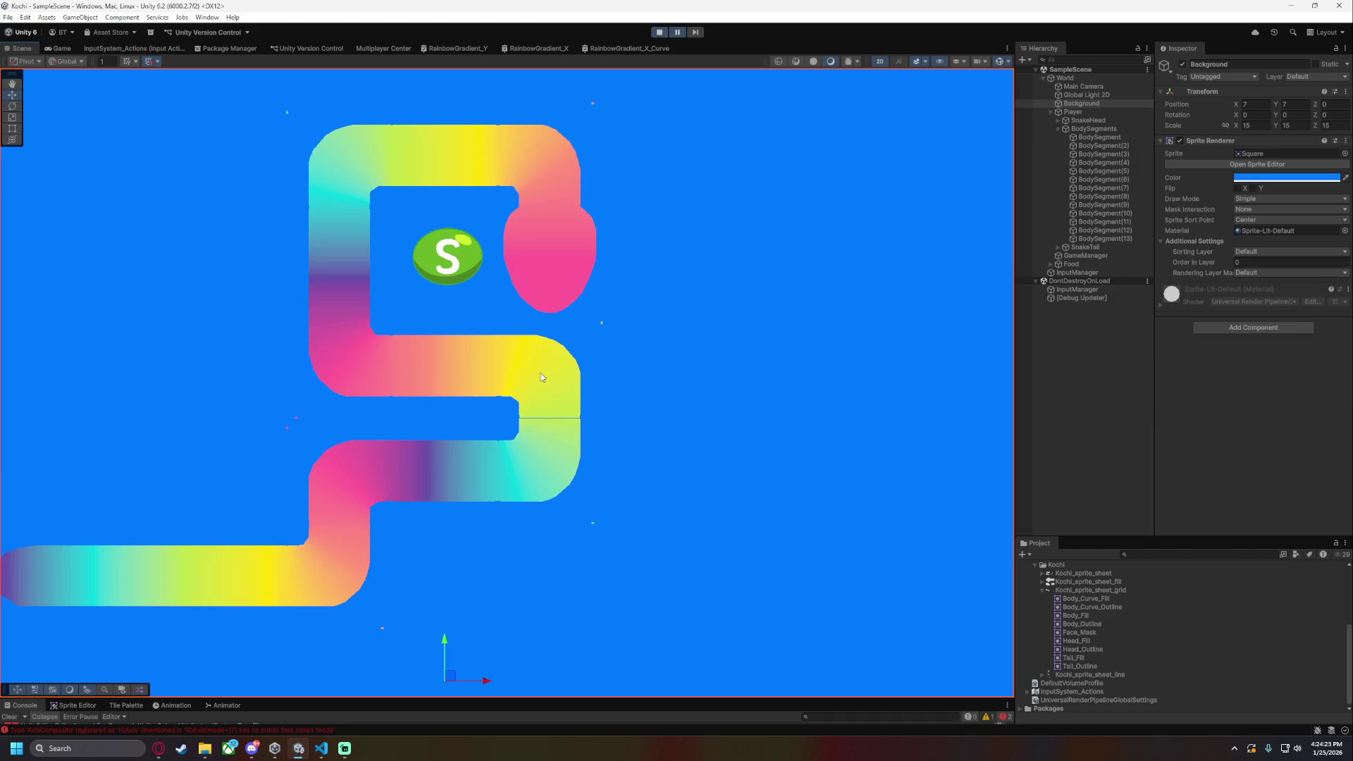
click(1128, 205)
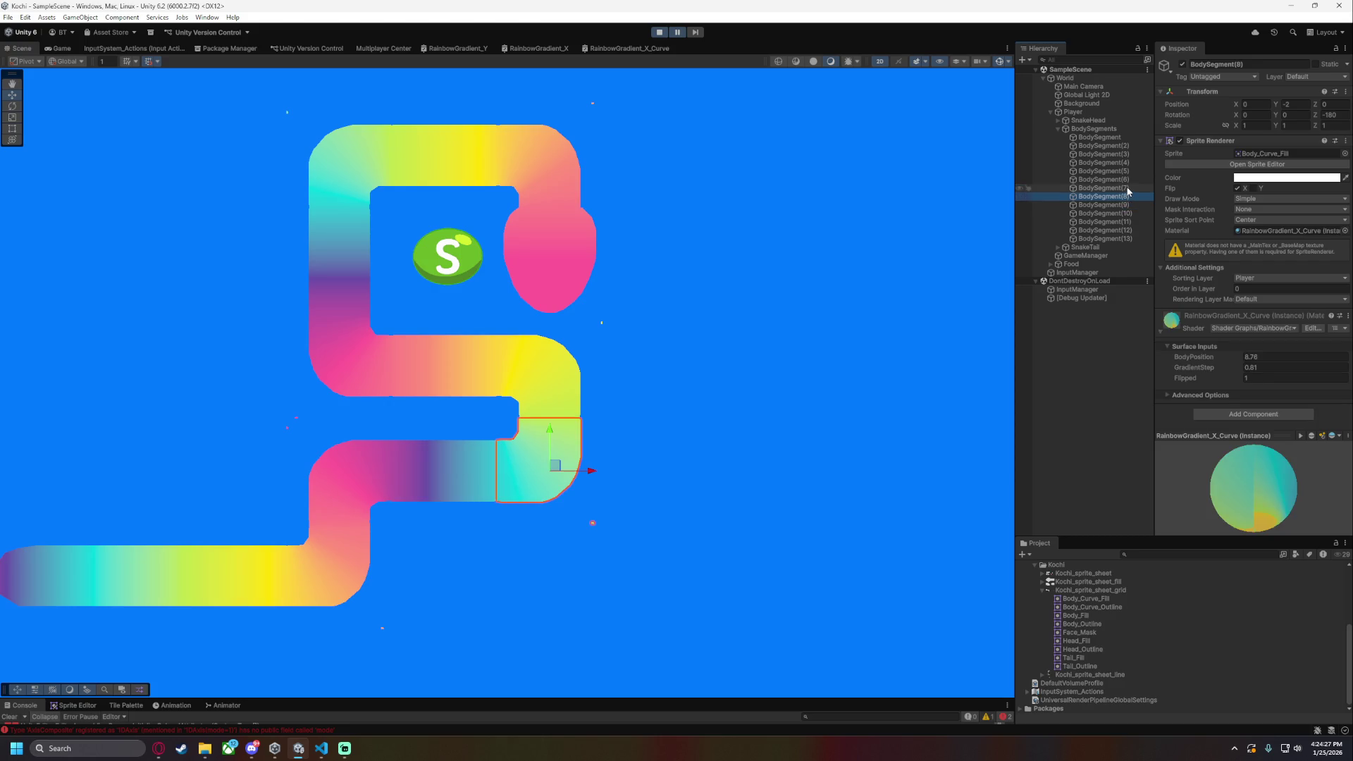
click(1127, 188)
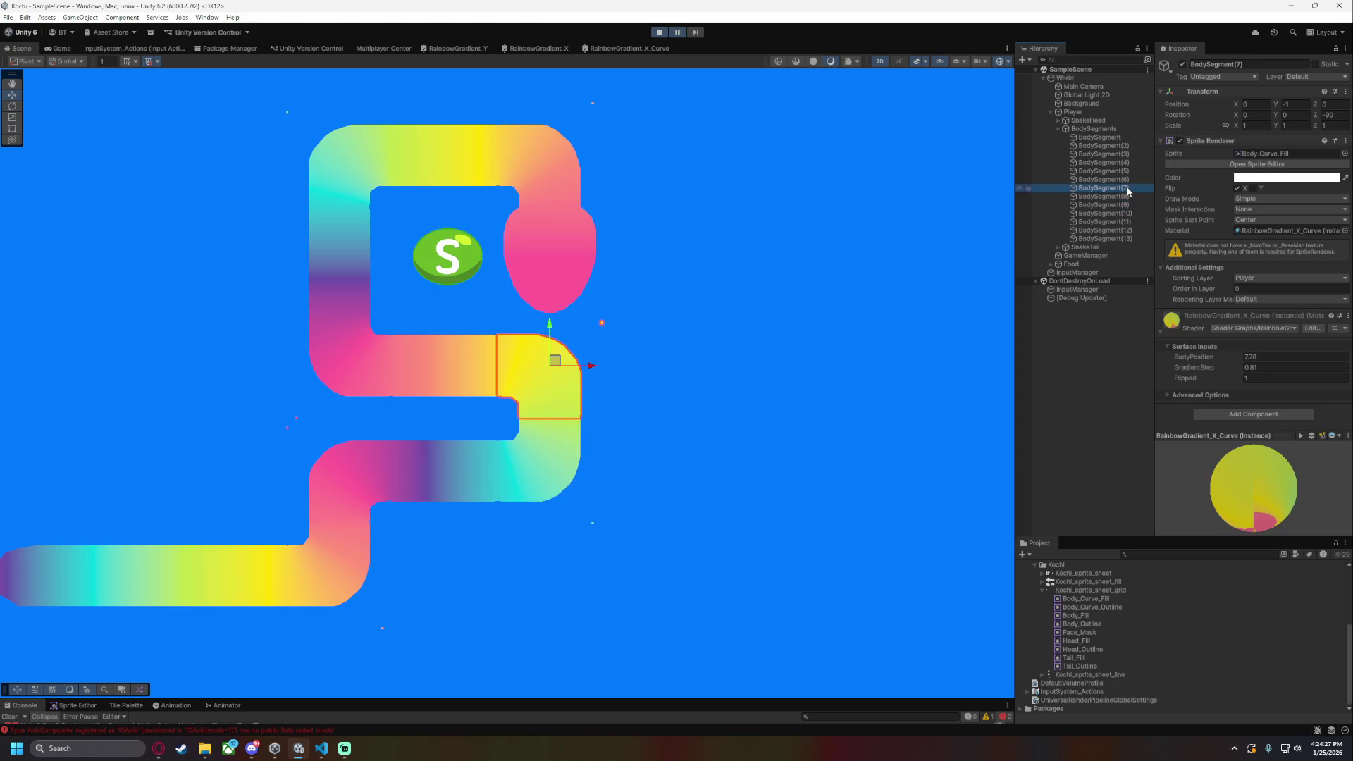
click(1130, 137)
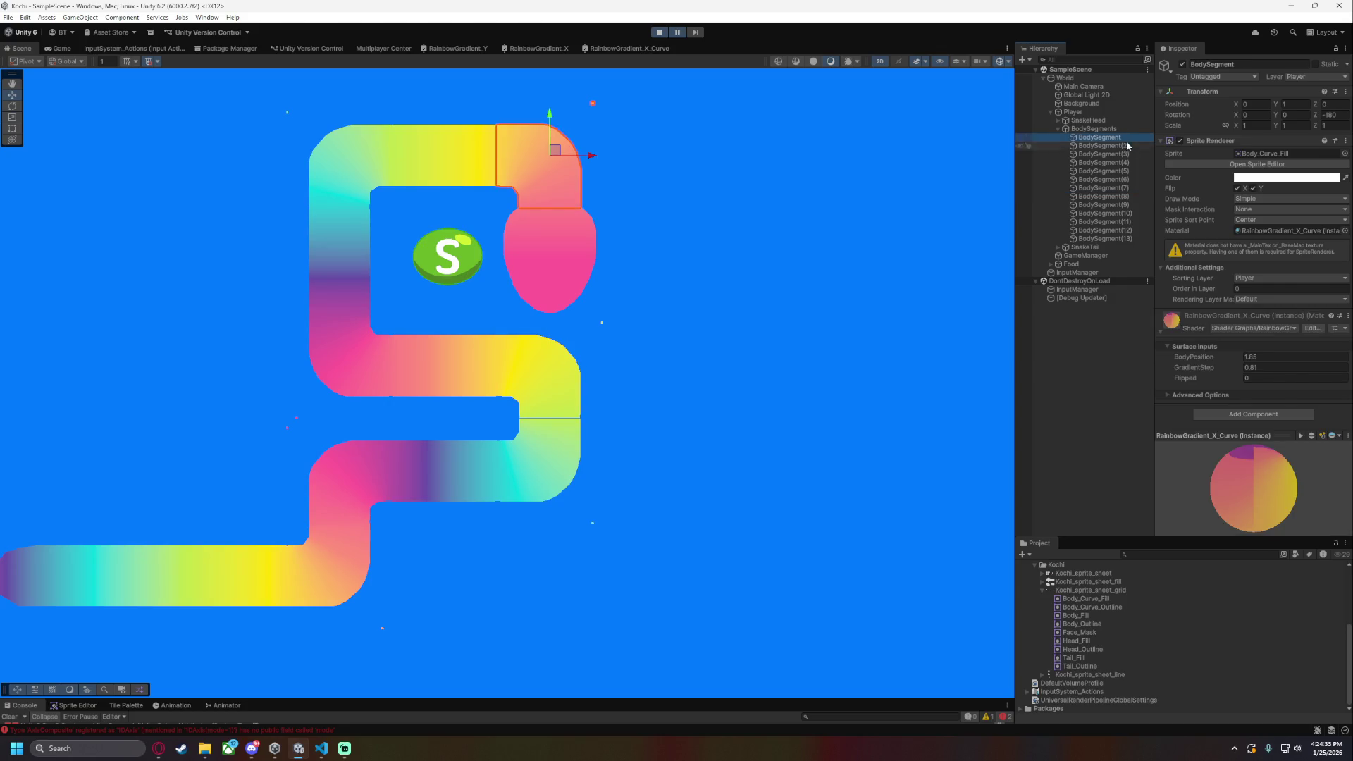
click(1123, 198)
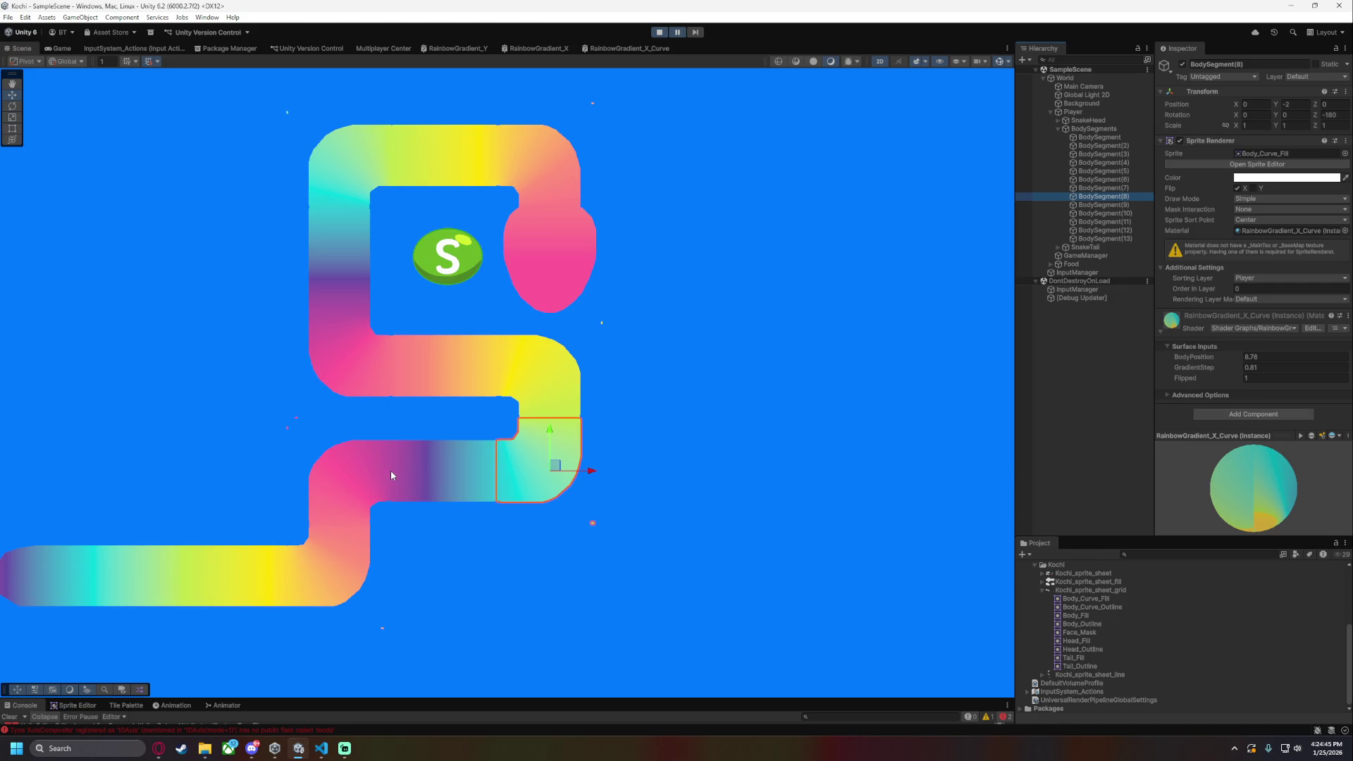
click(355, 486)
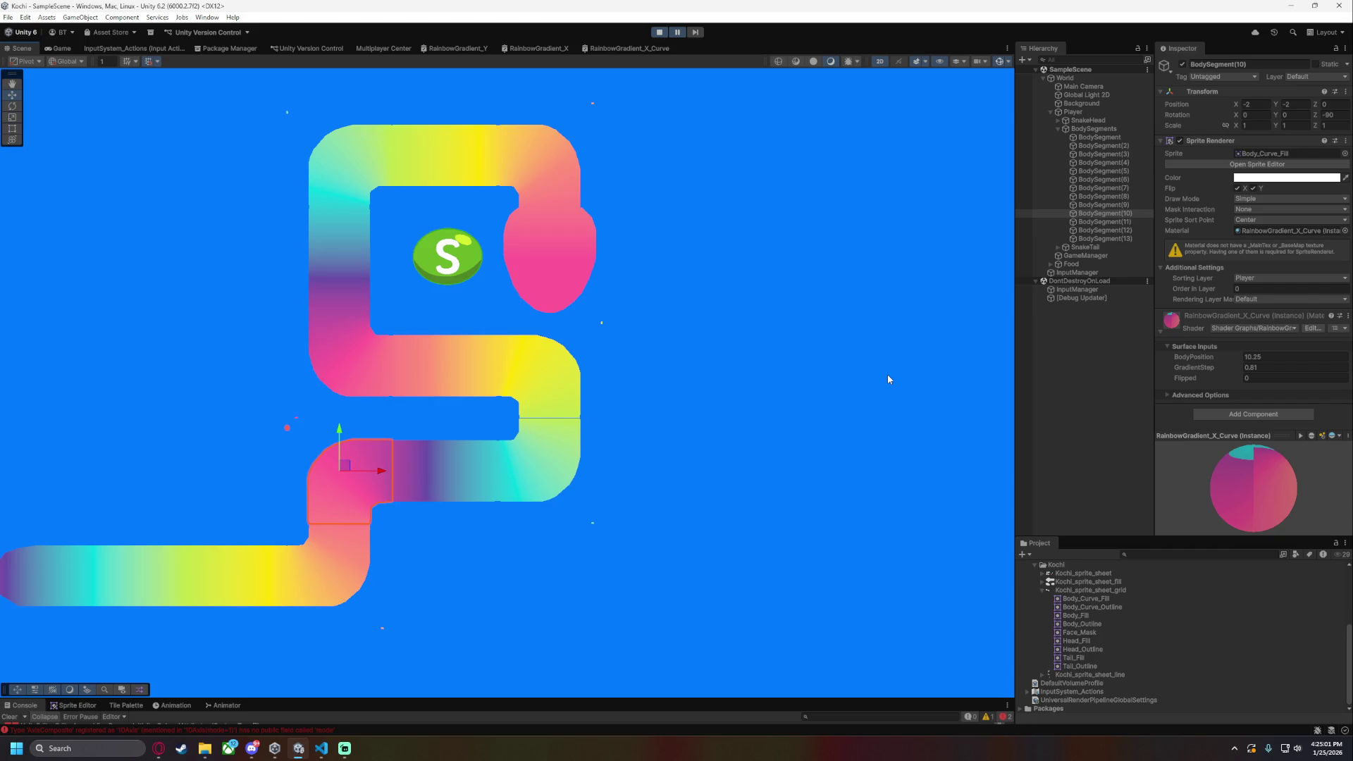
key(alt+Tab)
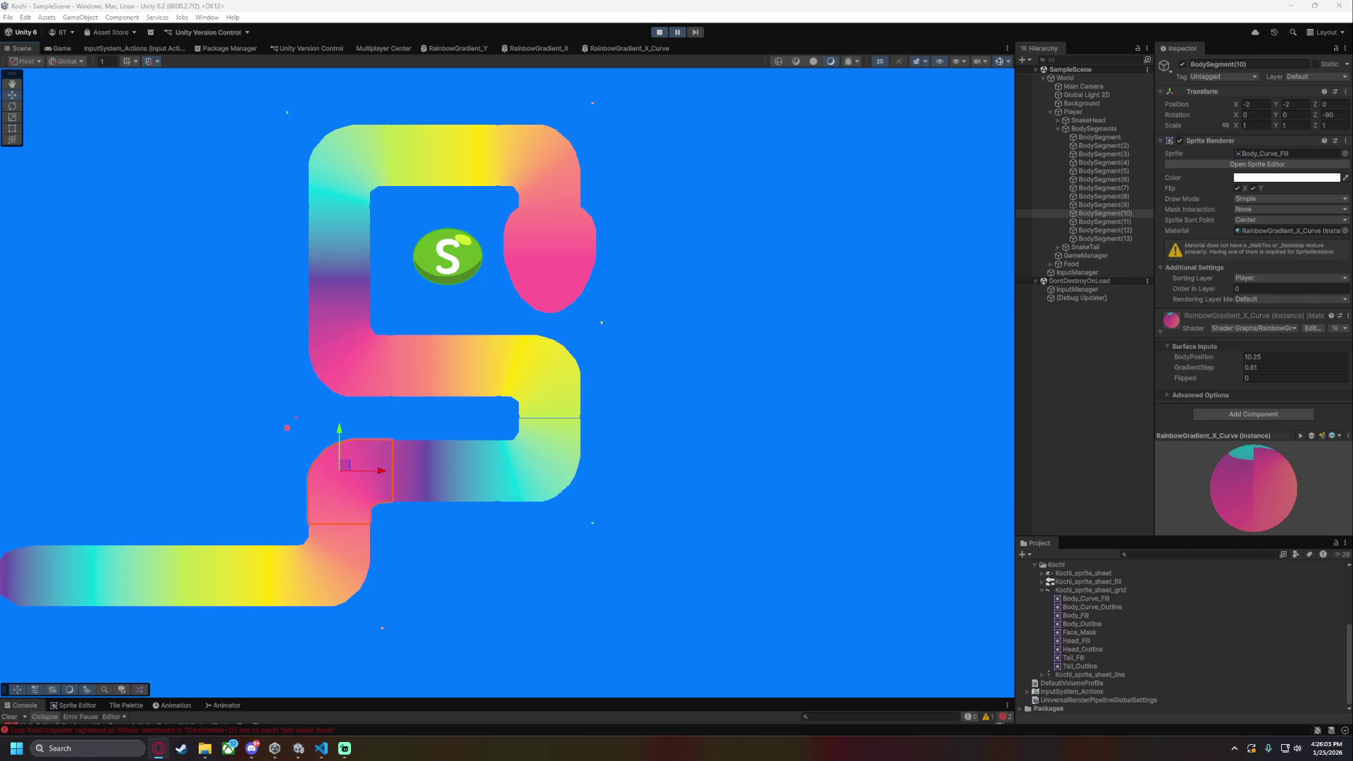
click(347, 155)
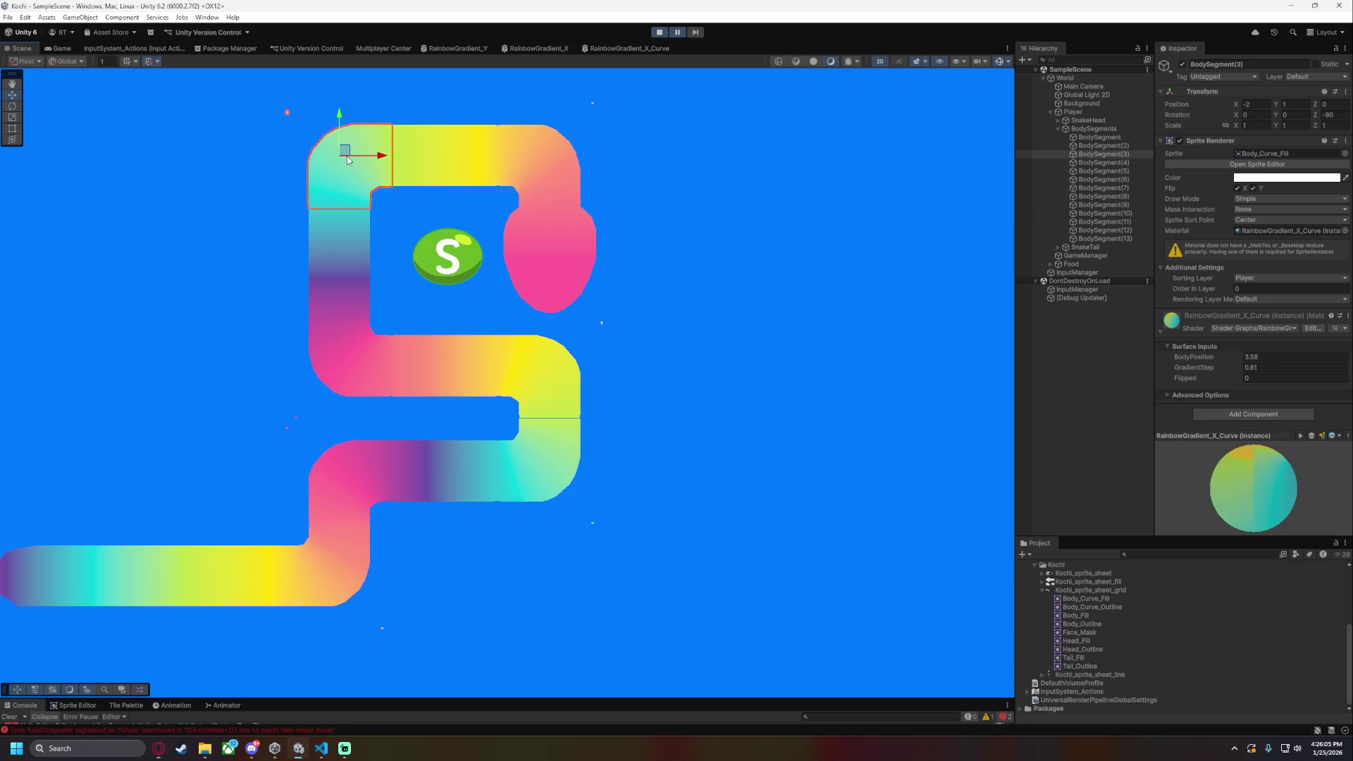
click(353, 341)
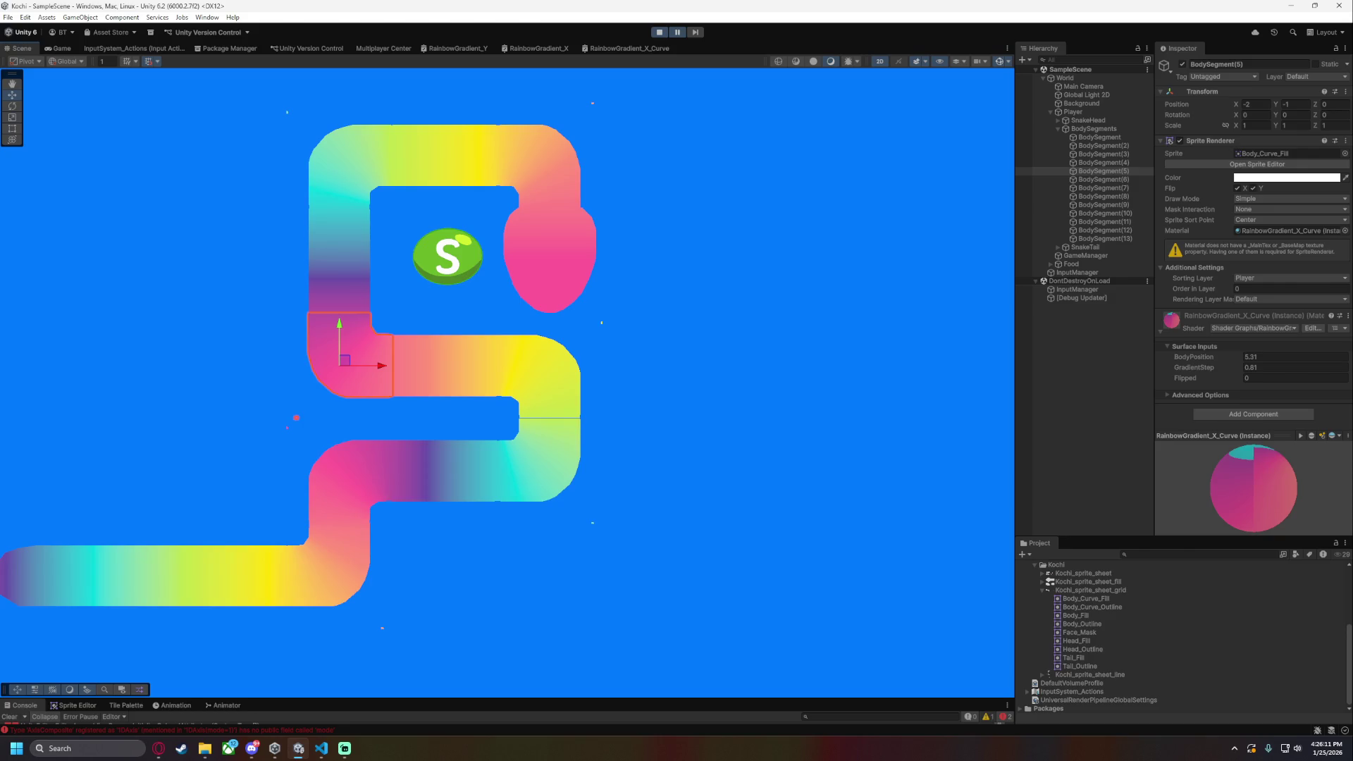
click(352, 167)
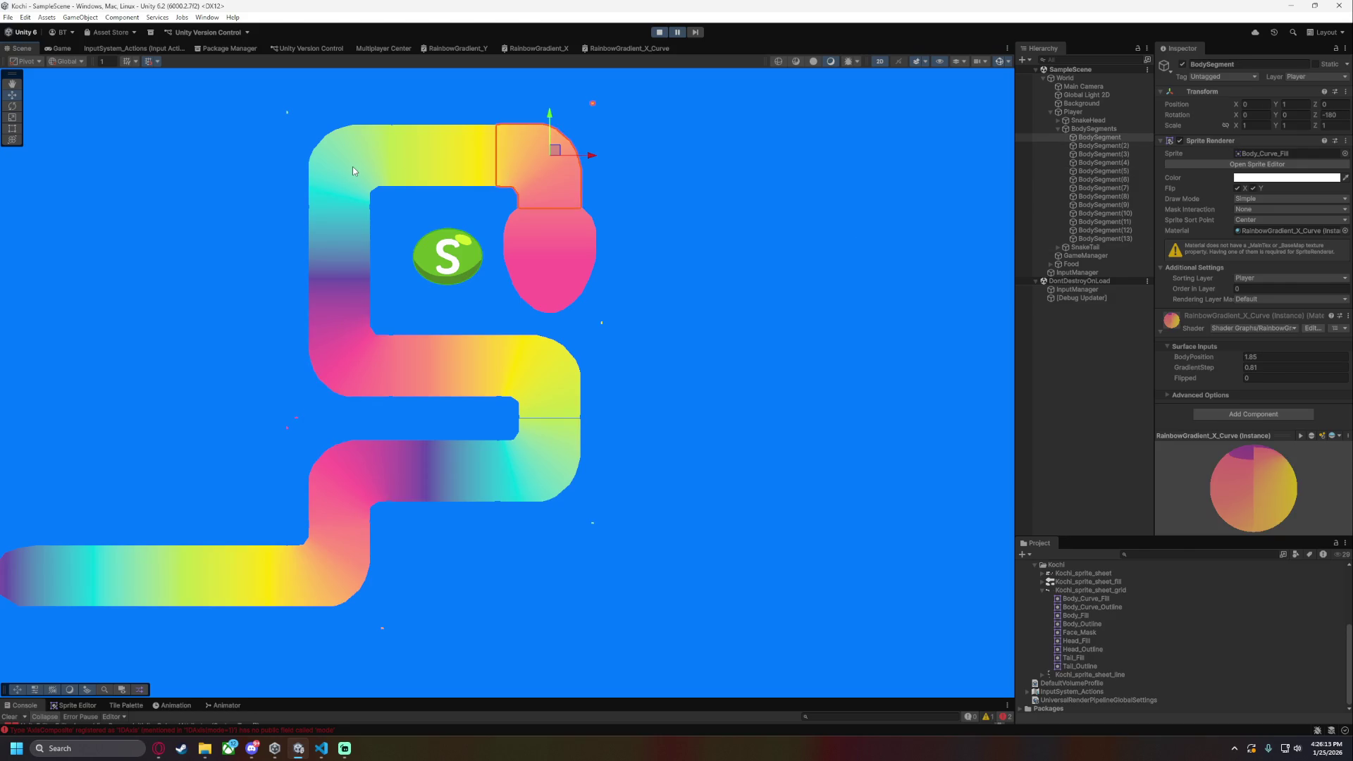
click(352, 166)
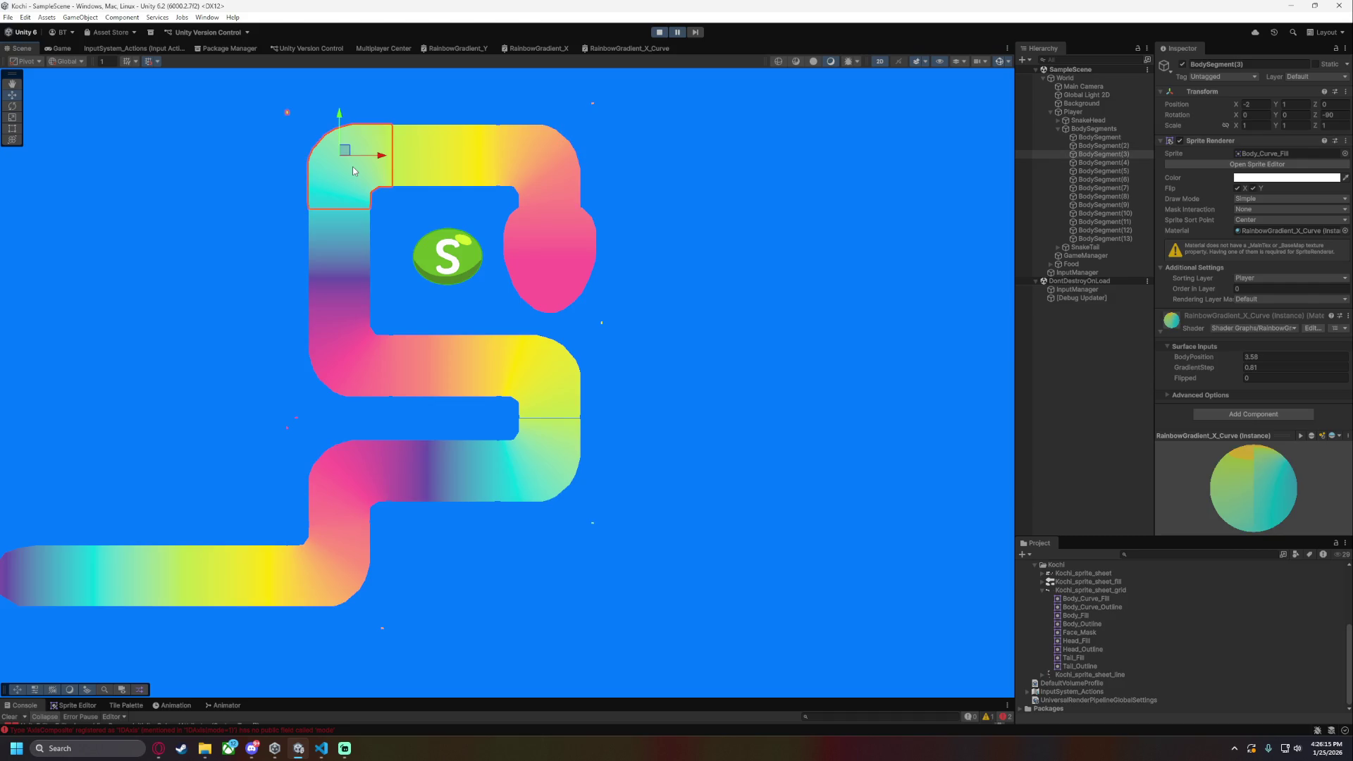
click(355, 363)
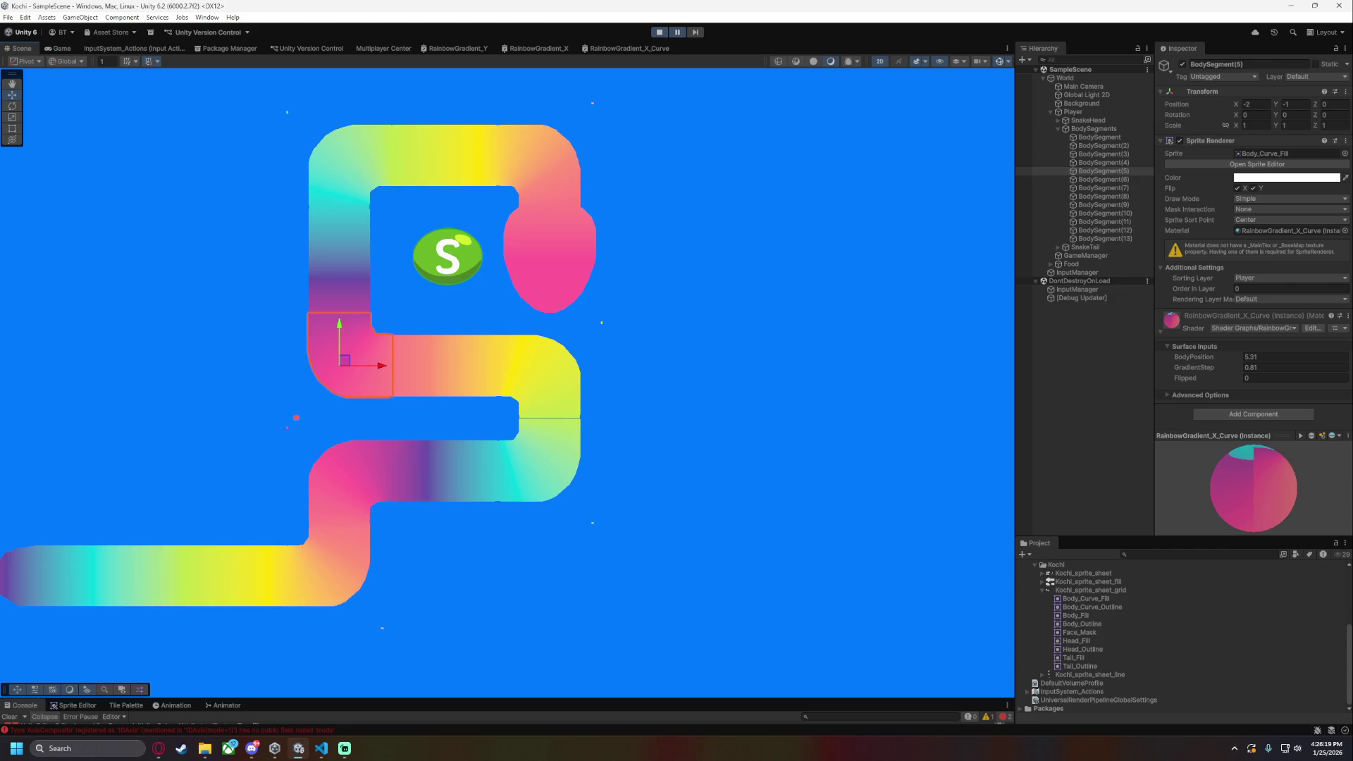
click(549, 366)
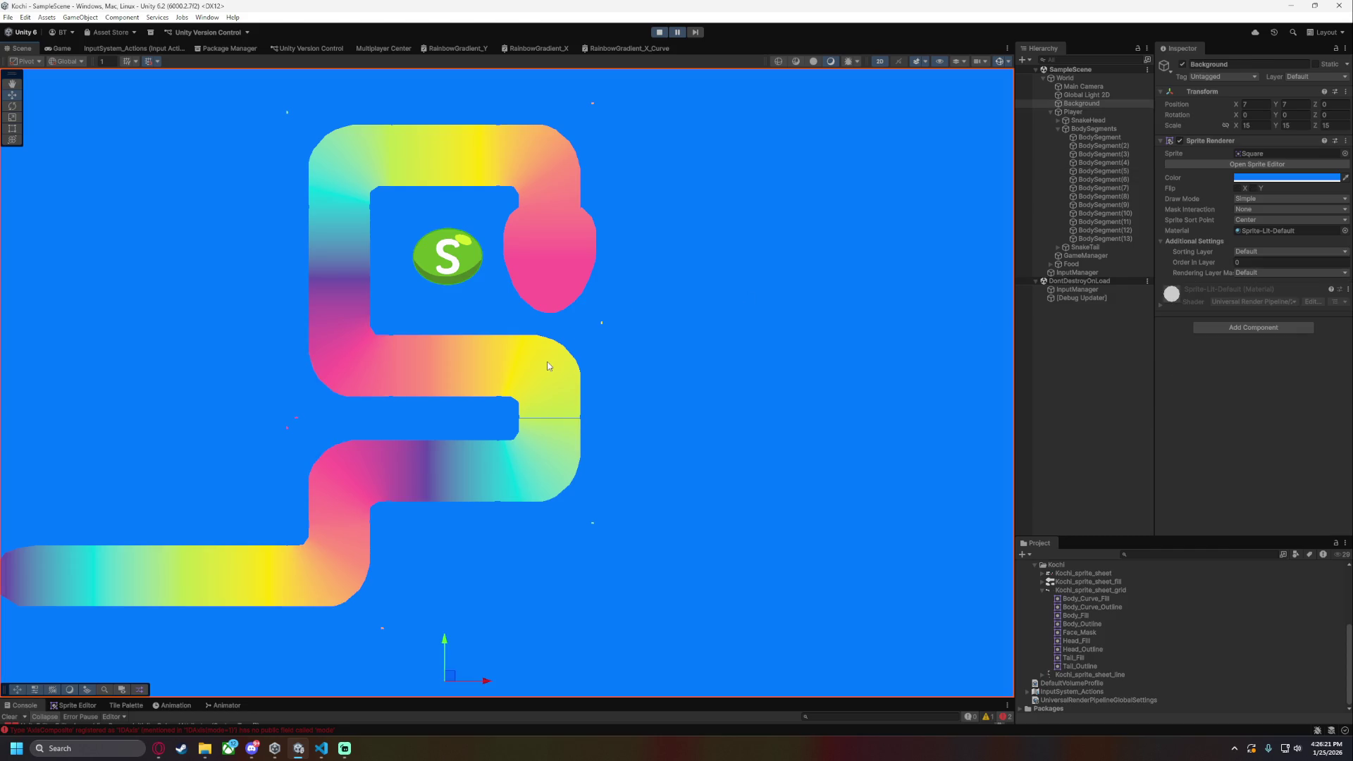
click(1148, 198)
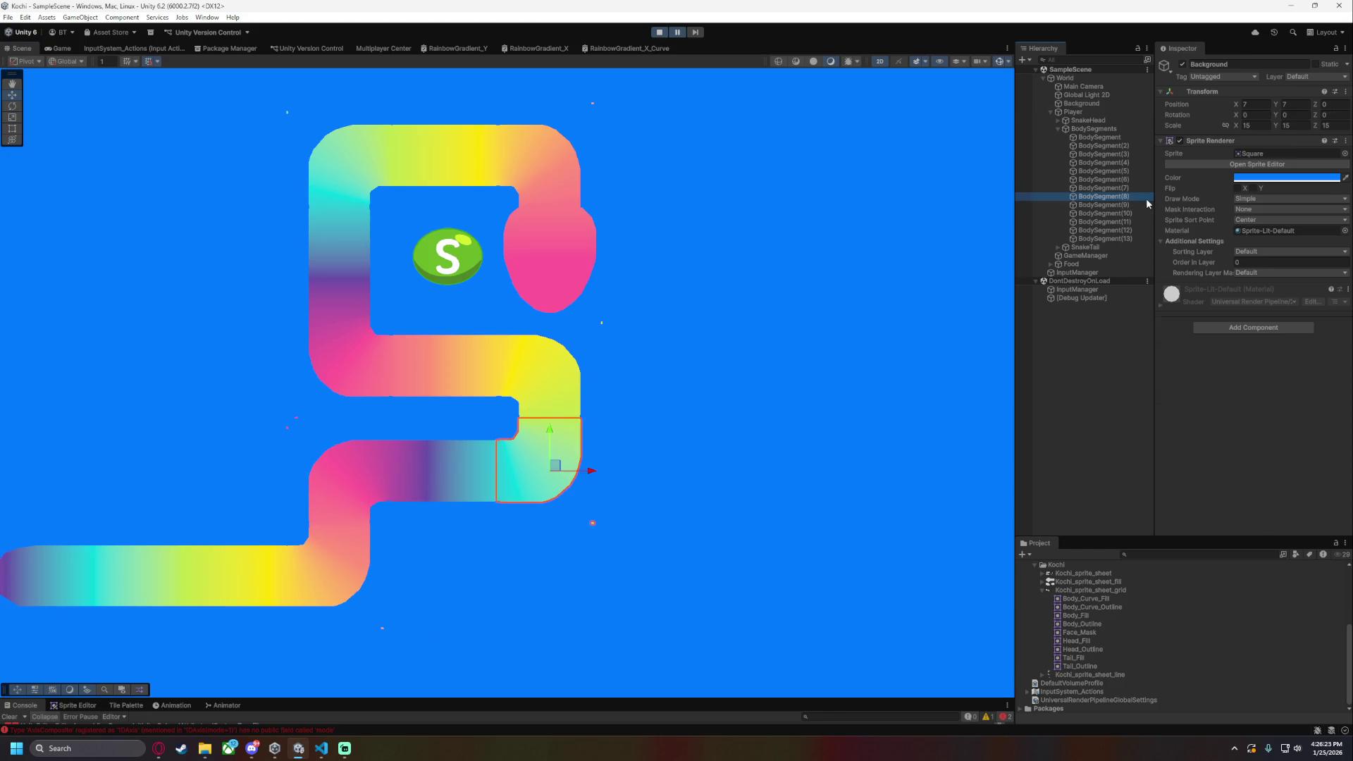
click(1135, 188)
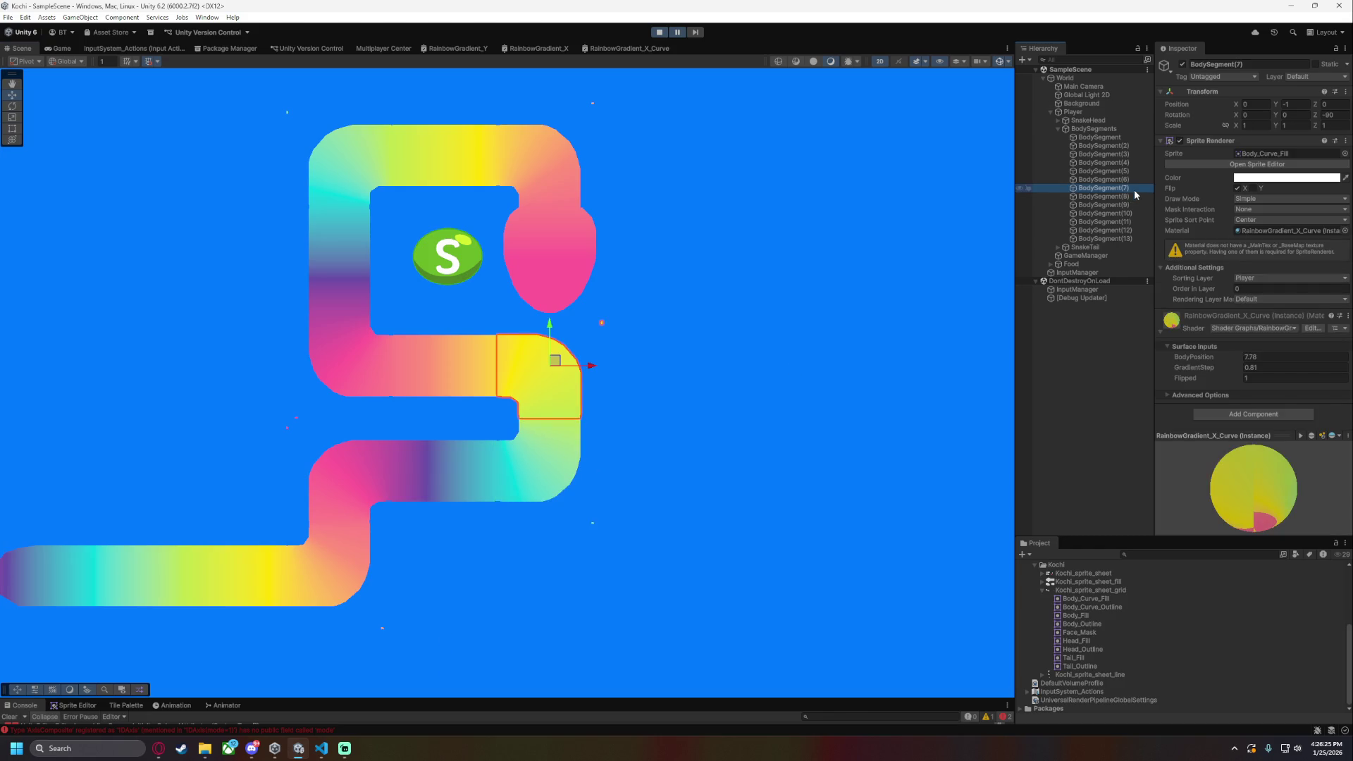
click(1127, 171)
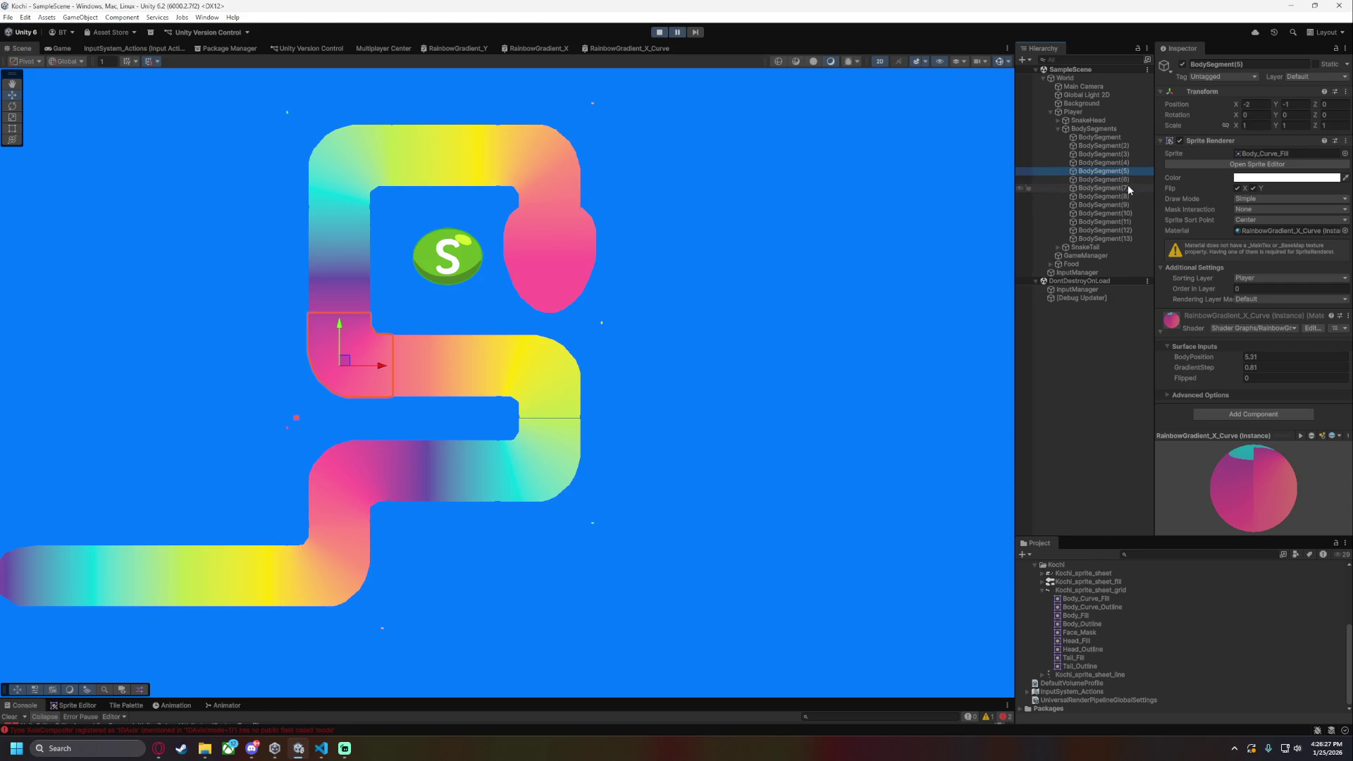
click(1128, 187)
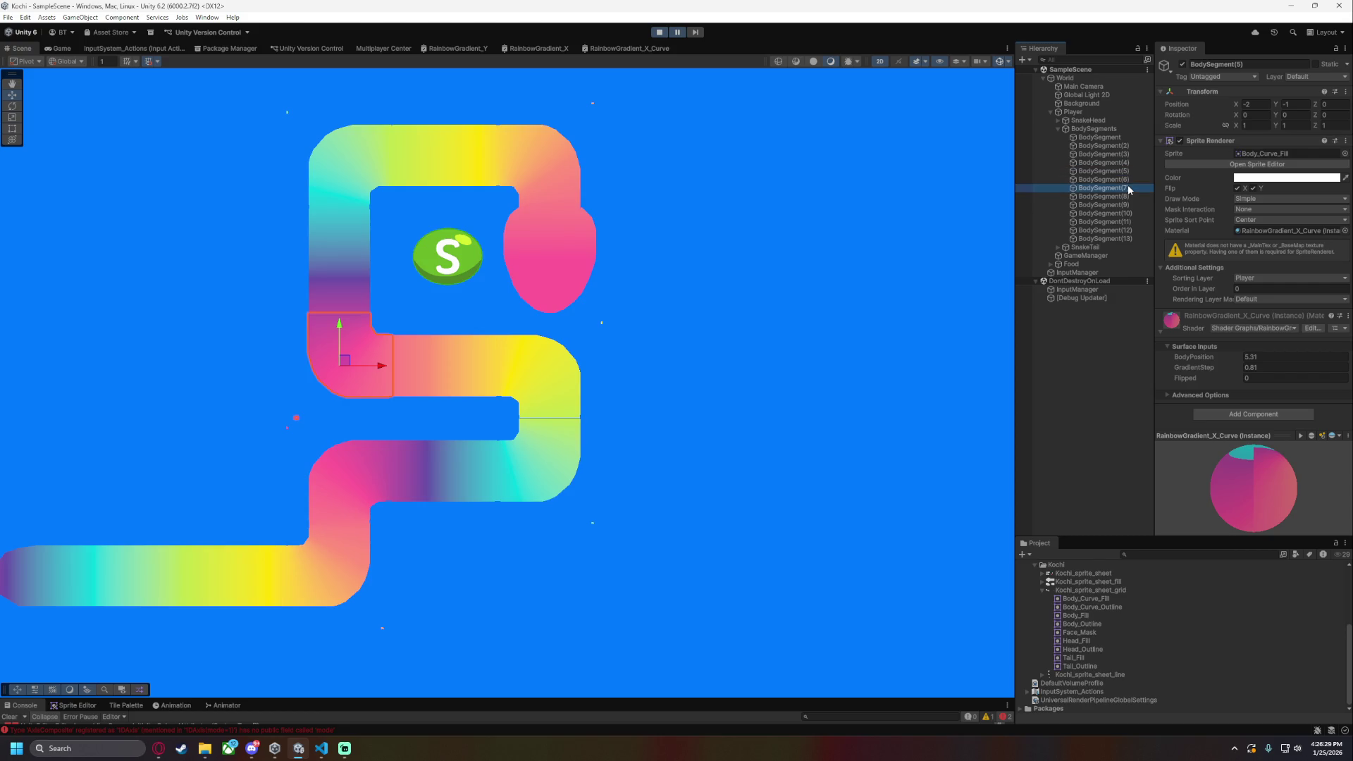
key(alt+Tab)
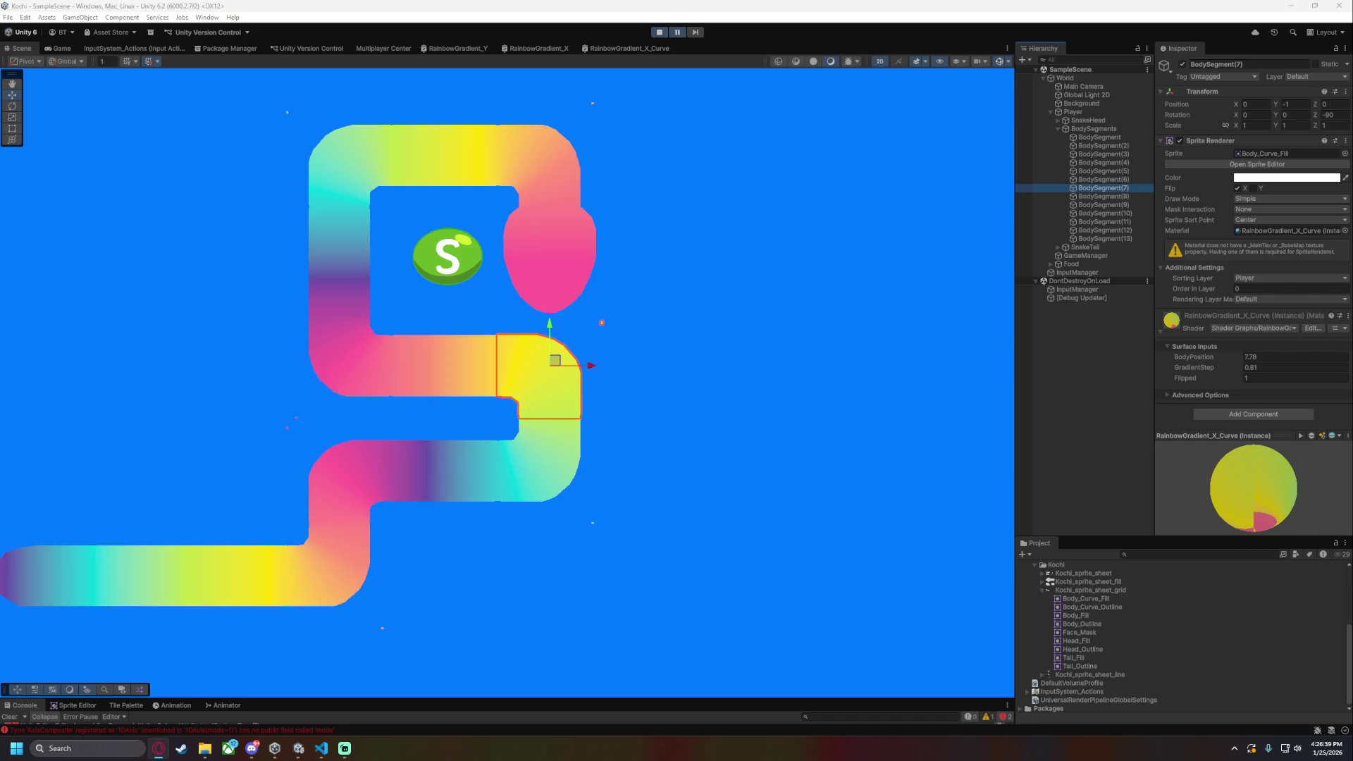
click(1267, 357)
click(1267, 357)
double_click(1267, 357)
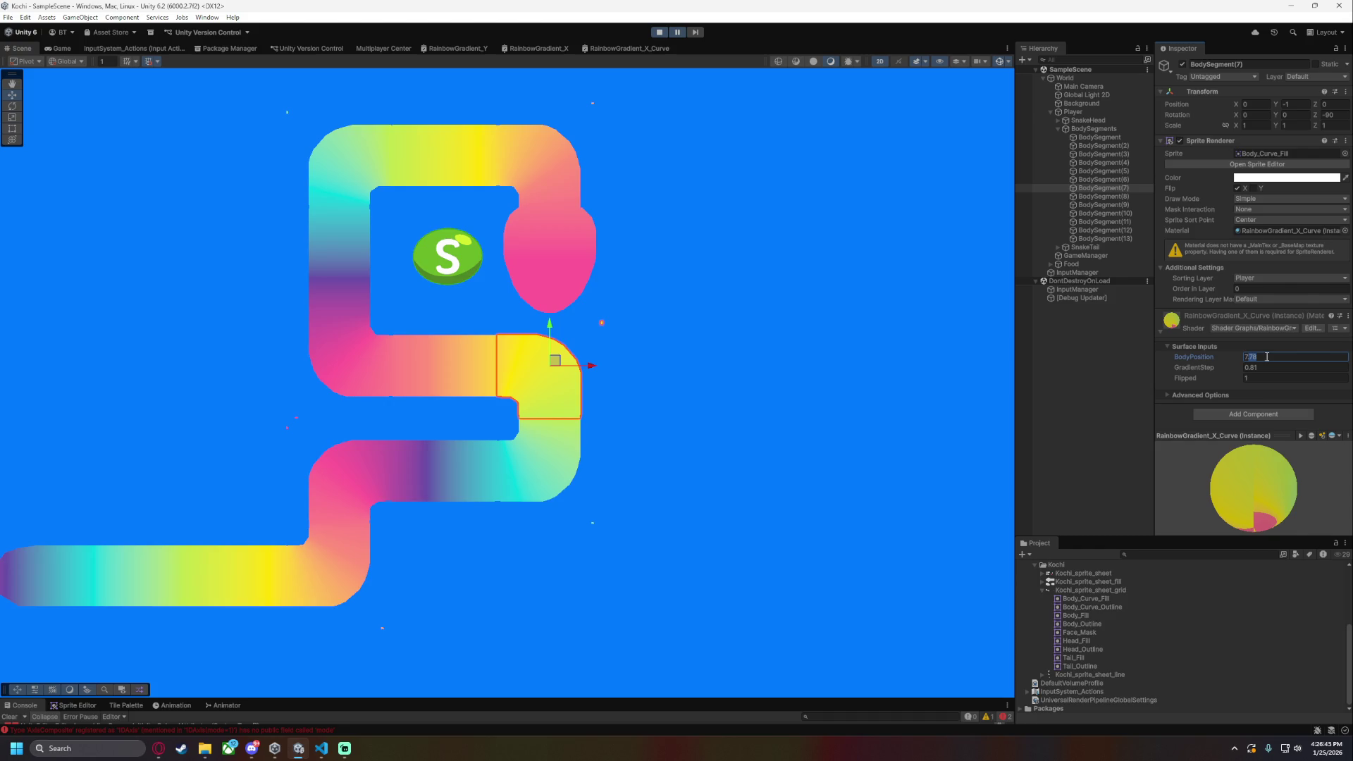
text(7.0)
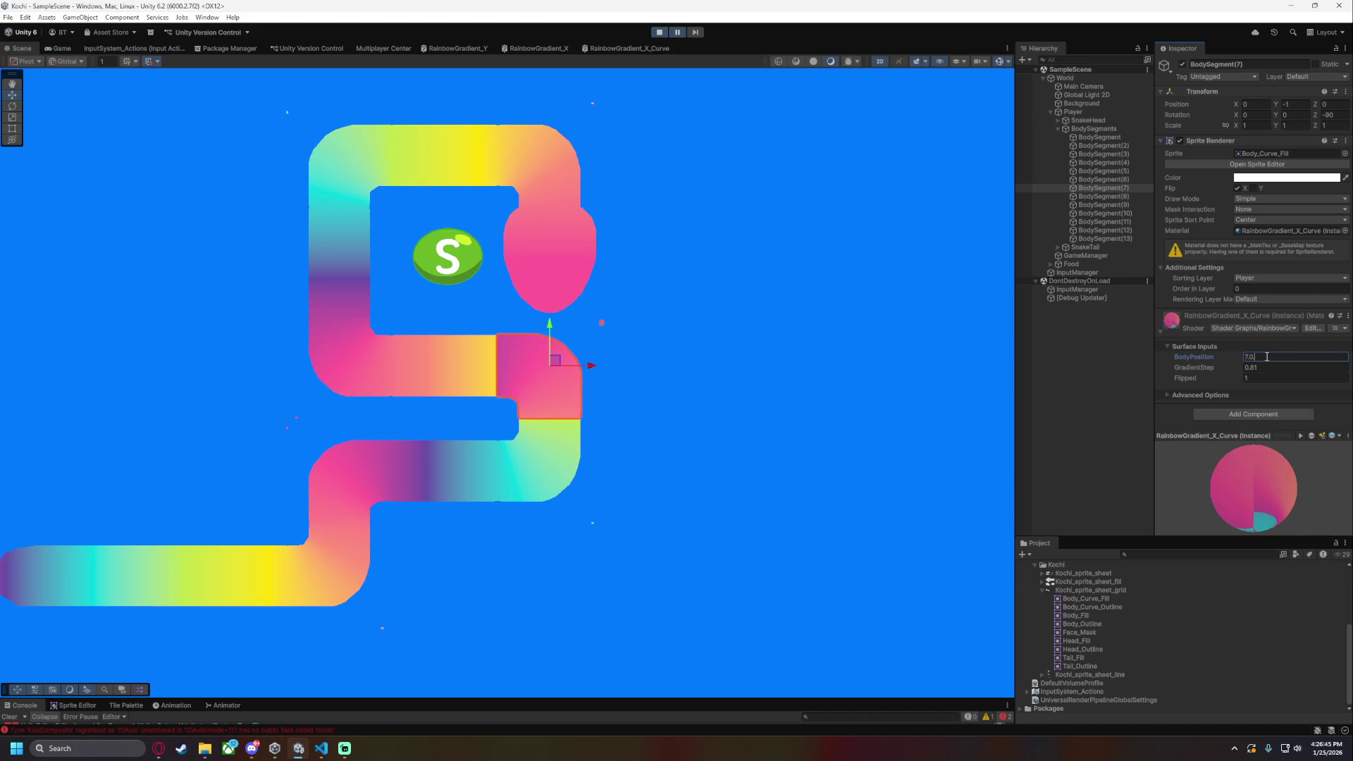
text(4)
key(Escape)
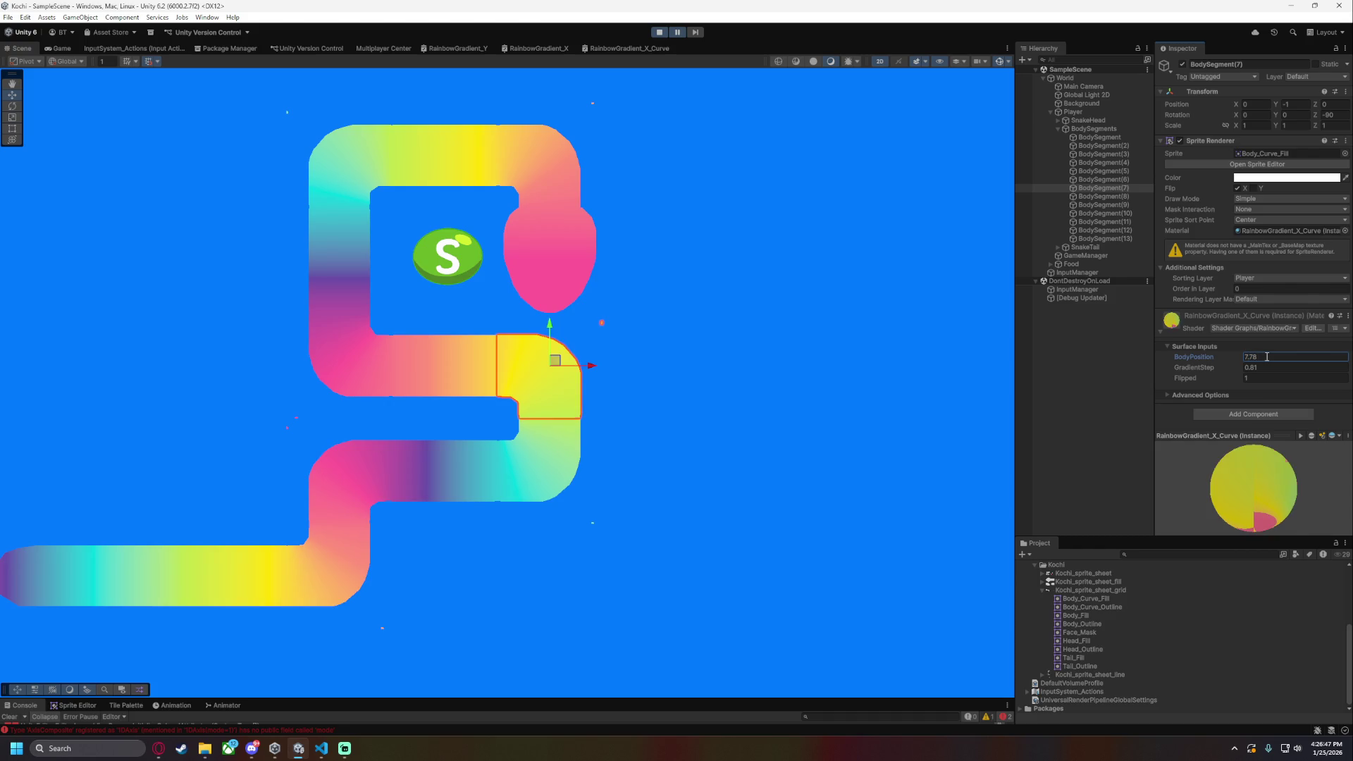
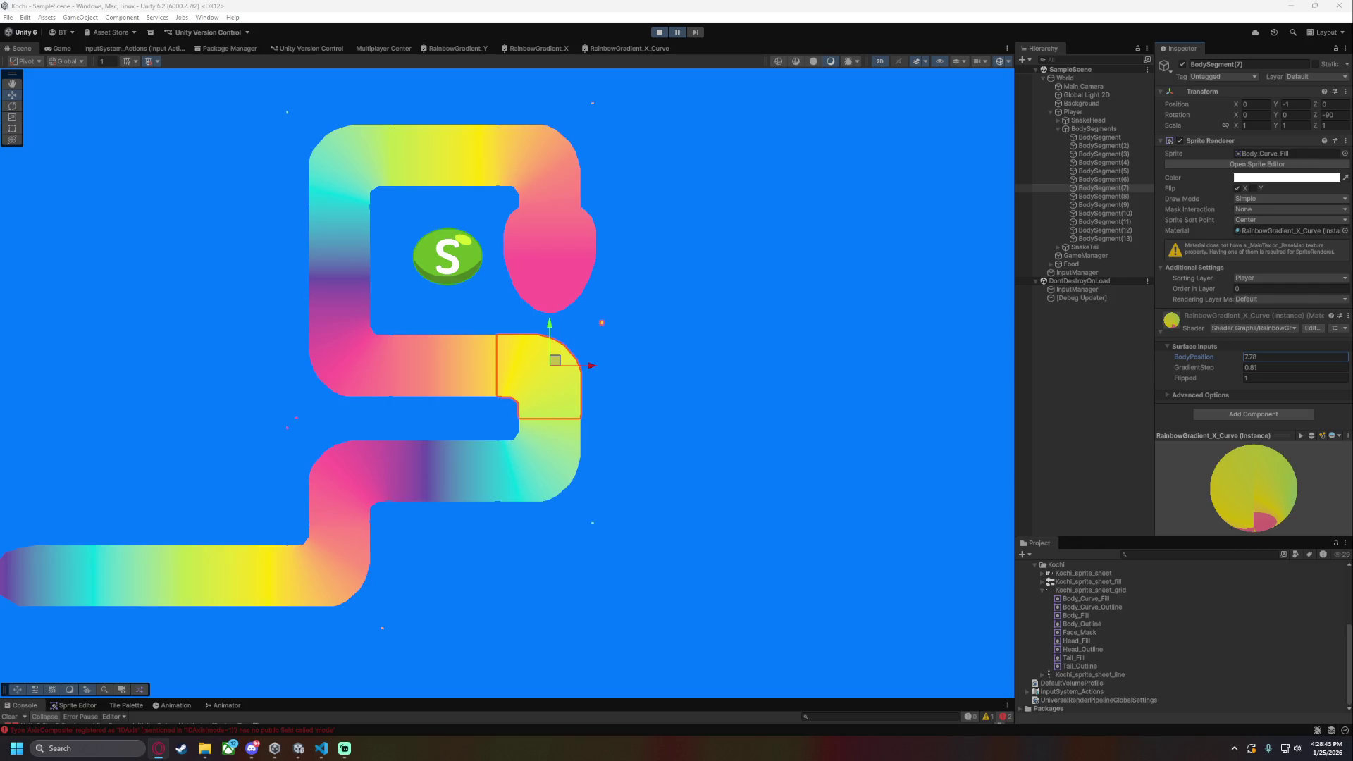
- Step through BodySegment(11) down to BodySegment(8), comparing their BodyPosition values
click(575, 481)
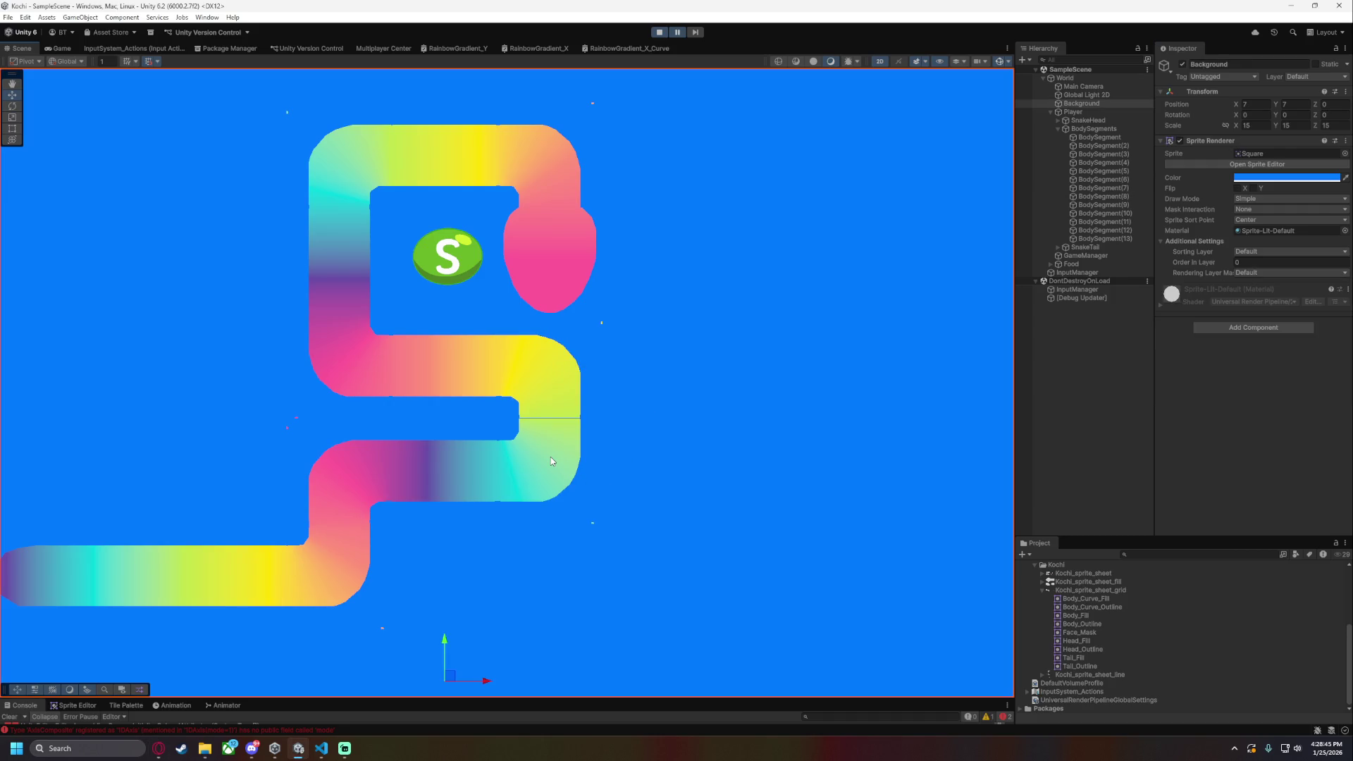
click(1128, 221)
click(1130, 213)
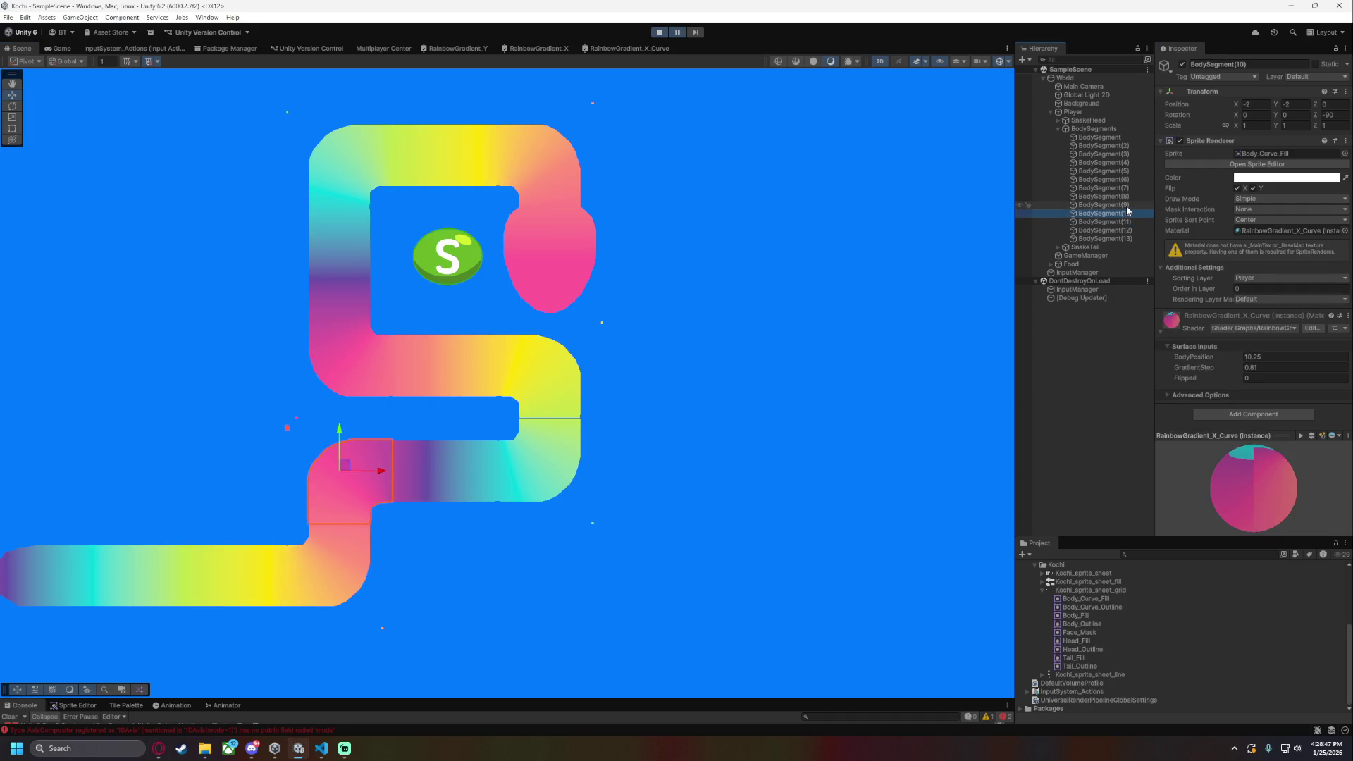
click(1125, 205)
click(1126, 197)
click(1270, 358)
click(1270, 359)
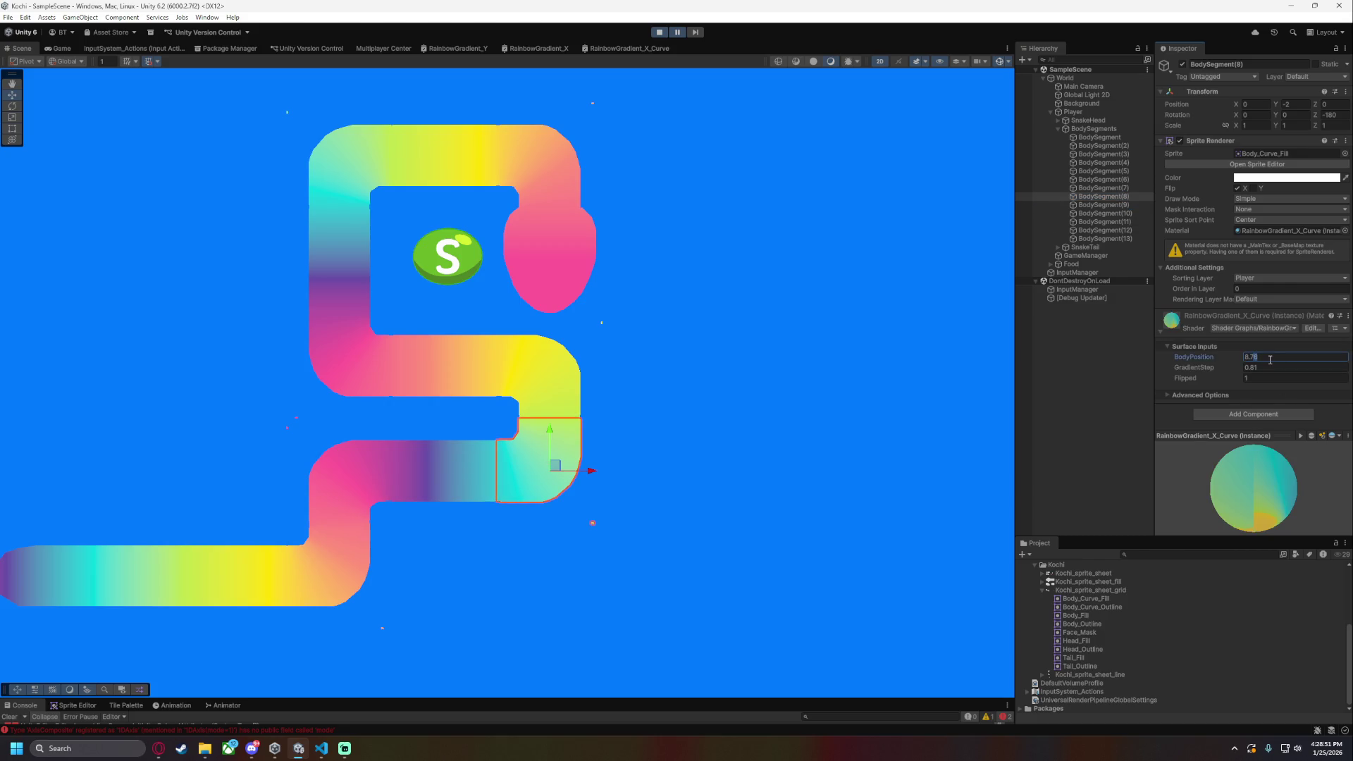
- Select Background and zoom the Scene view onto the yellow-cyan middle bends, then step back toward BodySegment(7)
click(713, 451)
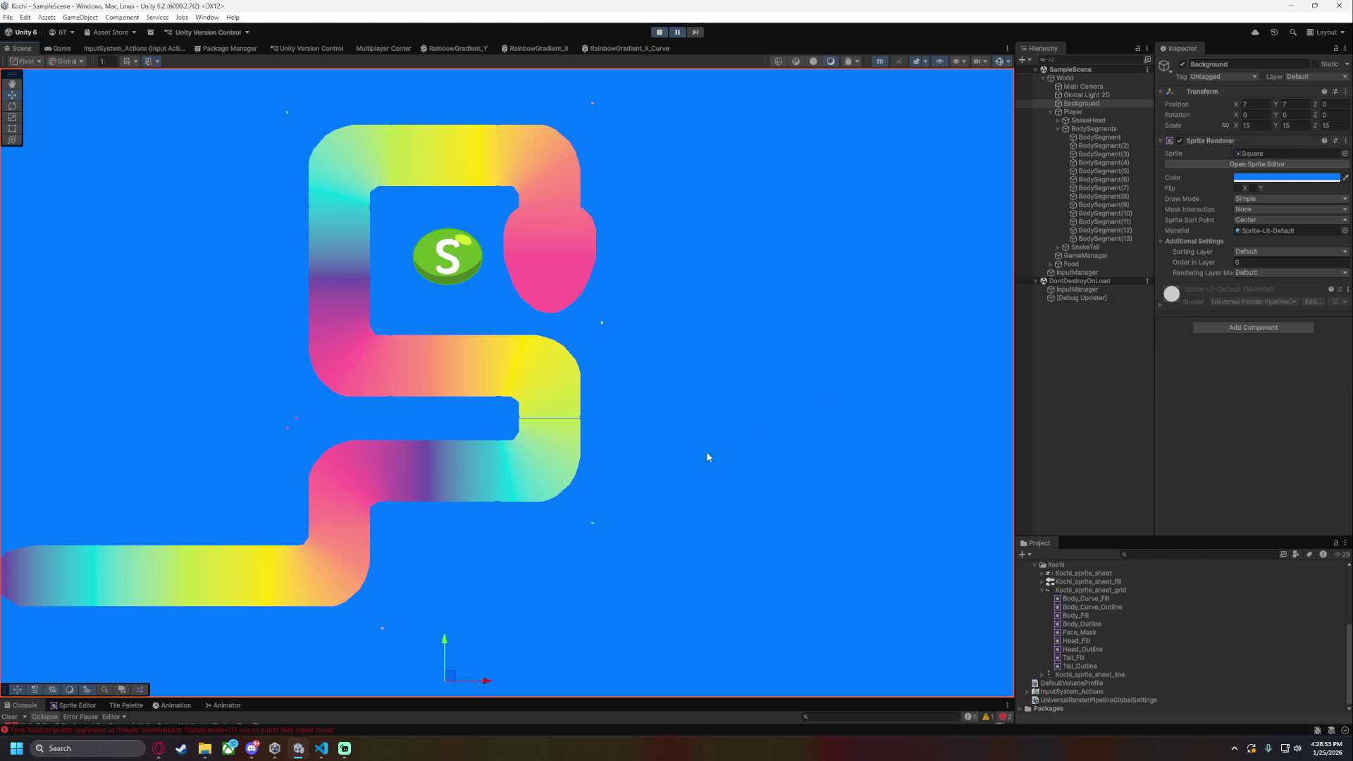
scroll(741, 443, up, 5)
scroll(787, 438, up, 3)
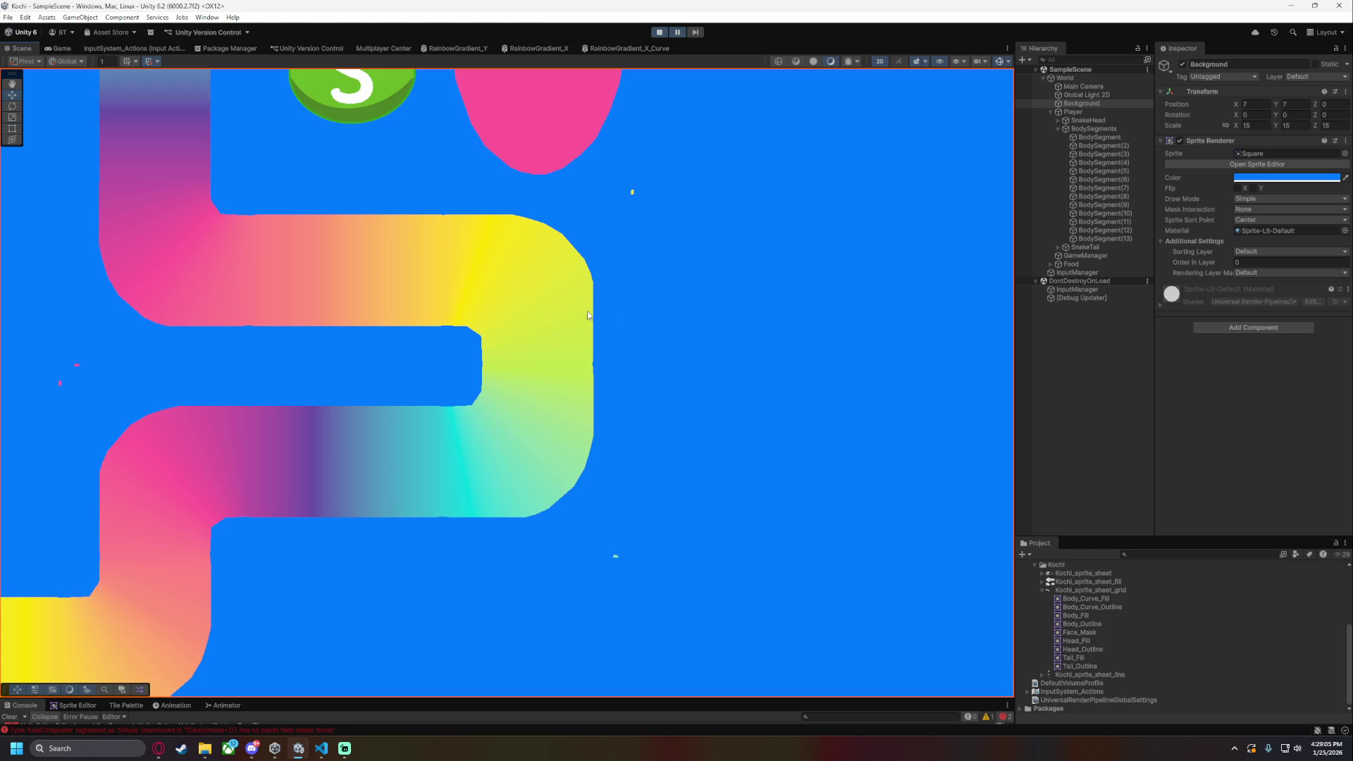
click(1127, 205)
click(1129, 196)
click(1131, 188)
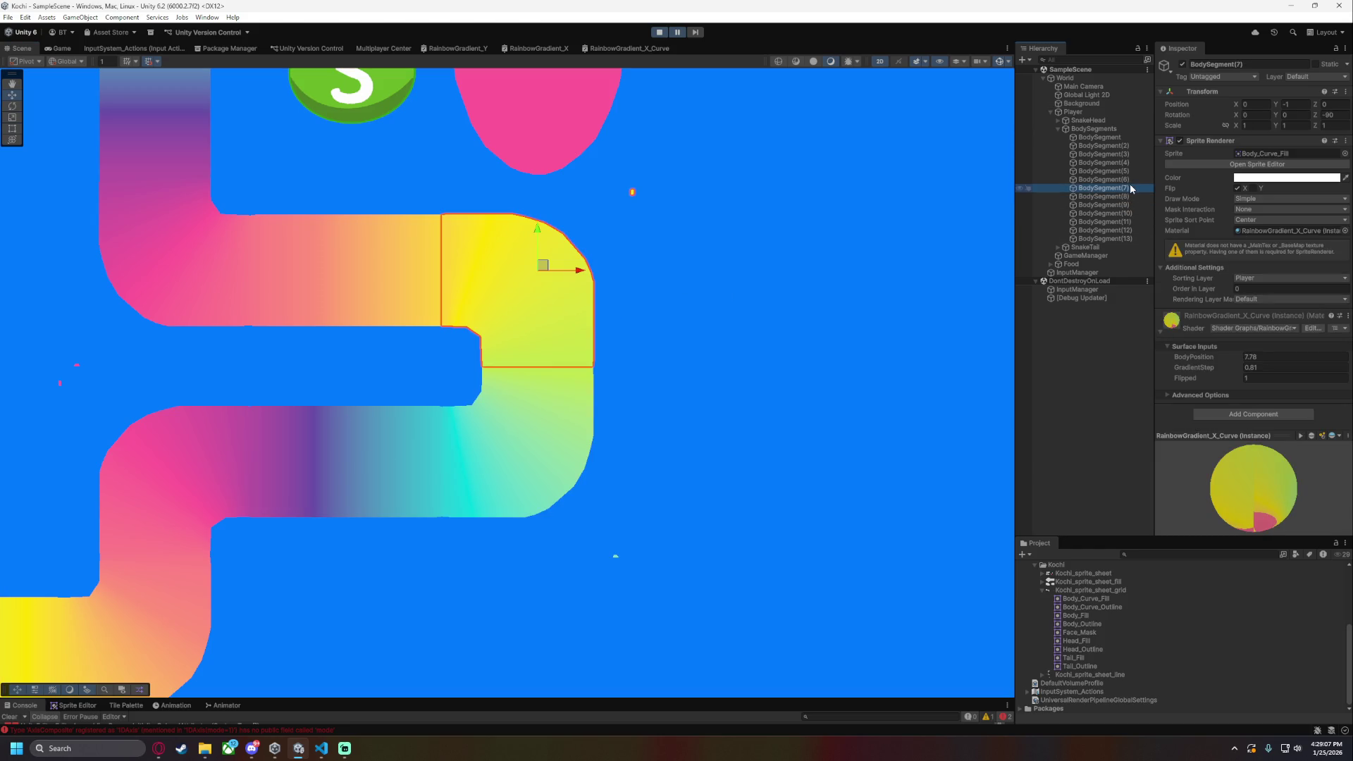
click(1124, 197)
click(1127, 188)
click(1127, 198)
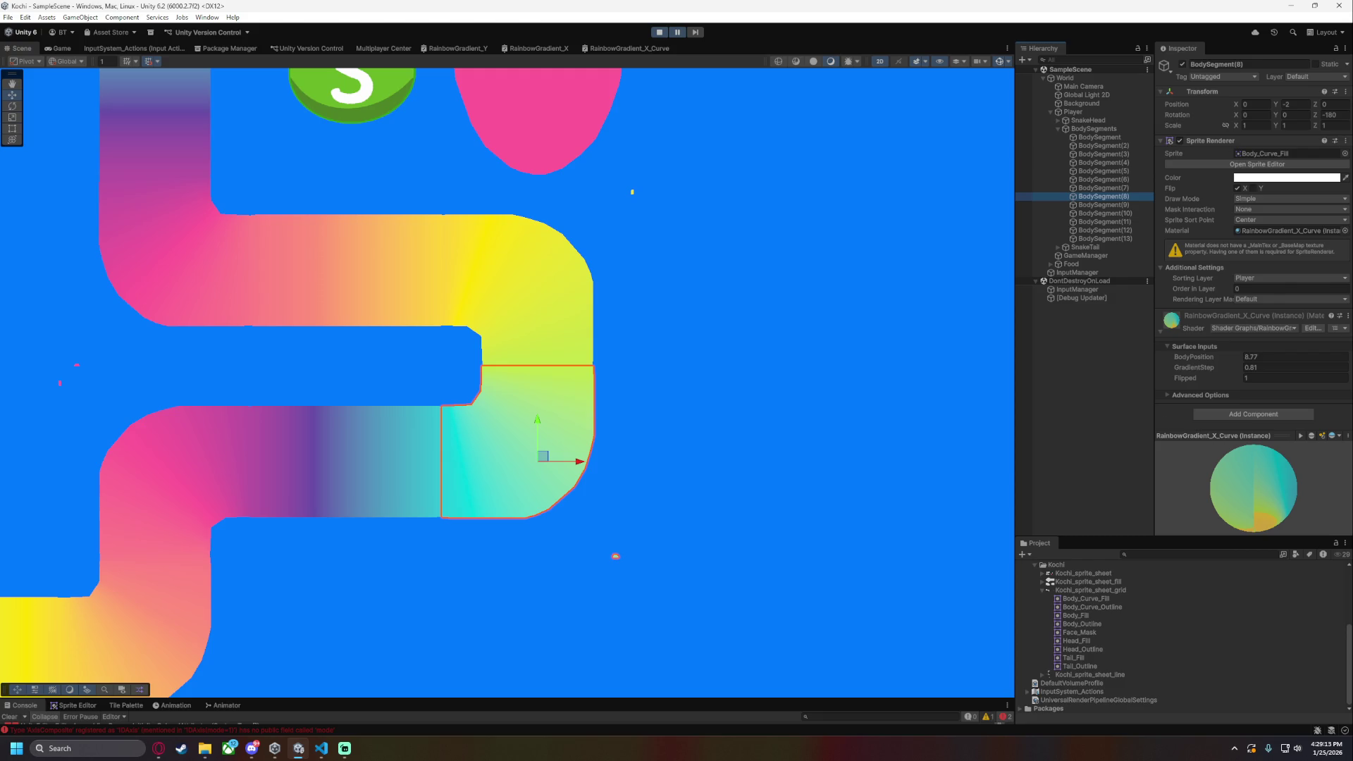
key(alt+Tab)
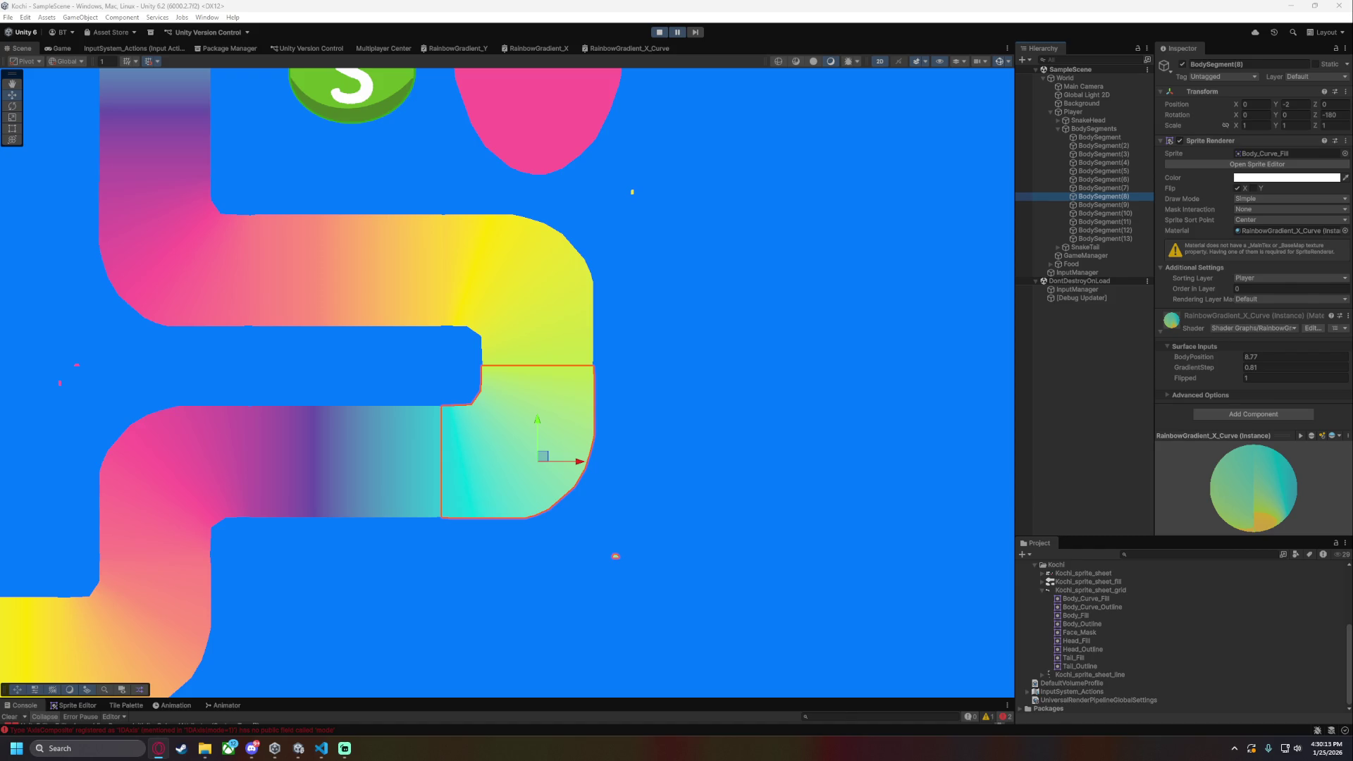
click(1128, 188)
click(1130, 196)
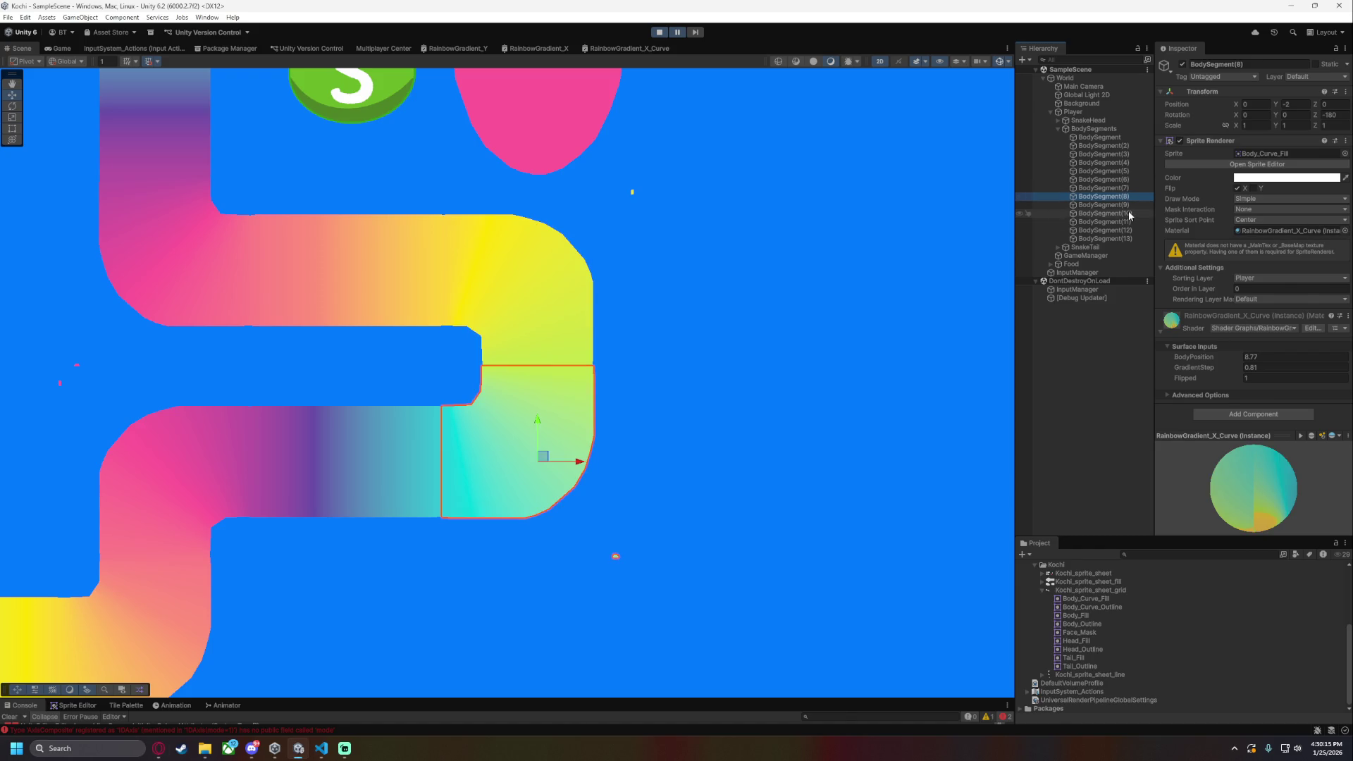
double_click(1105, 213)
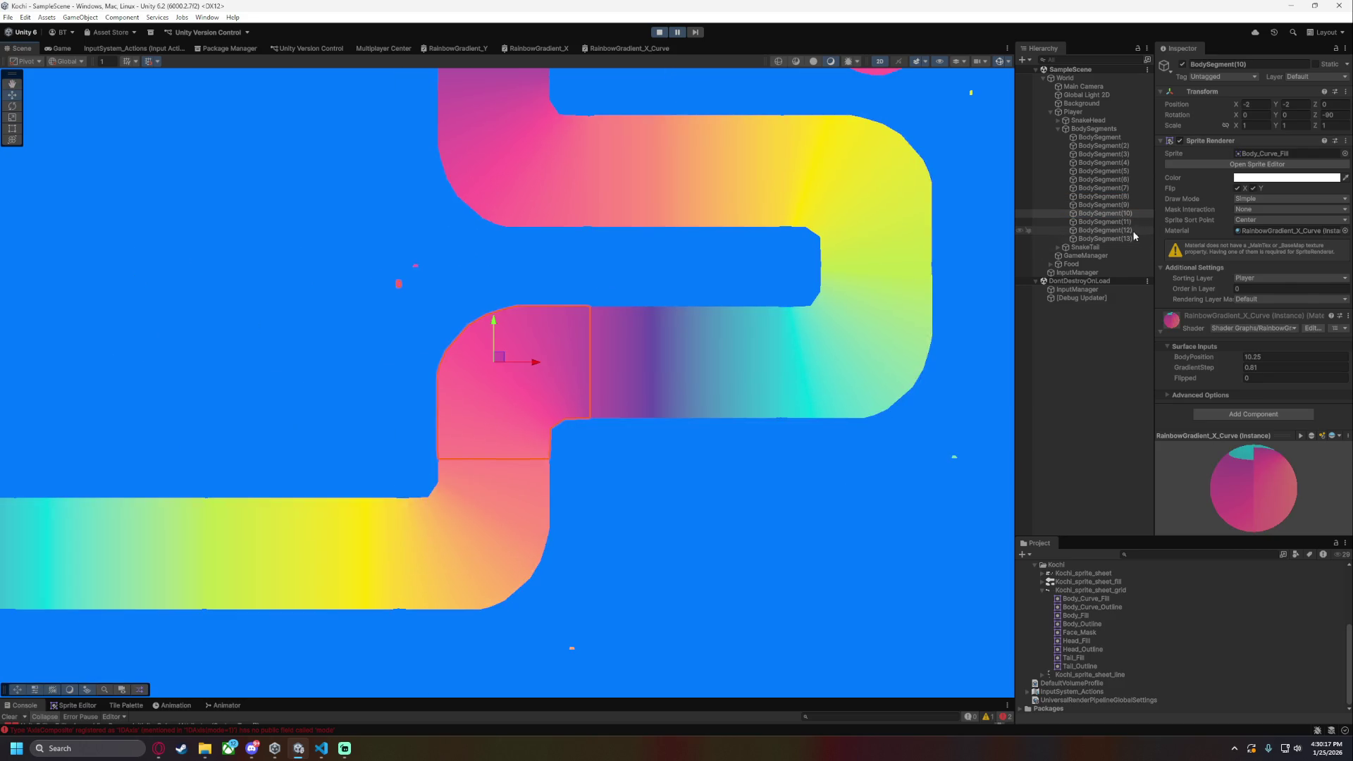
- Compare BodySegment(10) with BodySegment(11), then pan and zoom out to show the whole snake and S token
click(1125, 224)
click(1128, 215)
click(1119, 220)
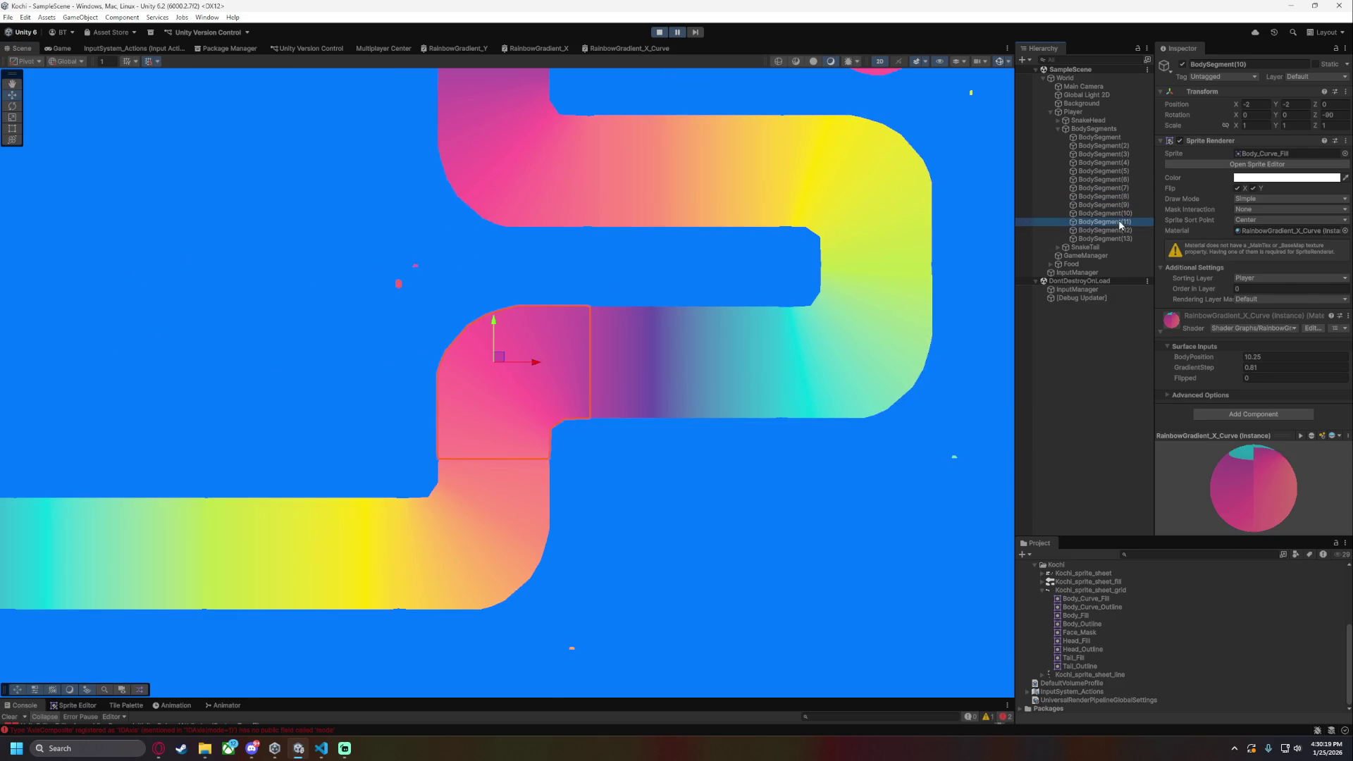
drag(936, 316, 973, 240)
key(alt+Tab)
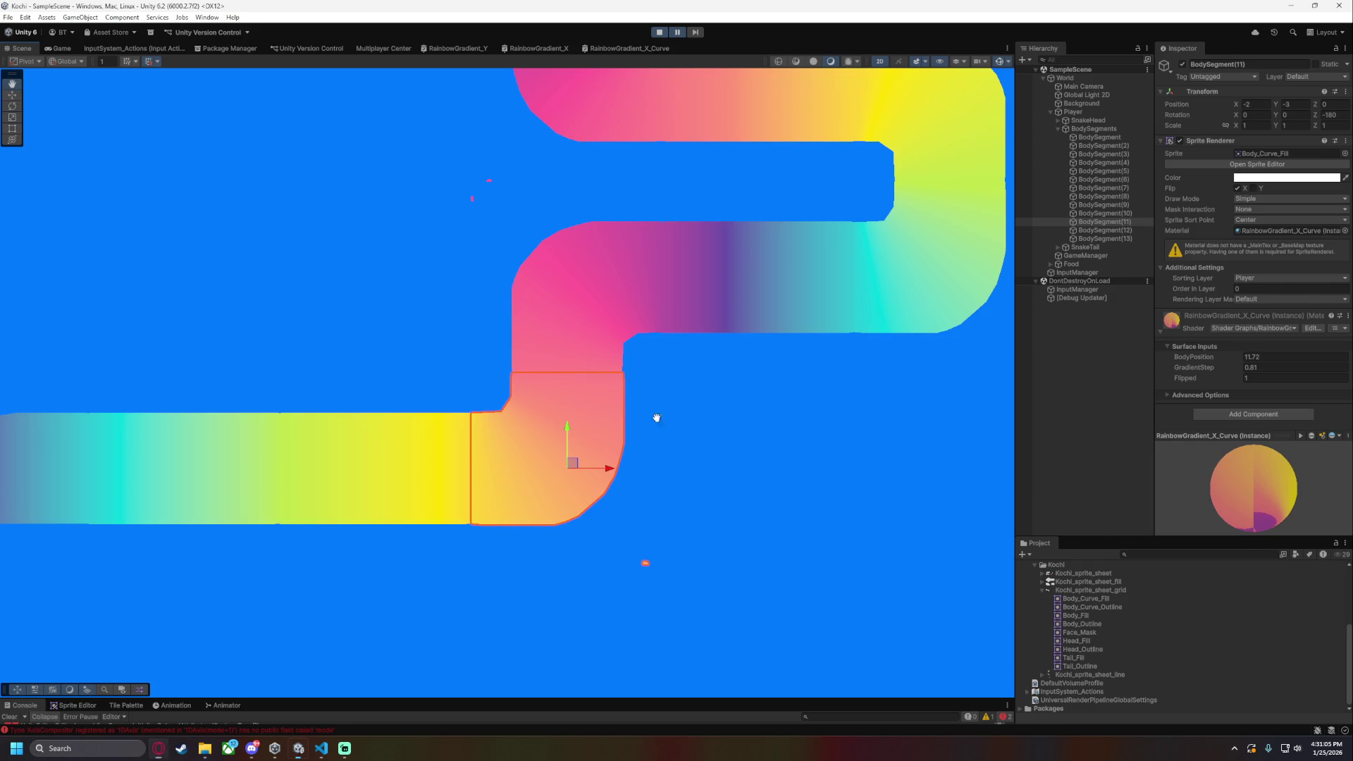
scroll(674, 414, down, 3)
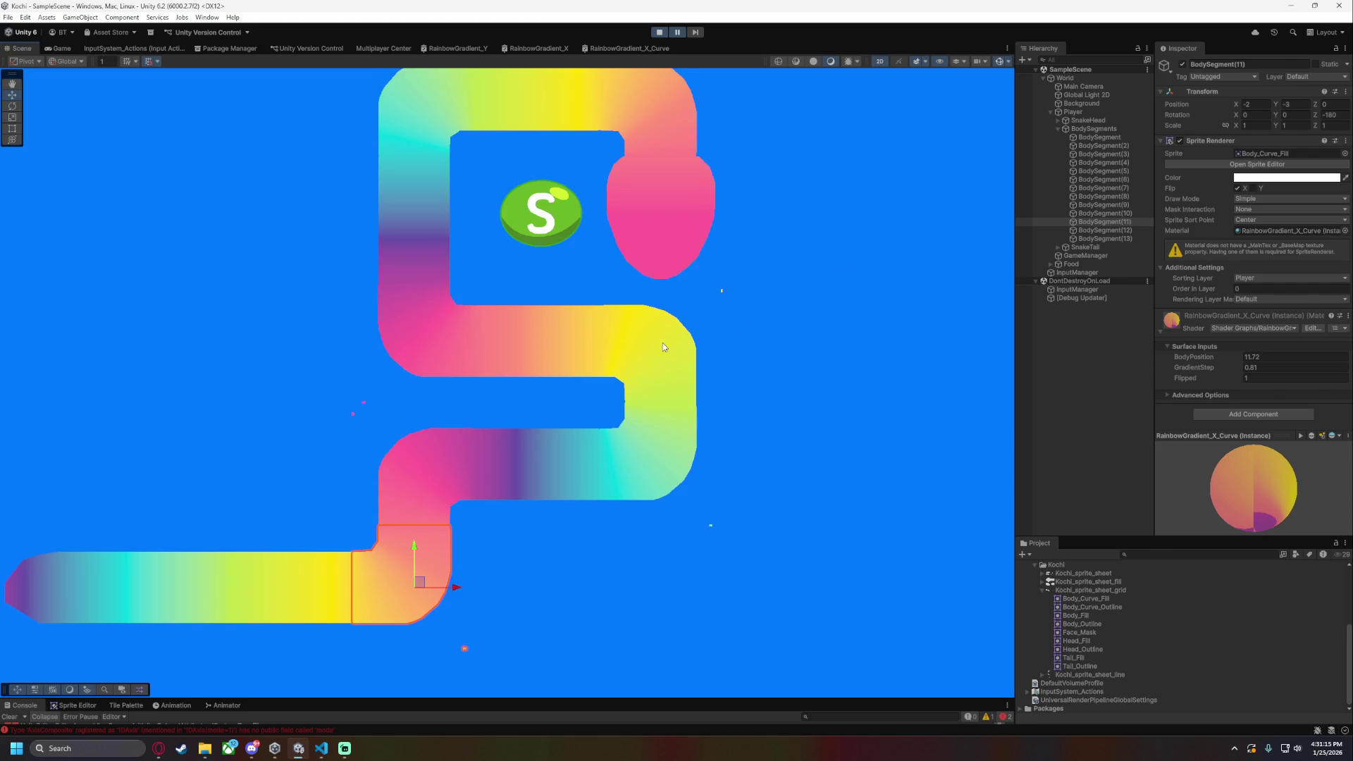
click(1103, 197)
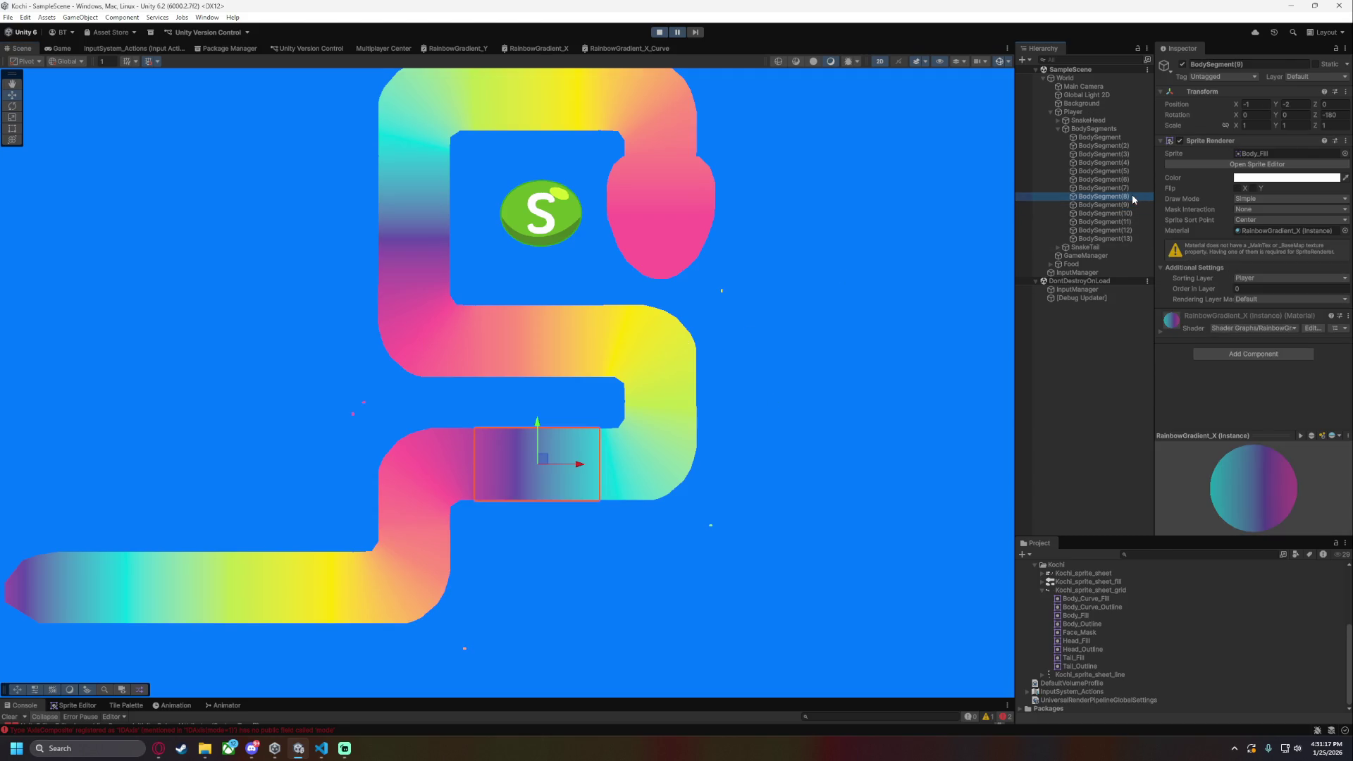
click(1131, 189)
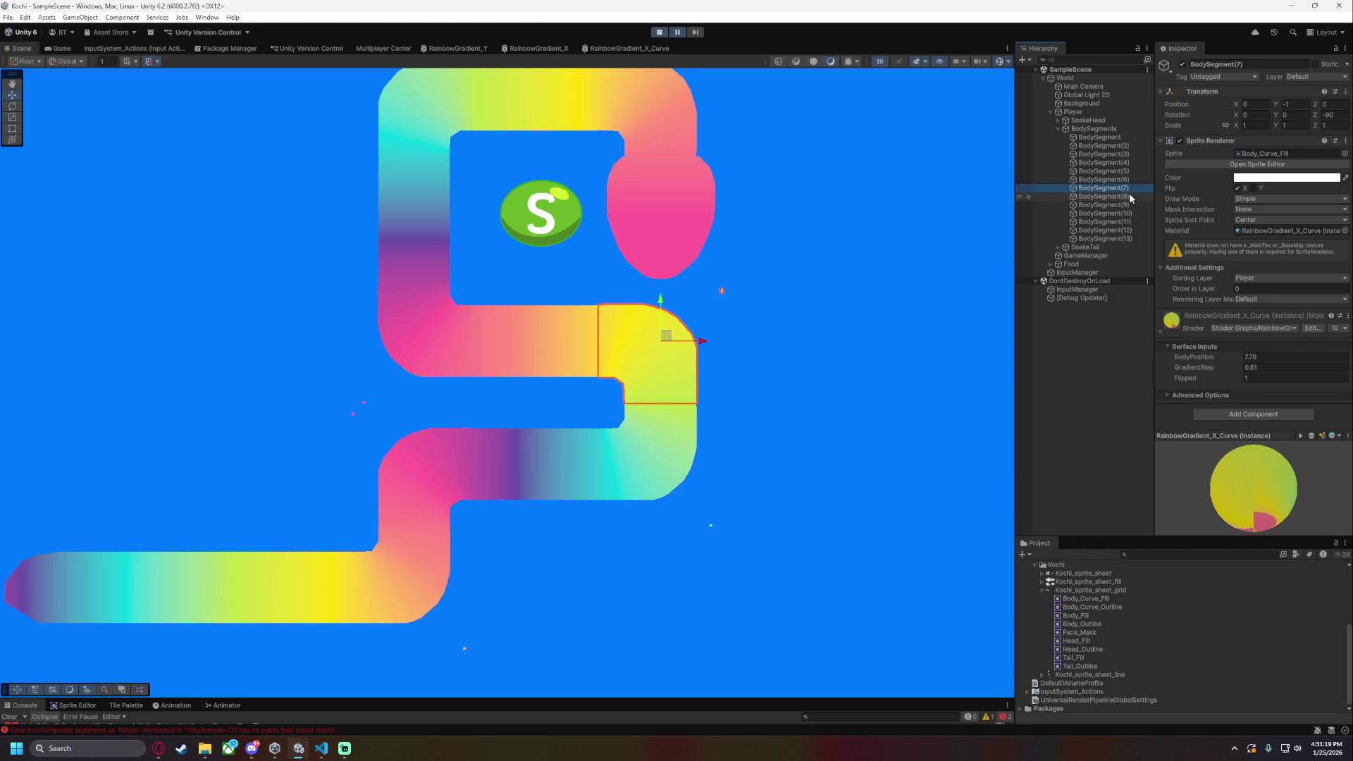
click(1130, 196)
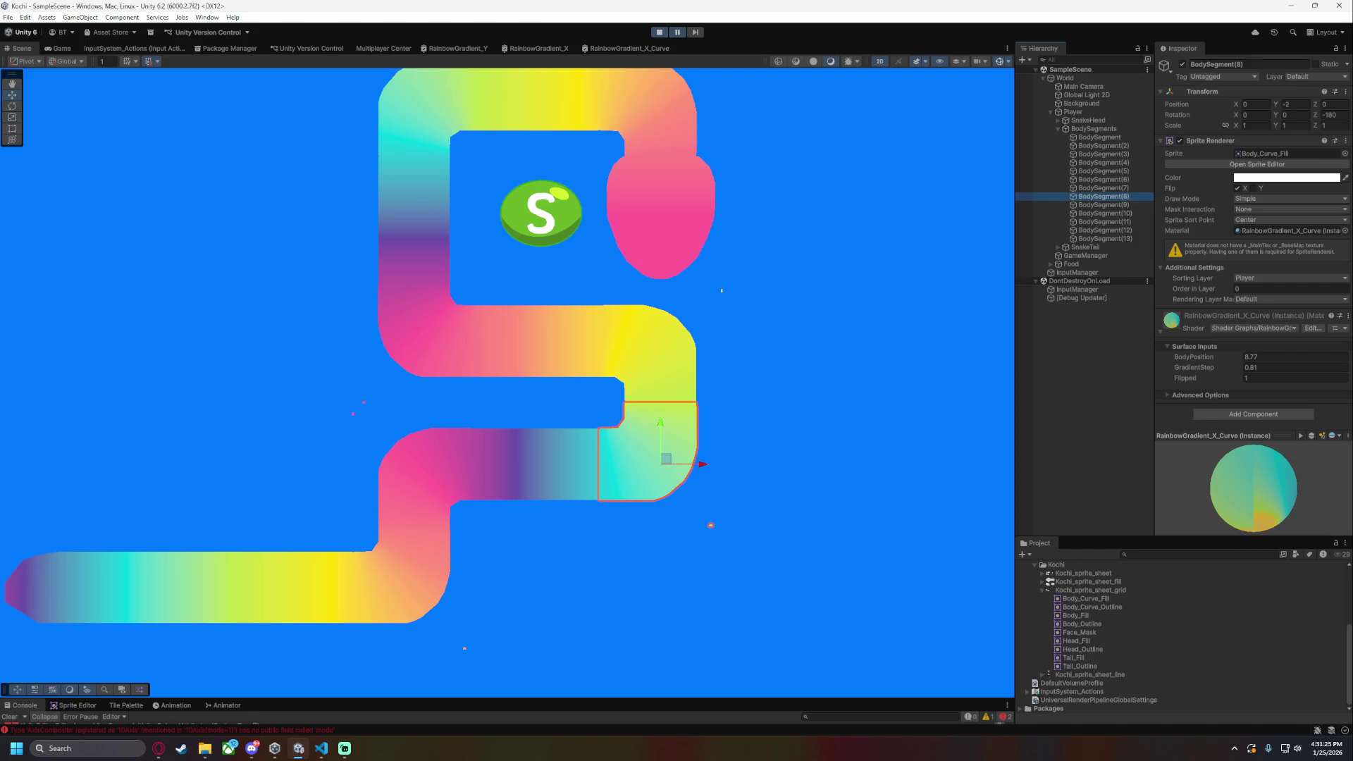
key(alt+Tab)
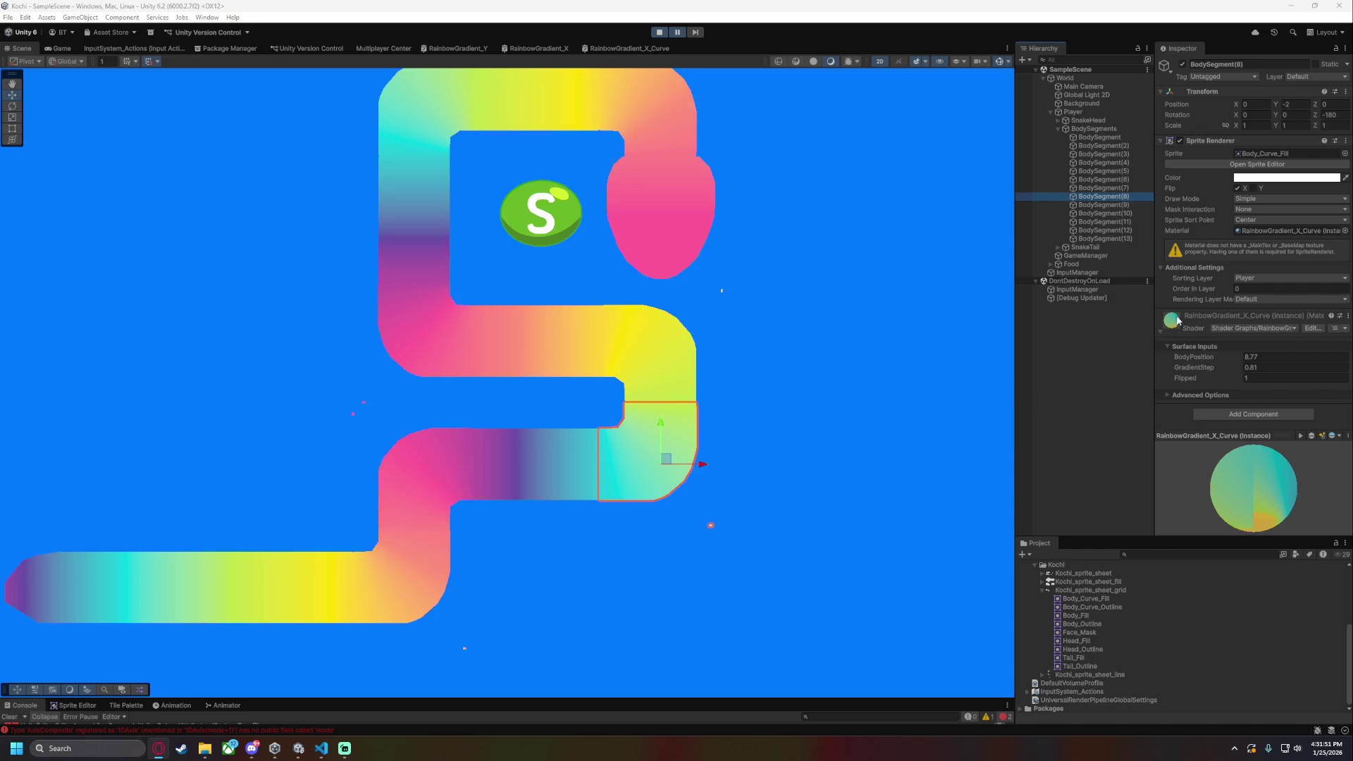
click(1273, 360)
click(1273, 360)
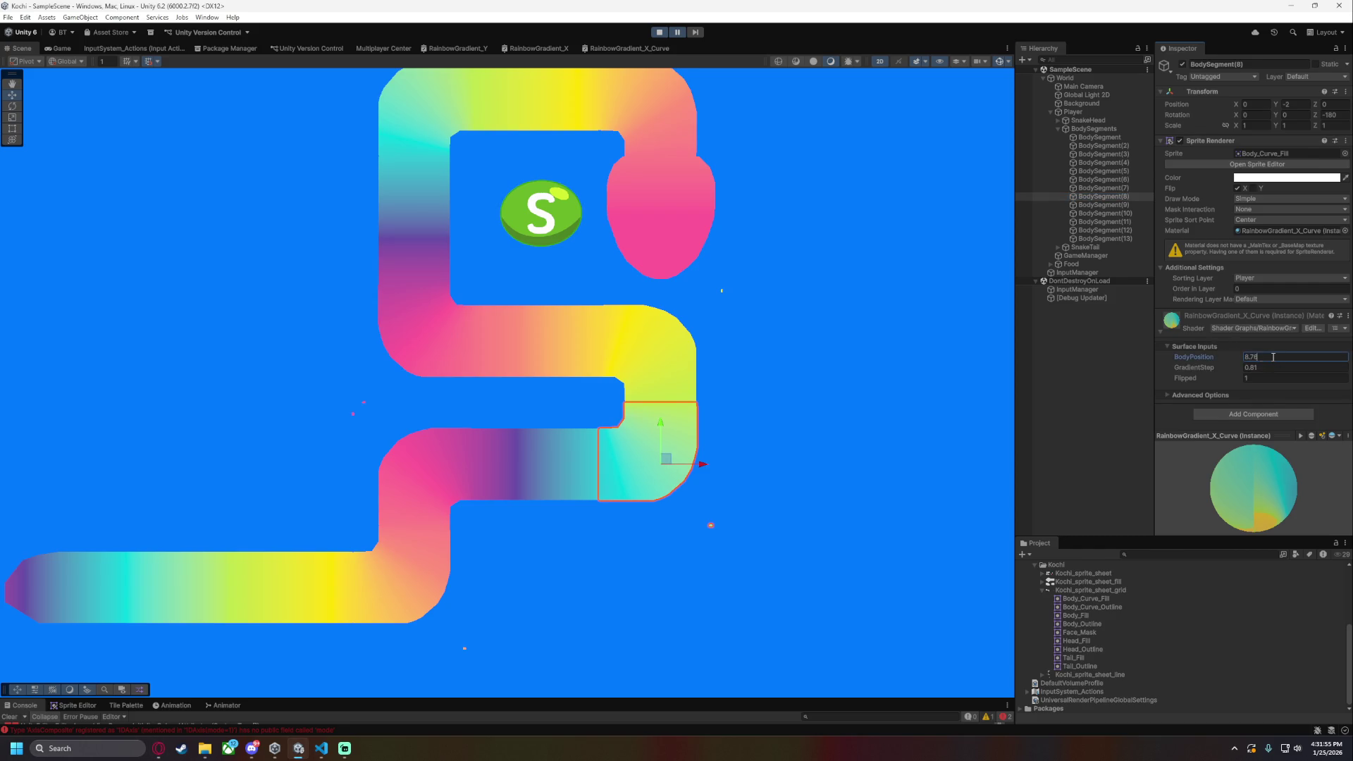
click(861, 361)
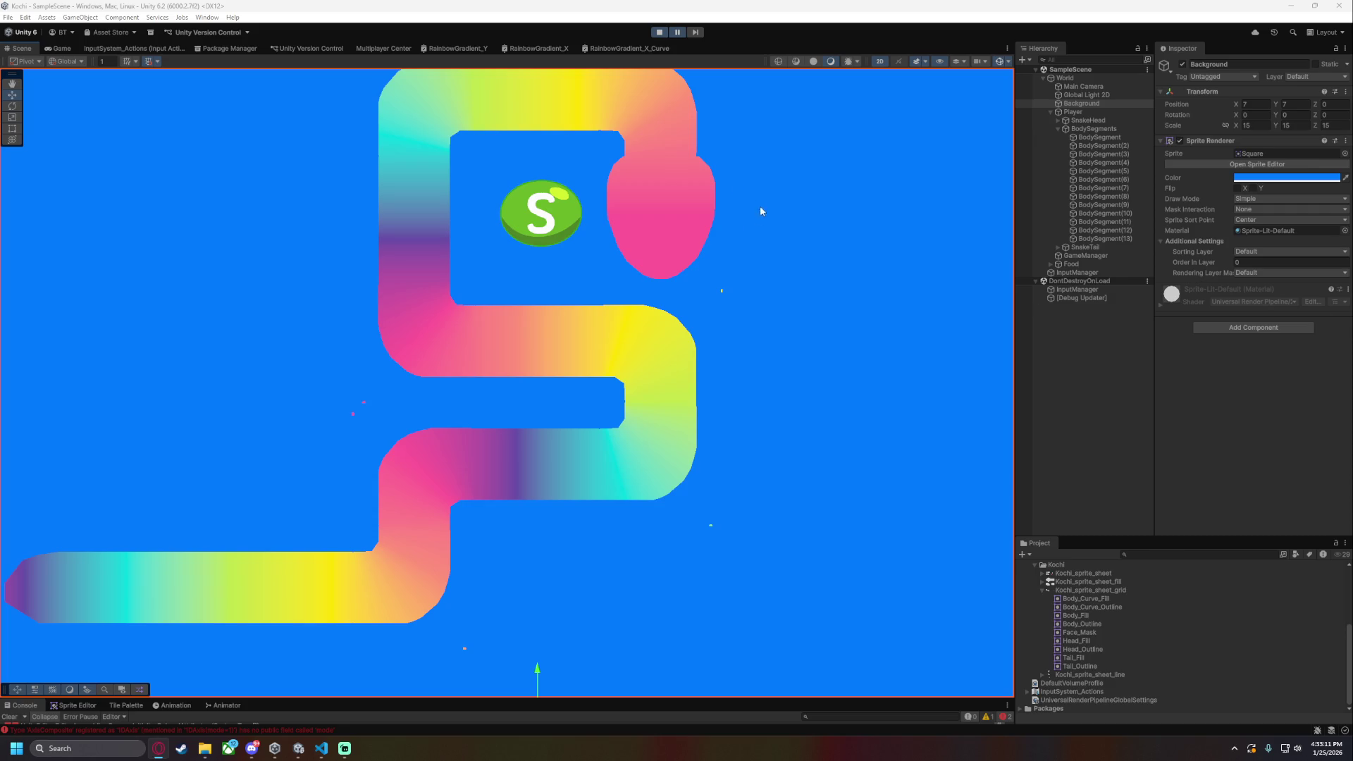
click(1100, 137)
click(1274, 357)
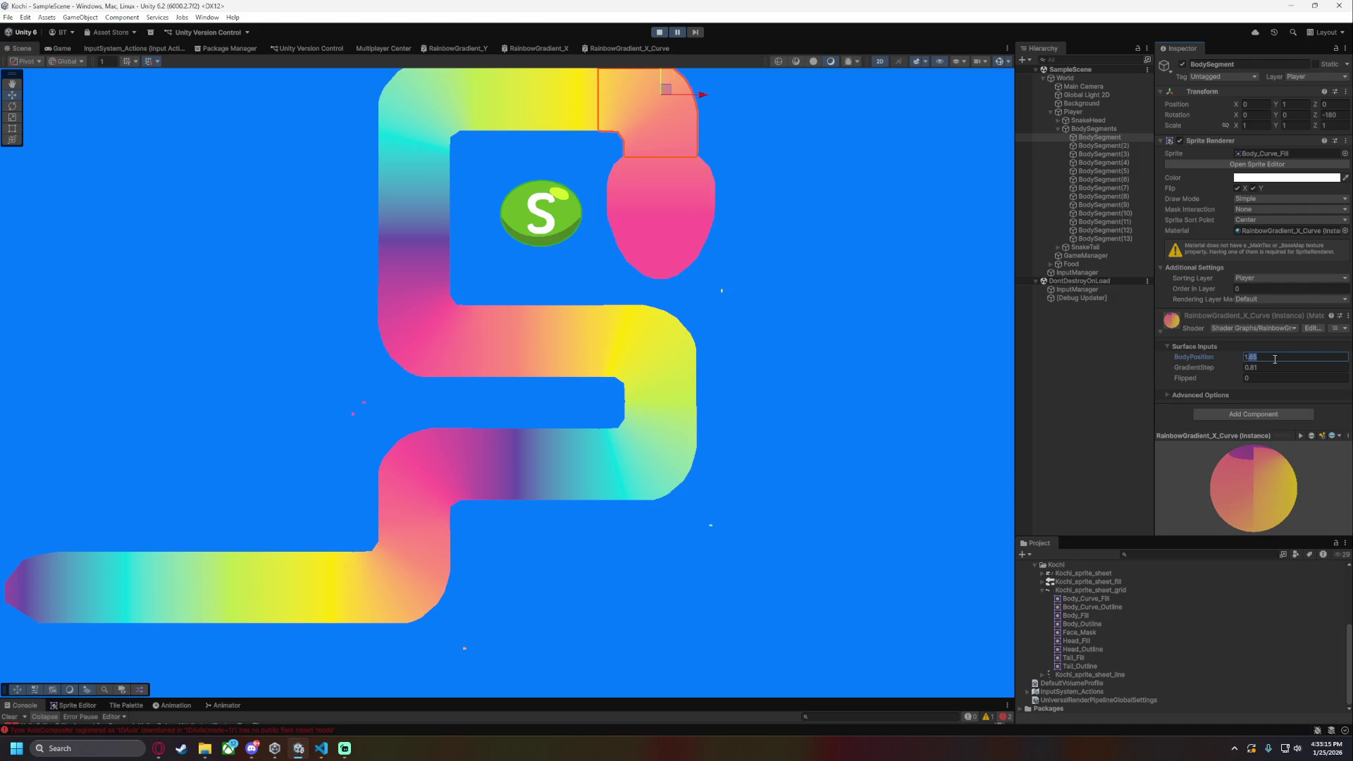
text(1.73)
key(Return)
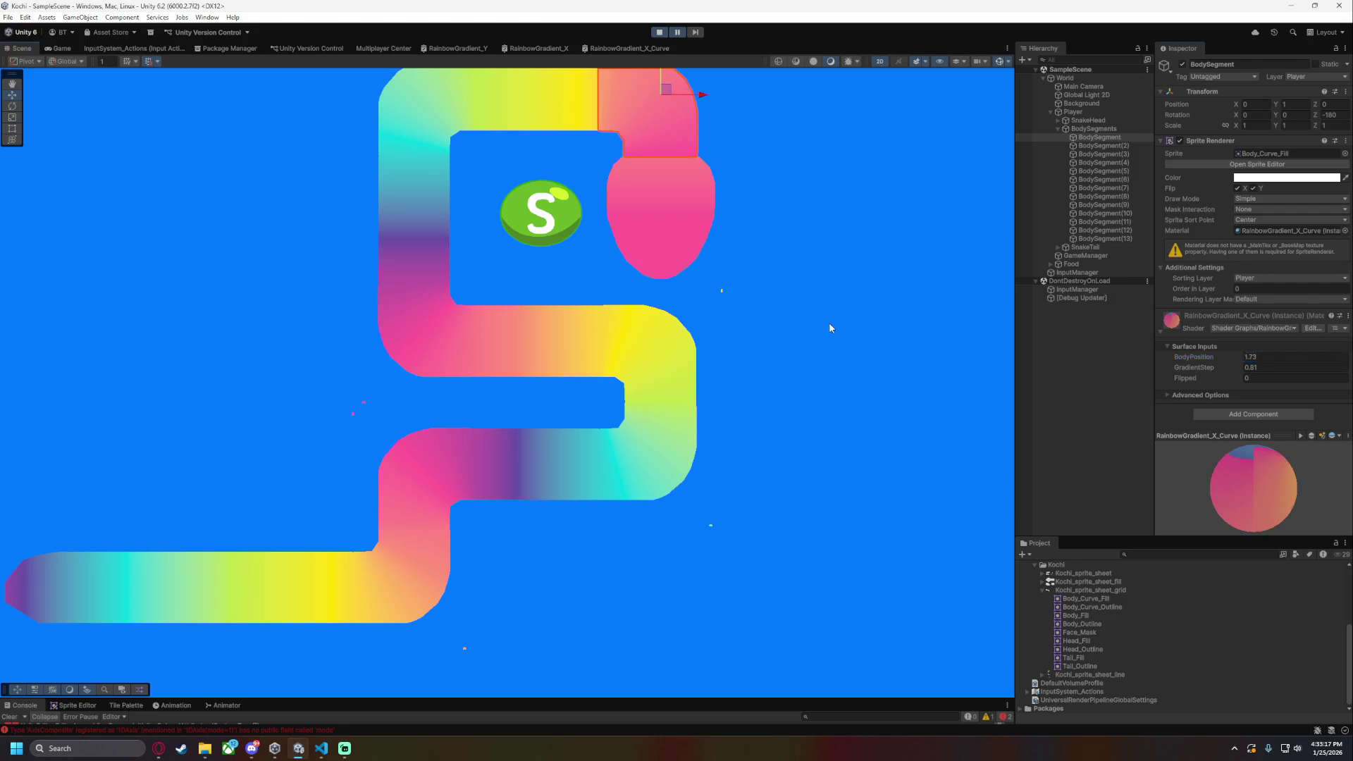
key(ctrl+z)
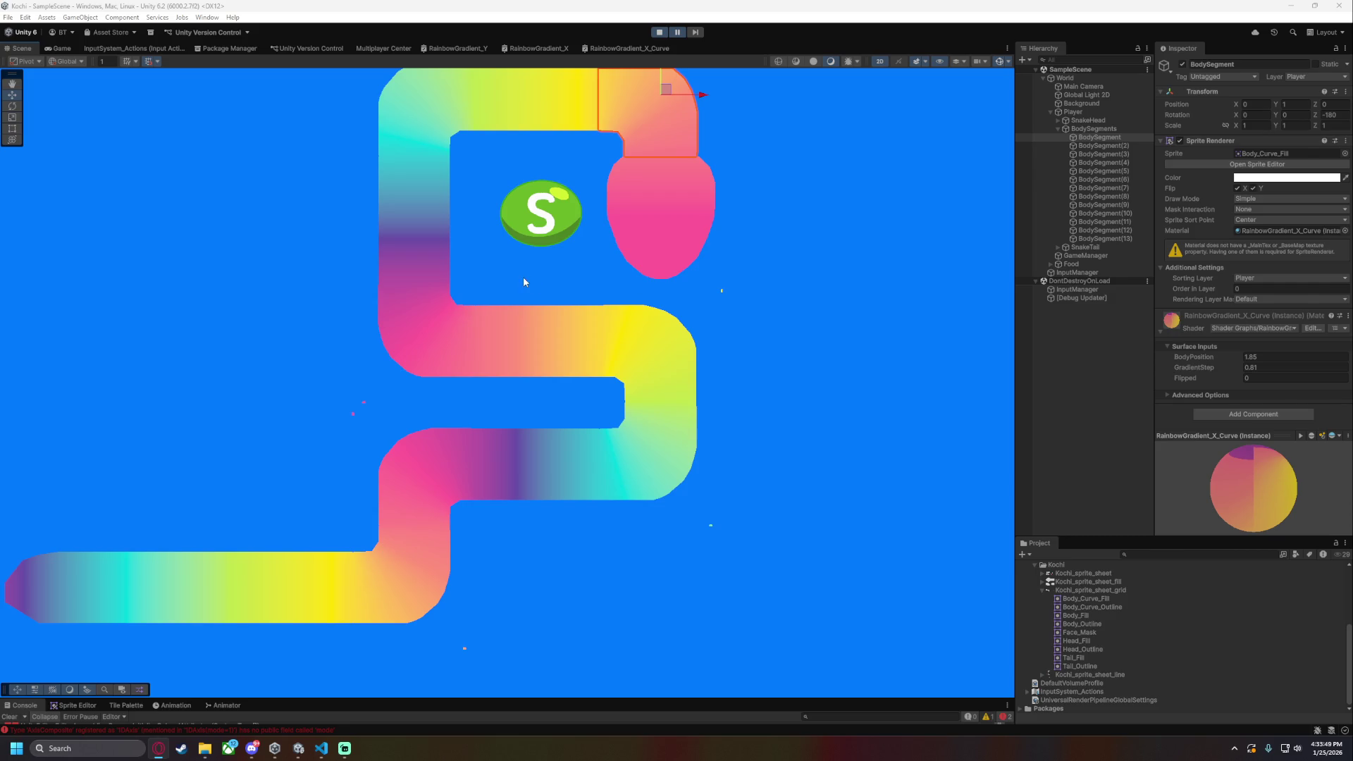
click(1103, 179)
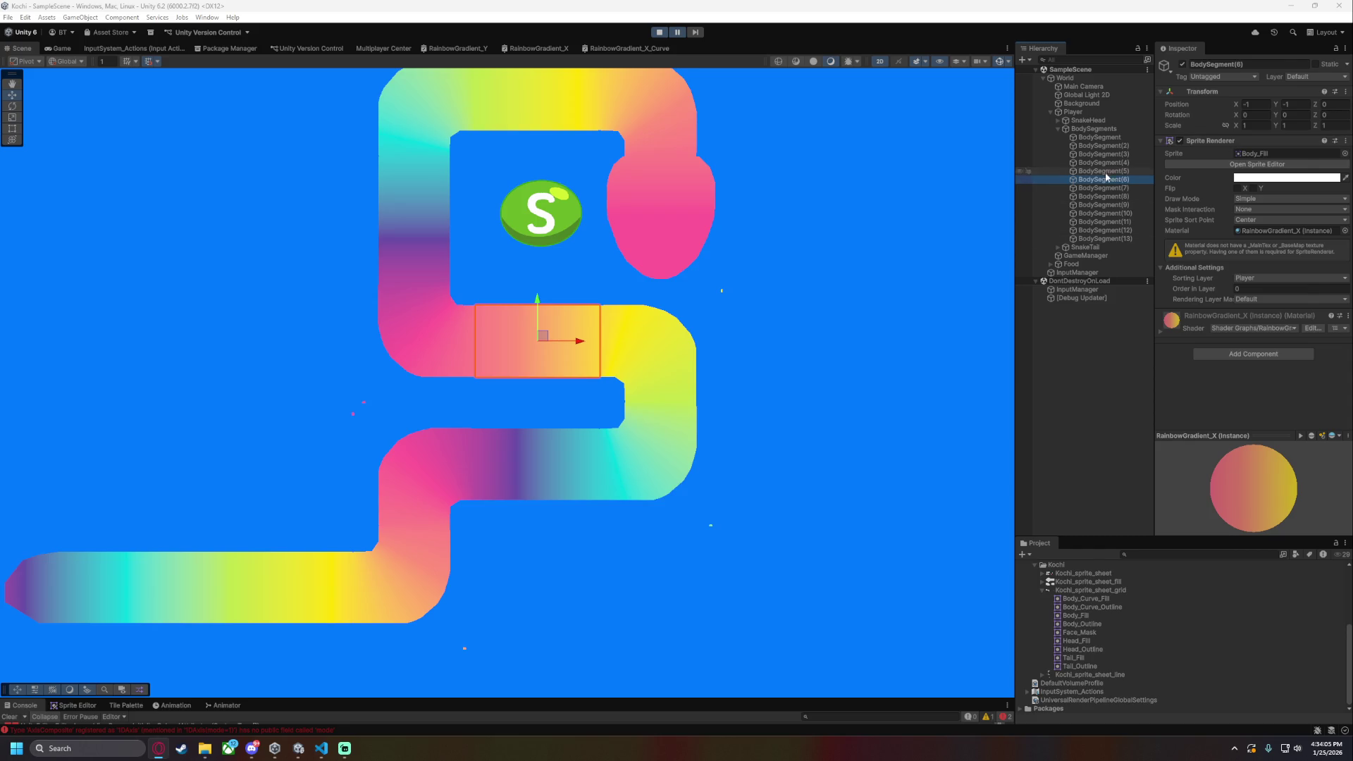
click(1132, 213)
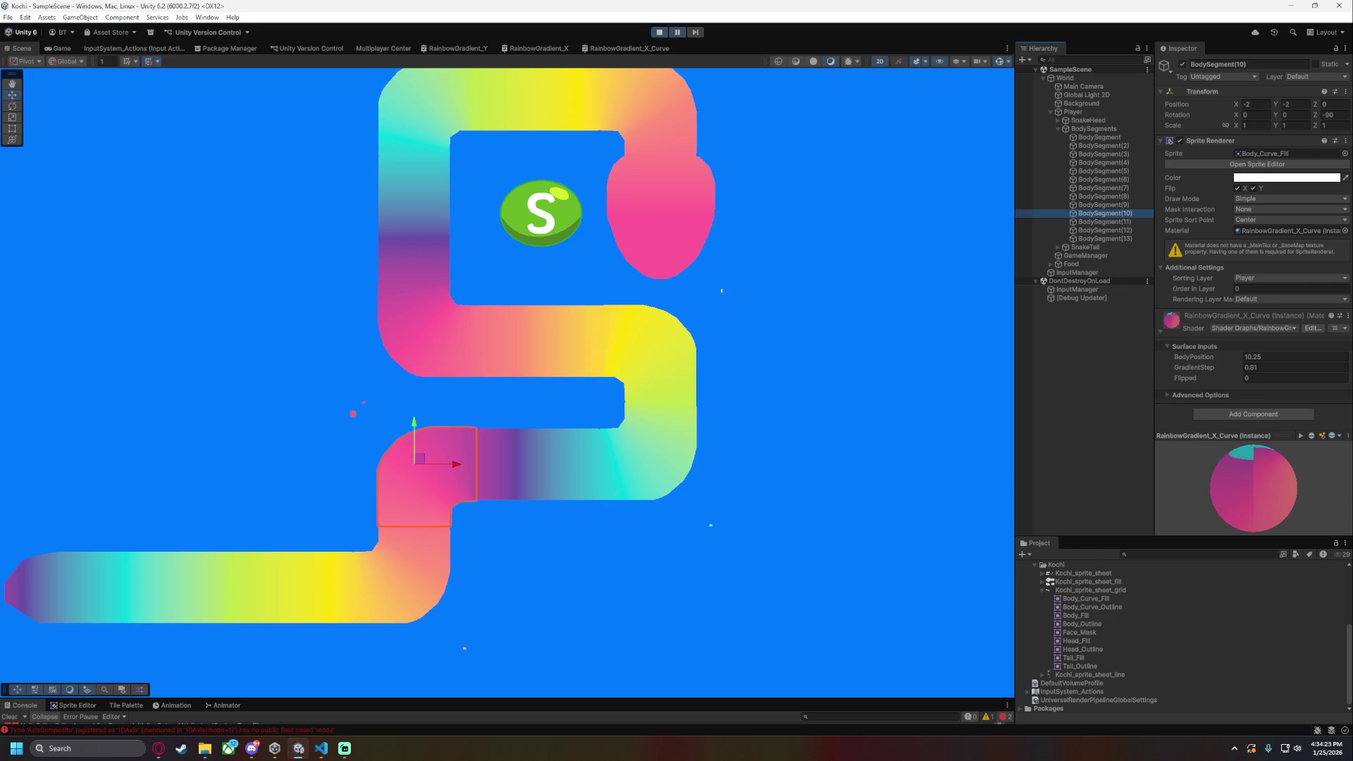
- In the RainbowGradient_X_Curve graph, move the BodyPosition node below Multiply near the Comparison and Branch nodes
click(630, 48)
scroll(444, 292, up, 8)
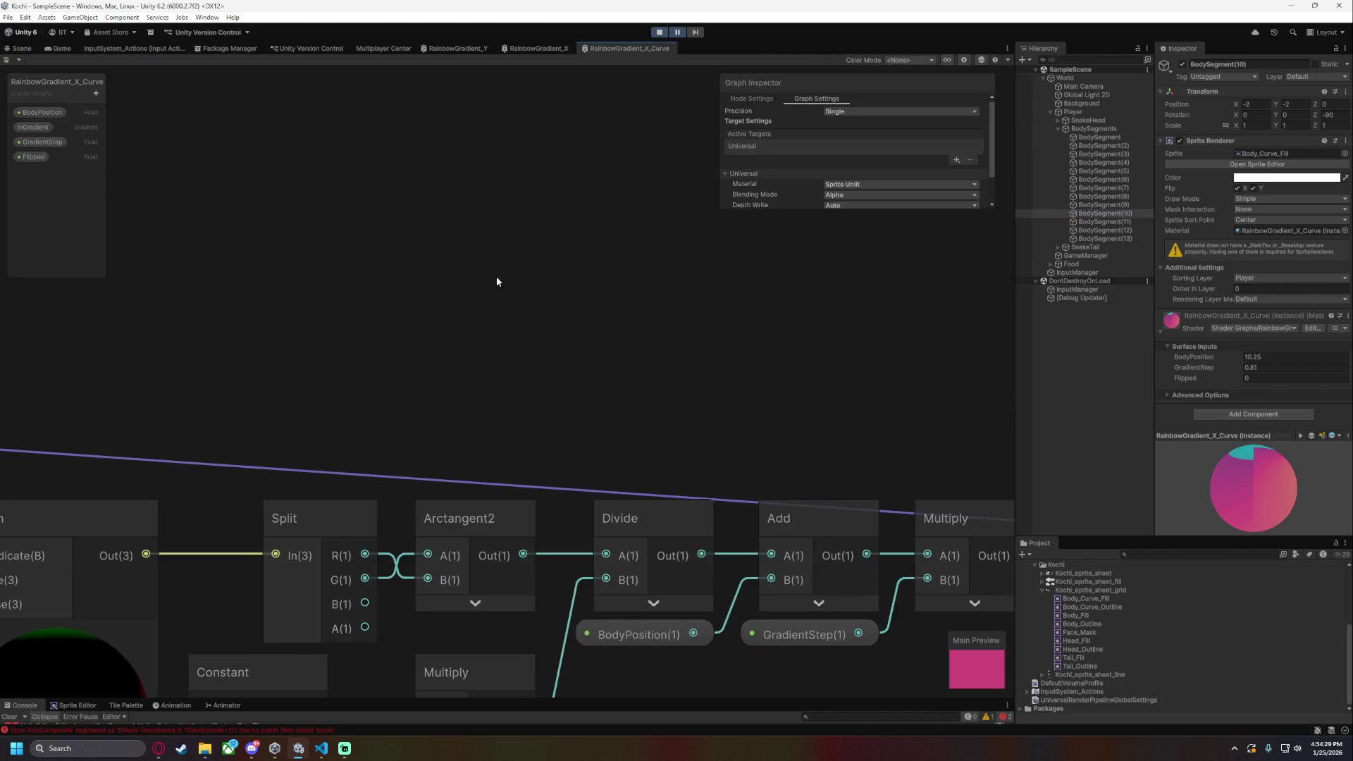
scroll(449, 259, up, 3)
mouse_move(517, 265)
mouse_down()
mouse_move(532, 217)
mouse_move(498, 172)
mouse_move(373, 161)
mouse_up()
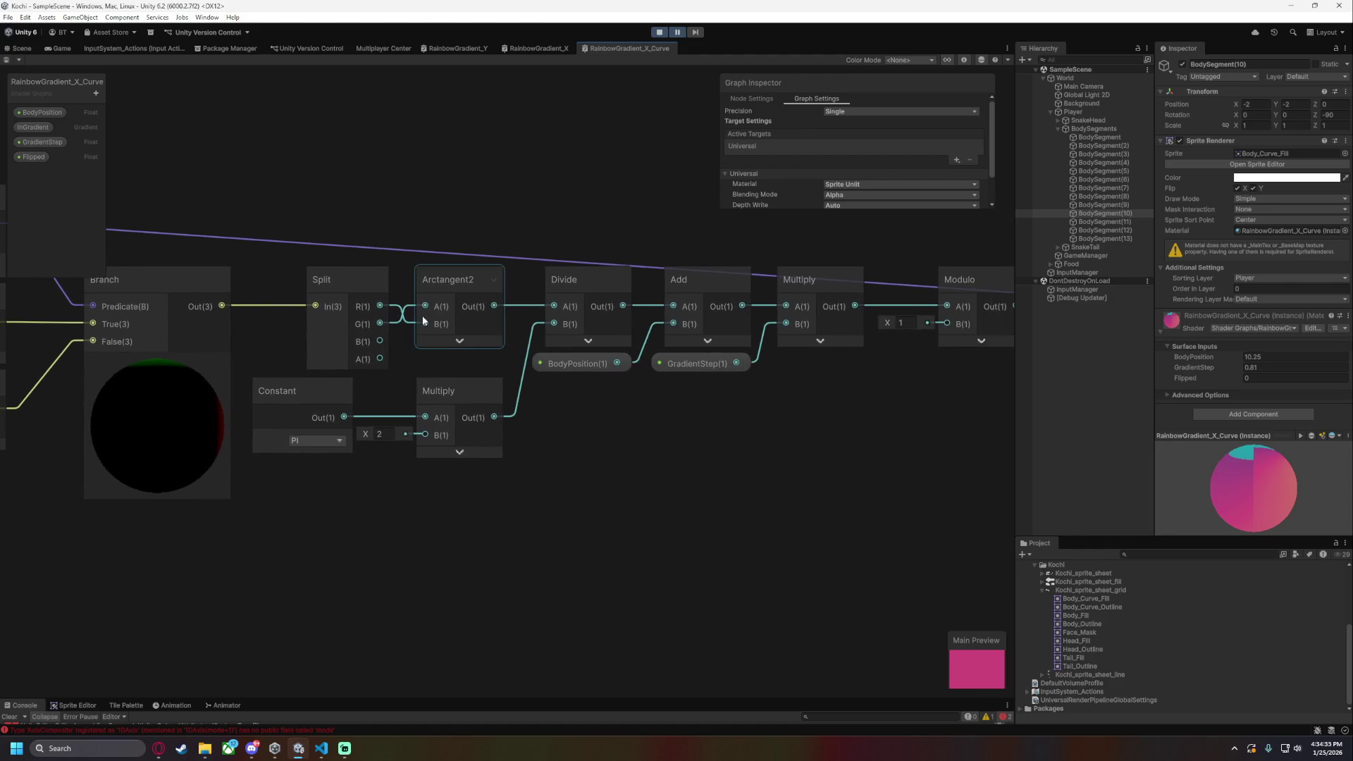
drag(420, 313, 419, 395)
mouse_move(447, 339)
mouse_down()
mouse_move(460, 369)
mouse_move(316, 448)
mouse_move(321, 460)
mouse_up()
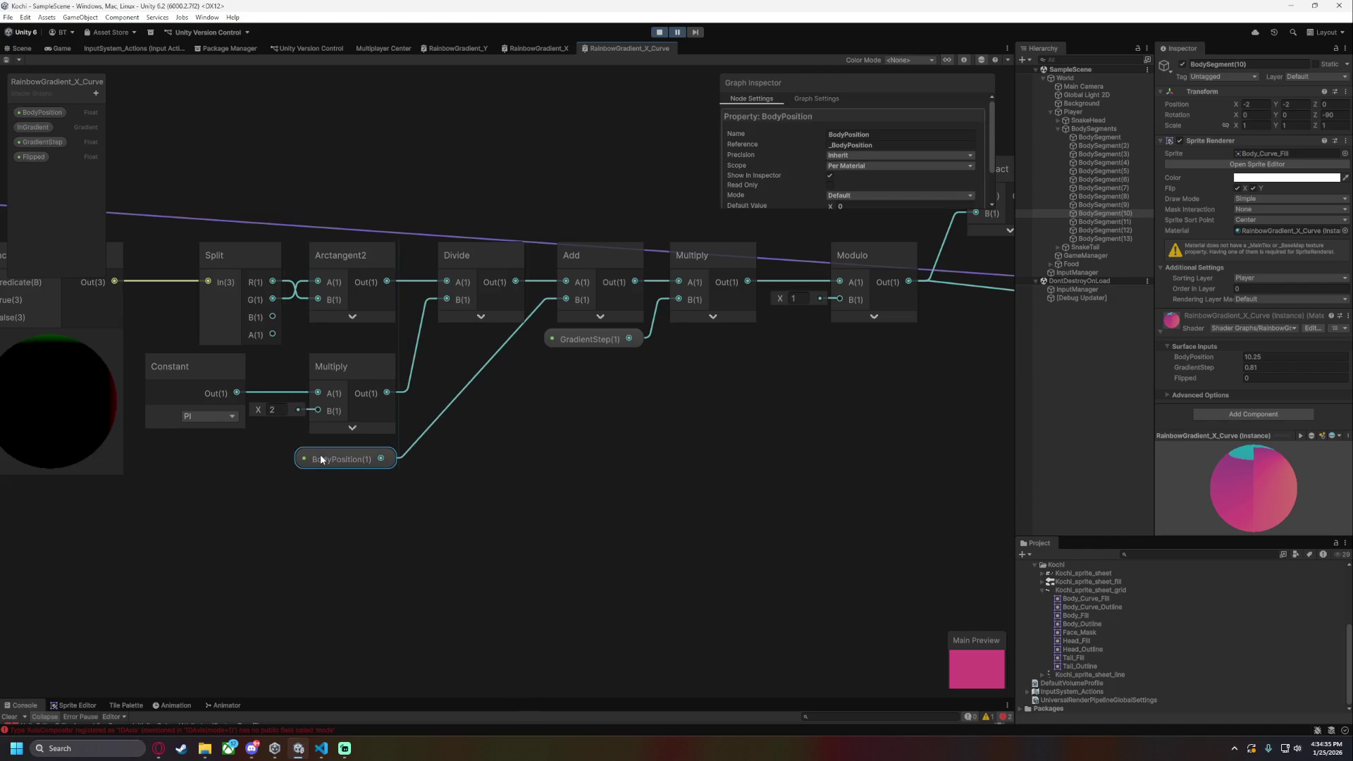
scroll(578, 512, down, 5)
drag(602, 556, 544, 494)
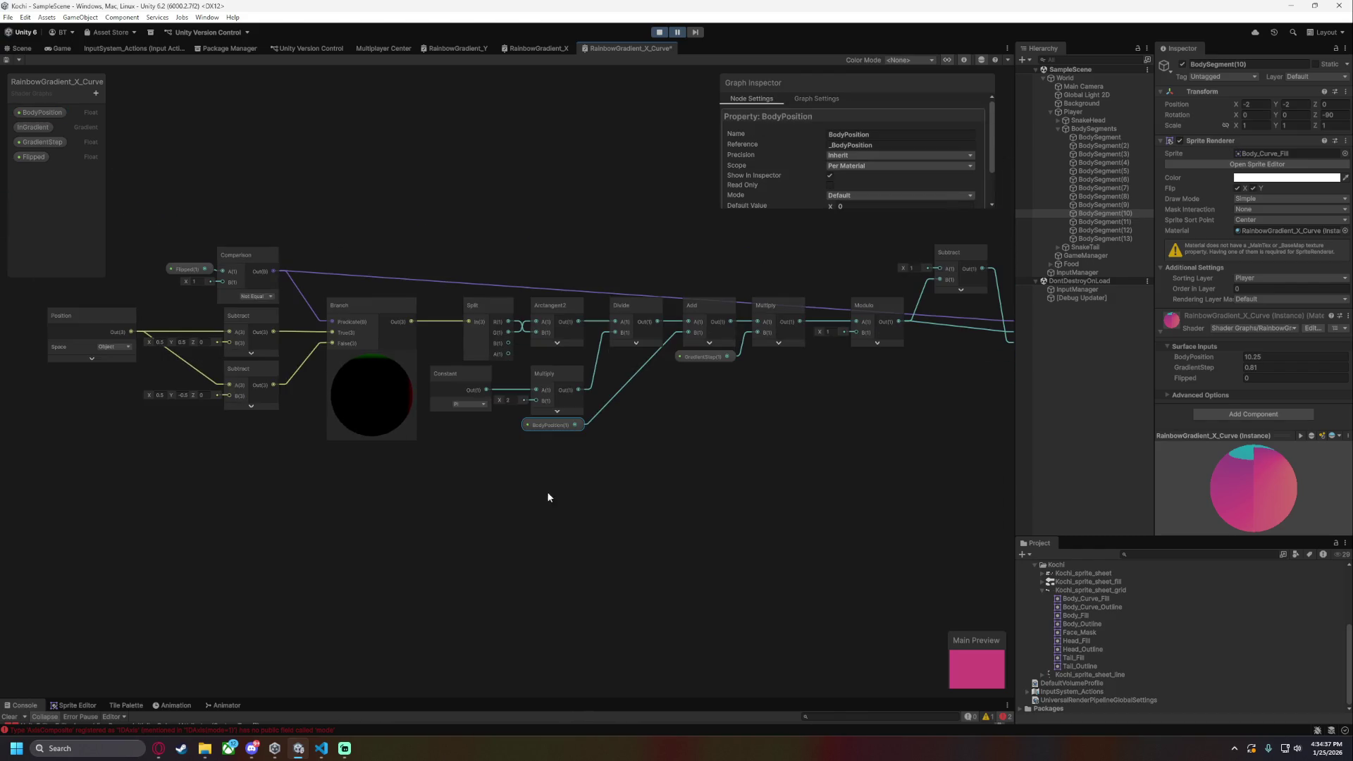
- Add a new Branch node fed by BodyPosition into its False input, and arrange it beside BodyPosition
drag(575, 425, 692, 488)
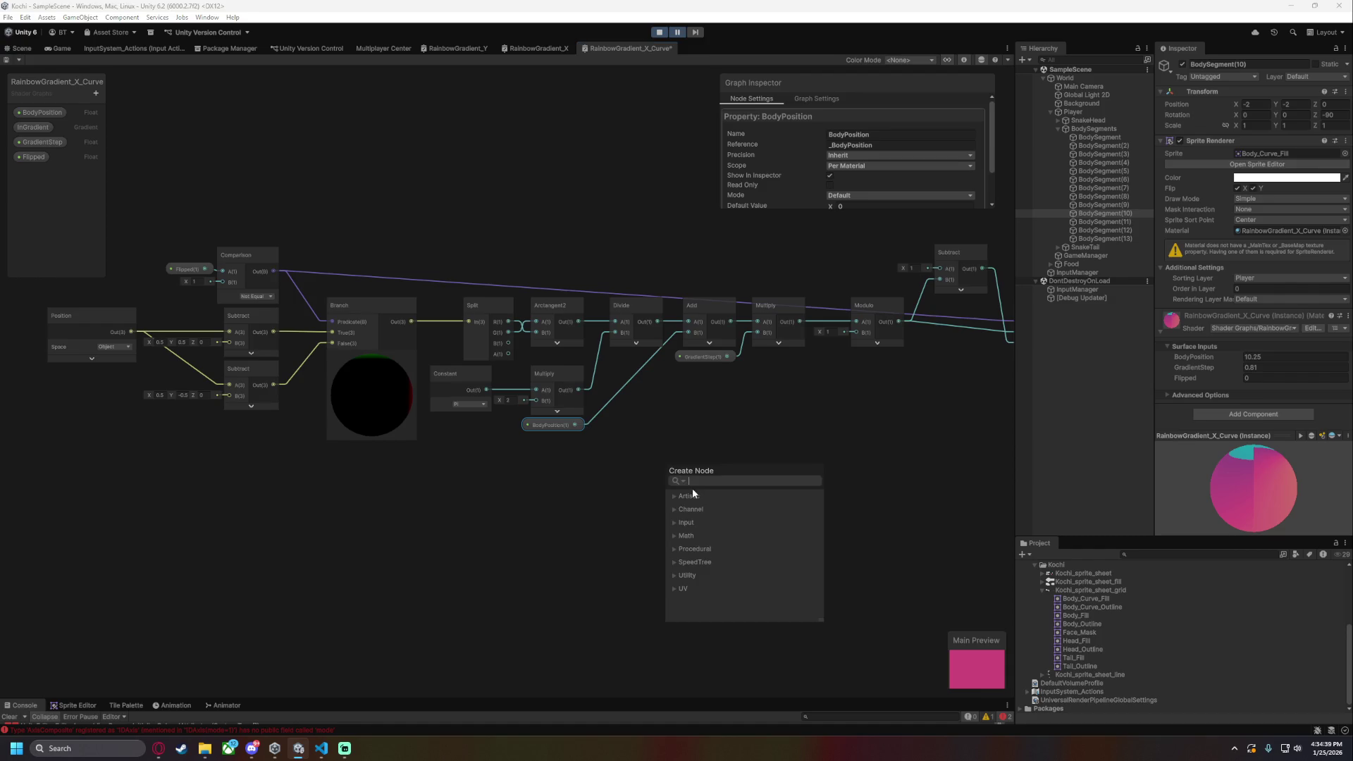
text(bran)
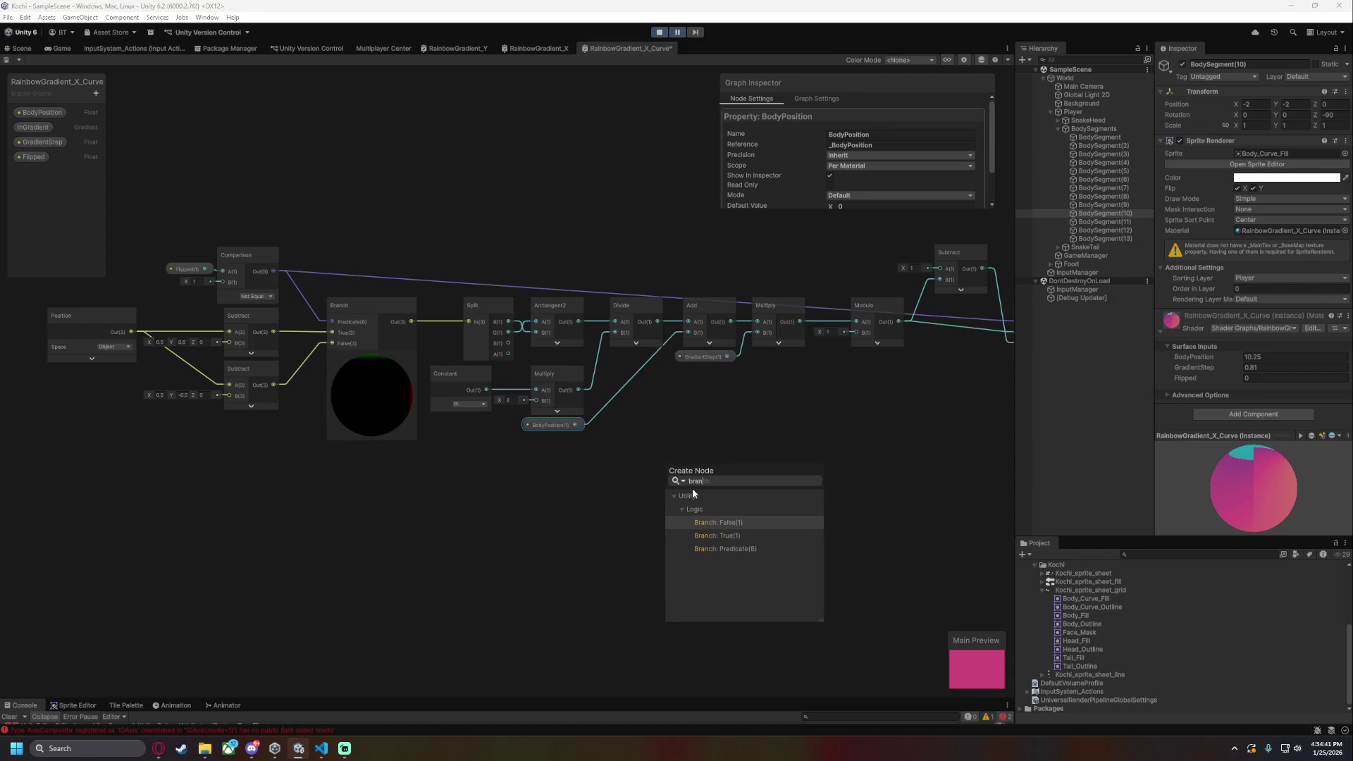
key(Down)
key(Up)
key(Return)
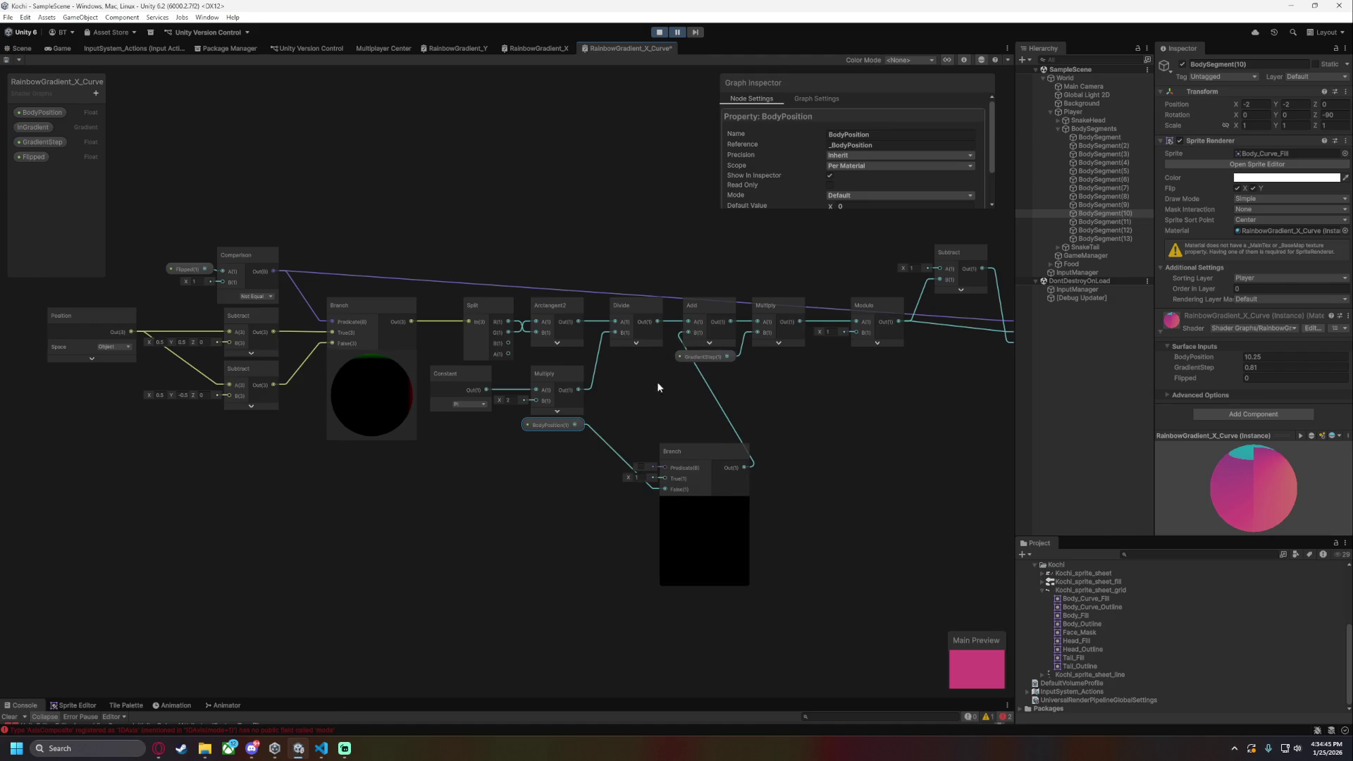
mouse_move(674, 453)
mouse_down()
mouse_move(614, 422)
mouse_move(614, 499)
mouse_up()
drag(530, 427, 219, 565)
drag(614, 501, 349, 520)
- Connect Comparison's output to the new Branch's Predicate, wire BodyPosition into True, and save
mouse_move(274, 271)
mouse_down()
mouse_move(281, 402)
mouse_move(332, 537)
mouse_up()
scroll(494, 571, up, 3)
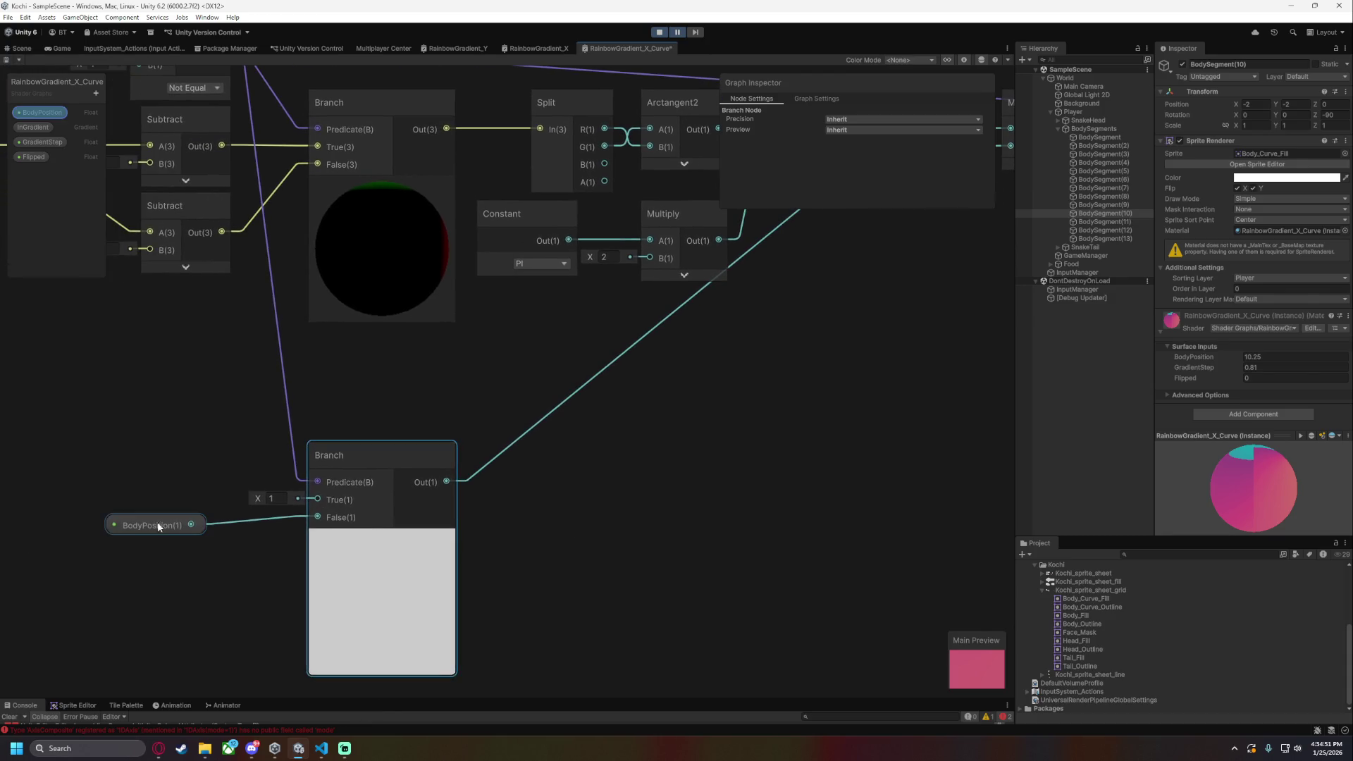
click(182, 520)
scroll(584, 540, down, 3)
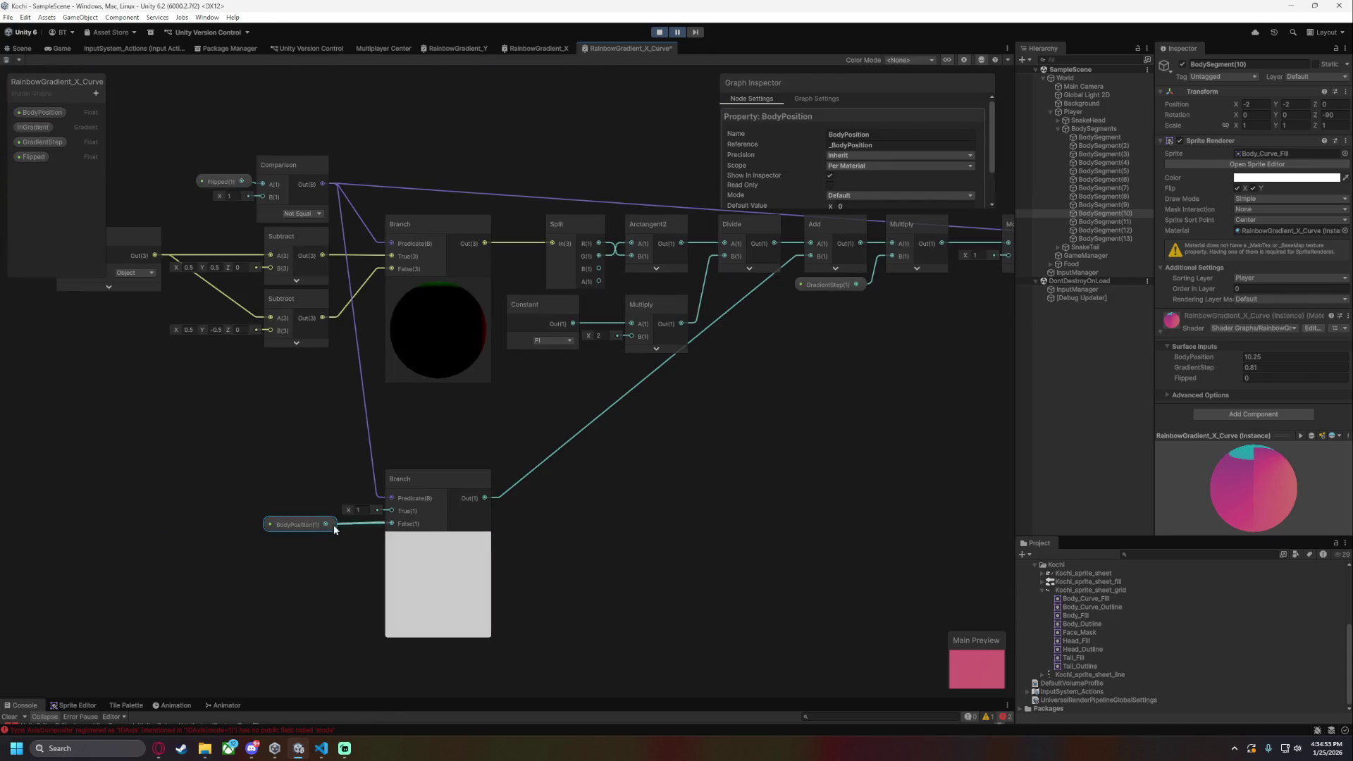
drag(324, 524, 393, 515)
key(ctrl+s)
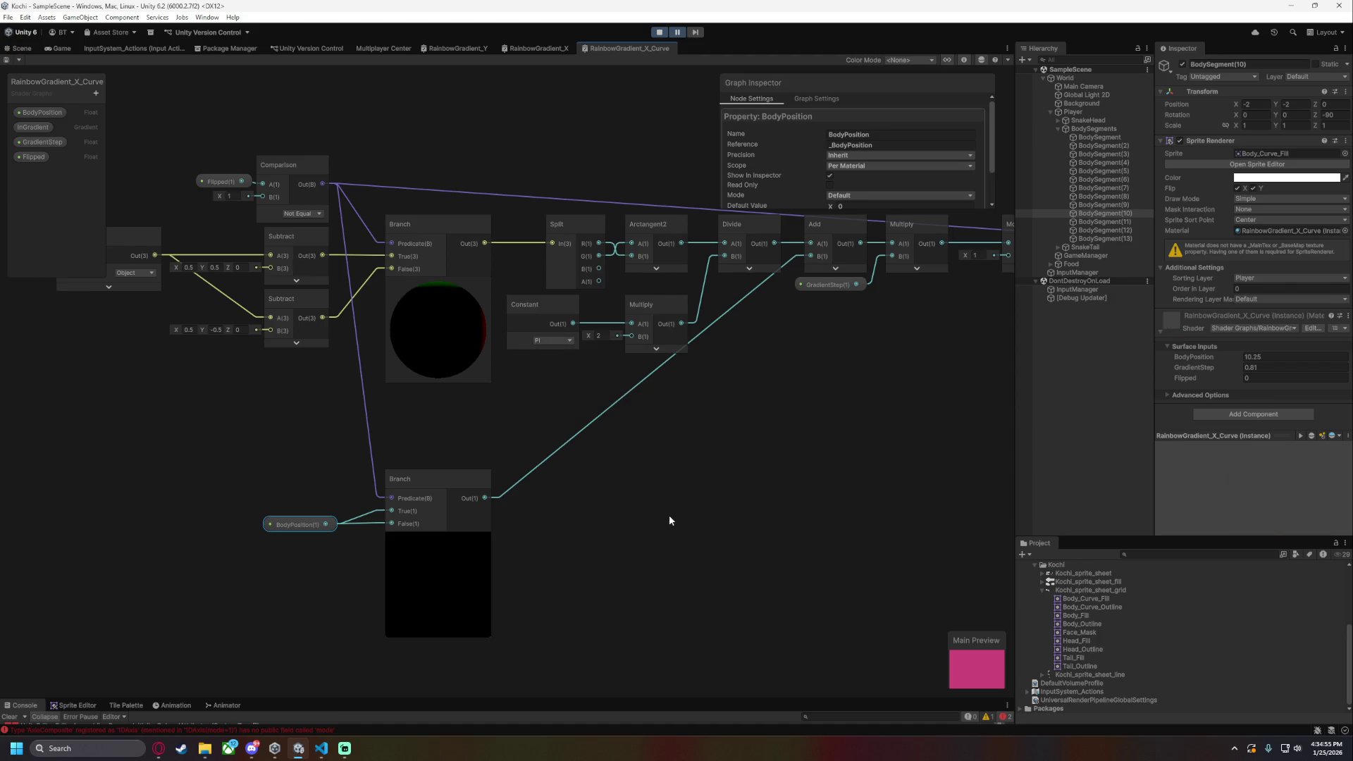
- Remove BodyPosition's wire into True so it stays at 1, and move BodyPosition further left
click(21, 48)
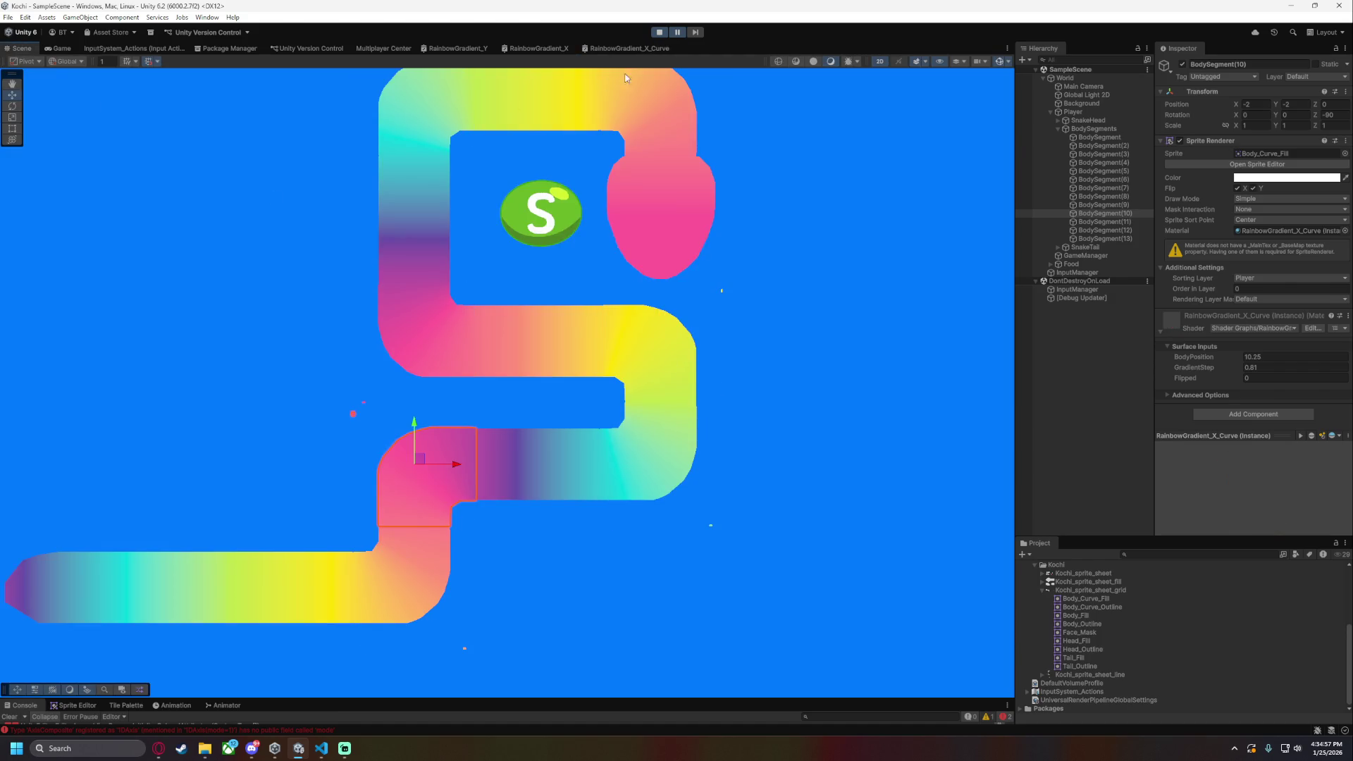
click(624, 48)
click(426, 517)
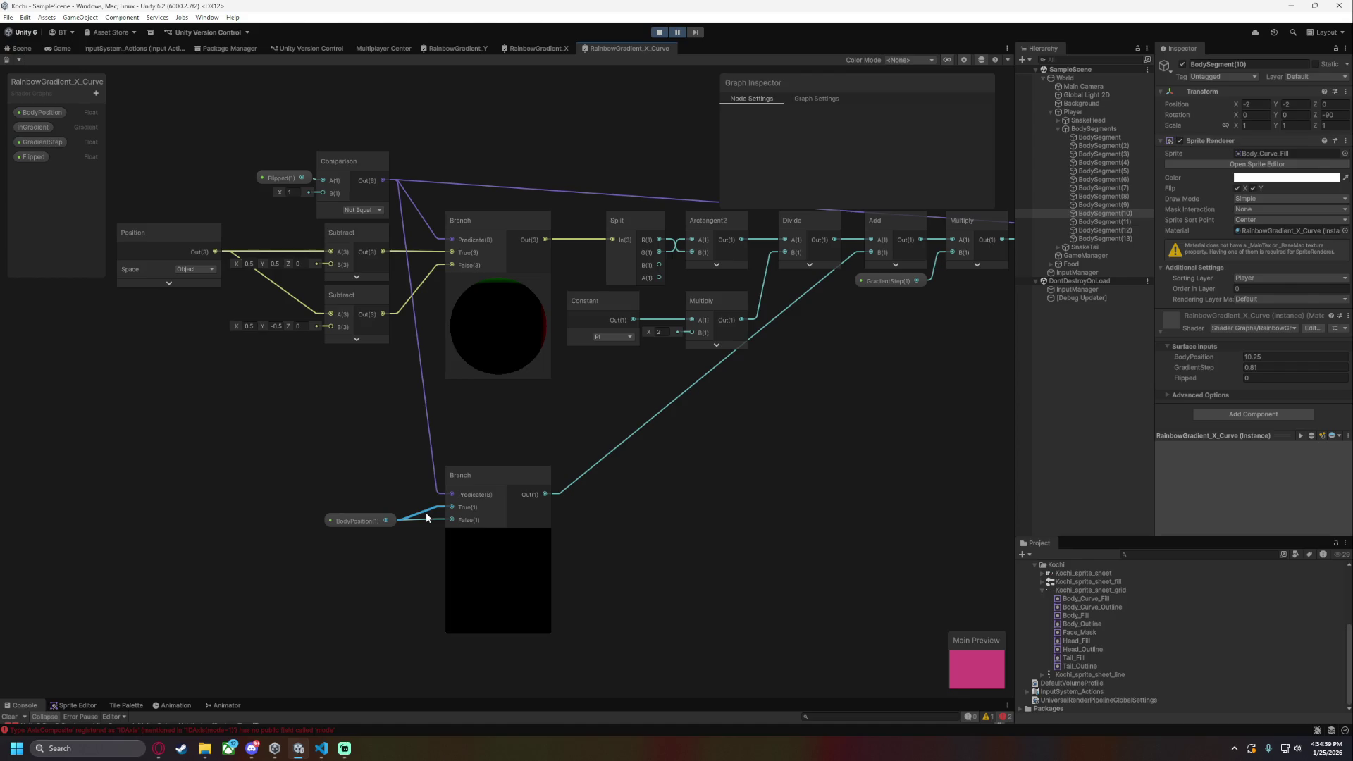
key(Delete)
drag(358, 509, 101, 521)
drag(196, 529, 545, 527)
drag(465, 517, 337, 521)
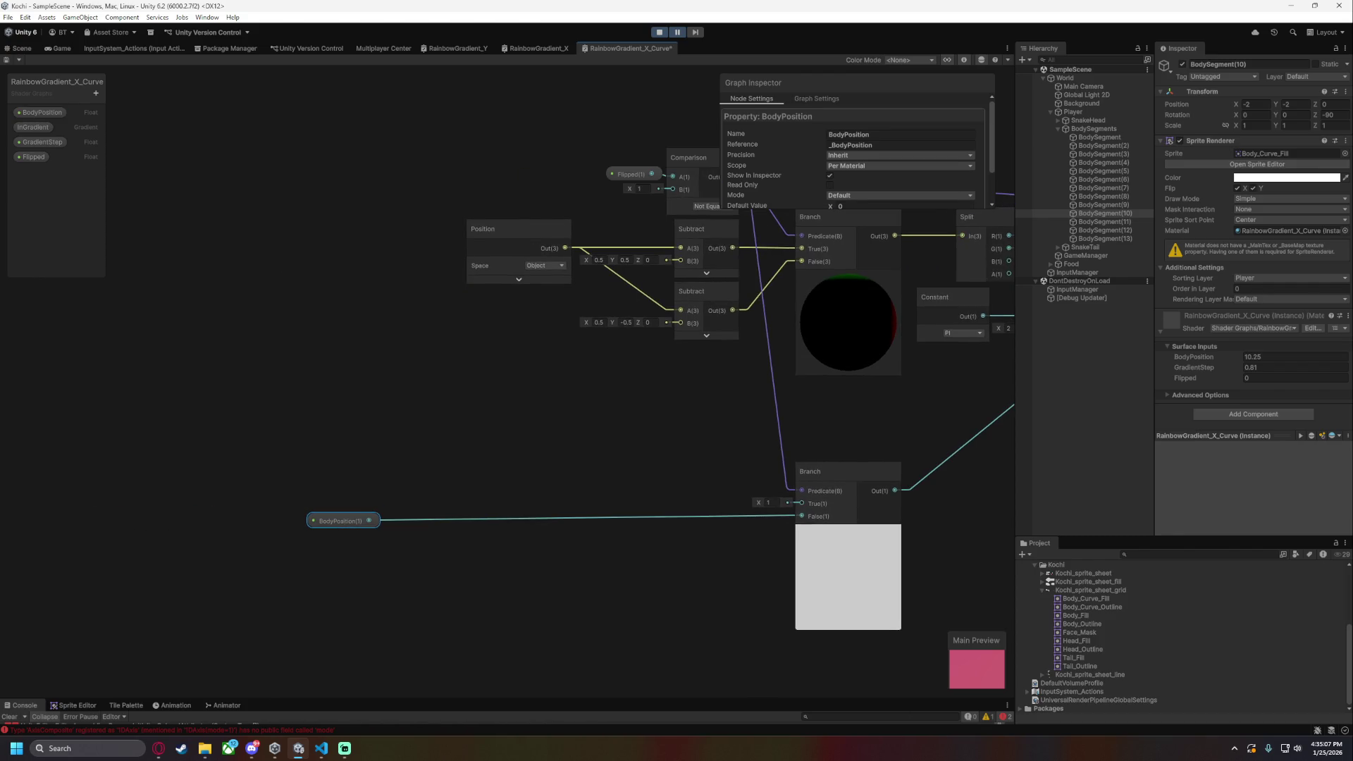
- Insert a Subtract node (B = 1) after BodyPosition, replacing its direct wire into the Branch's False input
drag(368, 520, 420, 557)
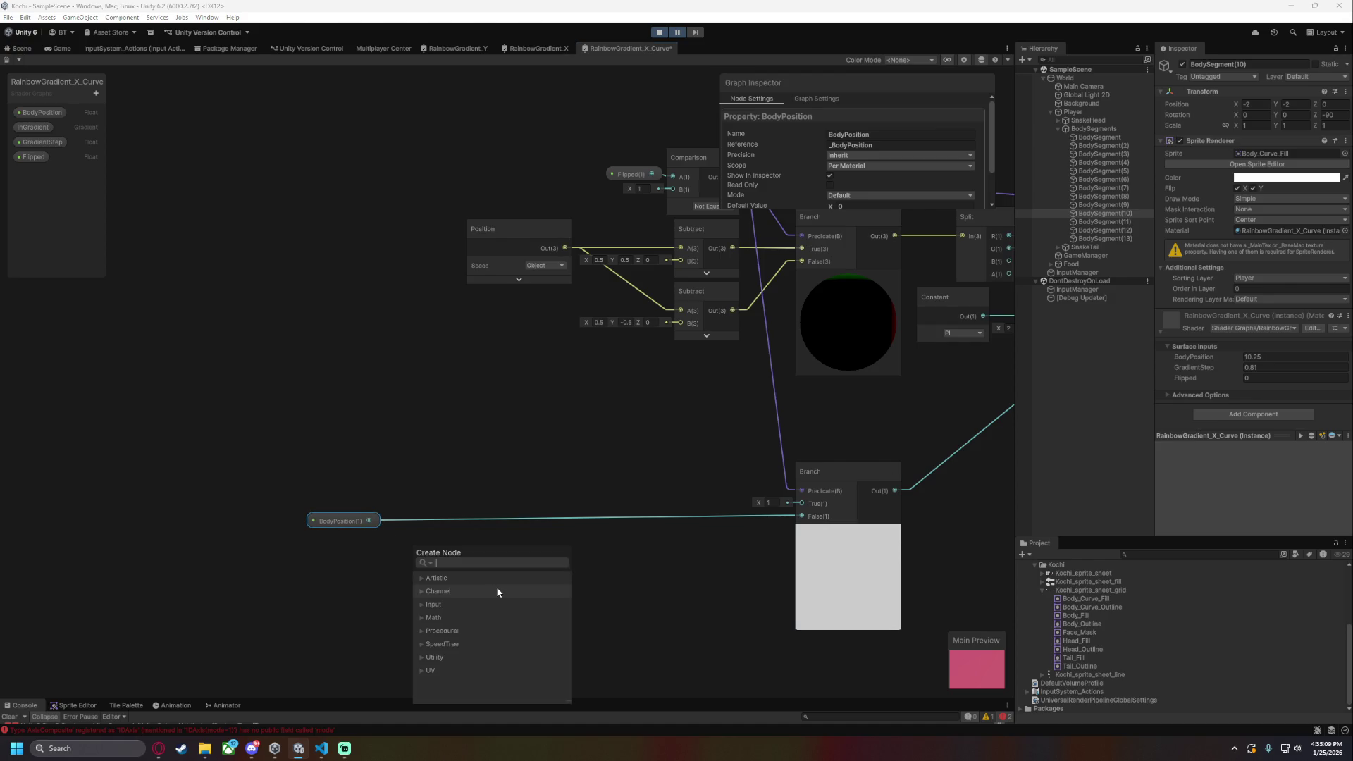
text(sub)
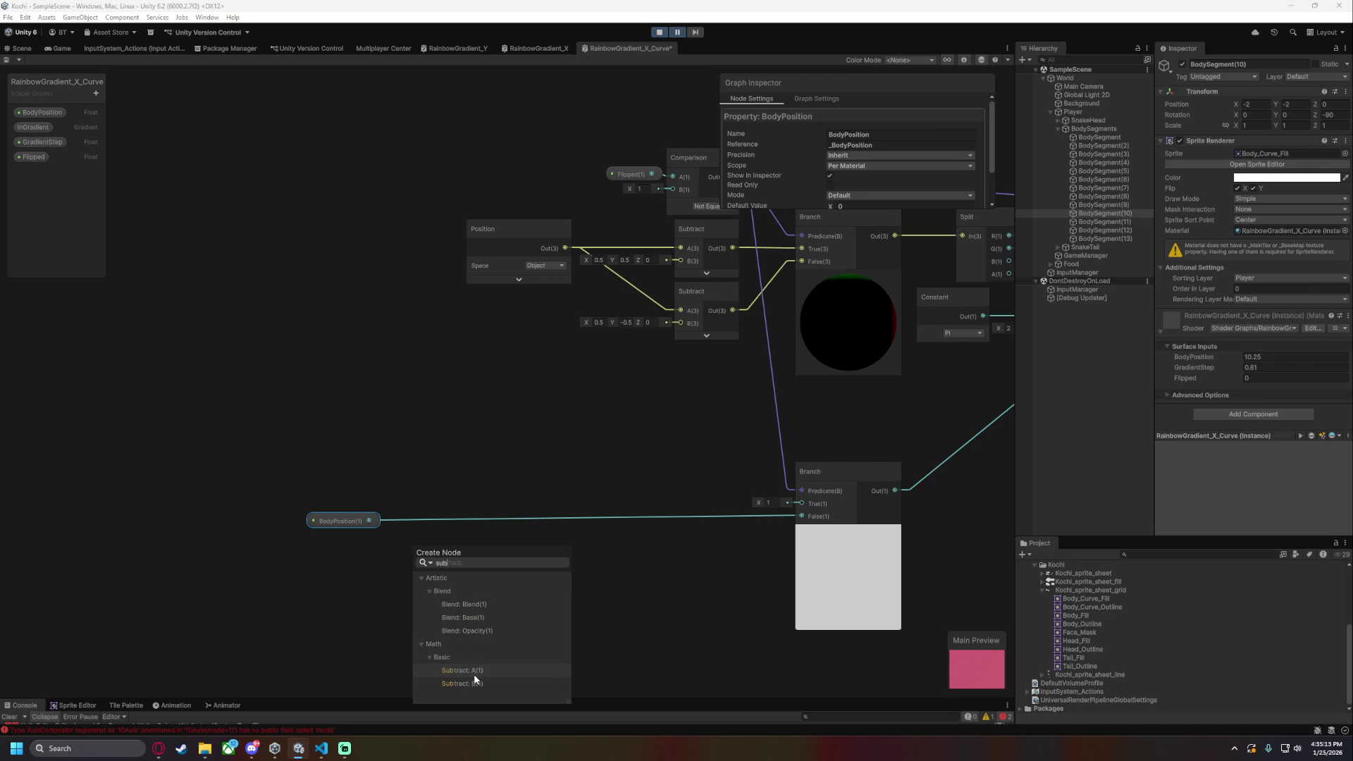
click(474, 671)
click(444, 509)
drag(445, 509, 437, 519)
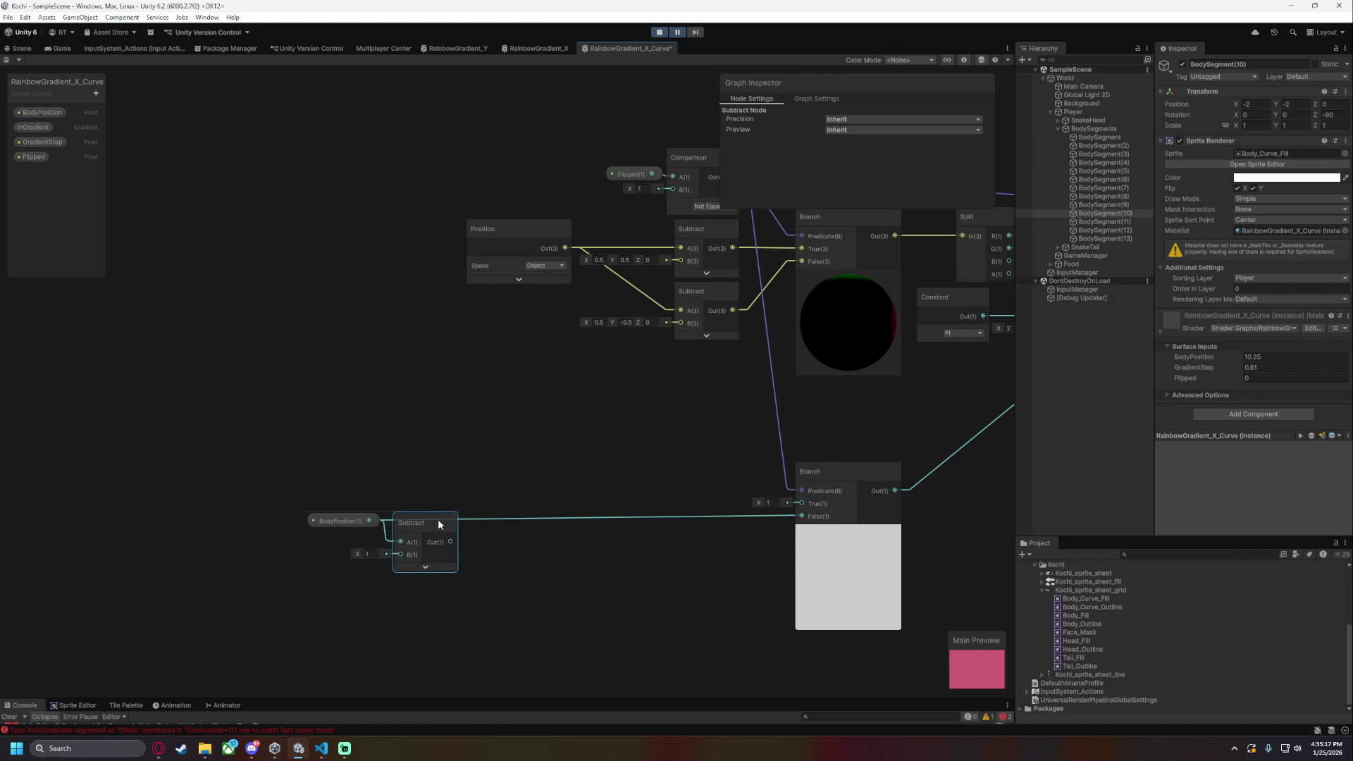
click(459, 614)
click(521, 519)
key(Delete)
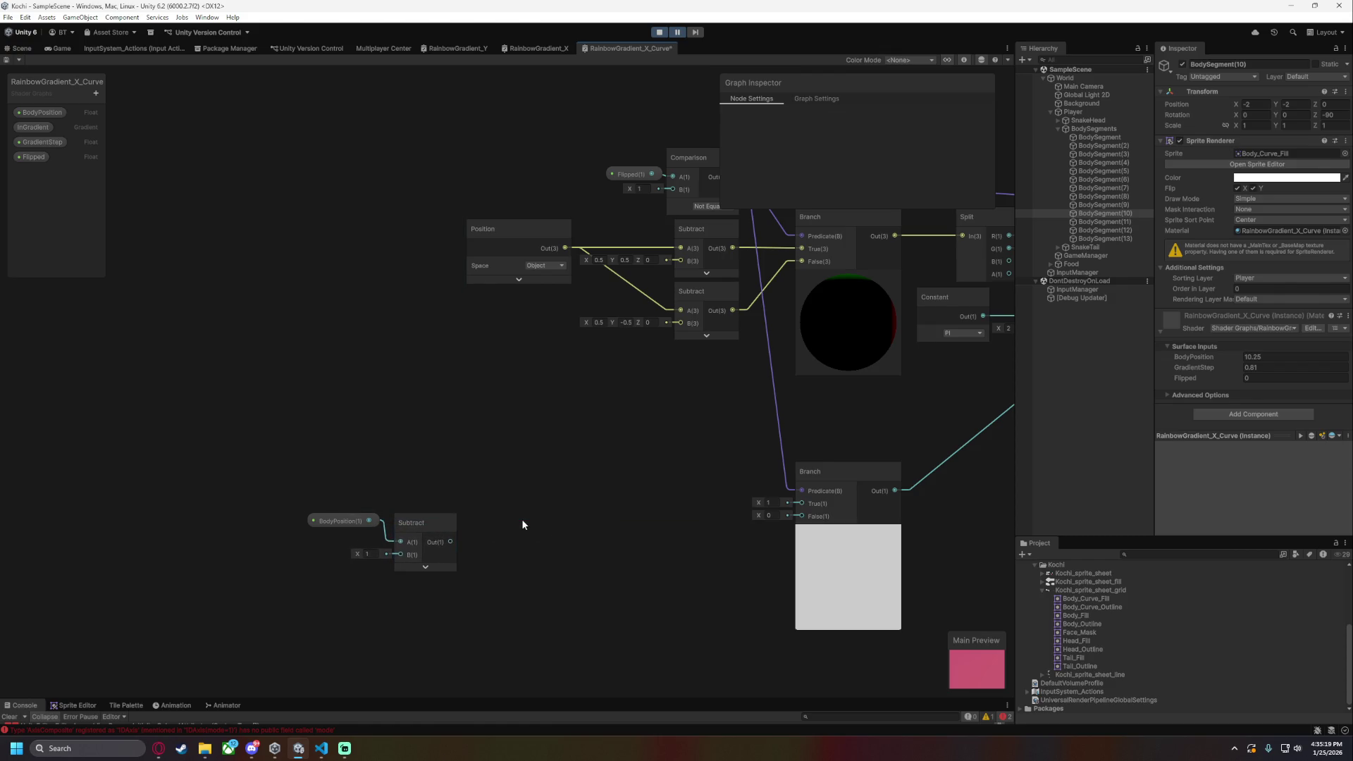
- Add a Multiply node (B = 1.73) fed by the Subtract output
drag(451, 541, 564, 602)
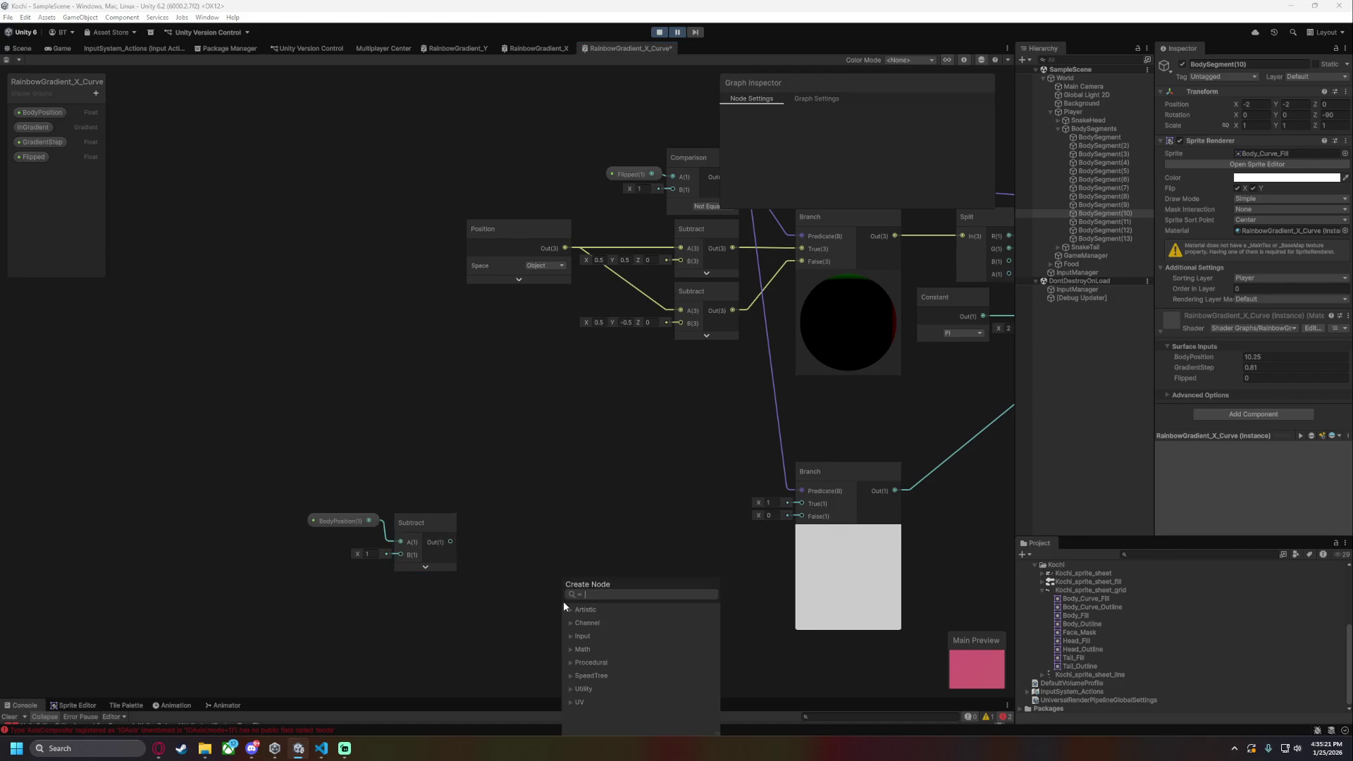
text(mul)
key(Down)
key(Return)
mouse_move(564, 602)
mouse_down()
mouse_move(492, 531)
mouse_move(512, 531)
mouse_up()
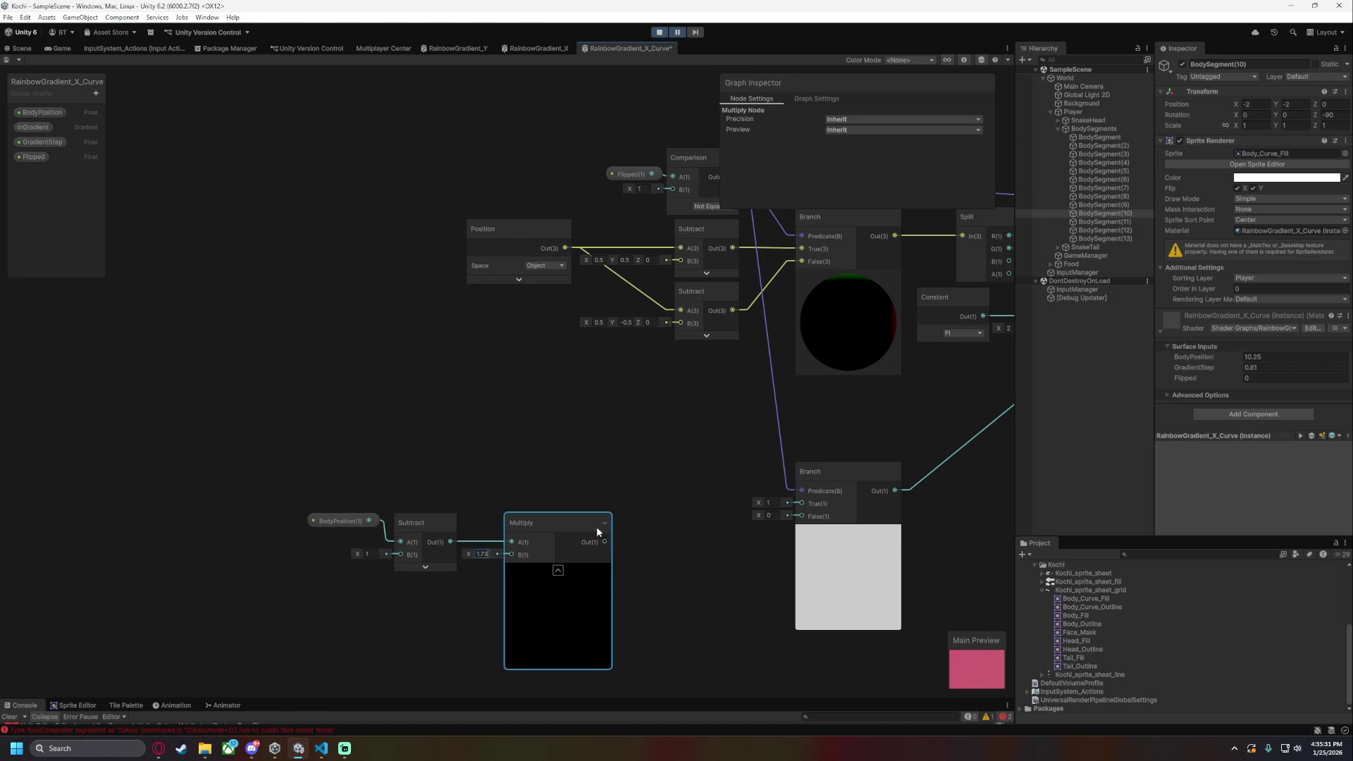
click(619, 535)
- Add an Add node (B = 0.12) after Multiply, wire it into the Branch's False input, and save
click(557, 570)
drag(562, 542, 651, 619)
text(add)
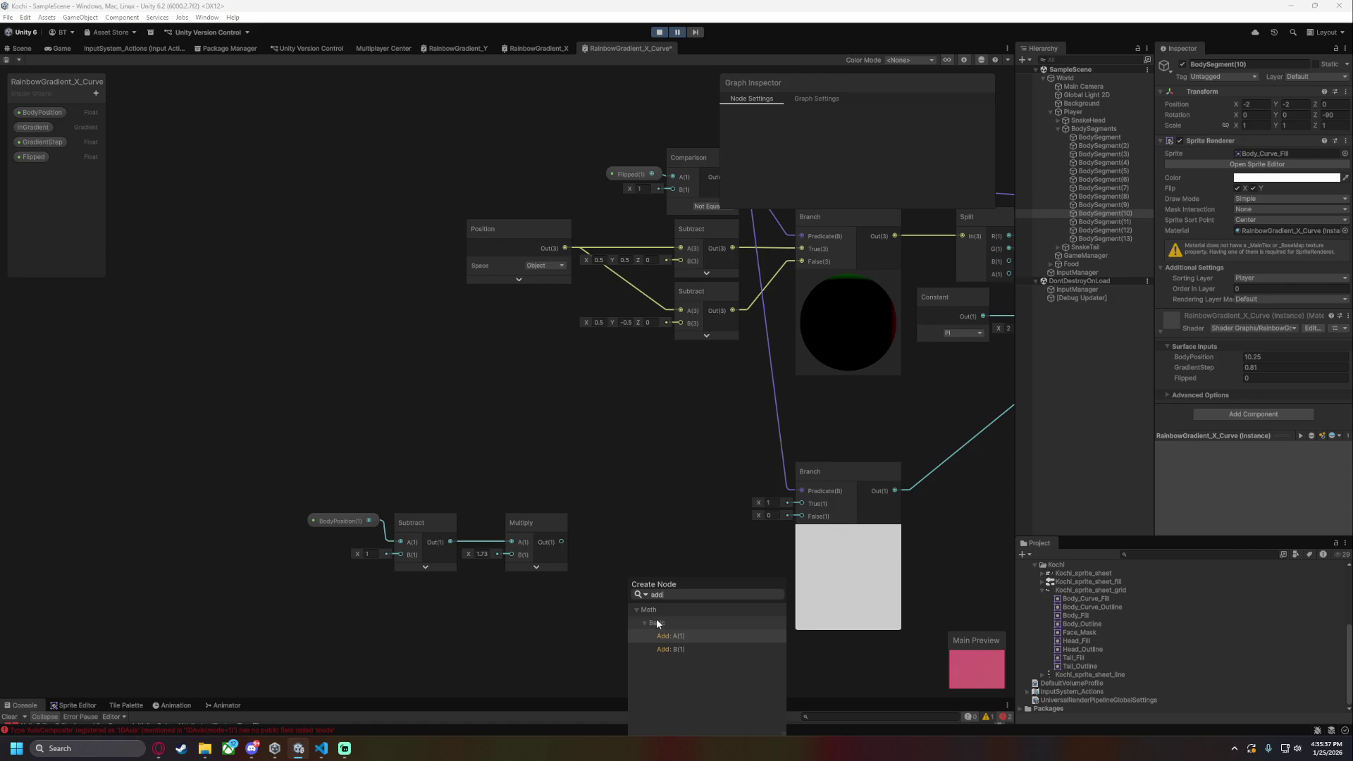
key(Return)
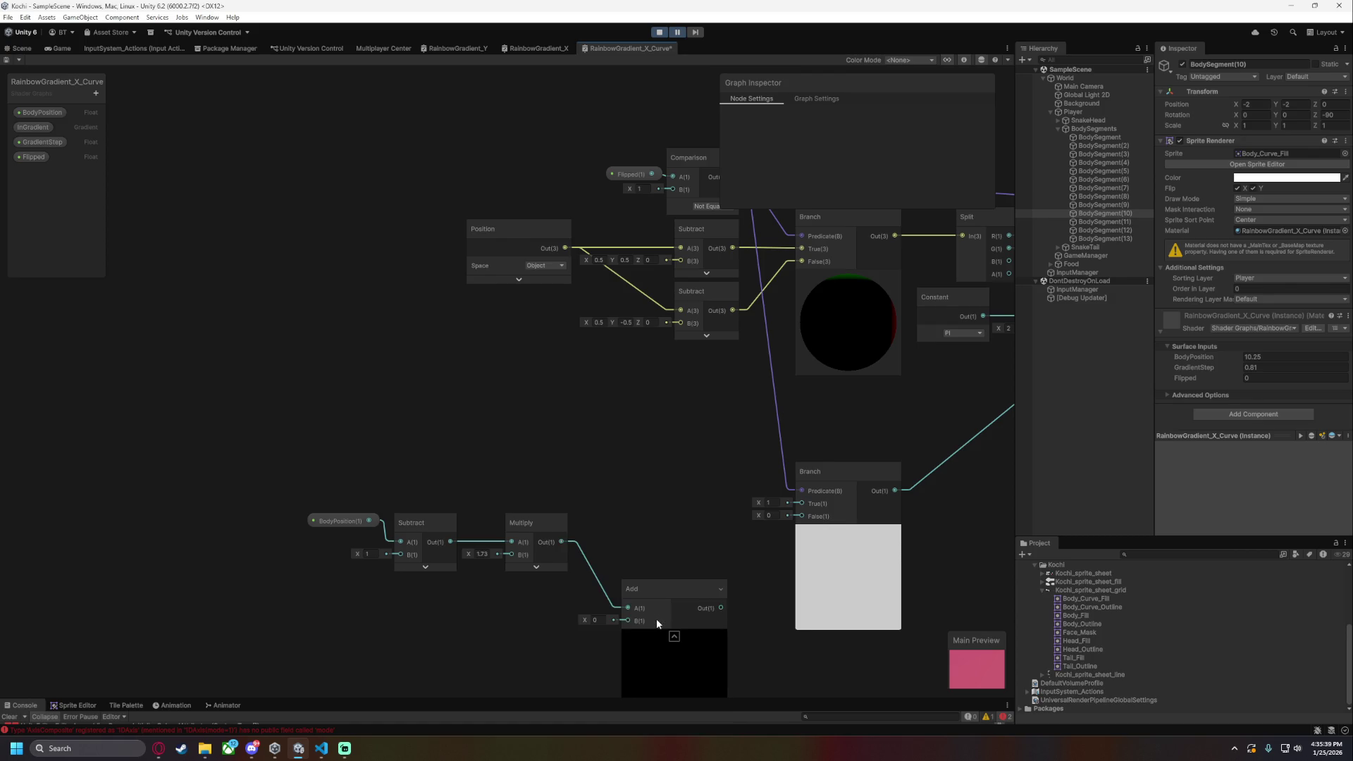
mouse_move(671, 622)
mouse_down()
mouse_move(639, 499)
mouse_move(637, 514)
mouse_move(661, 519)
mouse_up()
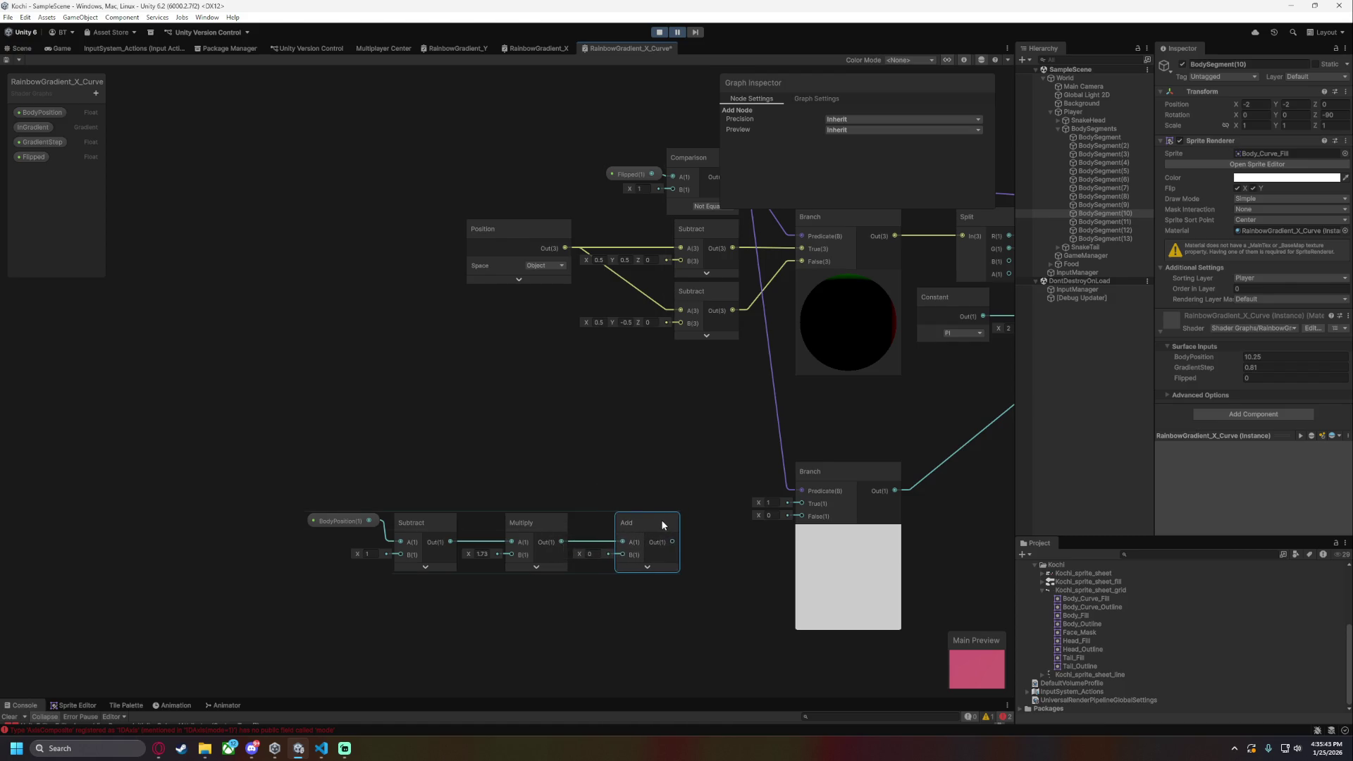
click(591, 554)
mouse_move(680, 539)
mouse_down()
mouse_move(786, 539)
mouse_move(653, 548)
mouse_move(770, 515)
mouse_up()
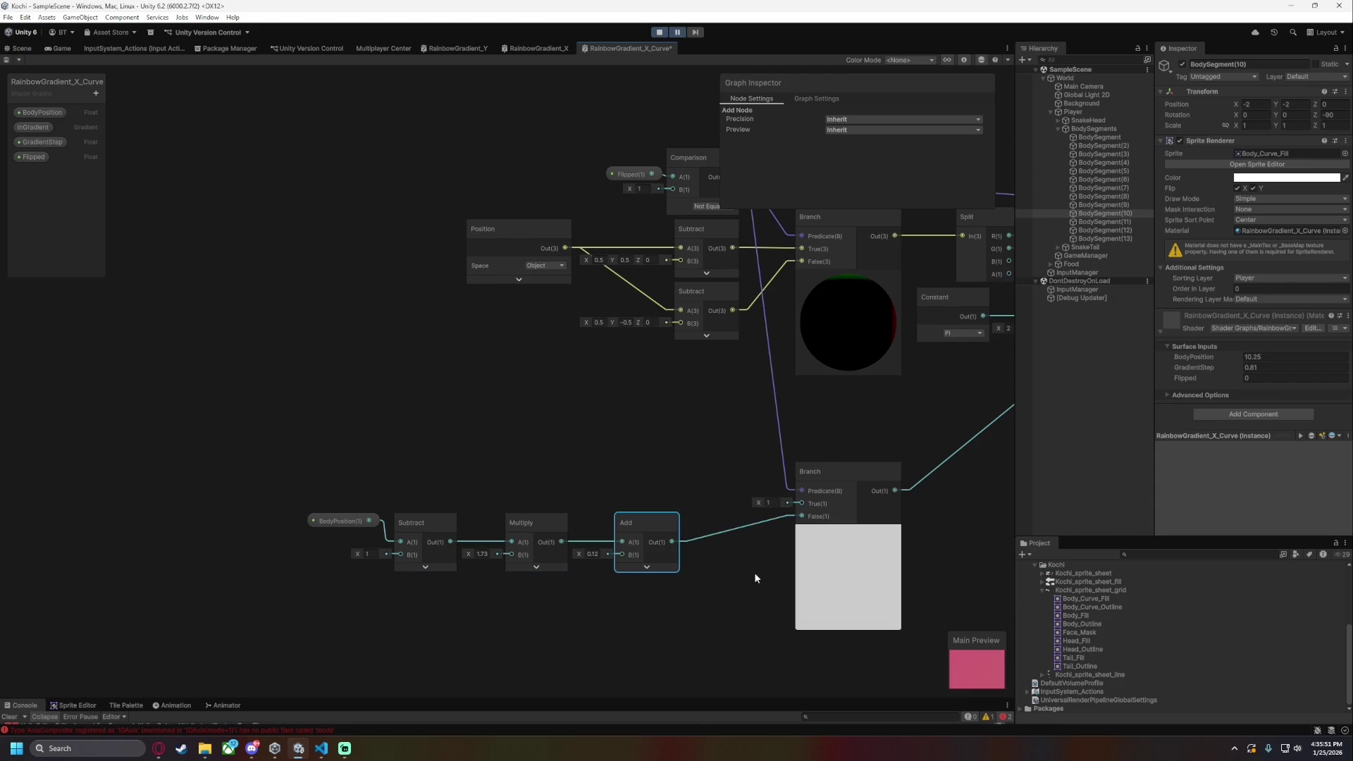
key(ctrl+s)
click(21, 48)
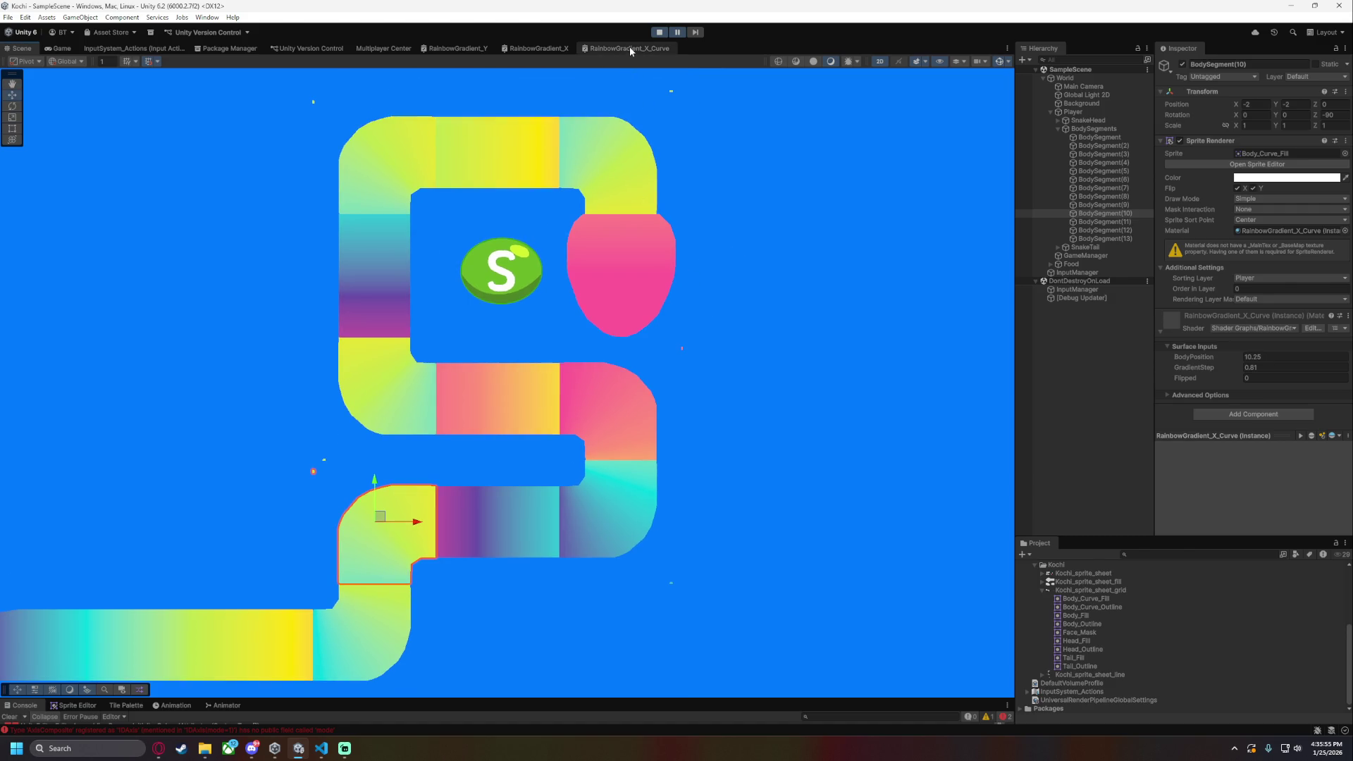
- Set the first BodySegment's BodyPosition from 1.85 to 1, scrub to test the gradient, then undo back to 1
click(1106, 137)
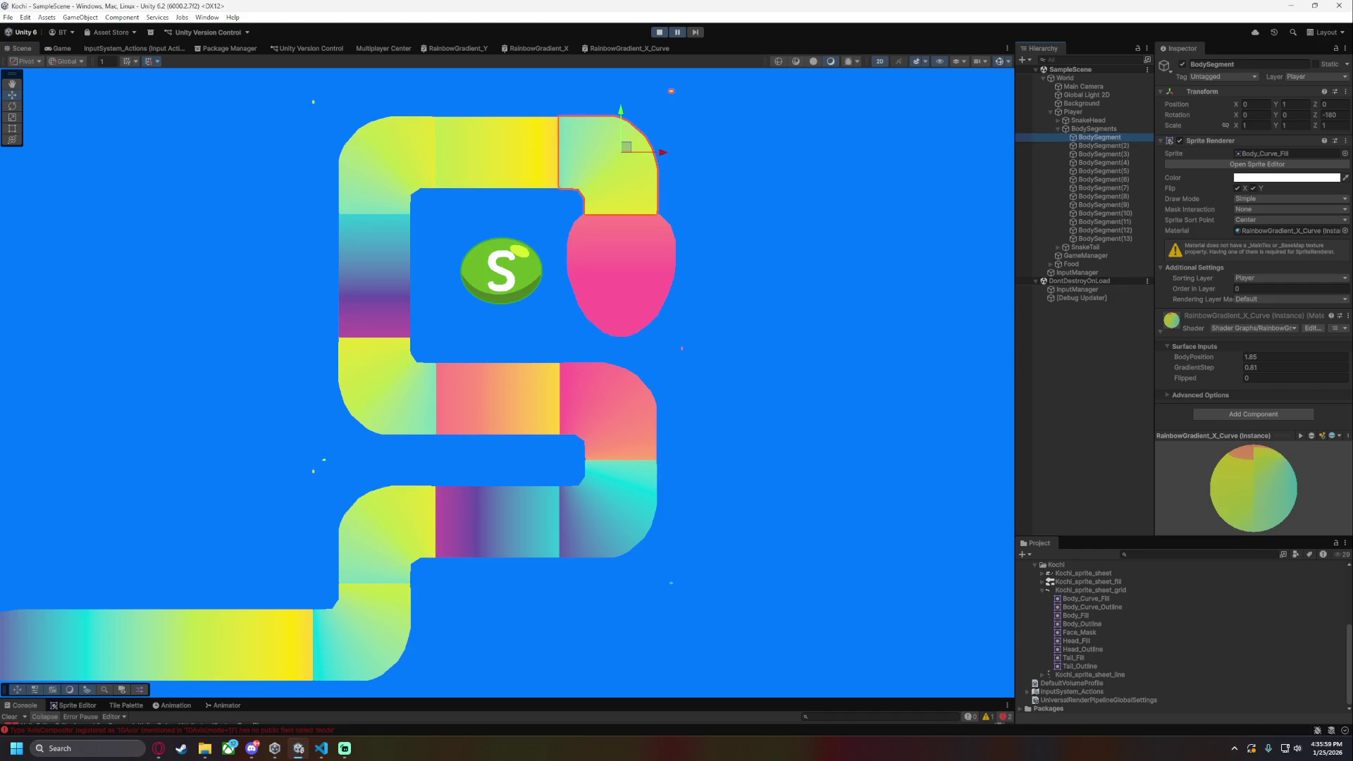
click(1265, 359)
key(Return)
drag(1198, 357, 1323, 366)
key(ctrl+z)
click(610, 48)
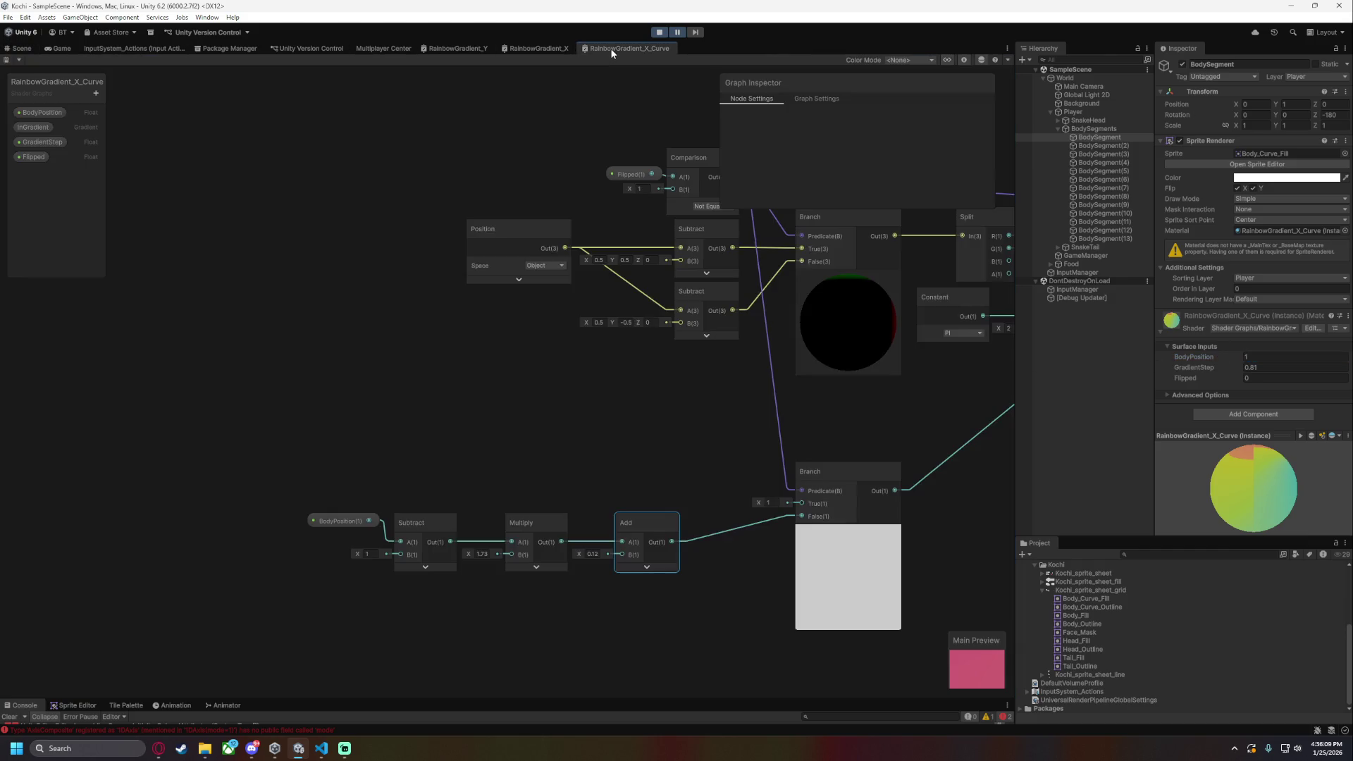
- Wire the Add node's output into the lower Branch's True input as well, and tidy the Branch node's position
scroll(579, 501, up, 3)
drag(732, 566, 943, 505)
drag(791, 429, 213, 365)
scroll(213, 365, down, 3)
scroll(697, 397, up, 1)
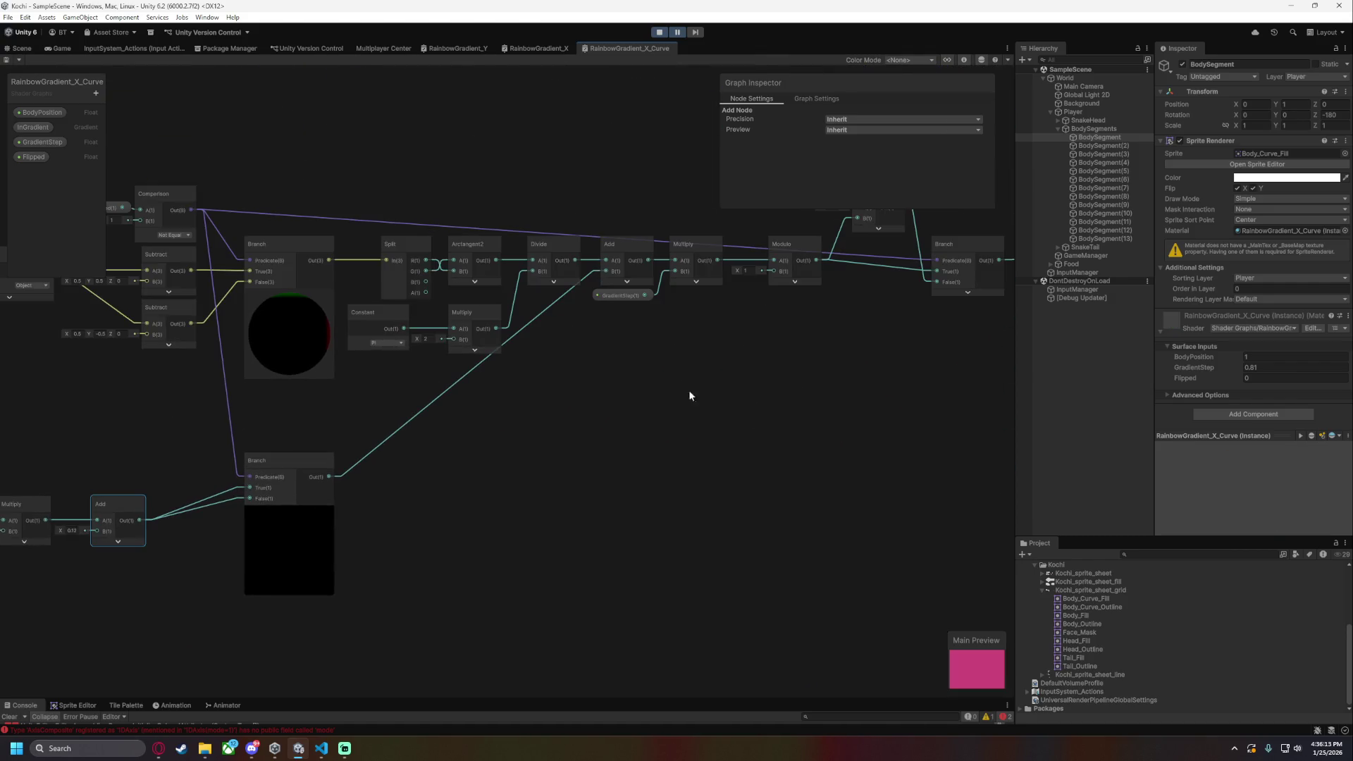
mouse_move(375, 466)
mouse_down()
mouse_move(425, 462)
mouse_move(374, 461)
mouse_move(375, 508)
mouse_up()
click(565, 525)
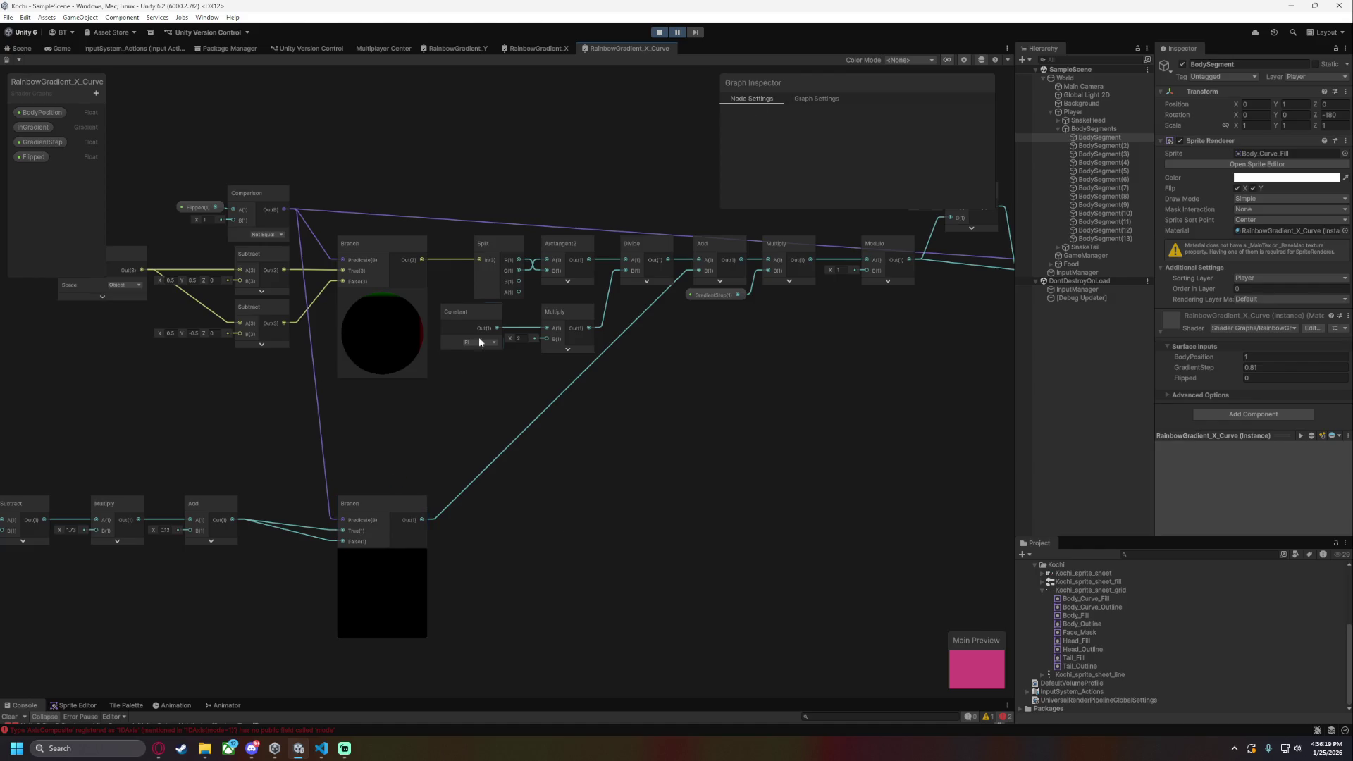
click(21, 47)
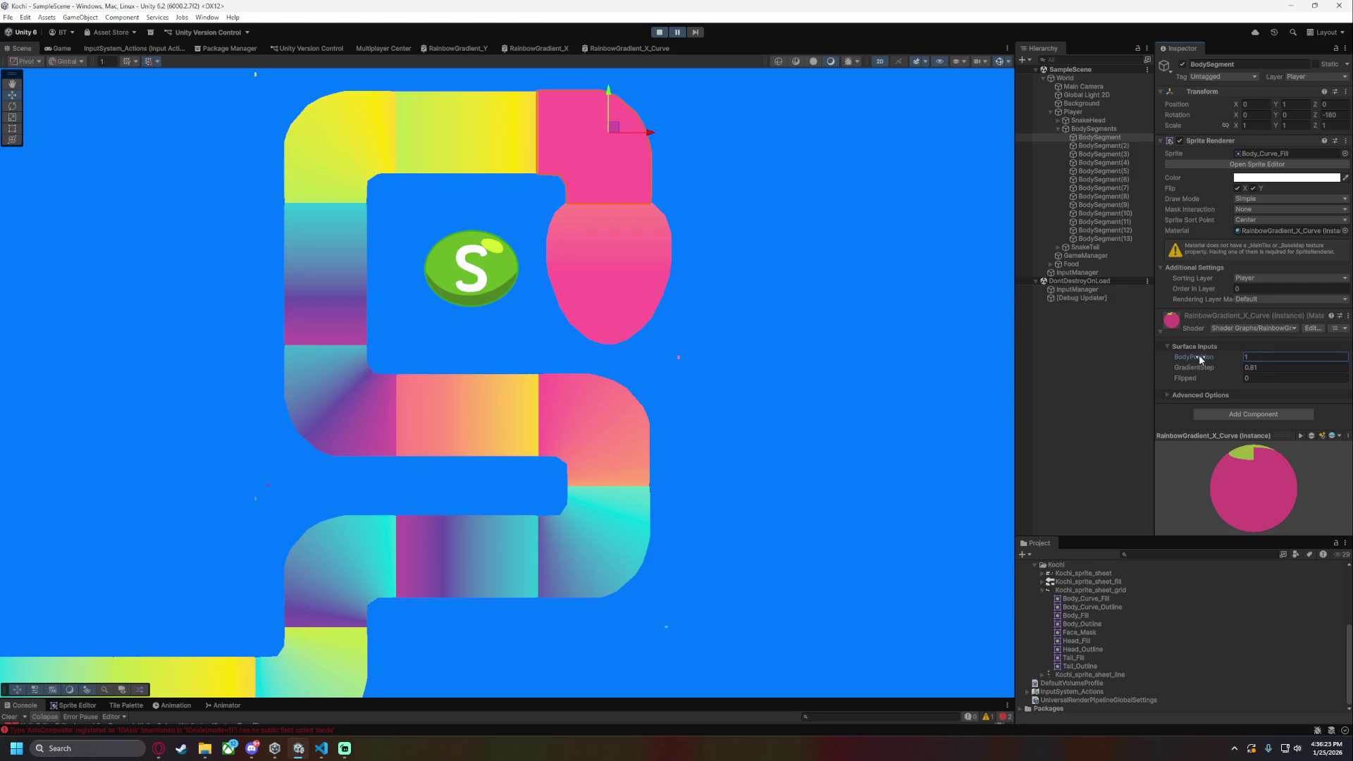
- Scrub the first BodySegment's BodyPosition to 1.4 and compare the colour with the segment deselected
drag(1202, 360, 1211, 359)
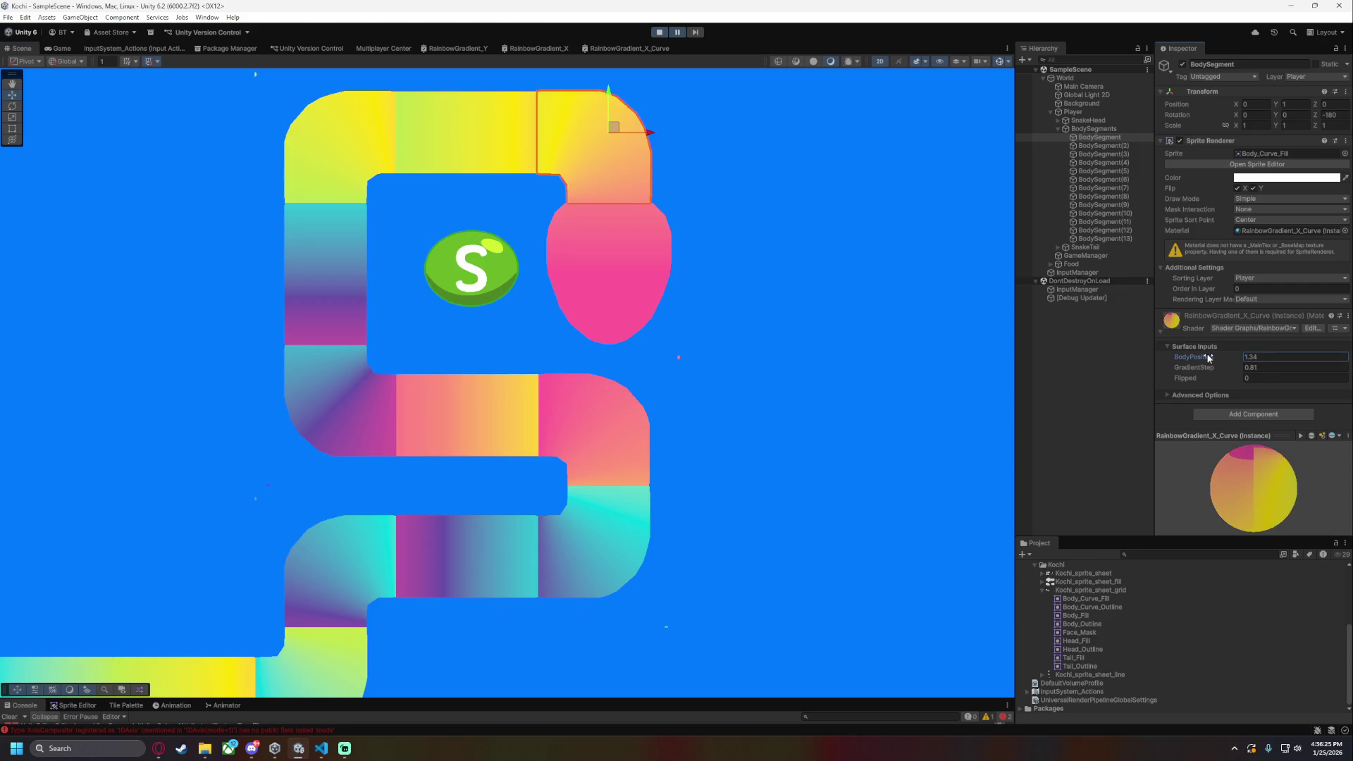
click(813, 345)
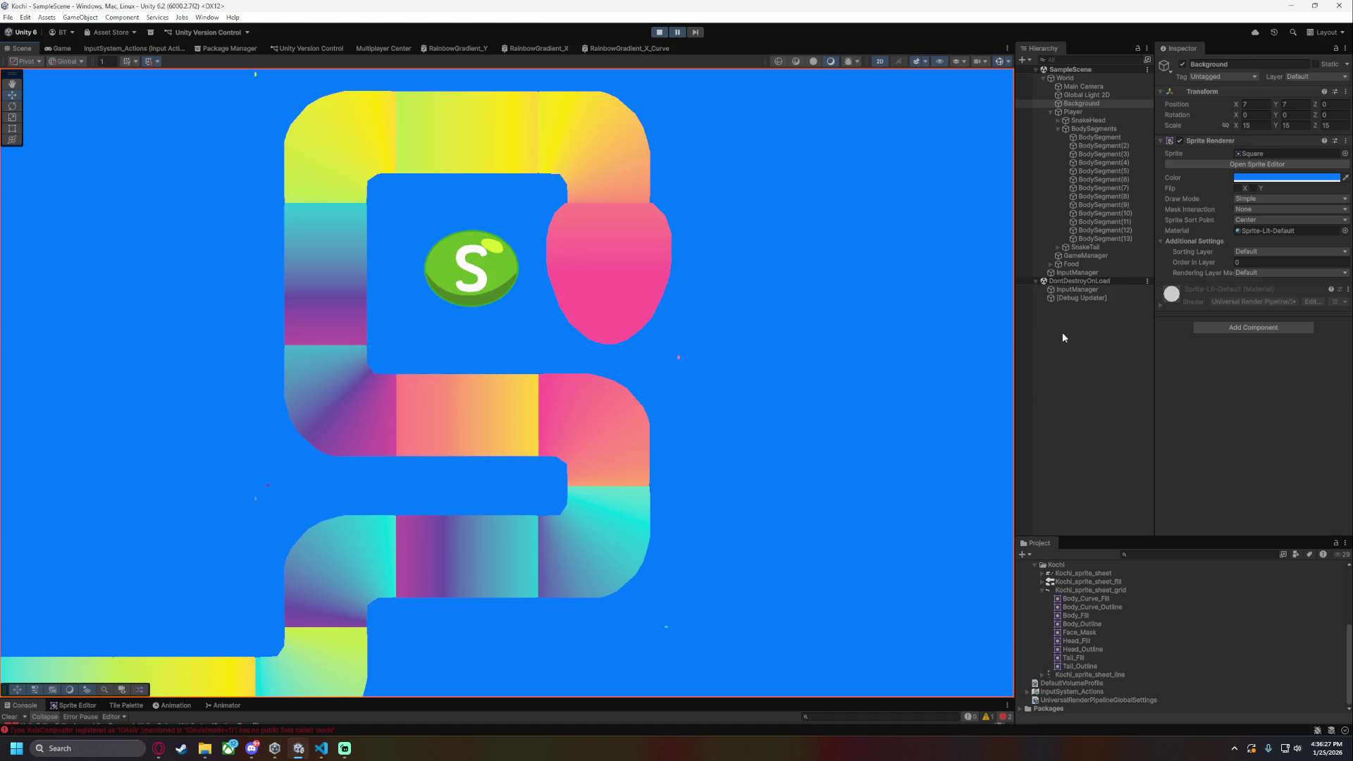
click(1101, 137)
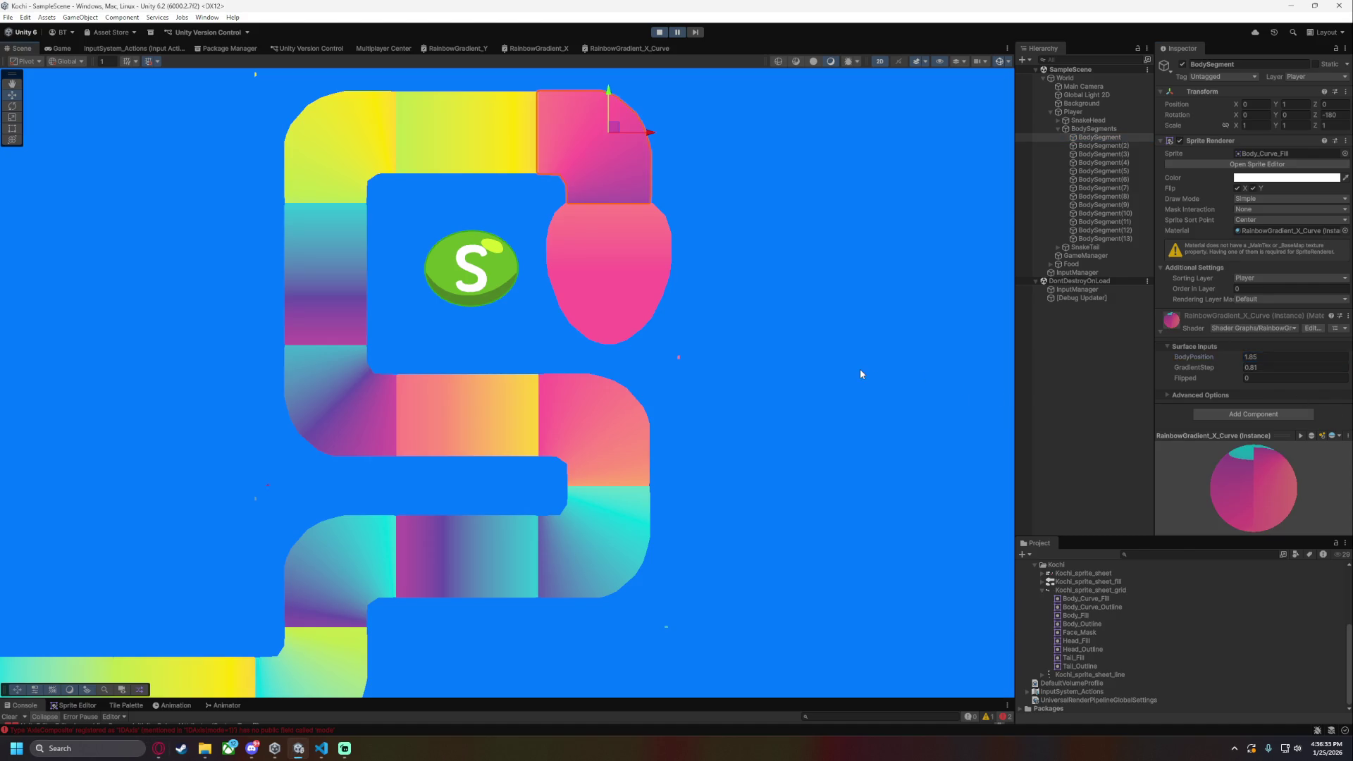
click(1093, 137)
click(959, 329)
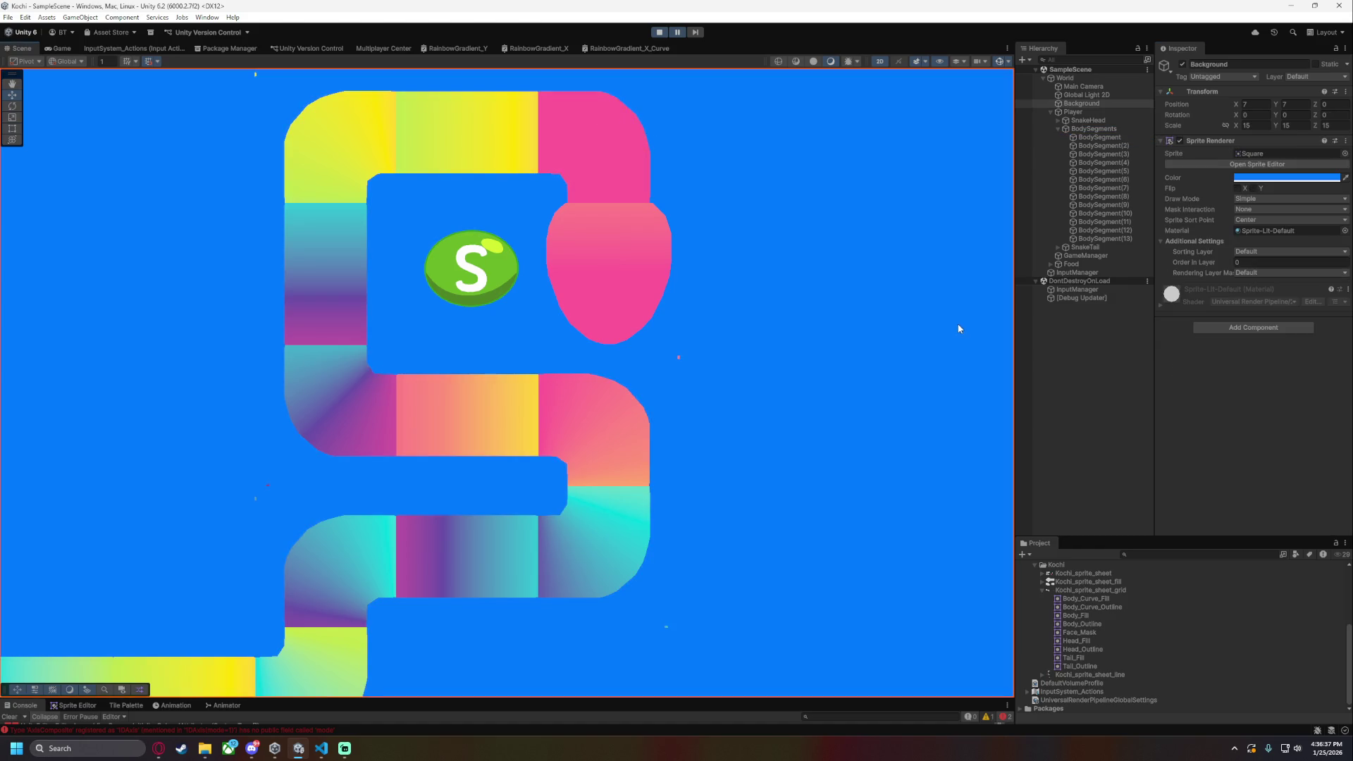
click(1023, 137)
- Type BodyPosition back to 1 for the first BodySegment and save the scene
click(1258, 355)
text(1)
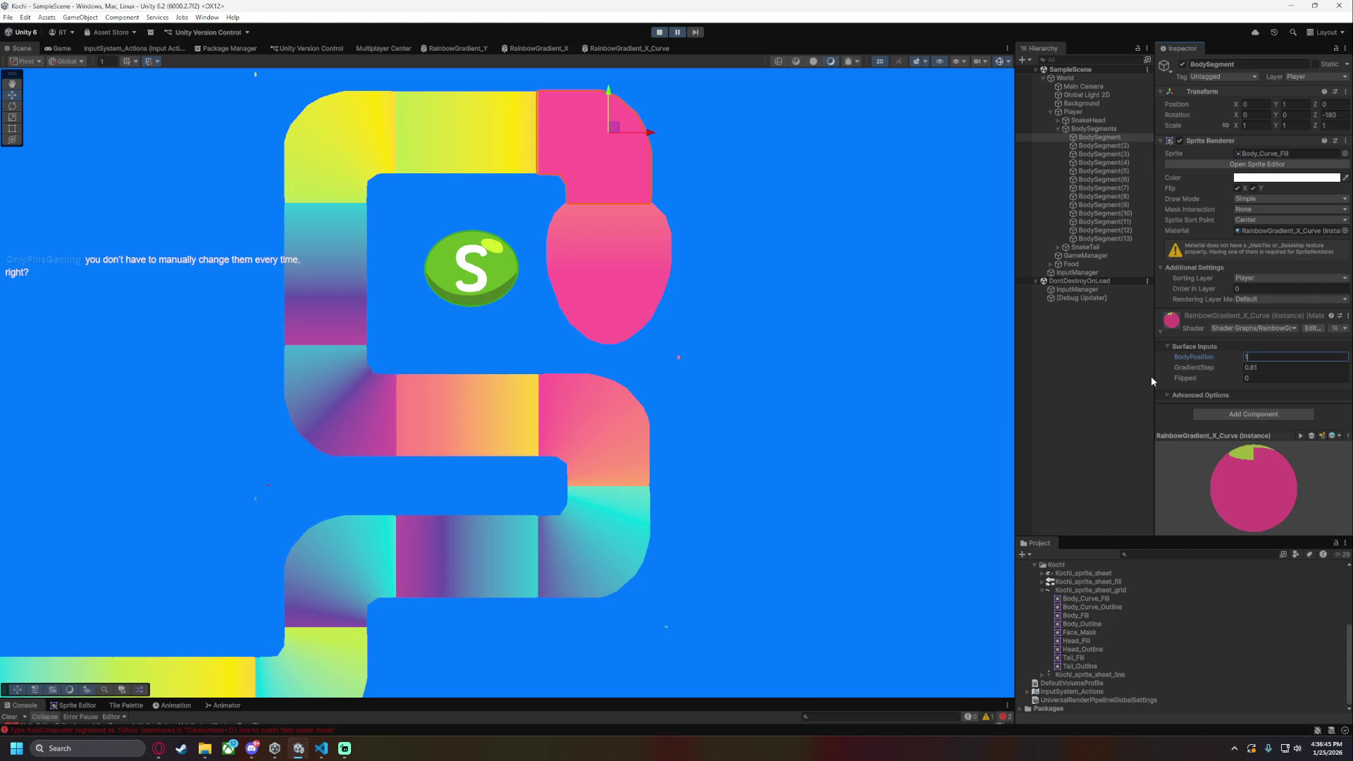
click(796, 316)
key(ctrl+s)
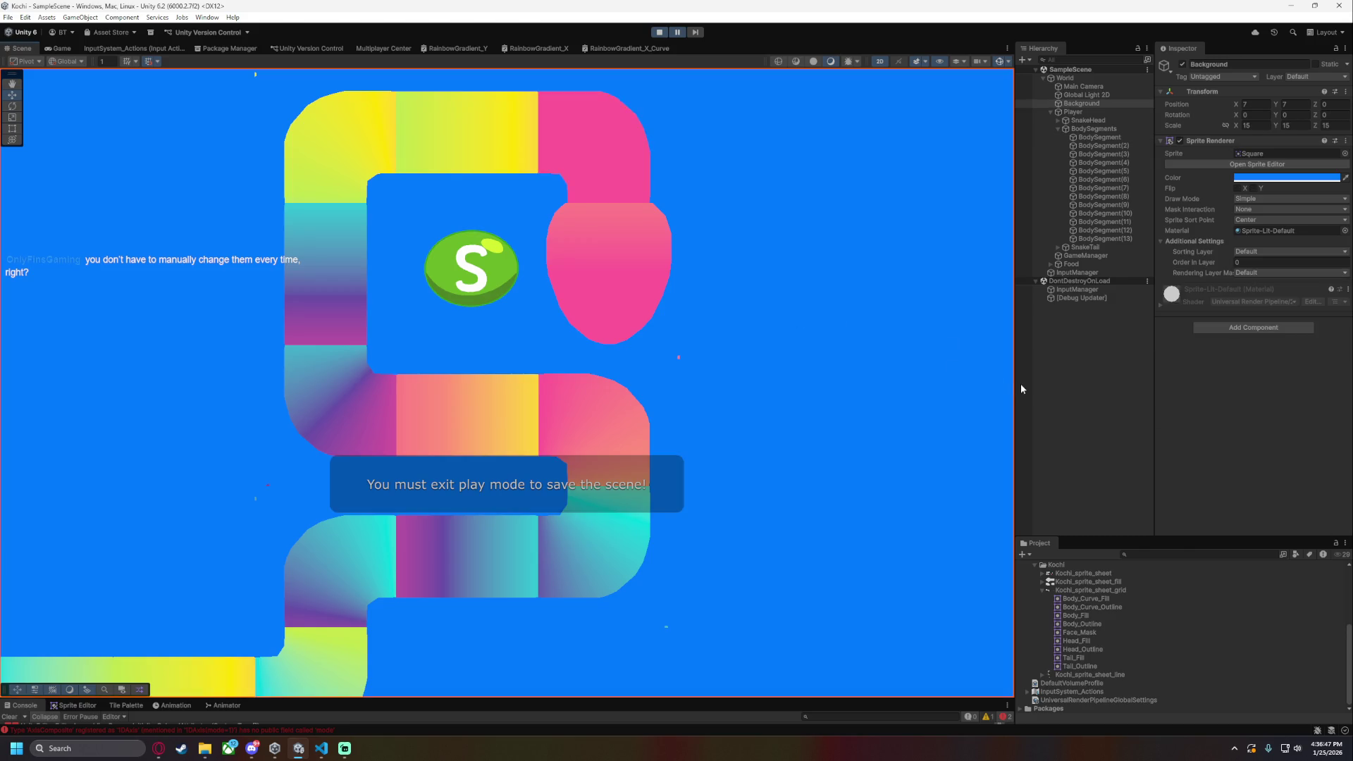
click(635, 46)
scroll(551, 387, up, 5)
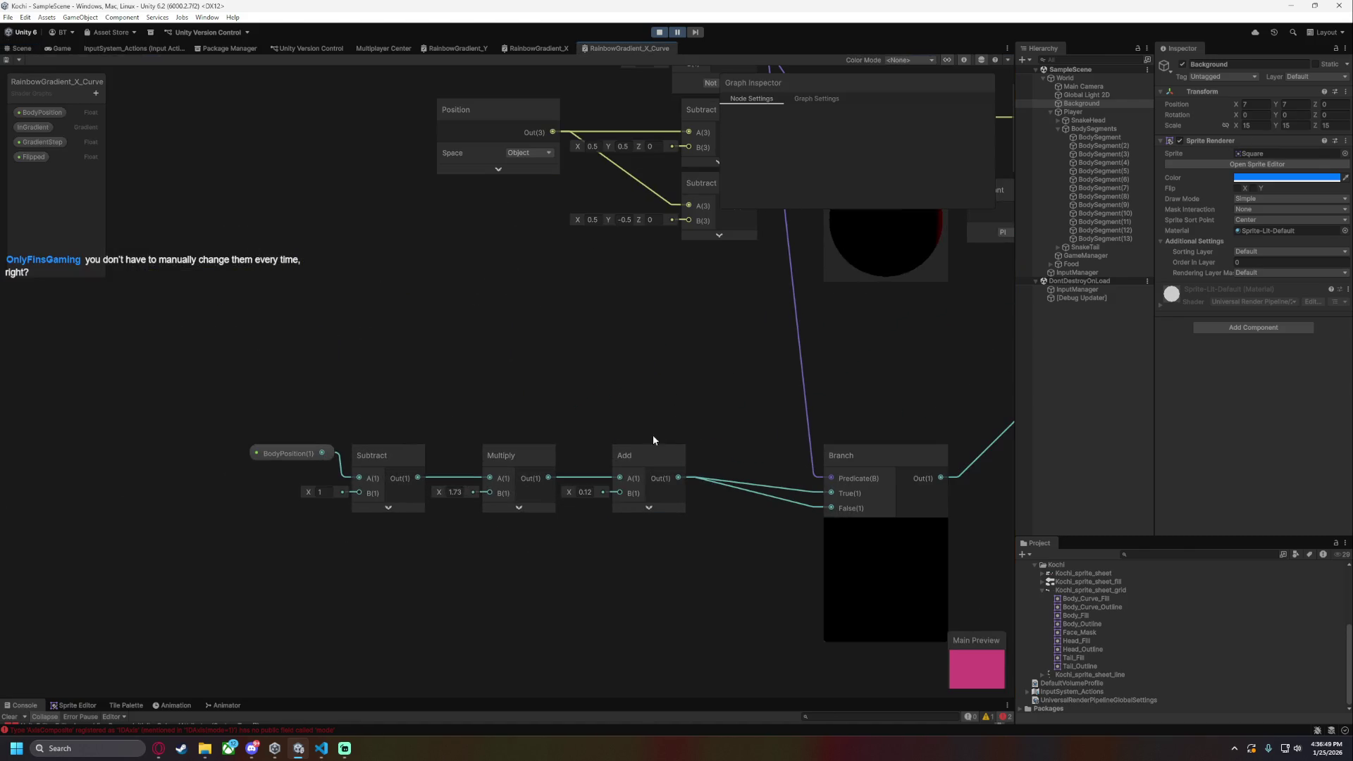
- Delete the Add node, wire Multiply's output straight into the lower Branch's False input, and save
click(645, 451)
key(Delete)
mouse_move(548, 478)
mouse_down()
mouse_move(831, 507)
mouse_move(679, 480)
mouse_move(832, 492)
mouse_up()
key(ctrl+s)
click(21, 48)
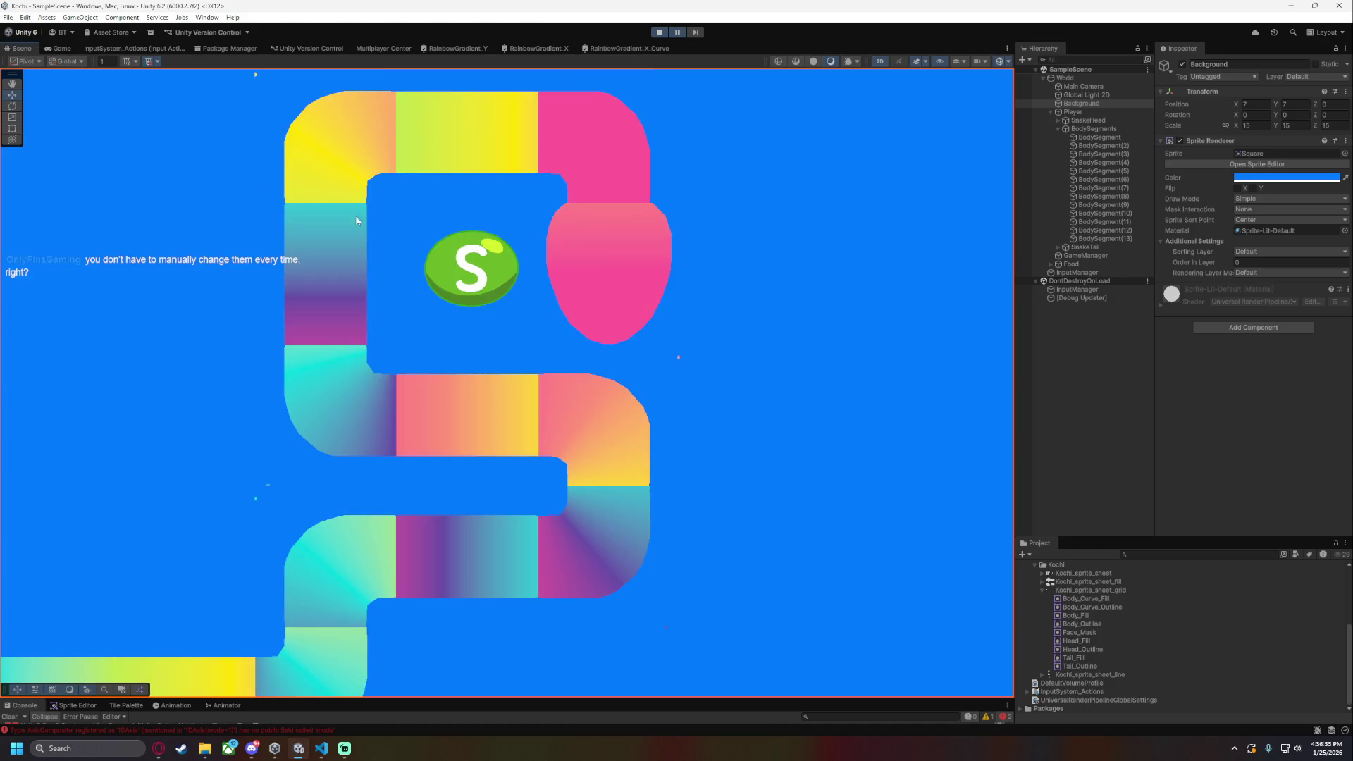
- Pan and zoom the RainbowGradient_X_Curve graph to review the BodyPosition, Subtract, Multiply, Split and Arctangent2 nodes
click(594, 47)
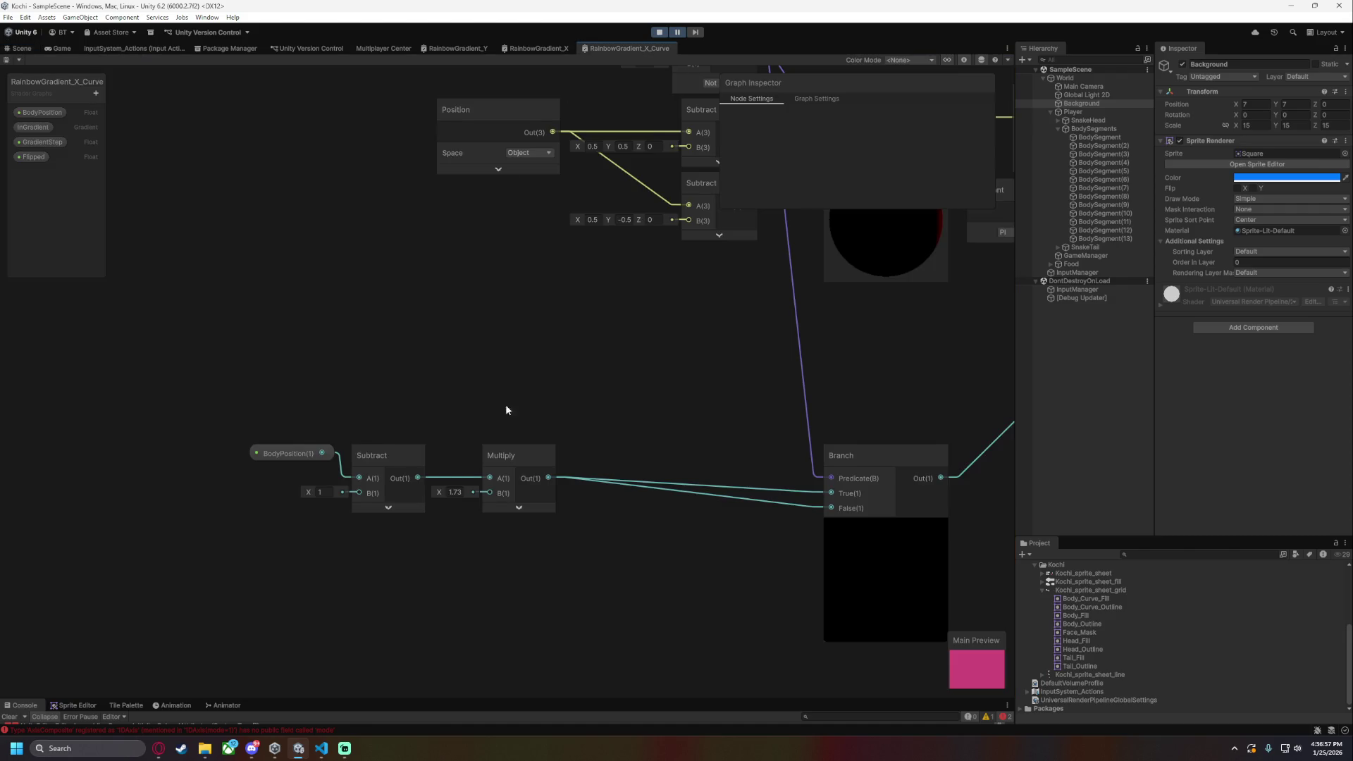
scroll(506, 409, up, 3)
drag(573, 365, 499, 392)
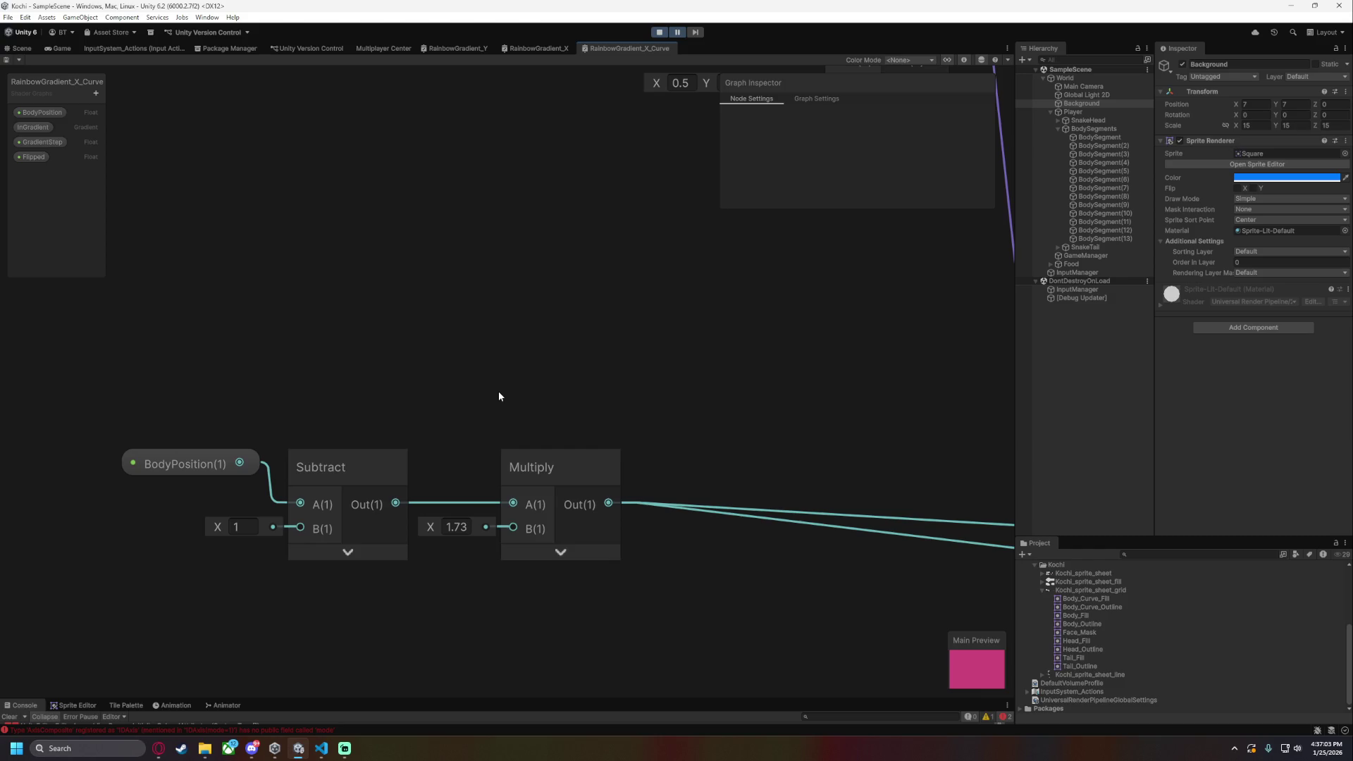
key(alt+Tab)
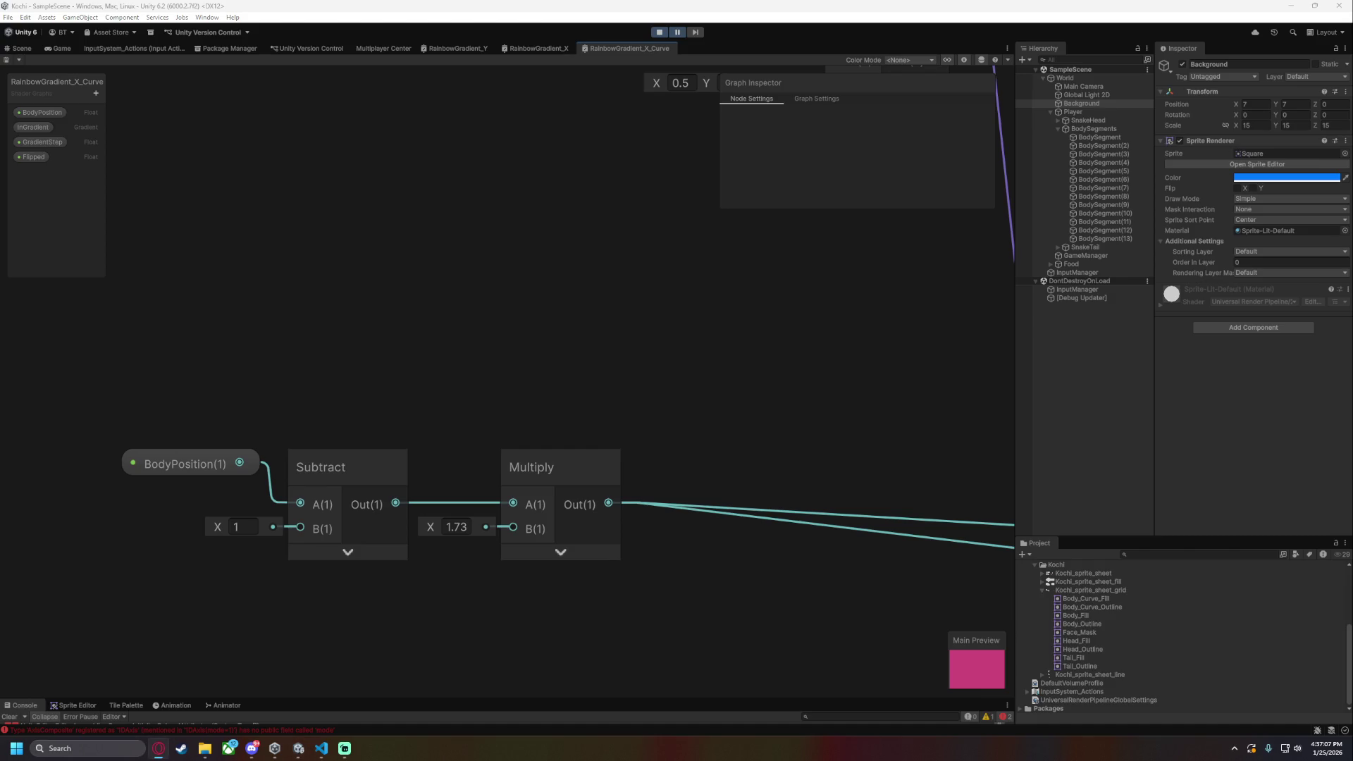
scroll(622, 317, down, 5)
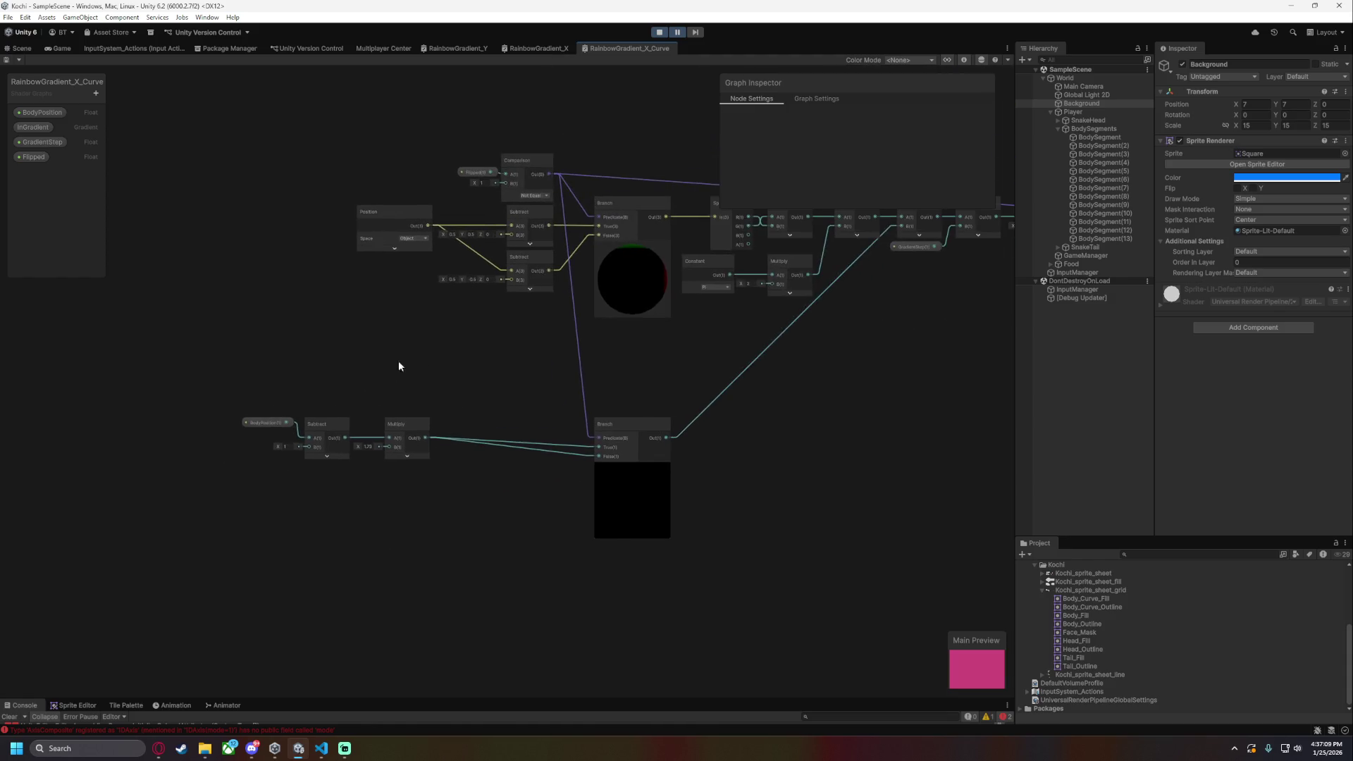
drag(478, 353, 285, 379)
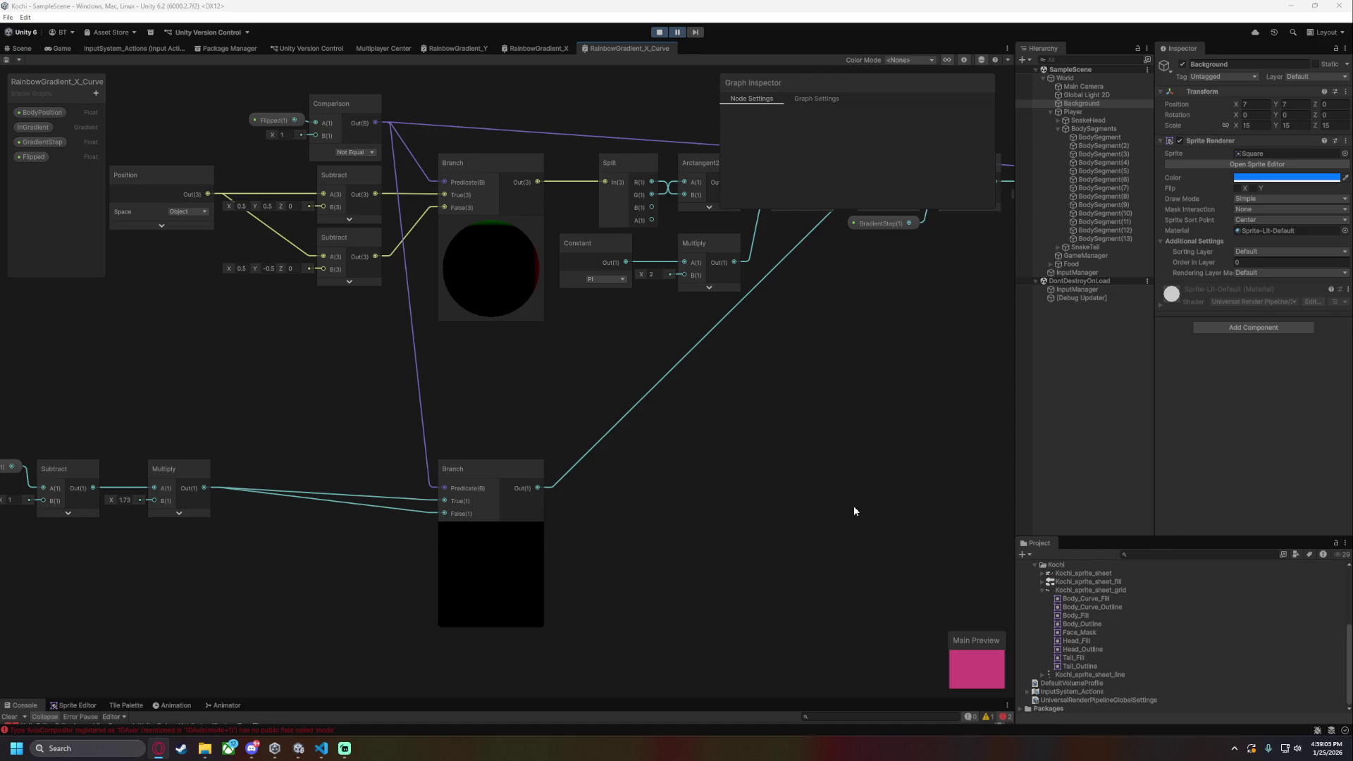
- Delete the lower Subtract, Multiply and Branch nodes and wire BodyPosition into Divide's B input
scroll(552, 472, down, 5)
mouse_move(209, 473)
mouse_down()
mouse_move(659, 589)
mouse_move(606, 600)
mouse_up()
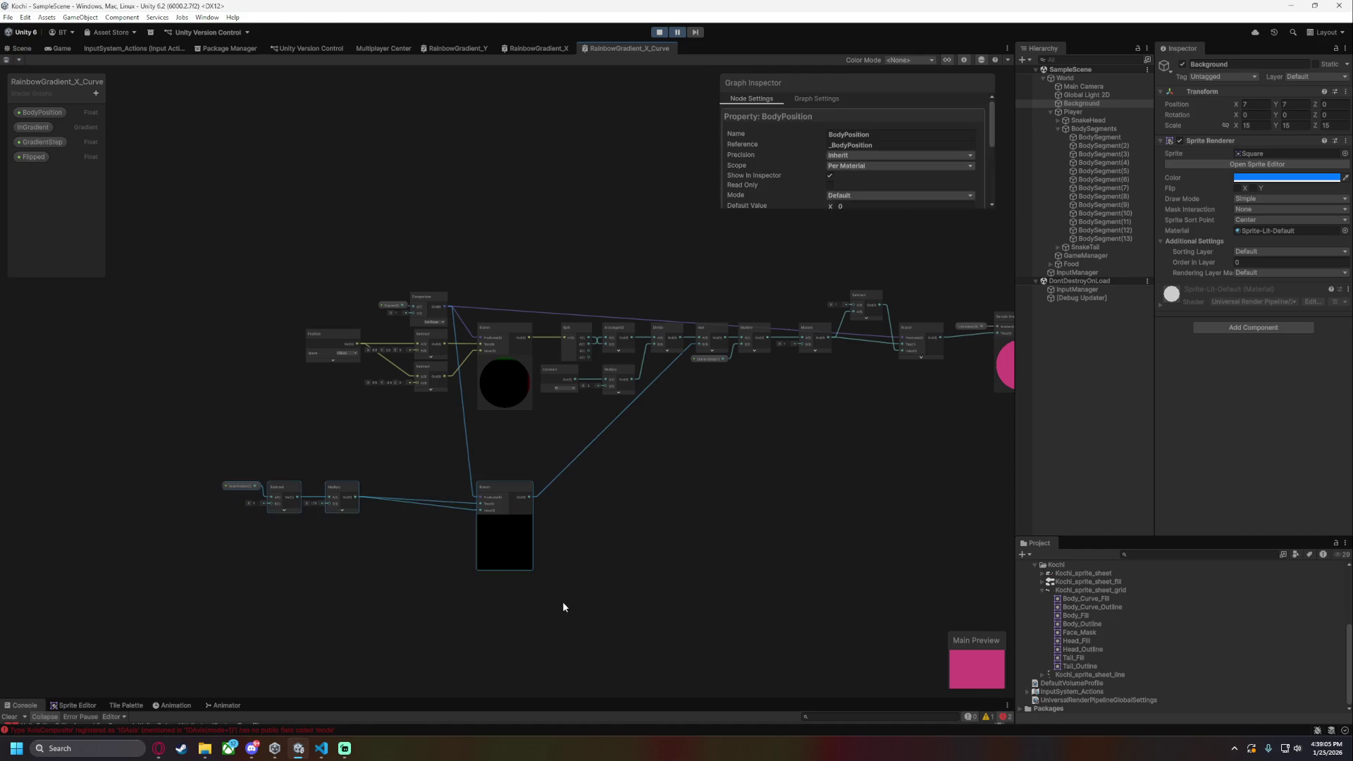
drag(242, 492, 793, 461)
drag(204, 463, 662, 608)
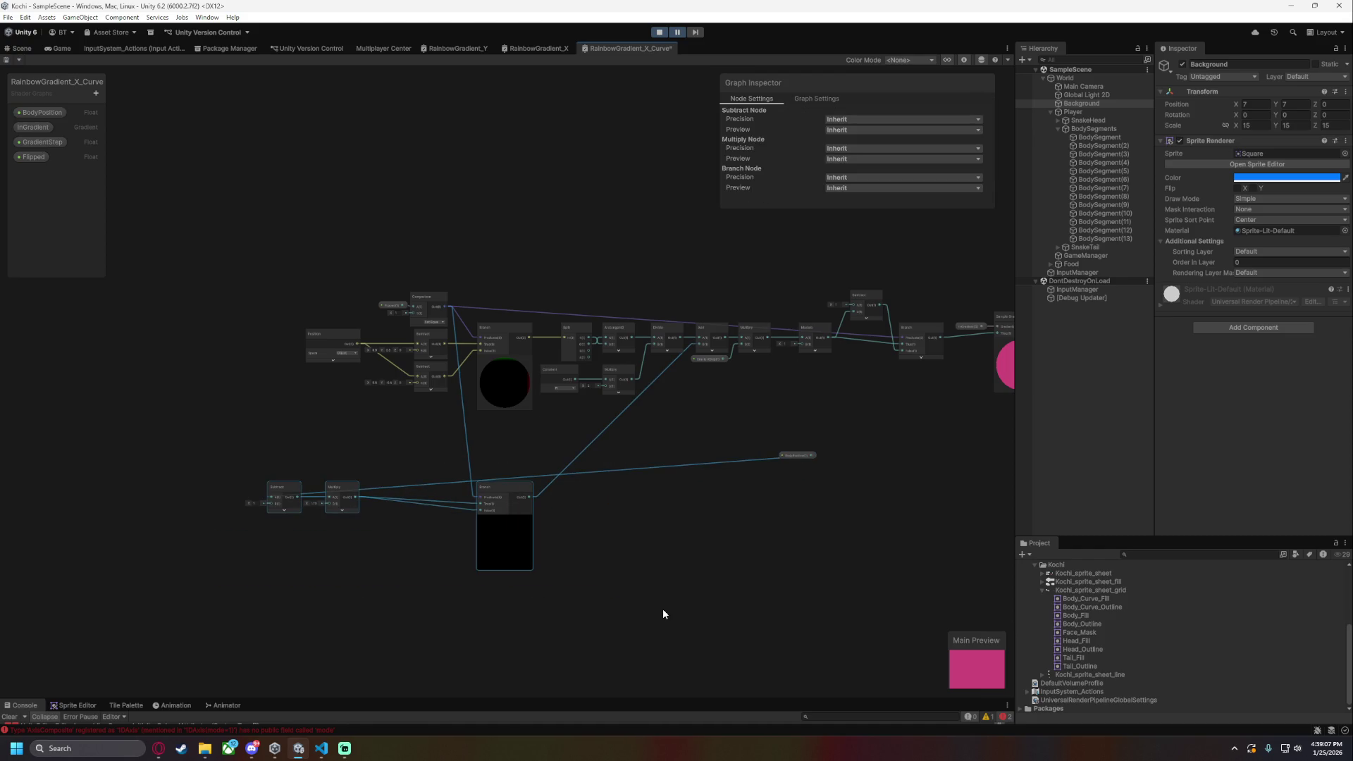
key(Delete)
scroll(747, 514, up, 3)
click(835, 386)
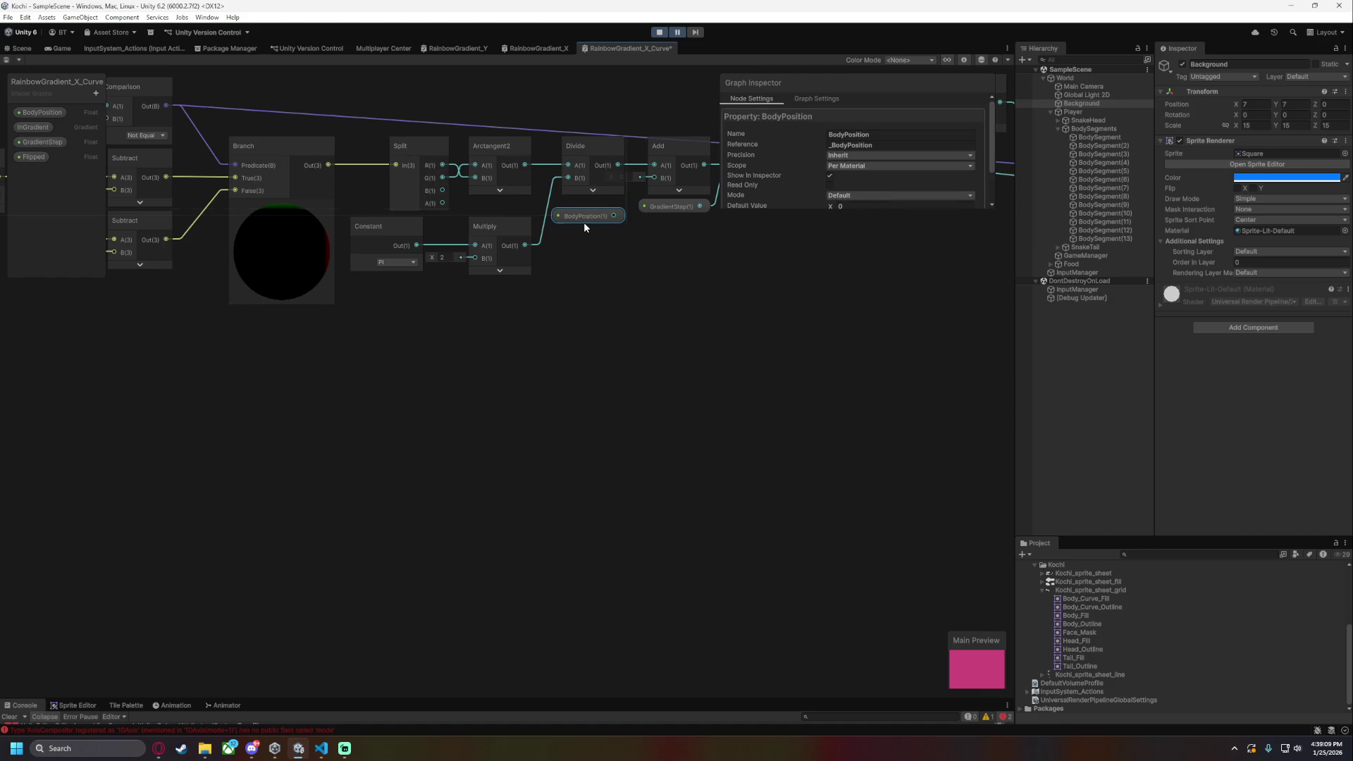
drag(614, 209, 654, 178)
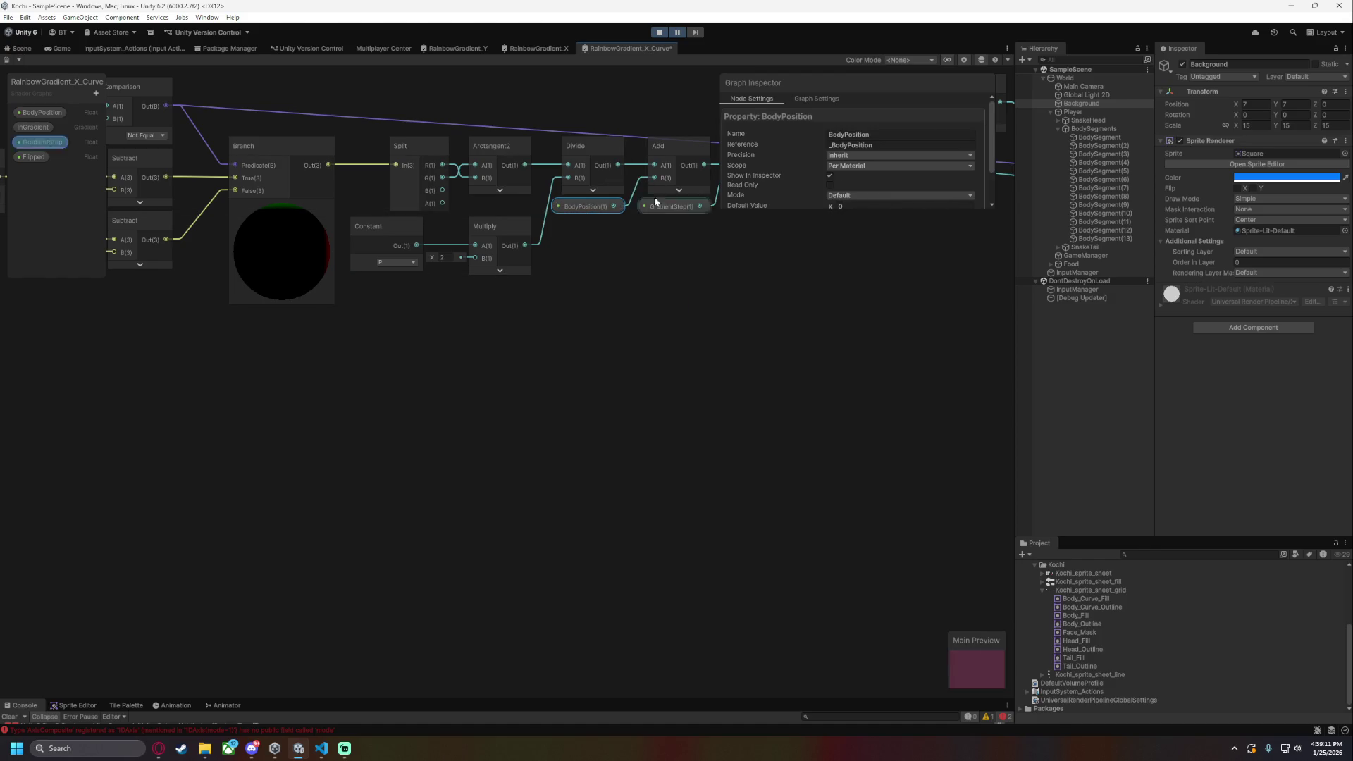
click(729, 332)
- Pan across the graph to review the Modulo and Branch nodes, then switch to the RainbowGradient_X graph
scroll(658, 399, up, 3)
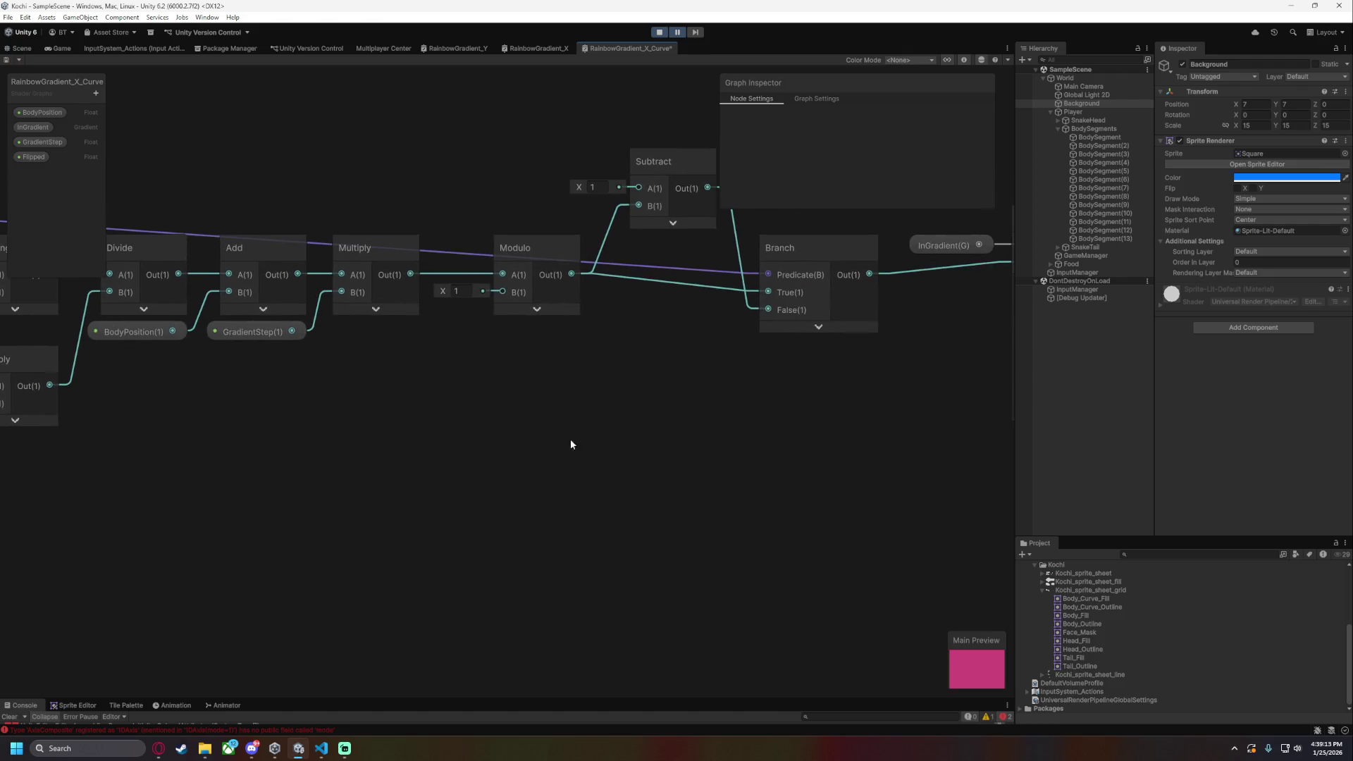
scroll(634, 459, left, 10)
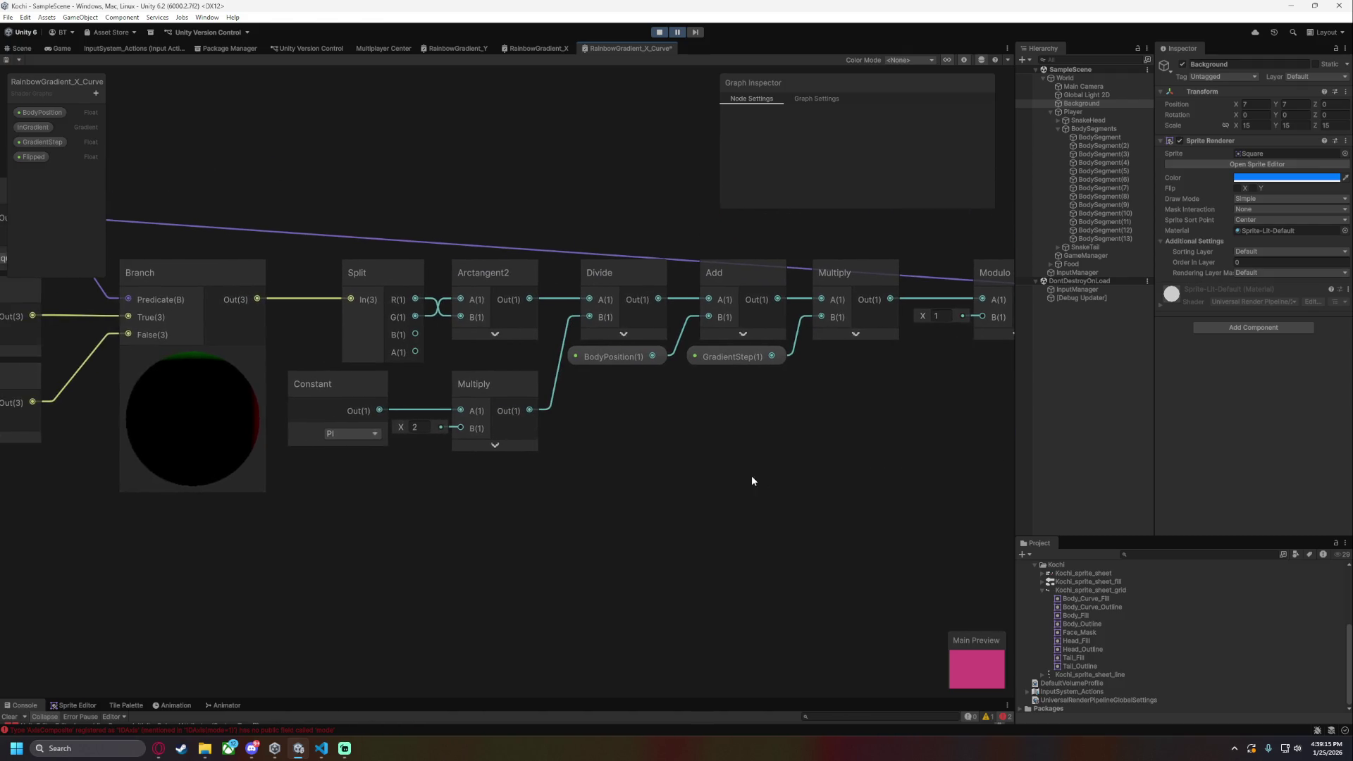
drag(823, 493, 454, 513)
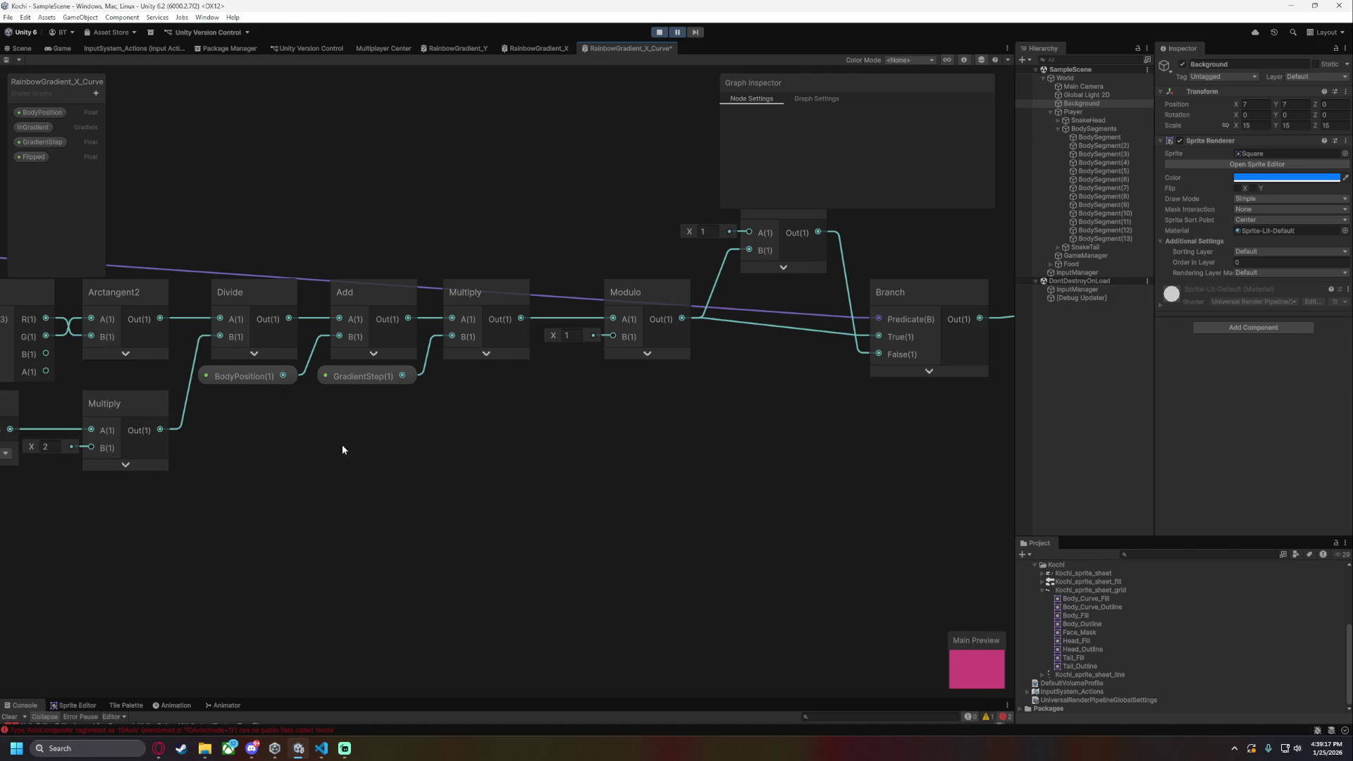
scroll(494, 484, left, 4)
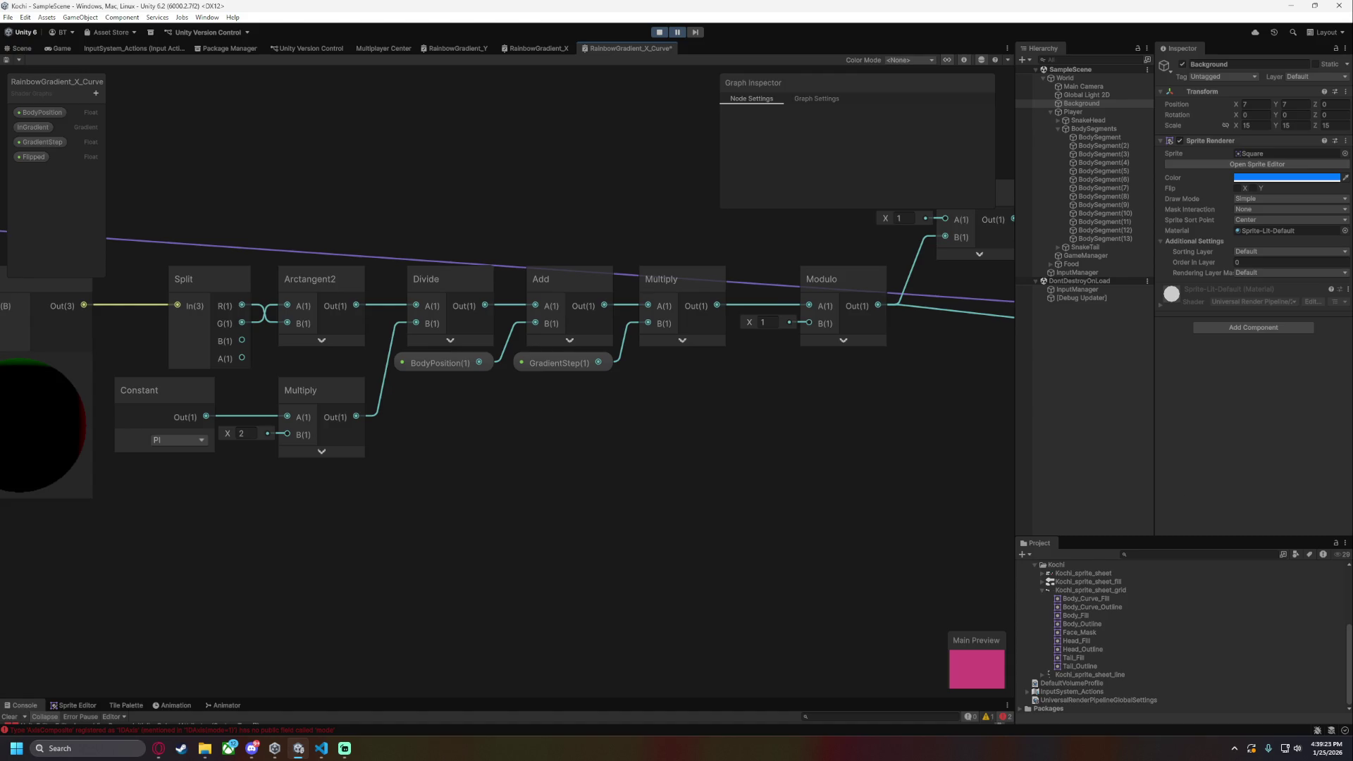
scroll(583, 520, left, 4)
key(alt+Tab)
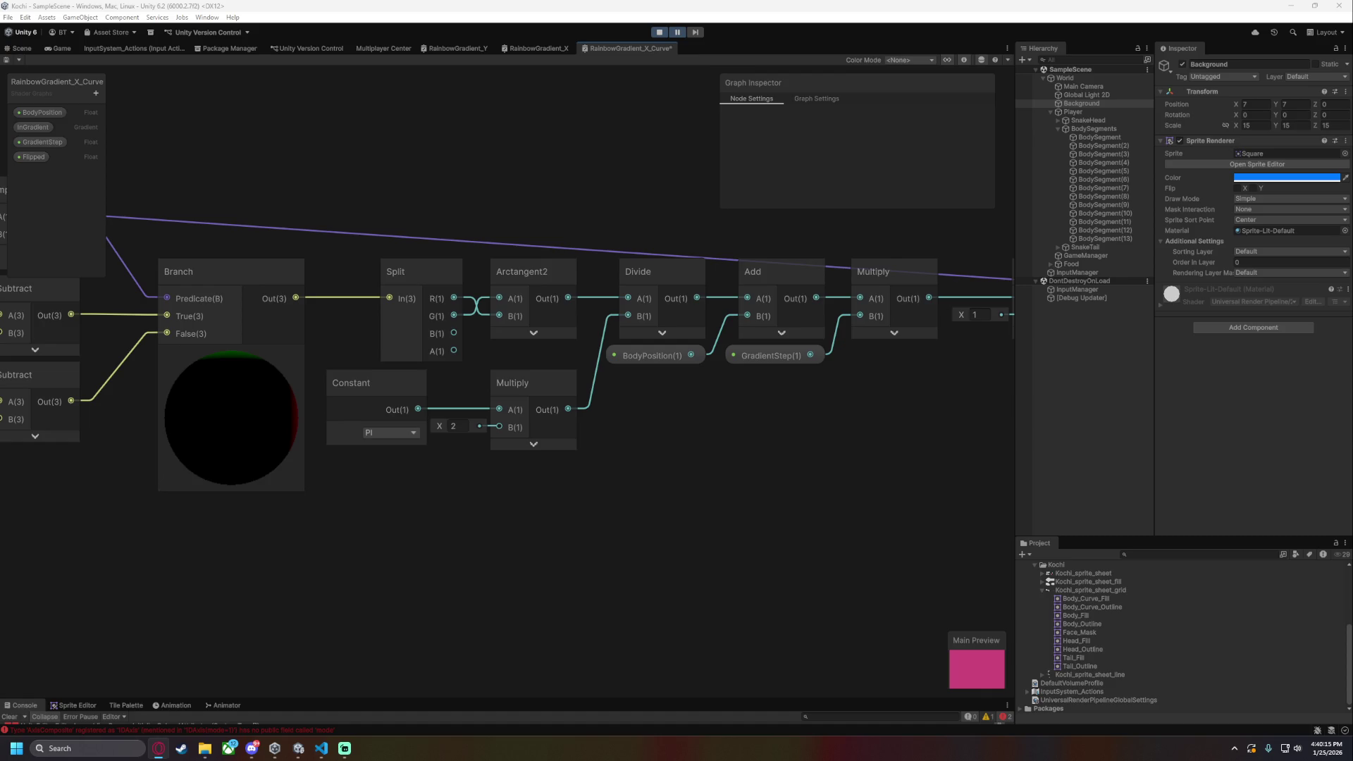
scroll(704, 519, right, 5)
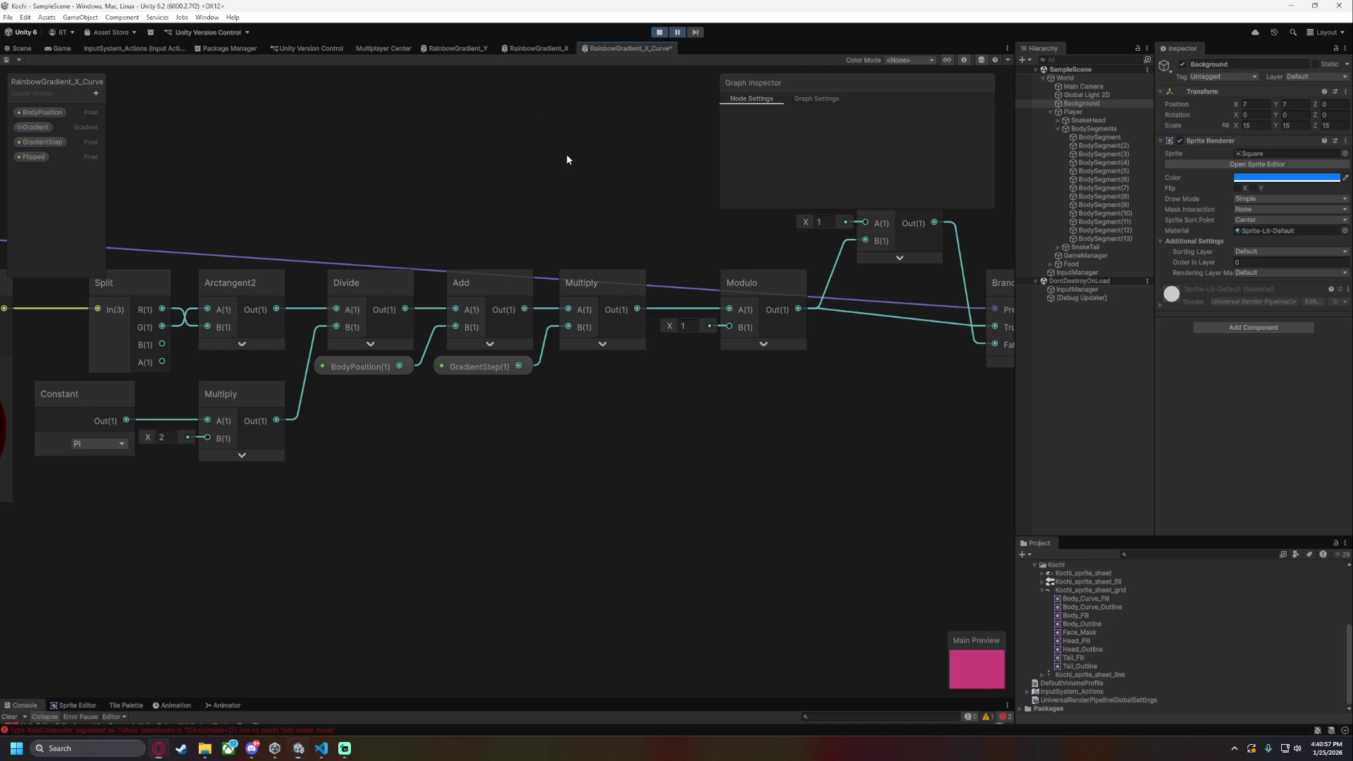
click(516, 50)
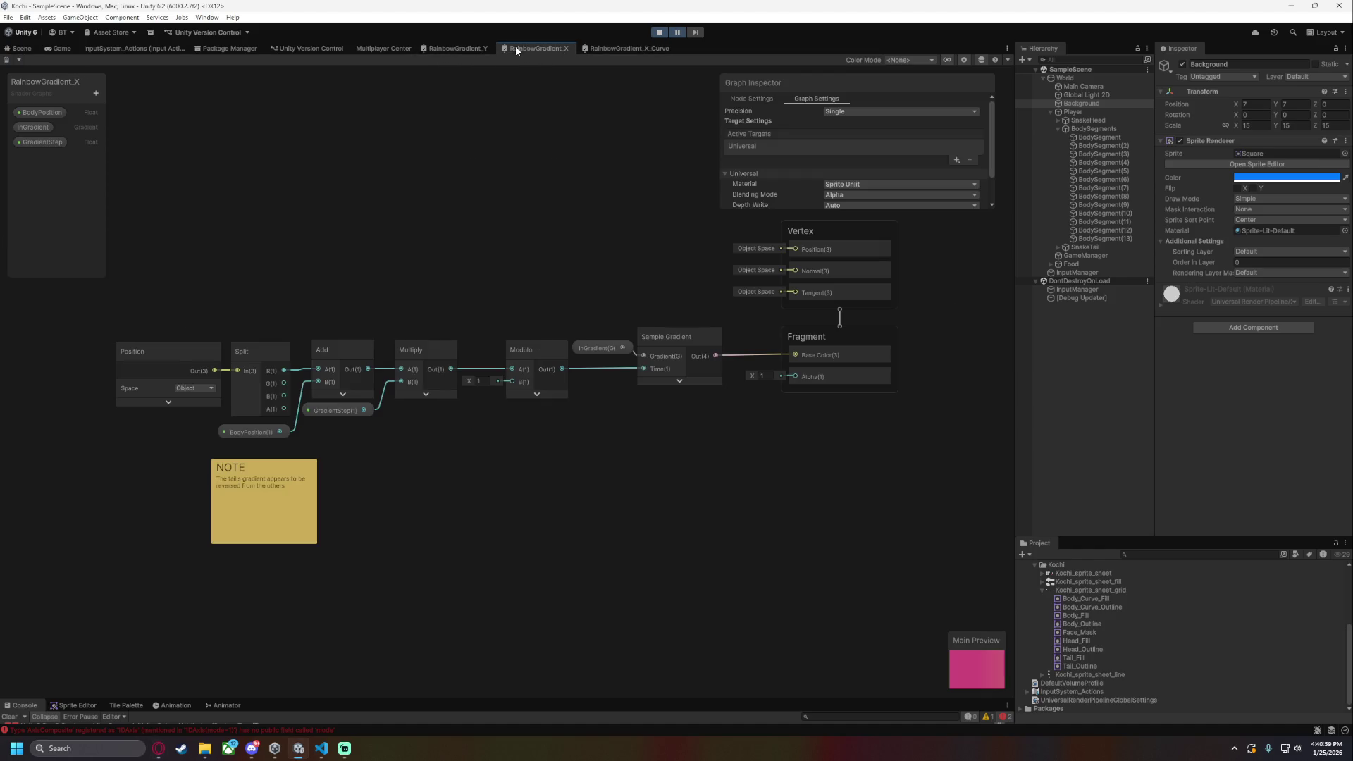
scroll(436, 462, up, 3)
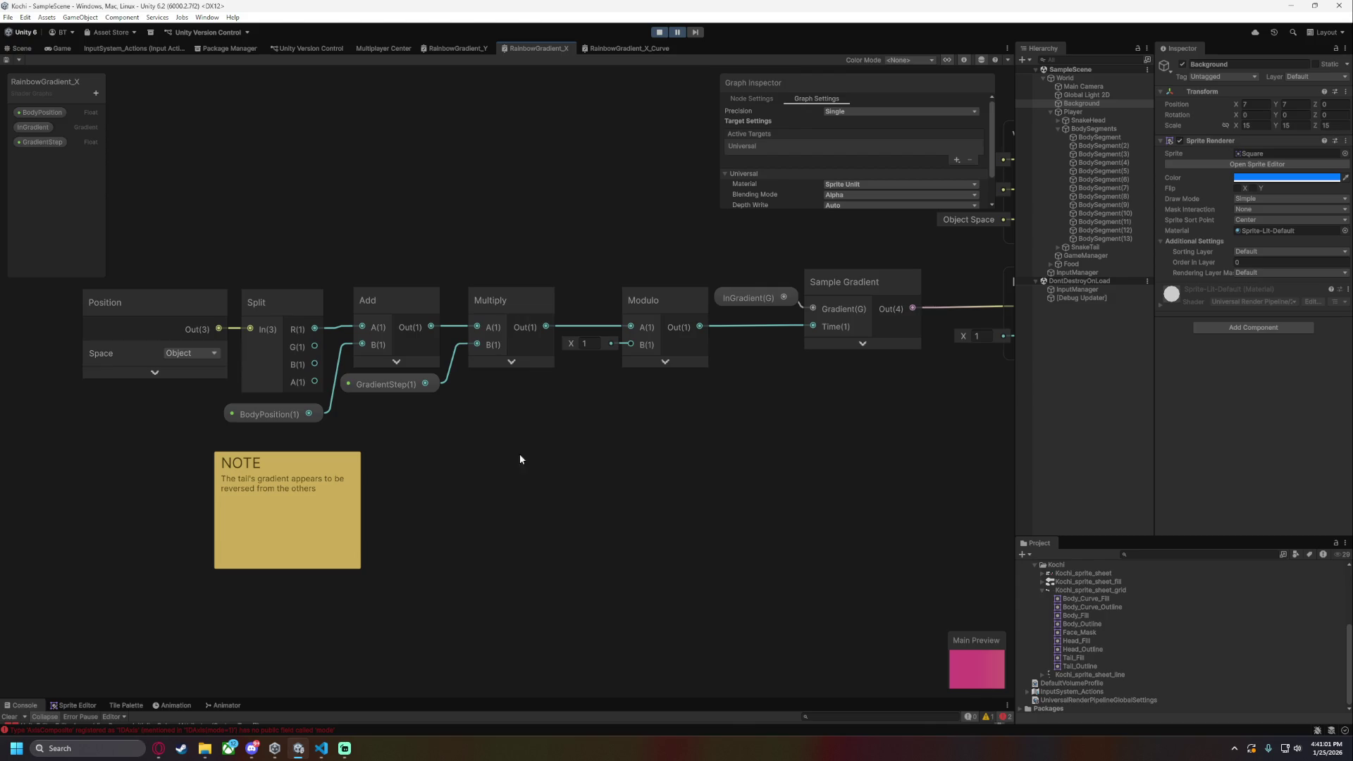
key(alt+Tab)
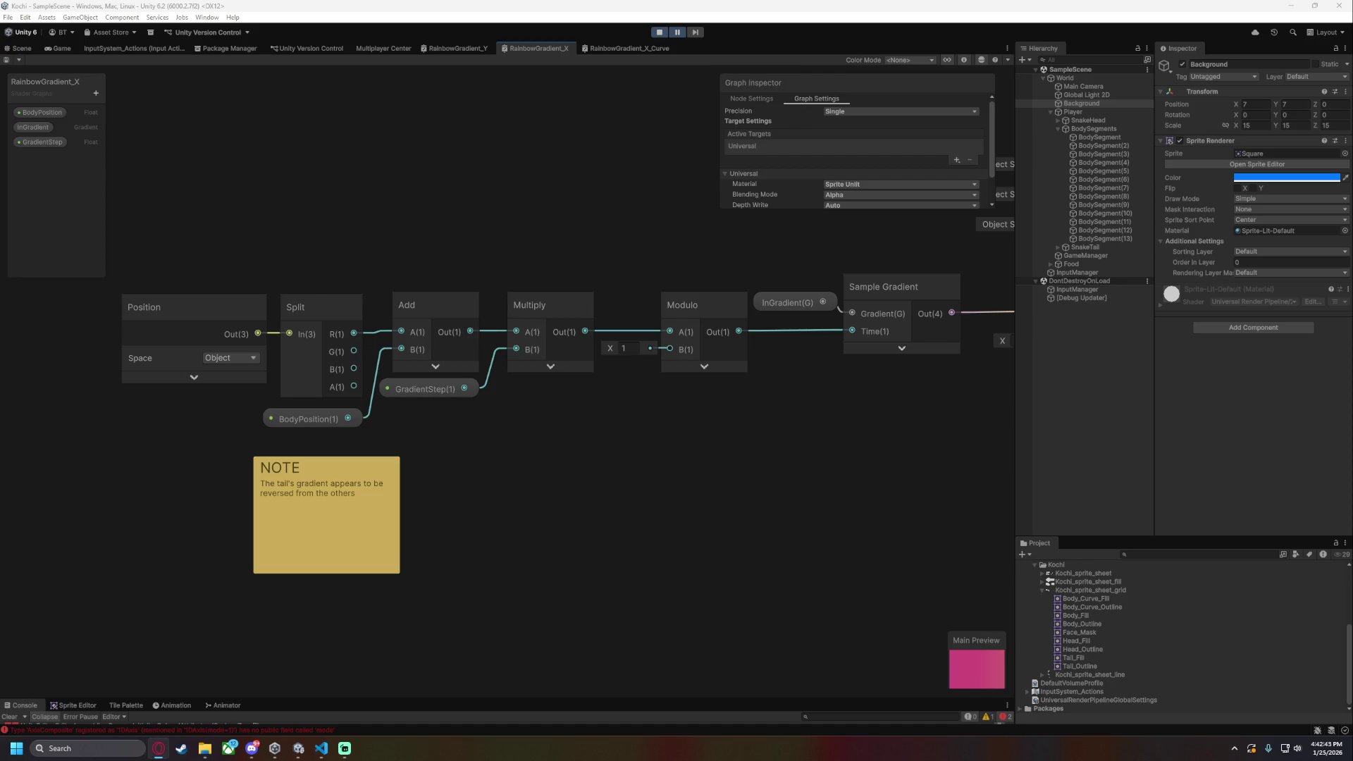
click(629, 48)
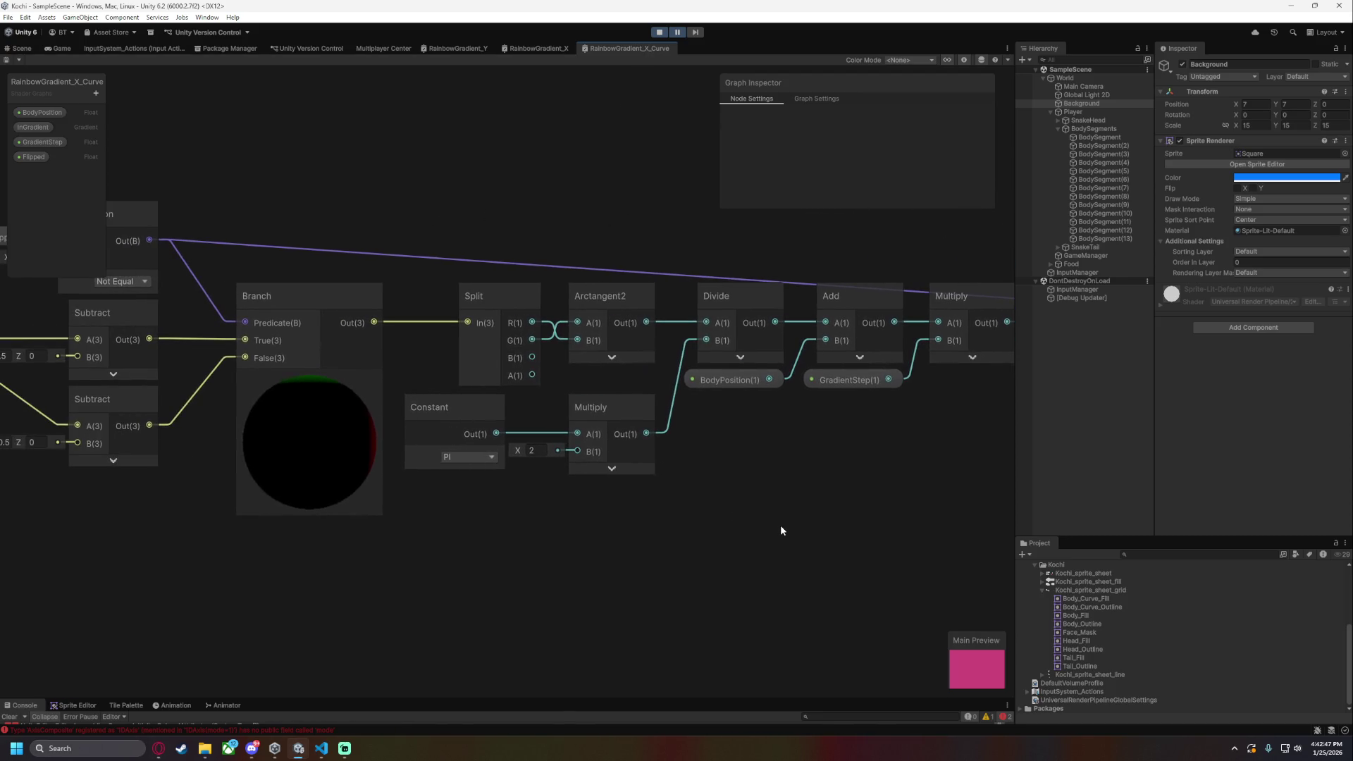
- Add a Multiply node that takes the Divide output and BodyPosition as its inputs
drag(781, 527, 576, 539)
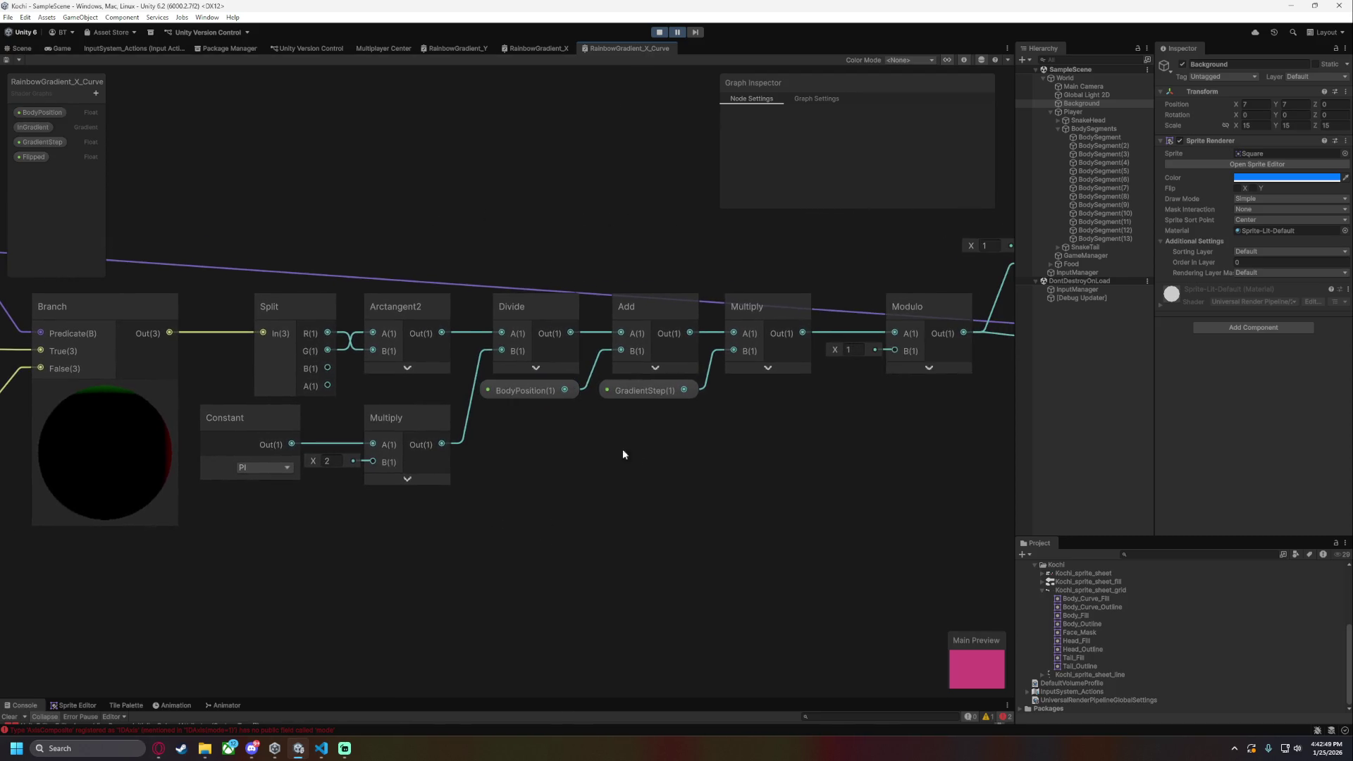
mouse_move(530, 392)
mouse_down()
mouse_move(533, 426)
mouse_move(404, 518)
mouse_move(406, 502)
mouse_up()
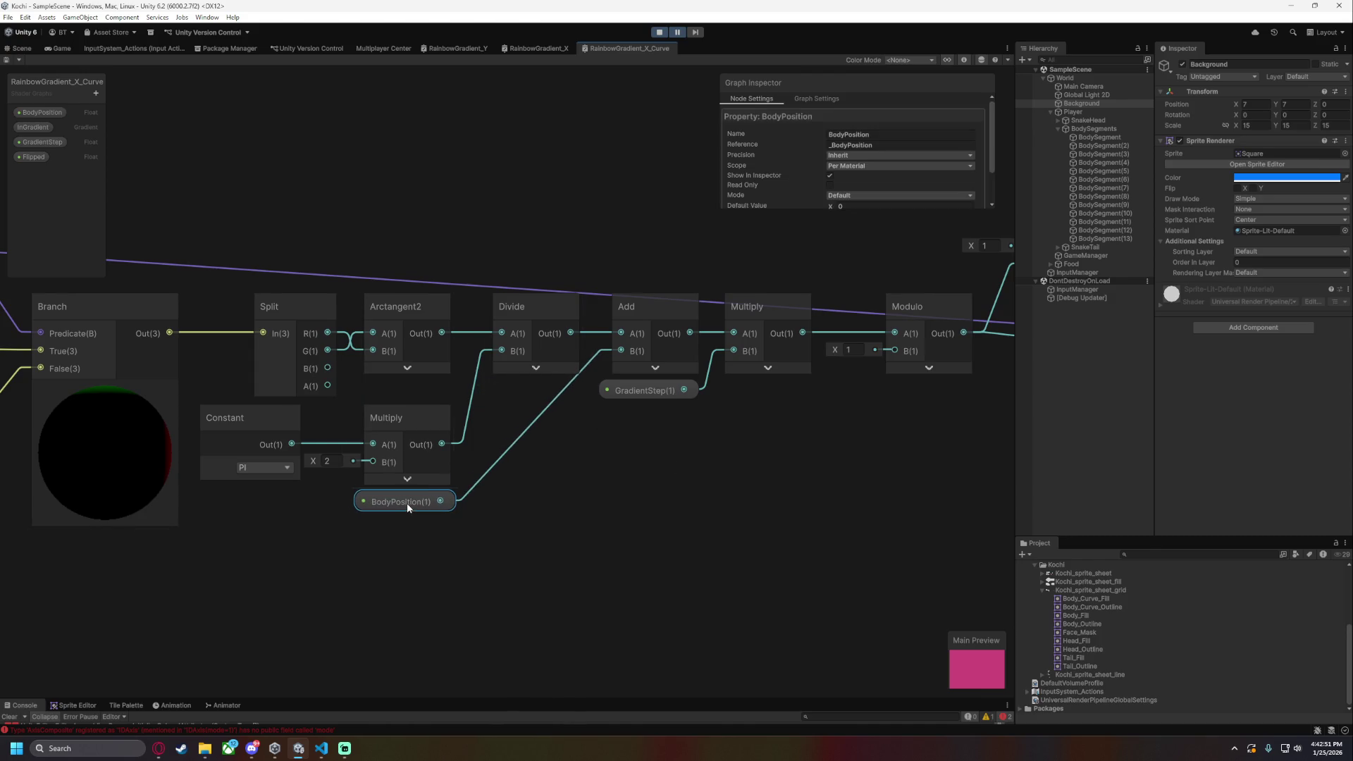
key(space)
text(mul)
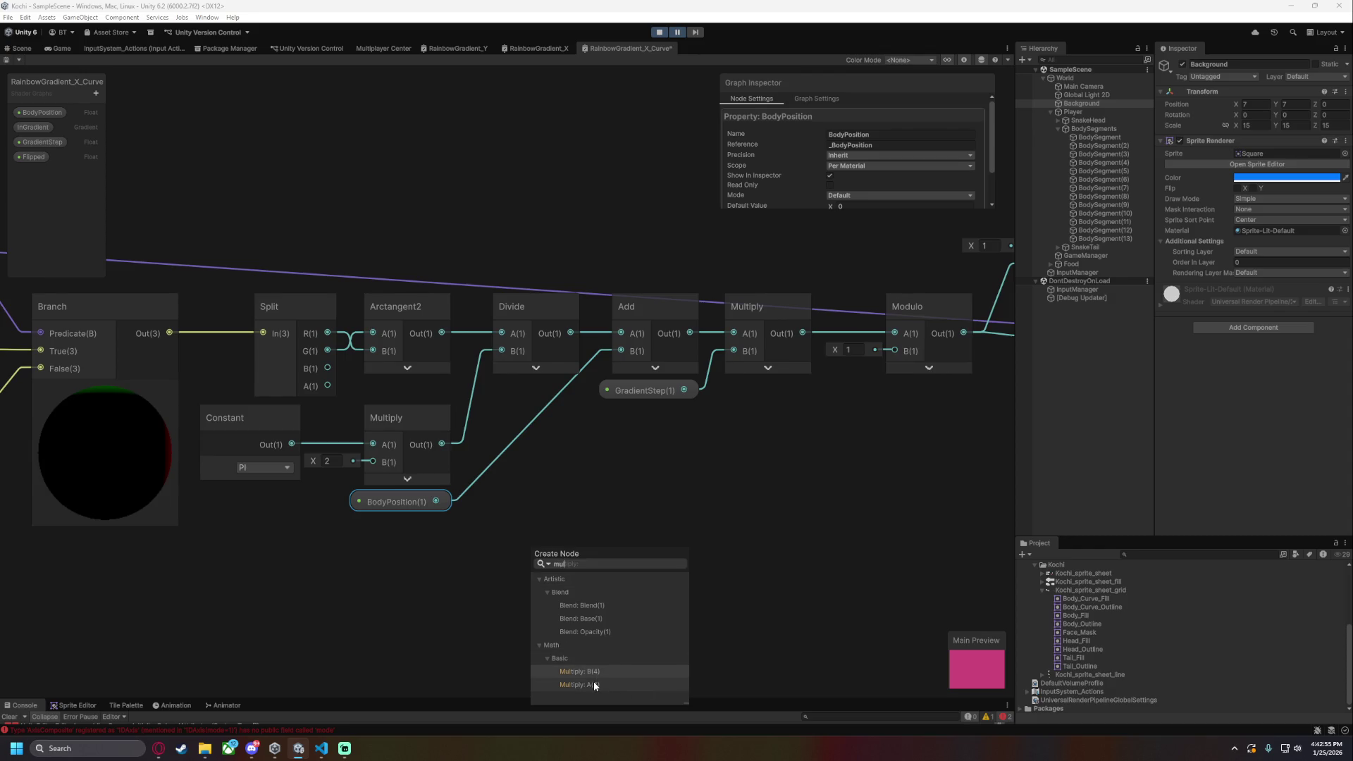
click(595, 684)
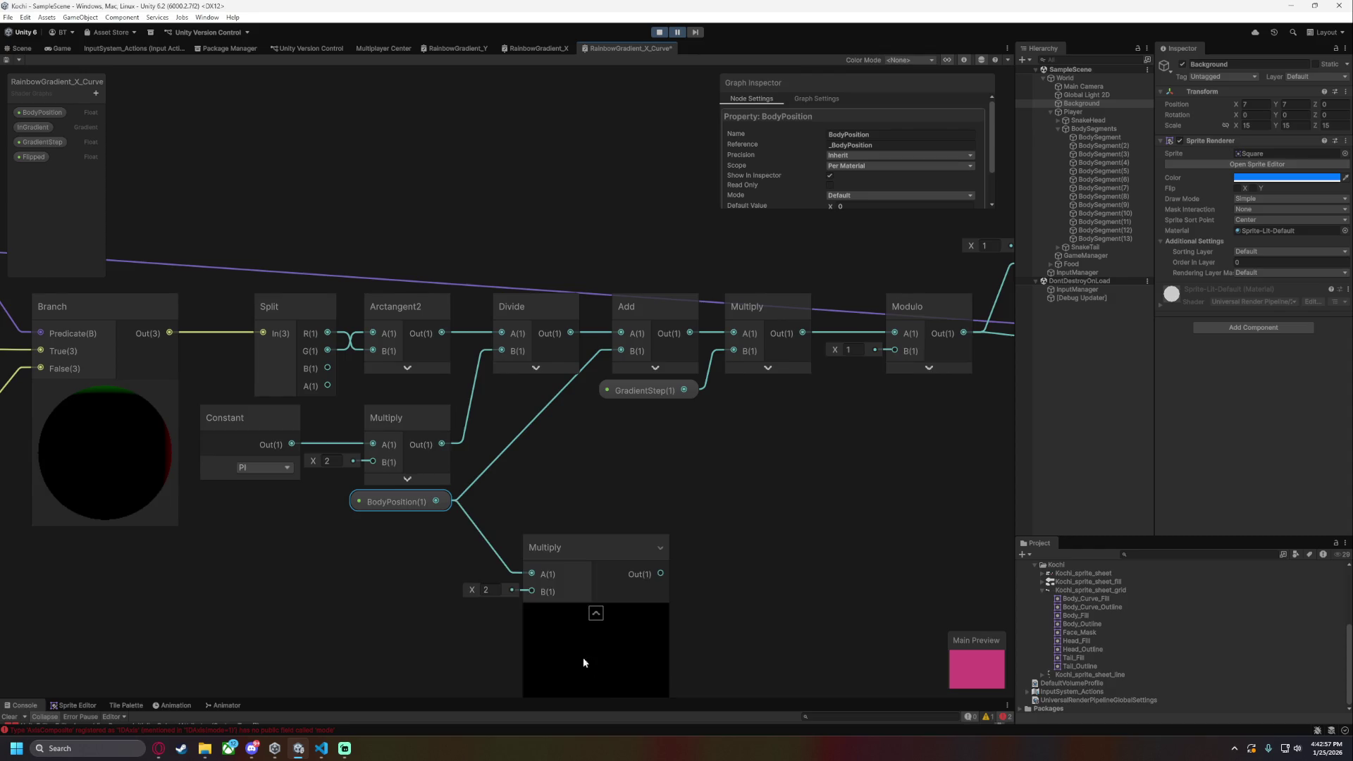
click(497, 591)
text(4)
mouse_move(566, 551)
mouse_down()
mouse_move(526, 447)
mouse_move(538, 396)
mouse_up()
click(566, 484)
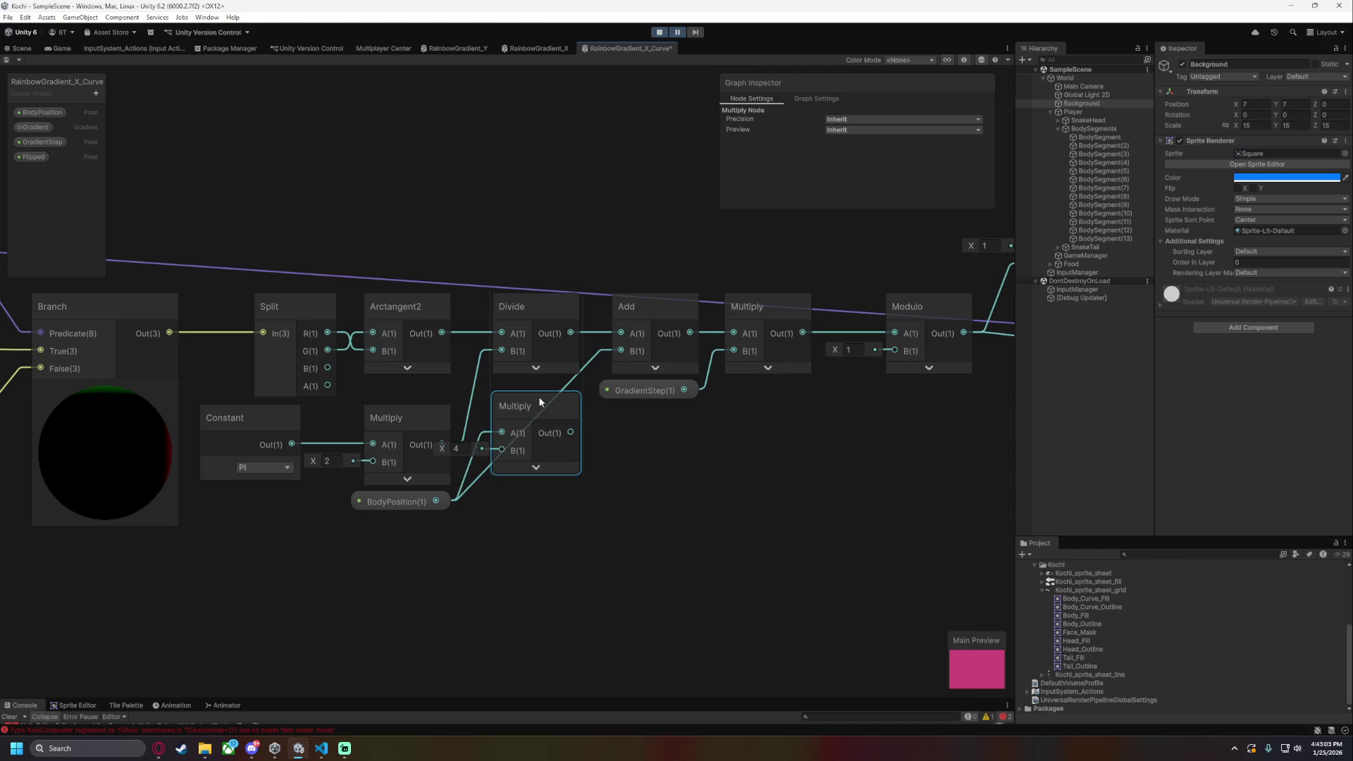
mouse_move(422, 503)
mouse_down()
mouse_move(502, 545)
mouse_move(533, 537)
mouse_up()
mouse_move(571, 333)
mouse_down()
mouse_move(497, 443)
mouse_move(573, 432)
mouse_up()
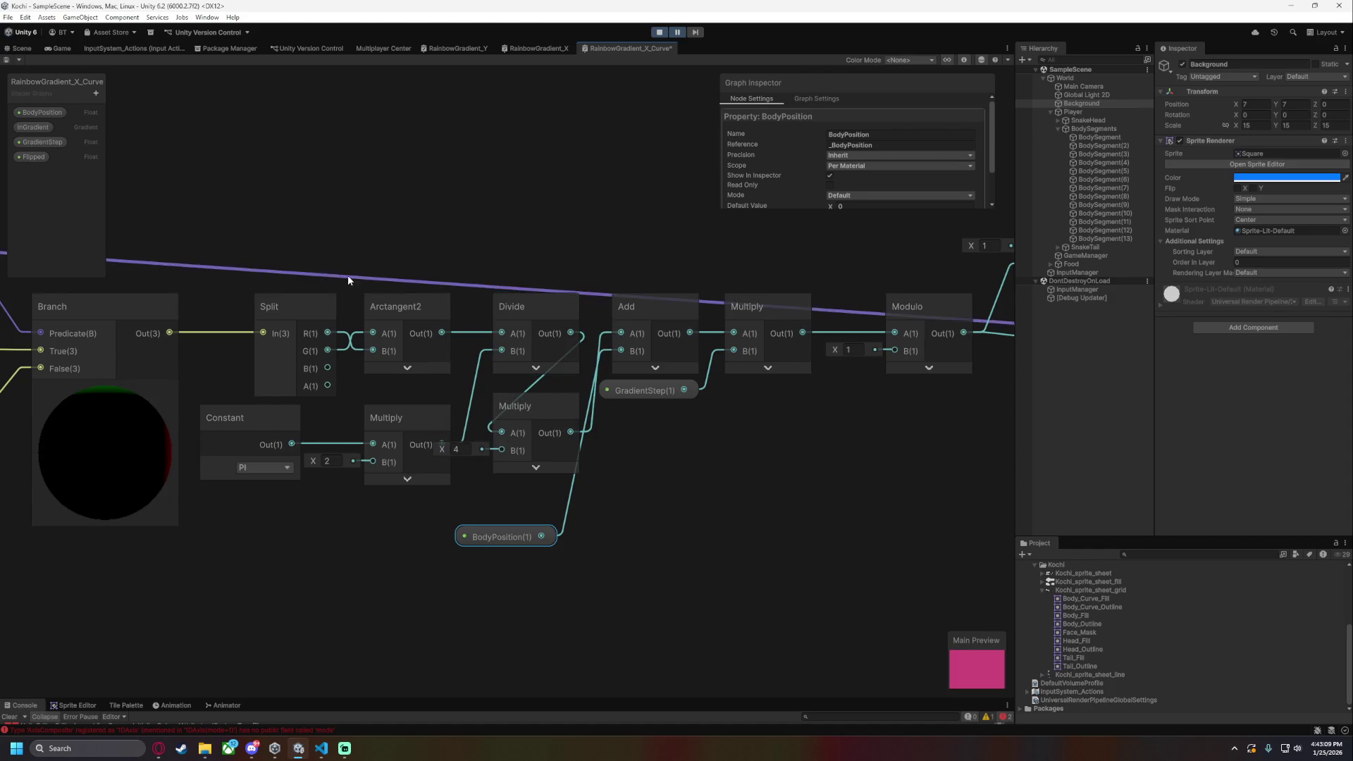
- Rearrange the nodes so Multiply sits between Divide and Add, then save the graph
drag(348, 277, 826, 293)
scroll(451, 306, down, 2)
mouse_move(190, 243)
mouse_down()
mouse_move(384, 379)
mouse_move(766, 483)
mouse_up()
shift+click(834, 317)
shift+click(840, 389)
mouse_move(833, 322)
mouse_down()
mouse_move(749, 306)
mouse_move(733, 317)
mouse_up()
drag(745, 394, 834, 320)
drag(834, 491, 834, 389)
mouse_move(129, 235)
mouse_down()
mouse_move(803, 489)
mouse_move(852, 359)
mouse_up()
drag(833, 315, 840, 315)
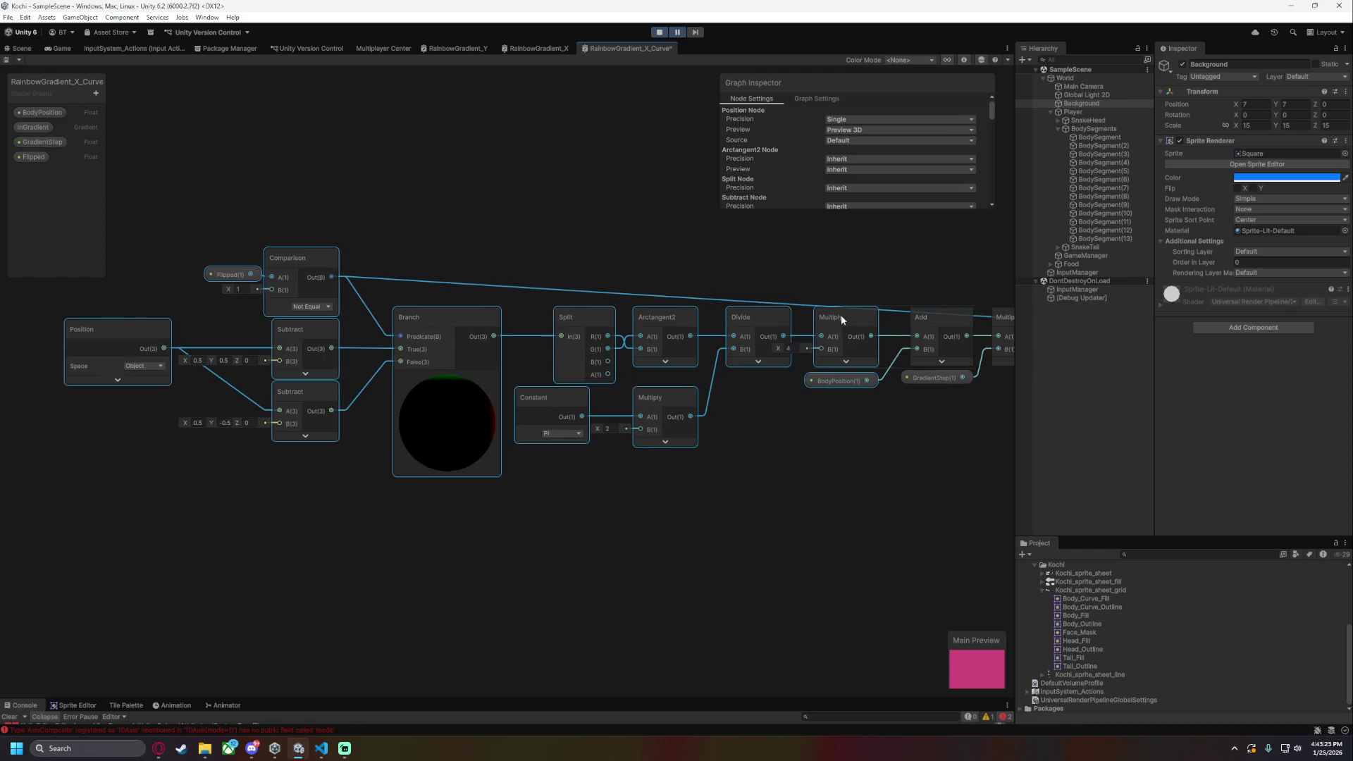
key(ctrl+s)
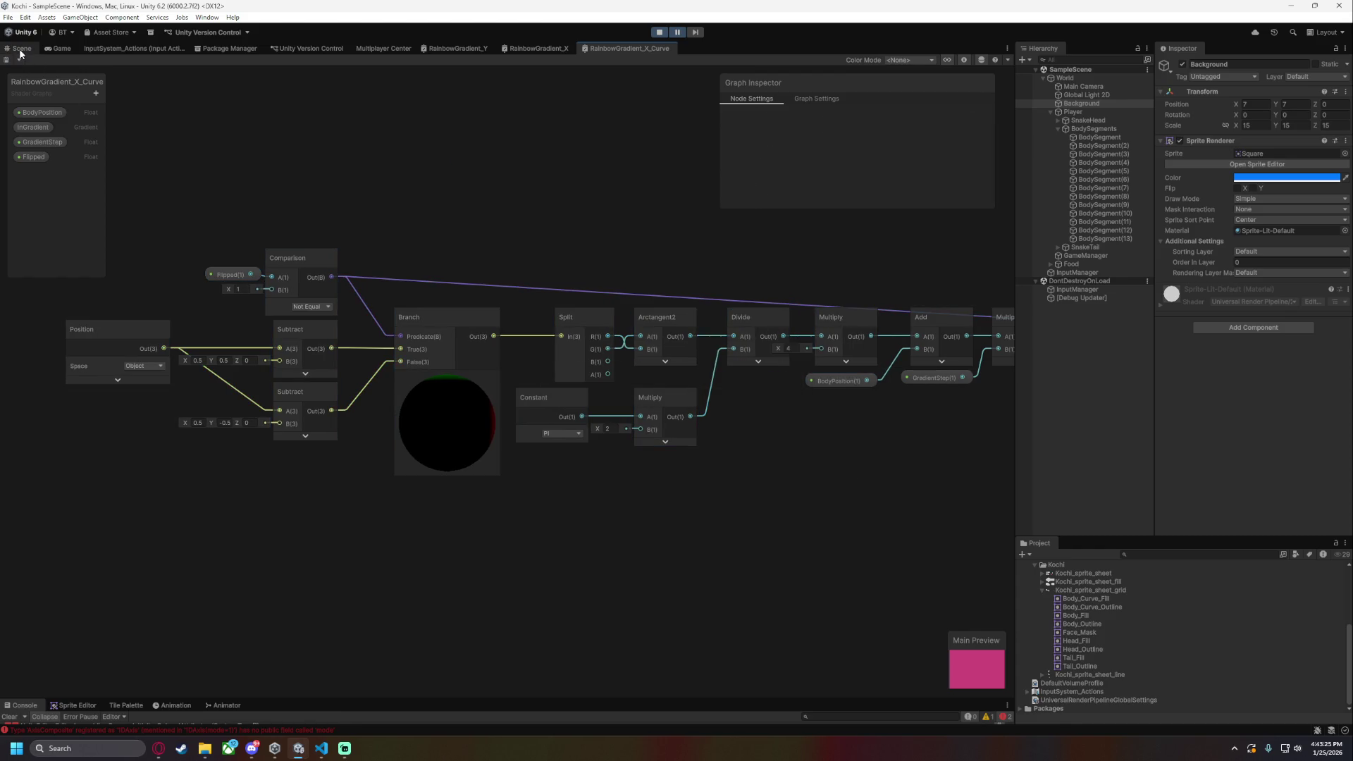
- On the first BodySegment's curve material, set GradientStep to 0.2 and view the snake
click(21, 49)
click(1114, 137)
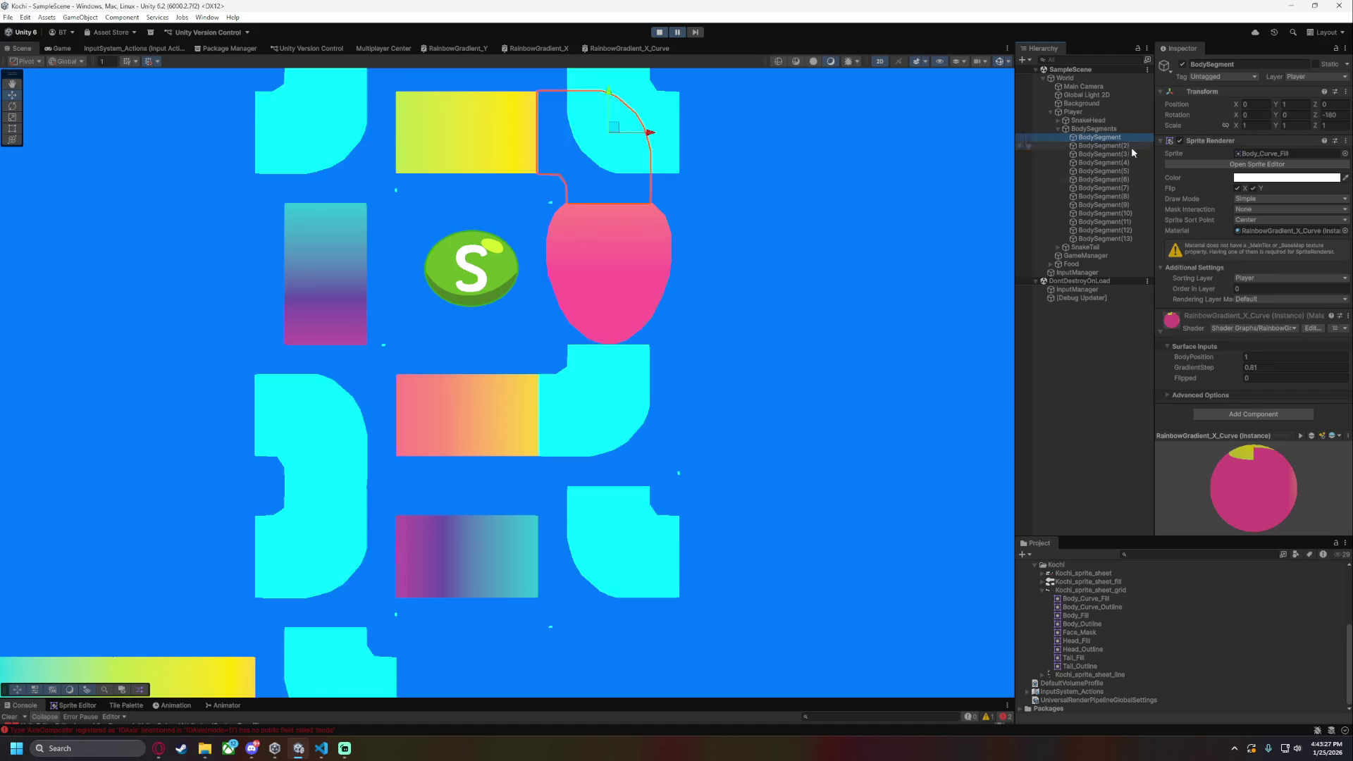
click(1271, 367)
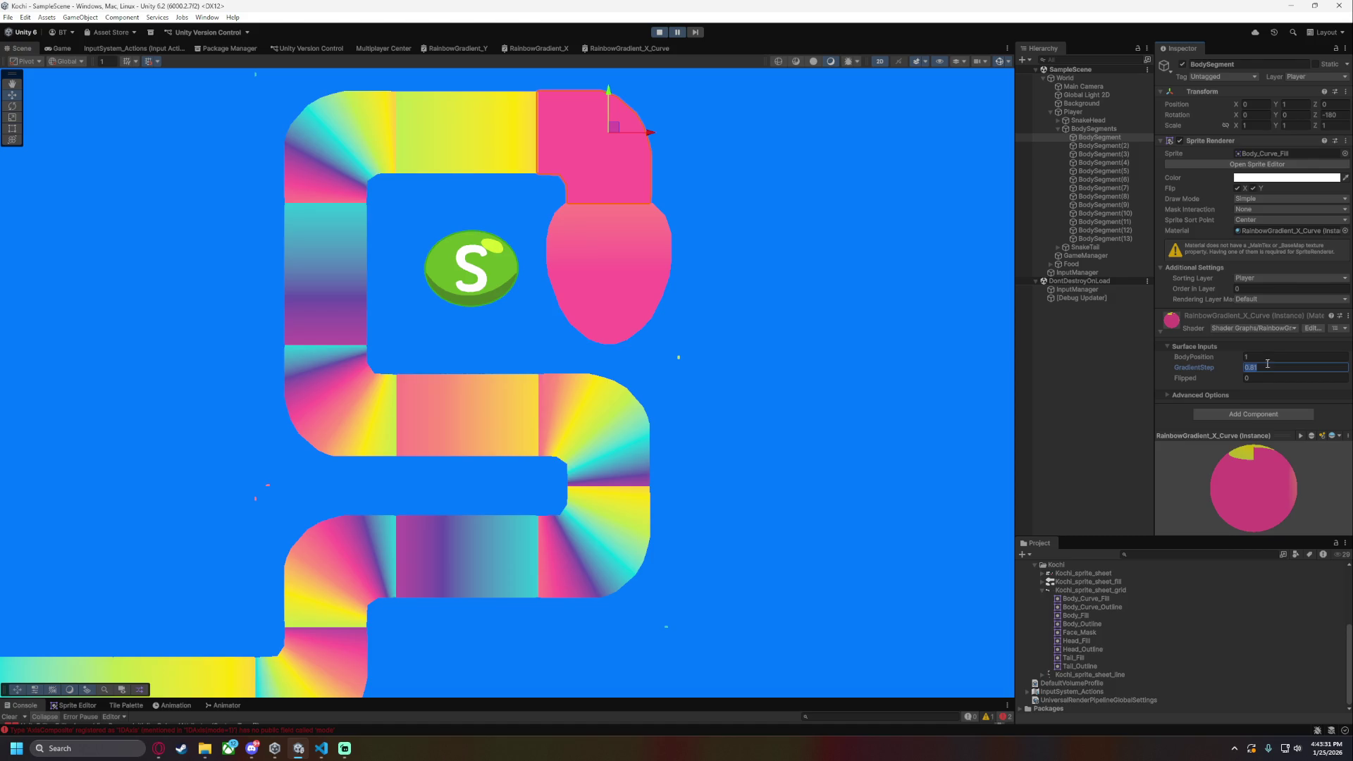
click(1106, 147)
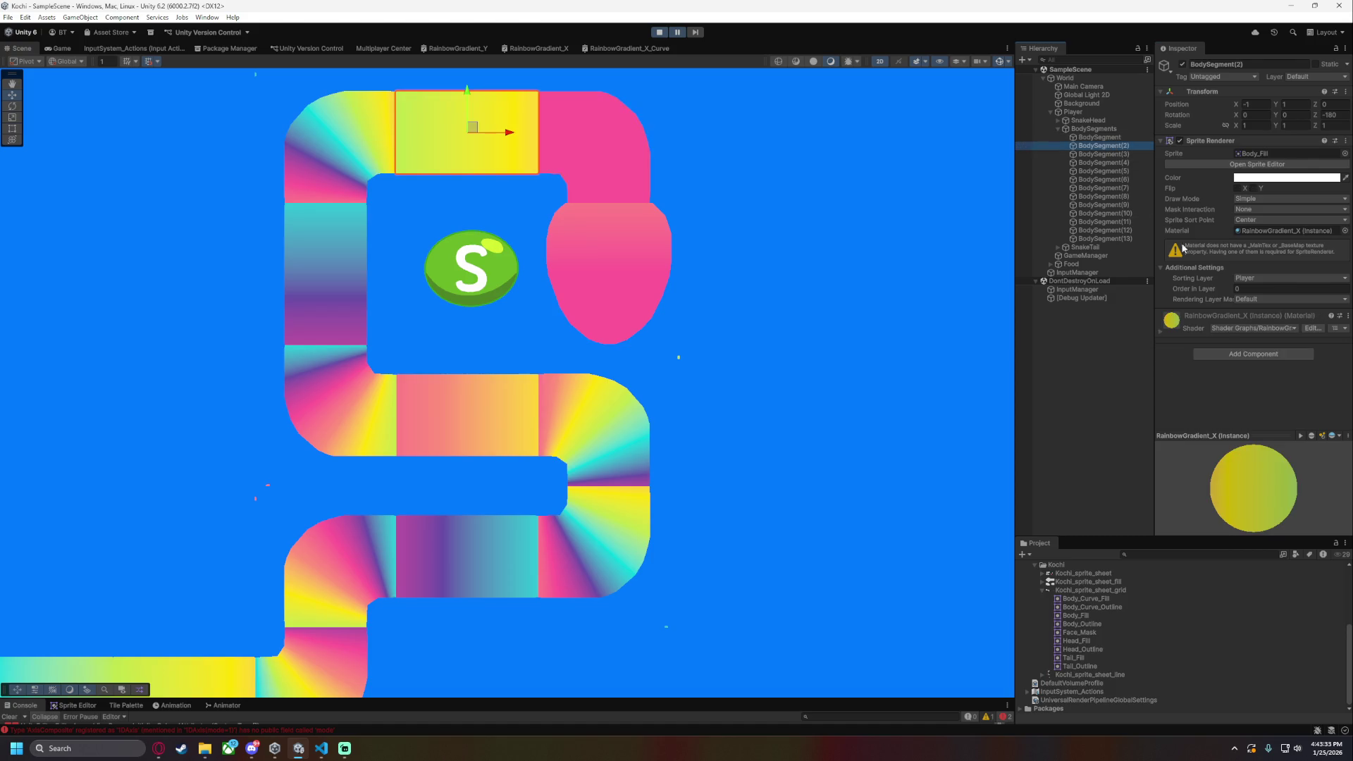
click(1110, 136)
click(1268, 368)
text(0.2)
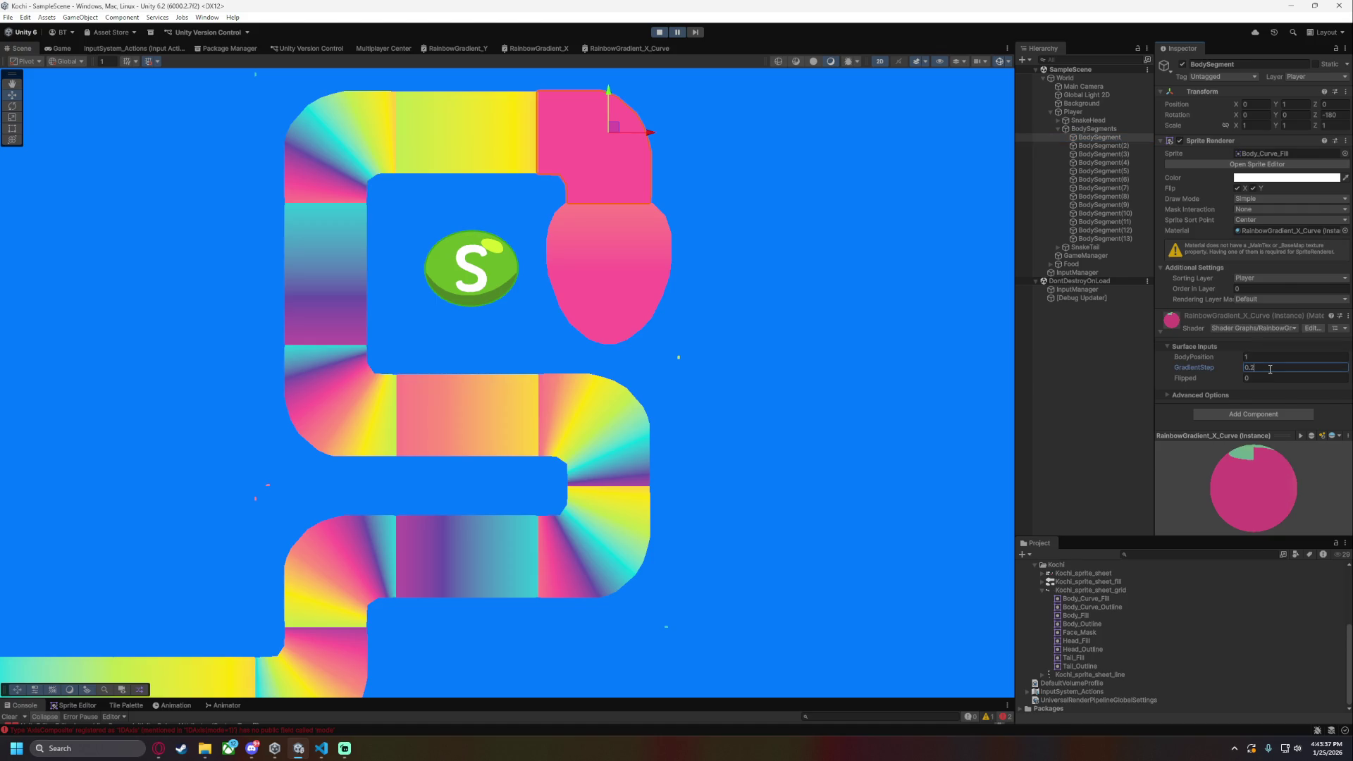
key(alt+Tab)
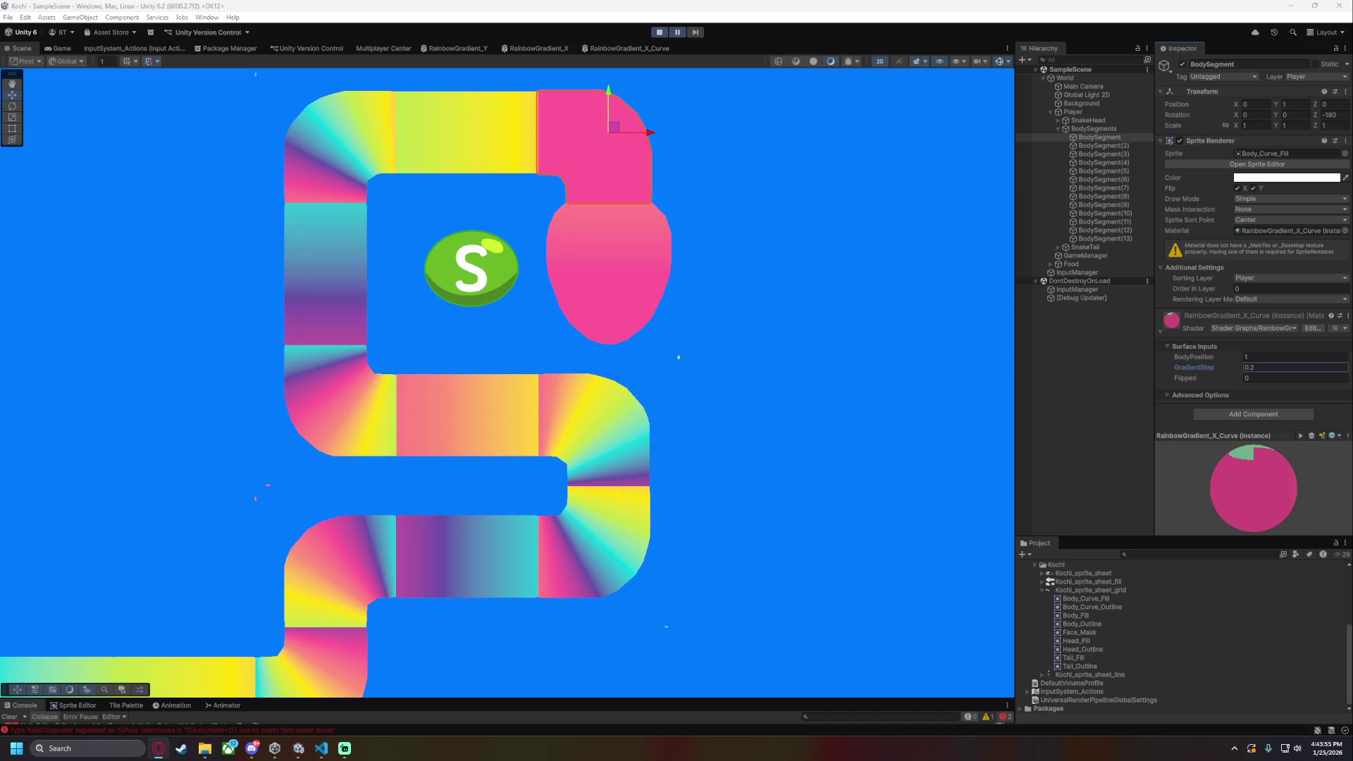
click(817, 307)
drag(785, 302, 762, 398)
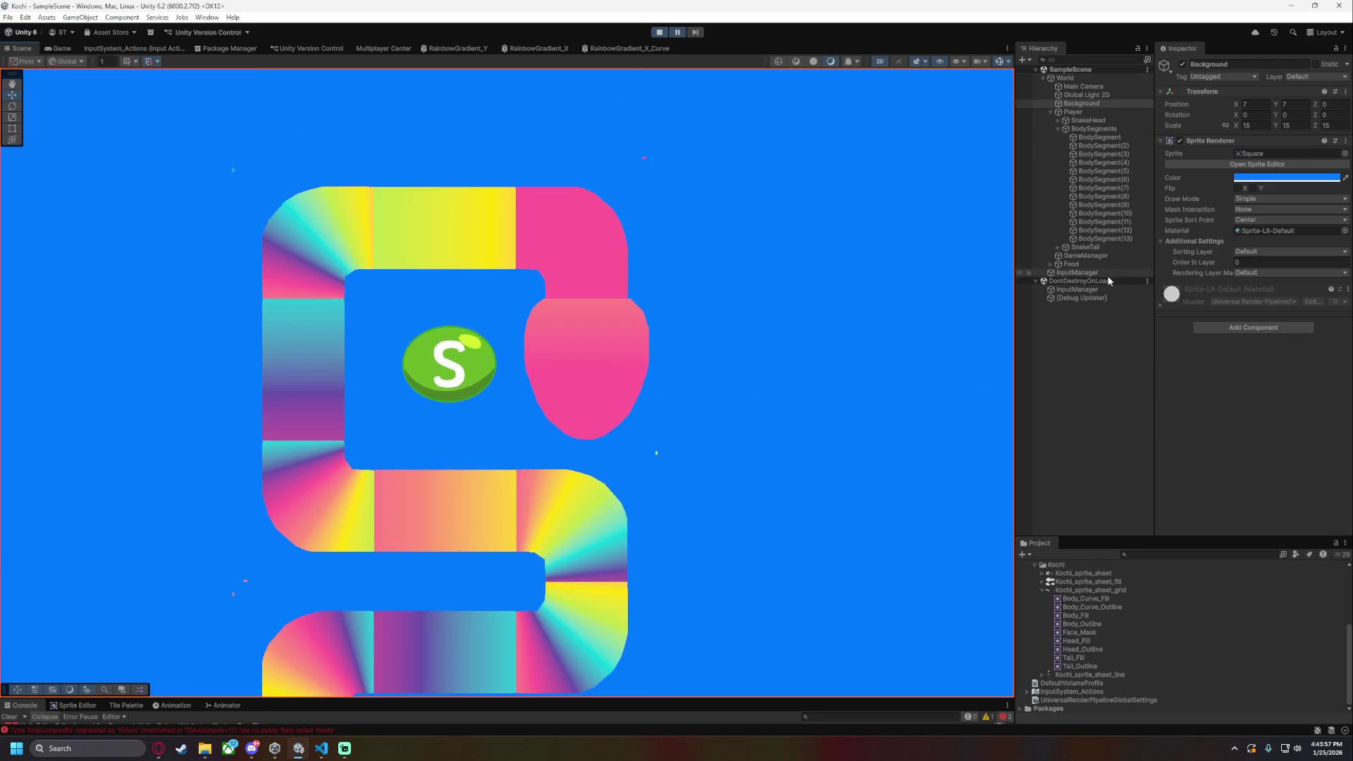
- Give the top-left curve BodySegment(3) BodyPosition 3 and GradientStep 0.2
click(1100, 137)
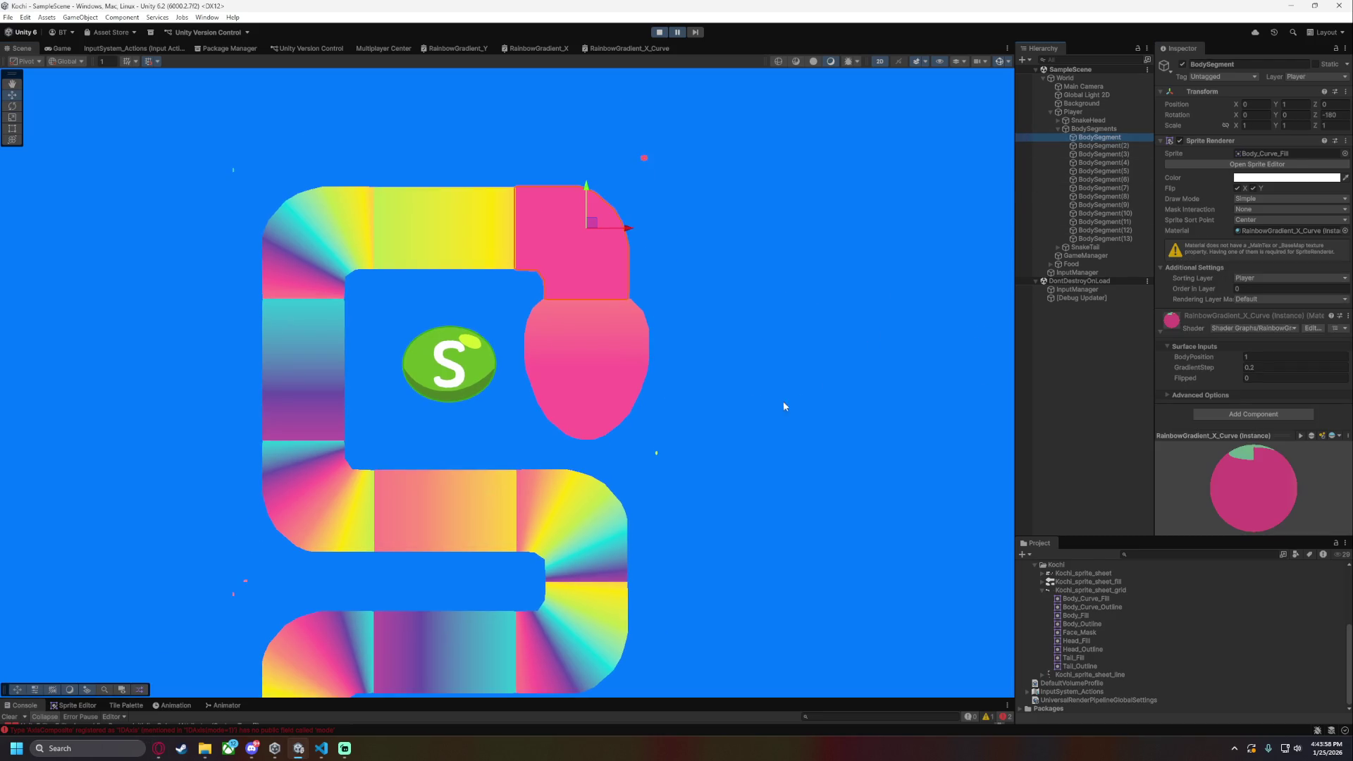
click(1119, 154)
click(1277, 358)
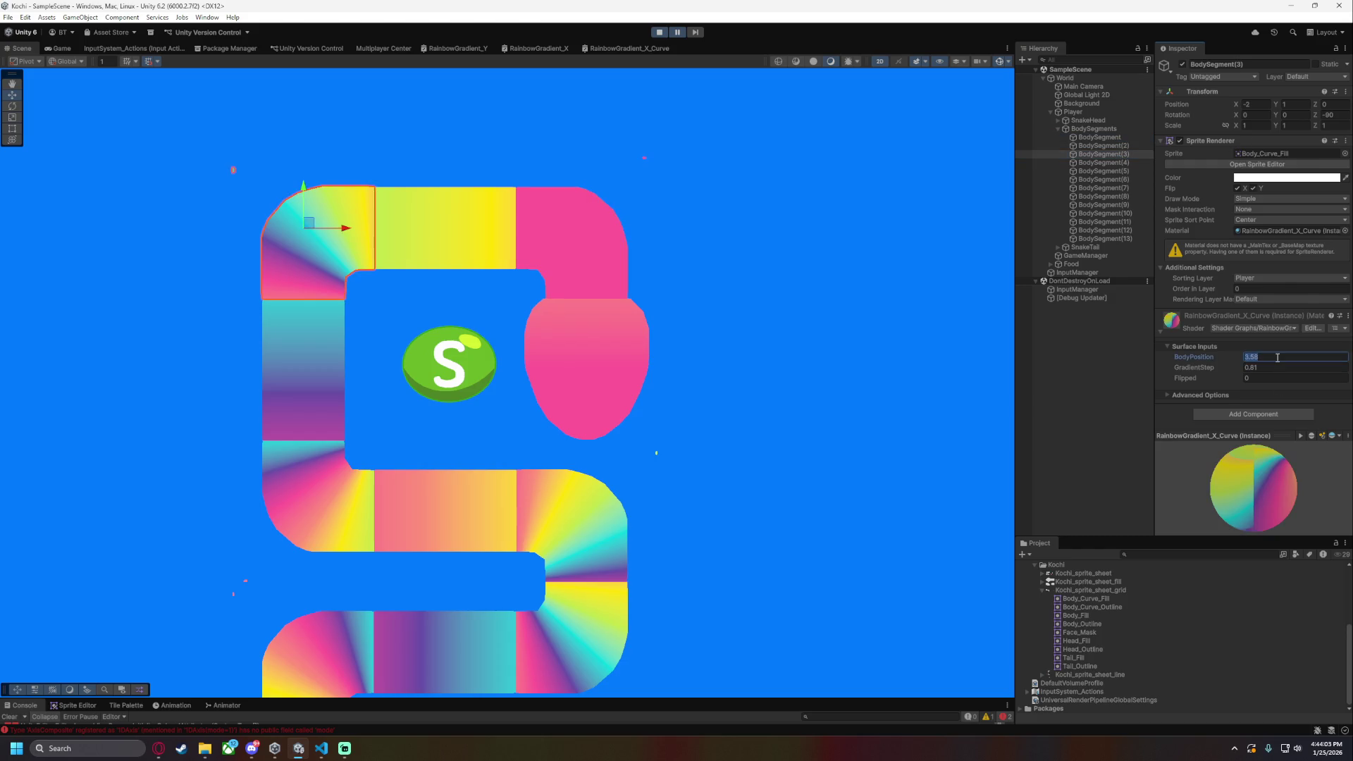
text(3)
key(Tab)
text(0.2)
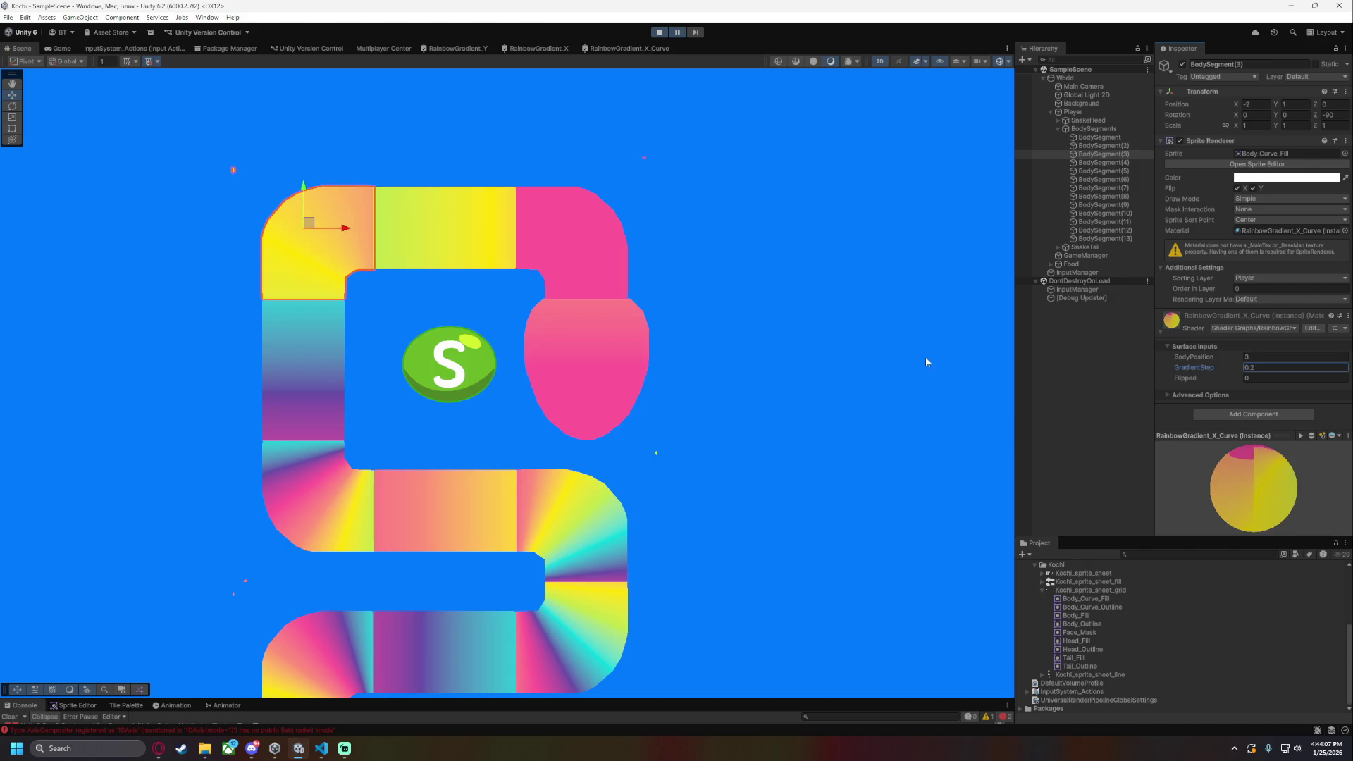
click(657, 307)
scroll(443, 307, up, 3)
drag(444, 307, 628, 355)
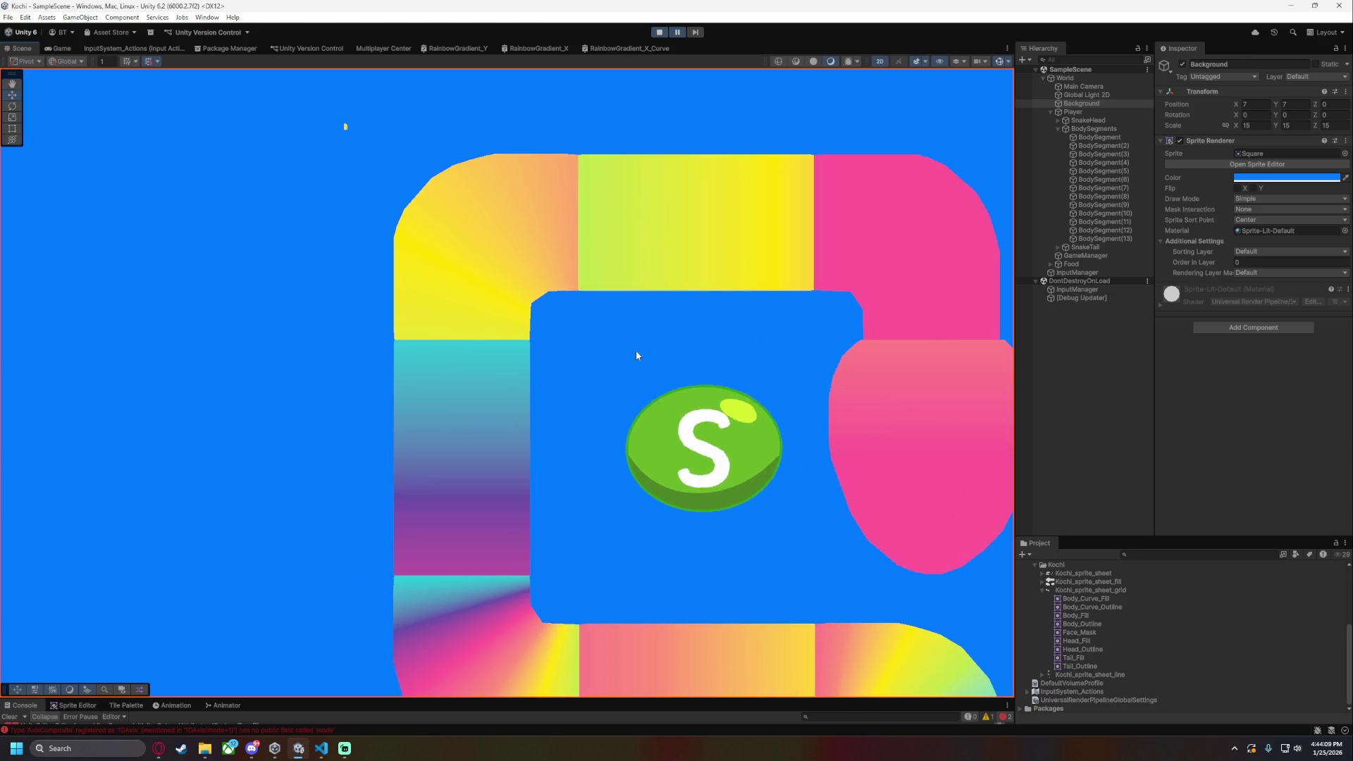
- Adjust BodySegment(3)'s BodyPosition to 4, then 4.5, and enter 2.5 on the first segment
click(1118, 152)
click(1266, 357)
text(4)
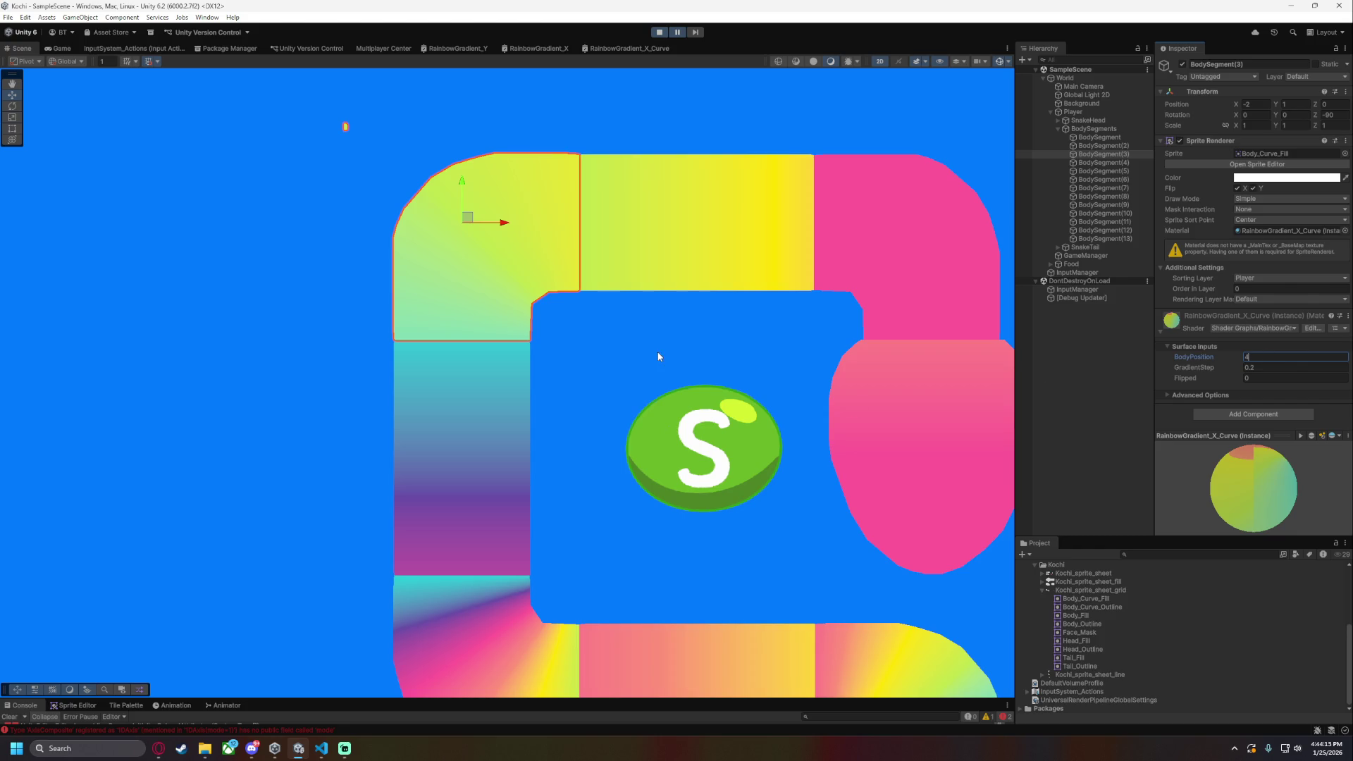
click(591, 357)
drag(595, 367, 621, 385)
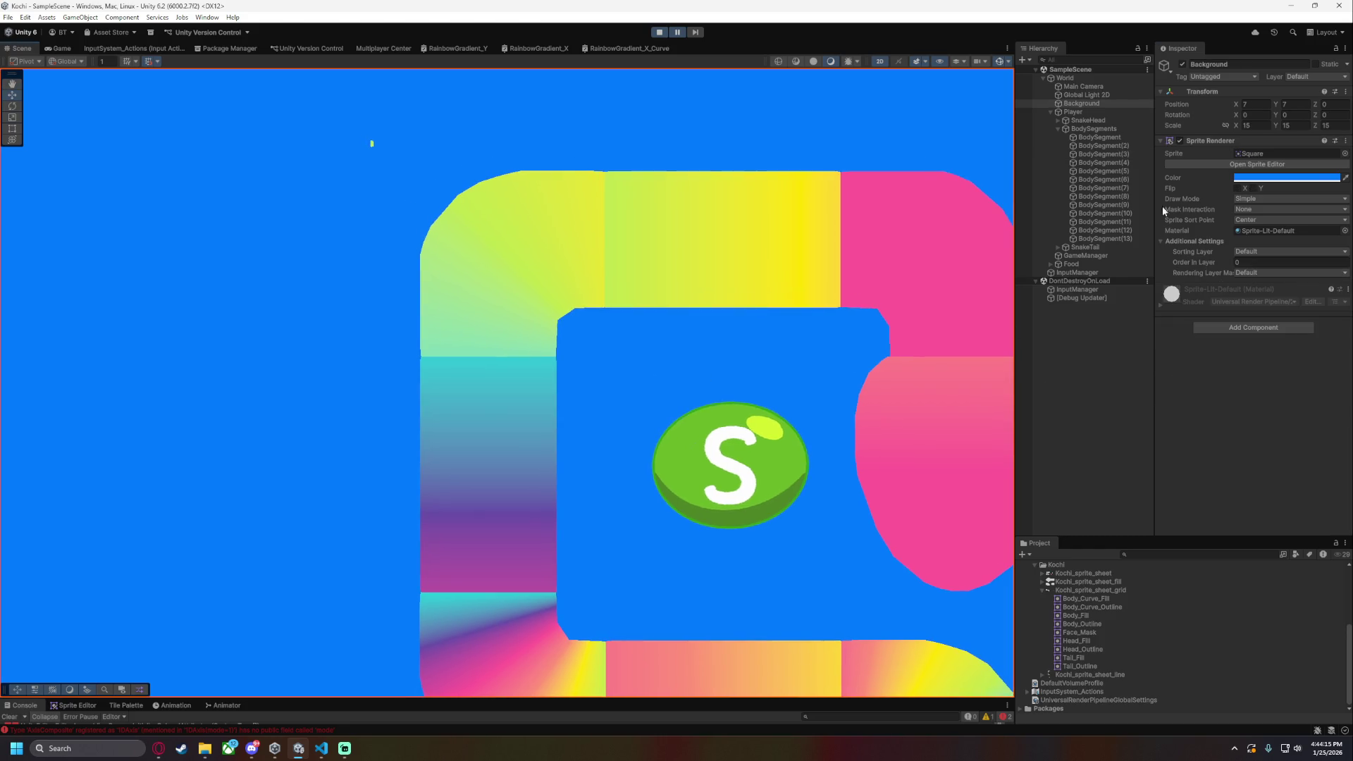
click(1121, 154)
click(1277, 358)
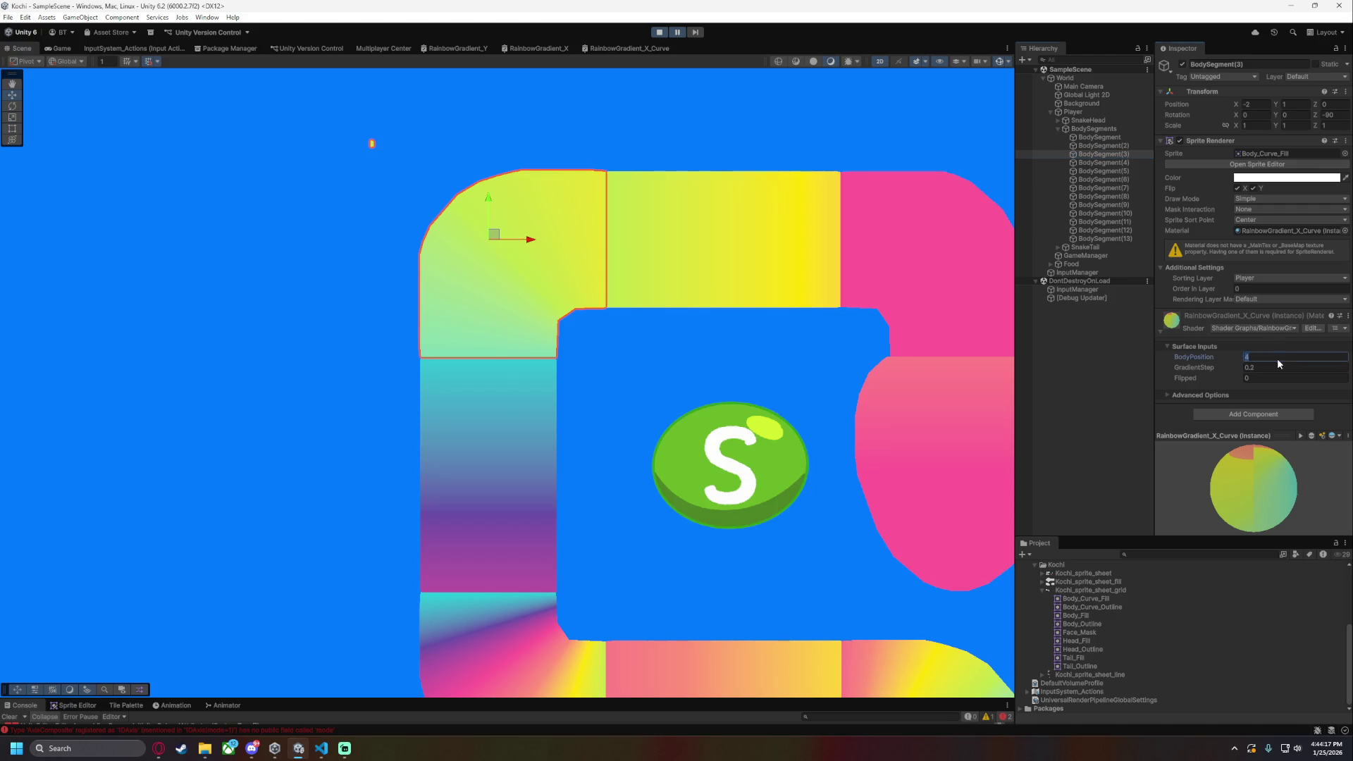
text(4.5)
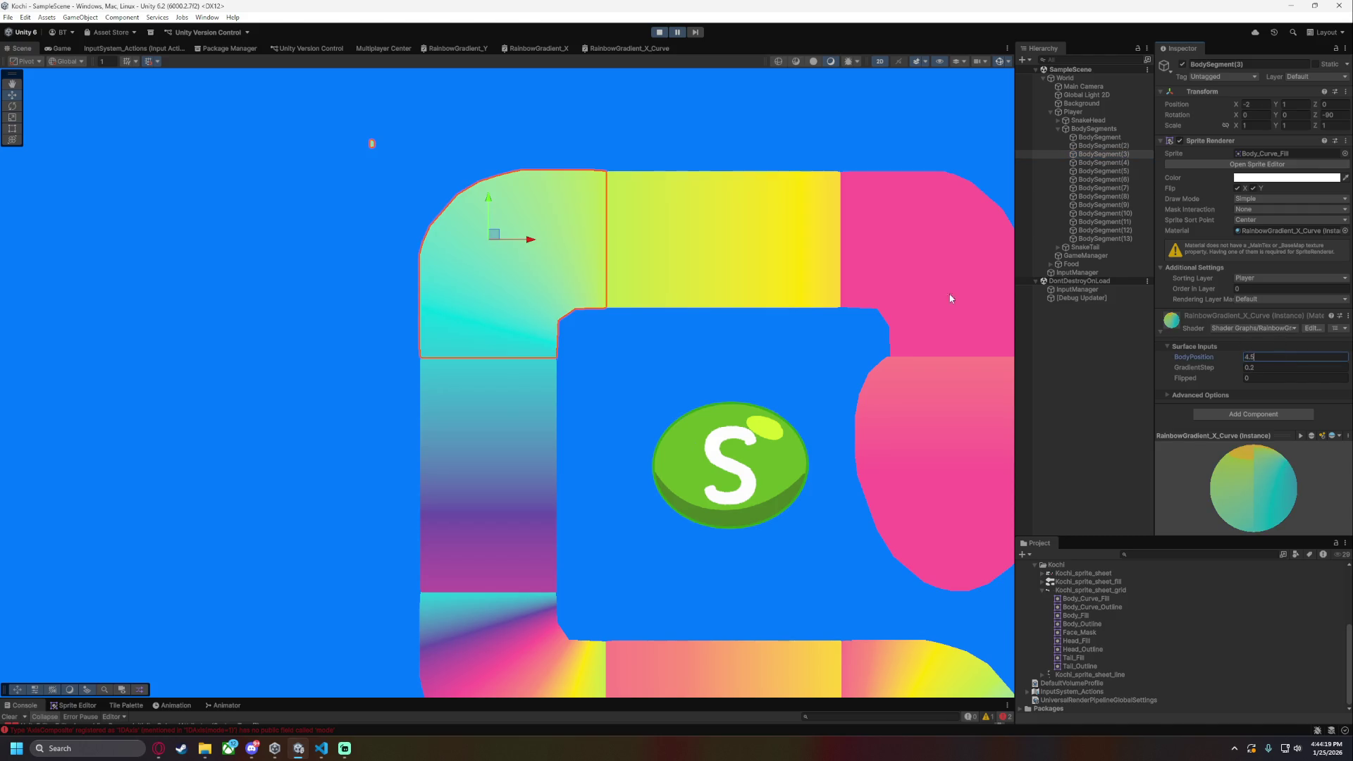
click(677, 370)
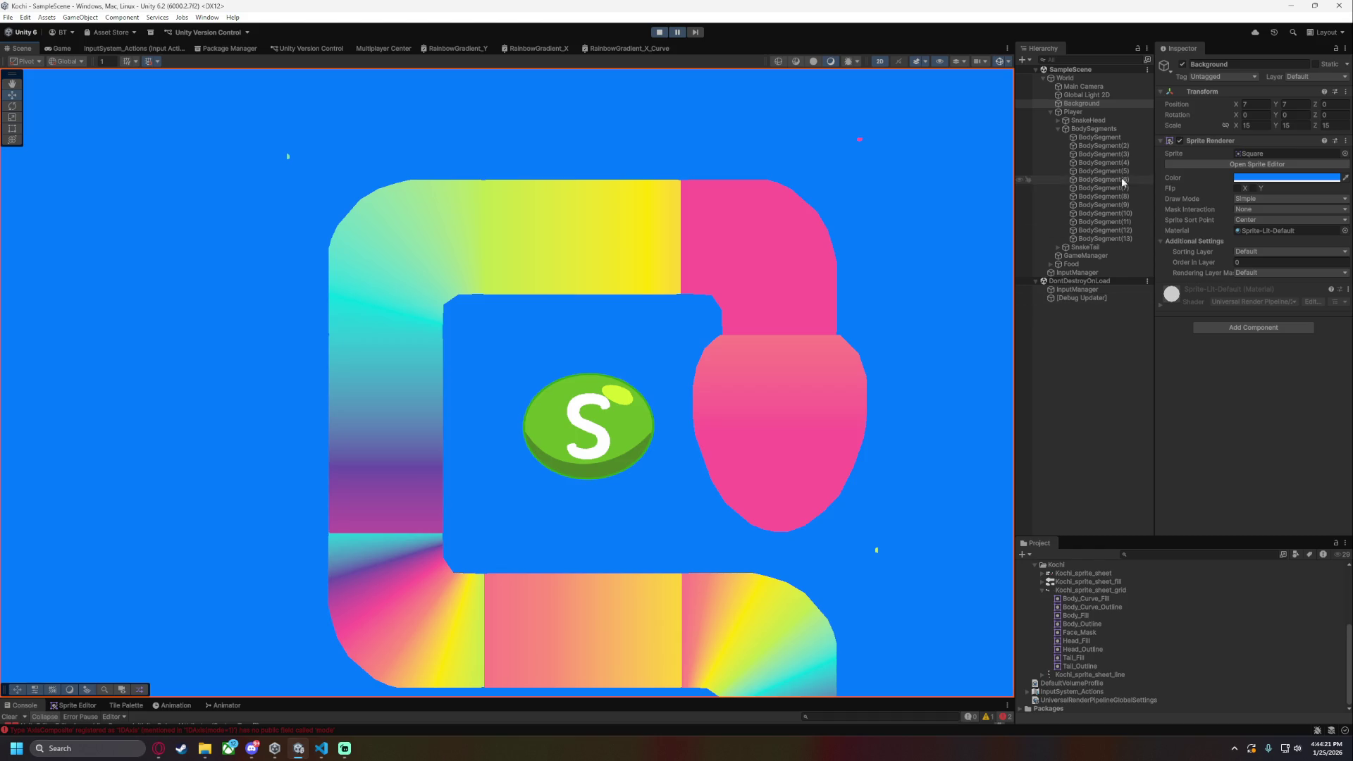
click(1118, 138)
text(2.5)
click(896, 217)
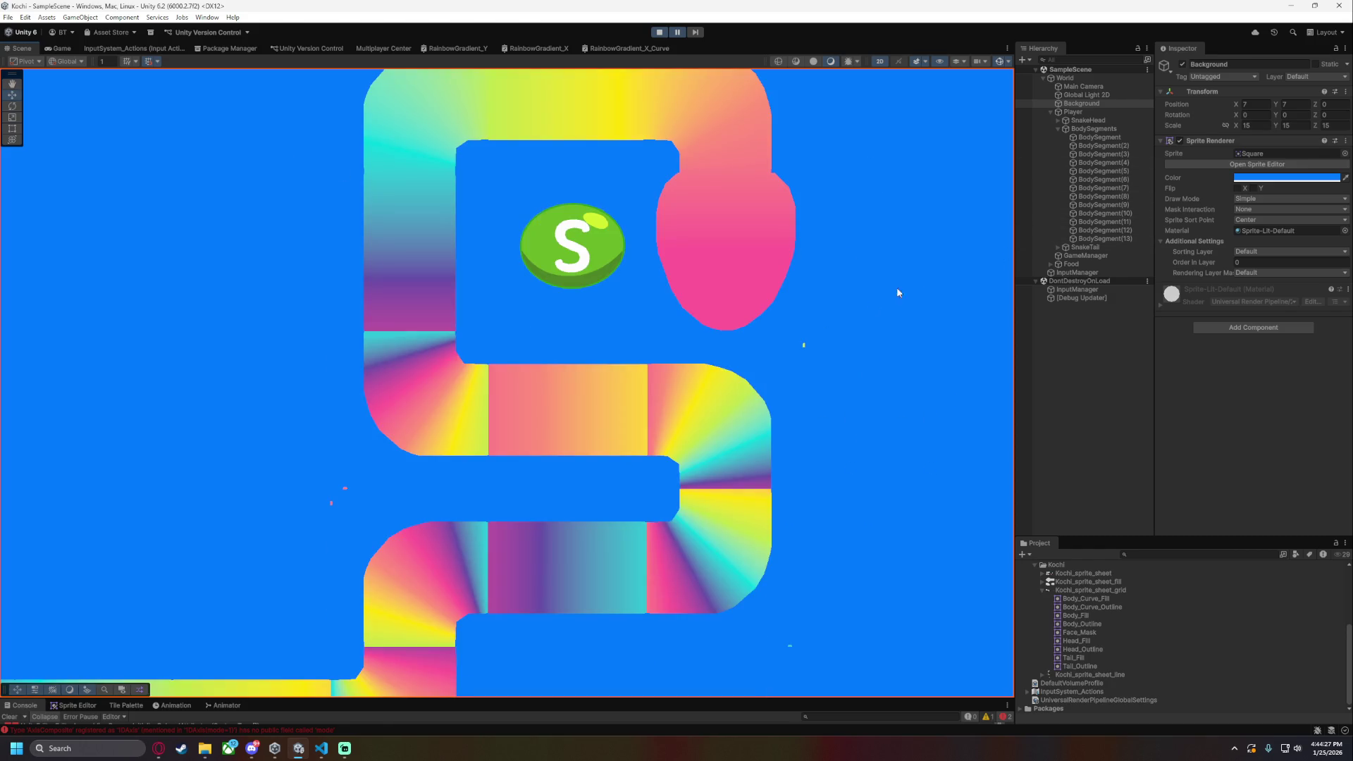
- Set BodySegment(5) to GradientStep 0.2 and BodyPosition 6.5
click(1128, 153)
click(1104, 162)
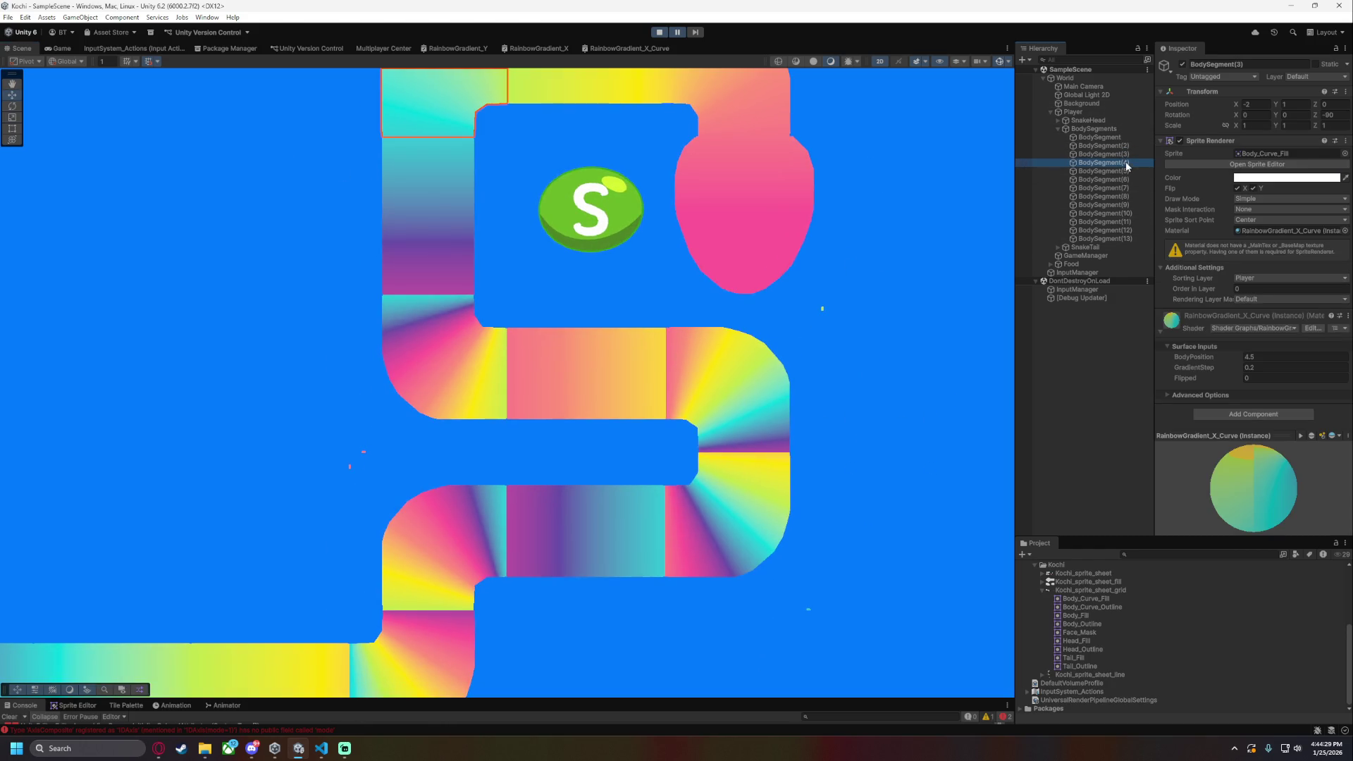
click(1128, 171)
click(1259, 367)
text(0.2)
click(1262, 358)
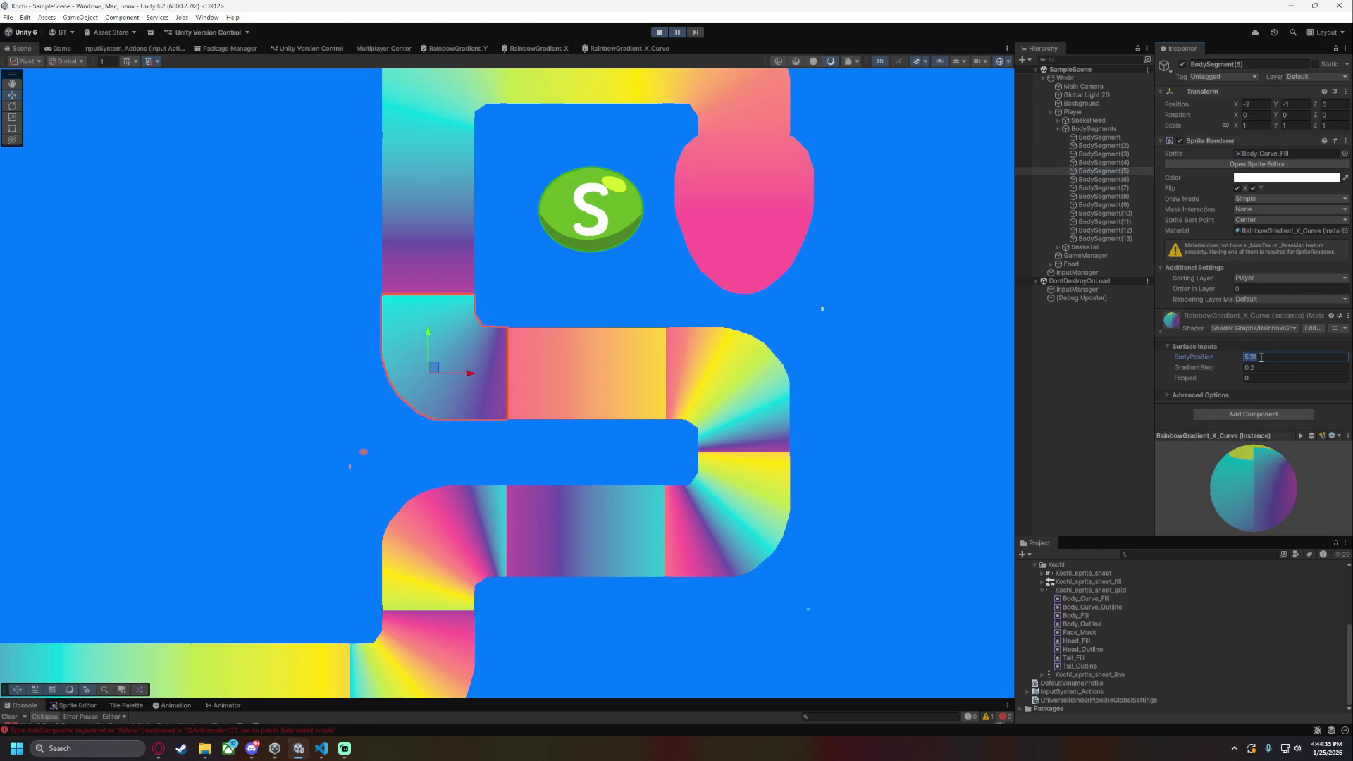
text(6.5)
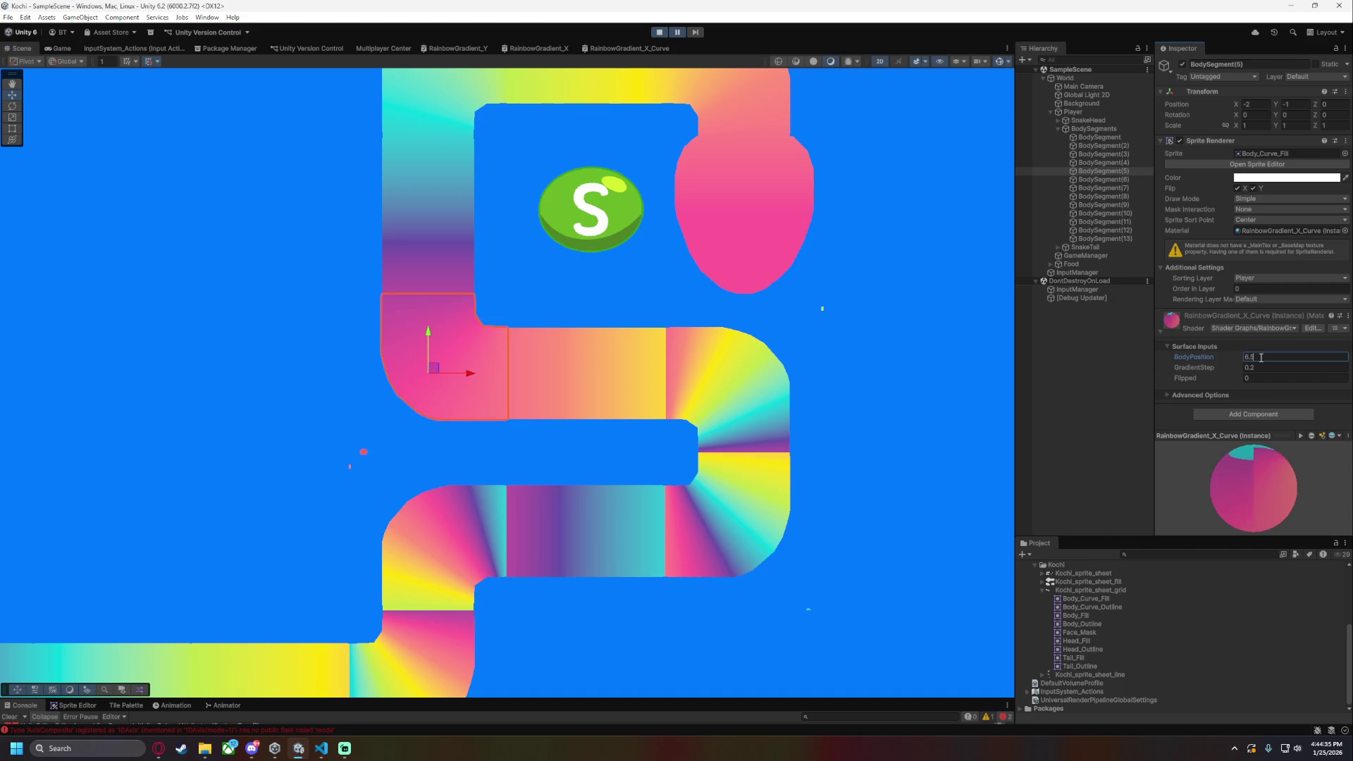
- Edit BodySegment(7)'s GradientStep and set its BodyPosition to 8.5
click(1127, 181)
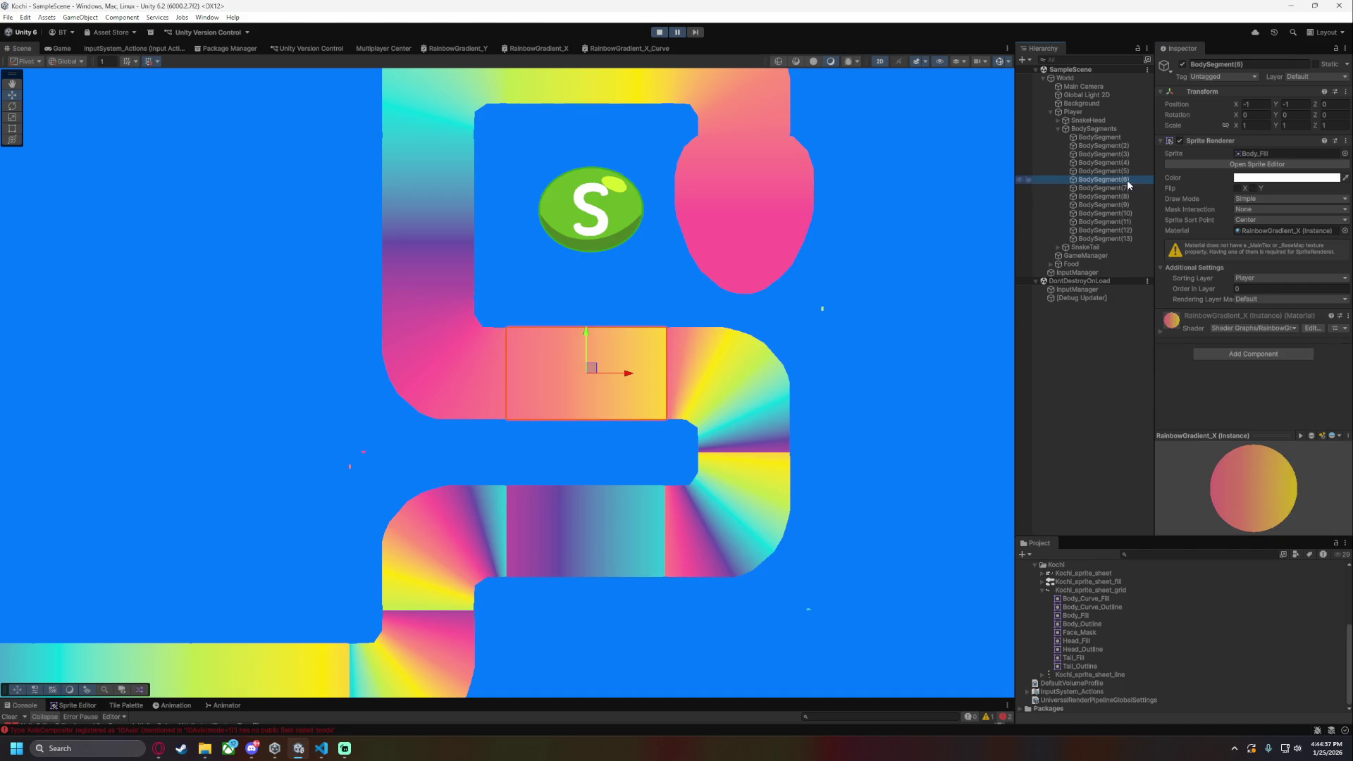
click(1128, 189)
click(1280, 366)
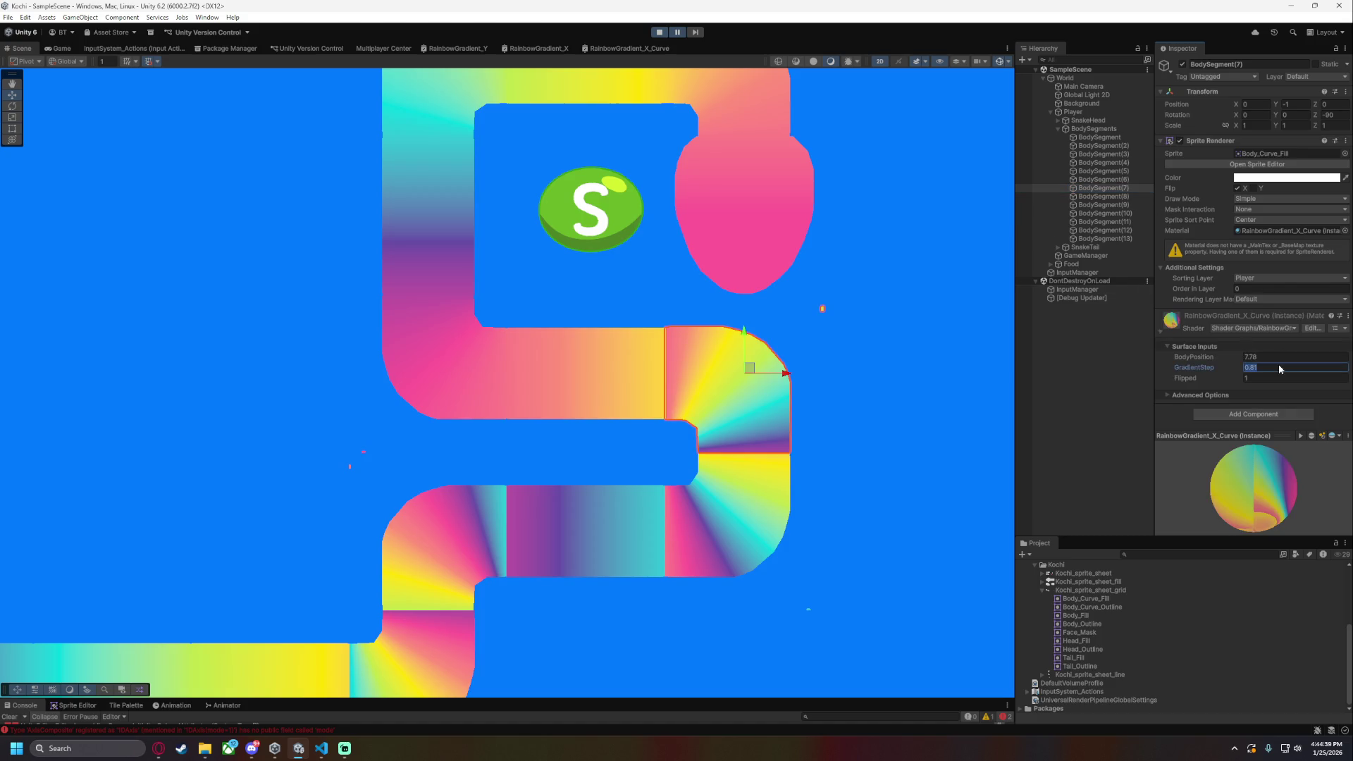
text(0)
click(1275, 349)
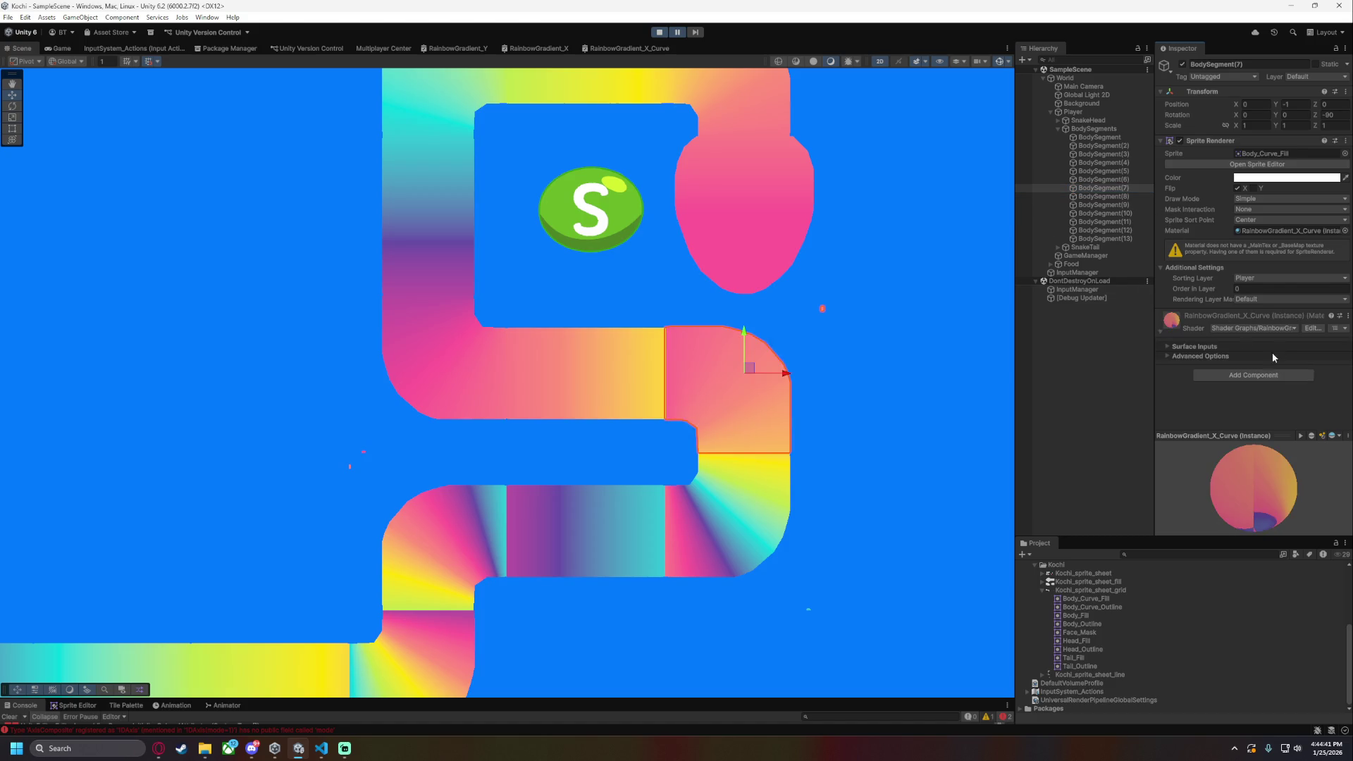
click(1254, 348)
click(1272, 356)
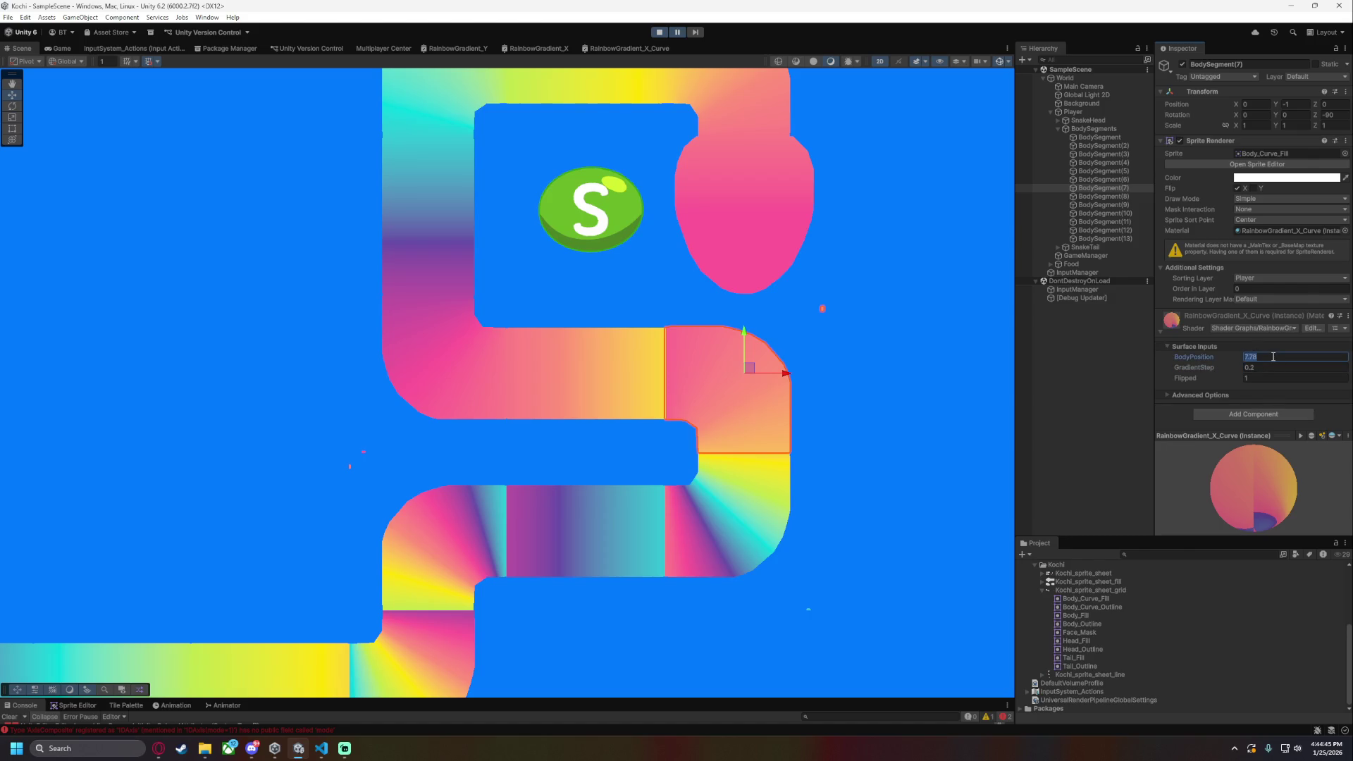
text(8.5)
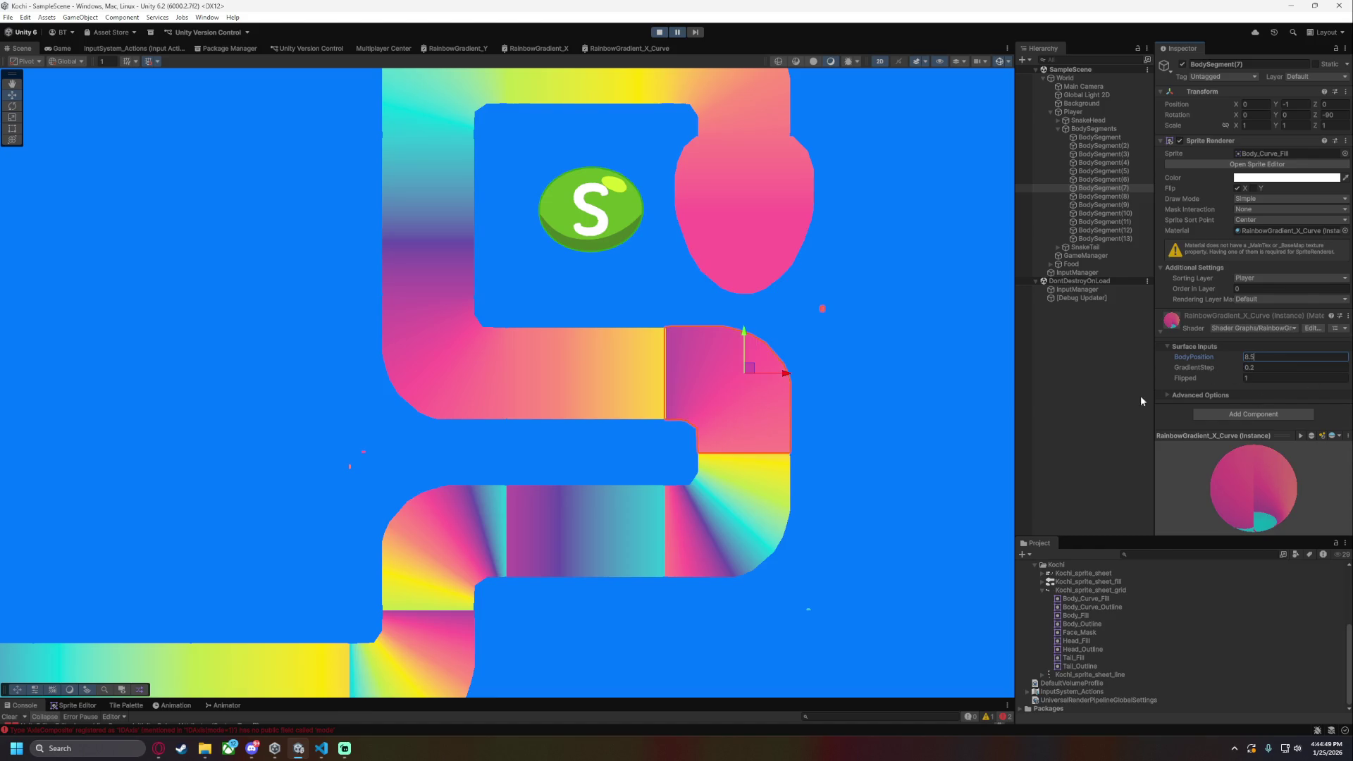
click(778, 493)
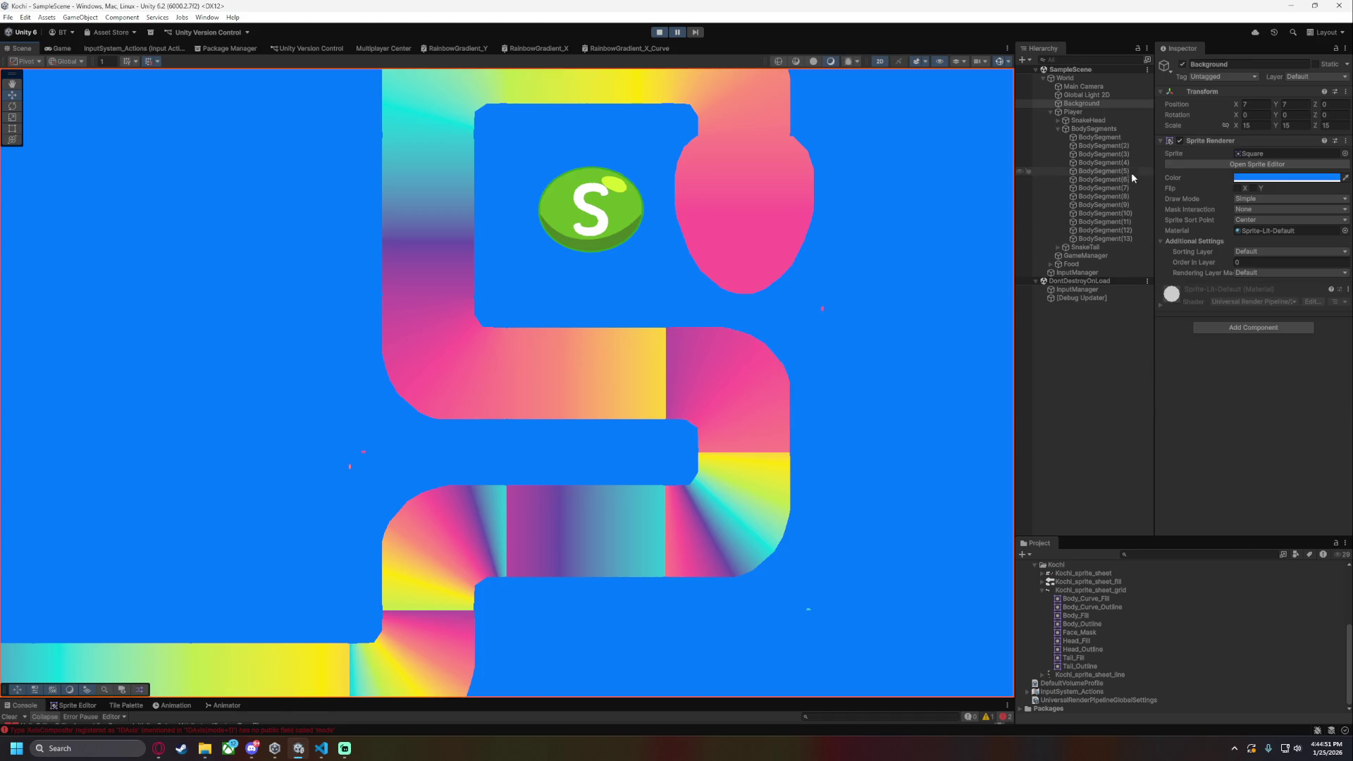
- Set BodySegment(8) to GradientStep 0.2 and BodyPosition 9.5
click(1126, 187)
click(1127, 198)
click(1259, 368)
text(0.2)
click(1267, 357)
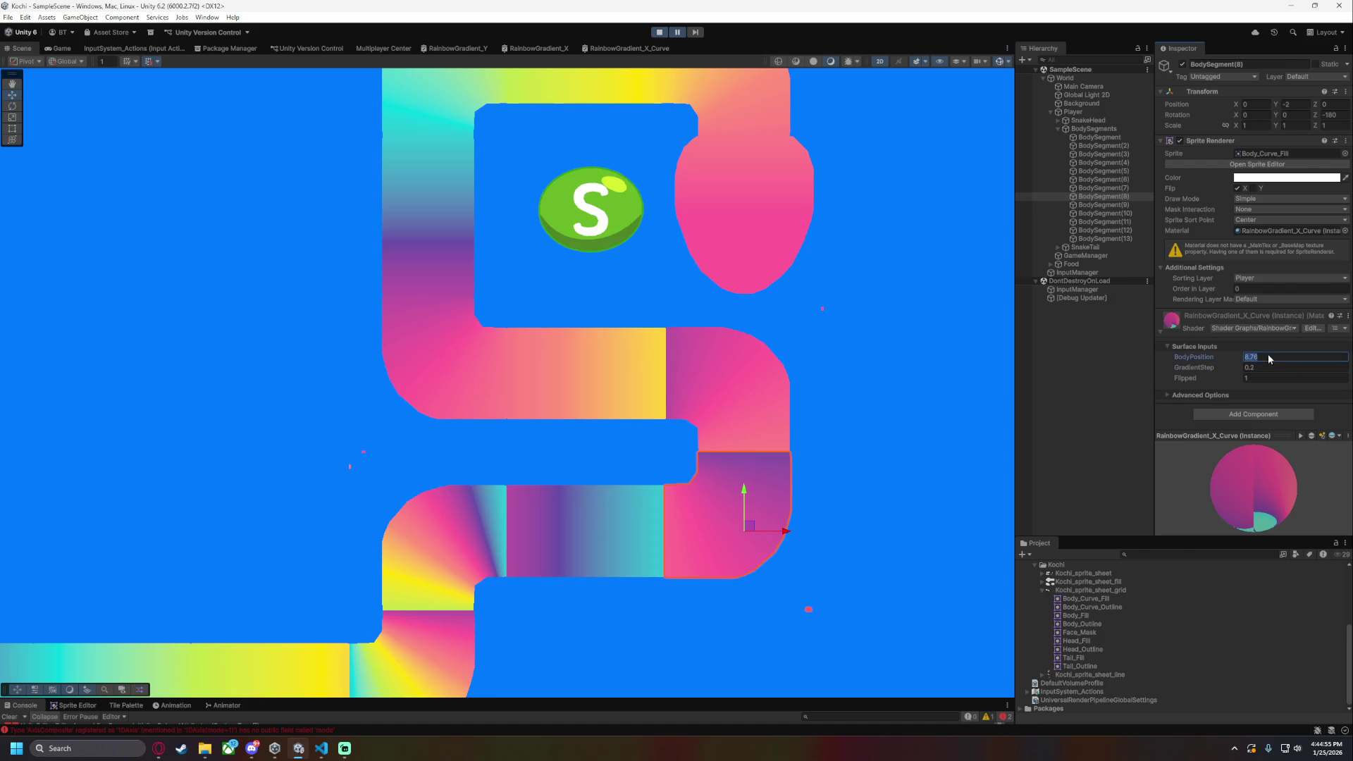
text(9.5)
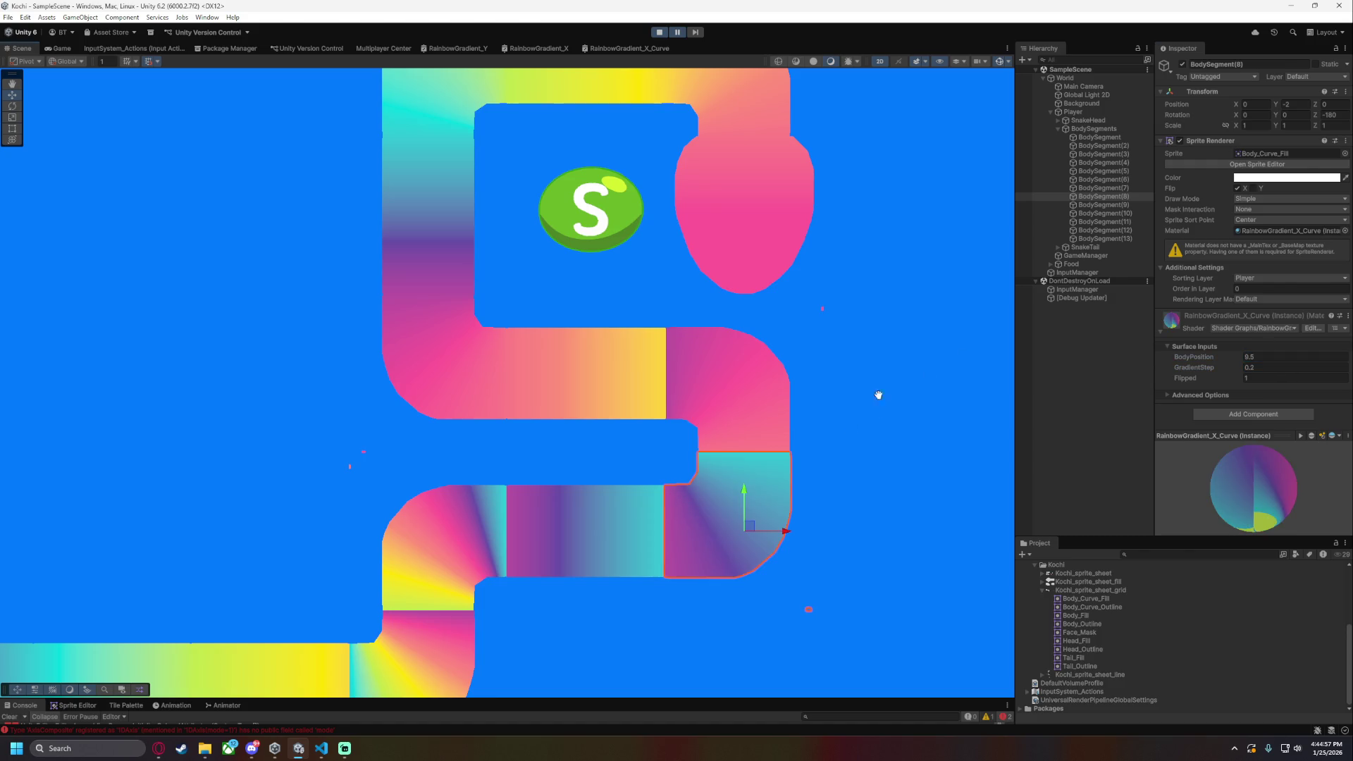
drag(714, 566, 829, 468)
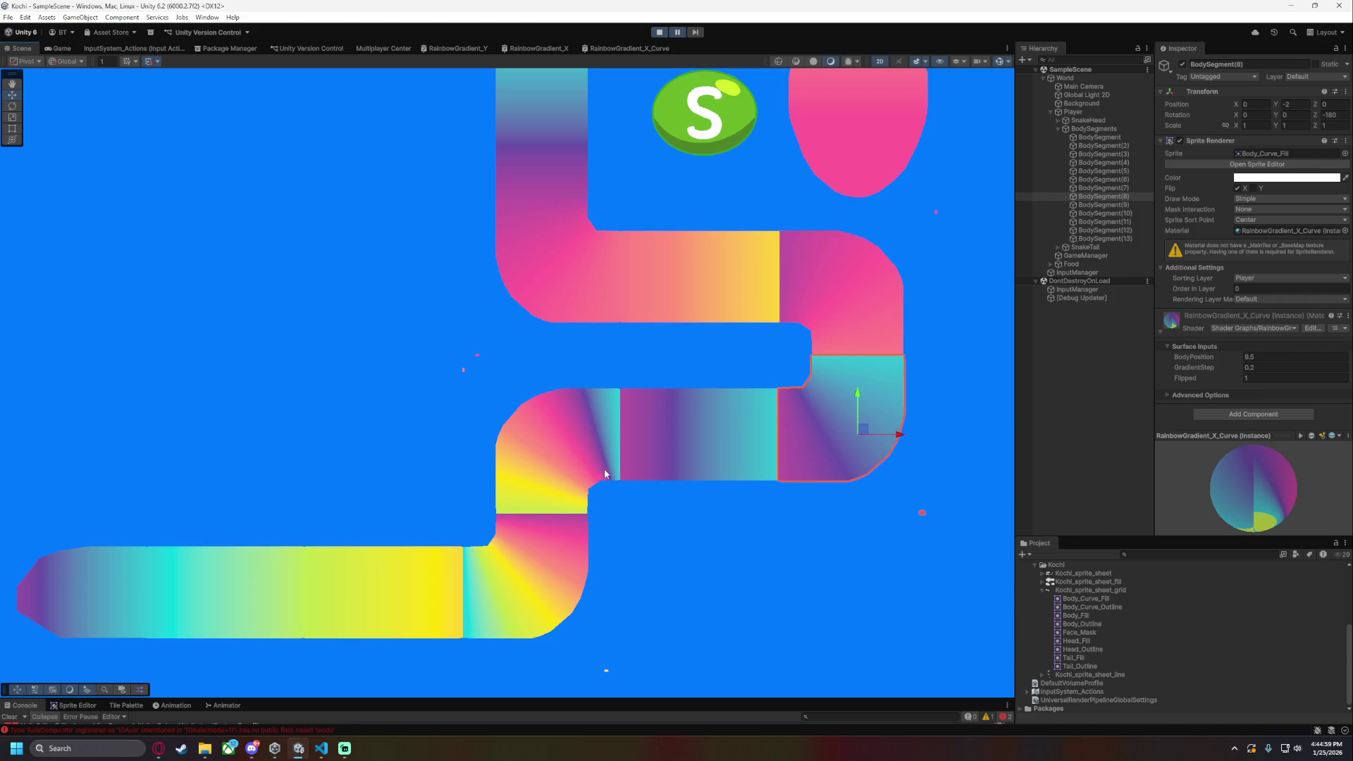
- Give BodySegment(10) and (11) GradientStep 0.2 with BodyPositions 11.5 and 12.5
click(1131, 205)
click(1132, 213)
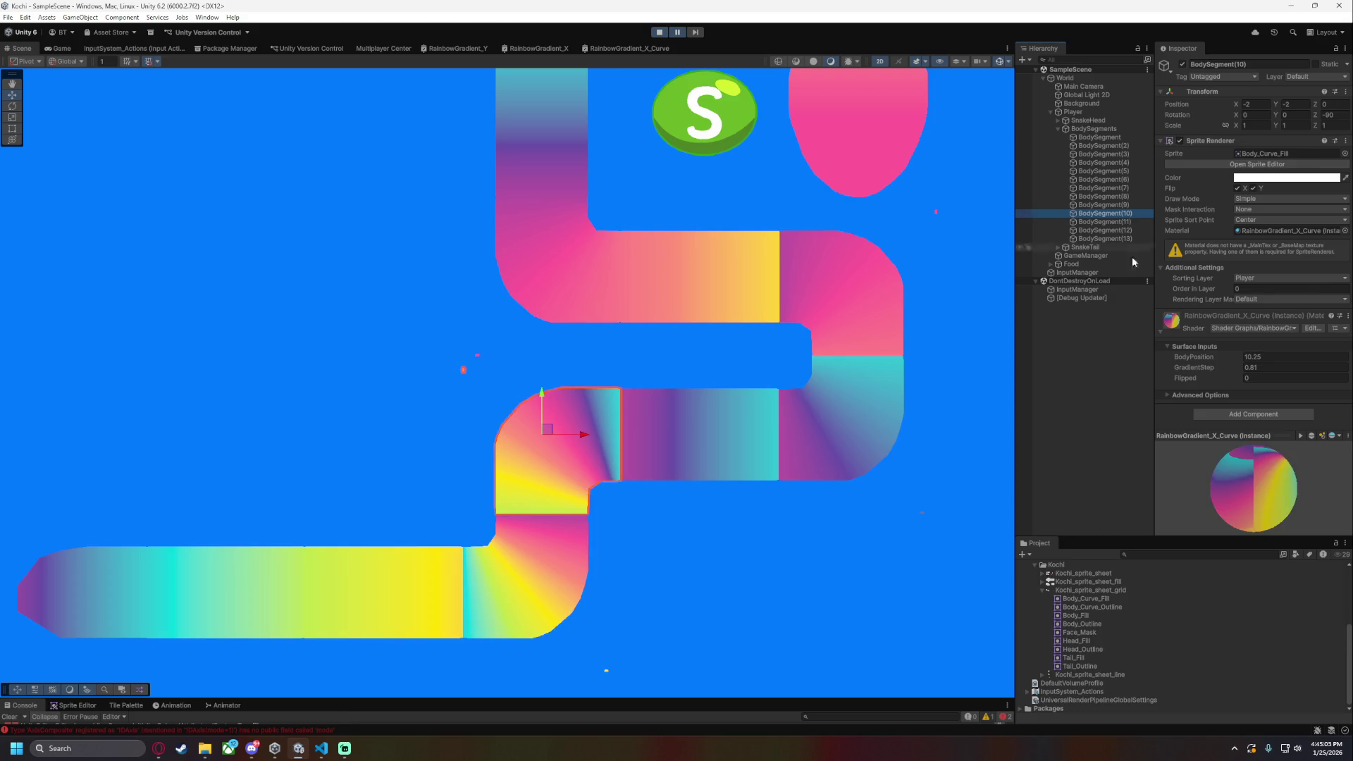
click(1276, 358)
text(11.5)
click(1271, 367)
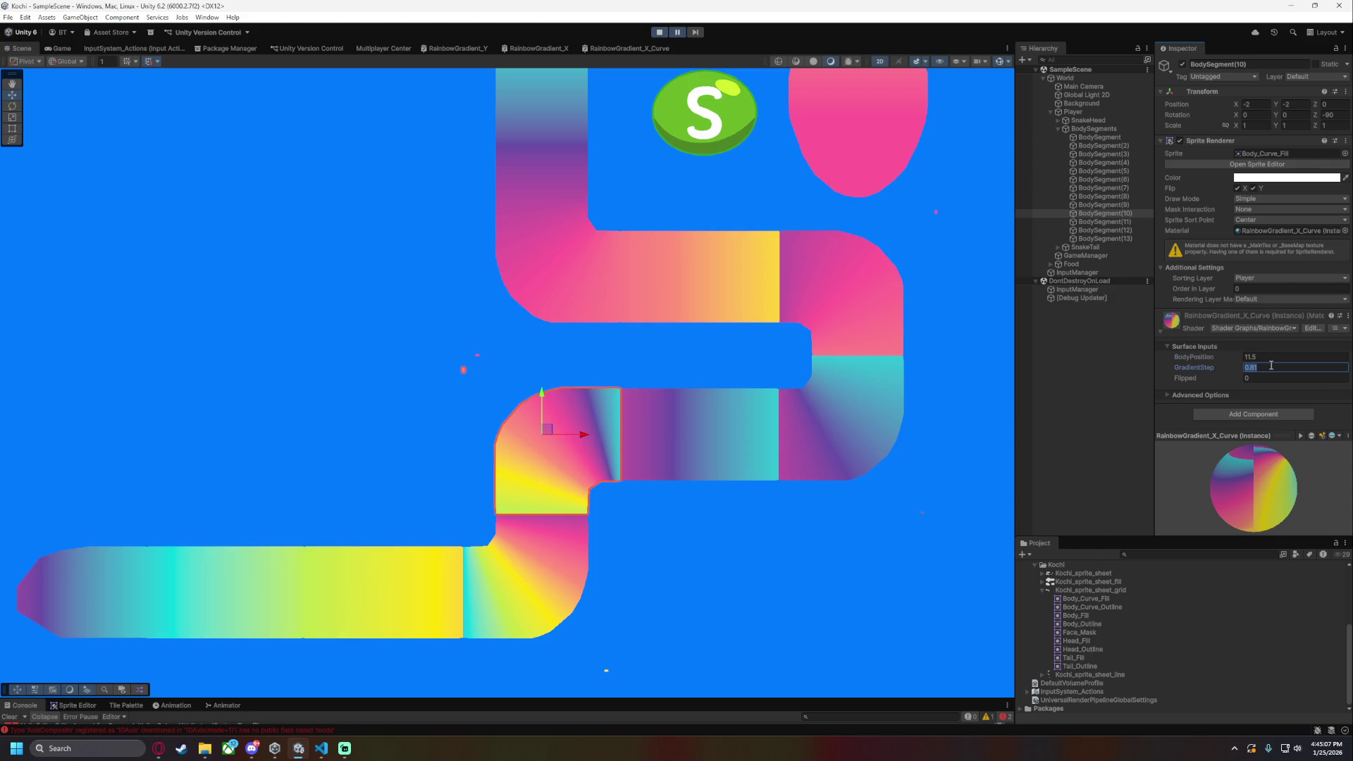
text(0.2)
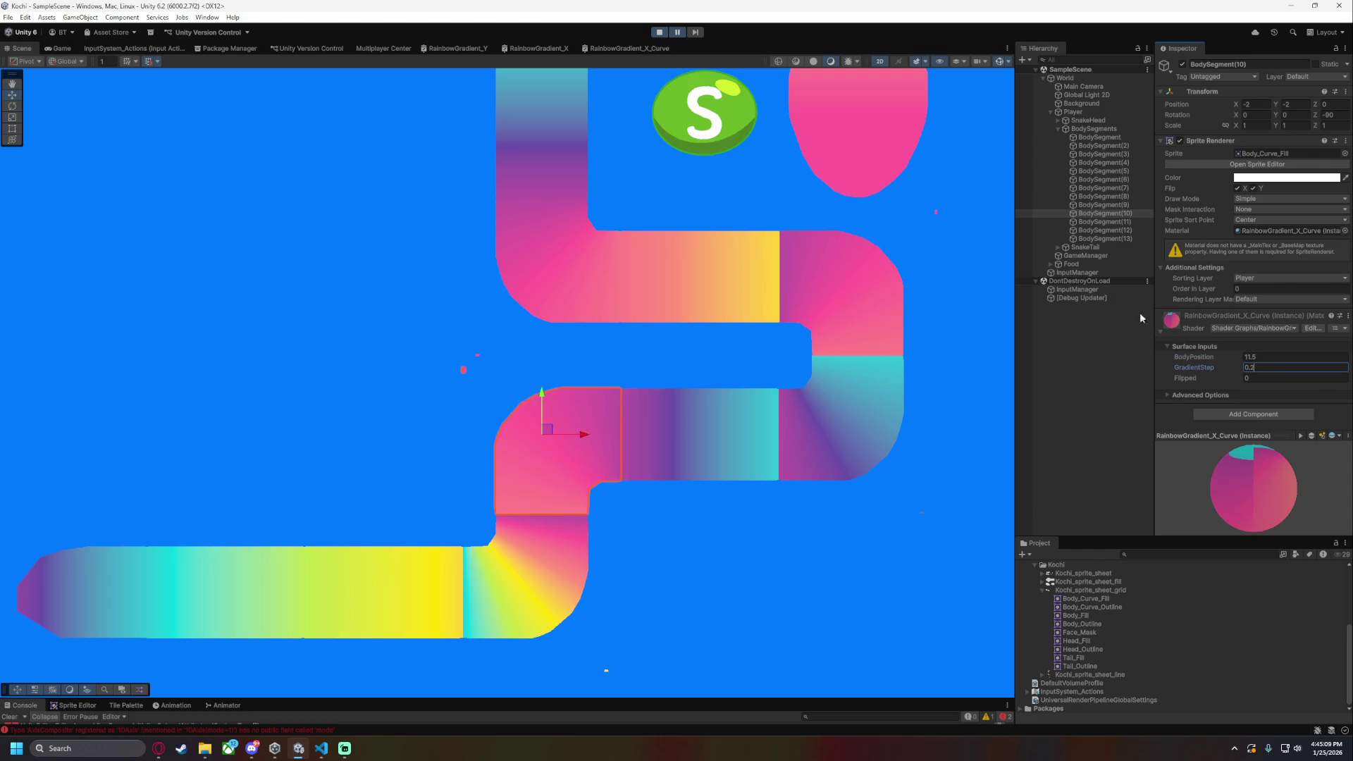
click(1105, 221)
click(1283, 357)
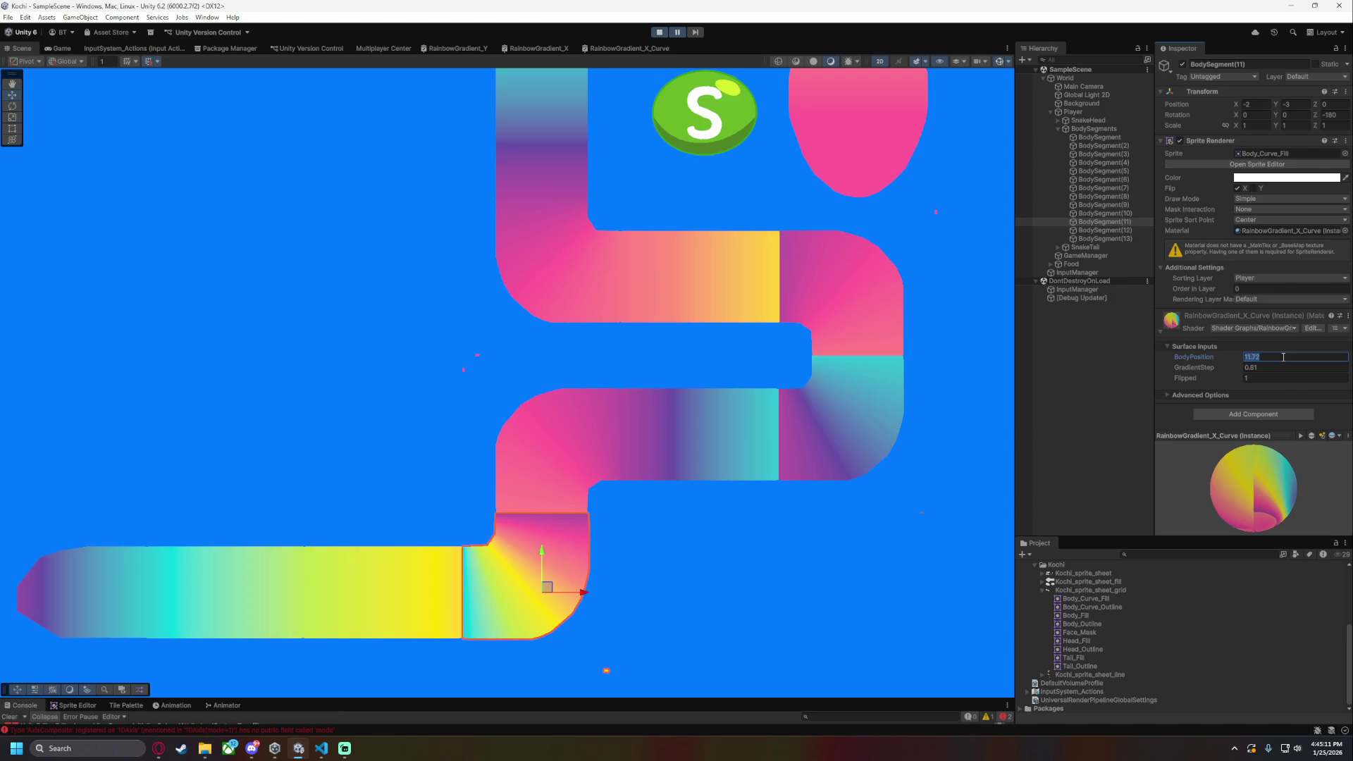
text(12.5)
key(Tab)
text(0.2)
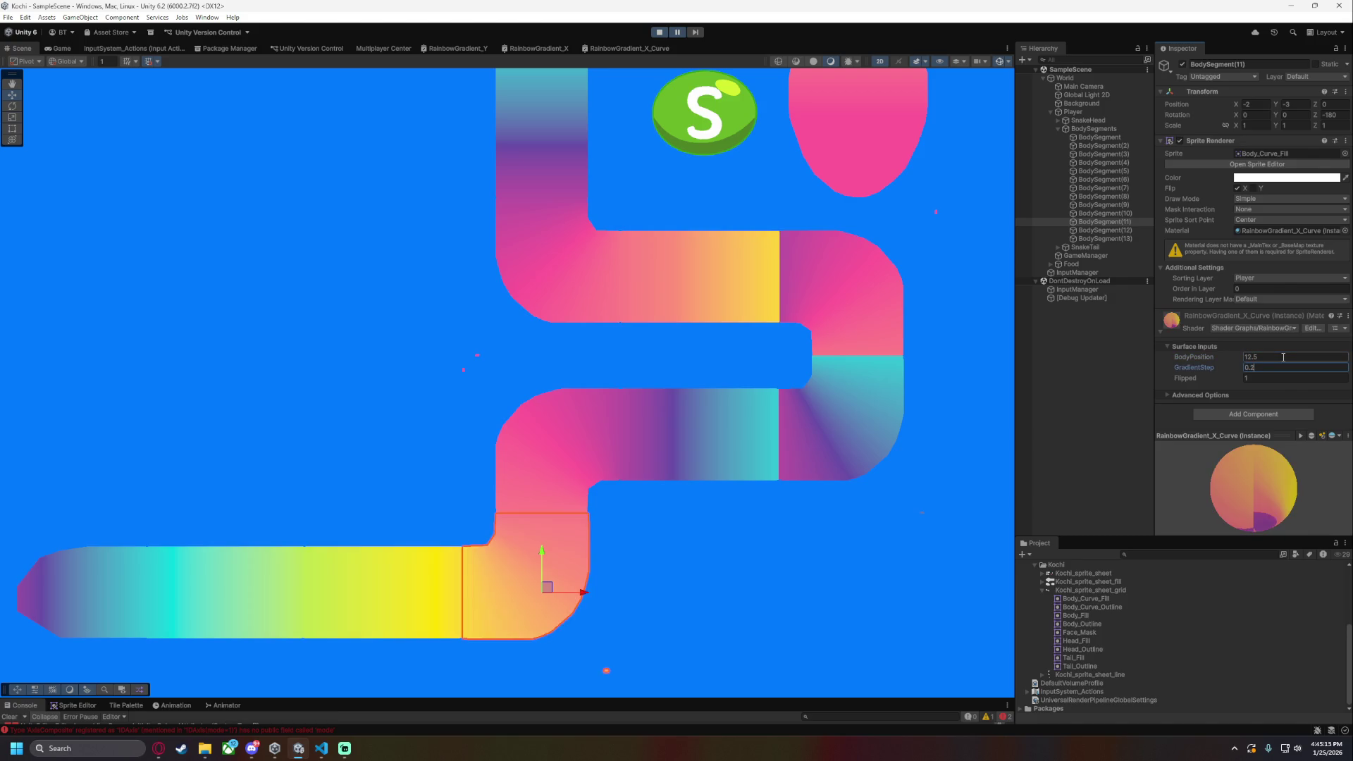
click(839, 532)
key(f)
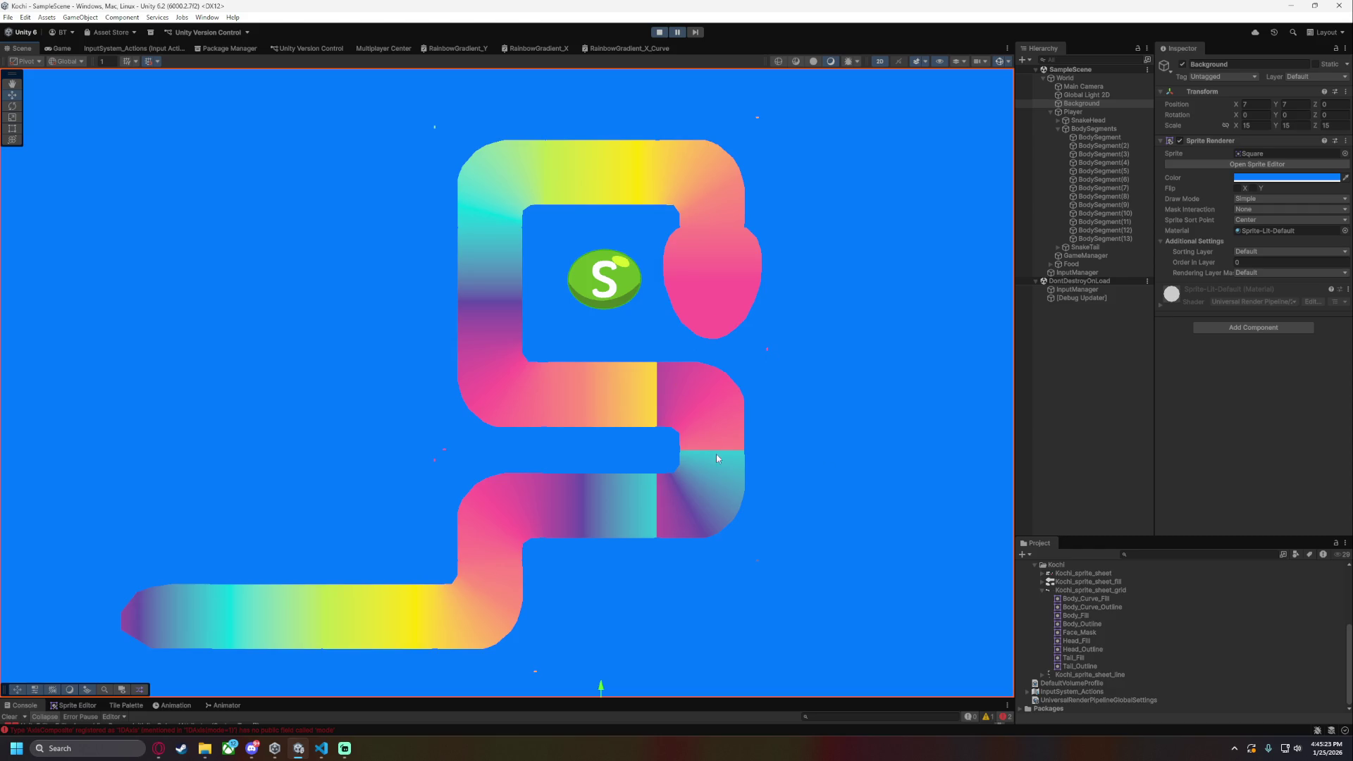
- Inspect the Modulo and Branch nodes in the RainbowGradient_X_Curve graph
click(628, 48)
mouse_move(452, 243)
mouse_down()
mouse_move(314, 242)
mouse_move(273, 301)
mouse_up()
scroll(655, 384, up, 4)
drag(677, 418, 597, 428)
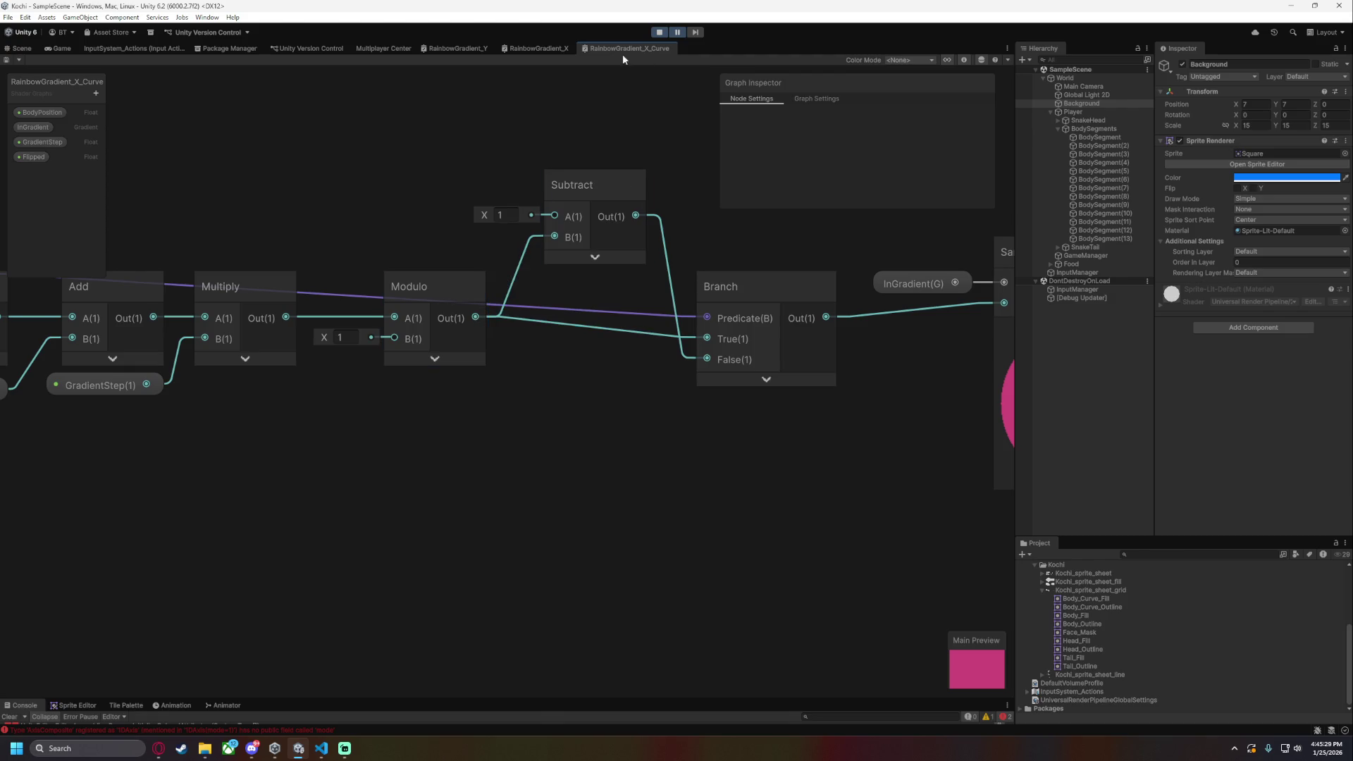
- Set BodySegment(7)'s Flipped to 0, then back to 1
click(21, 47)
click(1130, 180)
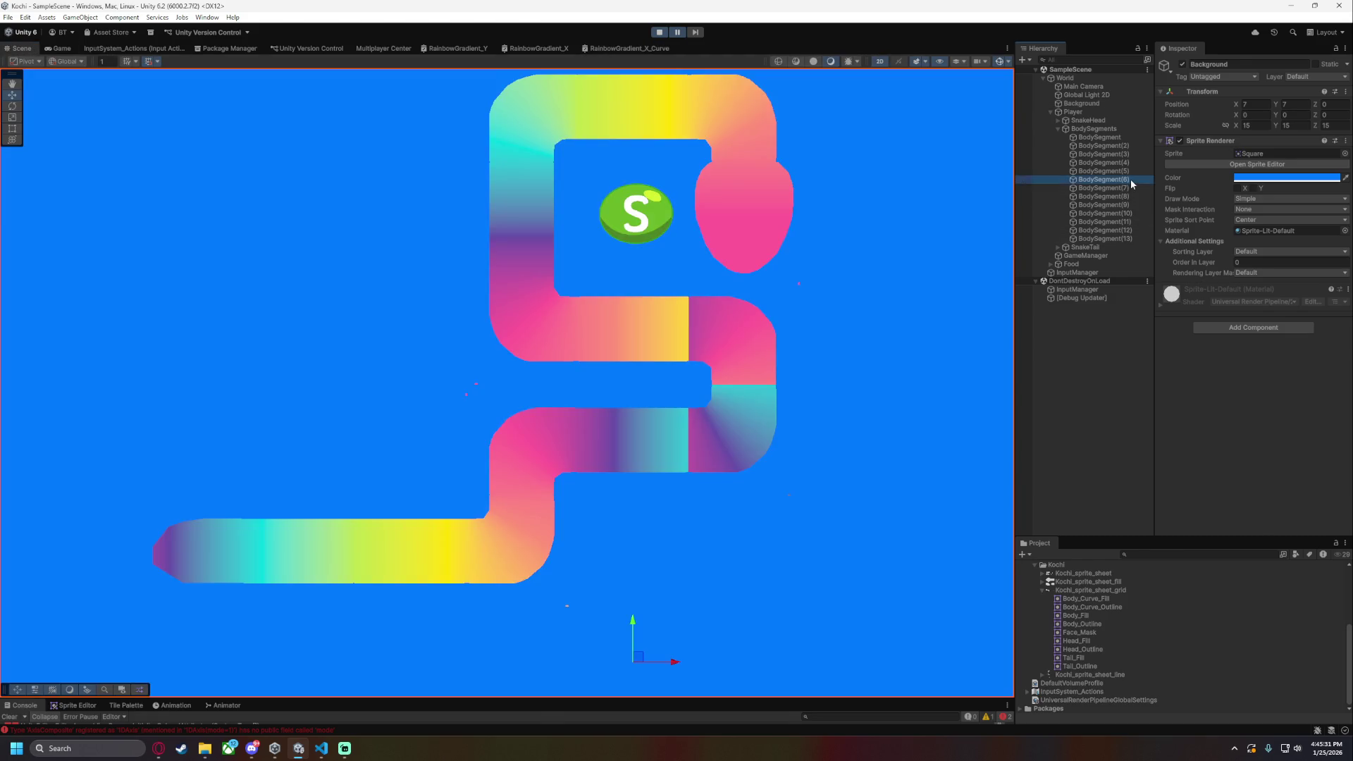
click(1133, 187)
click(1264, 377)
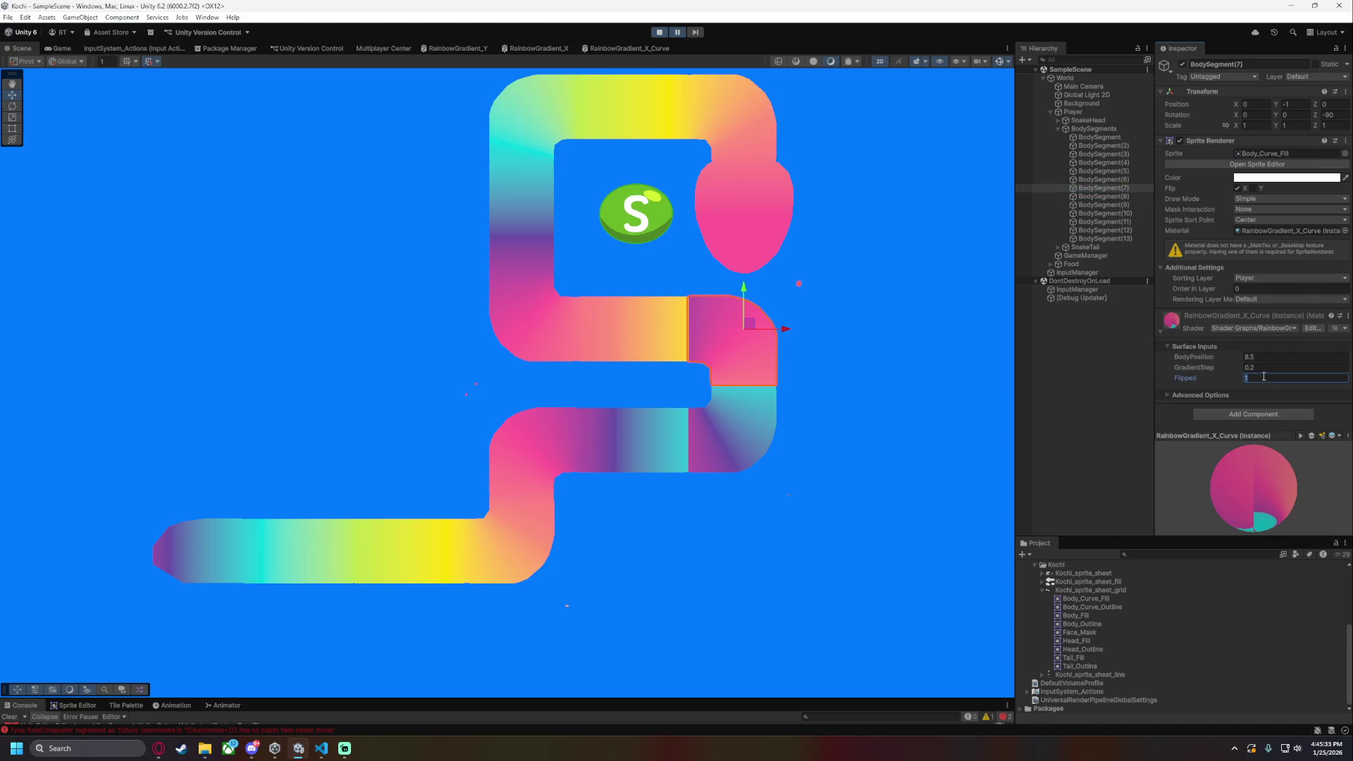
text(0)
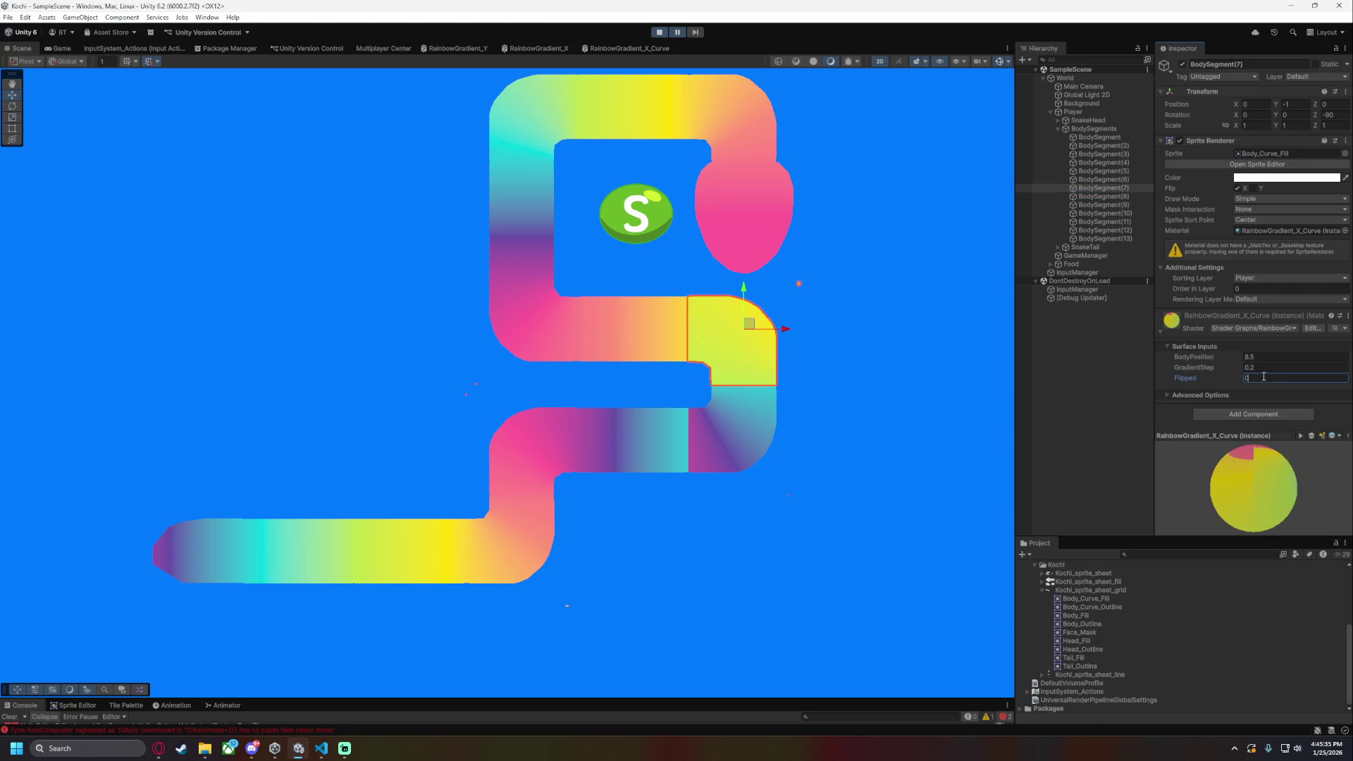
text(1)
click(622, 47)
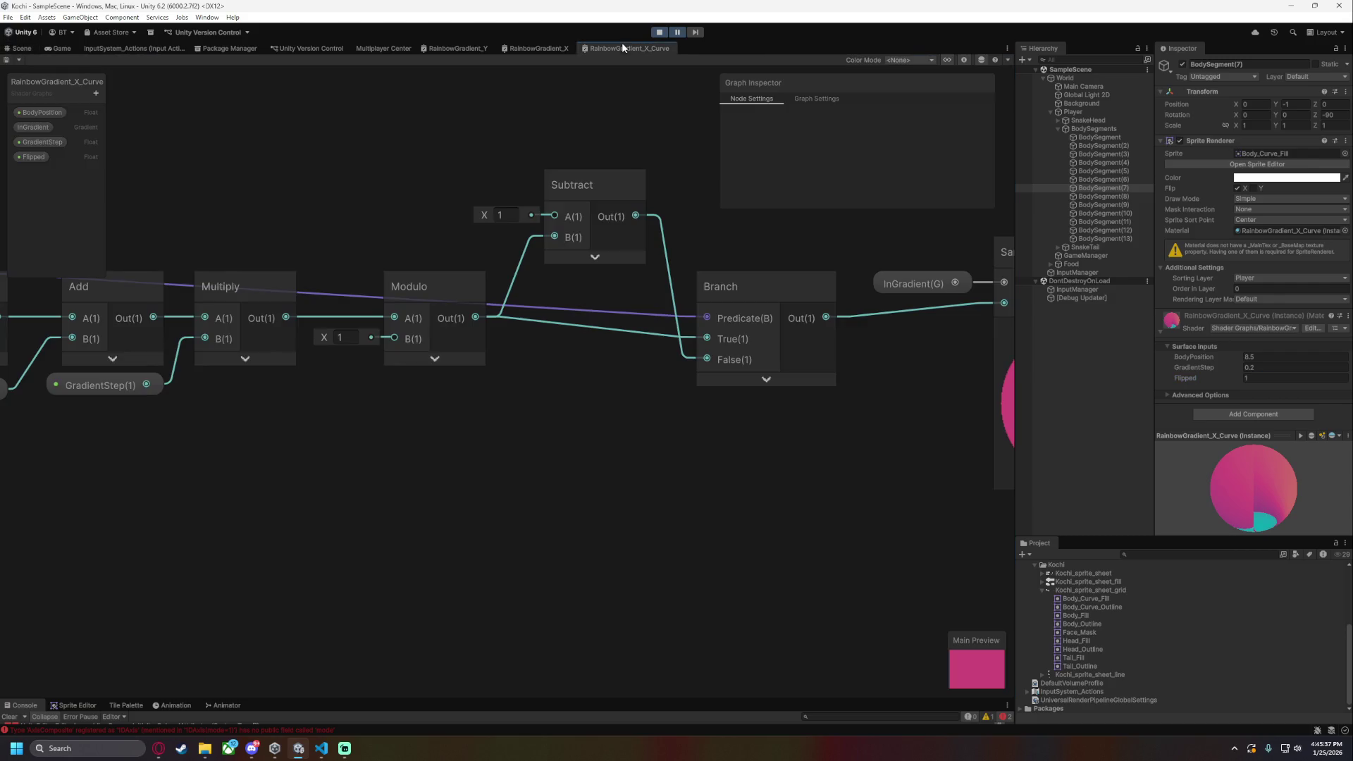
- Feed Modulo Out directly into Sample Gradient Time, save, and check the snake
mouse_move(475, 316)
mouse_down()
mouse_move(1004, 303)
mouse_move(915, 306)
mouse_up()
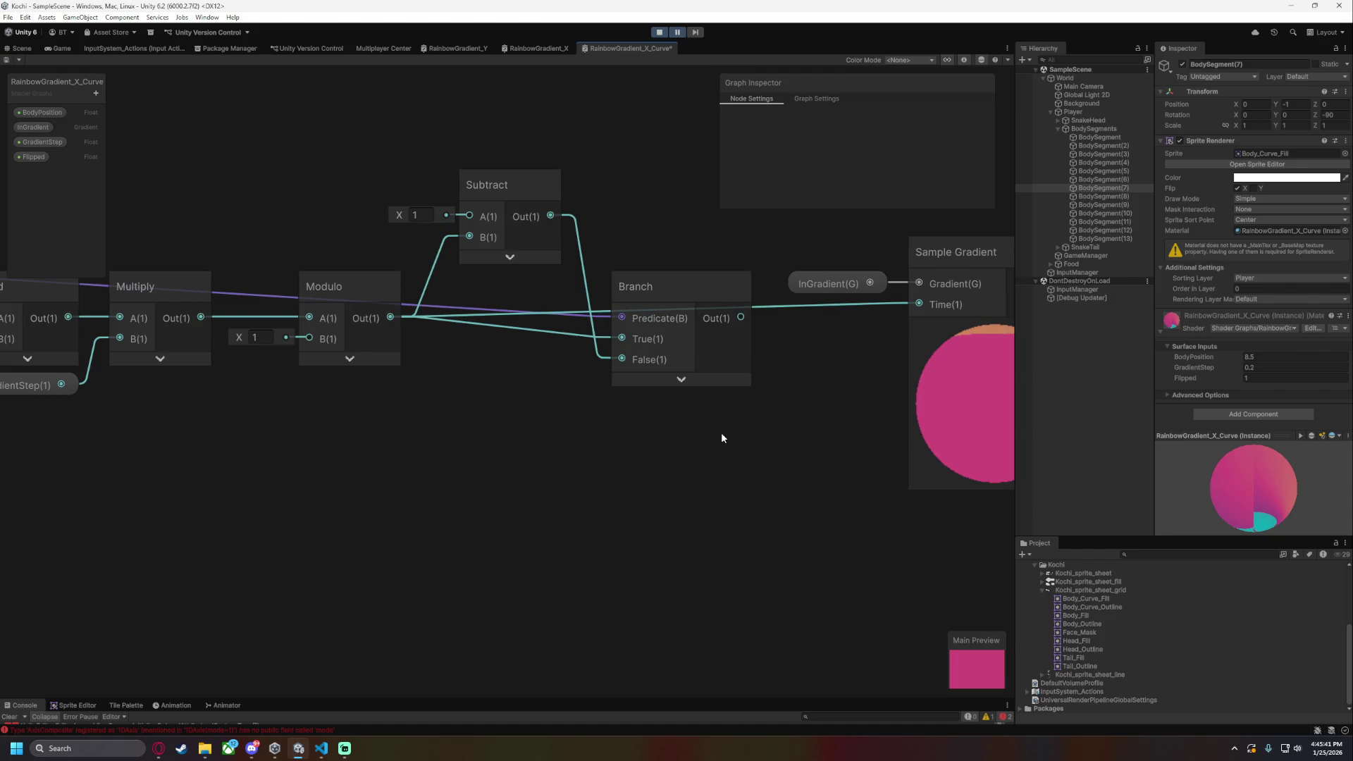
key(ctrl+s)
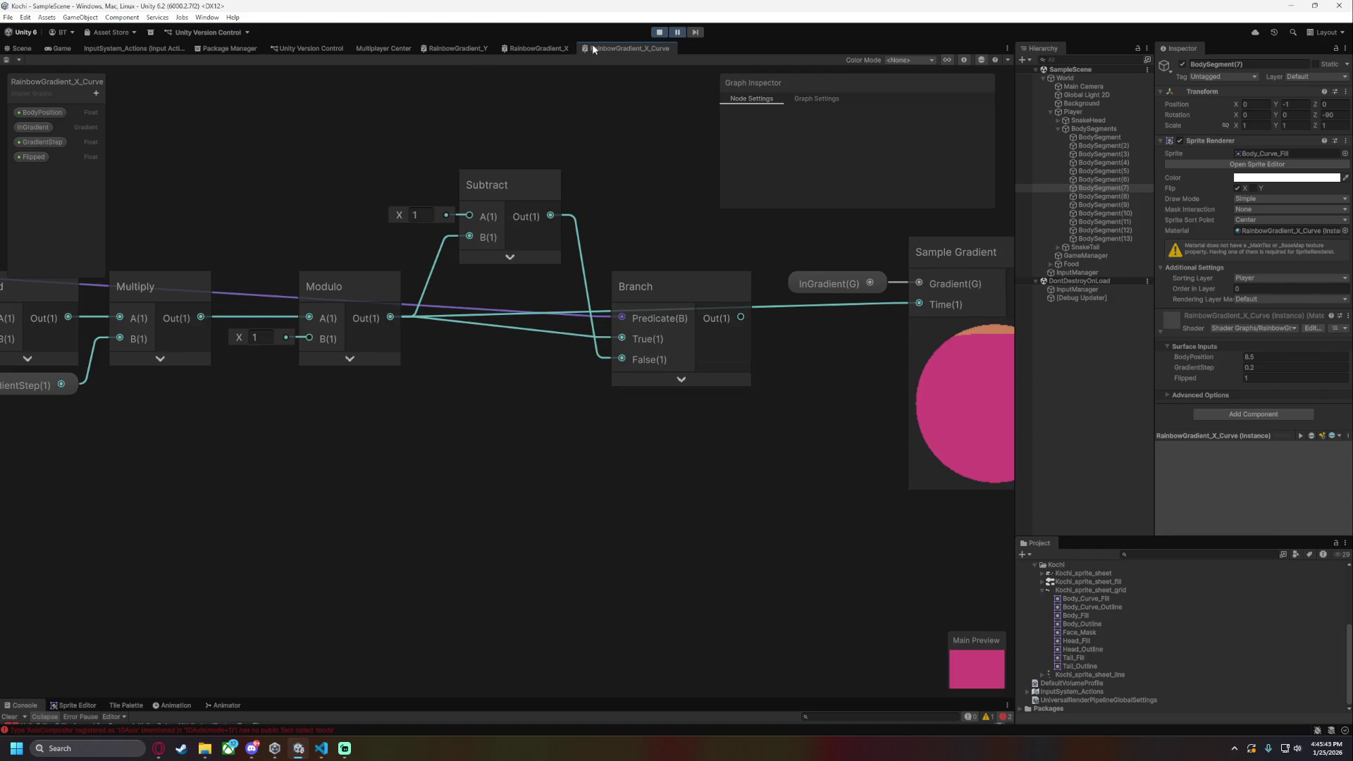
click(21, 48)
scroll(844, 395, up, 3)
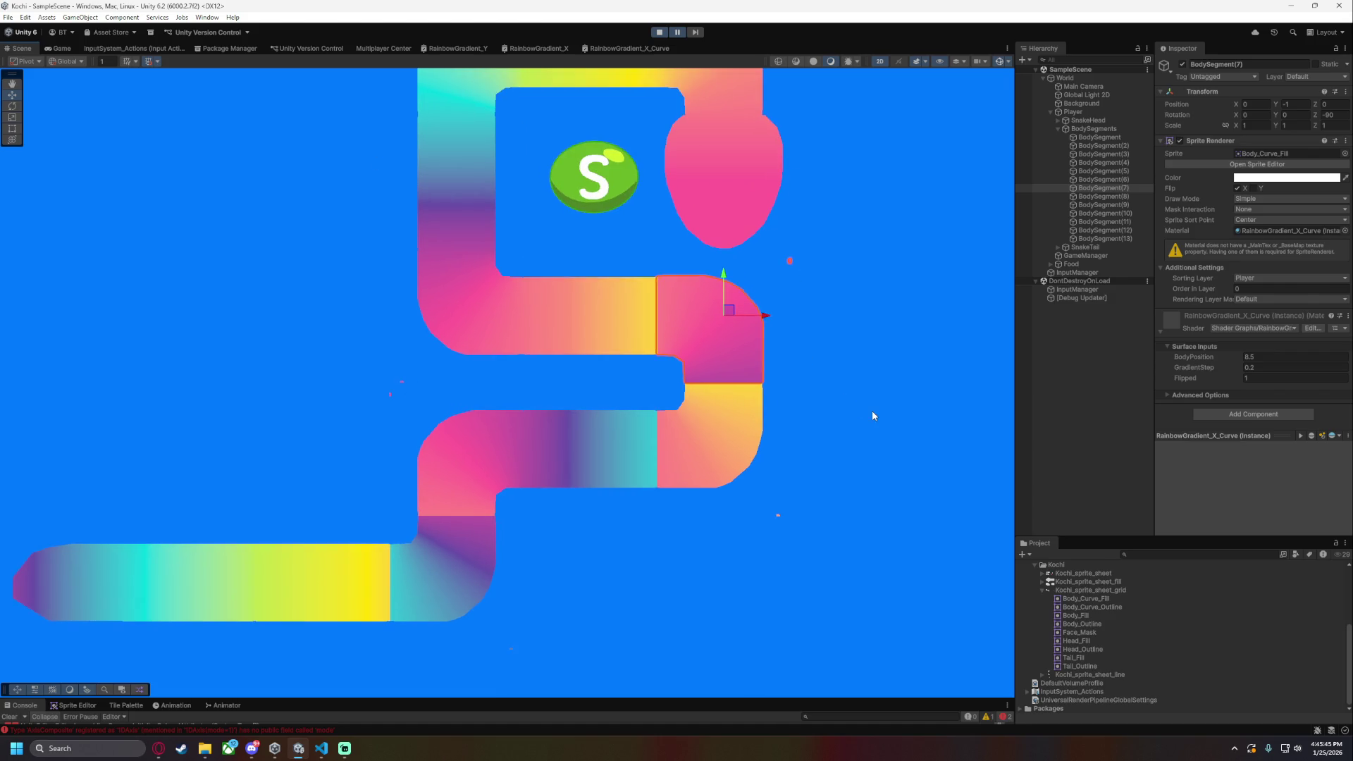
click(838, 394)
scroll(839, 394, up, 1)
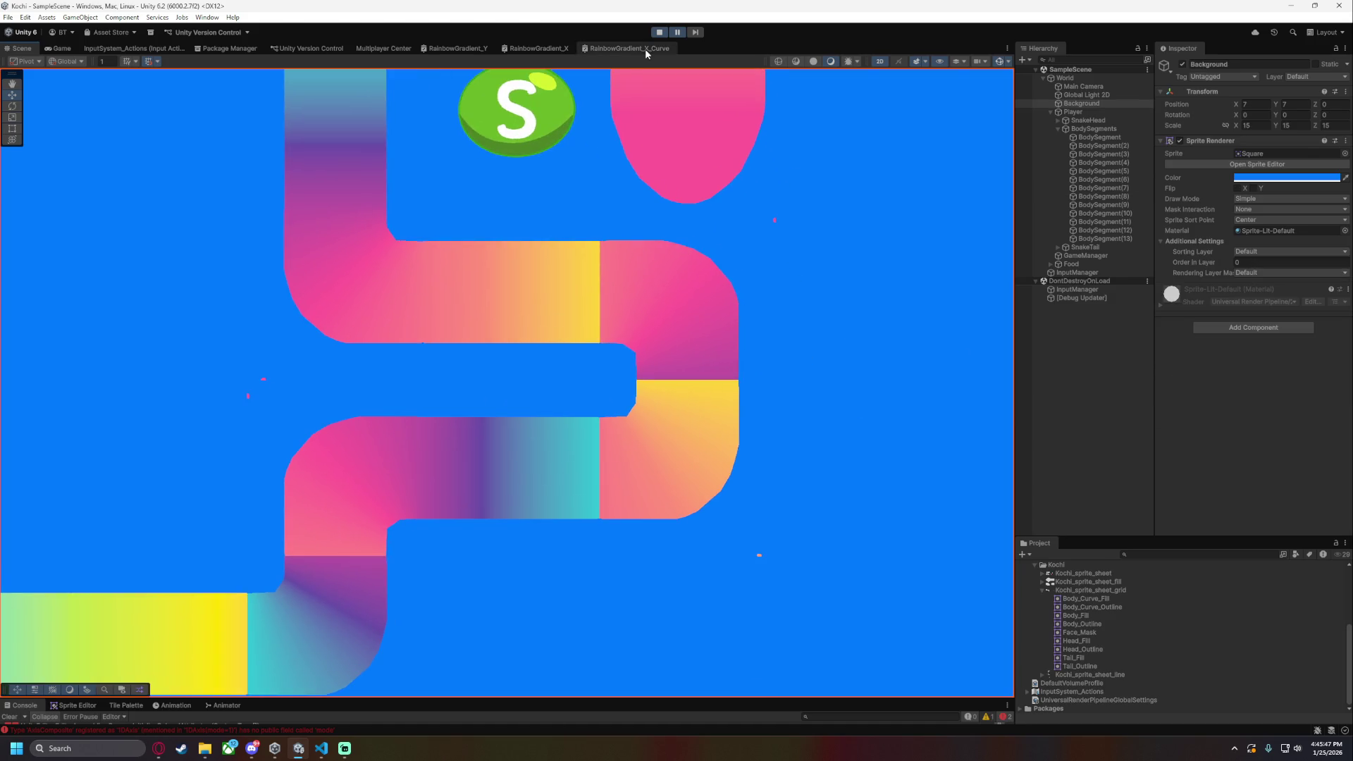
- Reconnect Branch Out to Sample Gradient Time and compare the result in the scene
click(645, 49)
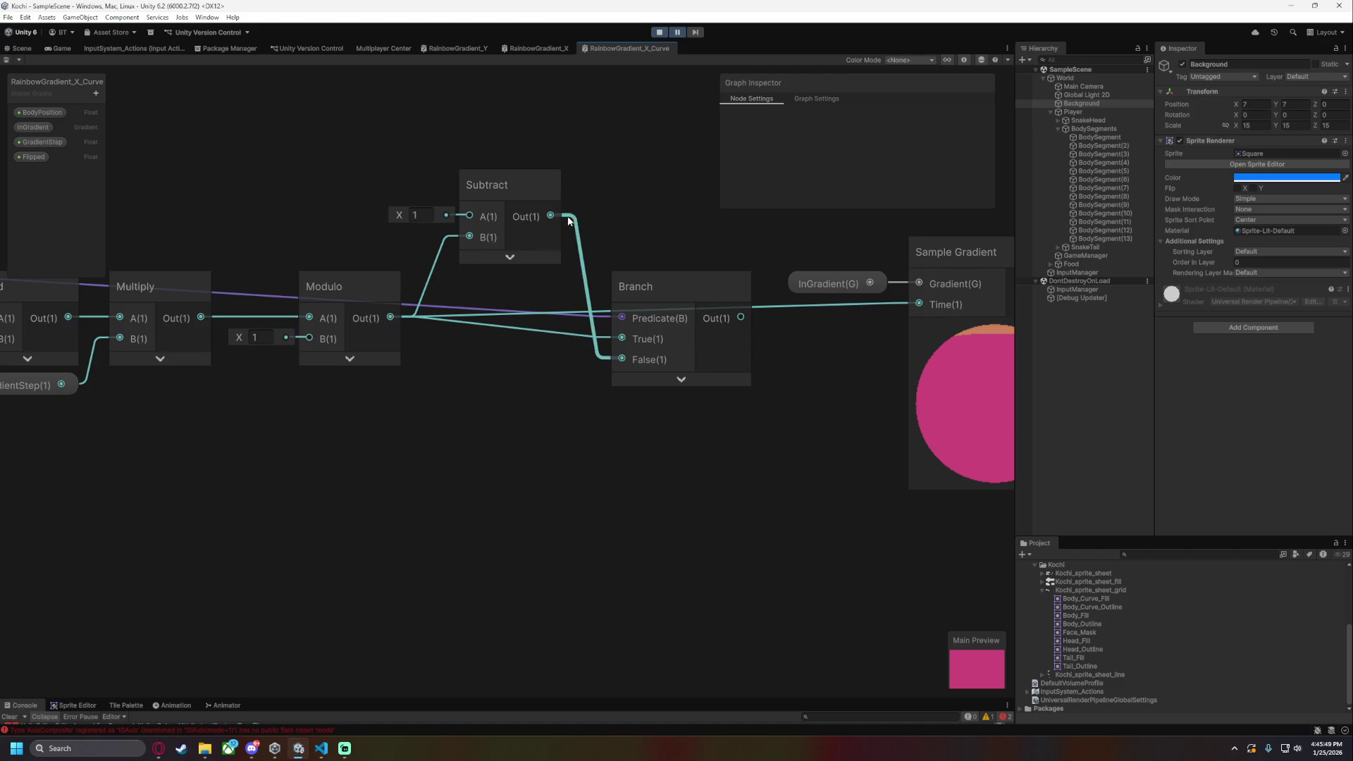
drag(740, 317, 923, 304)
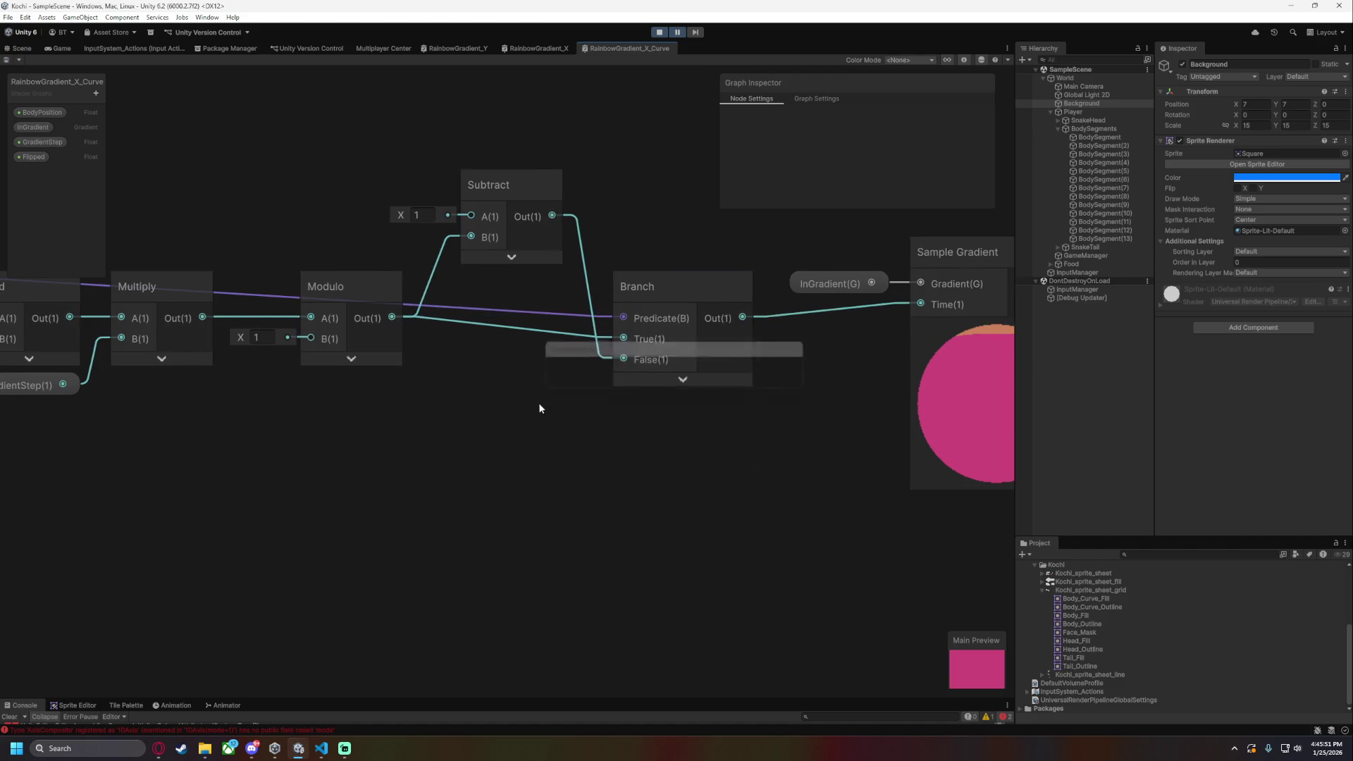
drag(535, 401, 601, 421)
click(533, 222)
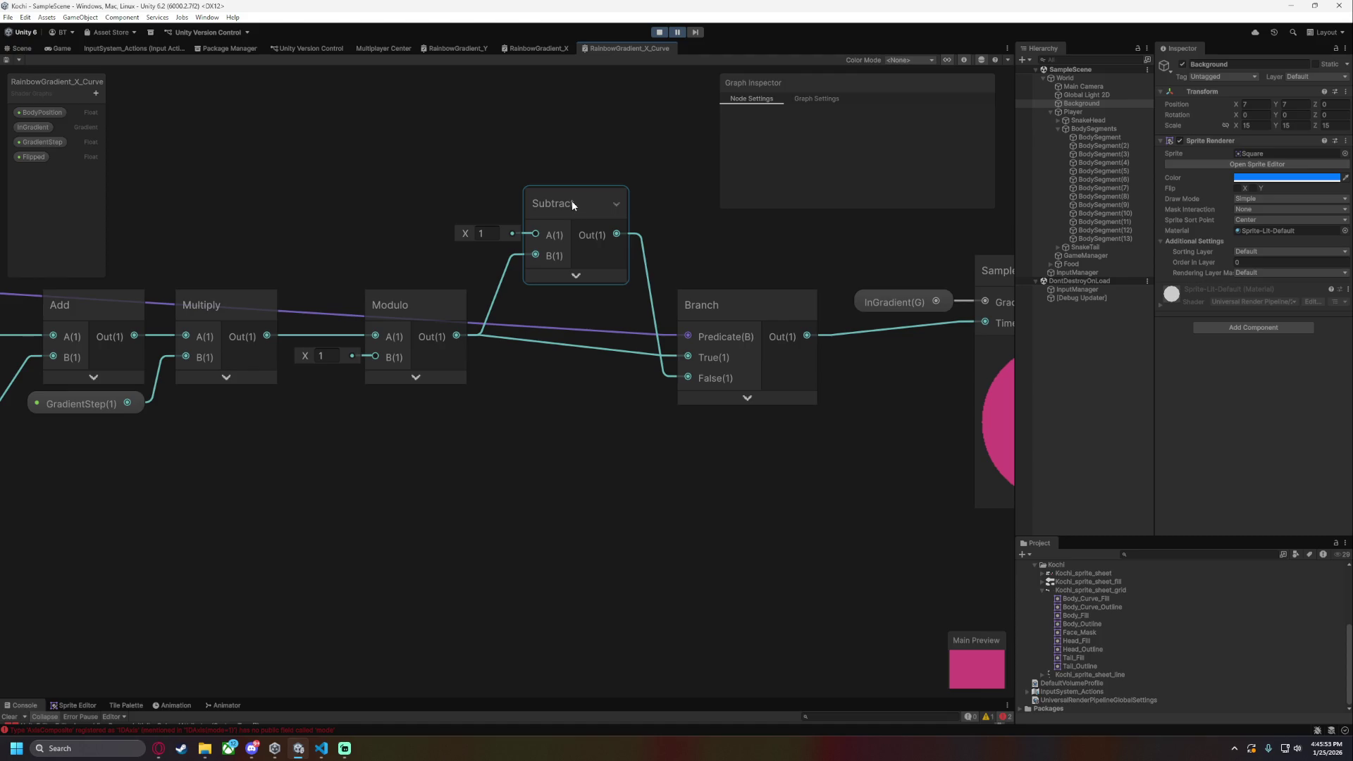
click(21, 48)
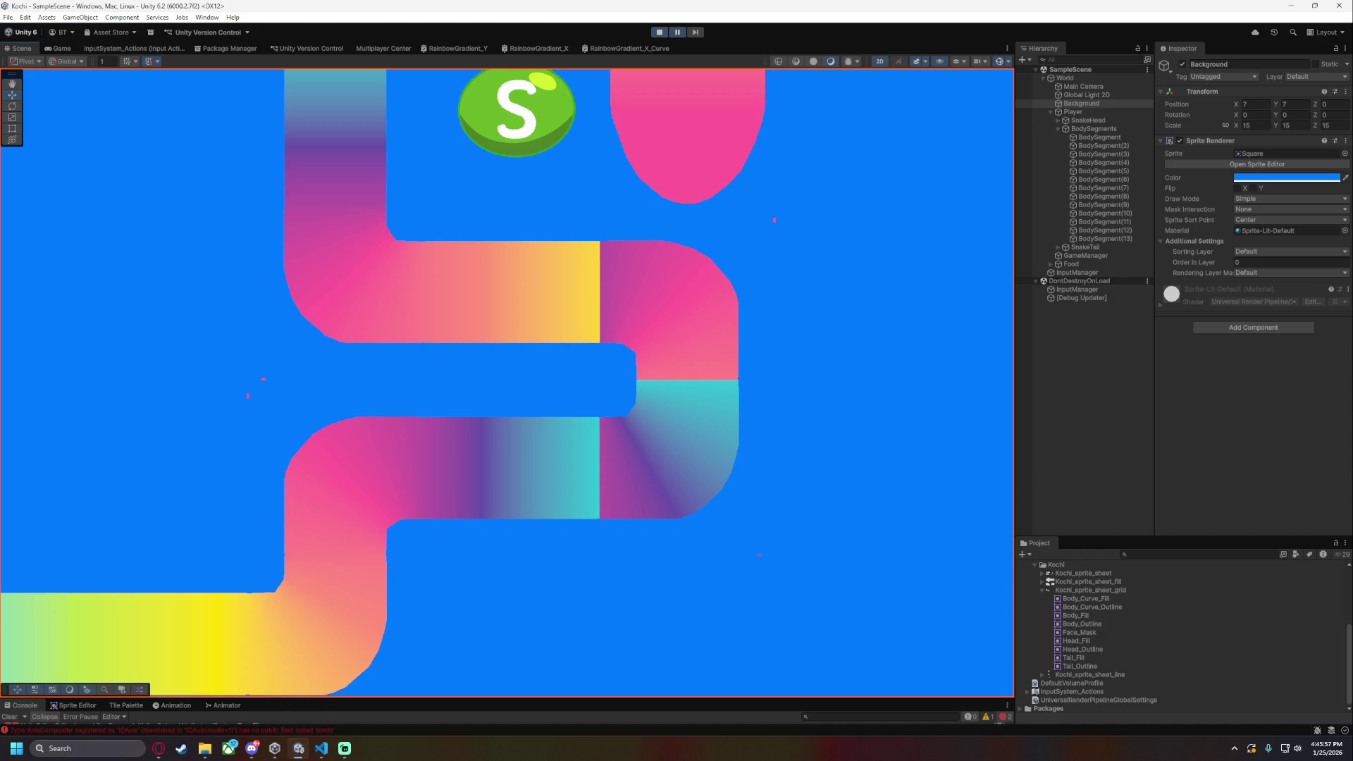
click(158, 748)
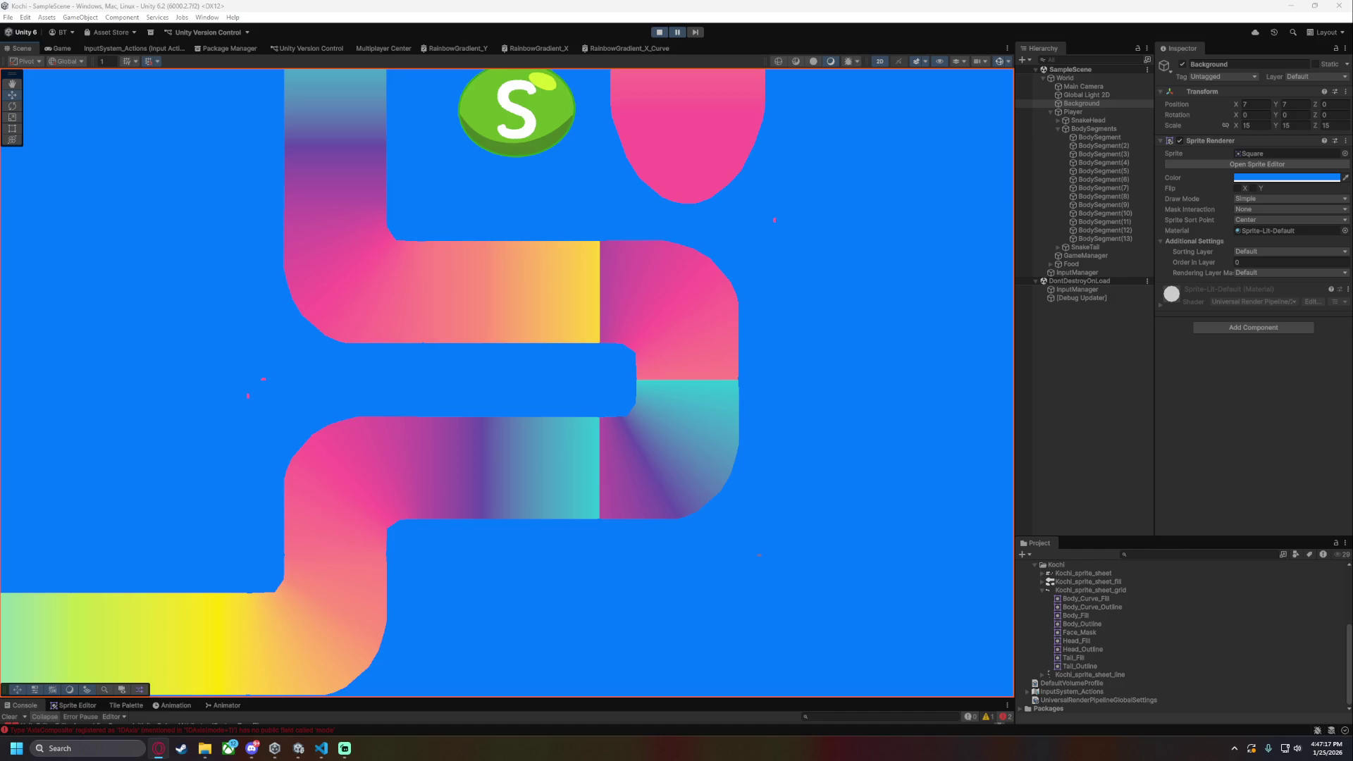
- In RainbowGradient_X_Curve, feed the Modulo result straight into gradient Time and move the old Subtract and Branch aside
click(620, 48)
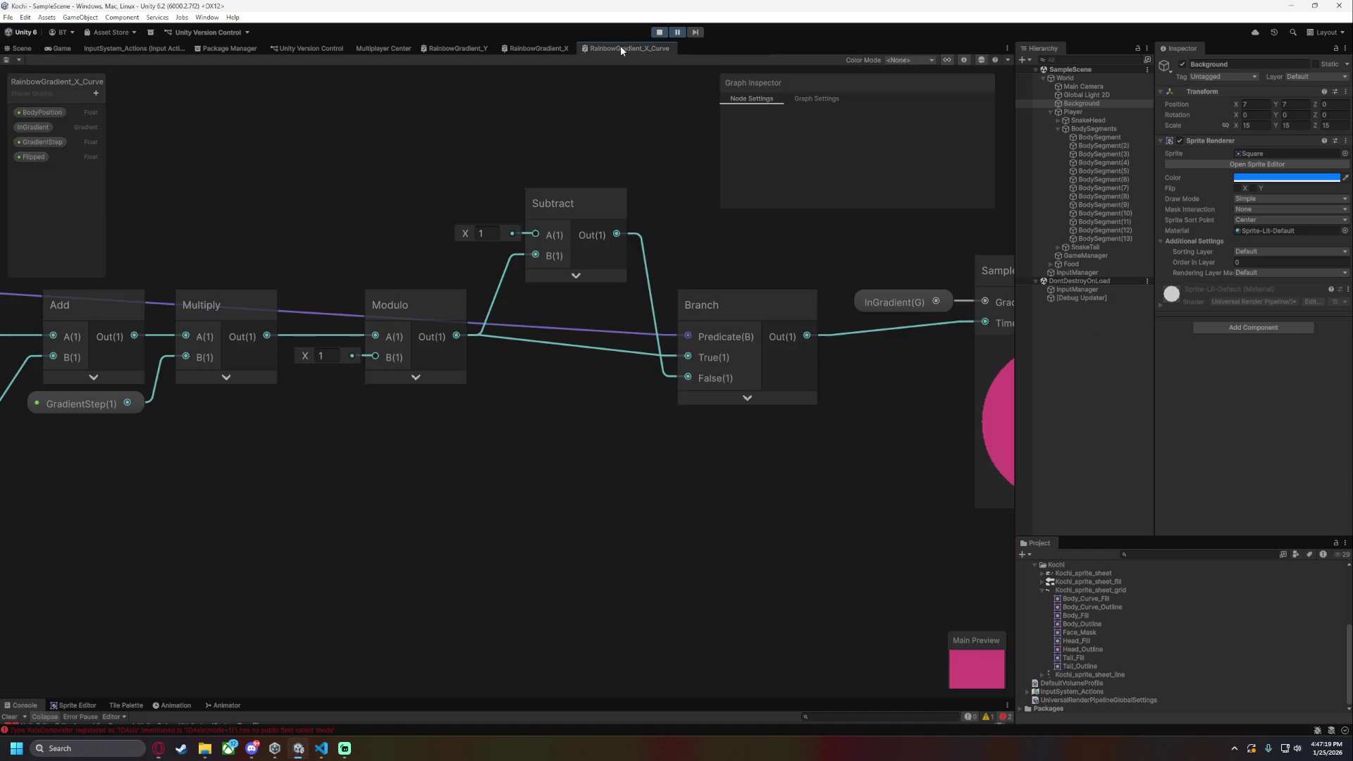
scroll(576, 457, down, 2)
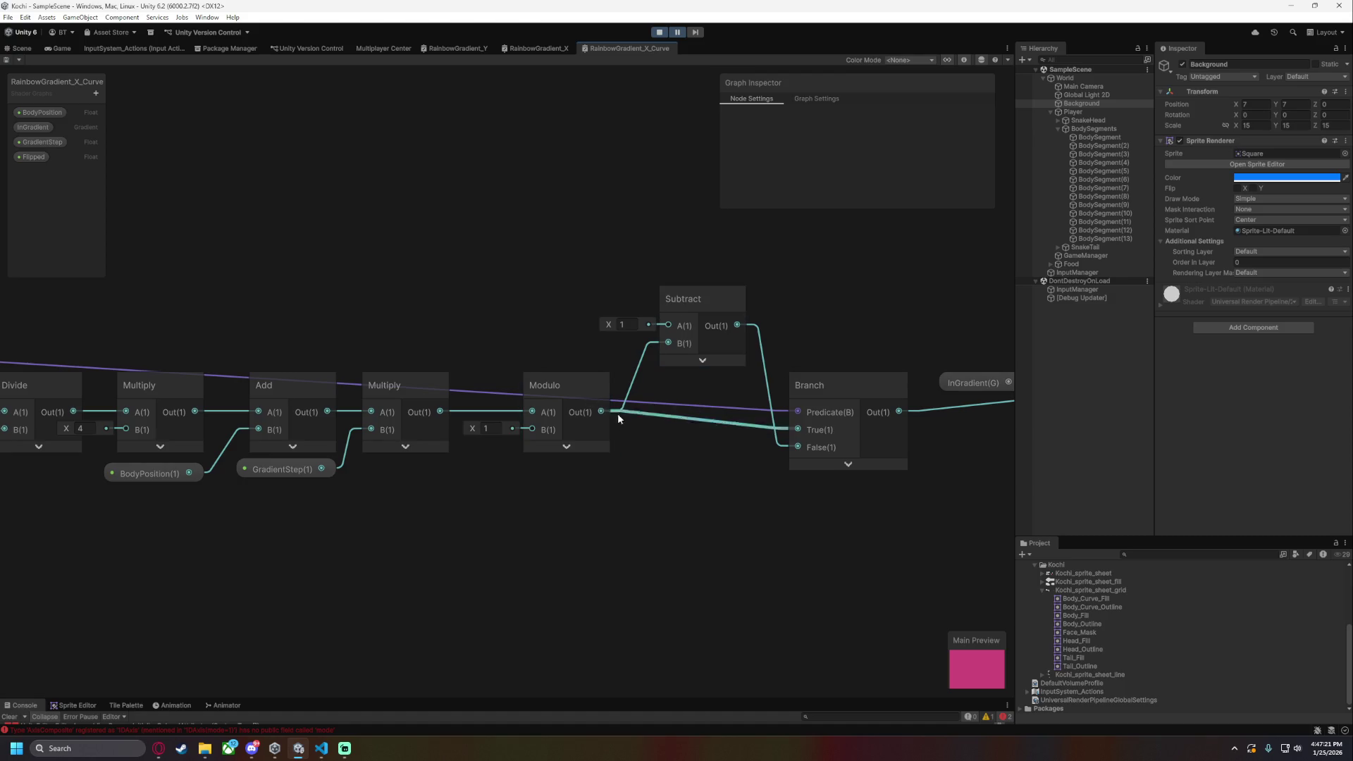
mouse_move(623, 420)
mouse_down()
mouse_move(928, 501)
mouse_move(979, 451)
mouse_move(932, 415)
mouse_move(935, 401)
mouse_up()
click(806, 325)
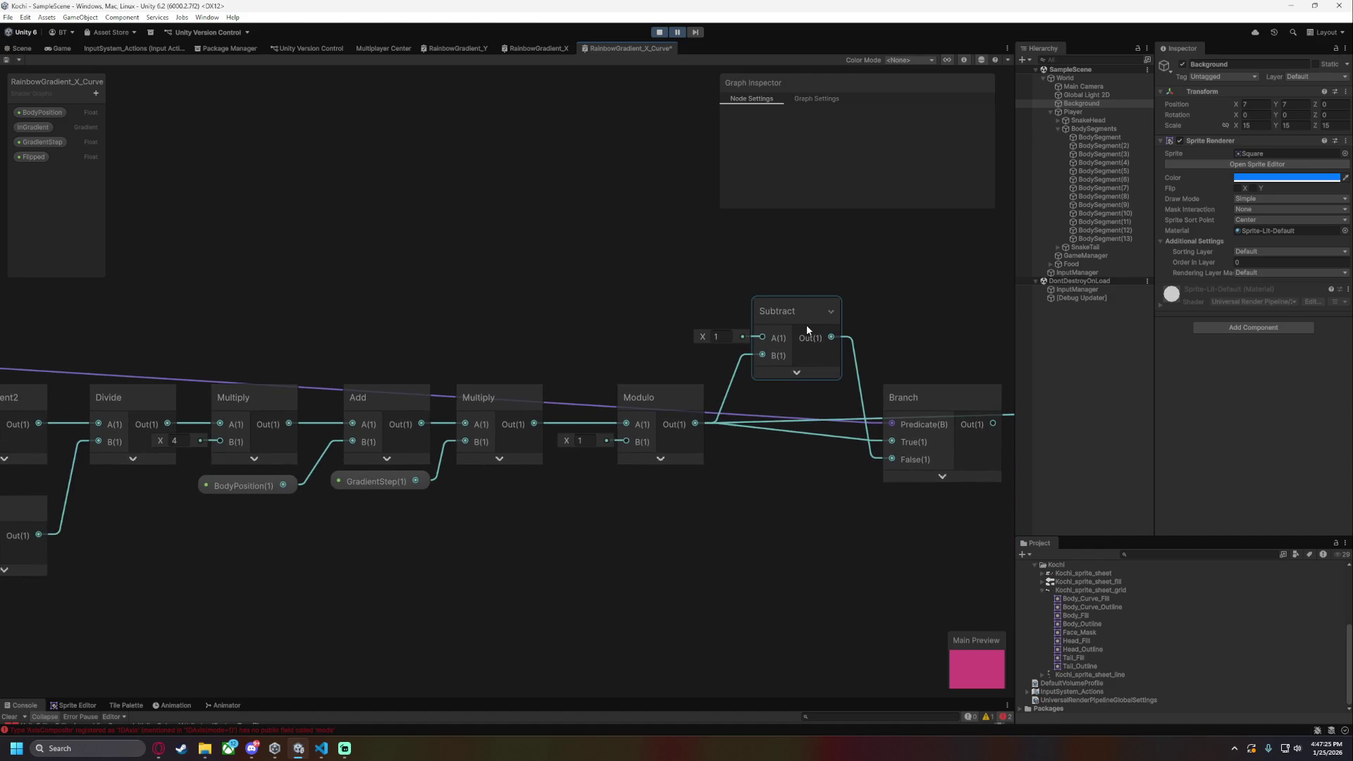
shift+click(920, 410)
drag(920, 411, 427, 238)
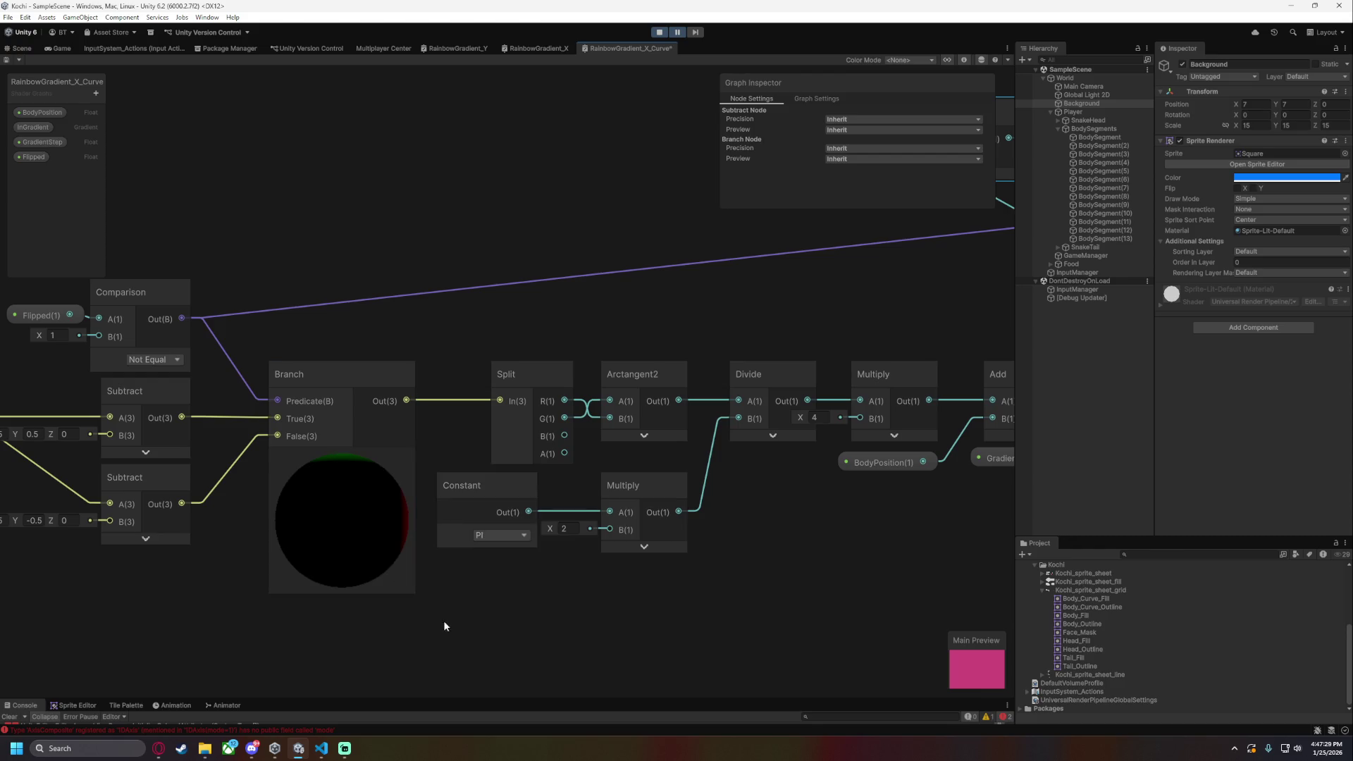
drag(446, 642, 697, 619)
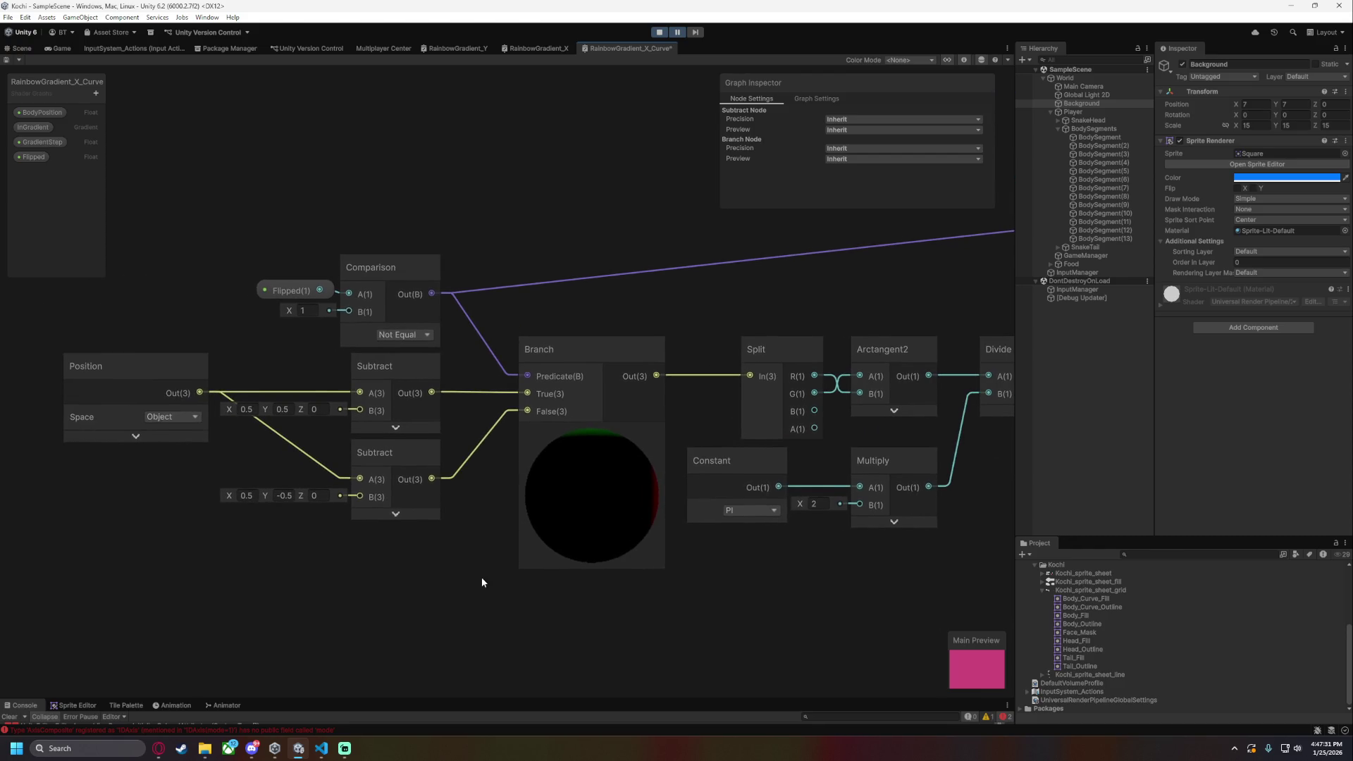
drag(481, 577, 196, 578)
mouse_move(772, 571)
mouse_down()
mouse_move(381, 585)
mouse_move(582, 462)
mouse_up()
- Place BodyPosition beside the lower Multiply and add a Branch with BodyPosition in its False input
click(462, 462)
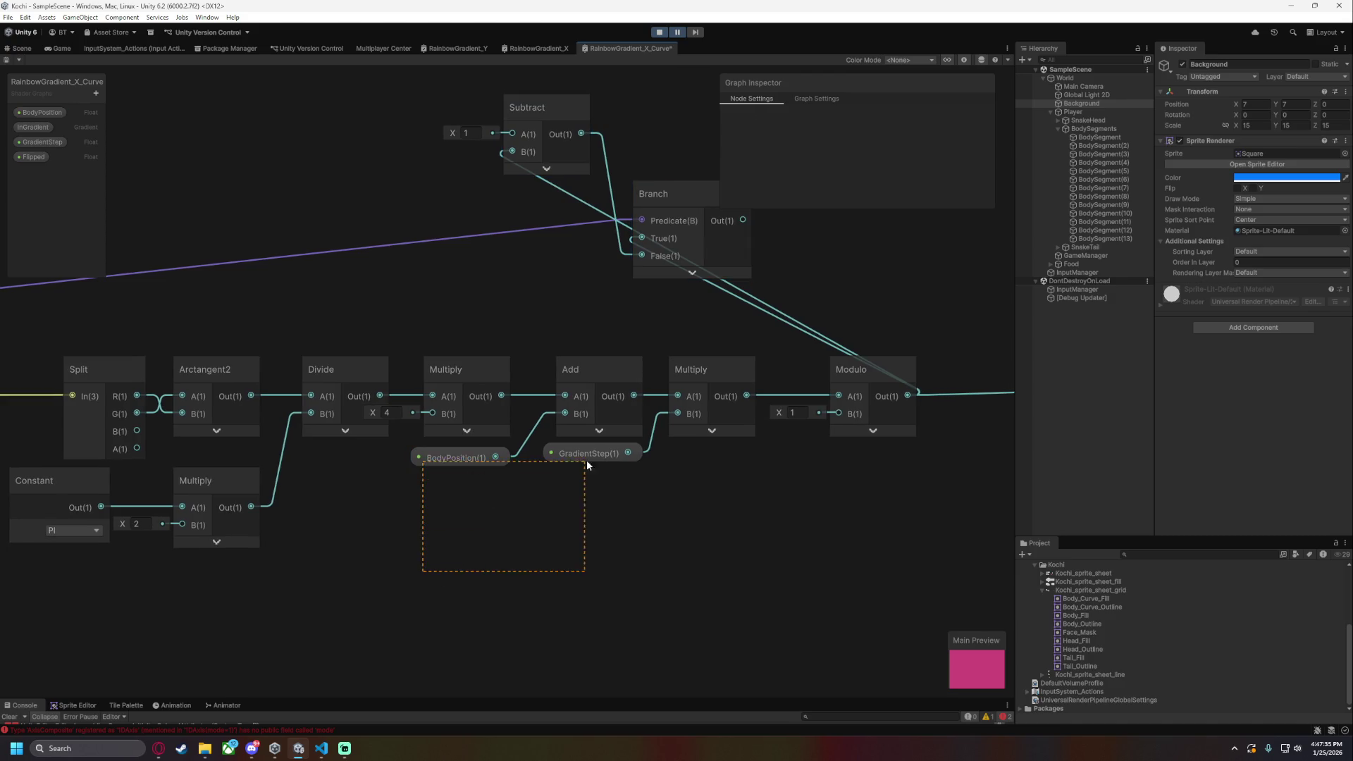
click(454, 563)
drag(454, 561, 730, 433)
mouse_move(716, 332)
mouse_down()
mouse_move(603, 362)
mouse_move(619, 327)
mouse_move(594, 338)
mouse_move(581, 436)
mouse_move(472, 442)
mouse_up()
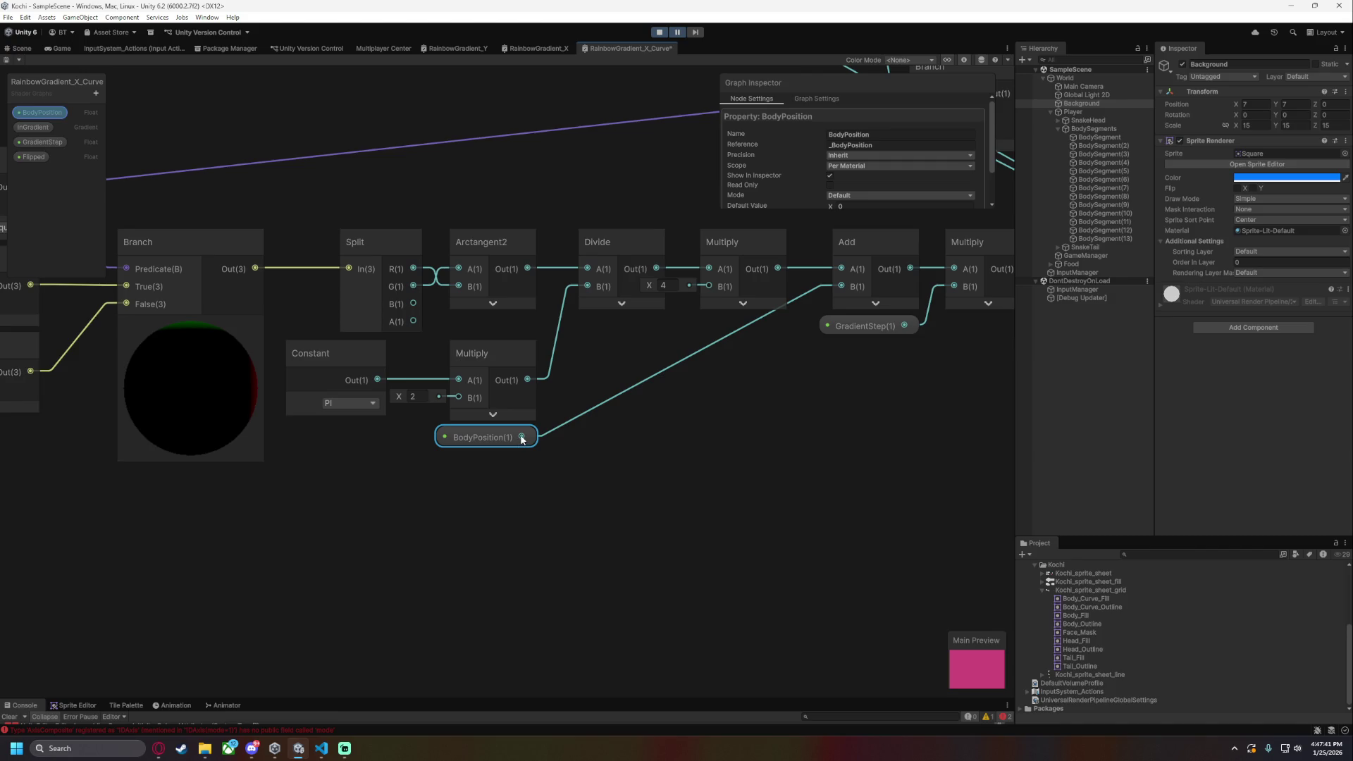
key(space)
text(bran)
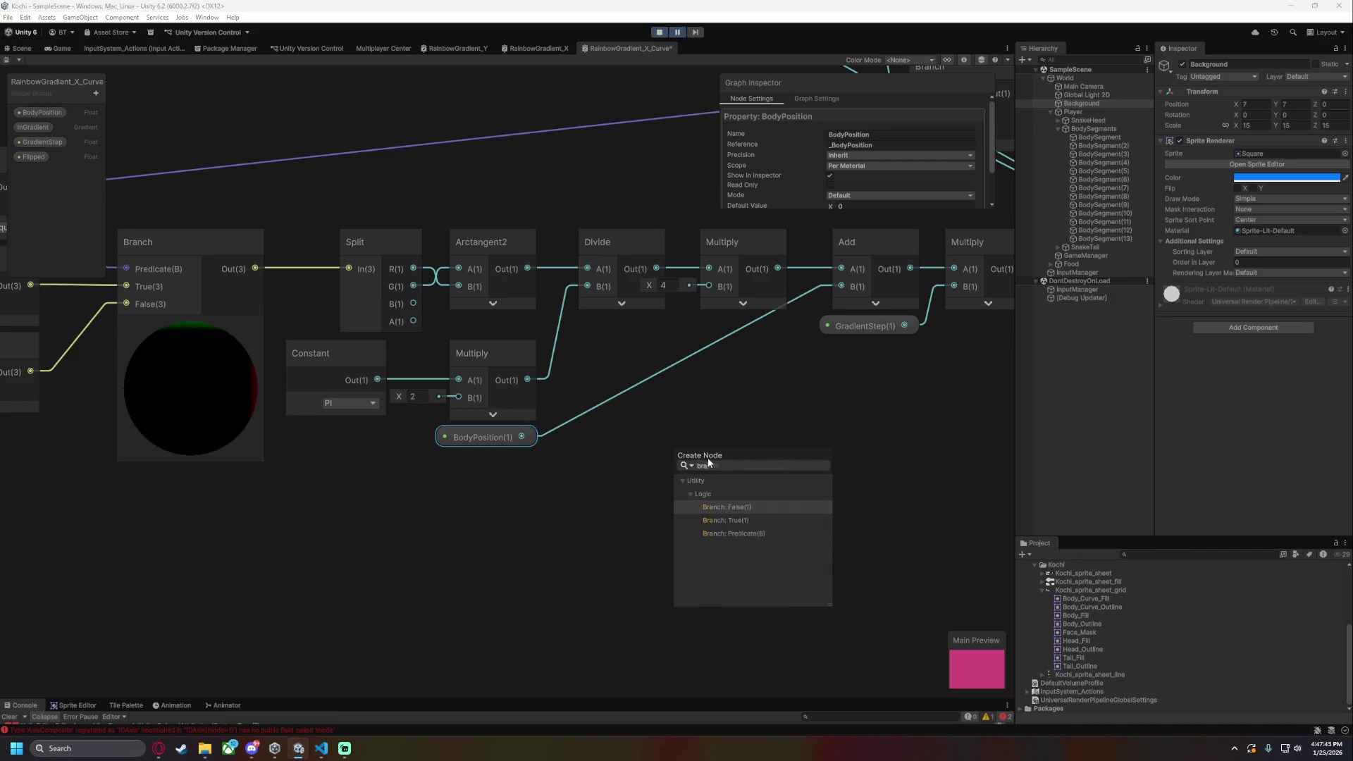
key(Return)
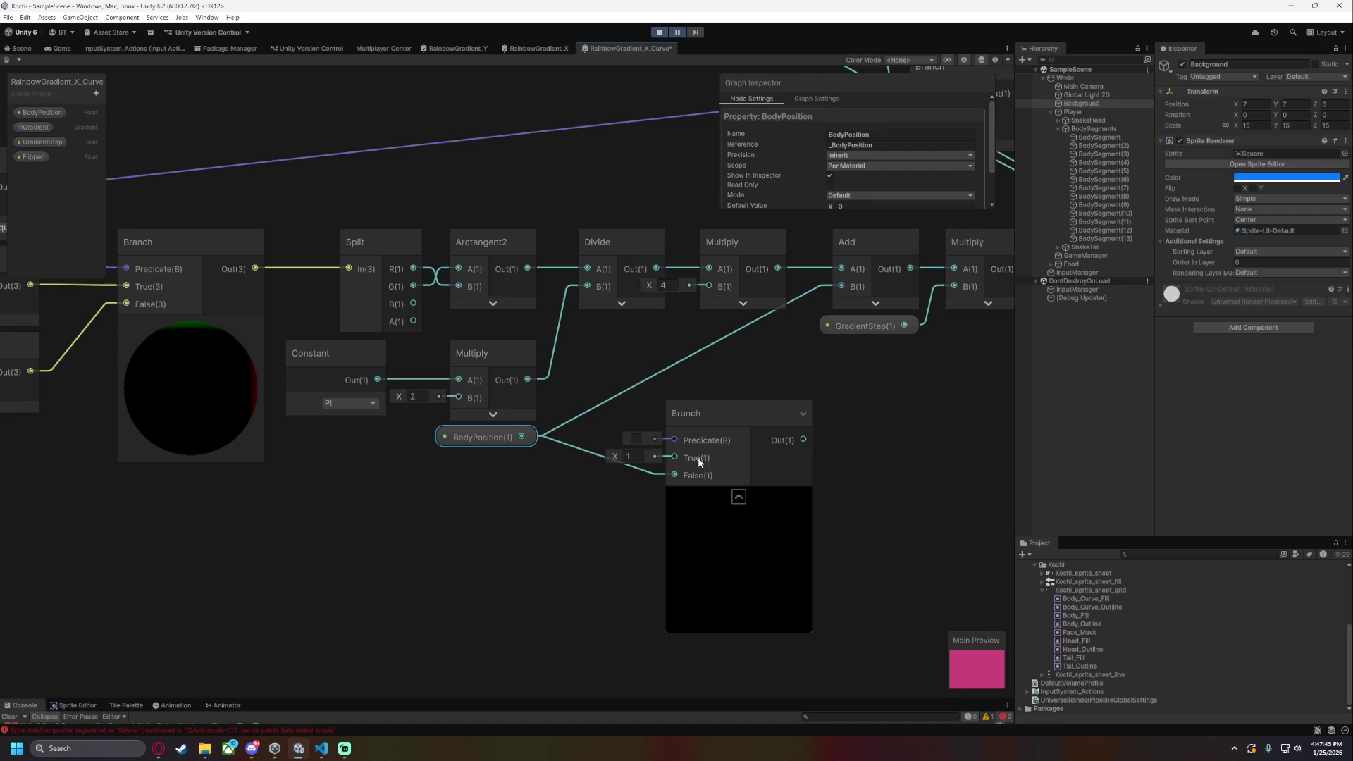
- Create a Multiply of BodyPosition × -1 and wire it into the Branch's True input
drag(518, 439, 436, 507)
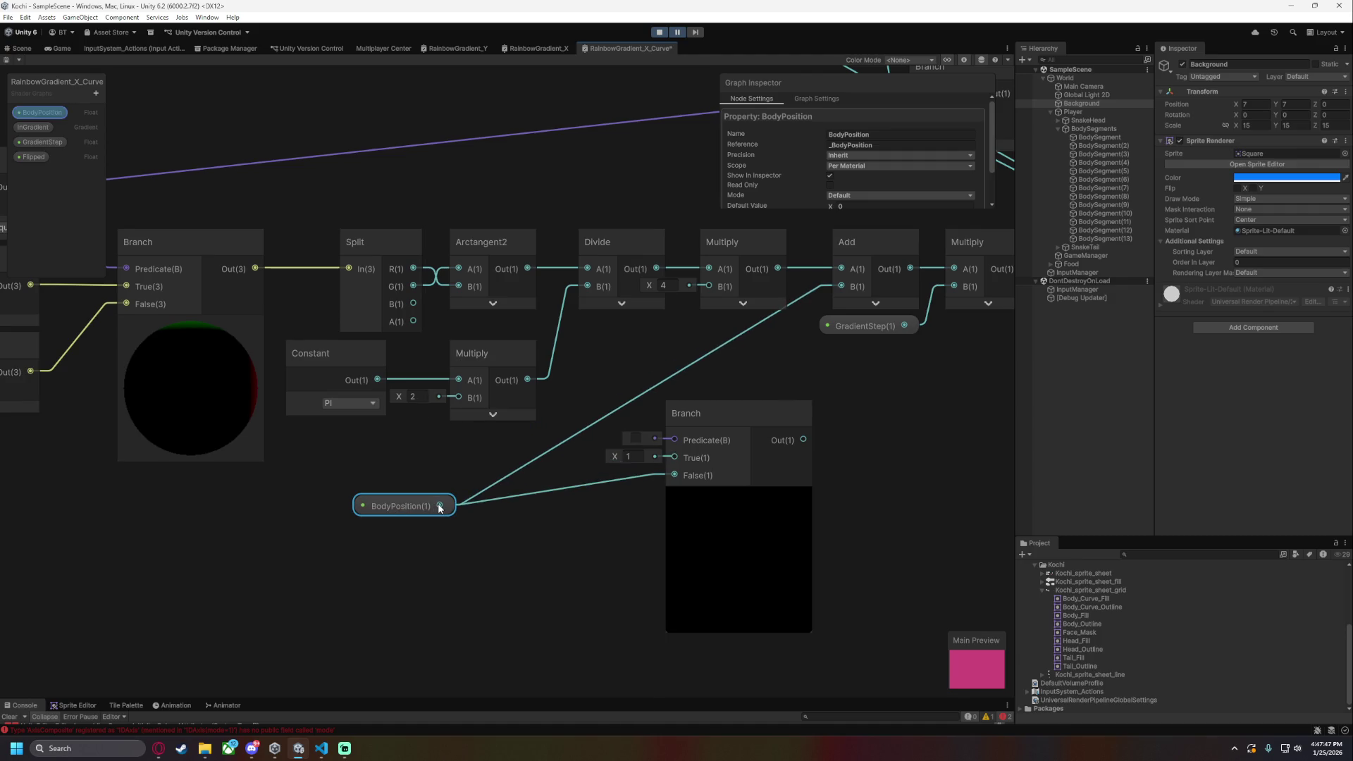
drag(440, 508, 487, 449)
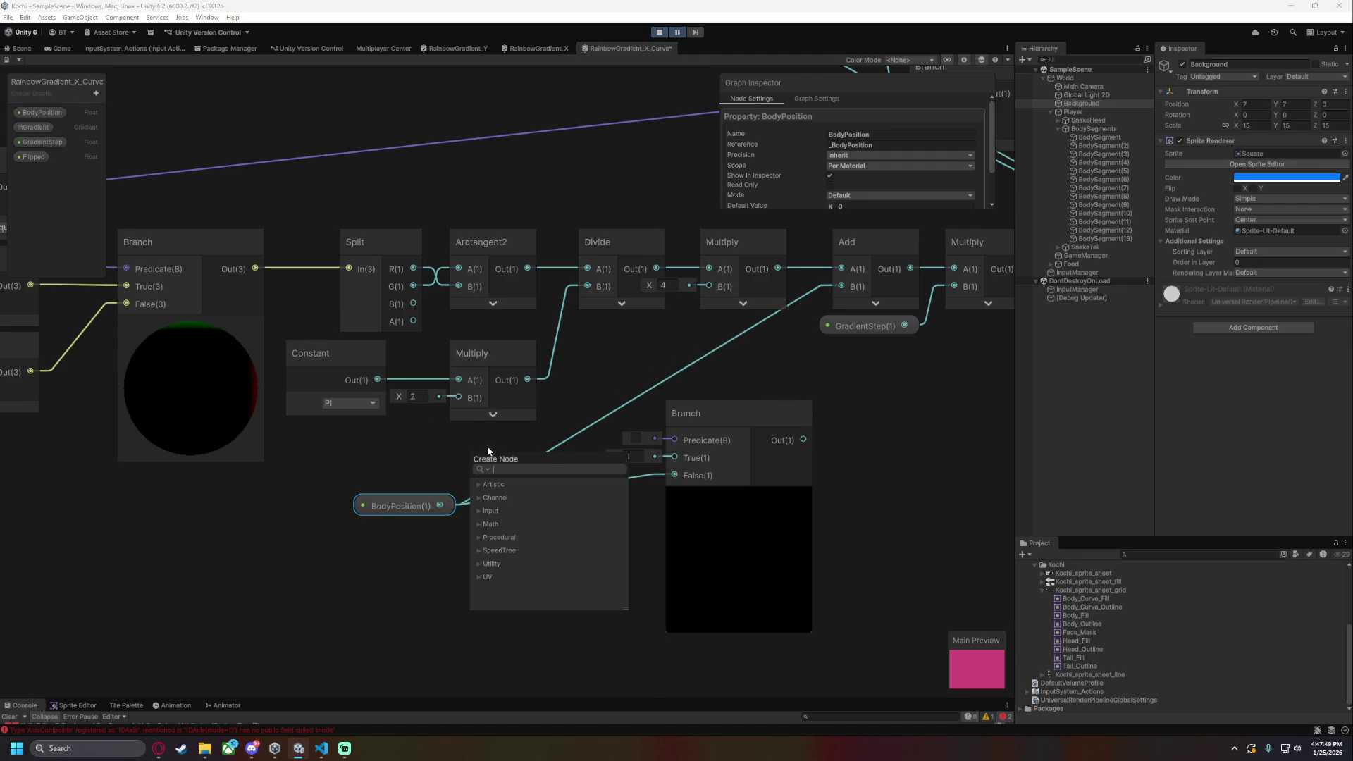
text(mul)
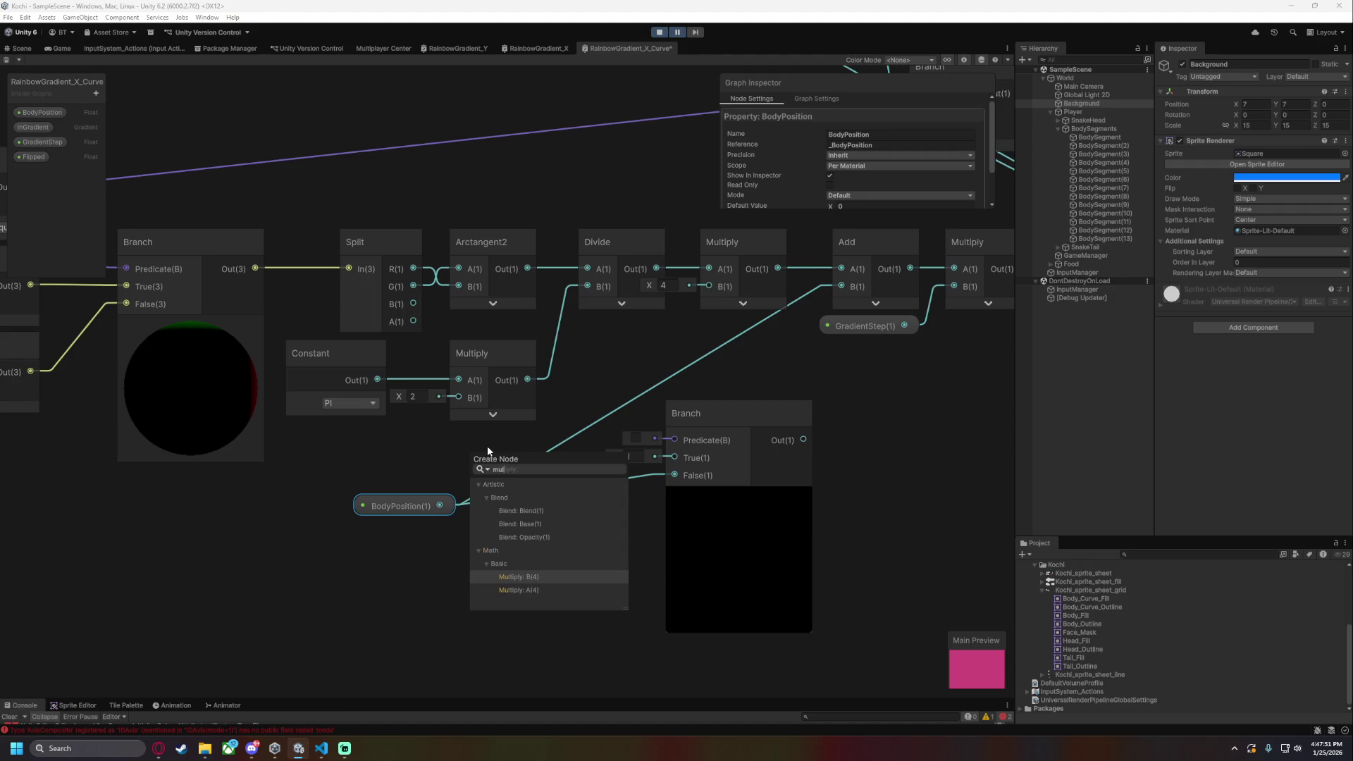
key(Down)
key(Return)
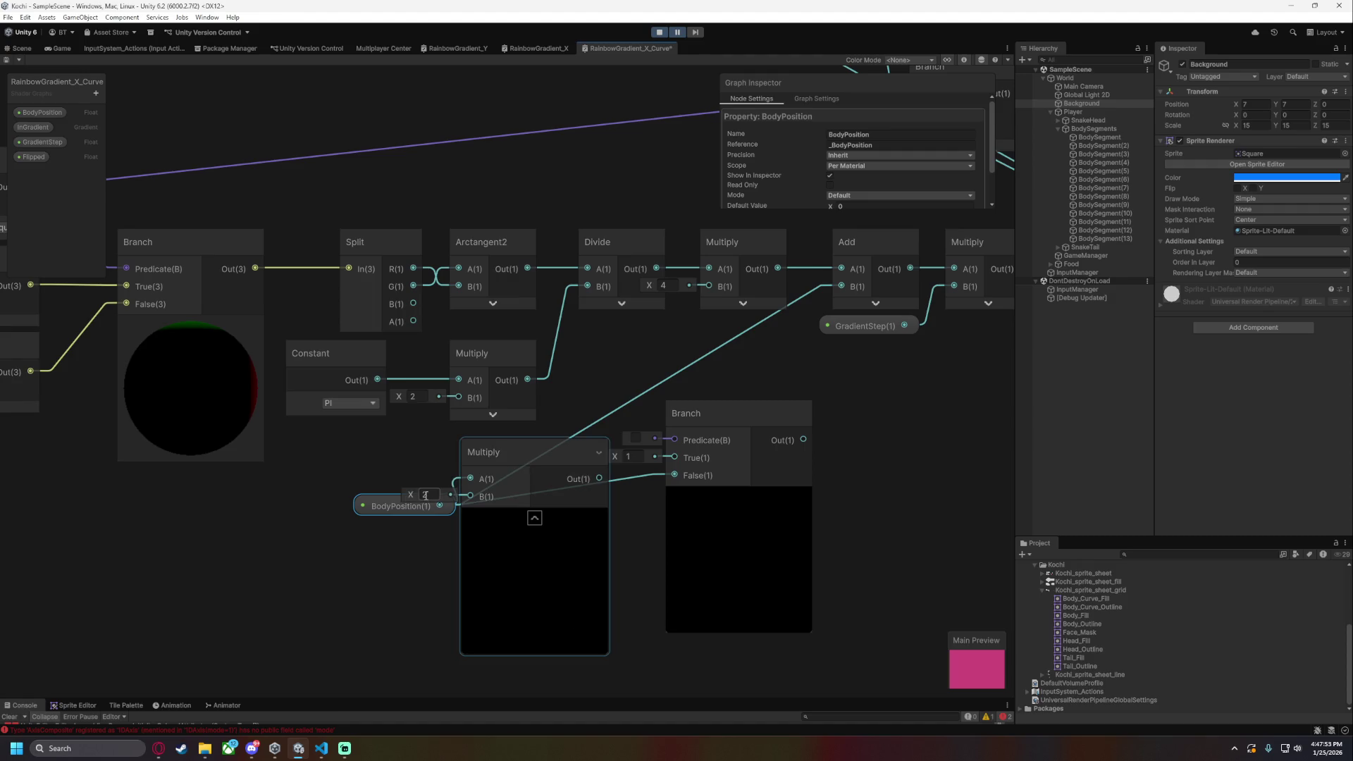
drag(600, 479, 674, 457)
click(535, 518)
- Feed the new Branch into Add's B input and line up the Branch, Multiply and BodyPosition nodes
drag(804, 440, 841, 286)
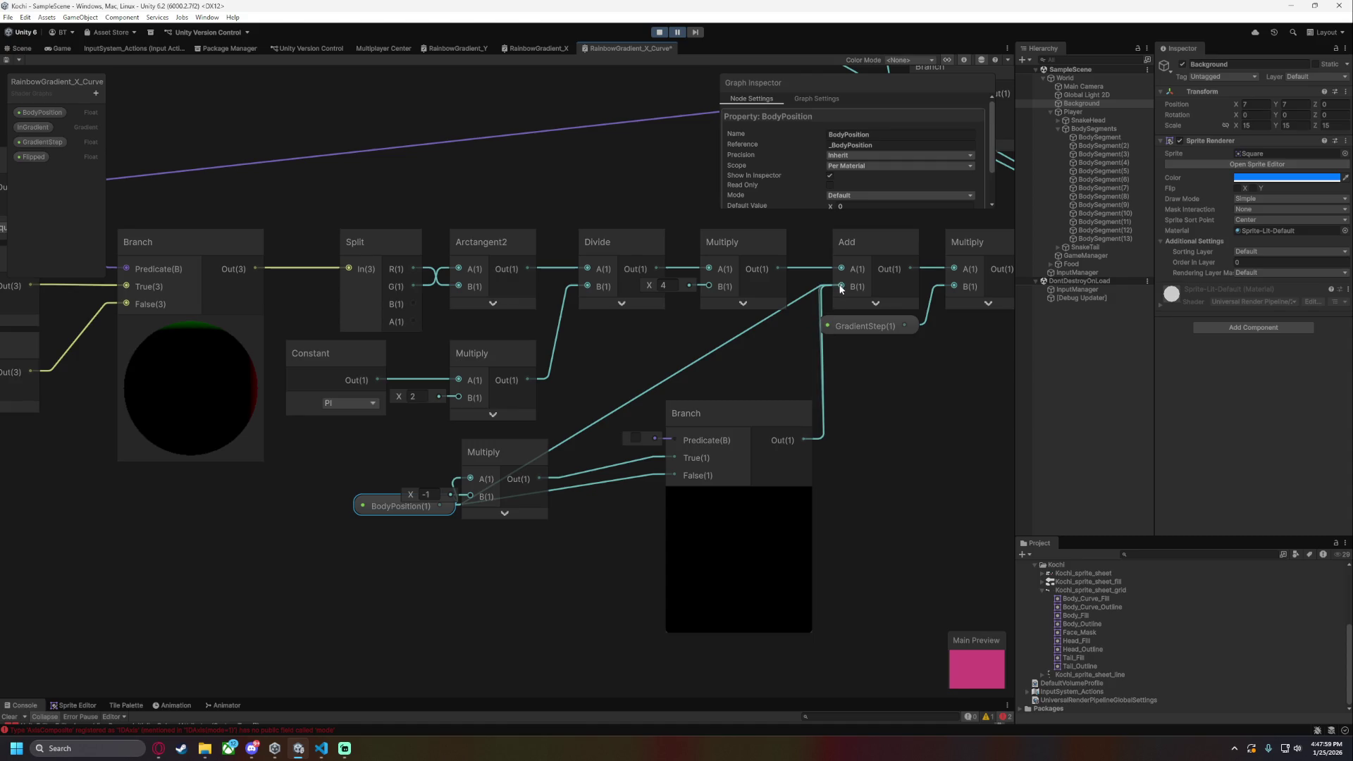
mouse_move(750, 413)
mouse_down()
mouse_move(723, 334)
mouse_move(753, 446)
mouse_up()
click(714, 416)
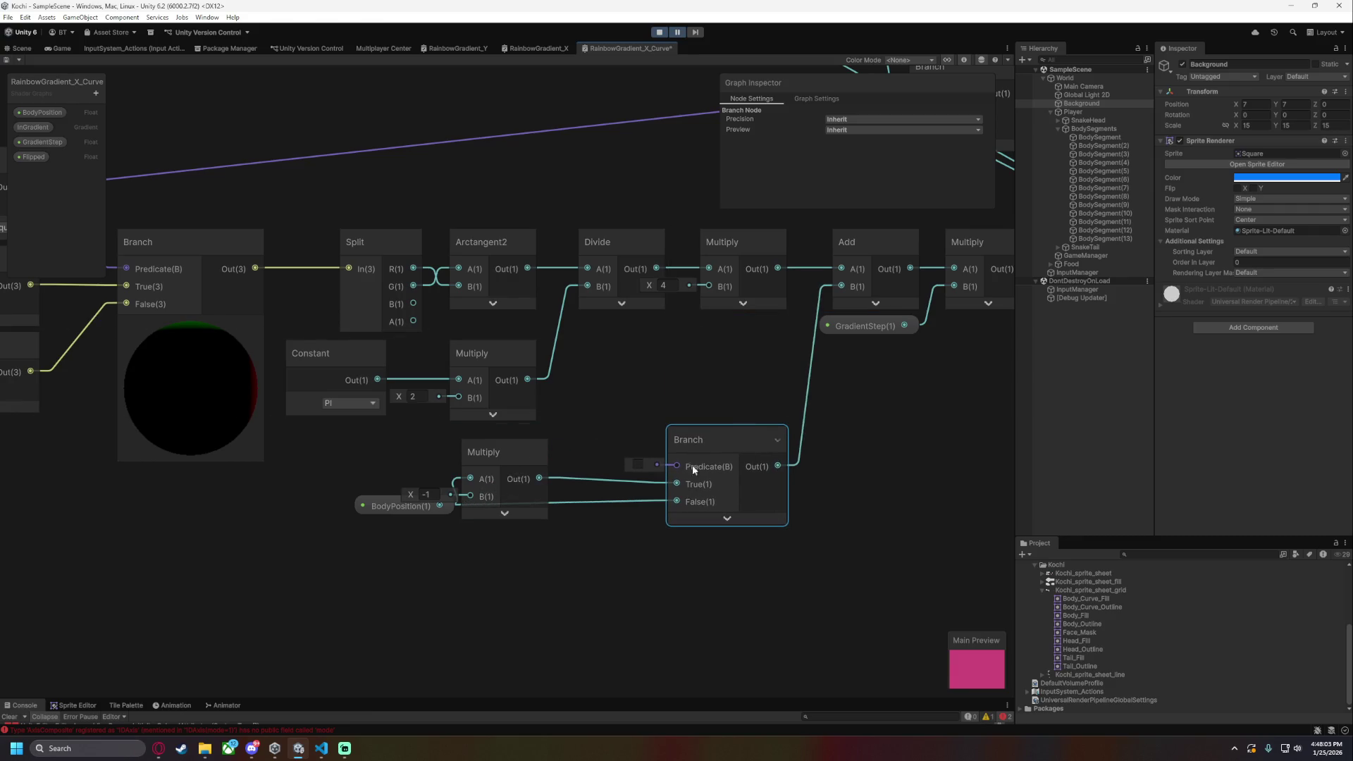
mouse_move(407, 508)
mouse_down()
mouse_move(325, 517)
mouse_move(502, 539)
mouse_move(340, 557)
mouse_move(407, 561)
mouse_move(395, 560)
mouse_move(389, 459)
mouse_up()
mouse_move(472, 570)
mouse_down()
mouse_move(420, 461)
mouse_move(382, 480)
mouse_move(446, 466)
mouse_move(431, 488)
mouse_up()
click(448, 473)
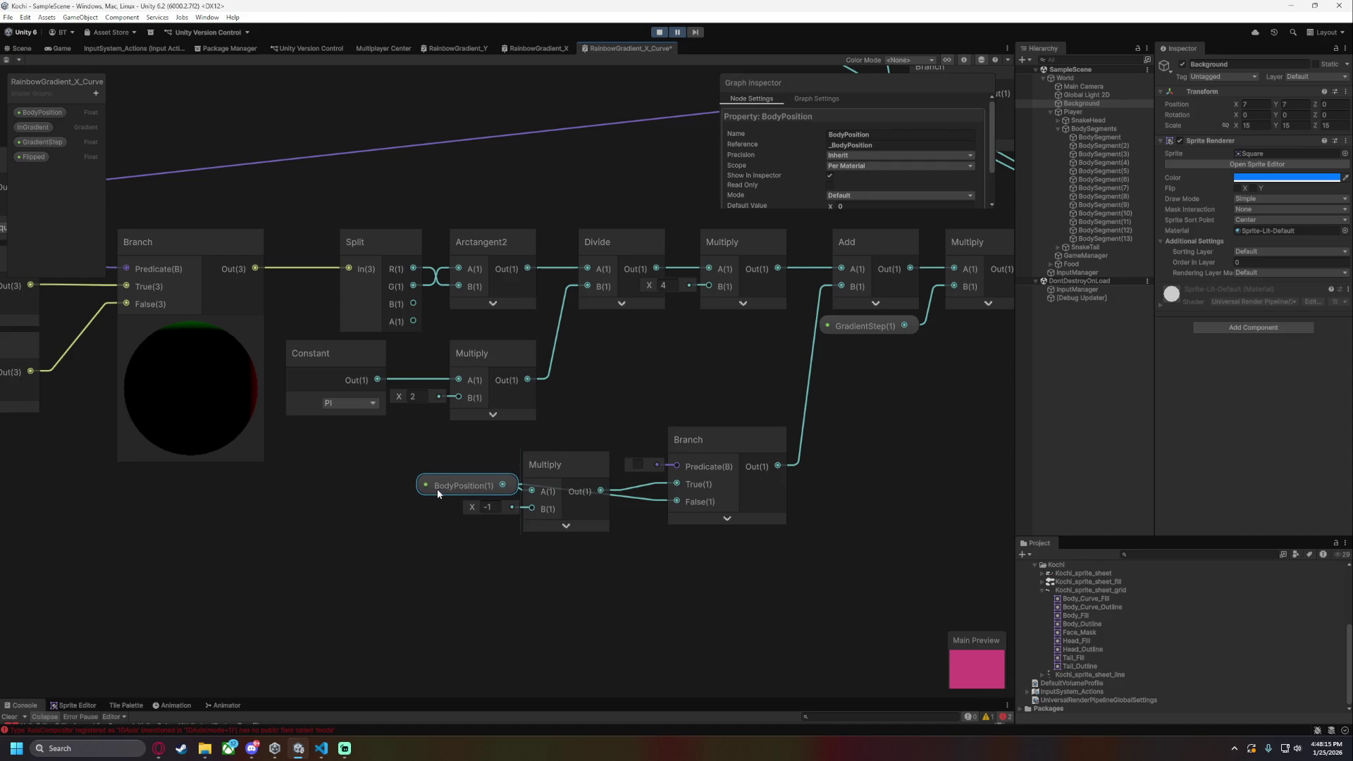
- Drive the new Branch's Predicate from the Flipped comparison and delete the old Subtract and Branch
click(753, 579)
drag(819, 458, 683, 505)
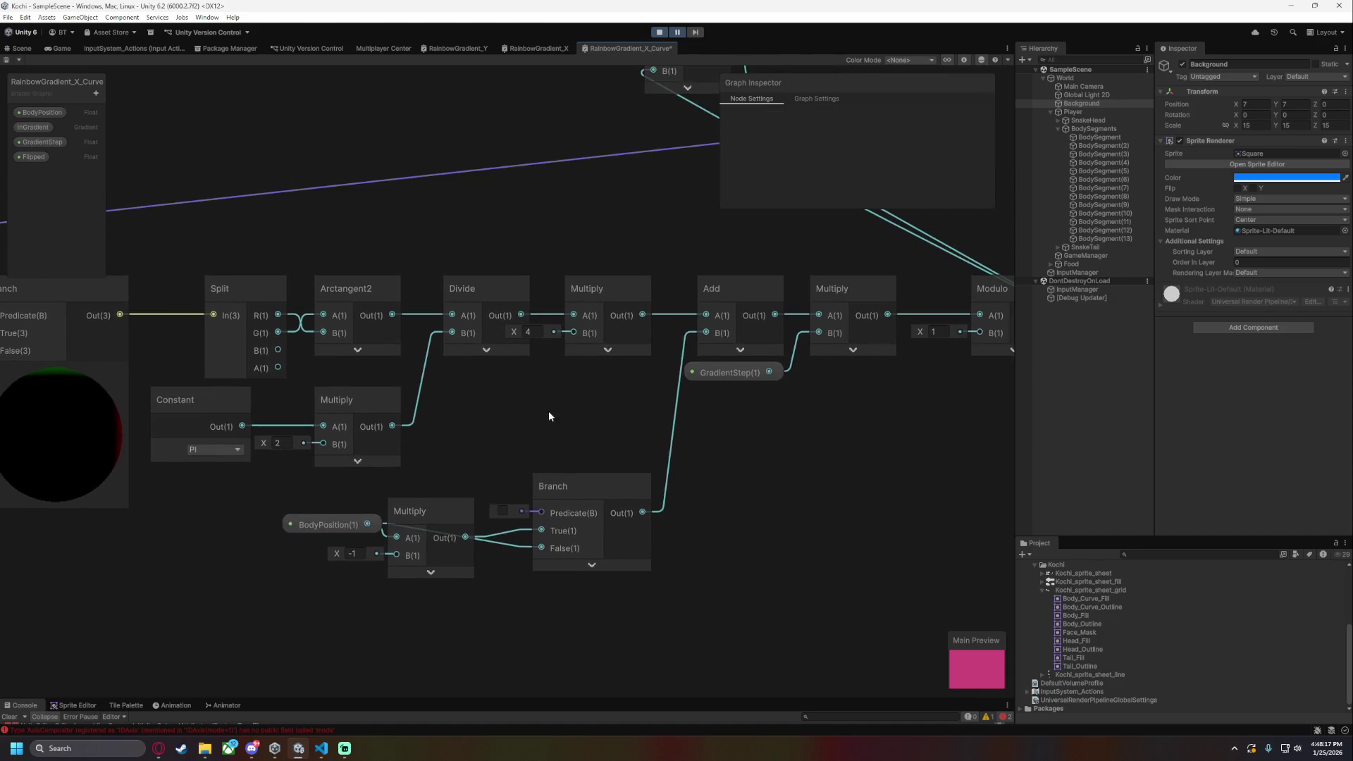
scroll(550, 416, down, 2)
scroll(596, 472, down, 3)
drag(561, 515, 607, 519)
mouse_move(623, 233)
mouse_down()
mouse_move(848, 351)
mouse_move(572, 311)
mouse_up()
key(Delete)
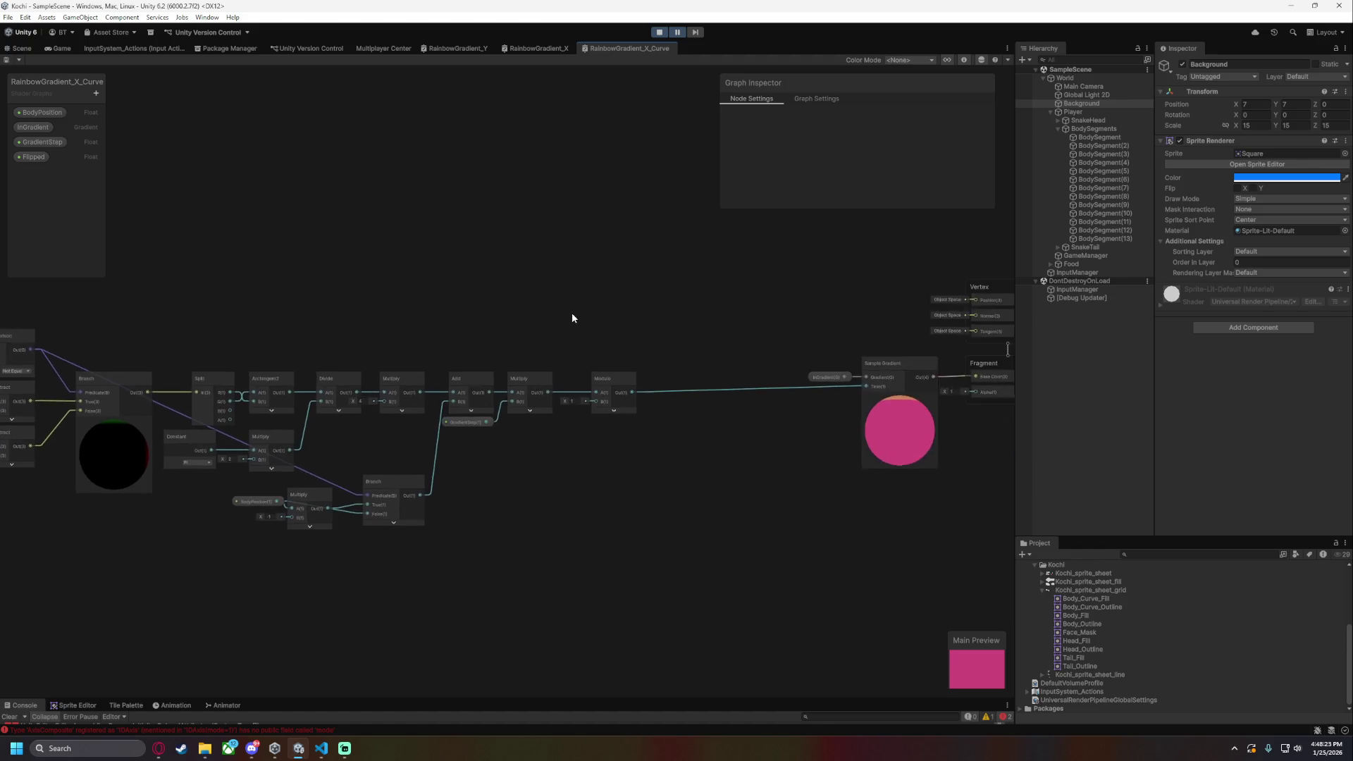
- In the scene, set the first body segment's Flipped material value to 10
scroll(588, 324, down, 3)
scroll(605, 332, up, 1)
click(22, 48)
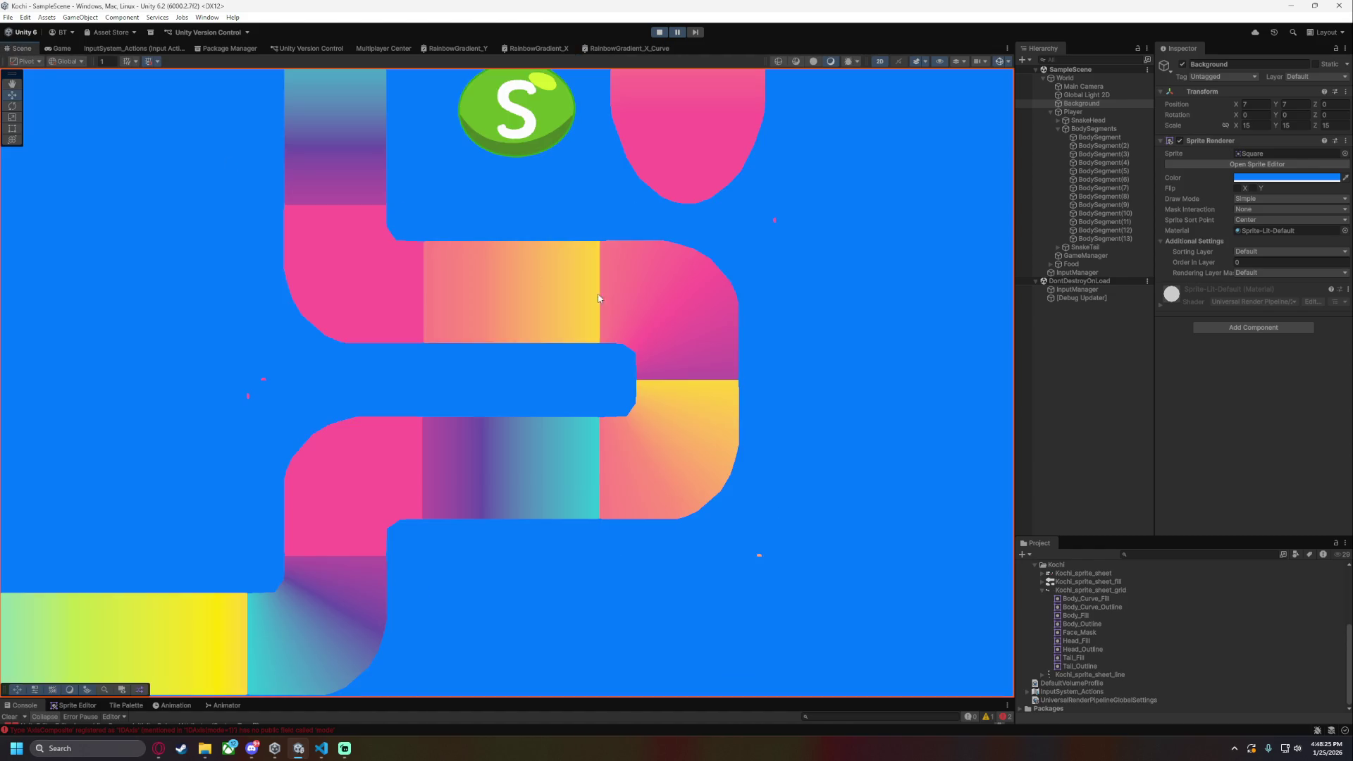
scroll(777, 344, down, 3)
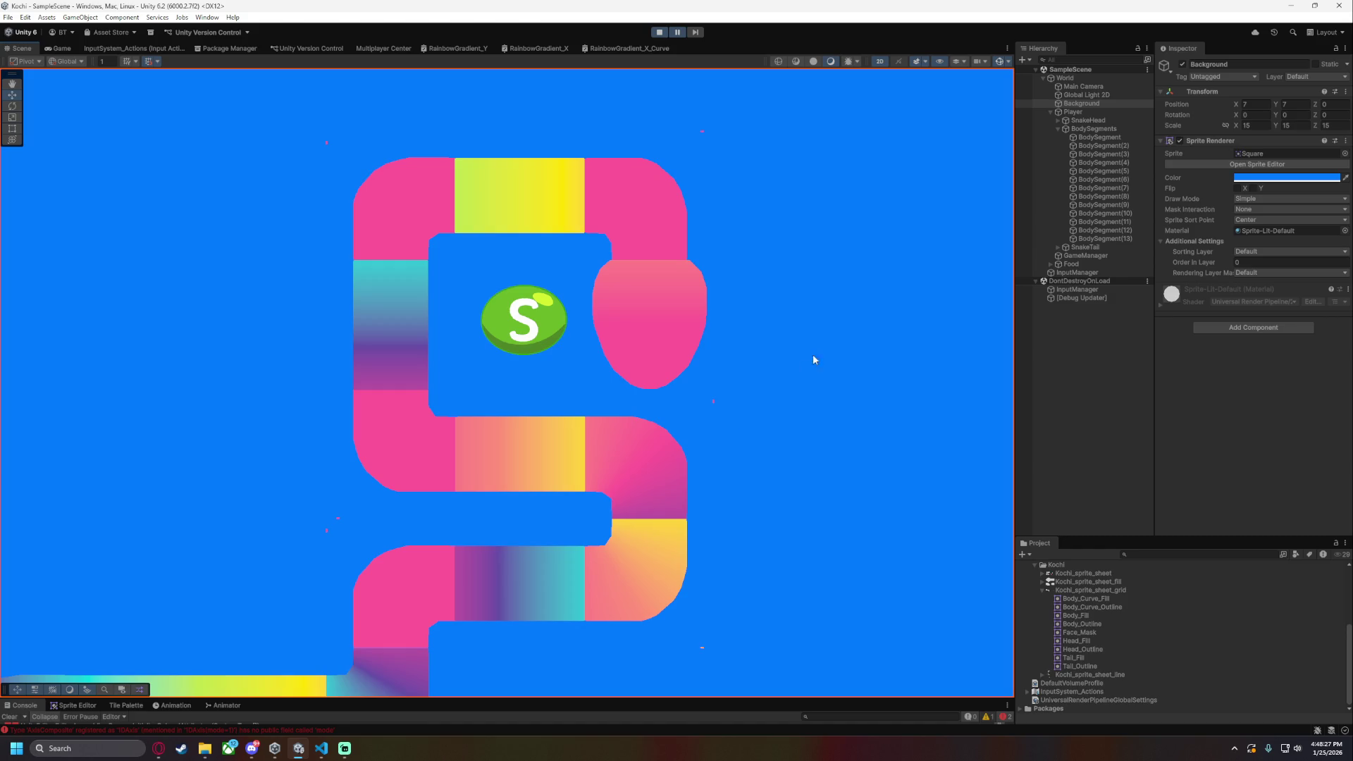
click(1089, 137)
click(1259, 377)
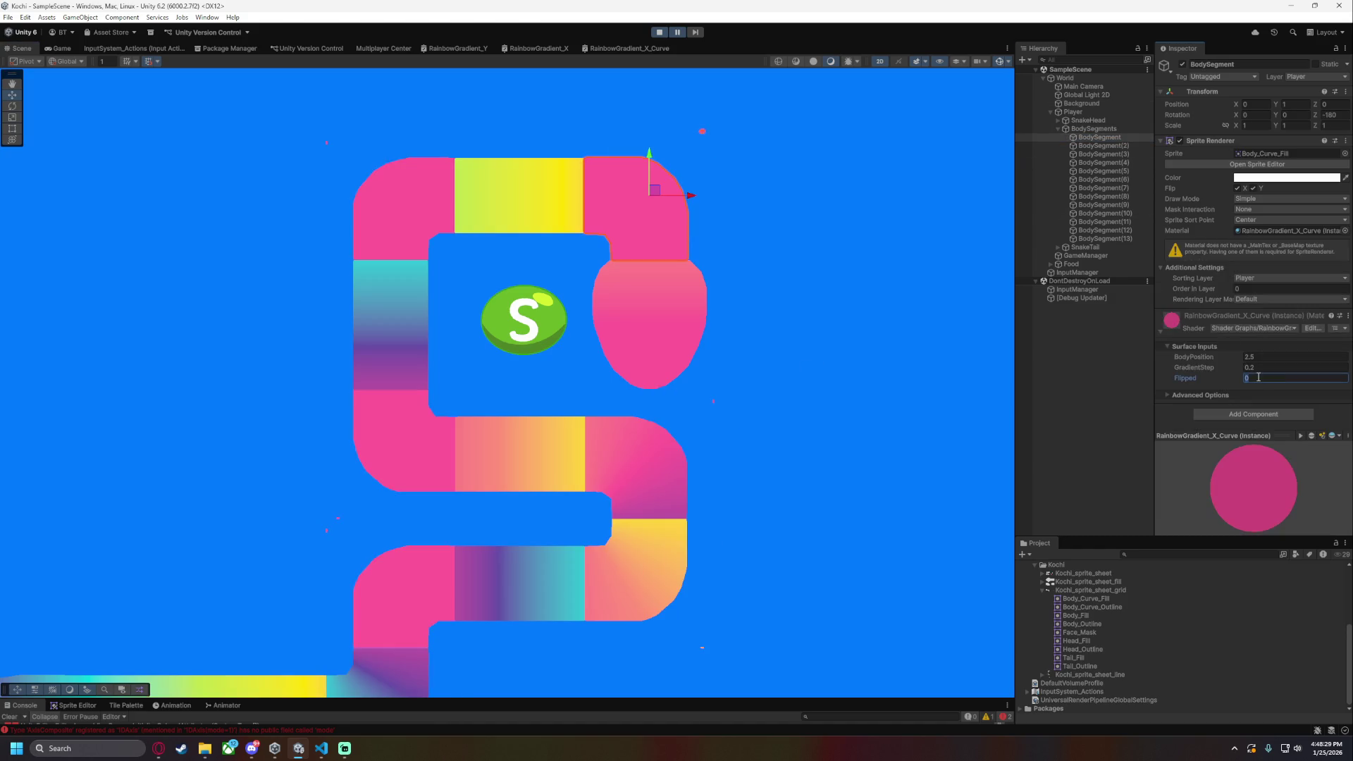
text(1)
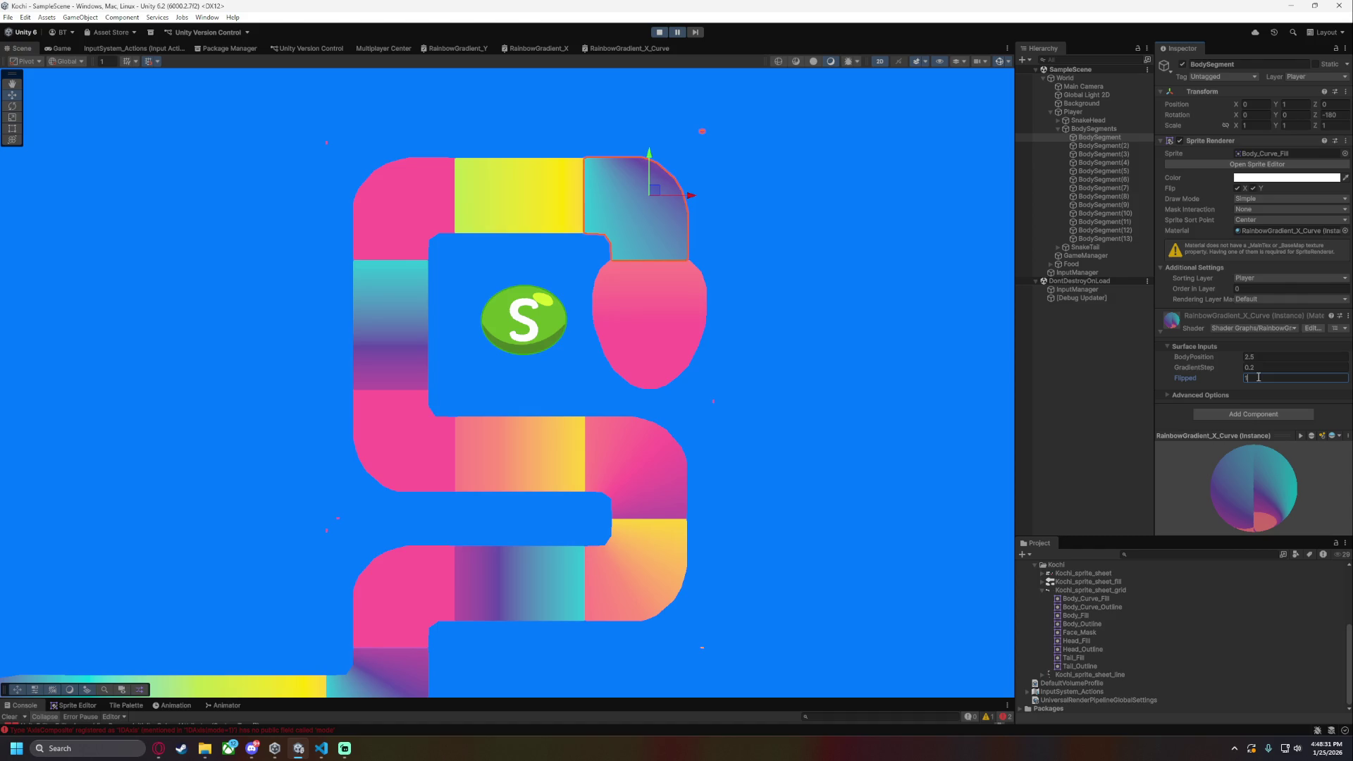
text(0)
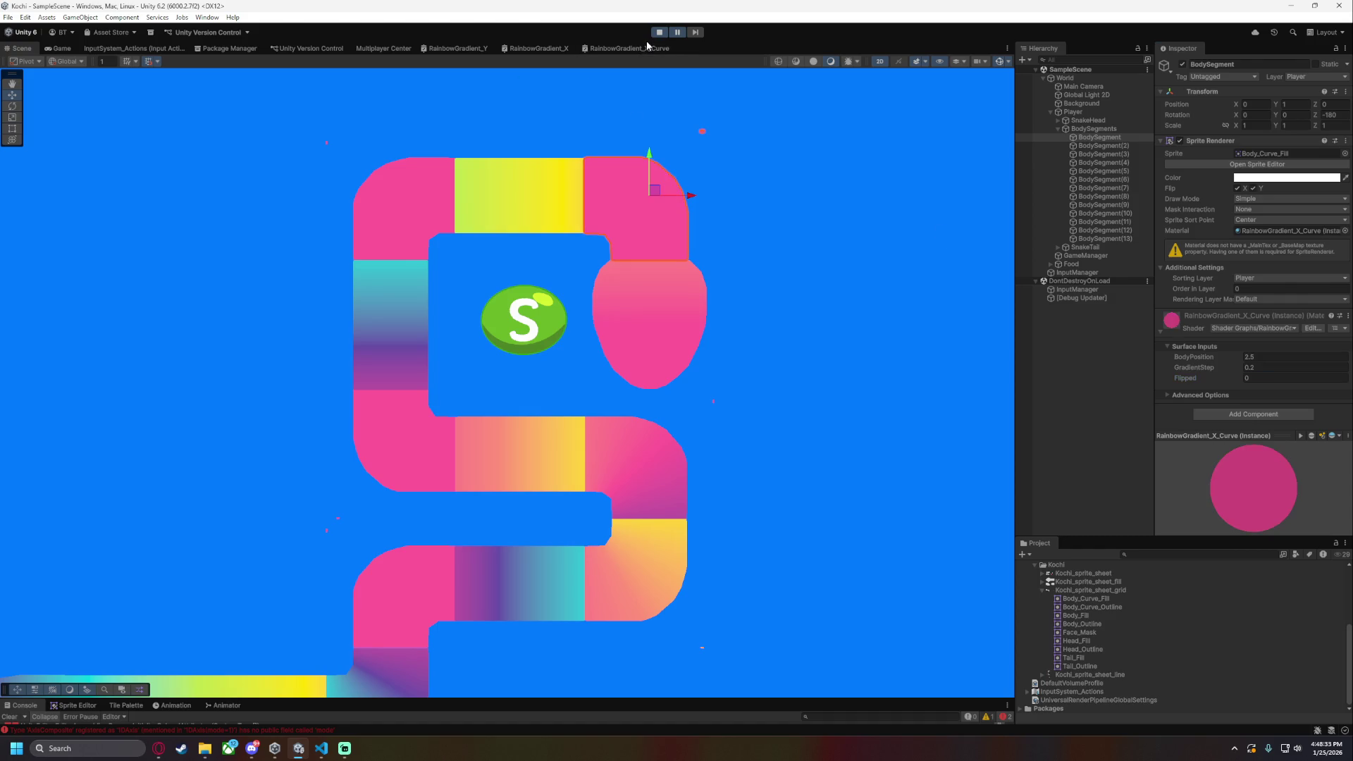
- Wire BodyPosition straight into the Branch's True input in the curve graph and save it
click(645, 44)
scroll(547, 485, up, 5)
drag(310, 499, 482, 382)
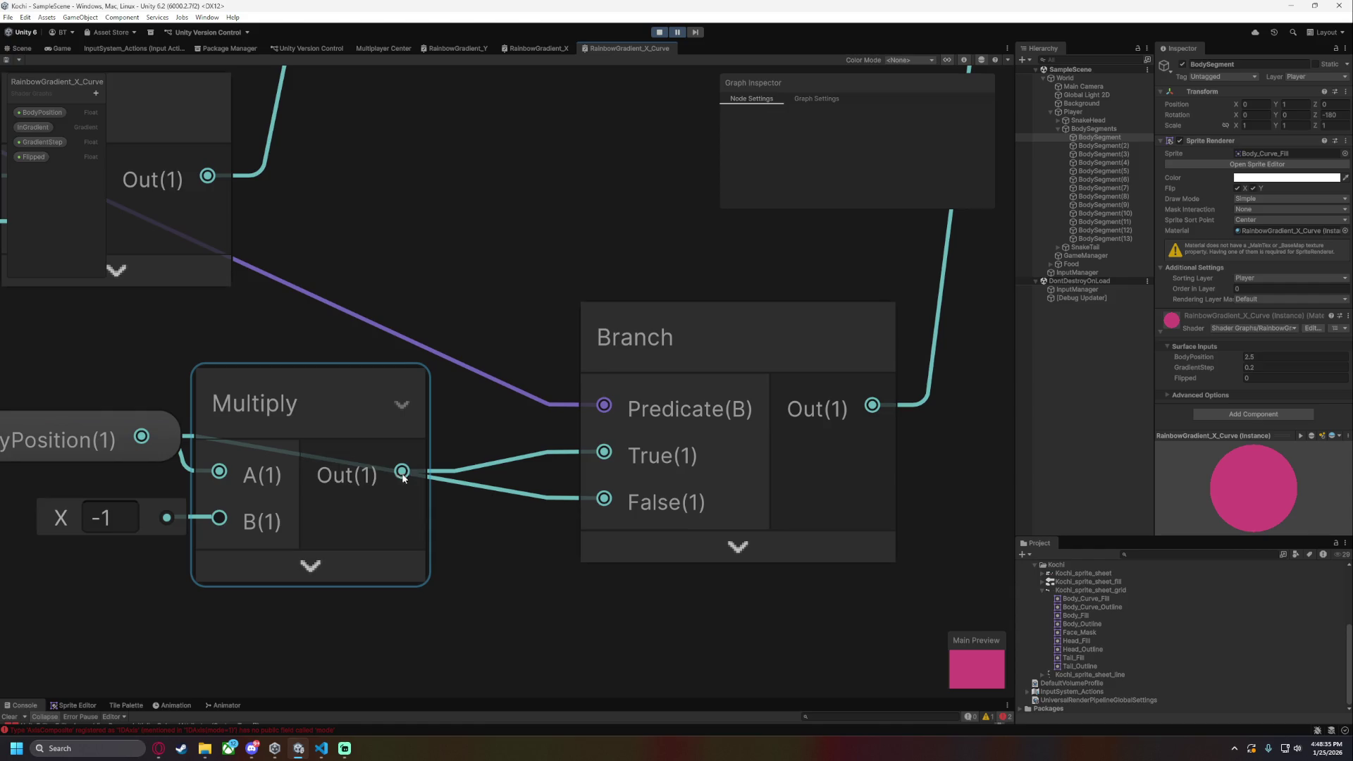
mouse_move(401, 471)
mouse_down()
mouse_move(581, 494)
mouse_move(528, 543)
mouse_move(589, 499)
mouse_up()
mouse_move(142, 436)
mouse_down()
mouse_move(581, 471)
mouse_move(604, 452)
mouse_up()
key(ctrl+s)
- Check the Background and SnakeTail in the scene, then select a node group in the curve graph
click(19, 49)
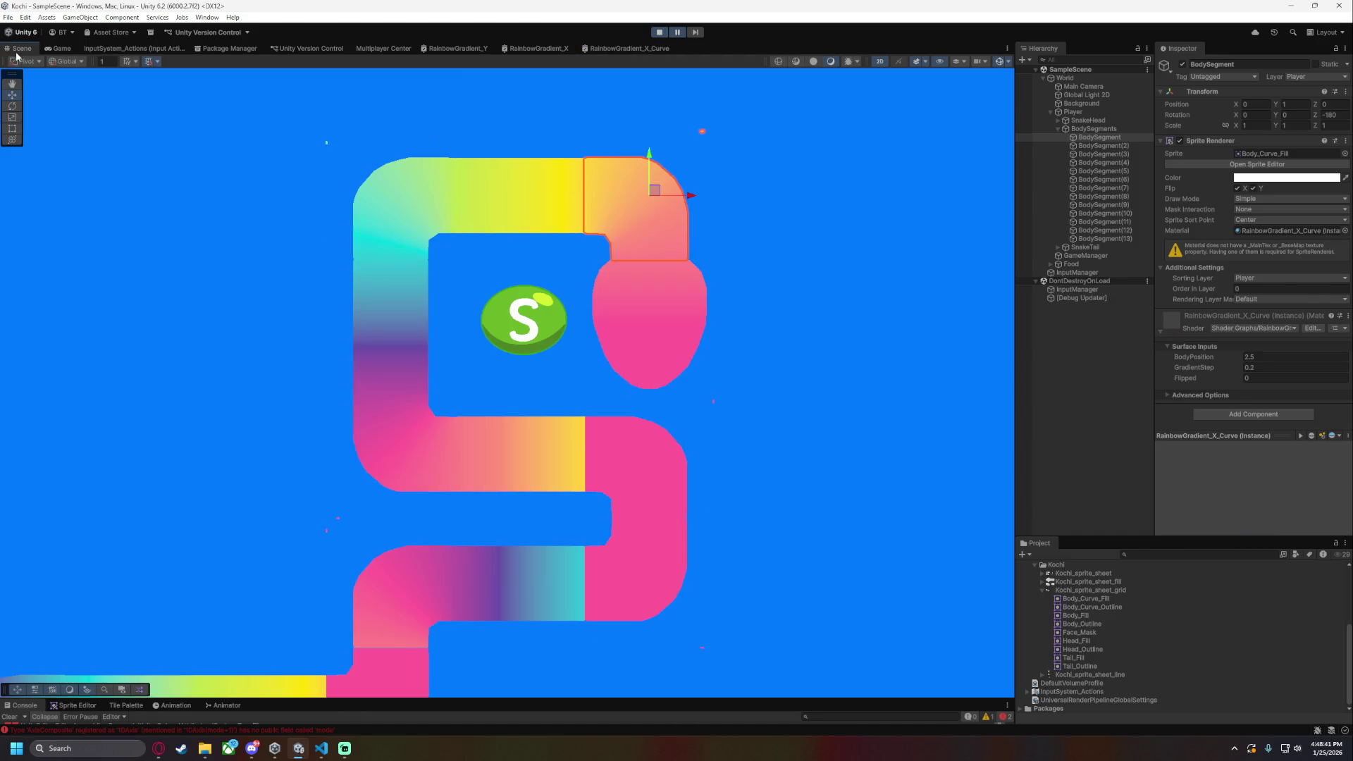
click(781, 482)
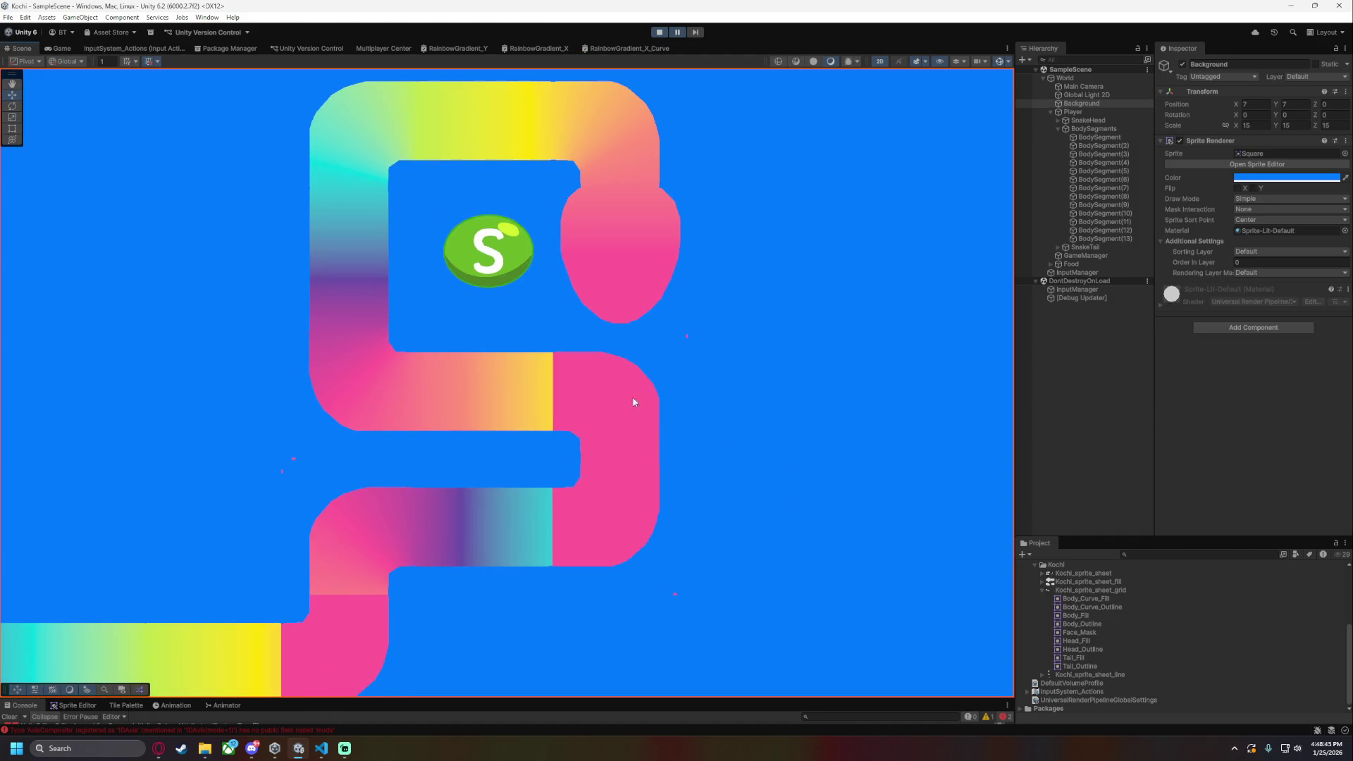
click(1110, 248)
click(627, 48)
scroll(704, 283, down, 6)
scroll(607, 358, up, 3)
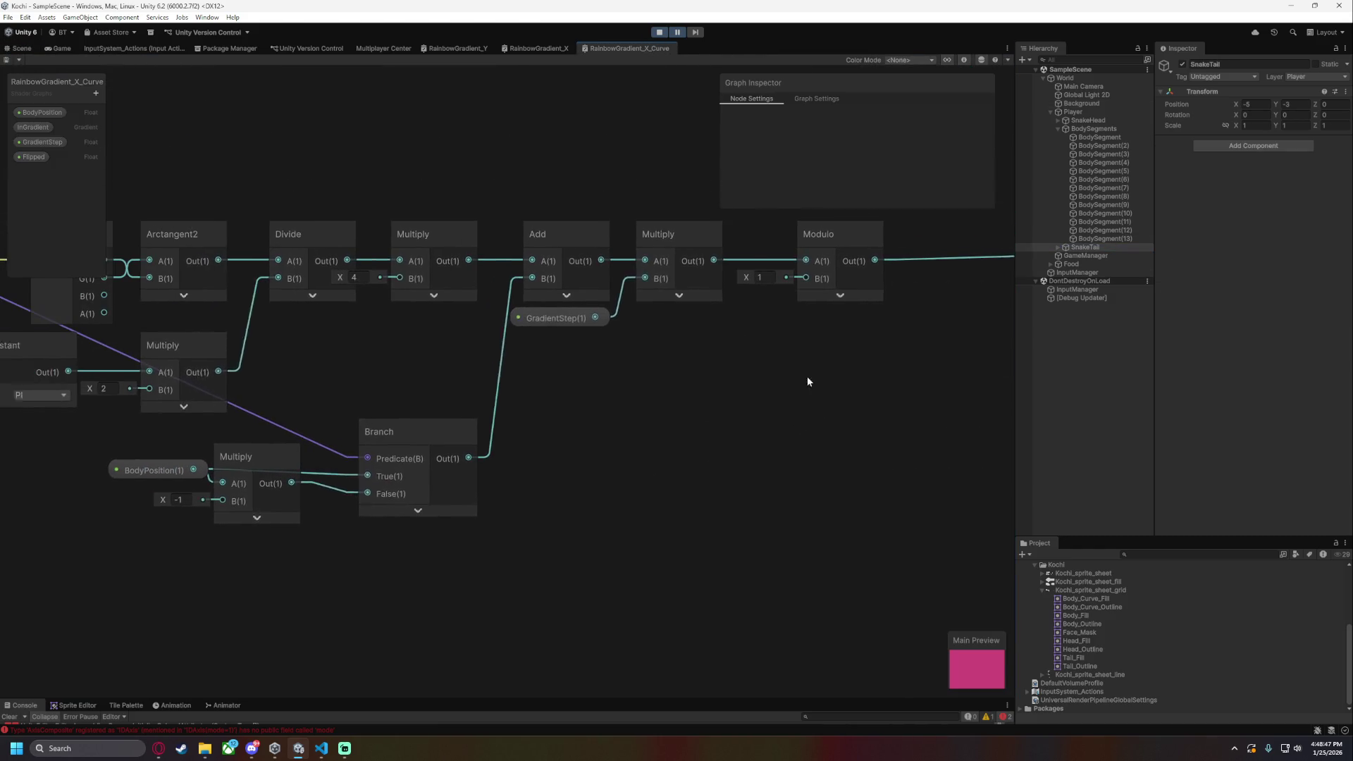
drag(814, 544, 405, 416)
- Move Modulo right and insert an Absolute node, preview collapsed, between the last Multiply and Modulo
click(716, 526)
drag(831, 553, 515, 488)
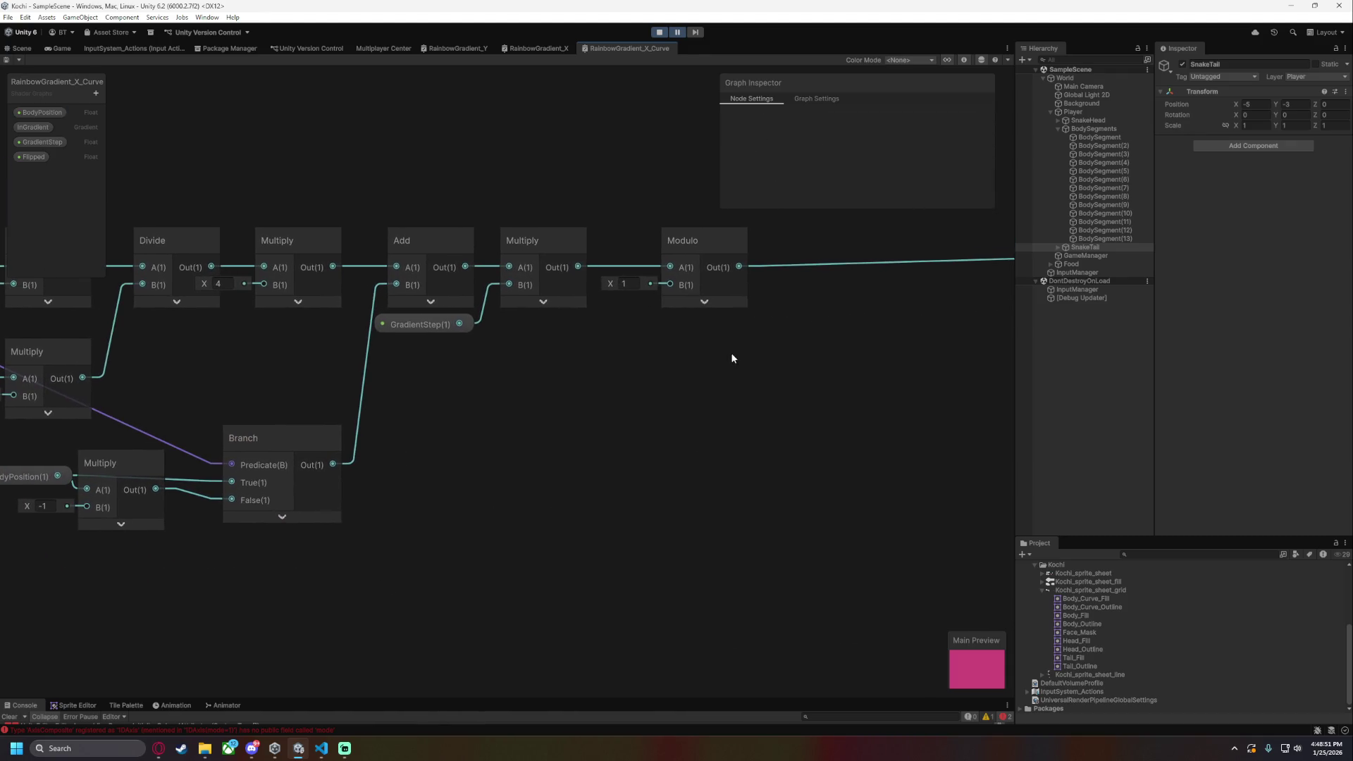
scroll(621, 450, up, 2)
scroll(708, 479, down, 2)
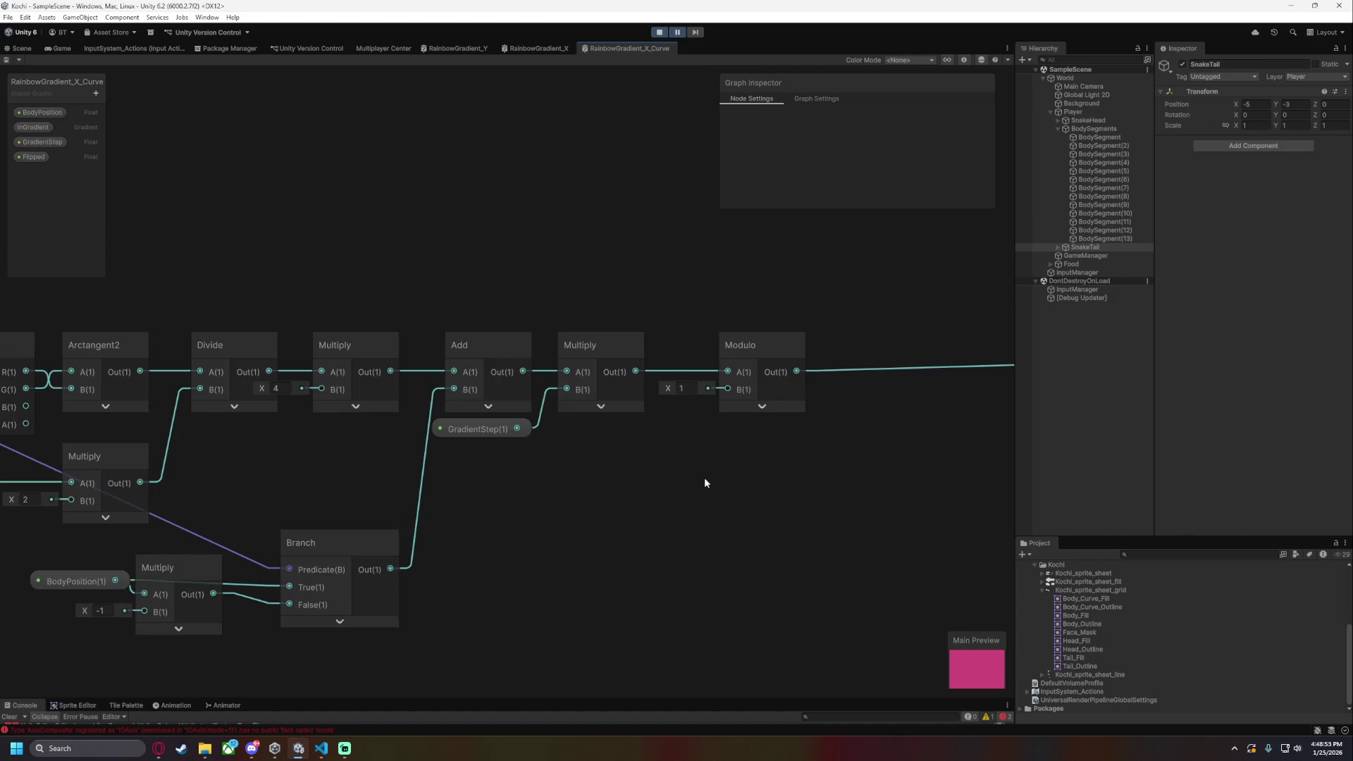
scroll(687, 468, up, 2)
scroll(666, 485, right, 3)
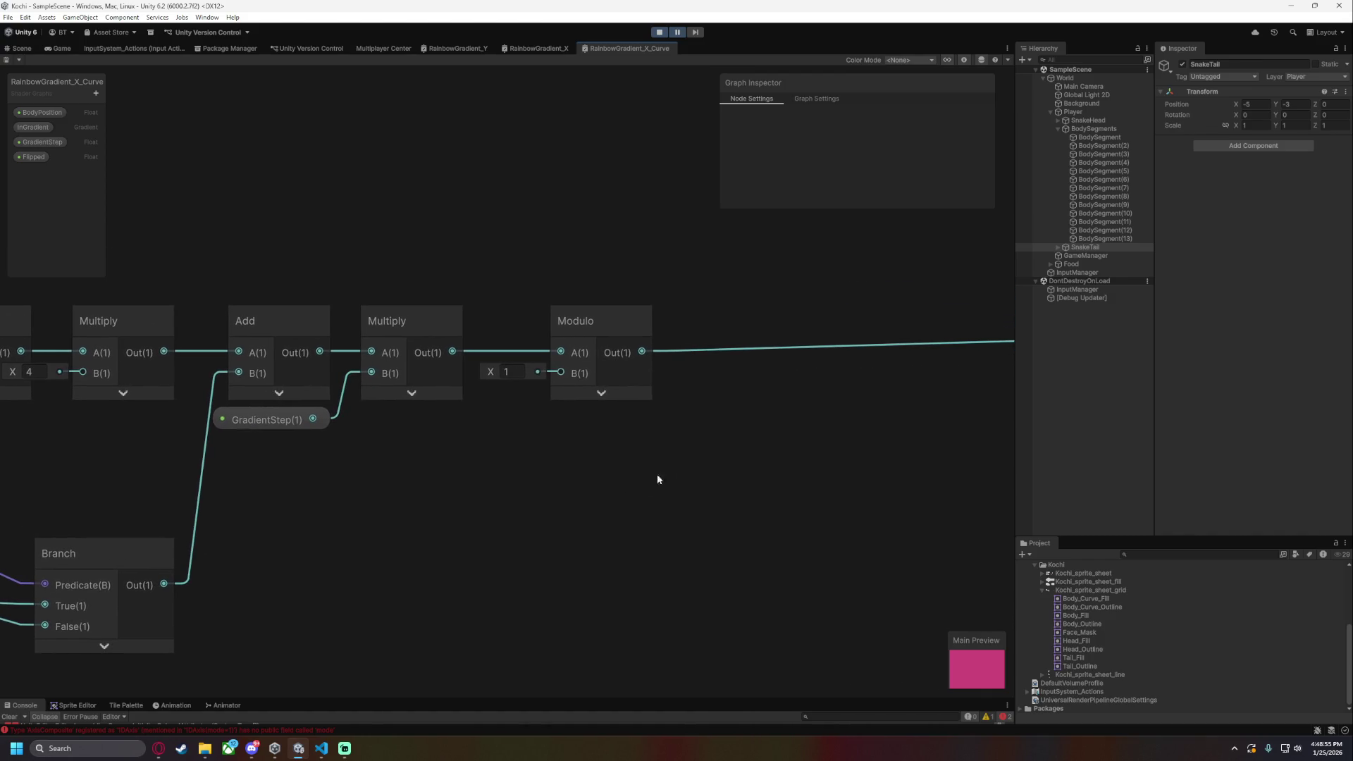
drag(599, 310, 846, 310)
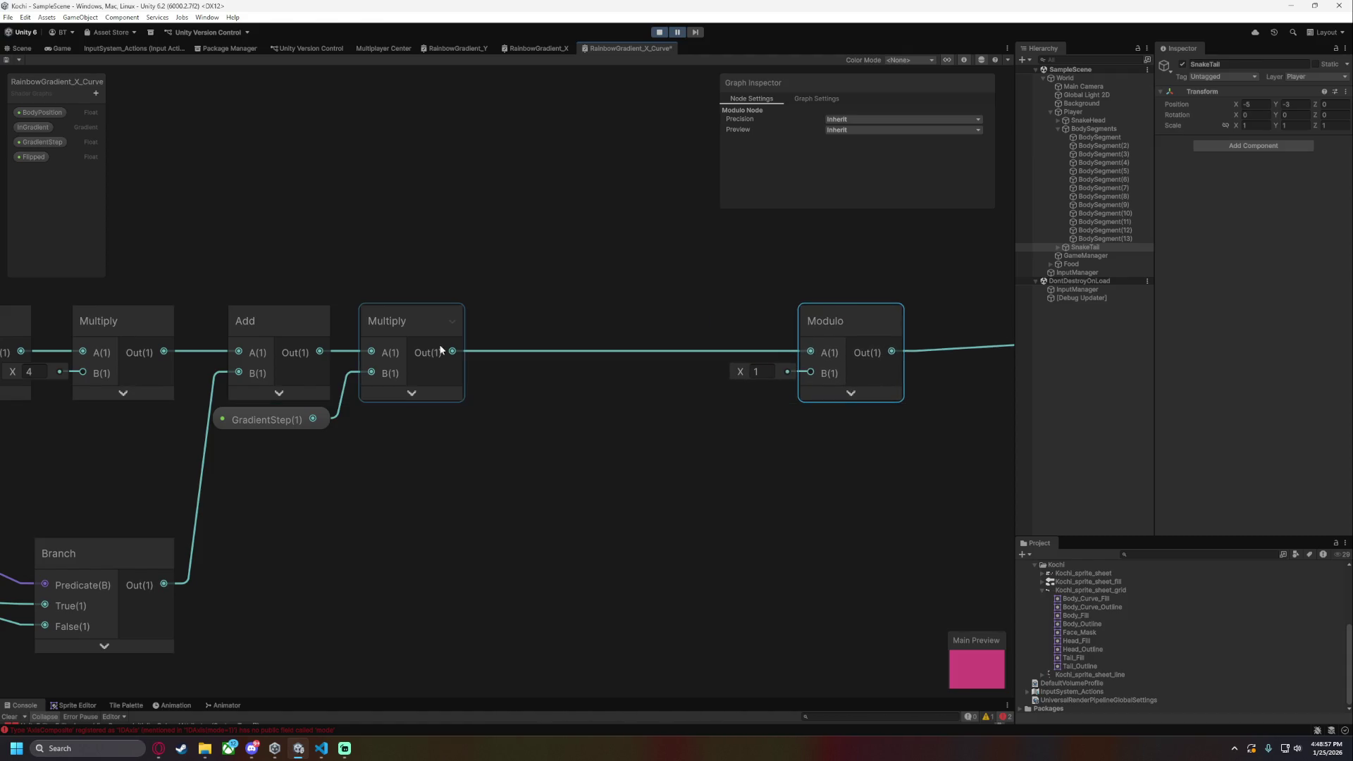
key(space)
text(abso)
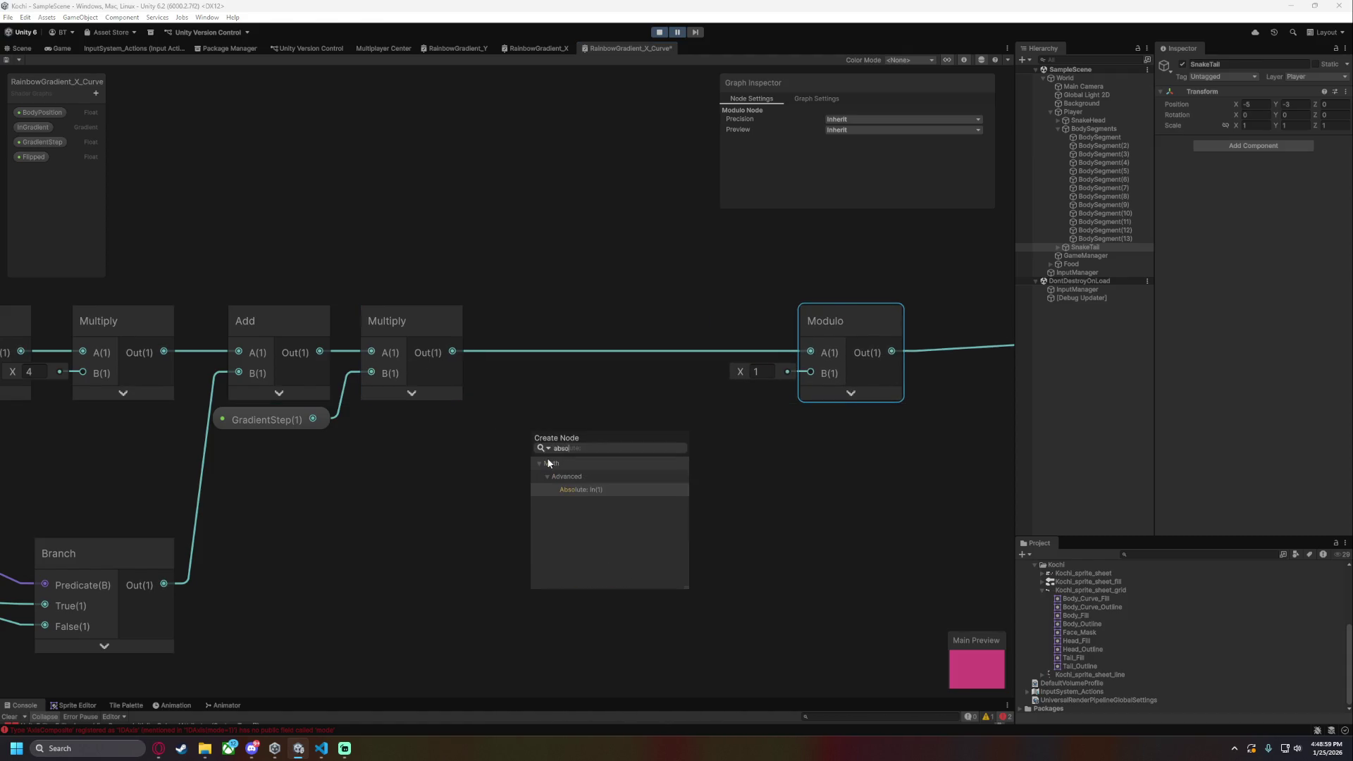
key(Return)
click(607, 484)
mouse_move(603, 416)
mouse_down()
mouse_move(574, 310)
mouse_move(810, 351)
mouse_move(714, 324)
mouse_move(668, 330)
mouse_up()
- Move the Branch, lower Multiply and BodyPosition nodes up beside the chain and frame the whole graph
mouse_move(393, 493)
mouse_down()
mouse_move(661, 421)
mouse_move(361, 430)
mouse_move(364, 348)
mouse_up()
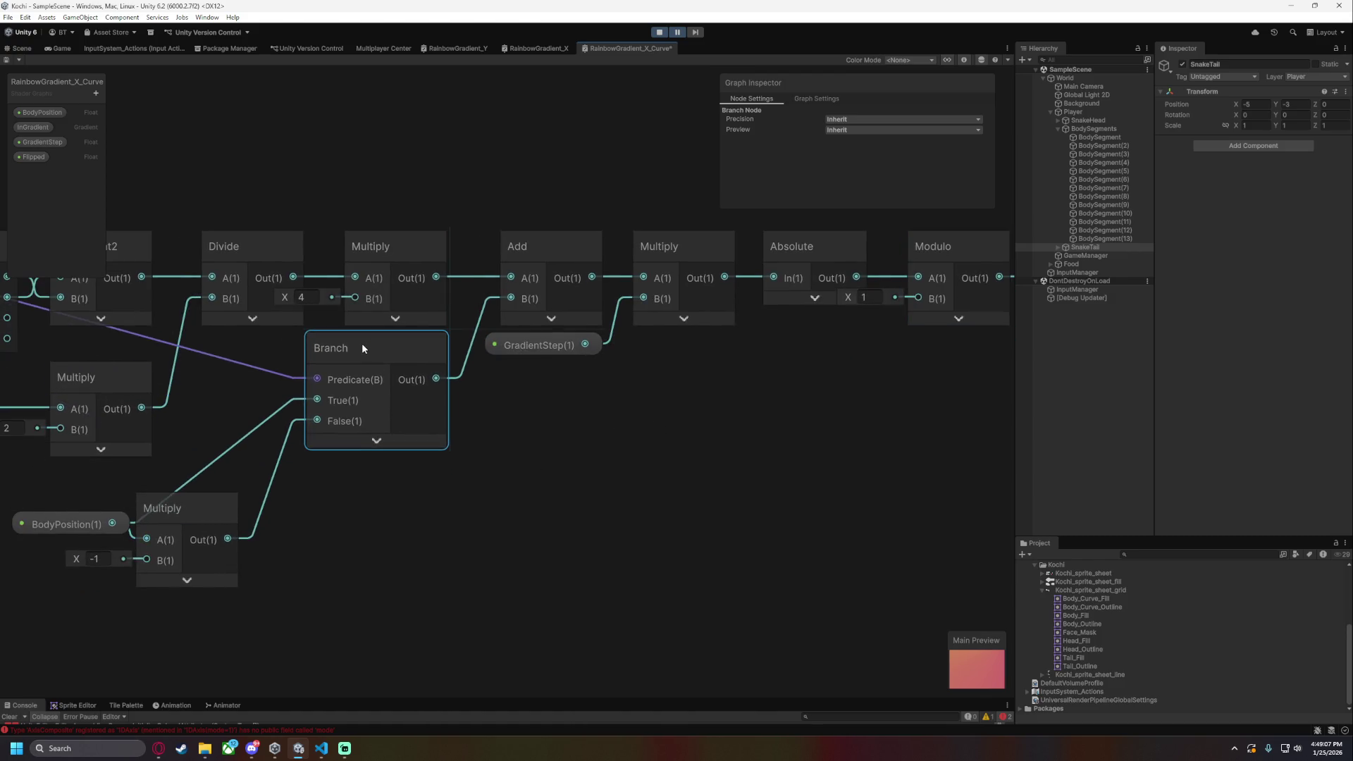
mouse_move(241, 501)
mouse_down()
mouse_move(441, 473)
mouse_move(449, 375)
mouse_move(457, 464)
mouse_move(463, 450)
mouse_move(438, 475)
mouse_up()
mouse_move(294, 499)
mouse_down()
mouse_move(328, 463)
mouse_move(316, 449)
mouse_up()
click(621, 506)
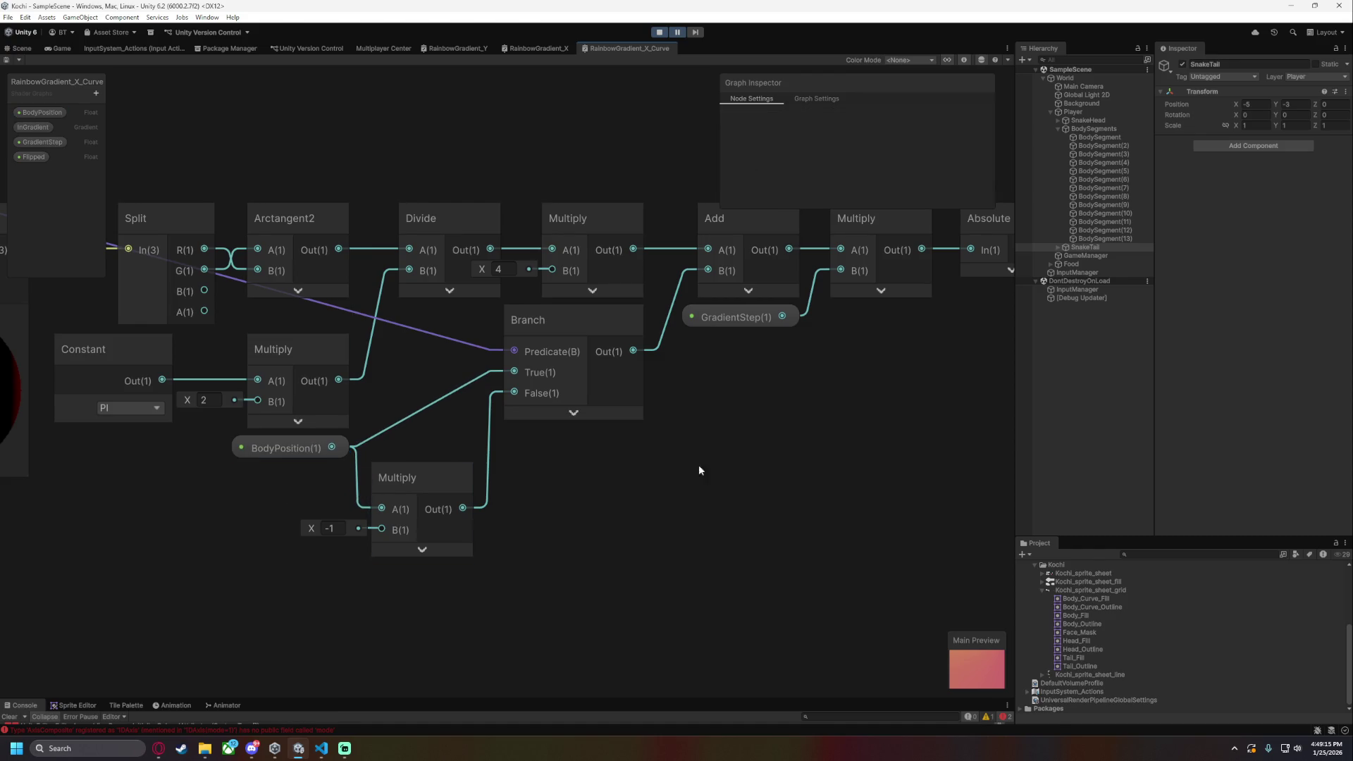
key(a)
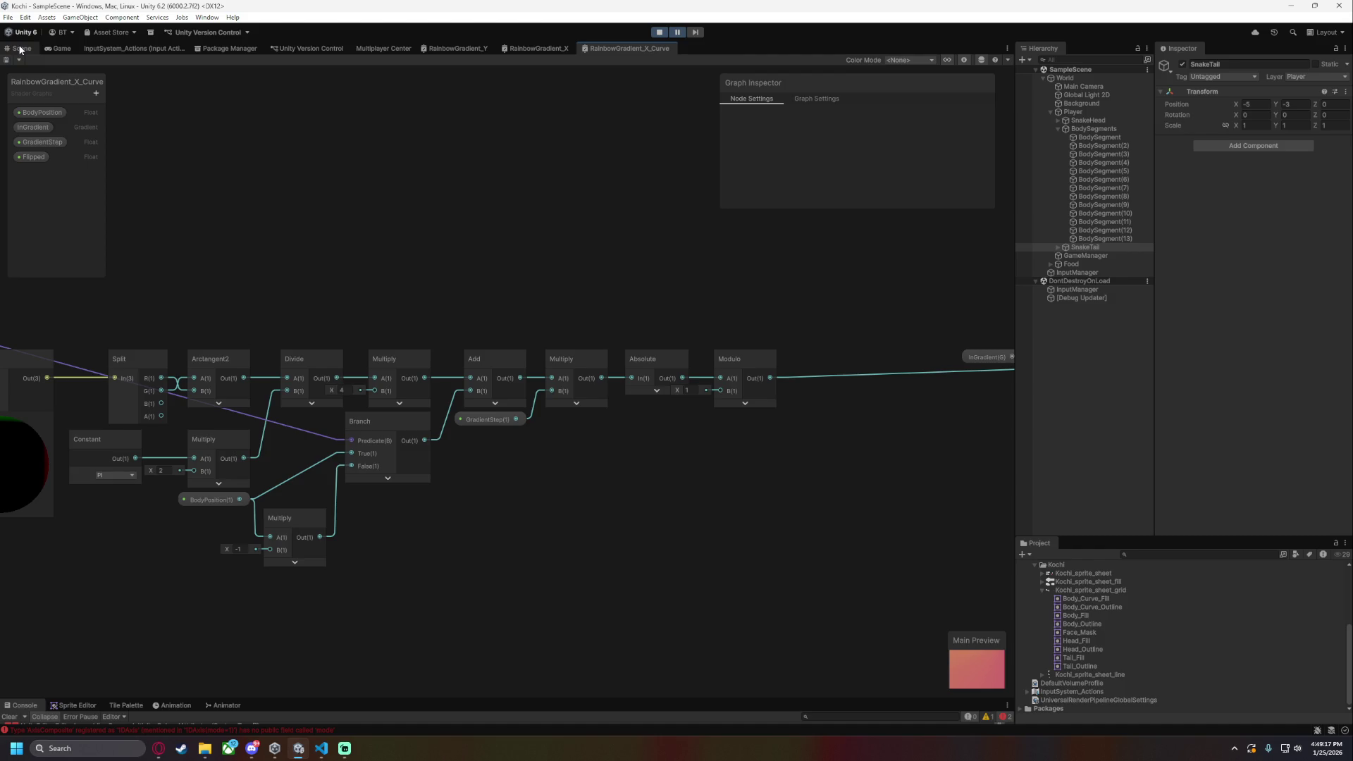
click(21, 49)
scroll(714, 423, down, 5)
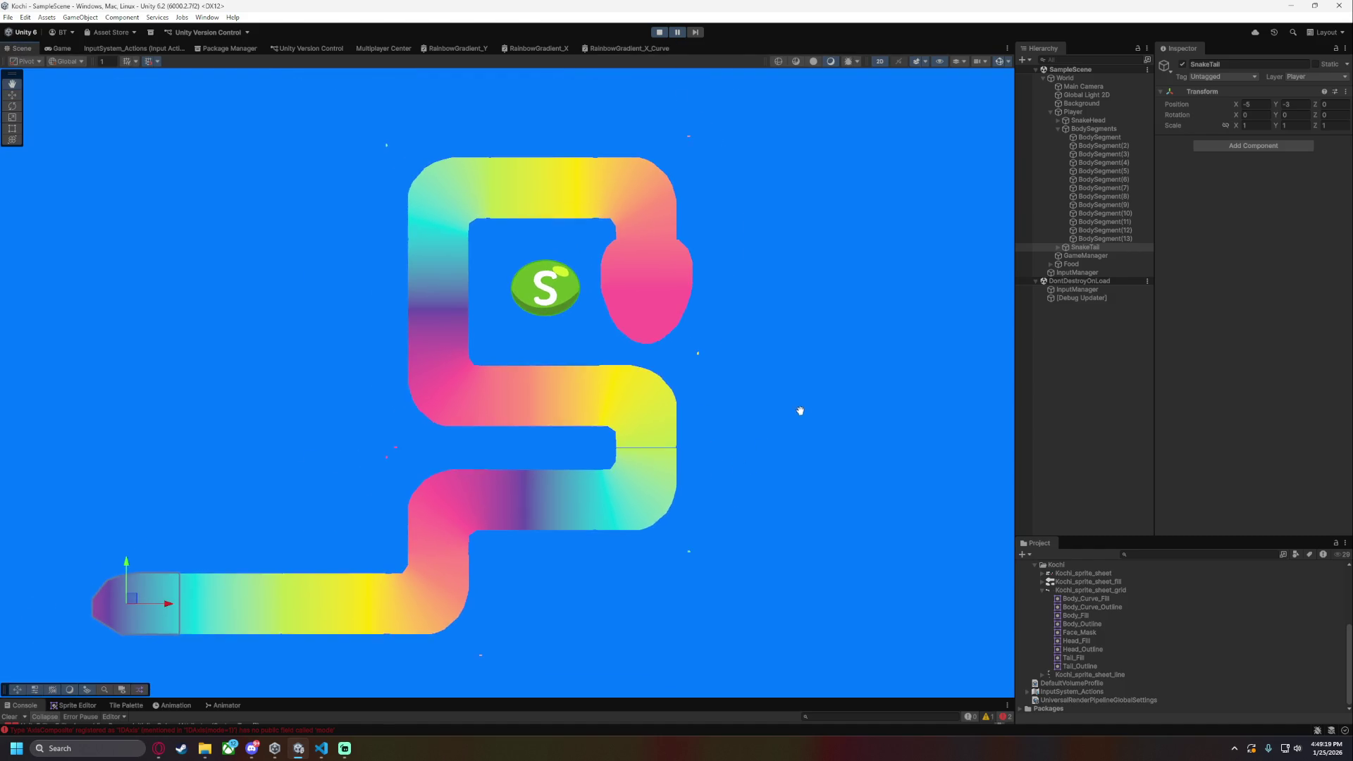
click(866, 546)
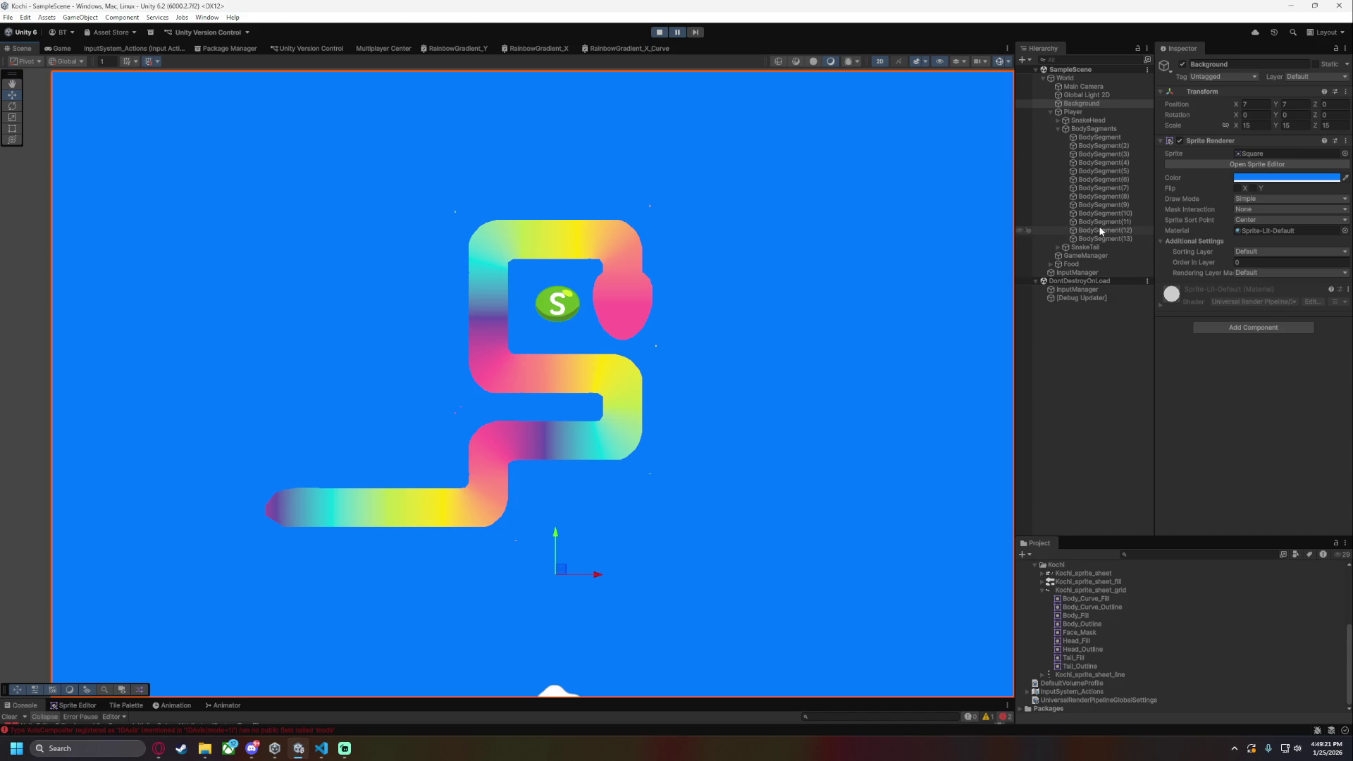
click(1123, 164)
click(1131, 172)
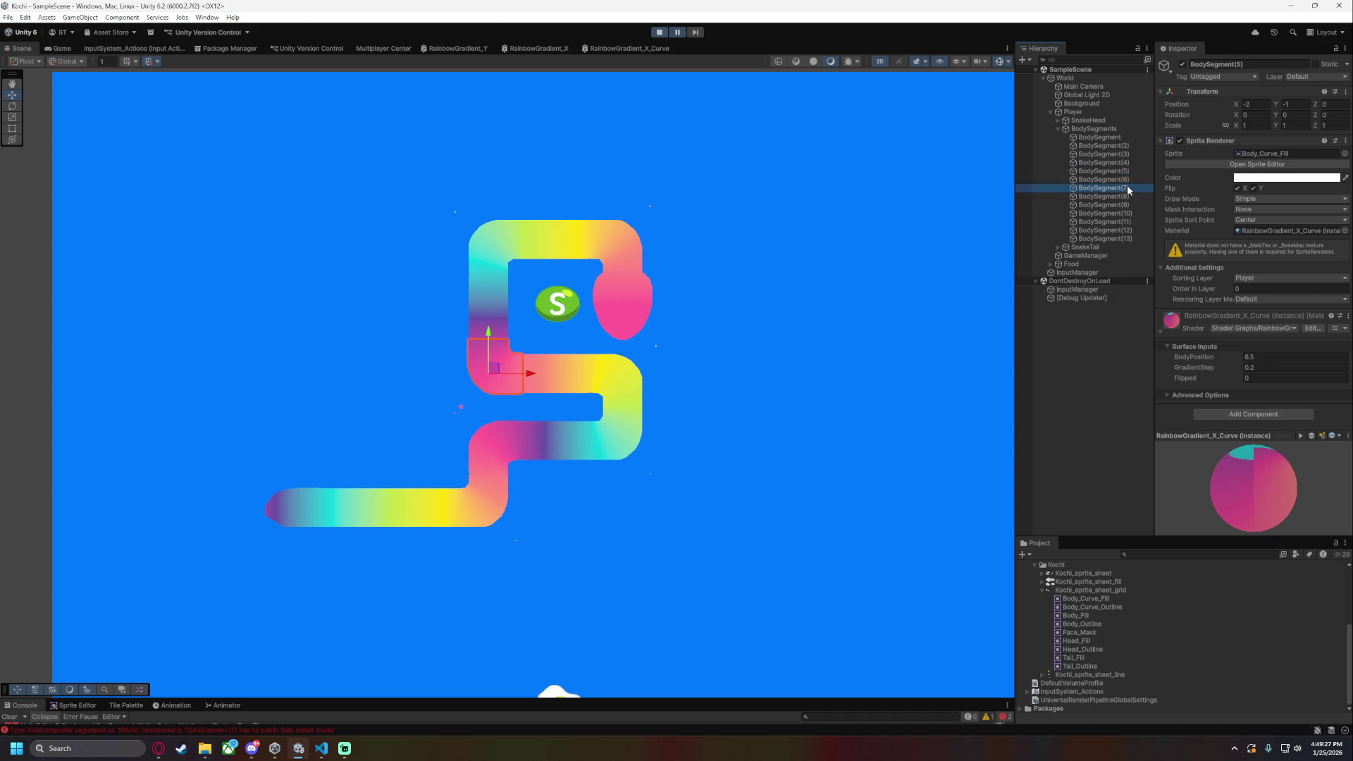
click(1127, 188)
click(1127, 196)
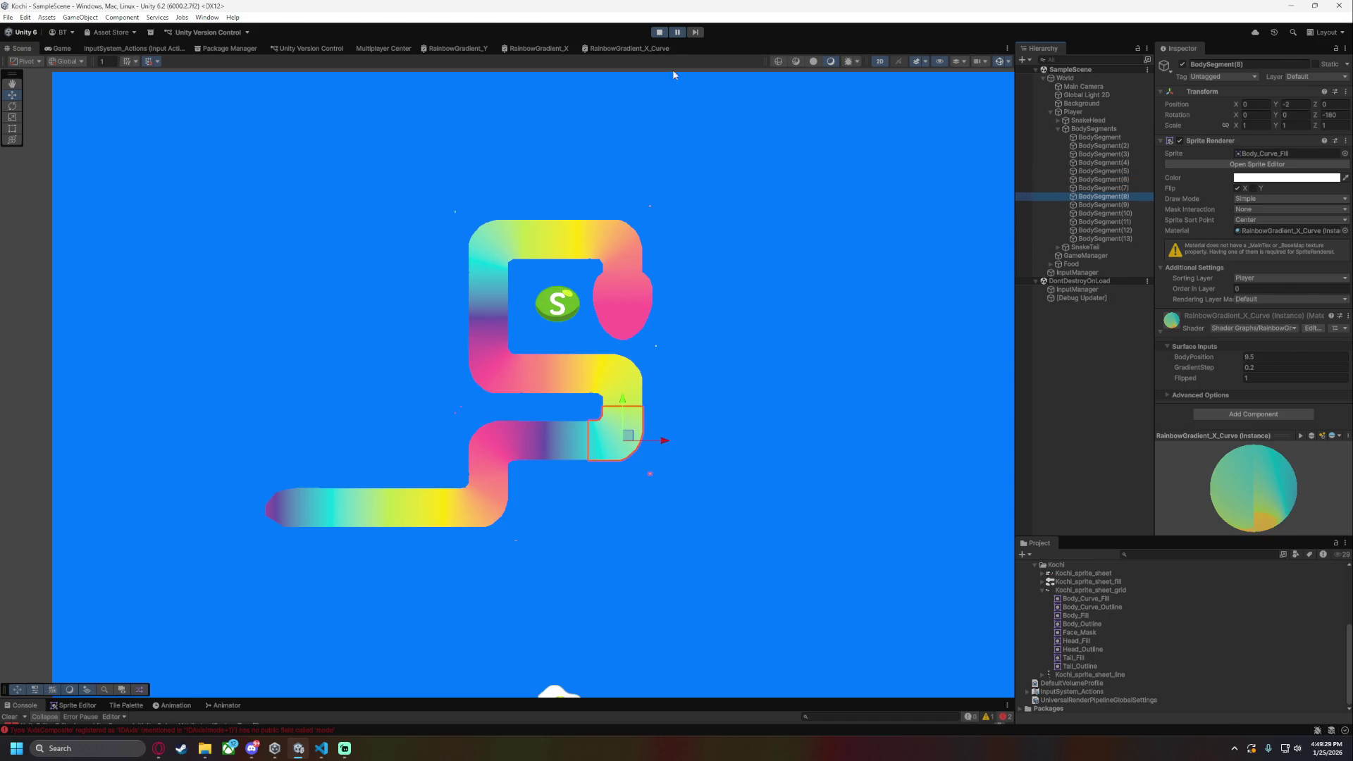
mouse_move(307, 758)
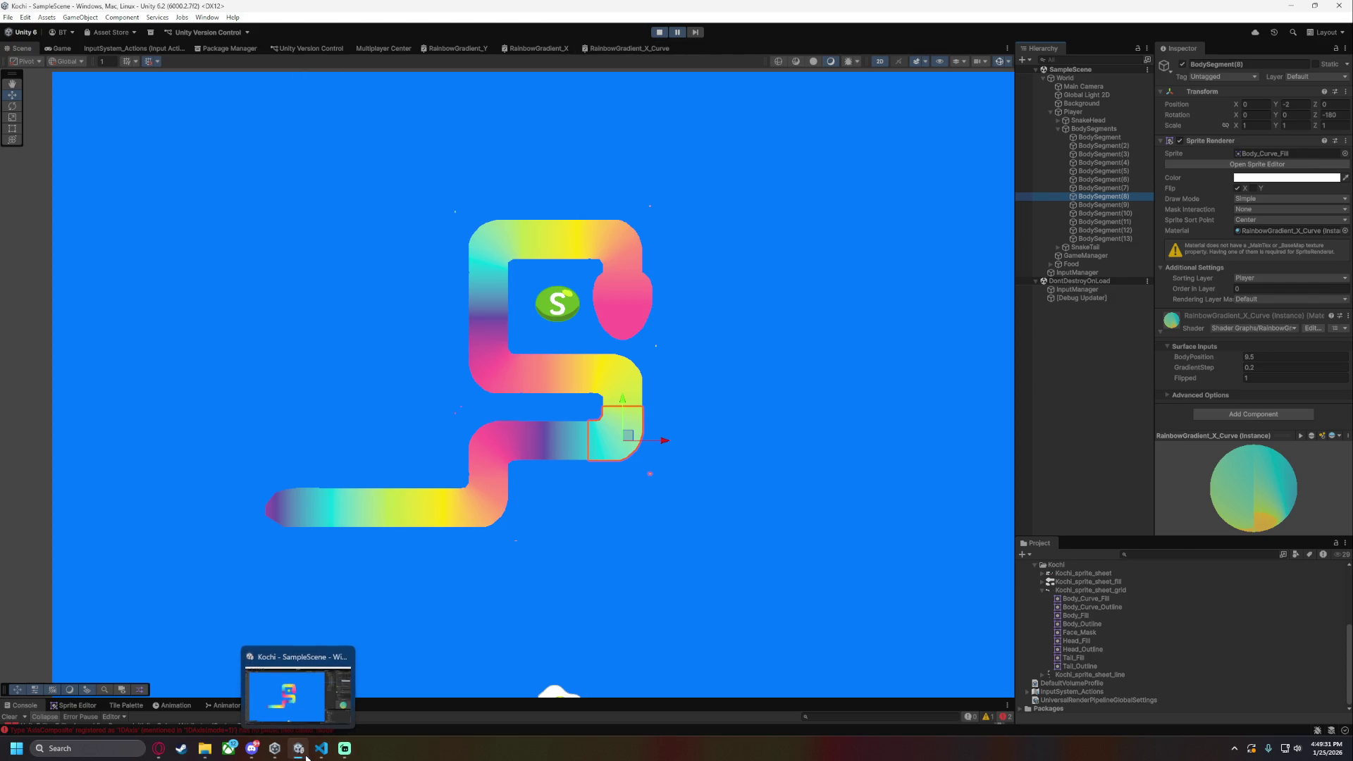
click(639, 48)
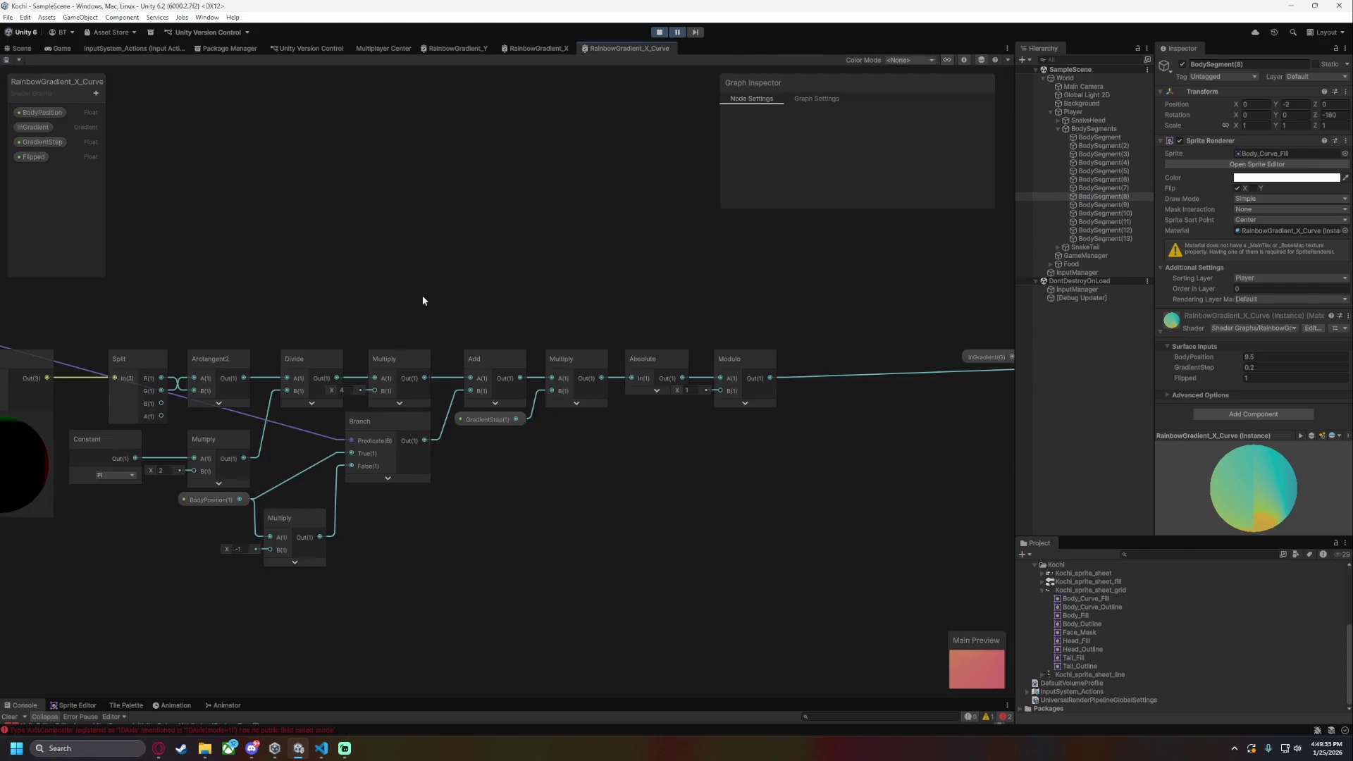
- Pan across the curve graph to review the Position, Split, Arctangent2, Comparison and Branch nodes
drag(452, 247, 779, 474)
scroll(306, 242, up, 3)
drag(305, 241, 492, 301)
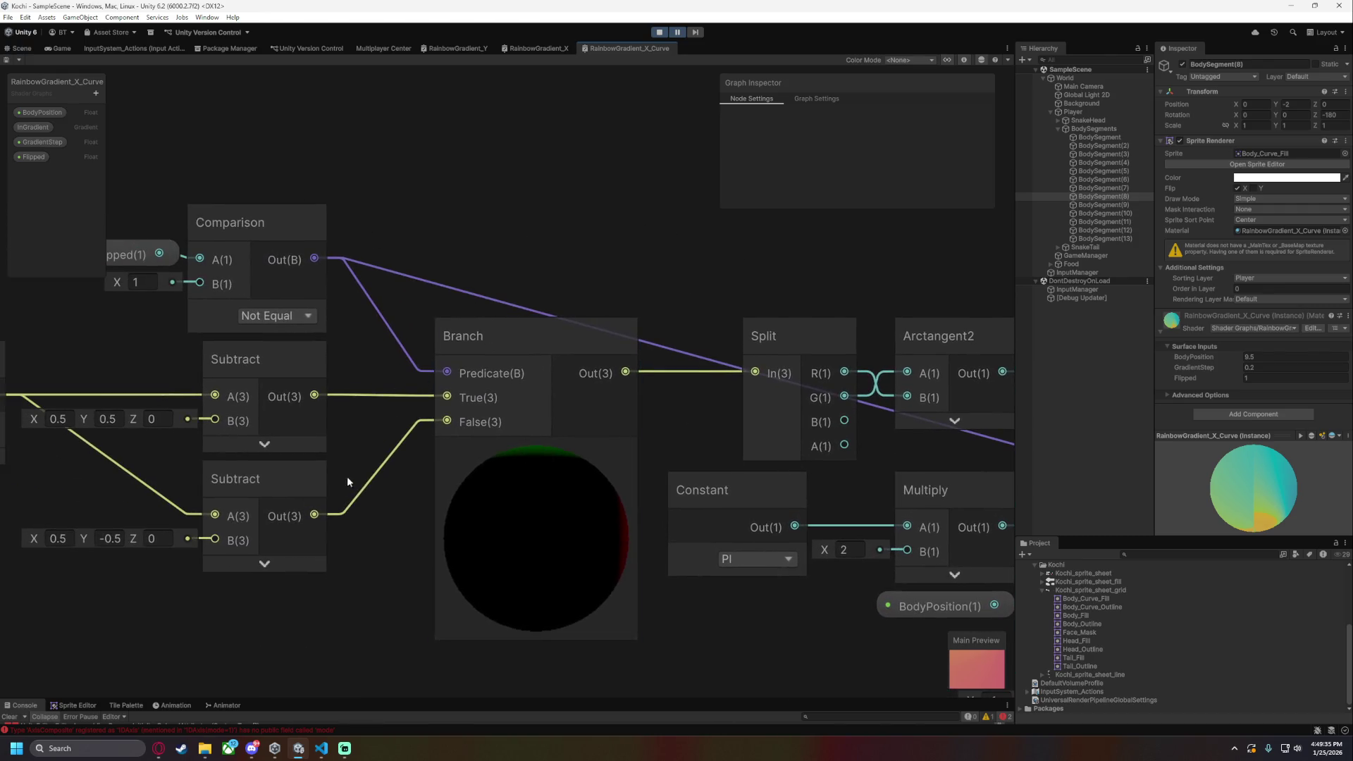
drag(350, 468, 430, 442)
drag(643, 468, 170, 451)
drag(570, 587, 386, 542)
scroll(386, 542, down, 3)
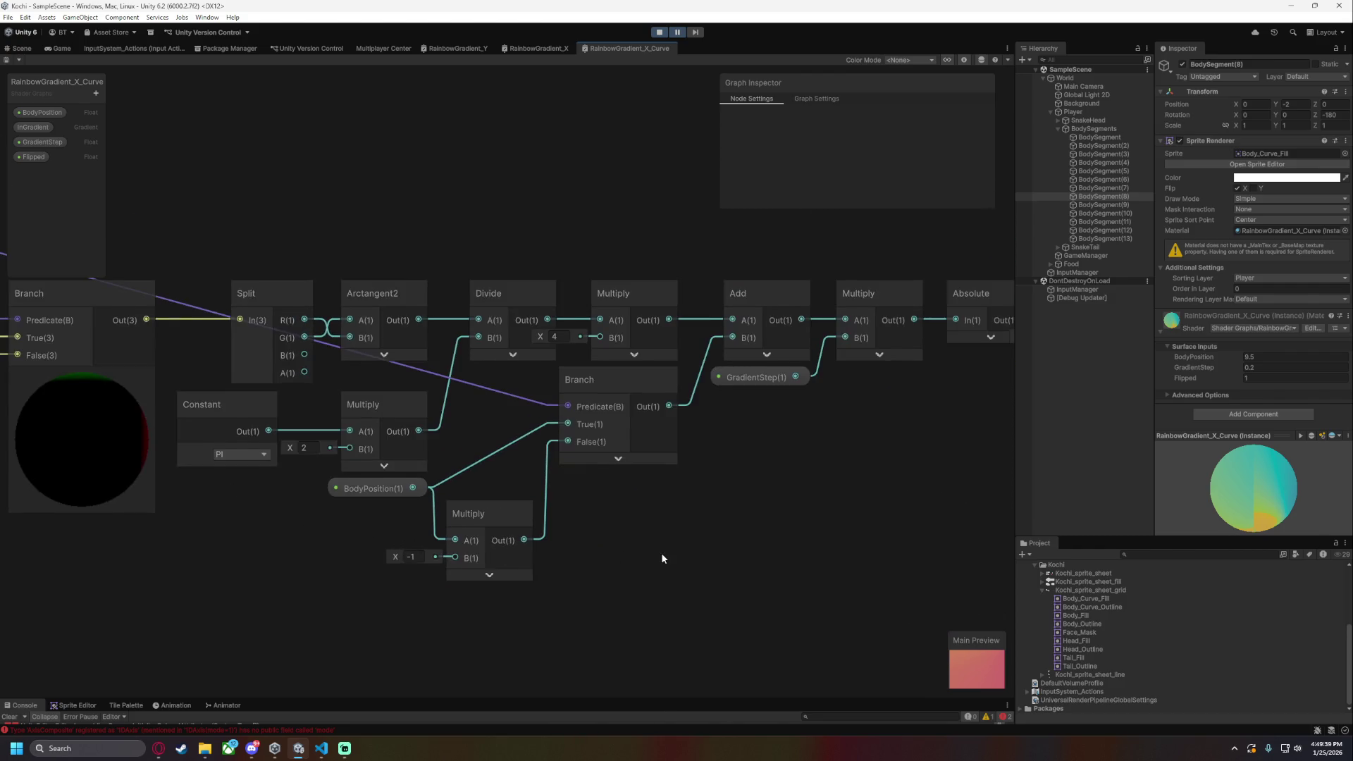
mouse_move(609, 526)
mouse_down()
mouse_move(708, 517)
mouse_move(492, 548)
mouse_up()
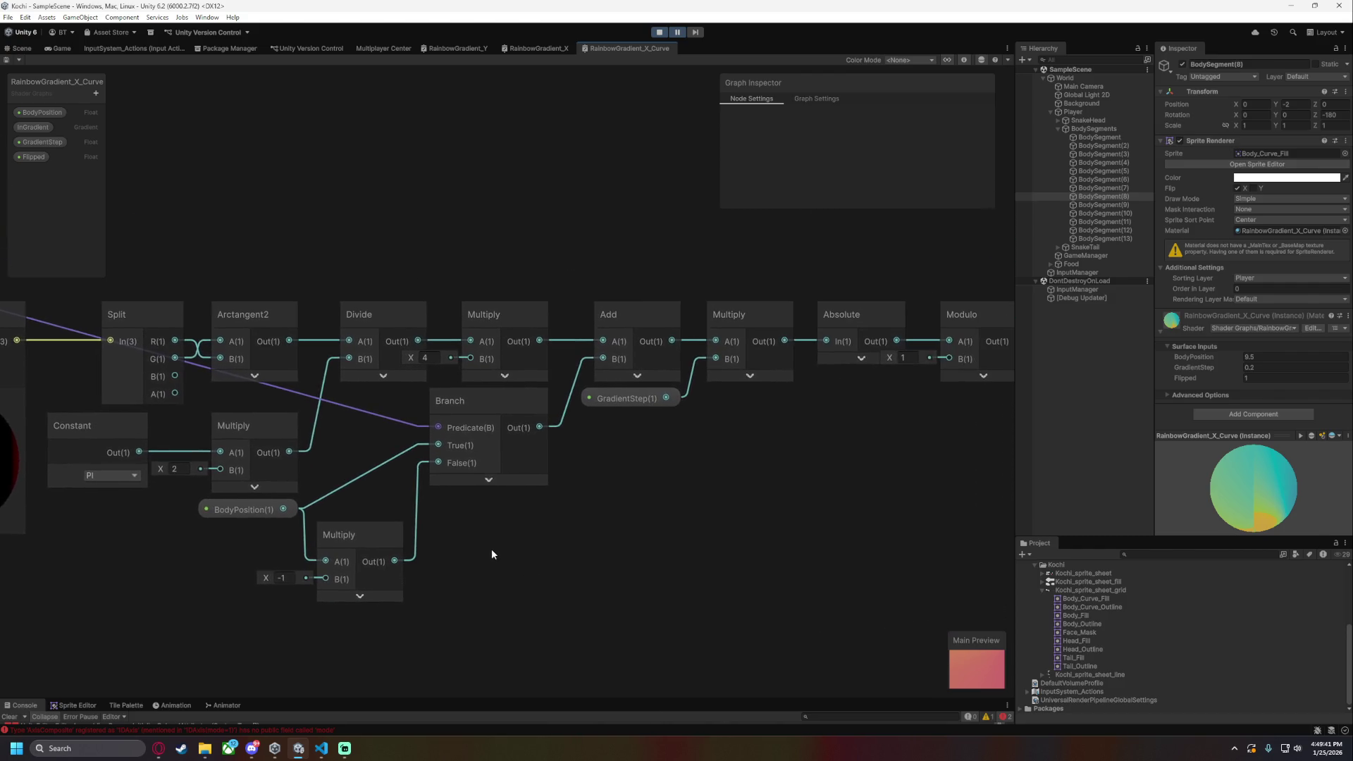
- Move BodyPosition, the lower Multiply and Branch down-left to make room right of Branch
drag(505, 658, 176, 498)
shift+click(468, 396)
mouse_move(468, 396)
mouse_down()
mouse_move(294, 527)
mouse_move(227, 520)
mouse_move(236, 513)
mouse_up()
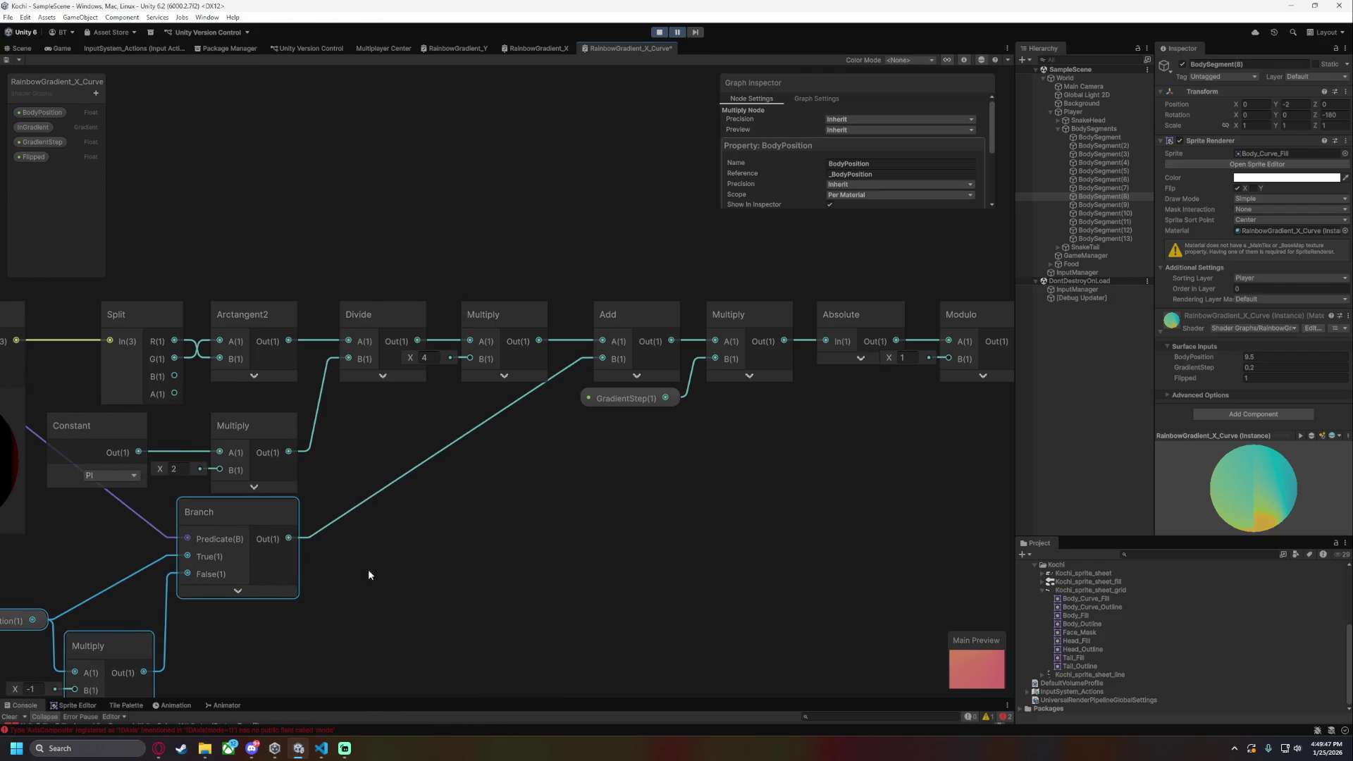
drag(403, 609, 650, 504)
click(621, 474)
- Add an Add node after Branch with B set to 1.5, and collapse its preview
drag(537, 434, 738, 429)
text(add)
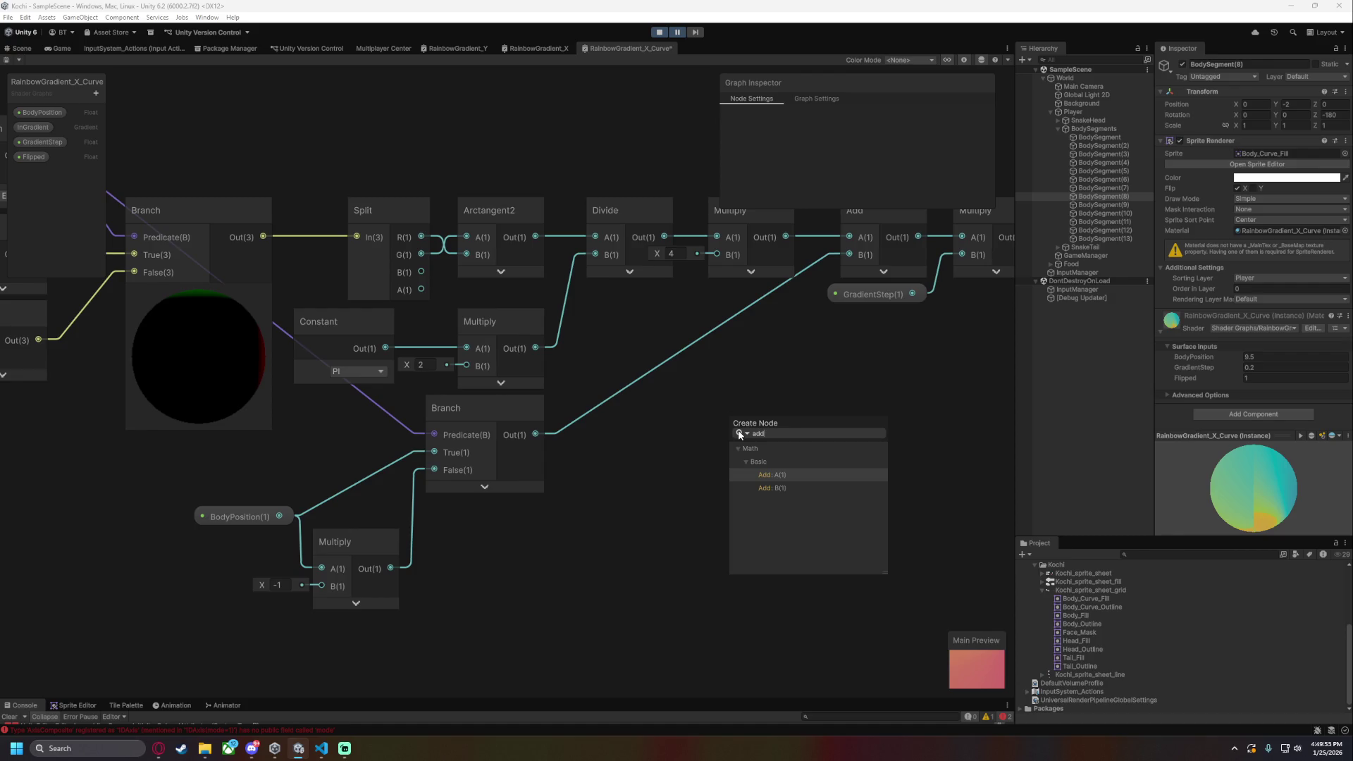
key(Return)
click(685, 459)
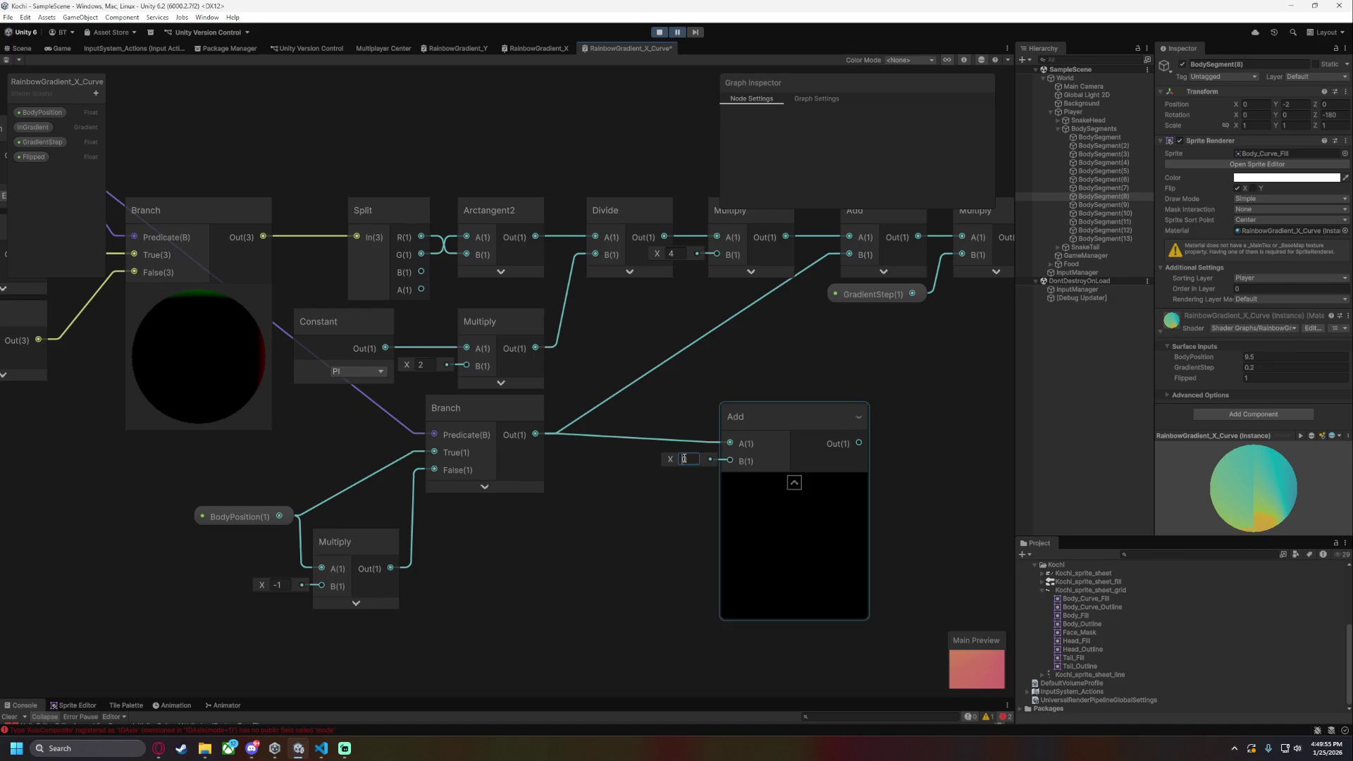
text(1.5)
mouse_move(779, 425)
mouse_down()
mouse_move(685, 337)
mouse_move(678, 308)
mouse_move(754, 296)
mouse_move(759, 408)
mouse_move(840, 254)
mouse_up()
click(721, 364)
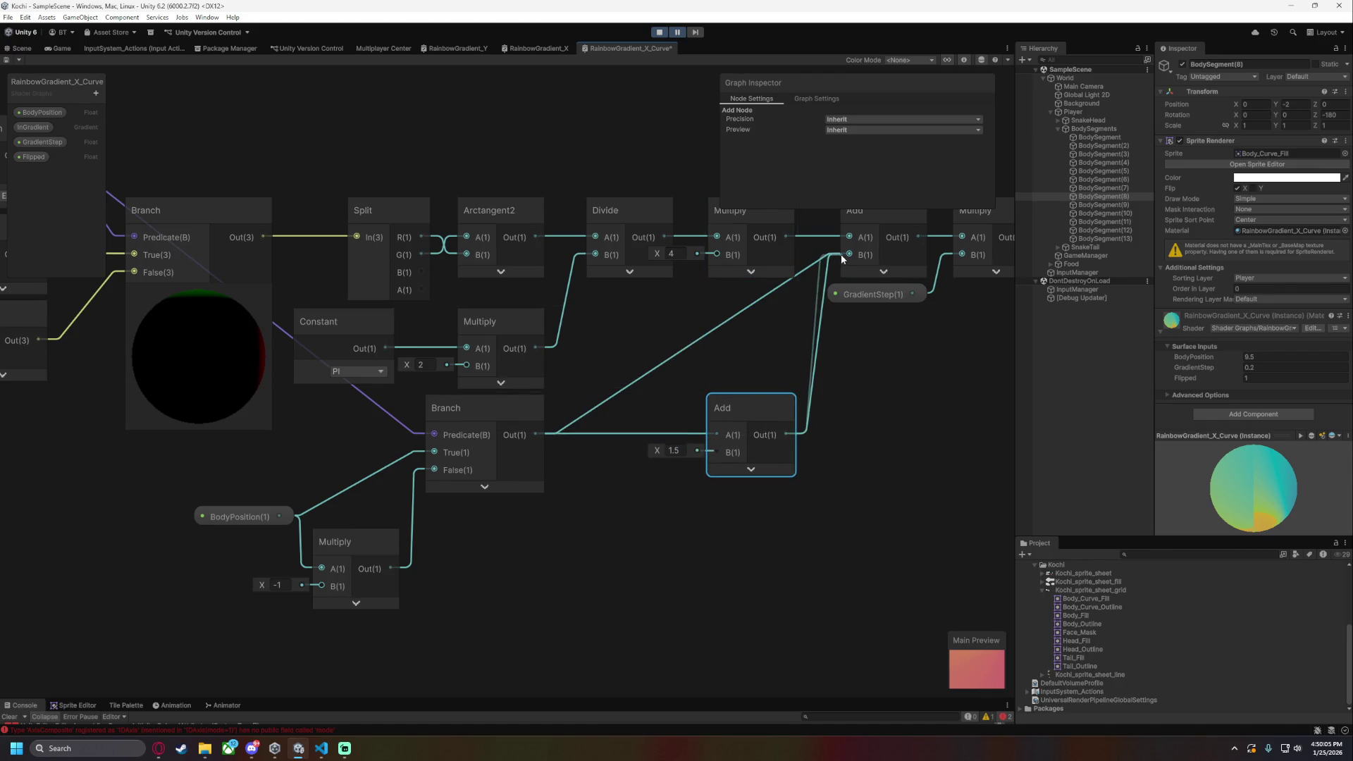
click(899, 410)
click(17, 49)
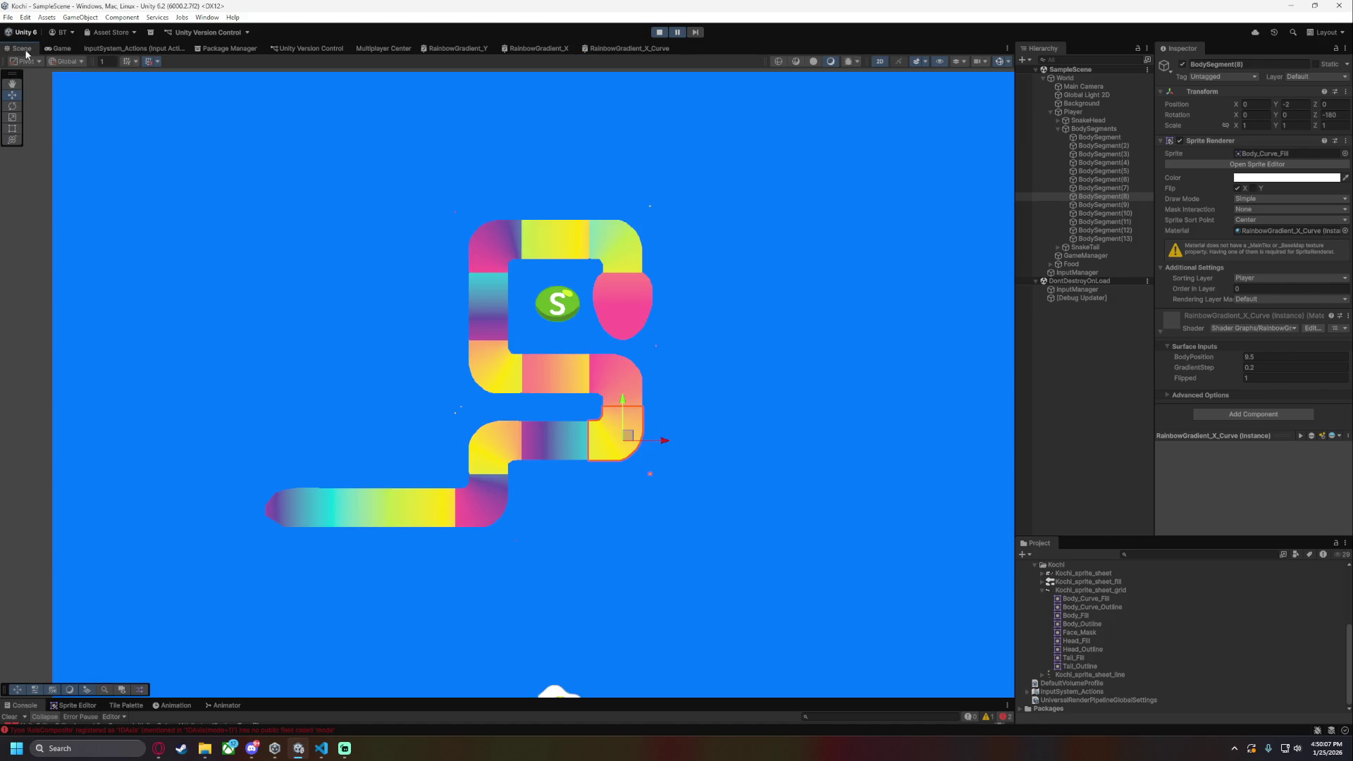
- Set BodyPosition to 1, 3, 5 and 7 on the first, third, fifth and seventh body segments
click(1120, 136)
click(1264, 354)
text(1)
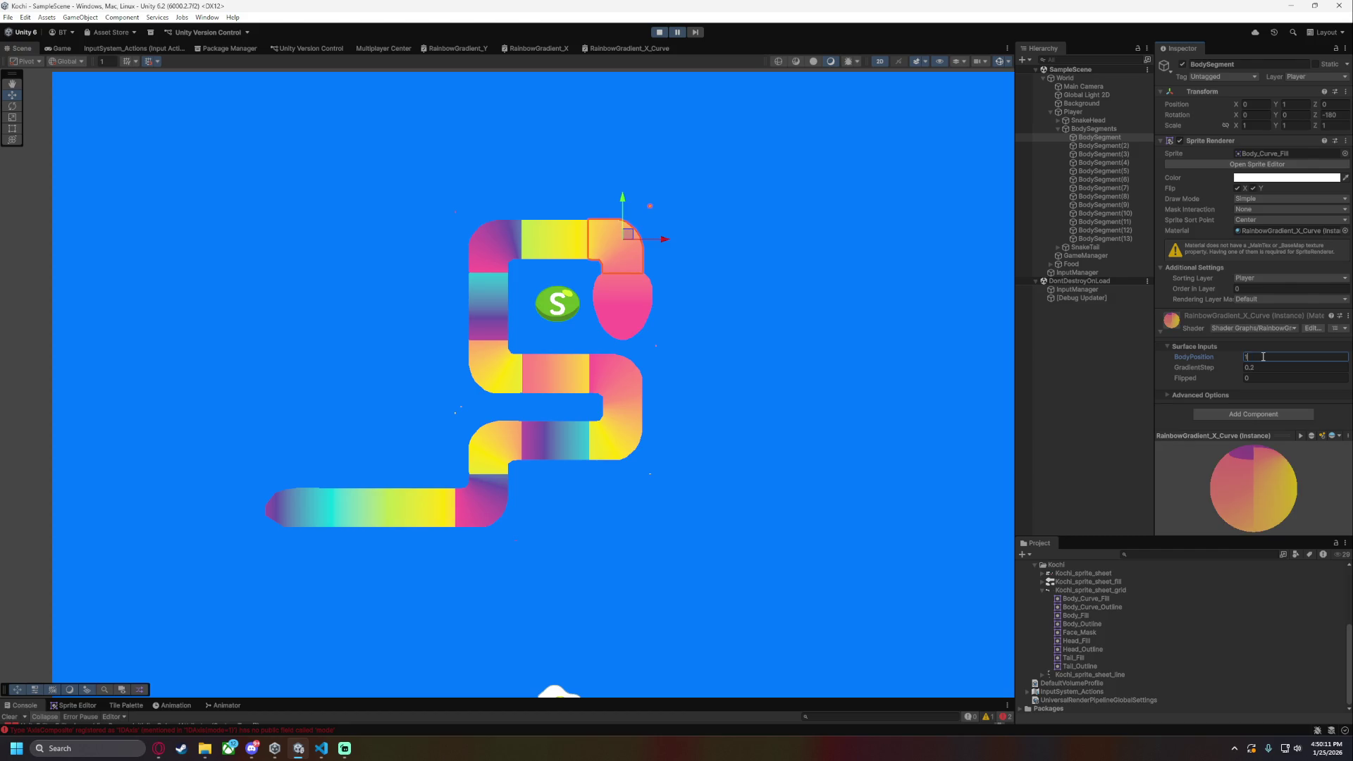
click(1119, 145)
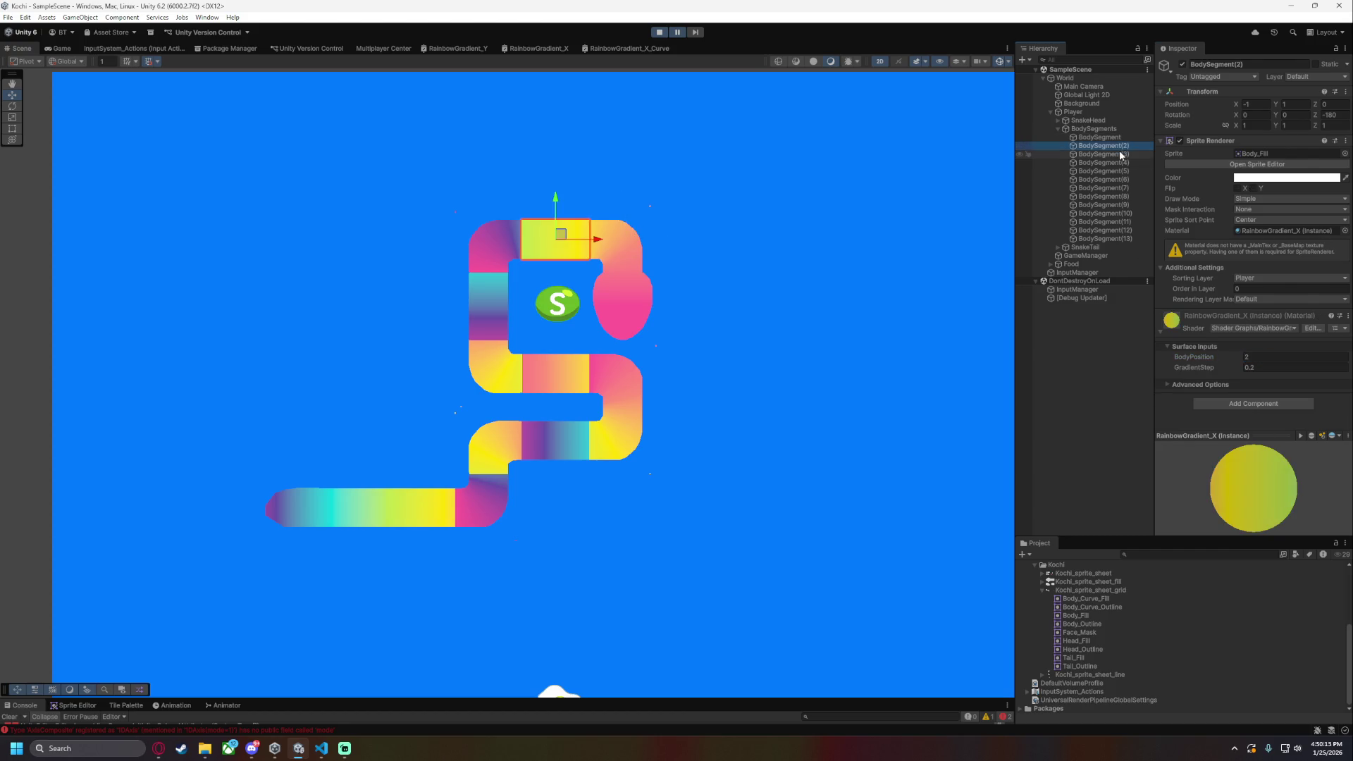
click(1104, 154)
click(1267, 354)
text(3)
click(1115, 163)
click(1117, 171)
click(1274, 354)
text(5)
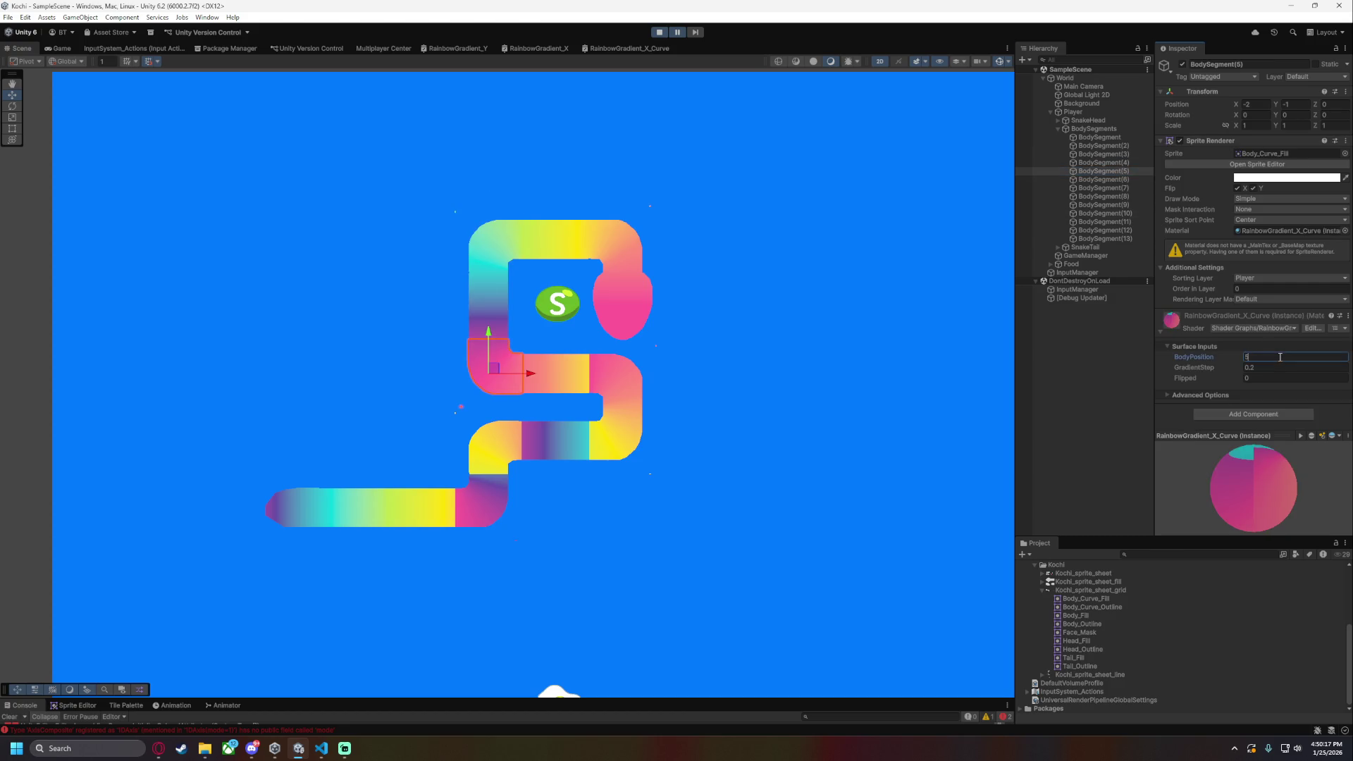
click(1116, 181)
click(1116, 187)
click(1262, 357)
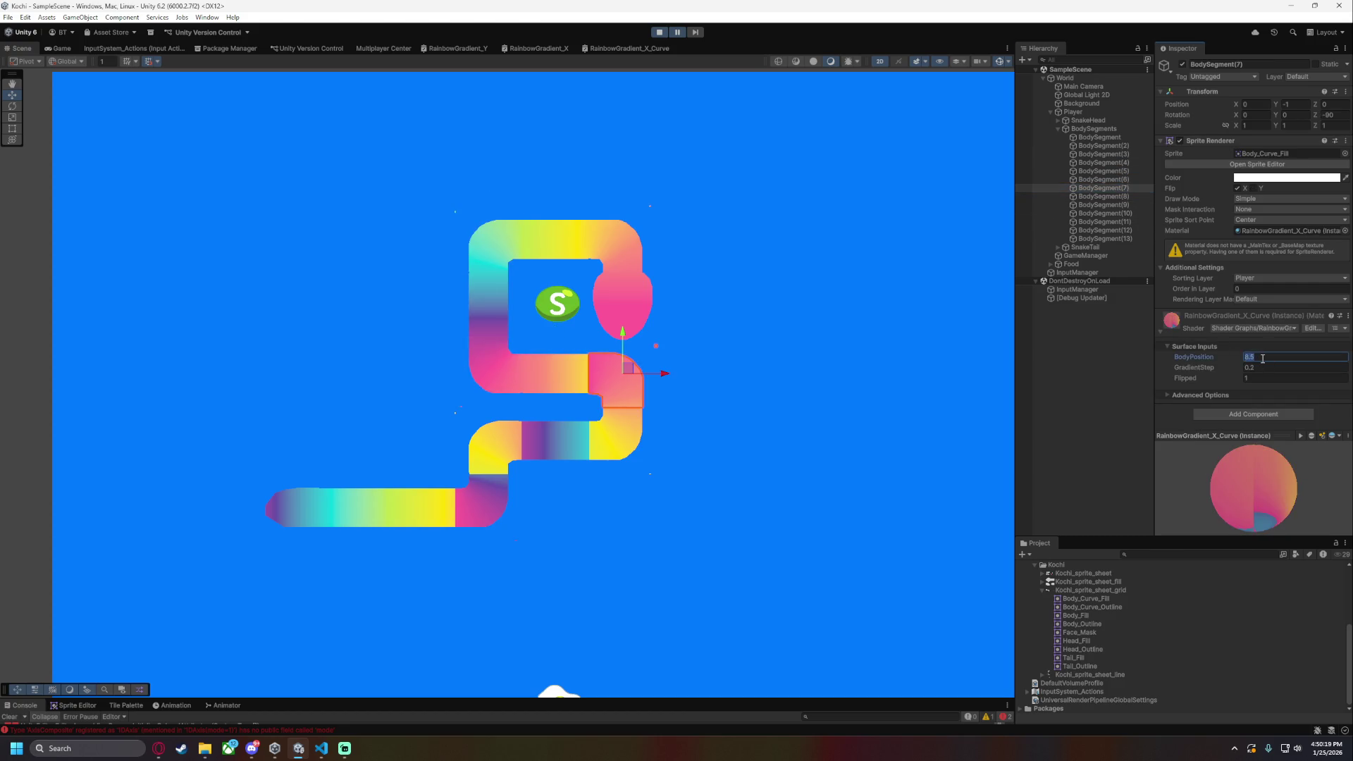
text(7)
- Set BodyPosition to 8, 10 and 11 on BodySegments 8, 10 and 11, then save the scene
click(1116, 197)
click(1275, 357)
text(8)
click(1128, 205)
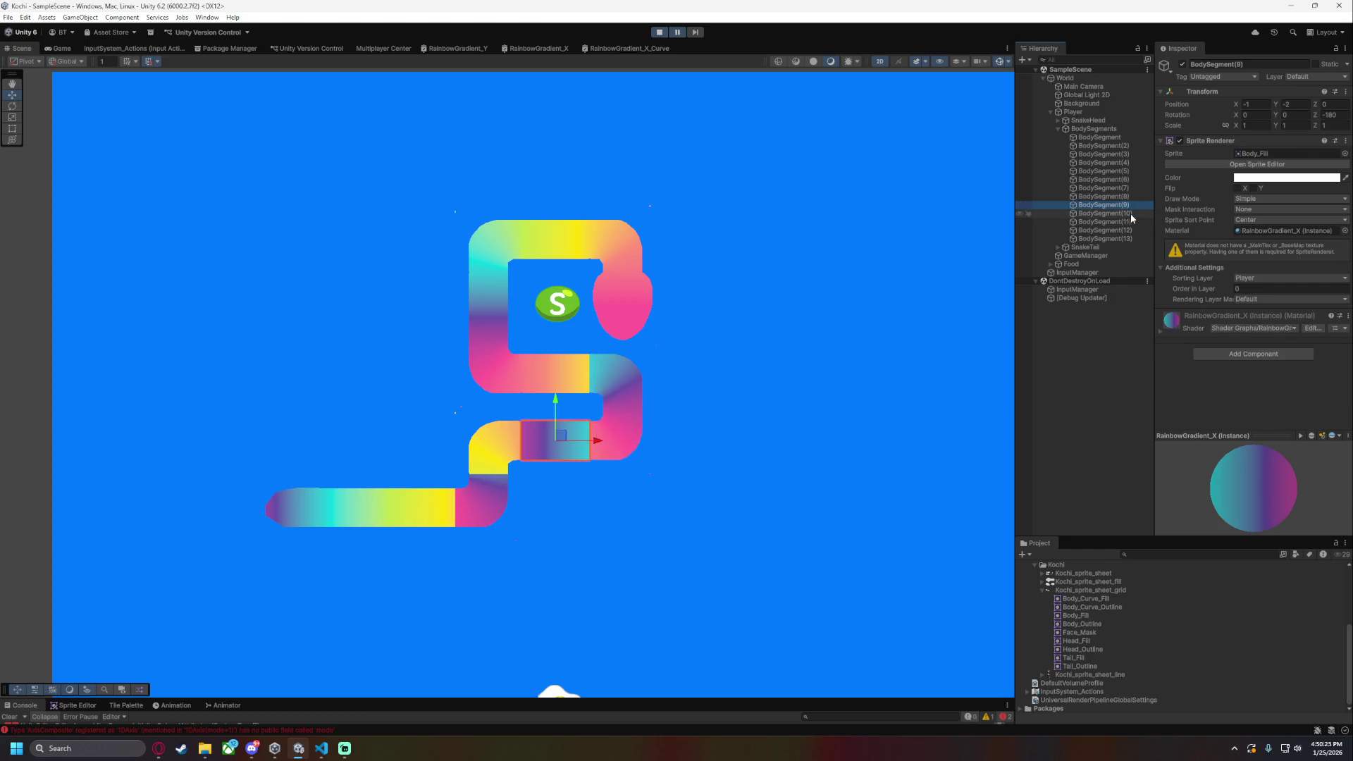
click(1131, 213)
click(1268, 357)
text(10)
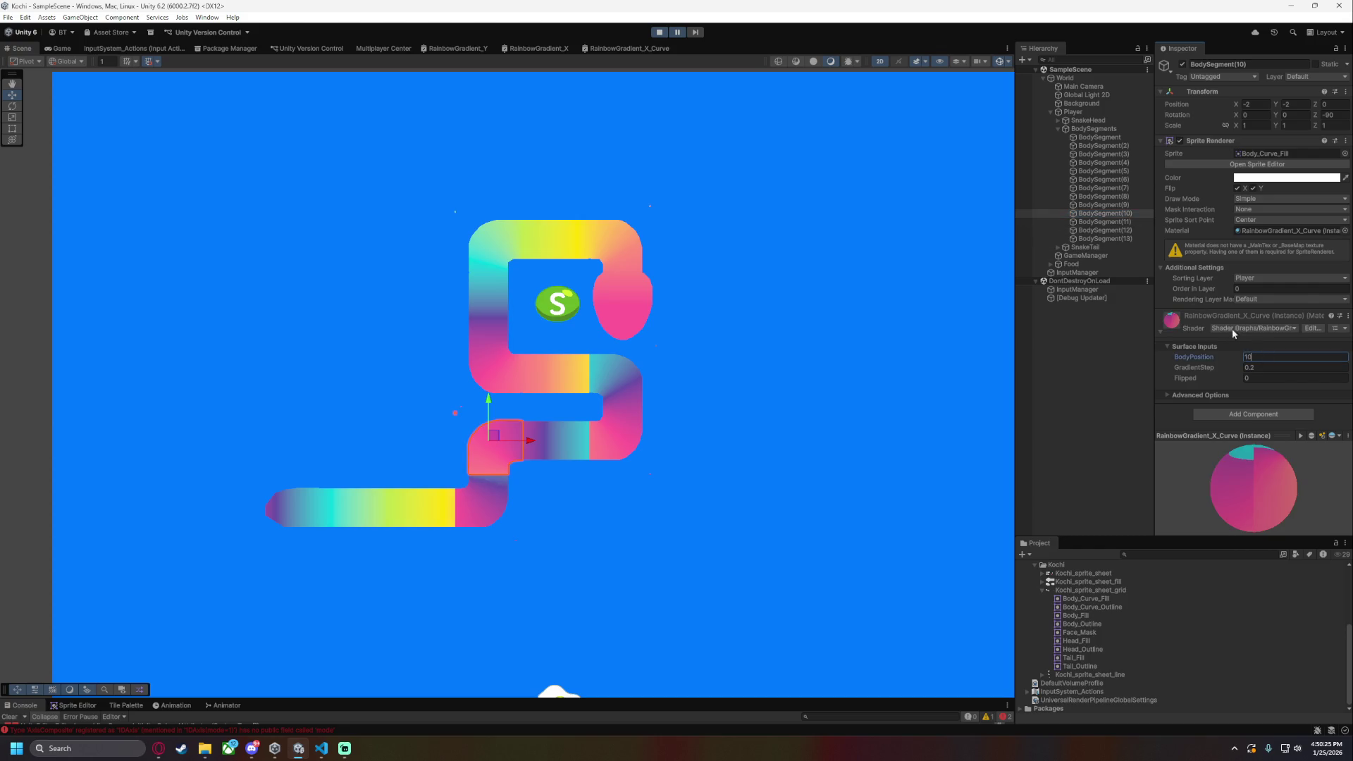
click(1105, 222)
click(1268, 357)
text(11)
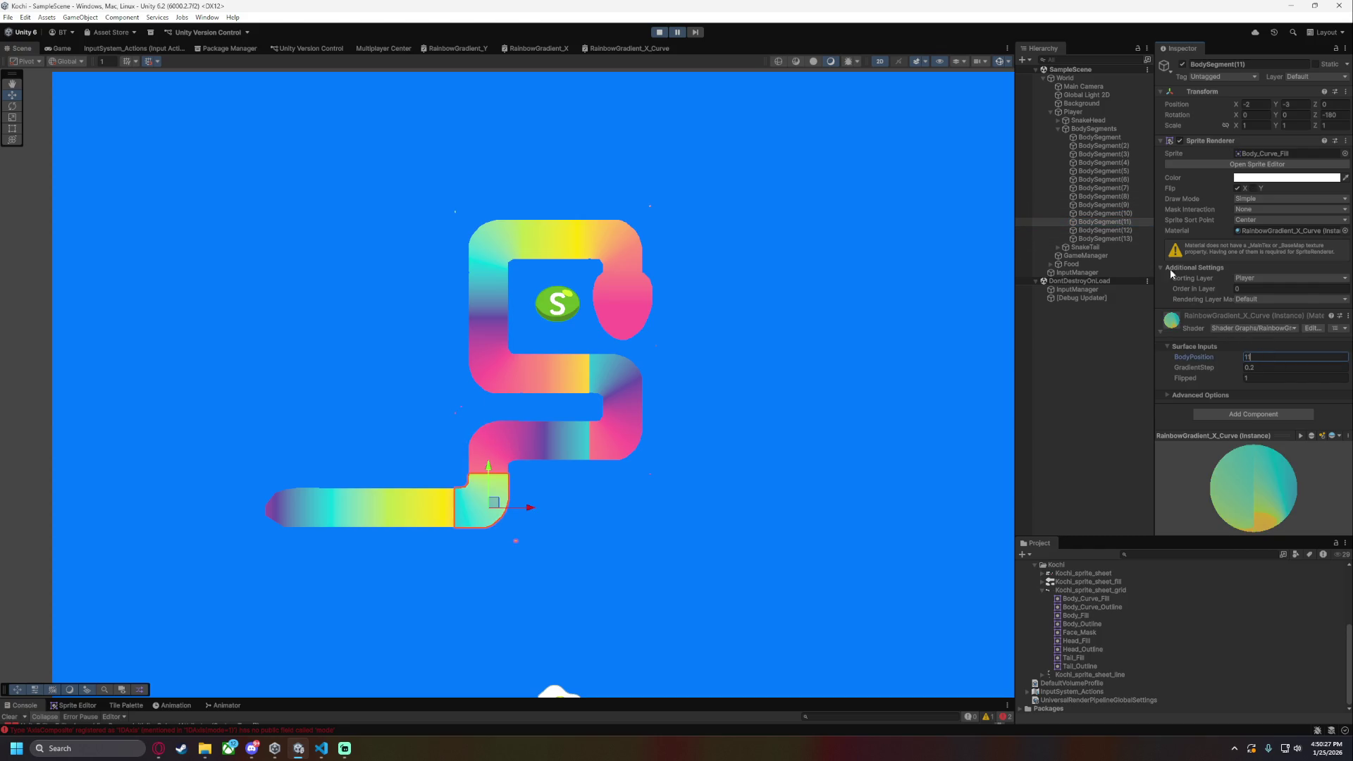
click(1112, 239)
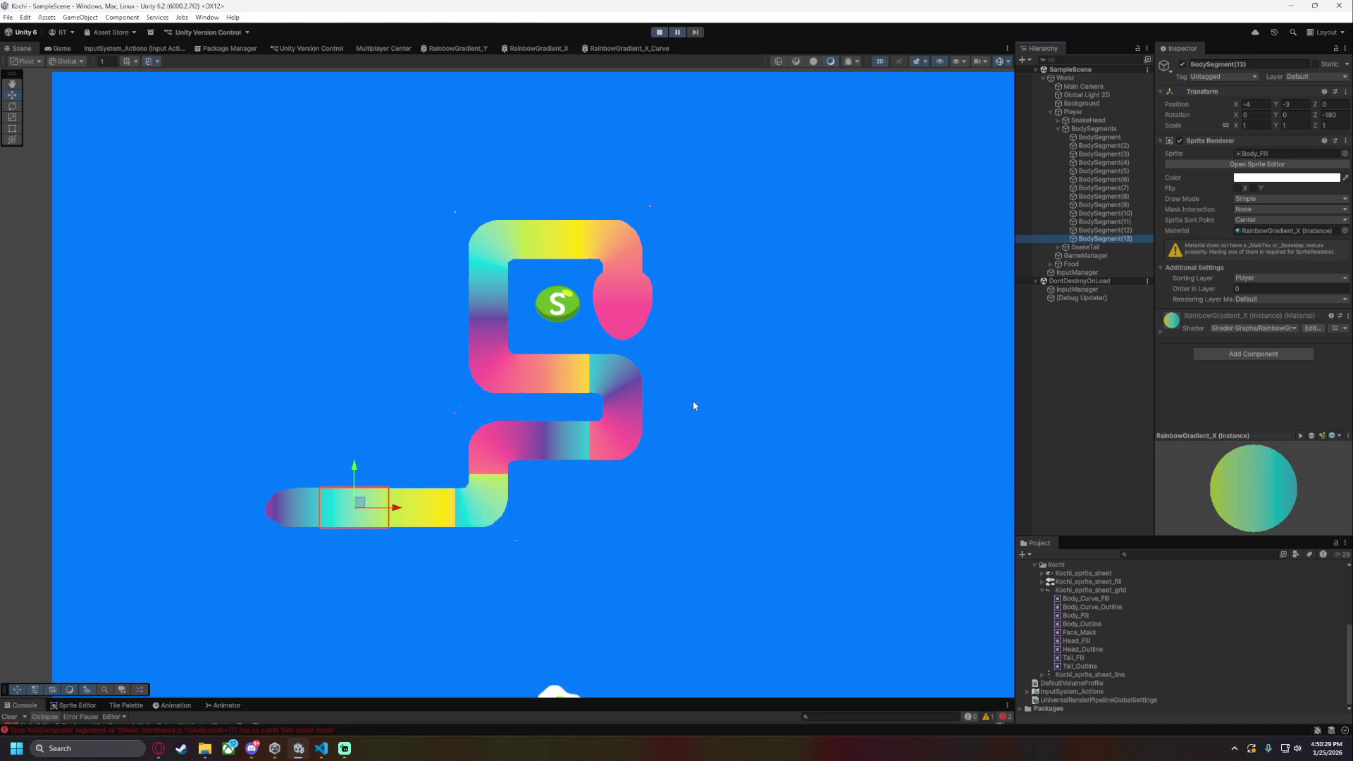
click(817, 453)
key(ctrl+s)
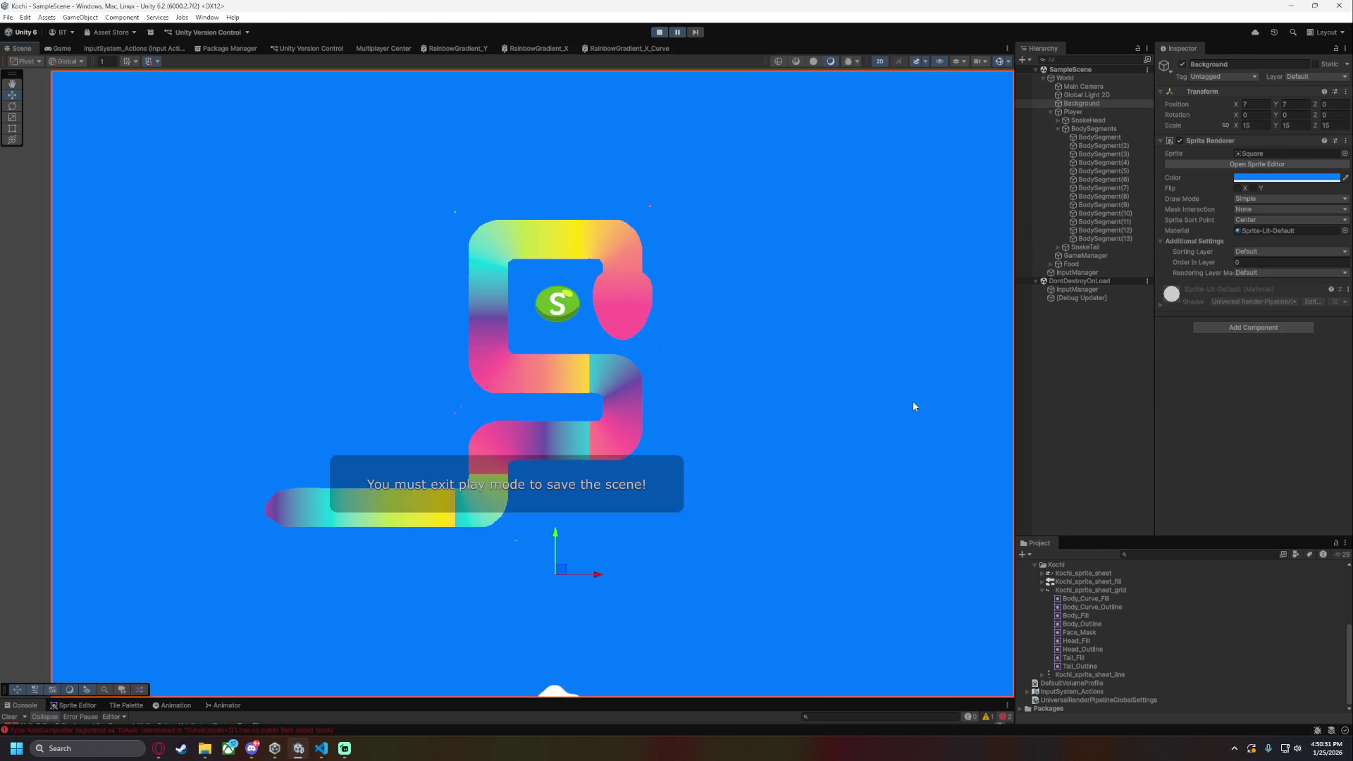
- Zoom in on the snake and enter 01 as BodySegment(11)'s Flipped value
key(q)
scroll(773, 338, up, 4)
mouse_move(742, 314)
mouse_down()
mouse_move(748, 430)
mouse_move(803, 378)
mouse_up()
scroll(803, 377, up, 2)
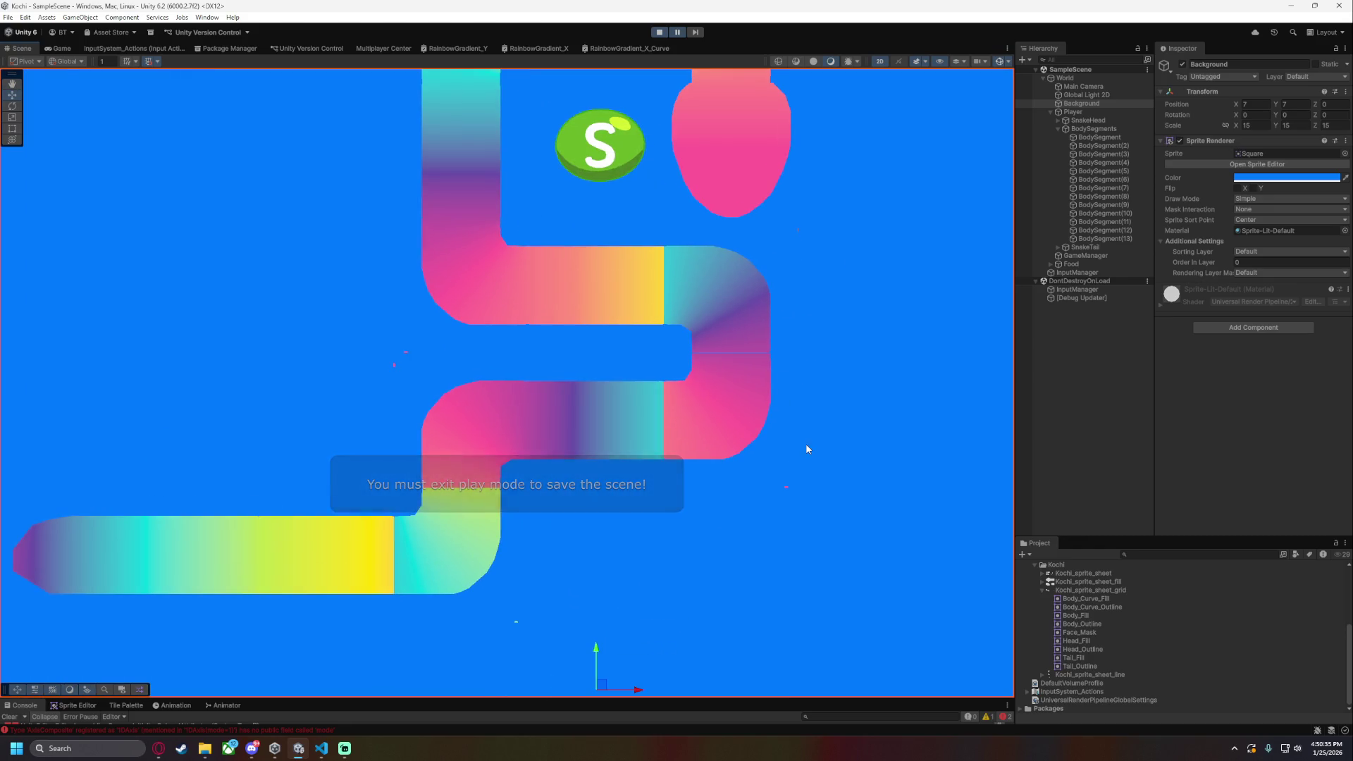
mouse_move(813, 428)
mouse_down()
mouse_move(492, 385)
mouse_move(619, 401)
mouse_move(451, 282)
mouse_move(445, 308)
mouse_move(457, 206)
mouse_up()
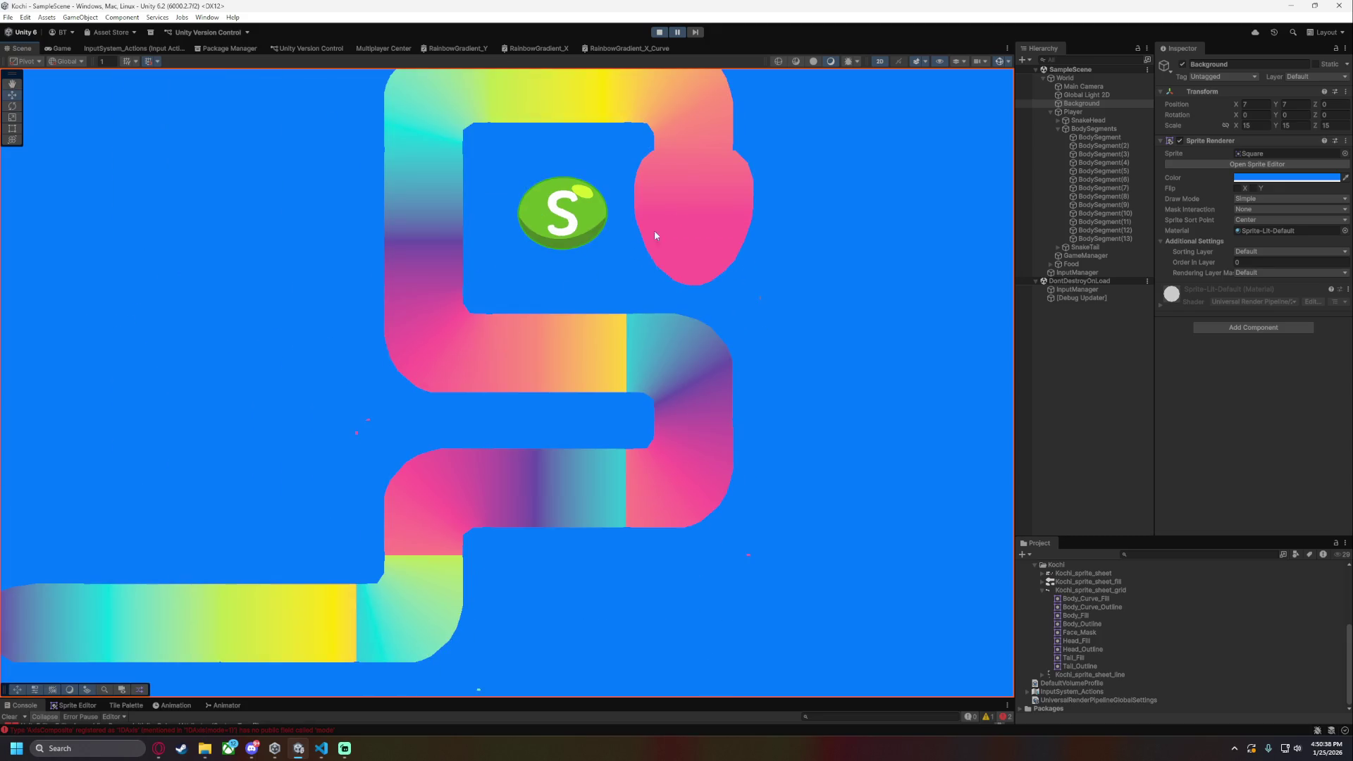
click(1098, 221)
click(1111, 230)
click(1106, 221)
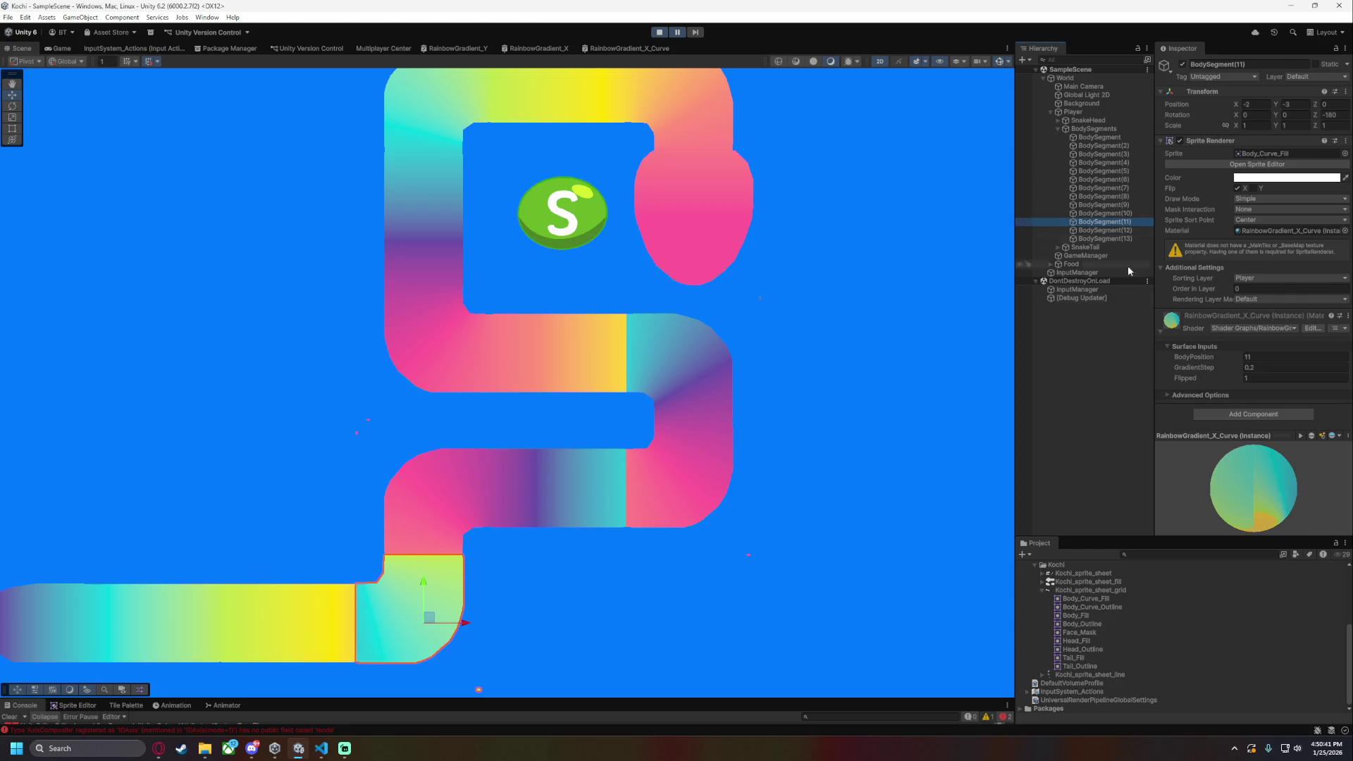
click(1266, 379)
text(0)
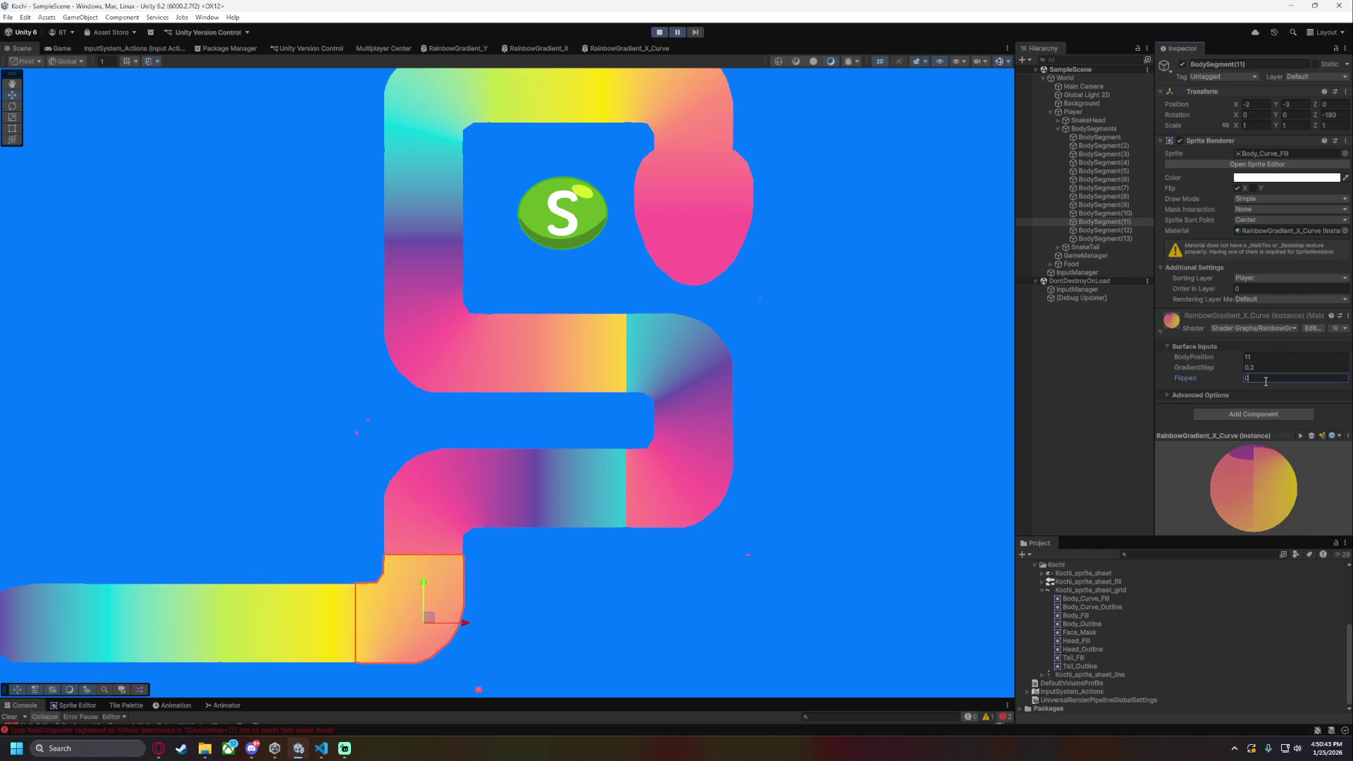
text(1)
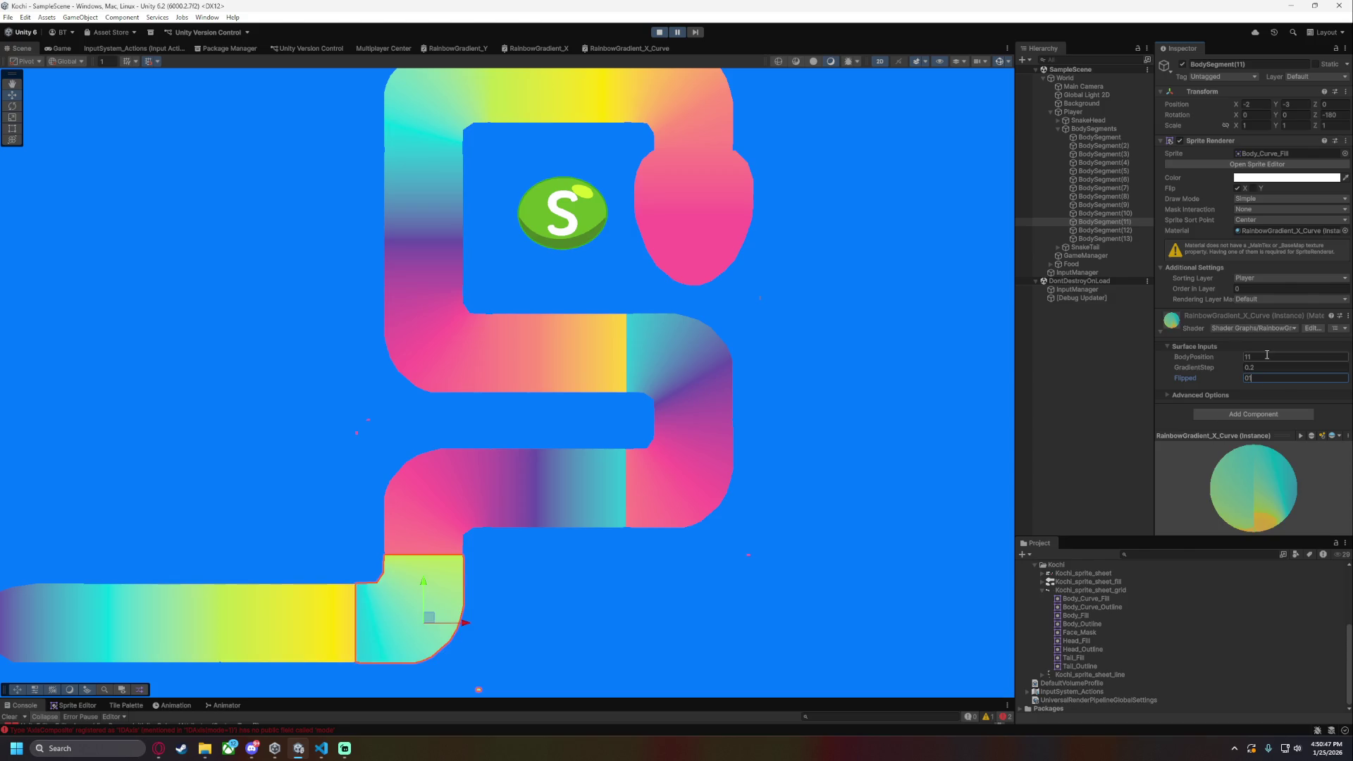
click(455, 492)
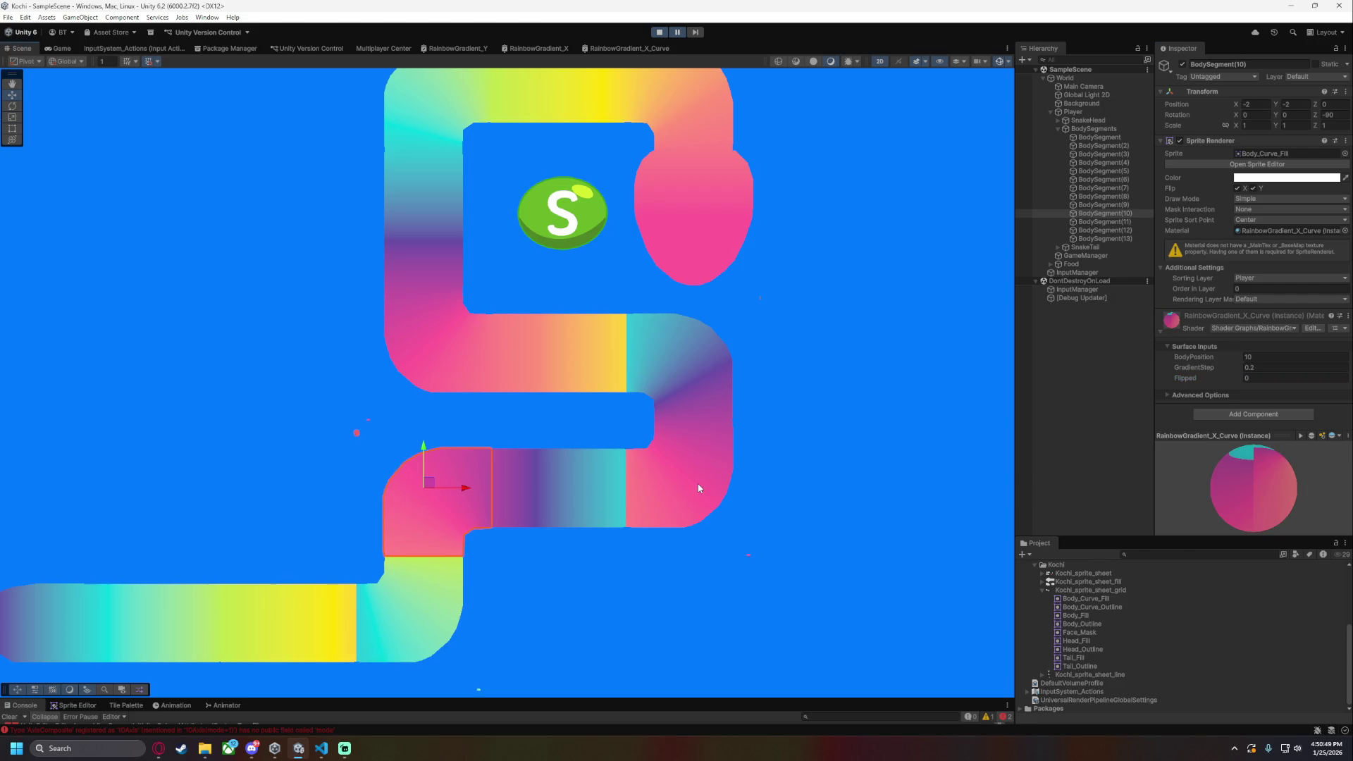
- Set BodySegment(7)'s BodyPosition to 6.5 after trying a few other values
click(702, 468)
click(1126, 204)
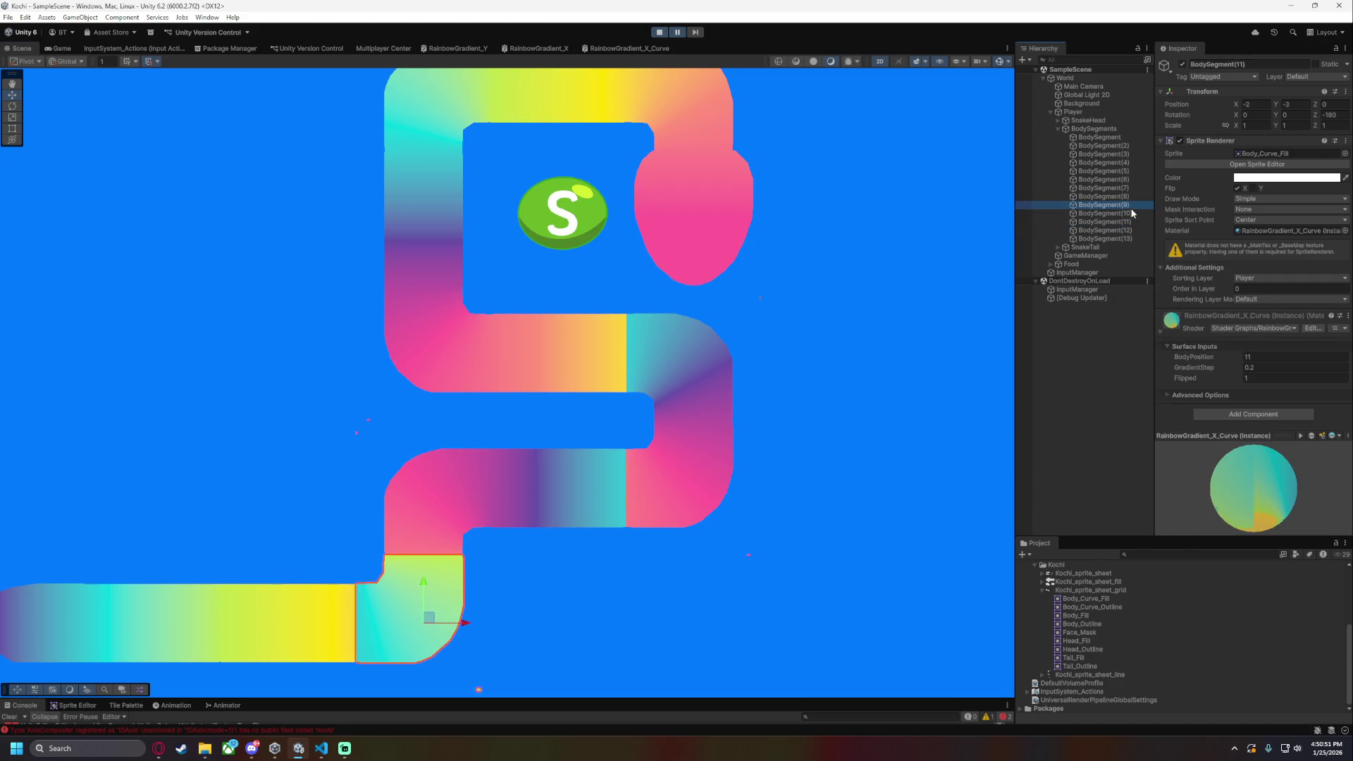
click(1132, 197)
click(1129, 187)
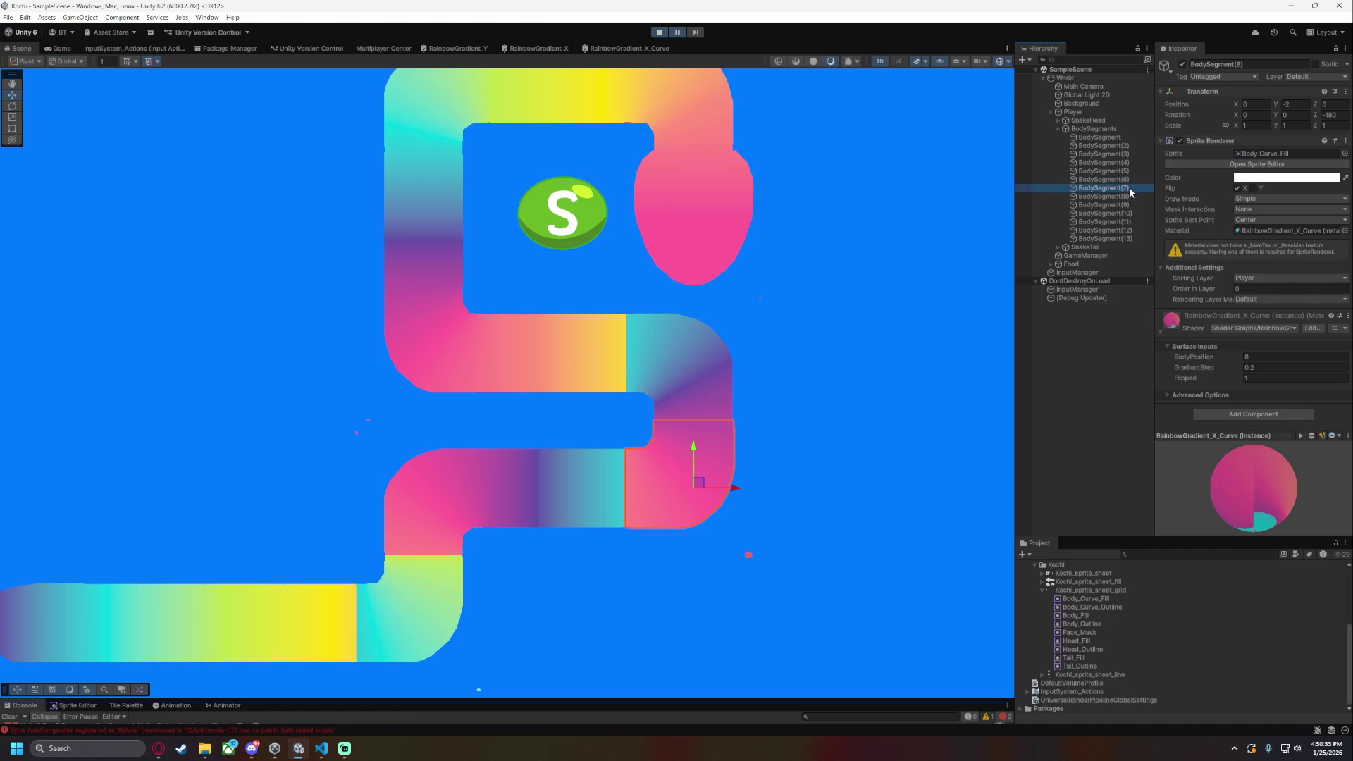
click(1269, 364)
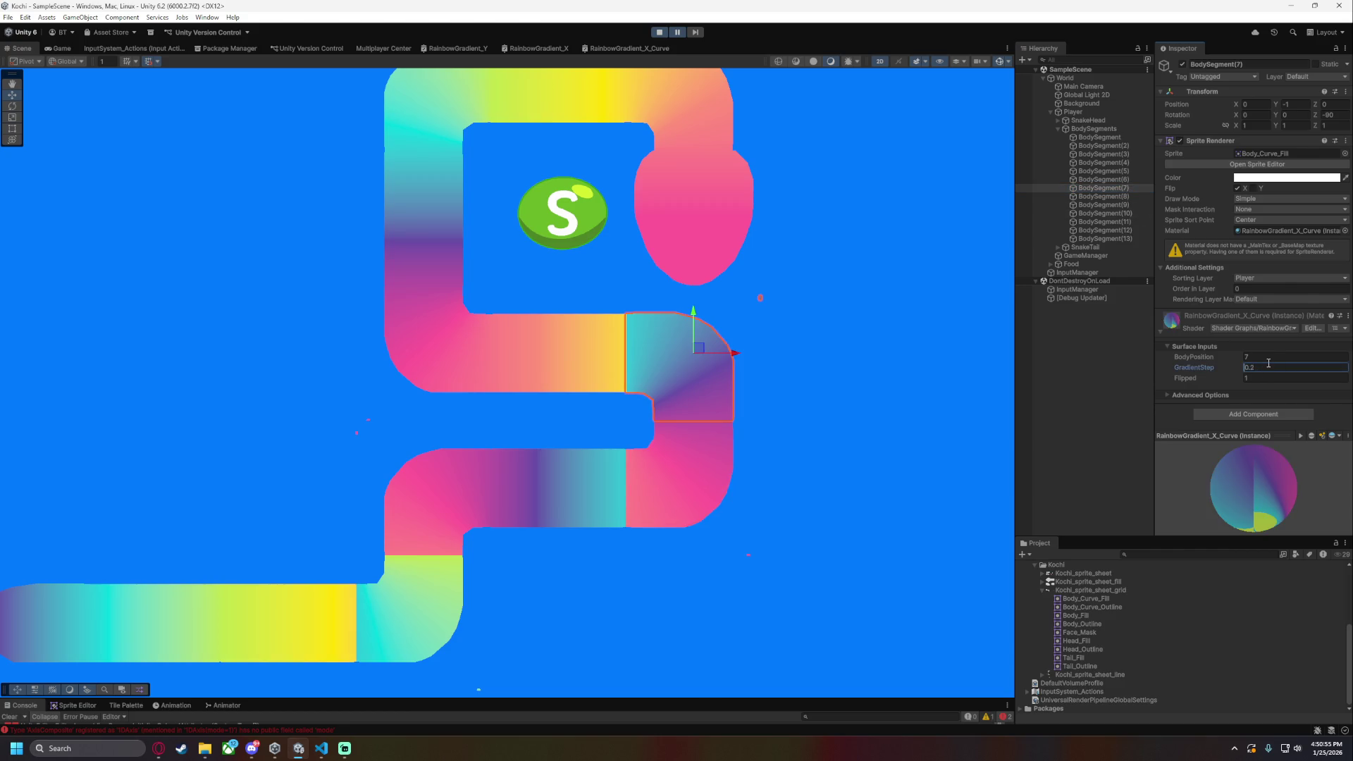
click(1252, 357)
text(.5)
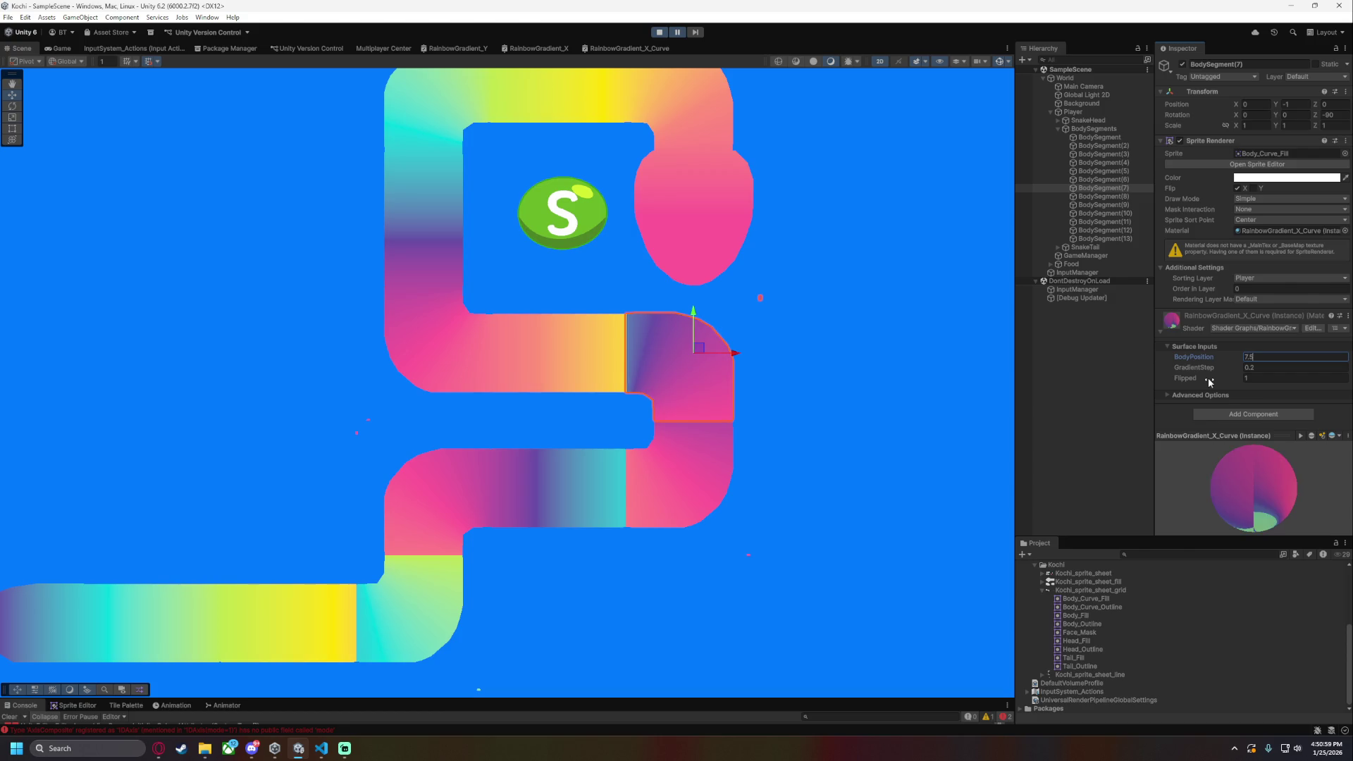
mouse_move(1204, 358)
mouse_down()
mouse_move(1148, 355)
mouse_move(1219, 361)
mouse_up()
text(6.5)
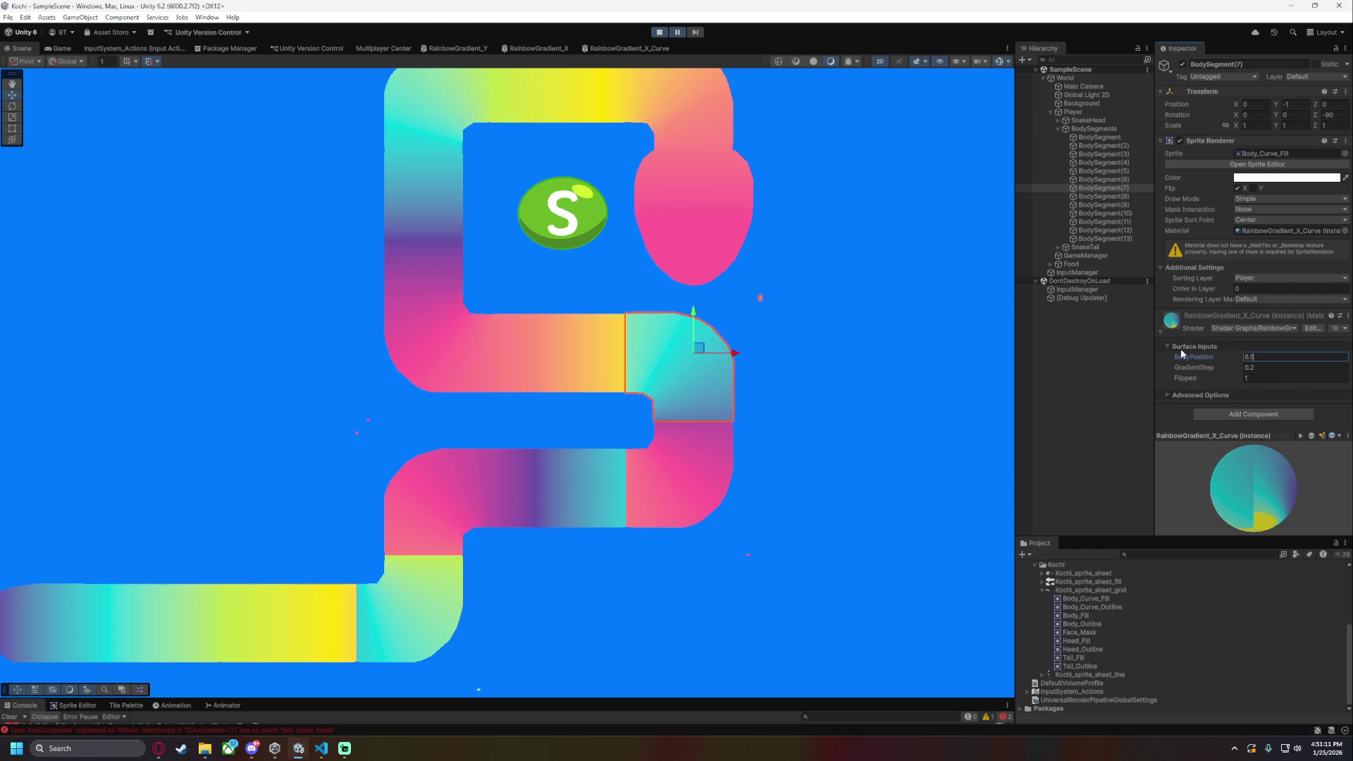
- Glance at PlayerBodyMove.cs in VS Code, then bring up the RainbowGradient_X_Curve graph
click(321, 749)
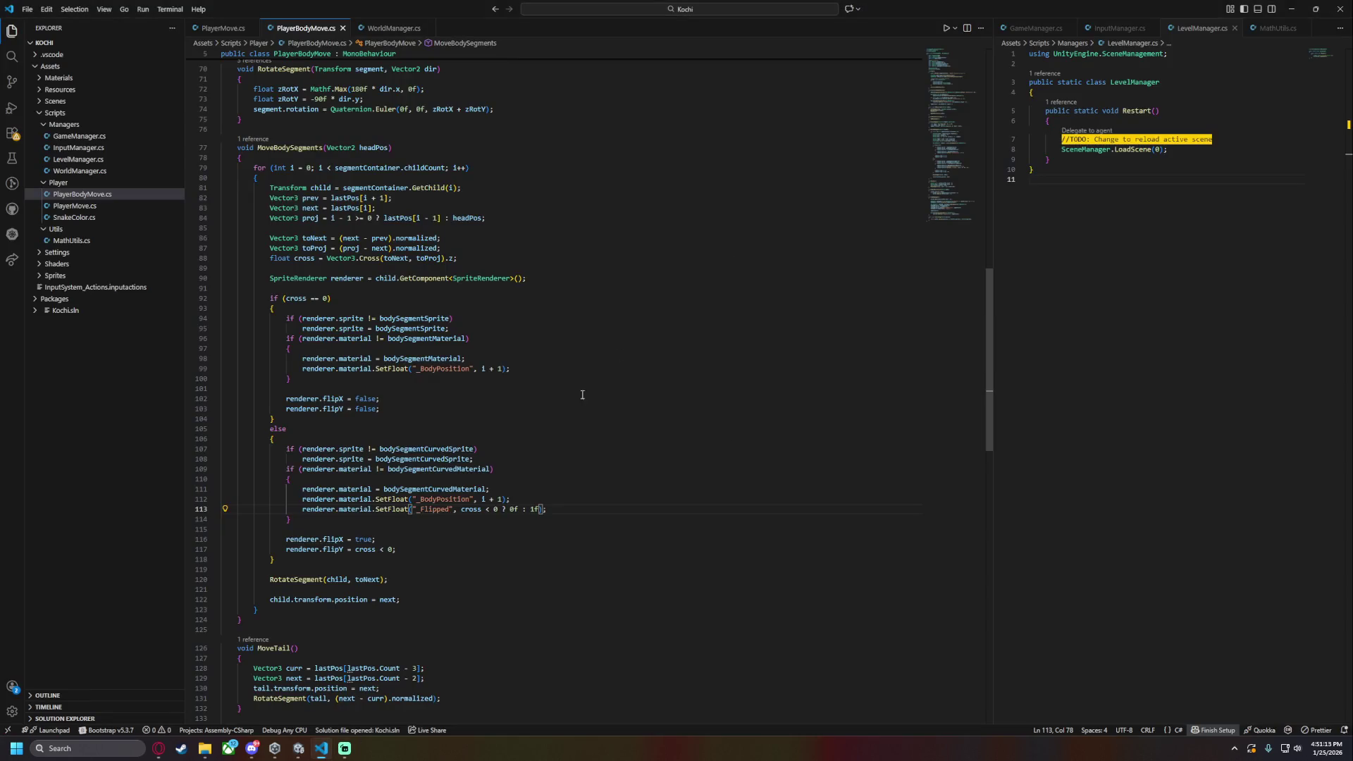
click(298, 749)
click(620, 48)
- Wire the BodyPosition node into the A input of the 1.5 Add node feeding Branch True
drag(704, 350, 573, 369)
scroll(544, 491, up, 2)
drag(465, 532, 665, 480)
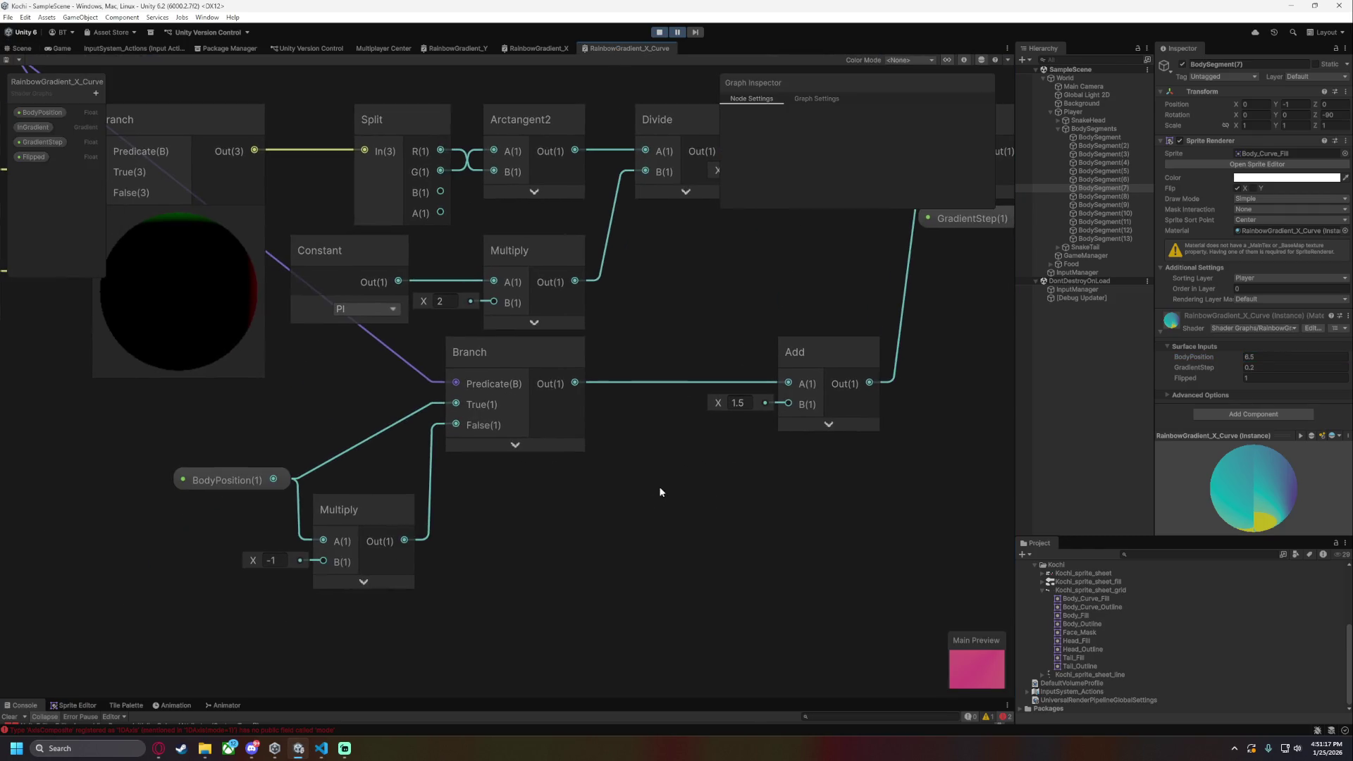
click(288, 486)
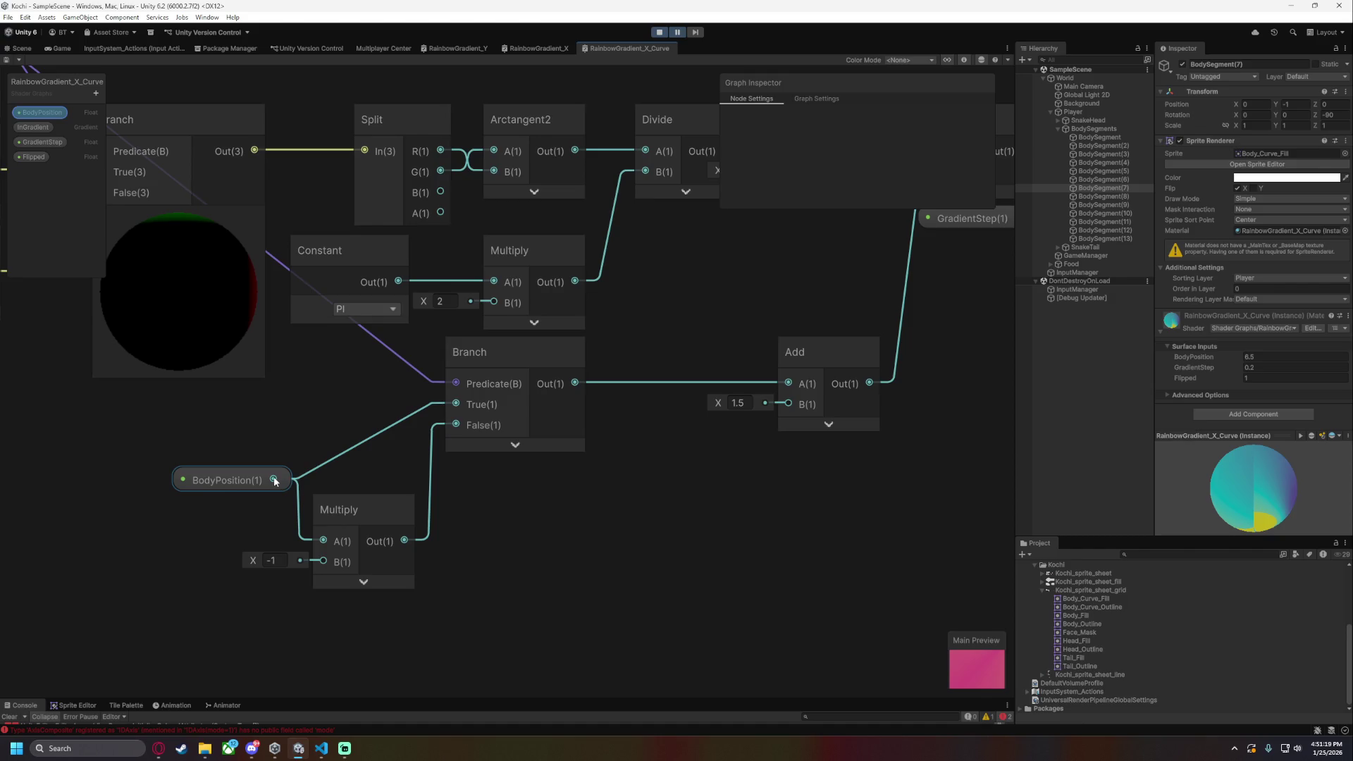
mouse_move(275, 480)
mouse_down()
mouse_move(798, 382)
mouse_move(793, 354)
mouse_move(344, 393)
mouse_up()
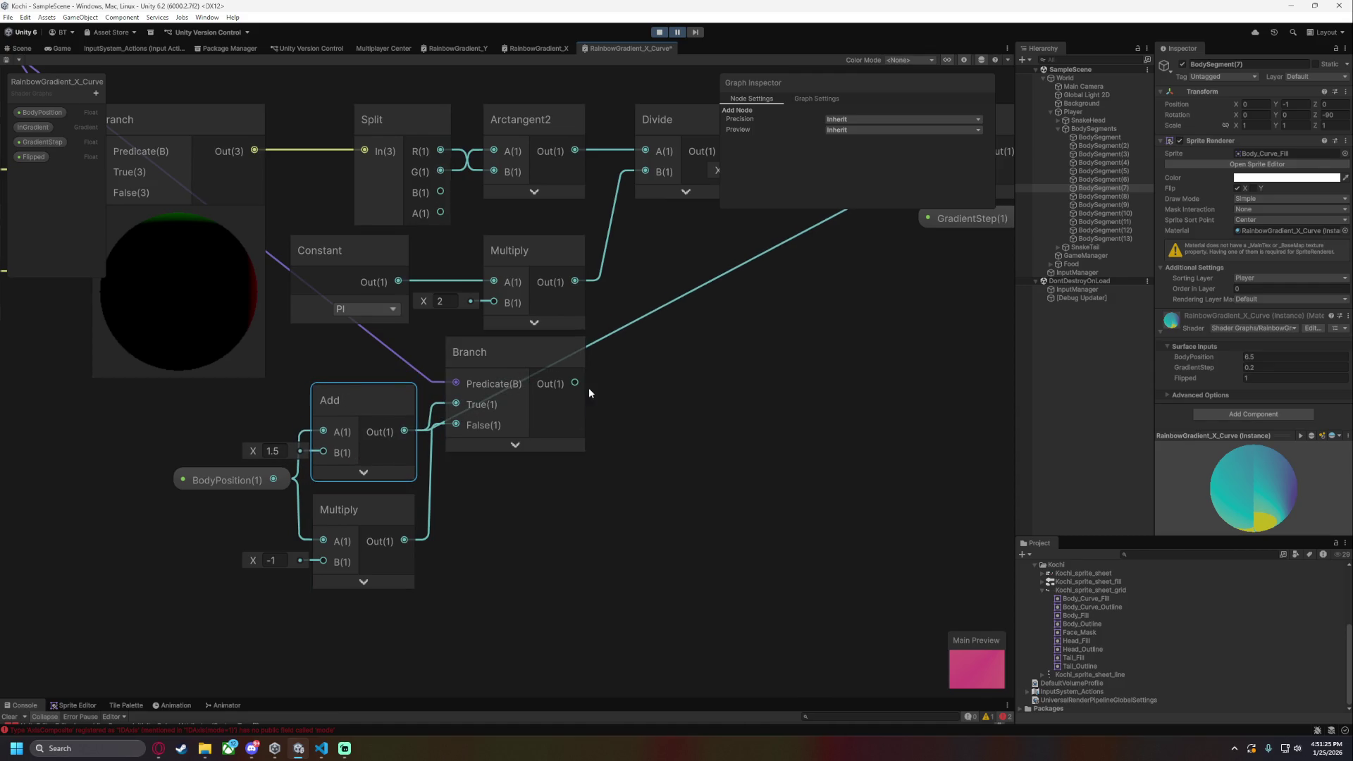
- Save the shader graph and return to the Scene view to edit a segment's BodyPosition
scroll(696, 427, right, 5)
scroll(697, 427, up, 3)
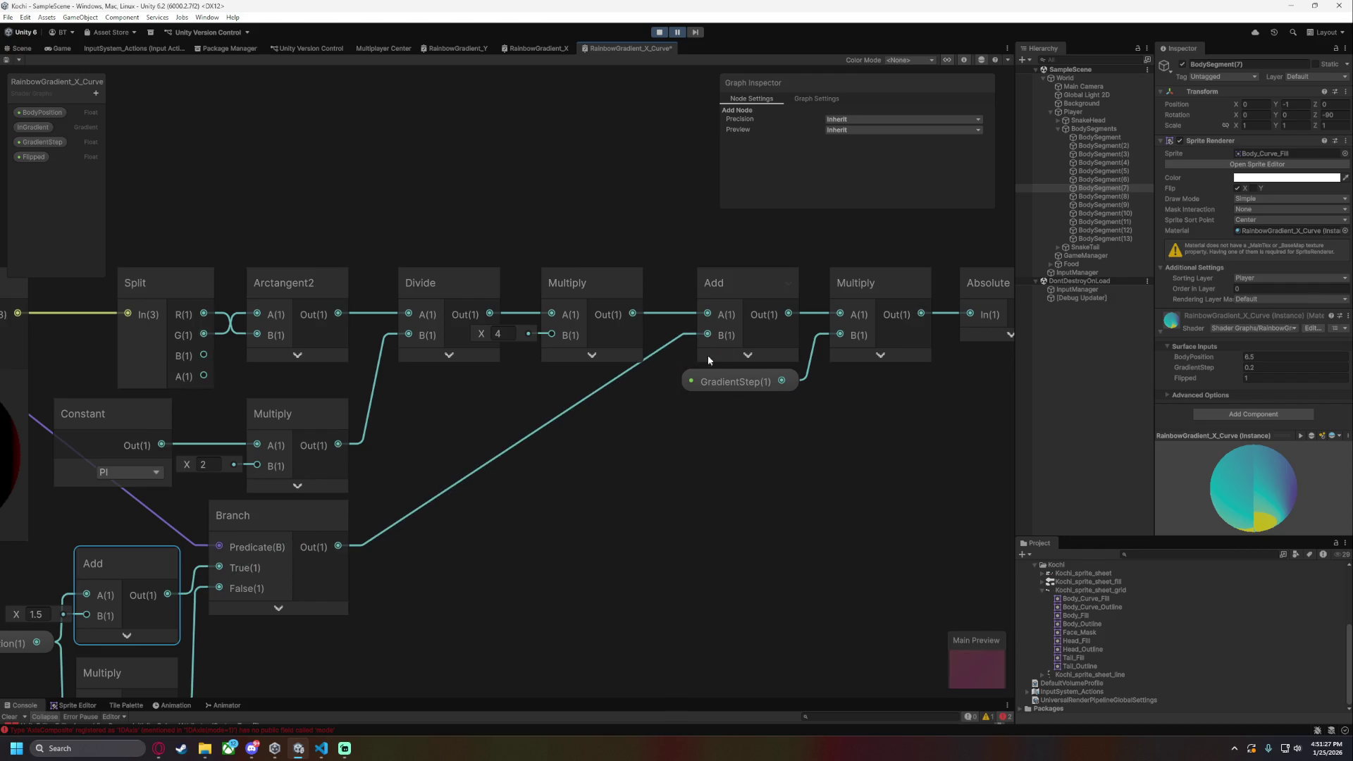
scroll(586, 438, left, 3)
scroll(585, 438, down, 2)
key(ctrl+s)
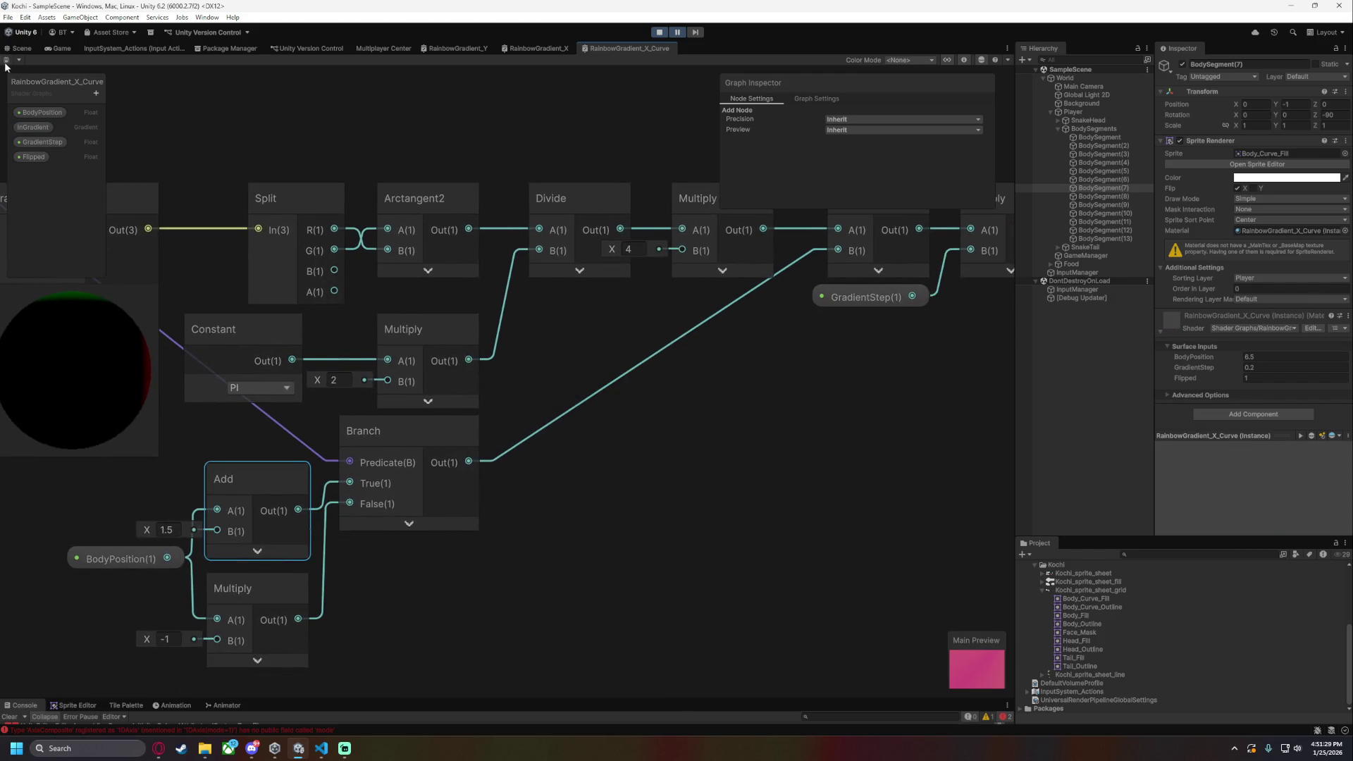
click(22, 48)
click(1274, 361)
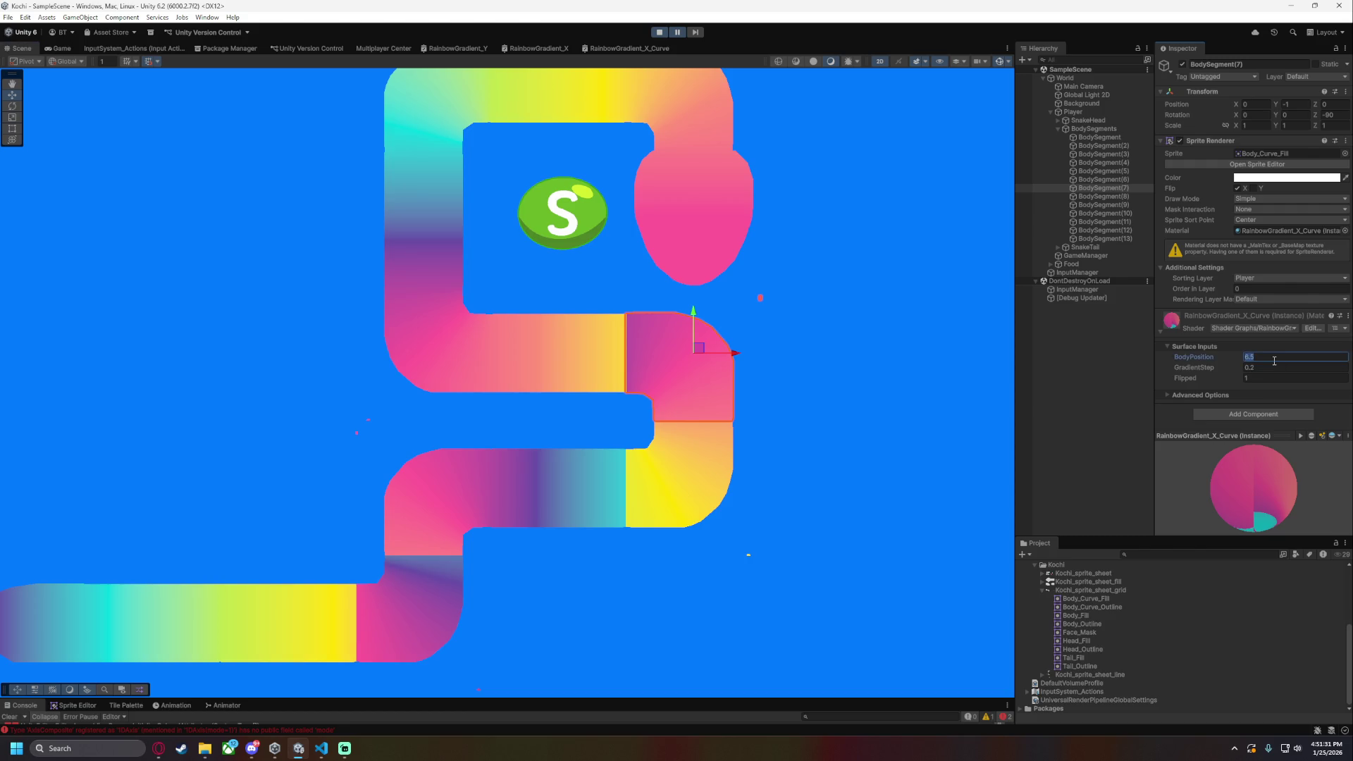
text(7)
- Set BodySegment(7)'s BodyPosition to 8.5
click(877, 427)
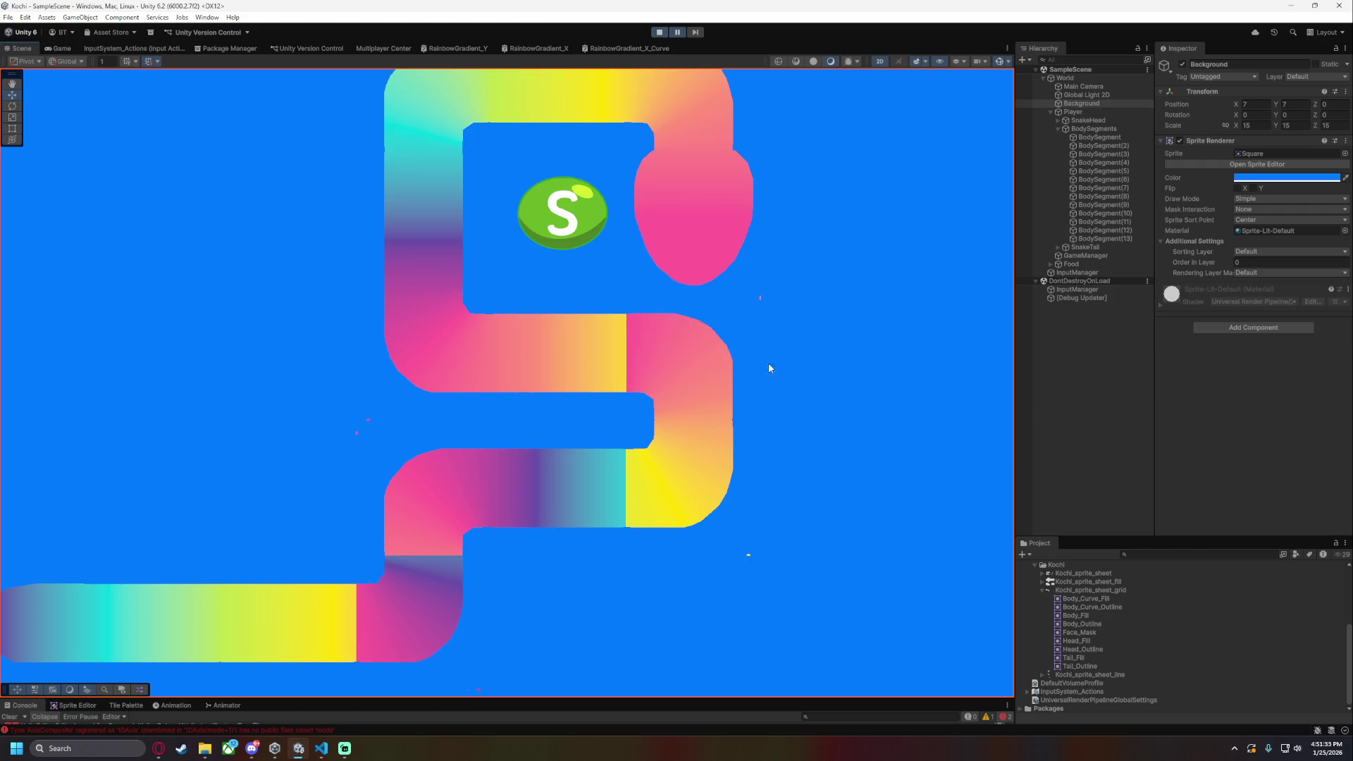
click(694, 475)
scroll(809, 387, down, 3)
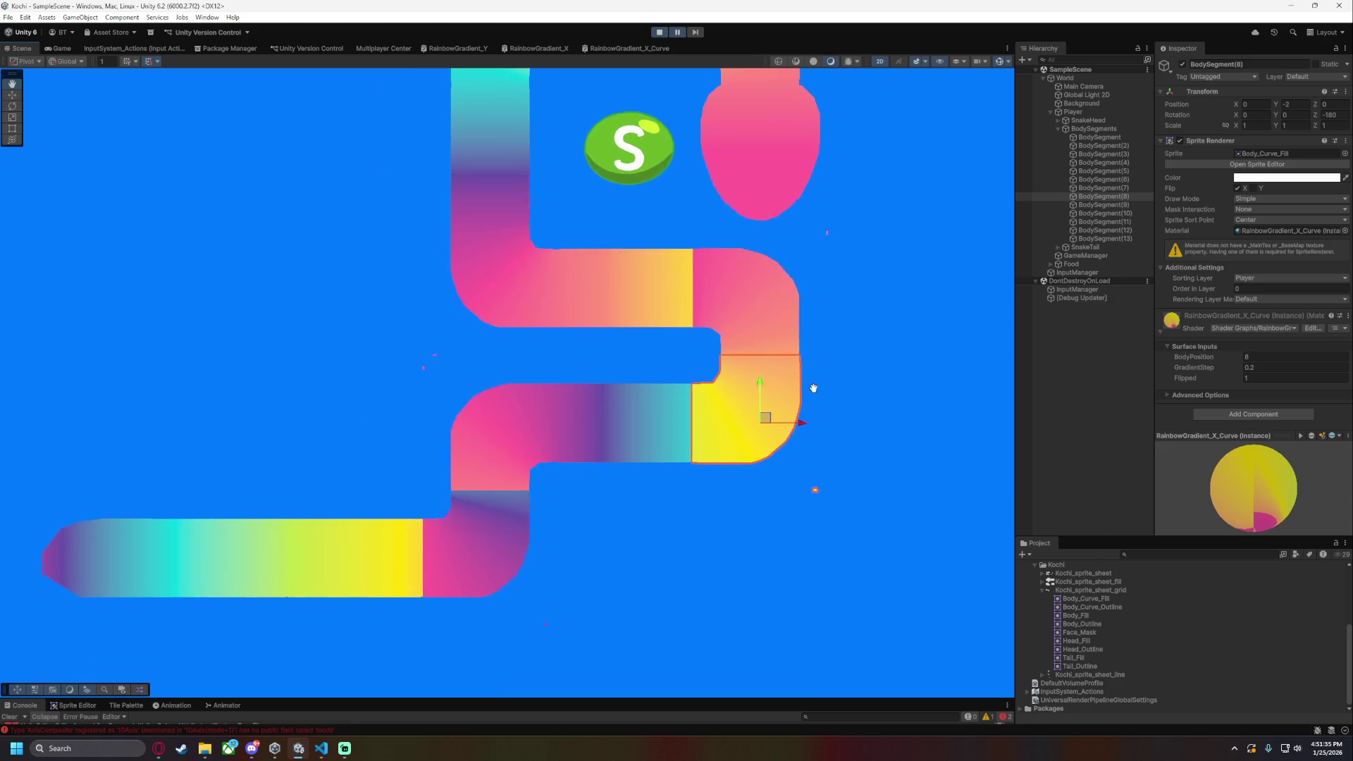
drag(860, 373, 736, 441)
click(1131, 212)
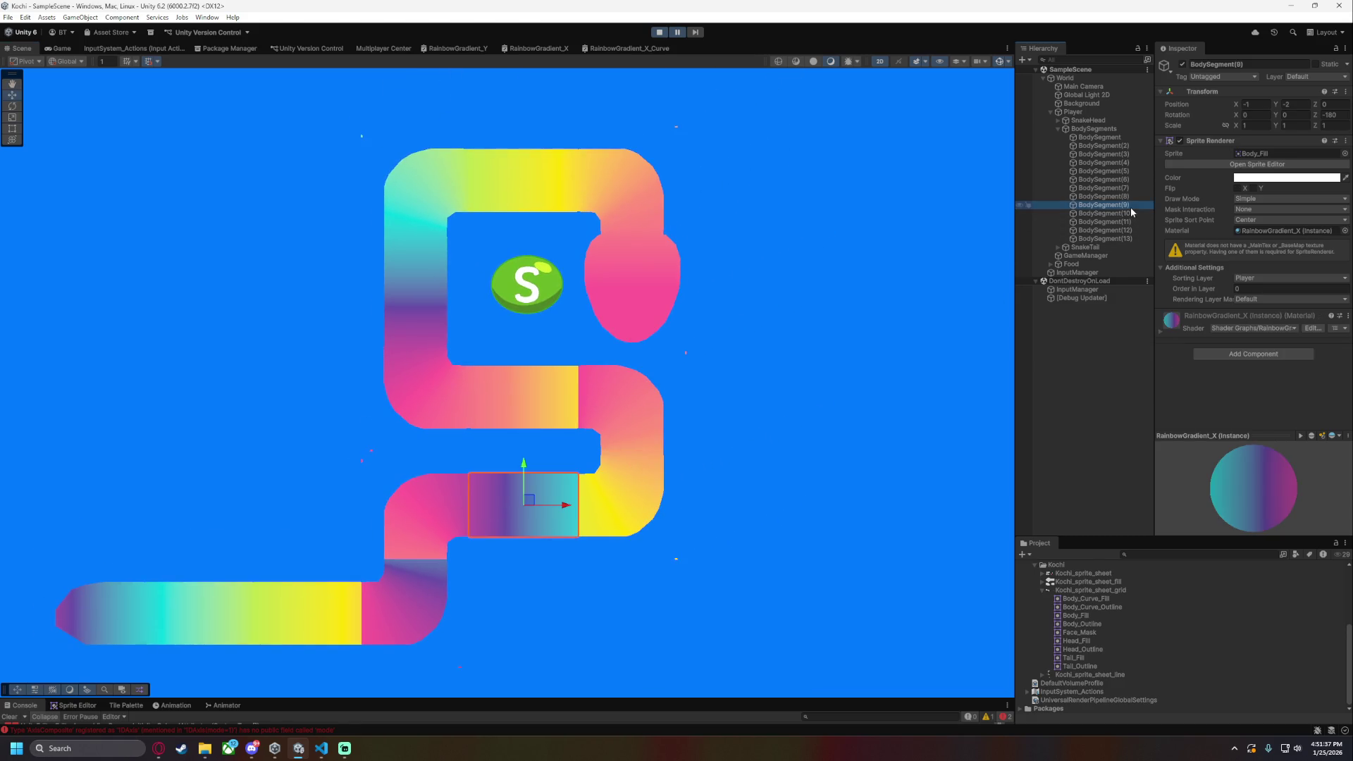
click(1131, 197)
click(1130, 188)
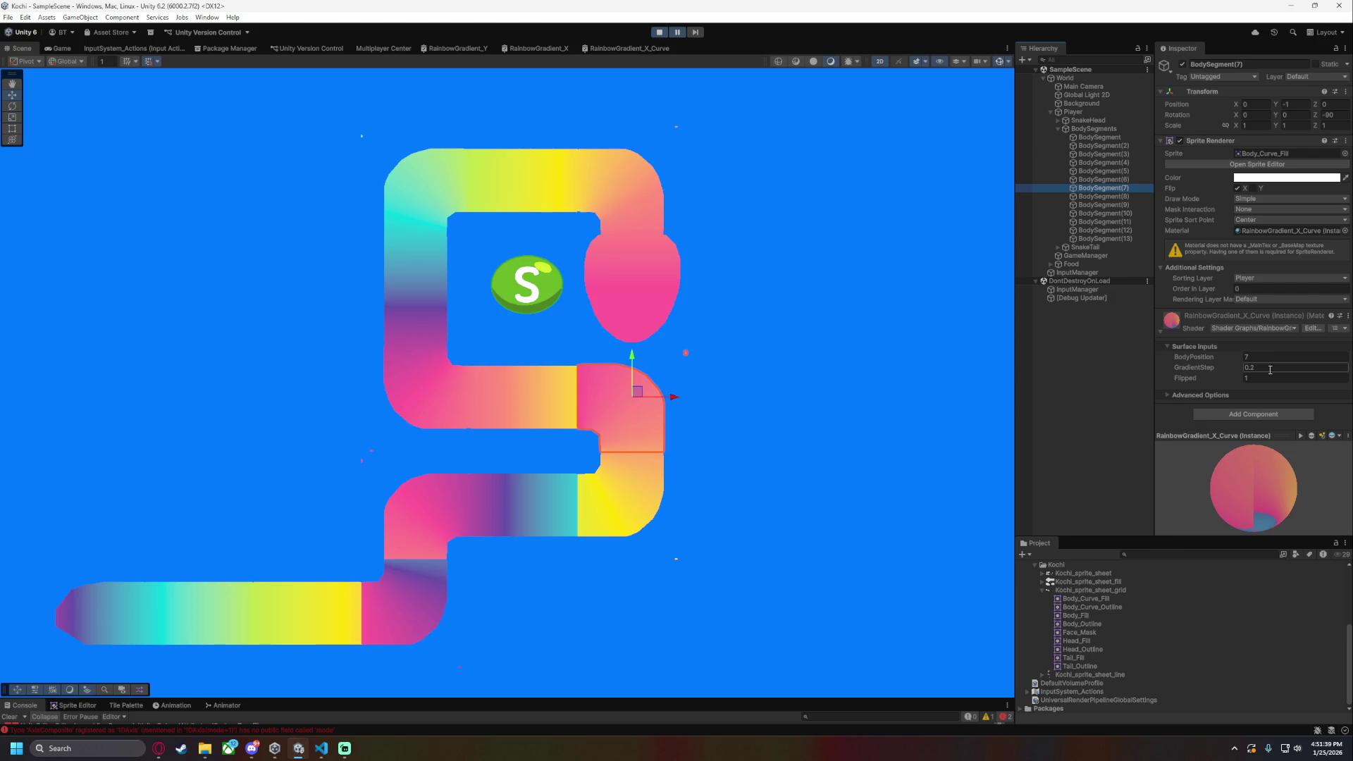
click(1283, 356)
text(8.5)
scroll(747, 395, up, 4)
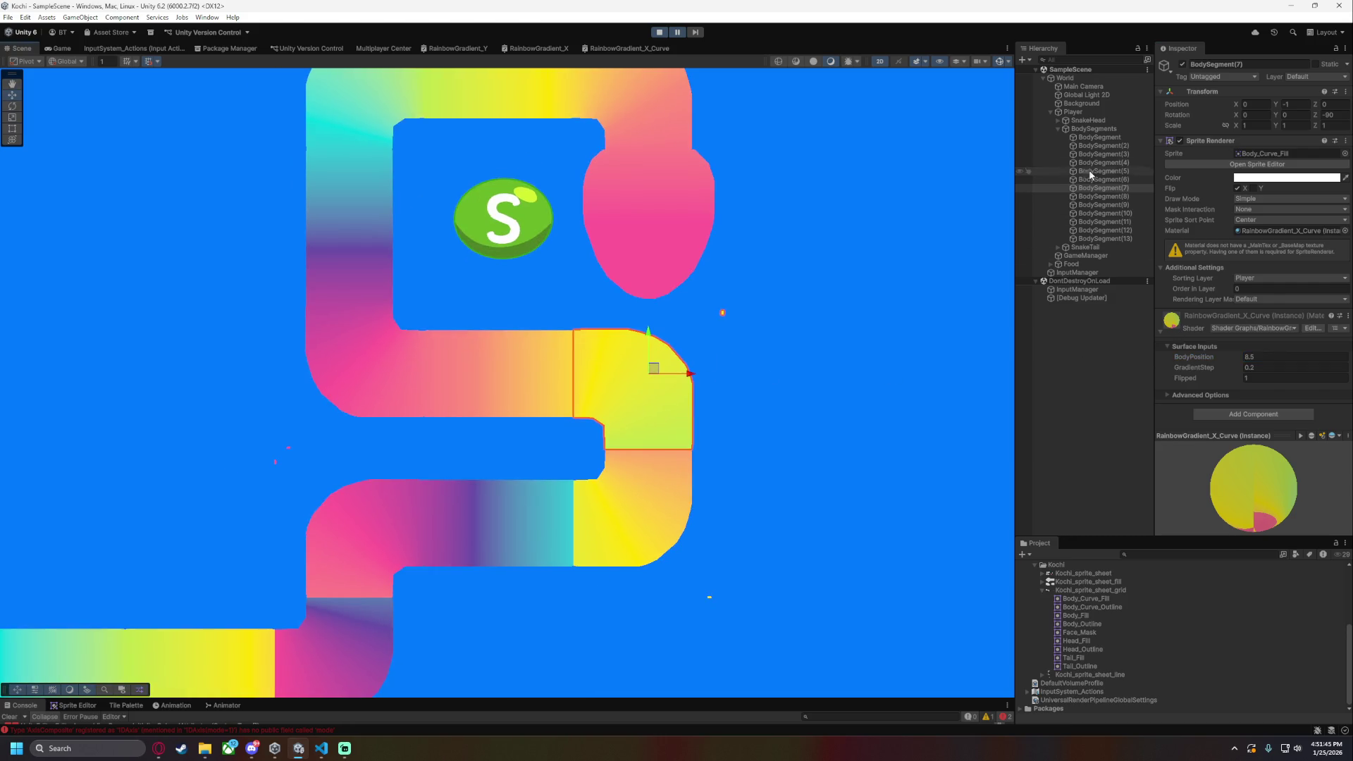
- Set BodySegment(8)'s BodyPosition to 9.5, then inspect segments 10, 8 and 7
click(1104, 197)
click(1260, 357)
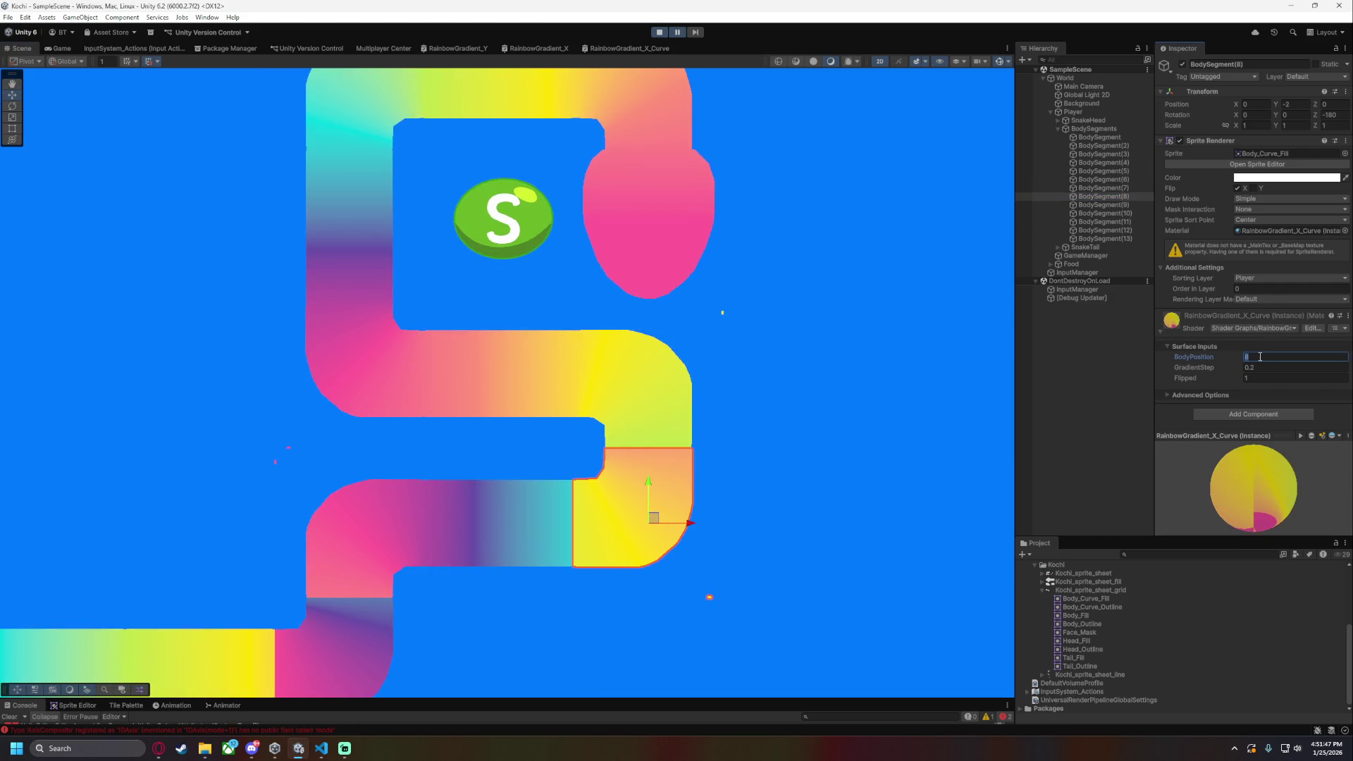
text(9.5)
click(868, 367)
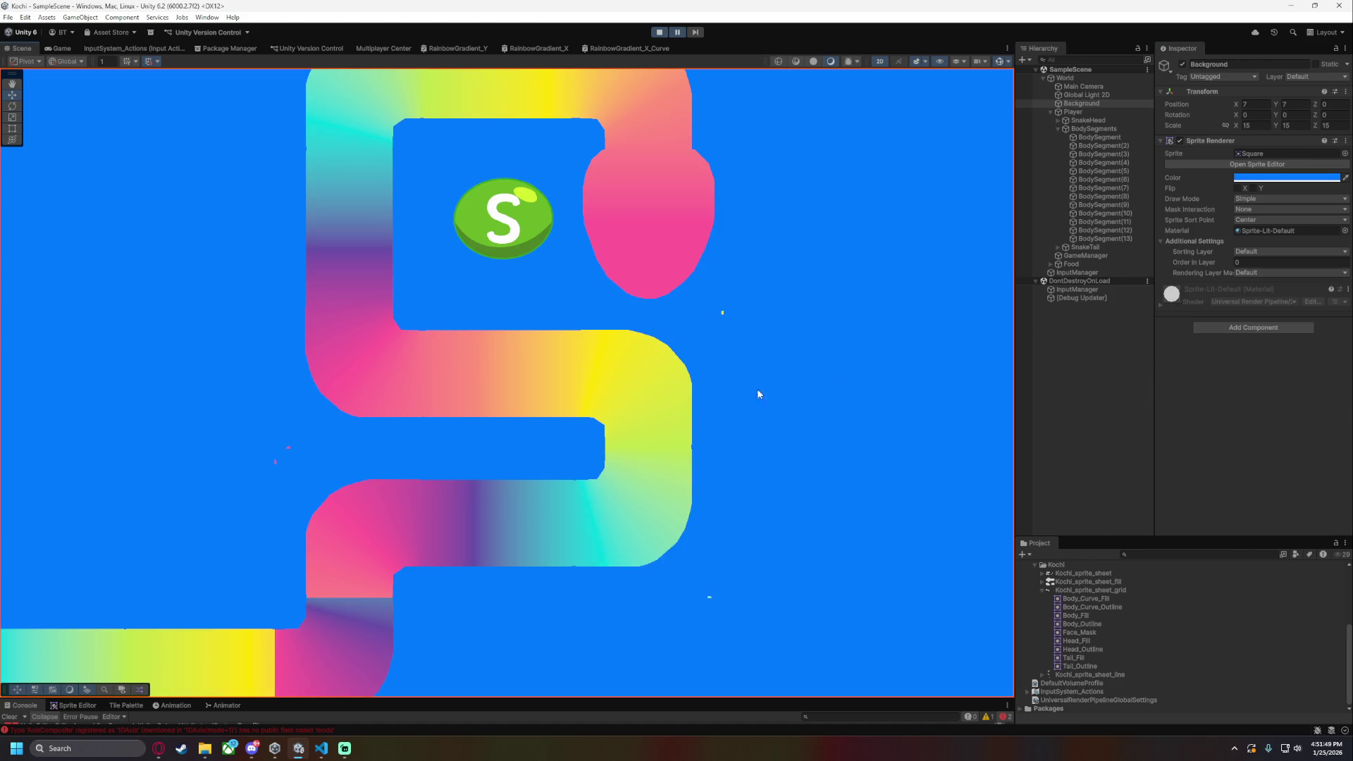
click(1117, 205)
click(1115, 212)
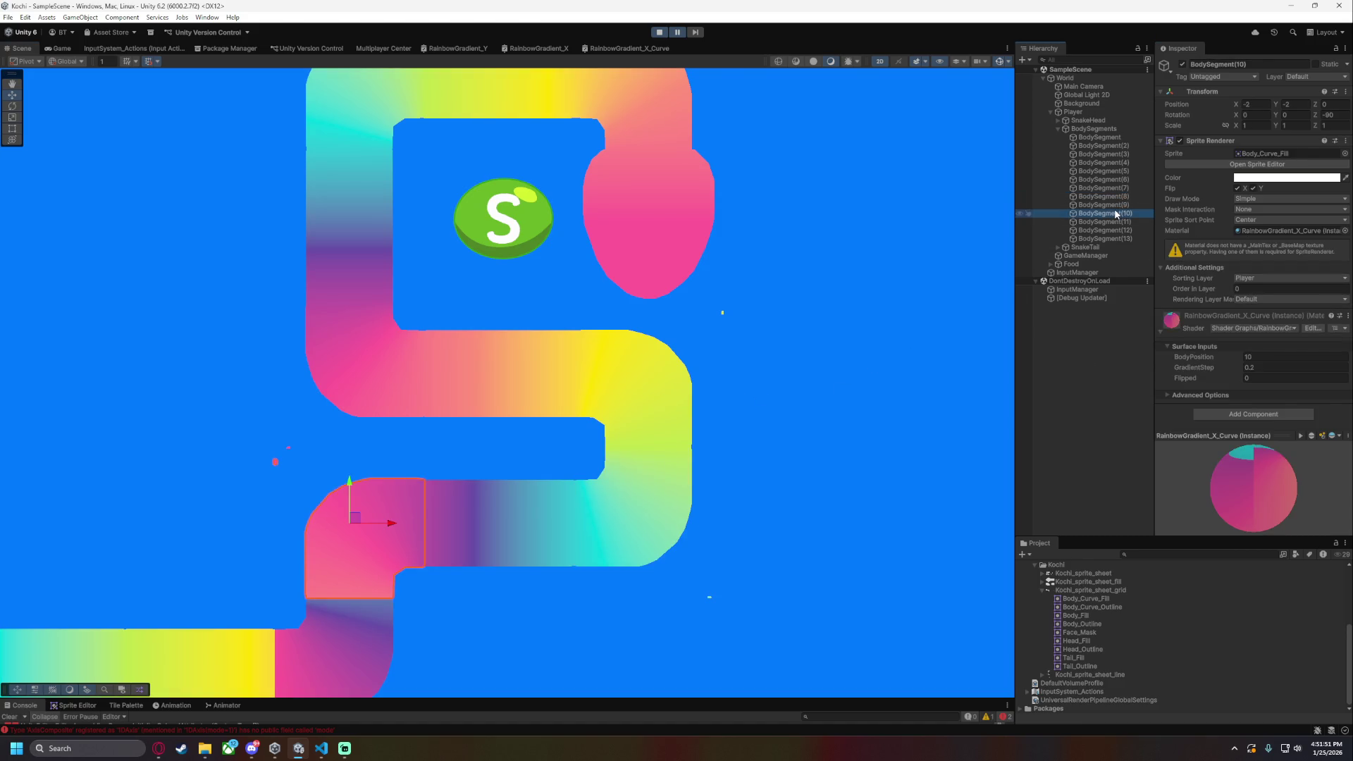
click(1137, 198)
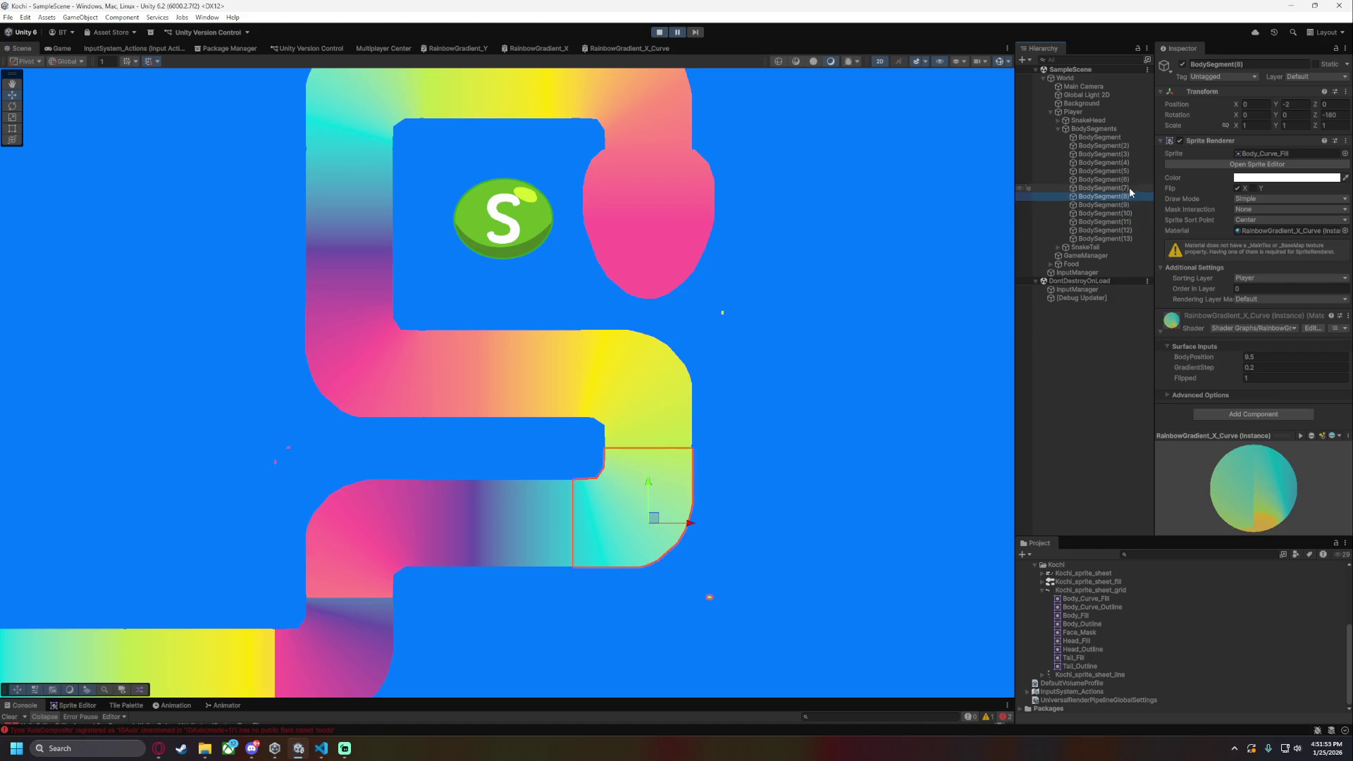
click(1129, 187)
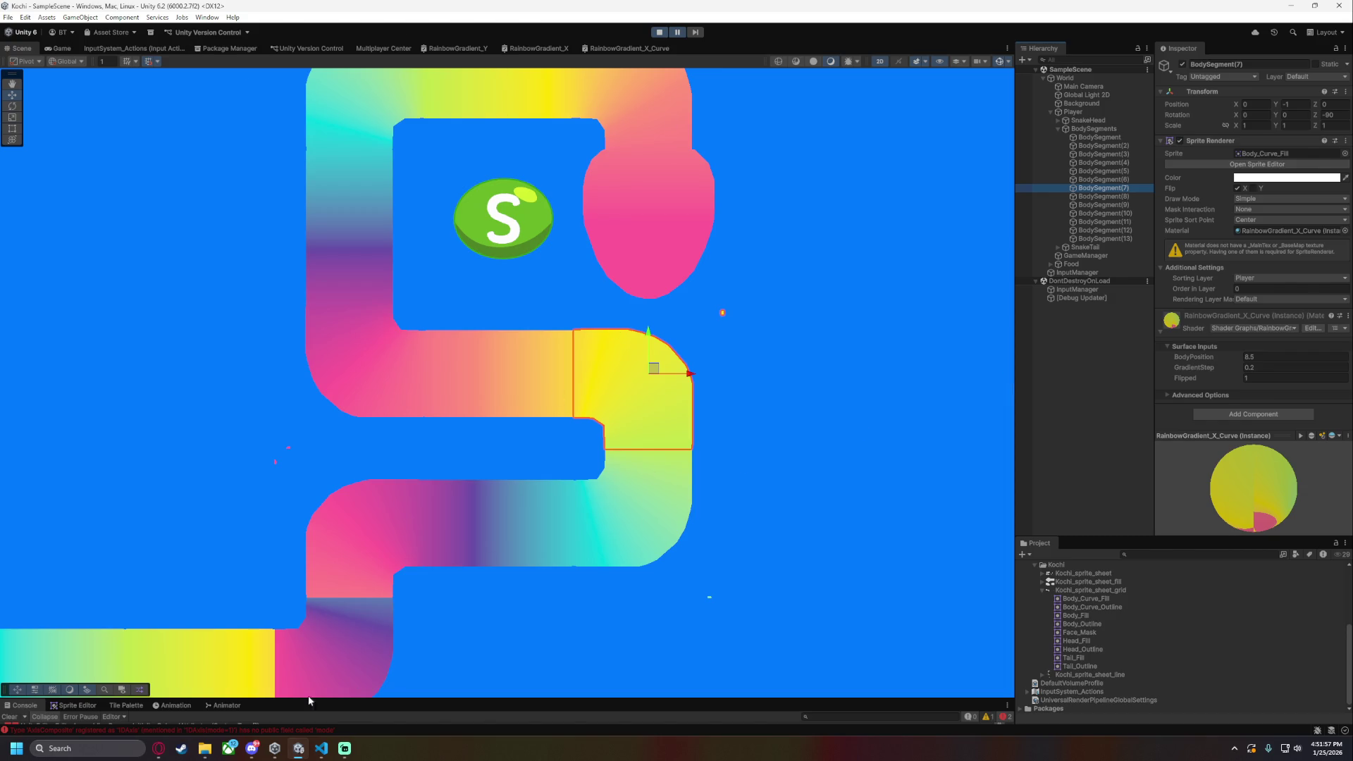
- In the RainbowGradient_X_Curve graph, place the BodyPosition node right beside the Add node
click(321, 748)
click(299, 748)
click(644, 47)
scroll(451, 465, up, 3)
drag(397, 465, 140, 472)
mouse_move(580, 374)
mouse_down()
mouse_move(338, 440)
mouse_move(319, 462)
mouse_move(318, 374)
mouse_up()
mouse_move(184, 468)
mouse_down()
mouse_move(179, 366)
mouse_move(191, 363)
mouse_move(192, 388)
mouse_up()
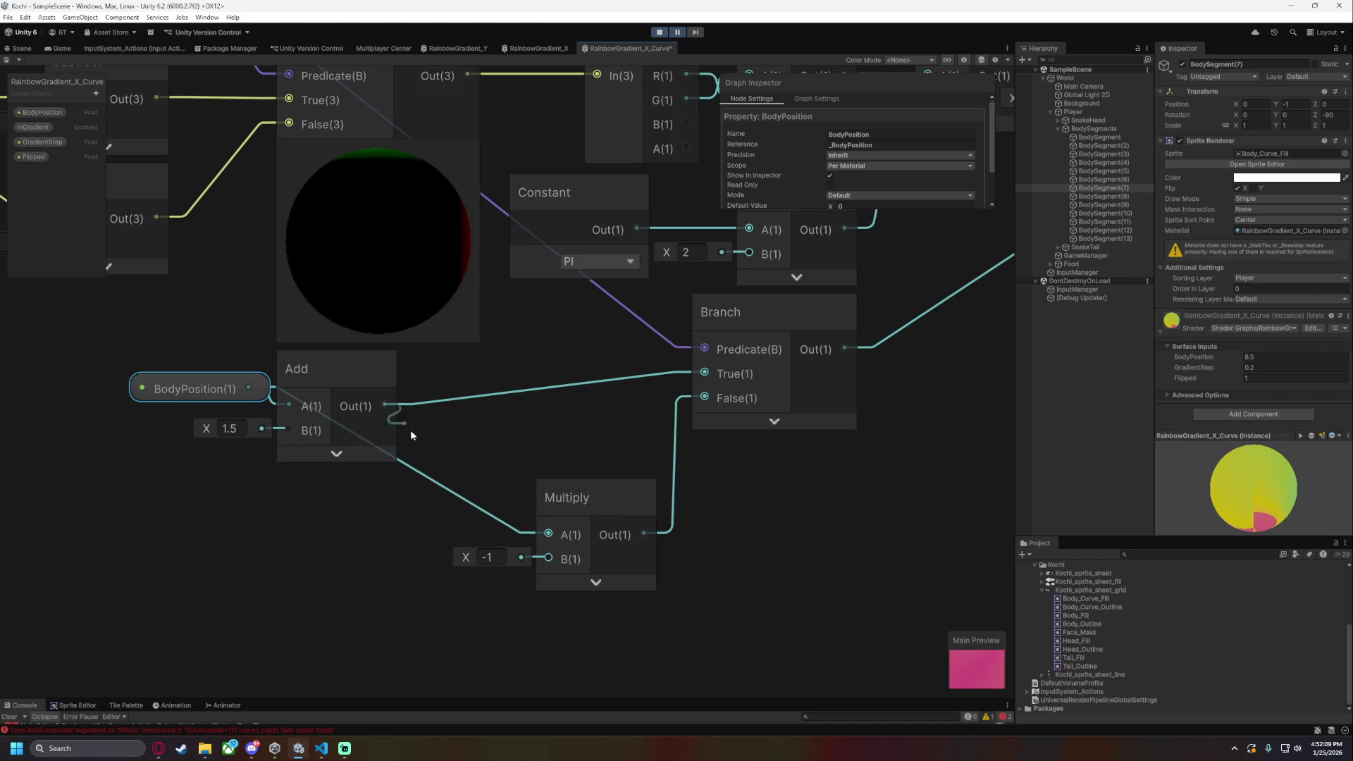
- Move the Multiply node up beside Add and save the shader graph
mouse_move(578, 500)
mouse_down()
mouse_move(520, 450)
mouse_move(462, 426)
mouse_move(524, 421)
mouse_up()
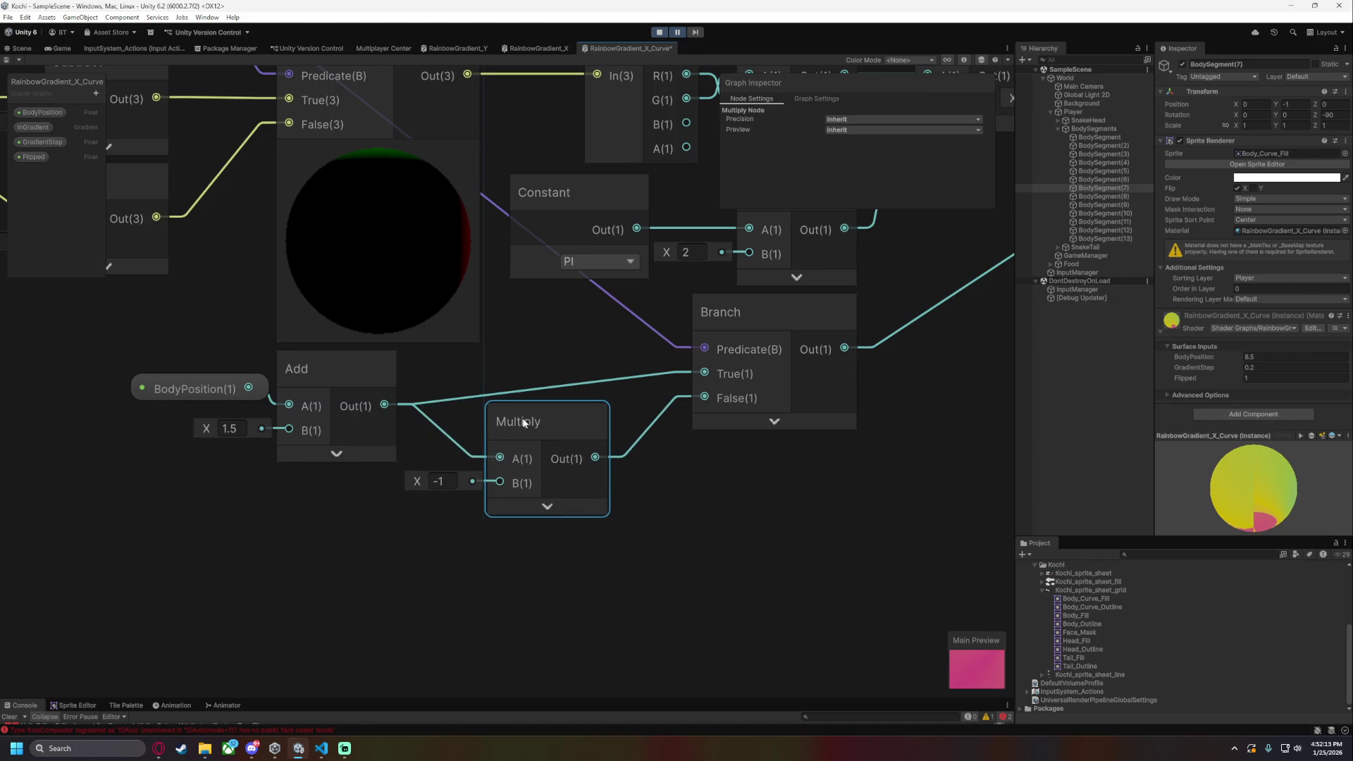
scroll(546, 560, down, 5)
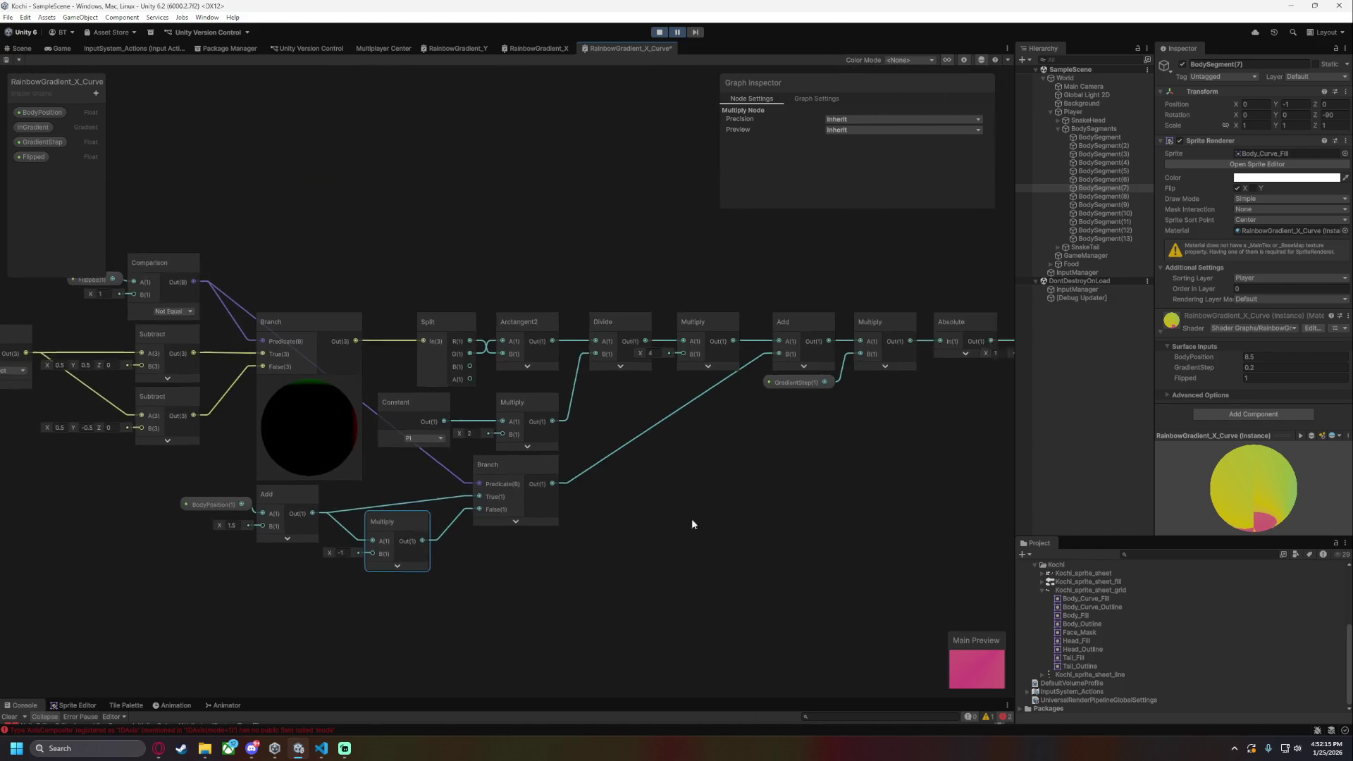
drag(704, 521, 629, 545)
key(ctrl+s)
- Lower BodySegment(7)'s BodyPosition below 8.5 so its curve turns yellow, and check BodySegment(8)
click(21, 48)
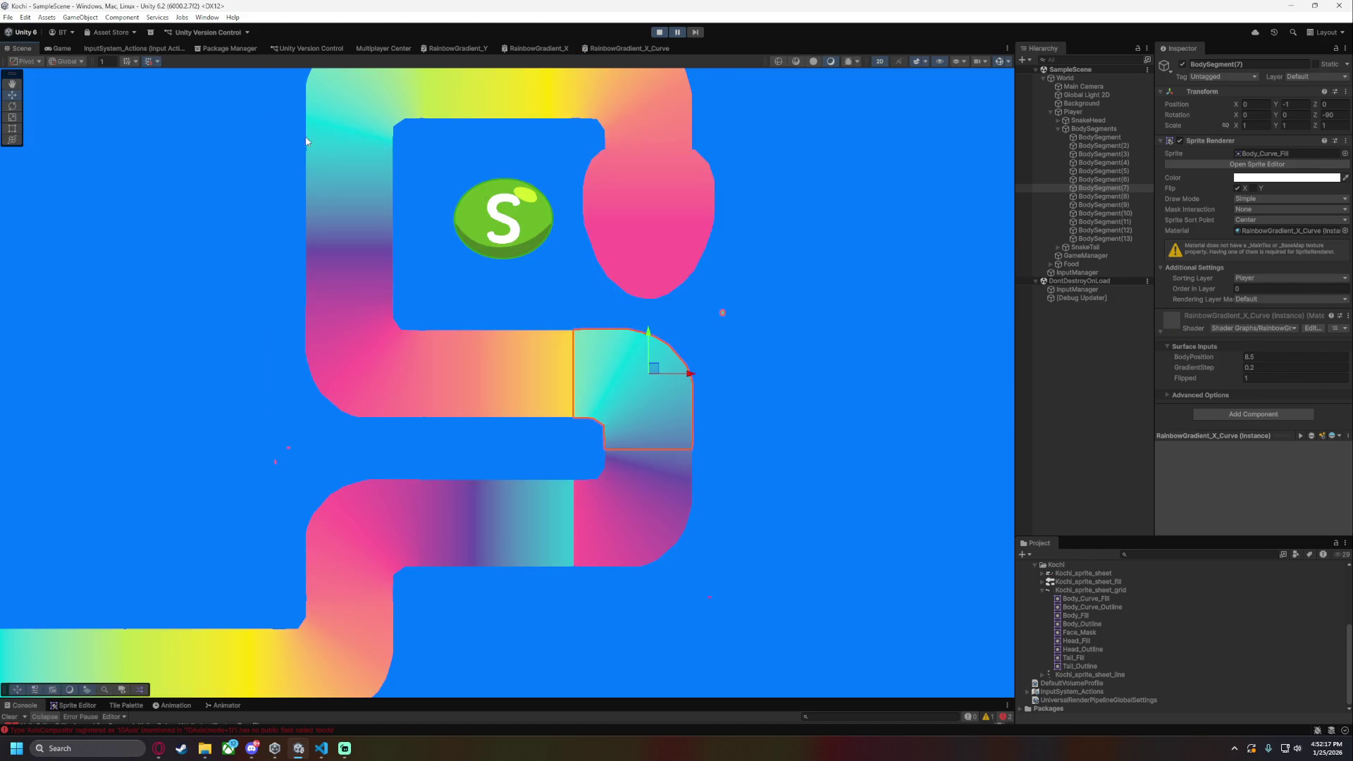
text(8)
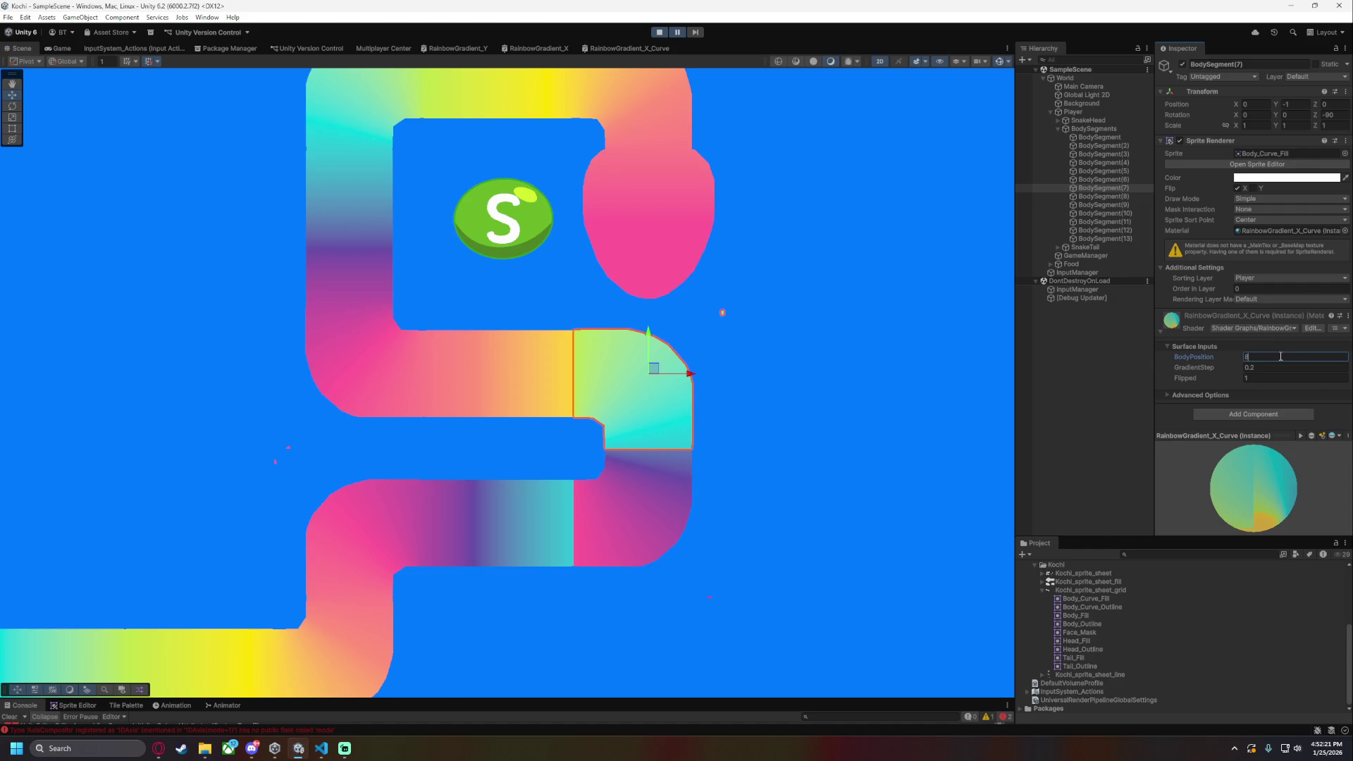
text(7)
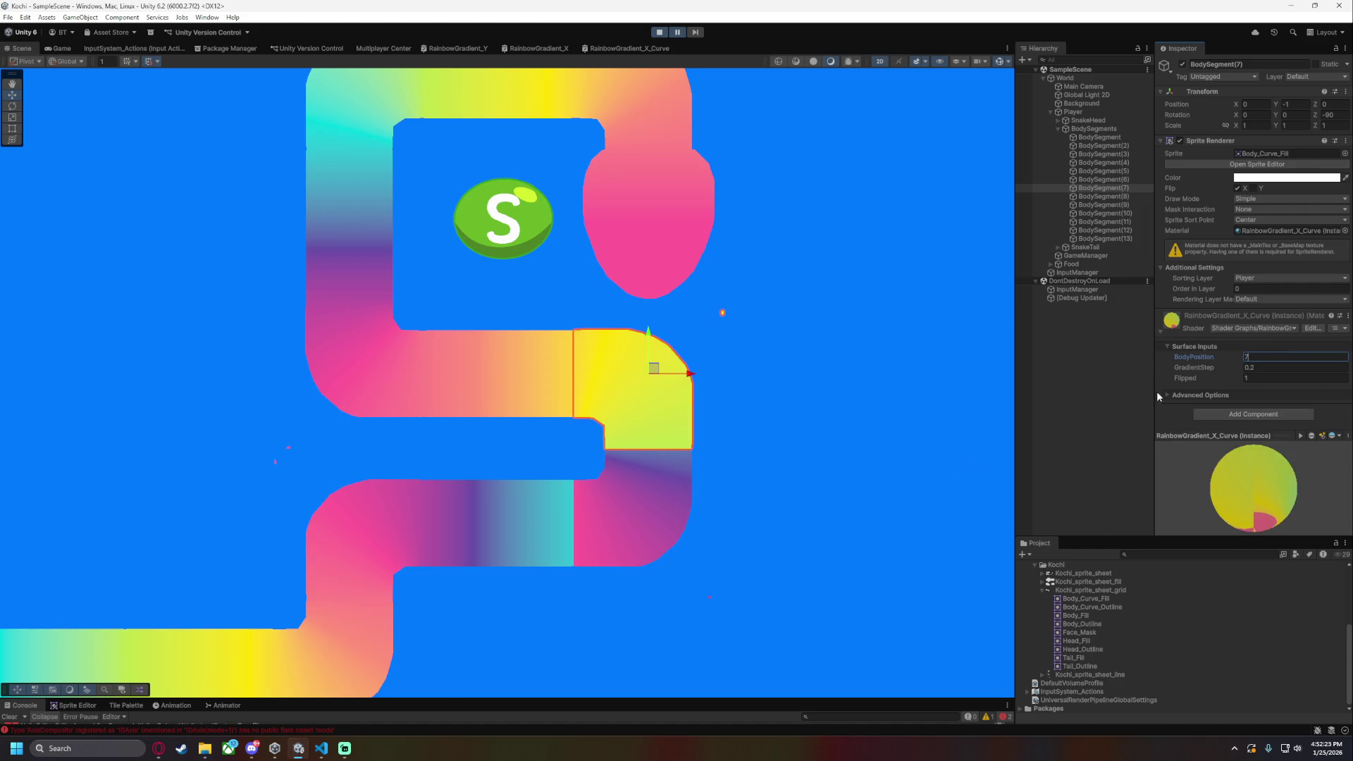
click(1128, 196)
click(1290, 355)
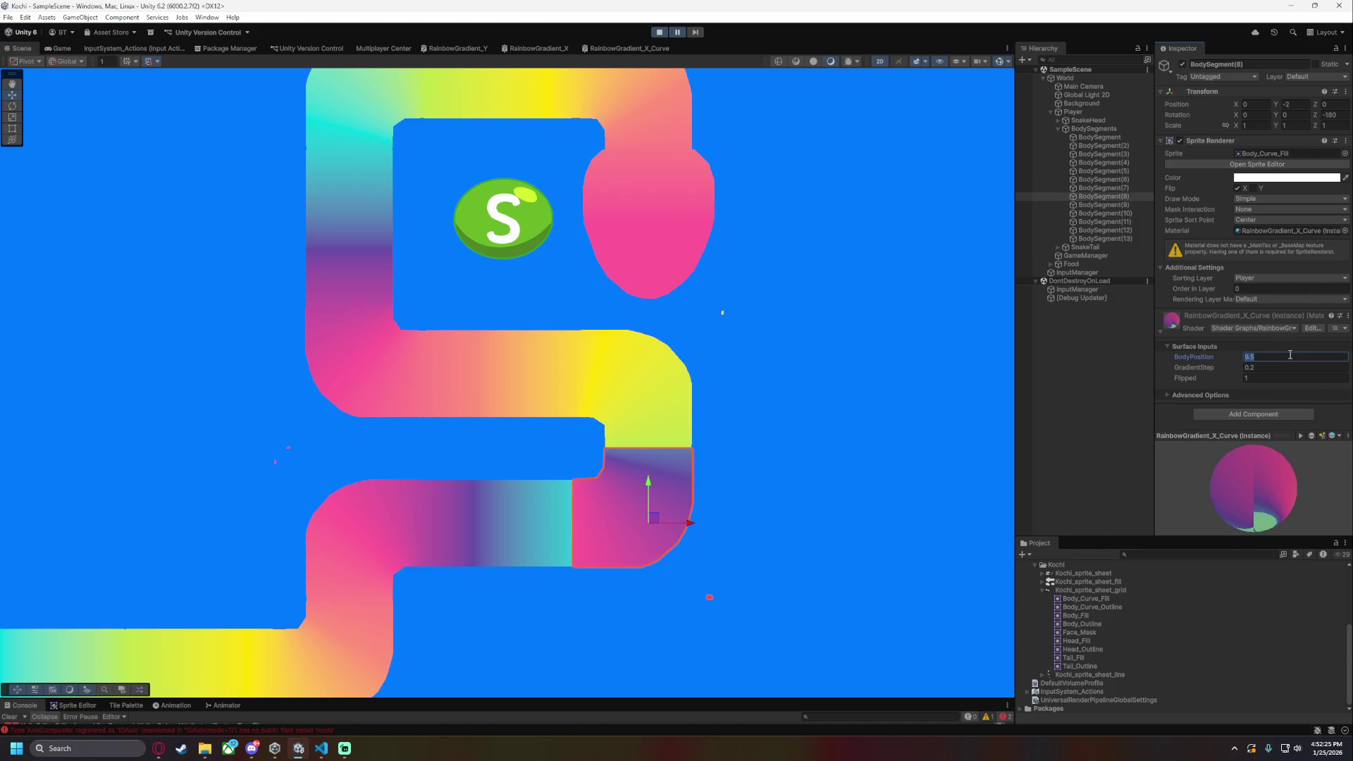
click(900, 362)
scroll(872, 370, down, 3)
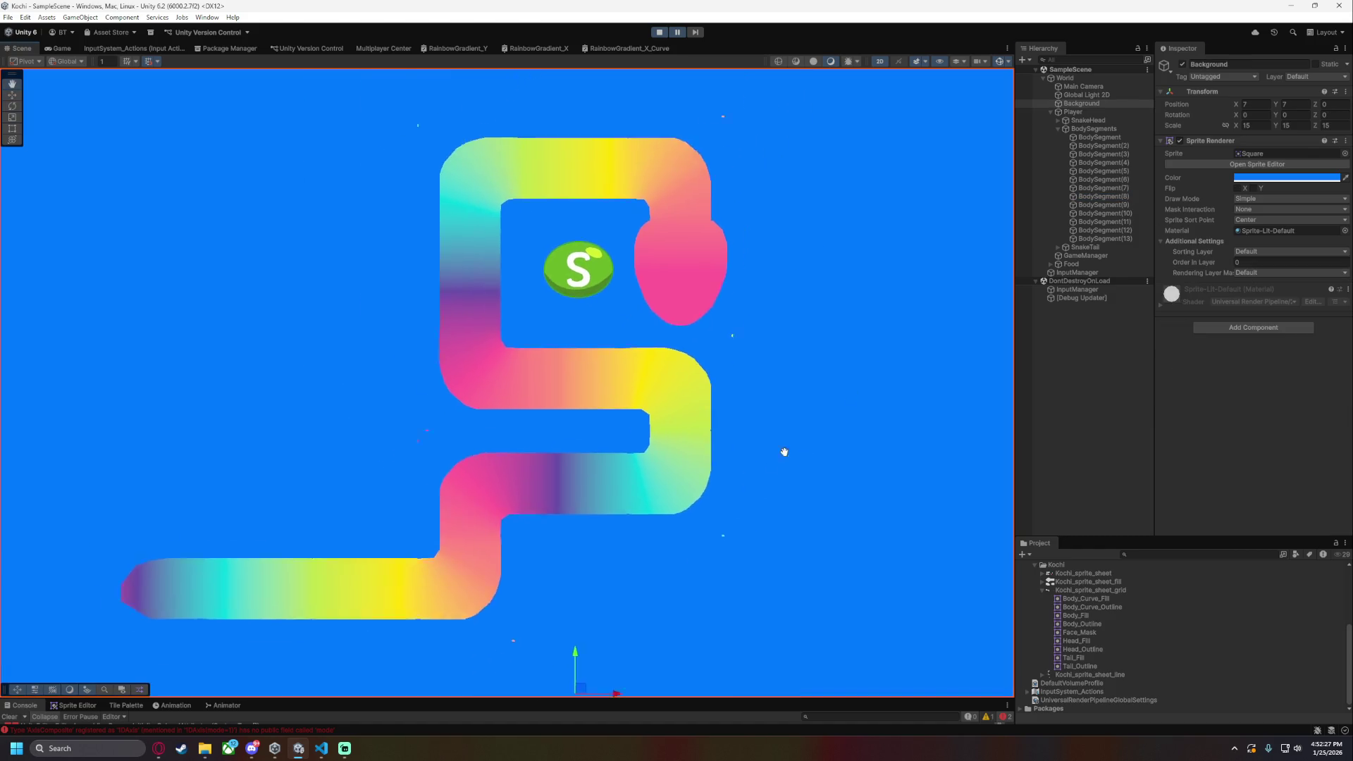
click(611, 48)
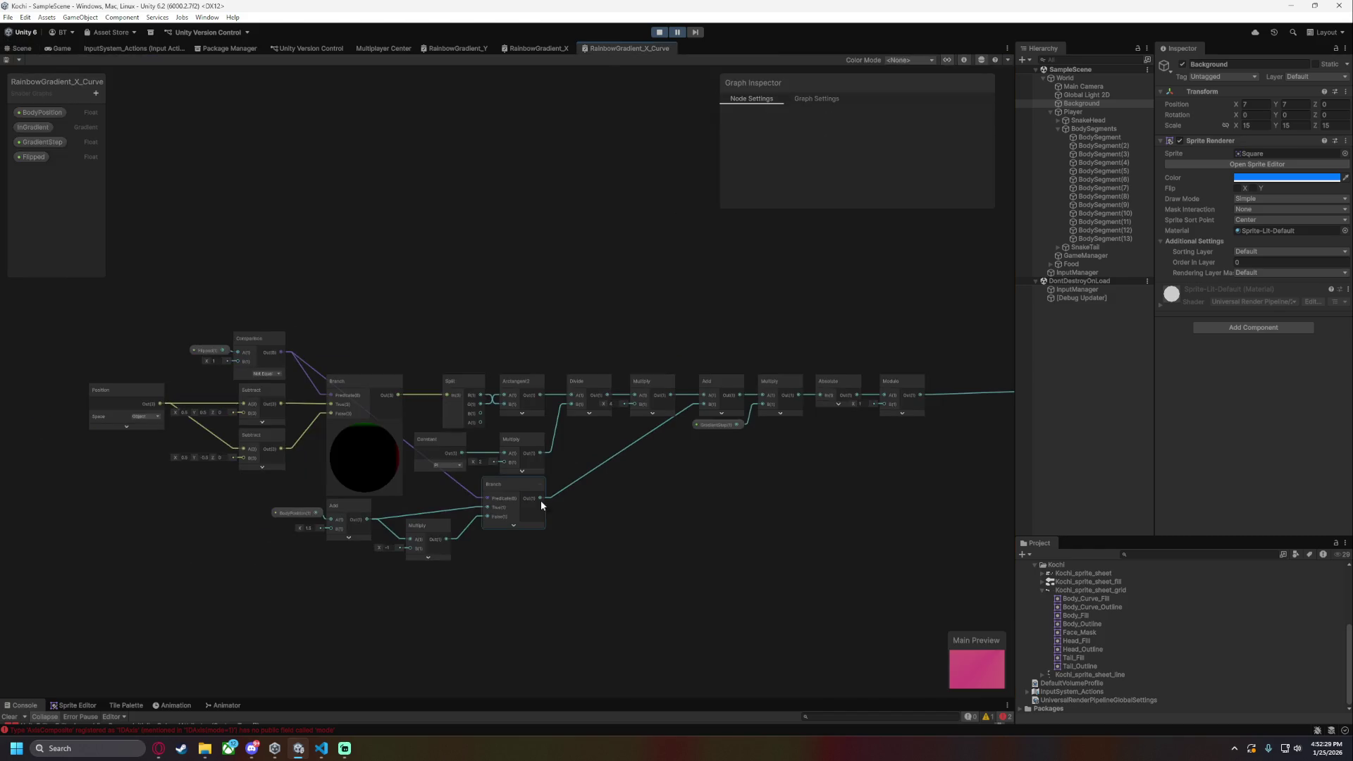
- Arrange BodyPosition, Add, Multiply and Branch nodes into a left-to-right chain
scroll(539, 494, up, 5)
drag(555, 396, 771, 307)
mouse_move(399, 462)
mouse_down()
mouse_move(684, 461)
mouse_move(620, 494)
mouse_up()
shift+click(204, 445)
mouse_move(279, 432)
mouse_down()
mouse_move(624, 433)
mouse_move(633, 407)
mouse_move(562, 396)
mouse_up()
mouse_move(647, 505)
mouse_down()
mouse_move(674, 413)
mouse_move(699, 413)
mouse_move(681, 430)
mouse_up()
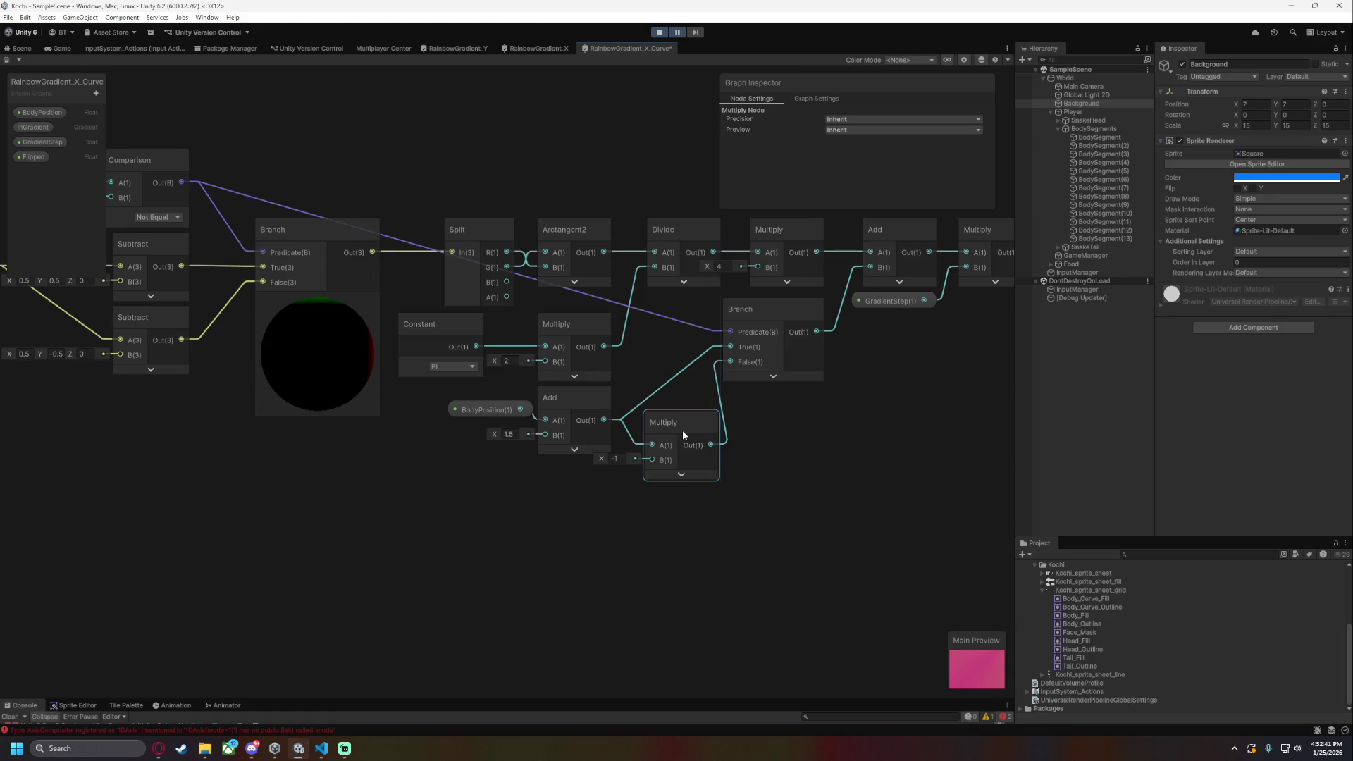
drag(758, 303, 776, 303)
drag(669, 422, 672, 425)
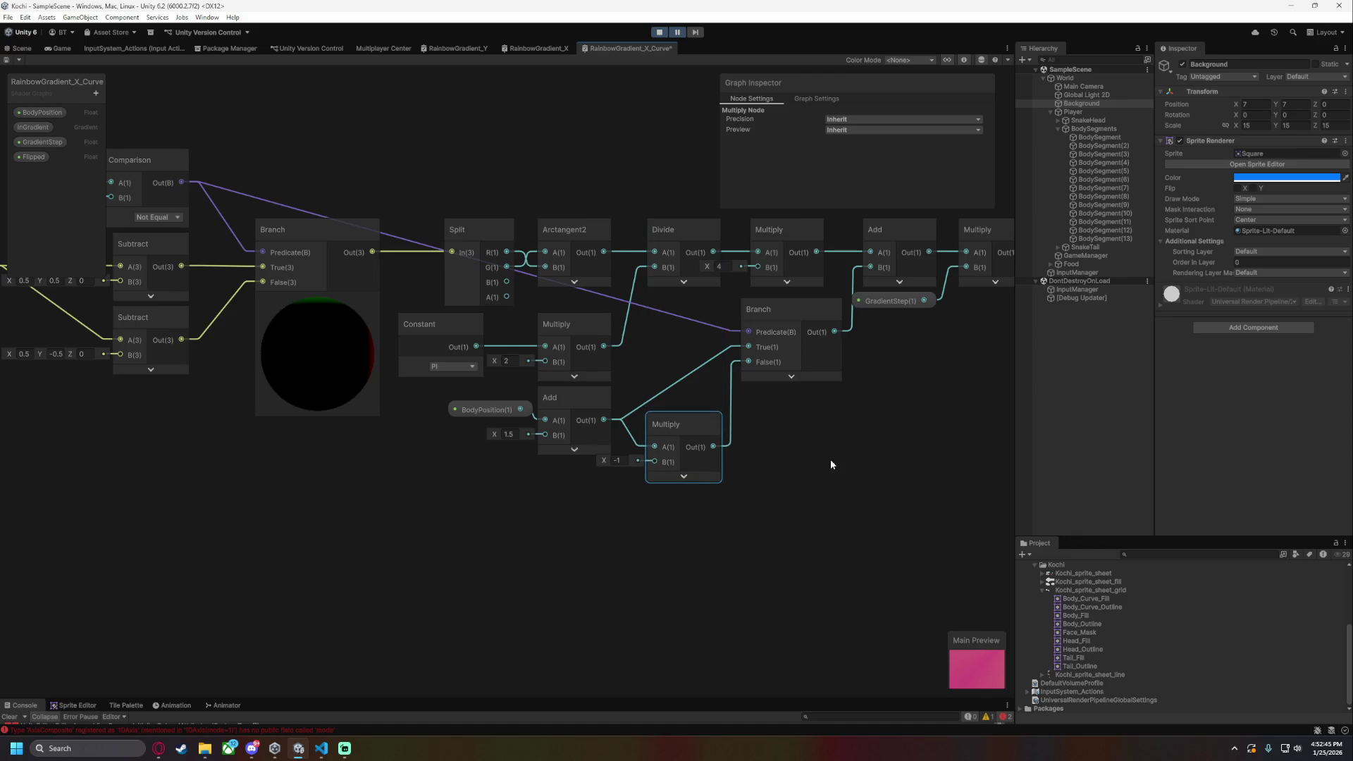
click(826, 459)
- Collapse the Branch node's preview
scroll(847, 534, down, 3)
scroll(599, 572, up, 2)
scroll(445, 581, down, 1)
scroll(502, 582, up, 1)
scroll(501, 582, down, 1)
scroll(497, 595, up, 1)
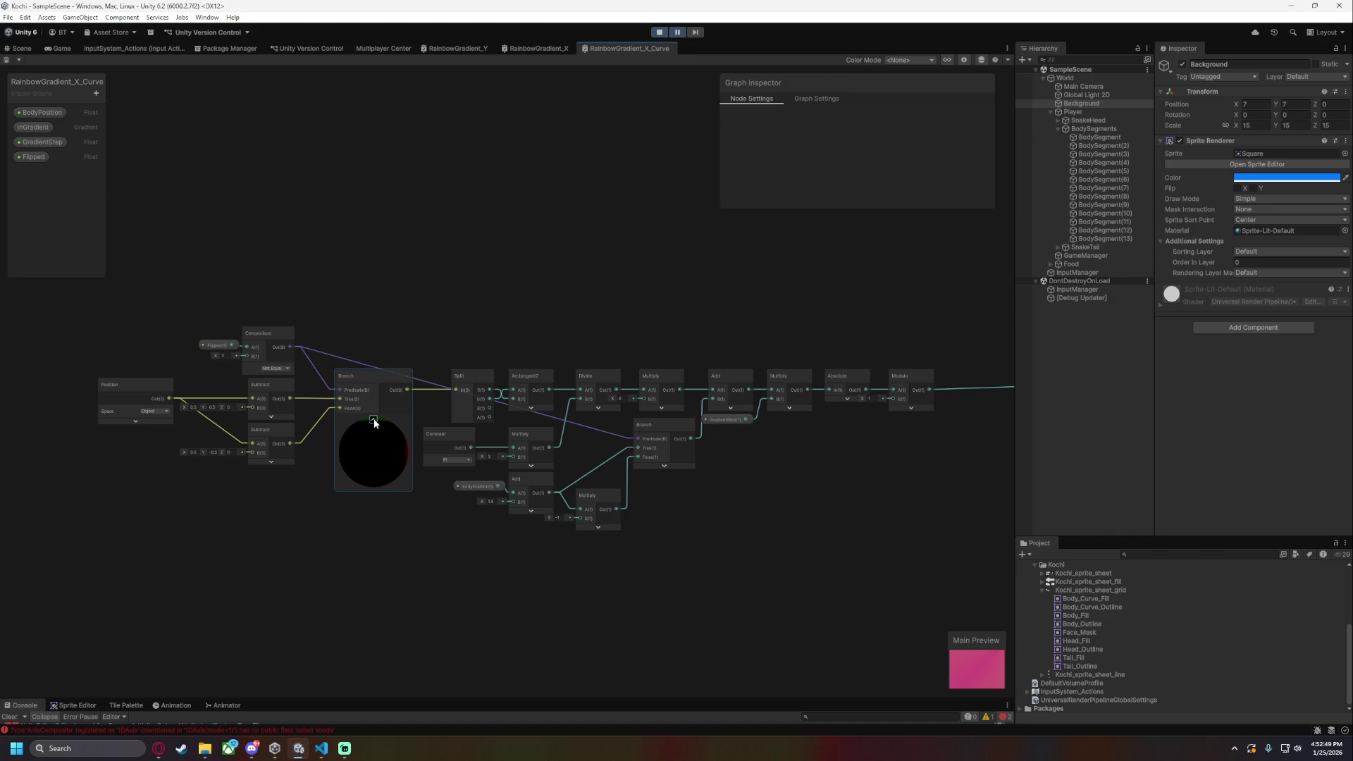
click(374, 421)
scroll(319, 543, up, 2)
scroll(849, 596, down, 1)
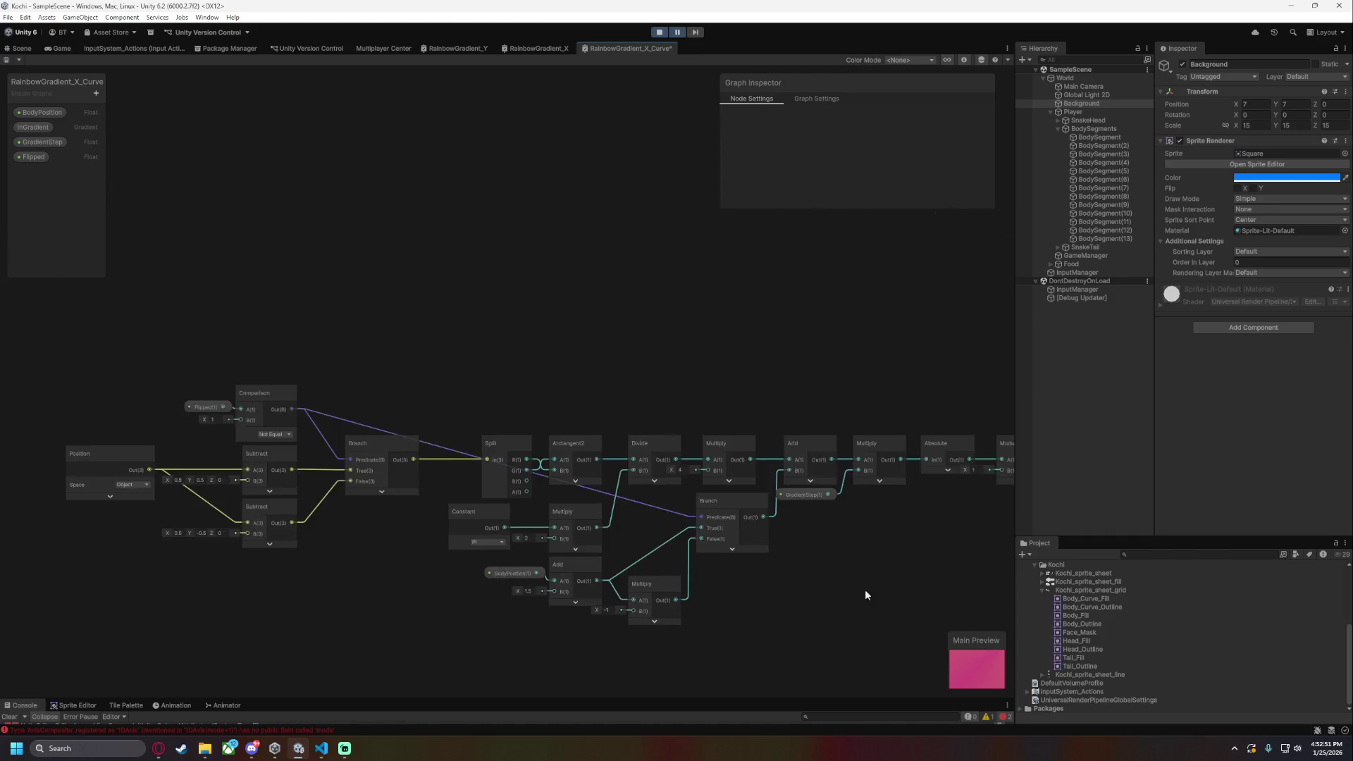
scroll(559, 550, down, 3)
scroll(335, 426, up, 1)
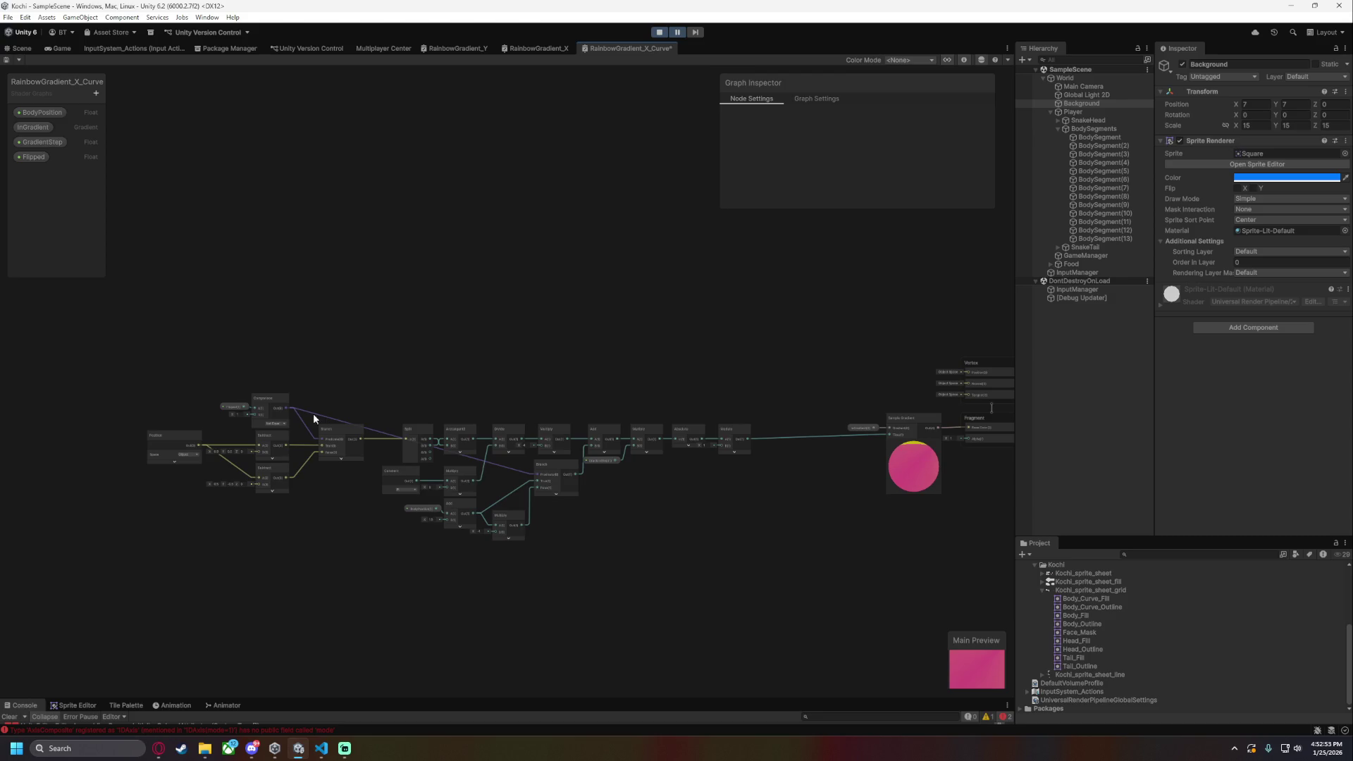
- Shift the whole node group, then the Position, Flipped, Comparison, Subtract and Branch nodes, slightly right
mouse_move(130, 371)
mouse_down()
mouse_move(704, 580)
mouse_move(758, 564)
mouse_up()
drag(738, 437, 804, 435)
click(741, 548)
scroll(297, 526, up, 3)
mouse_move(264, 363)
mouse_down()
mouse_move(447, 479)
mouse_move(574, 493)
mouse_up()
drag(612, 430, 641, 429)
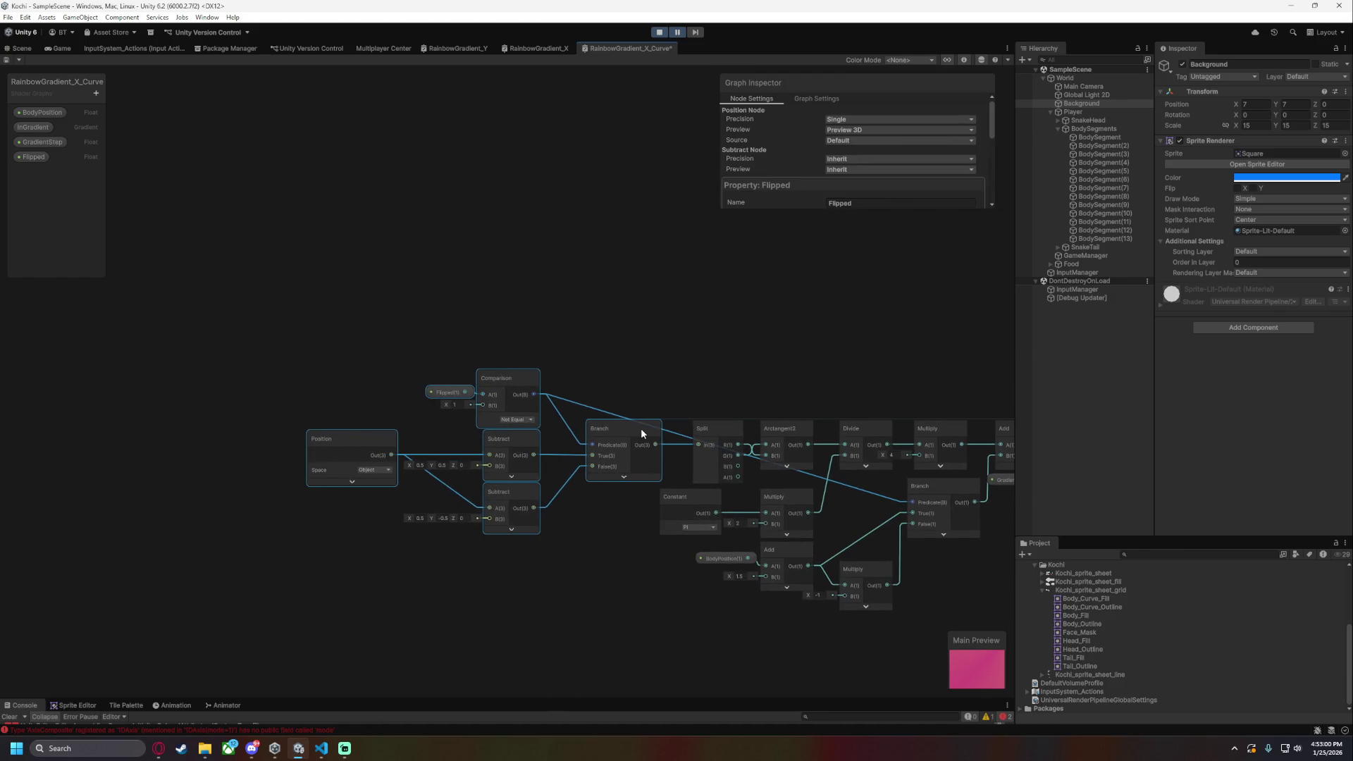
click(552, 577)
drag(648, 647, 565, 623)
scroll(422, 581, down, 3)
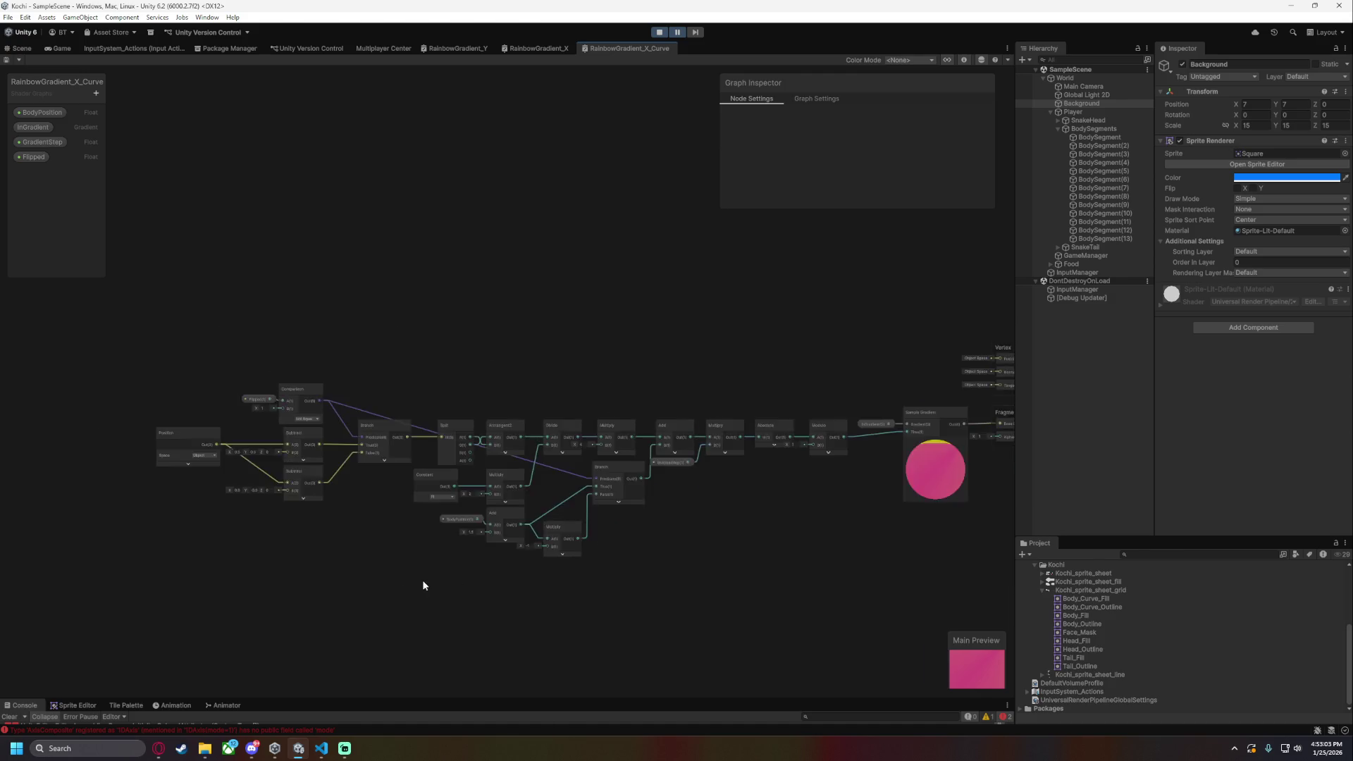
scroll(508, 544, up, 6)
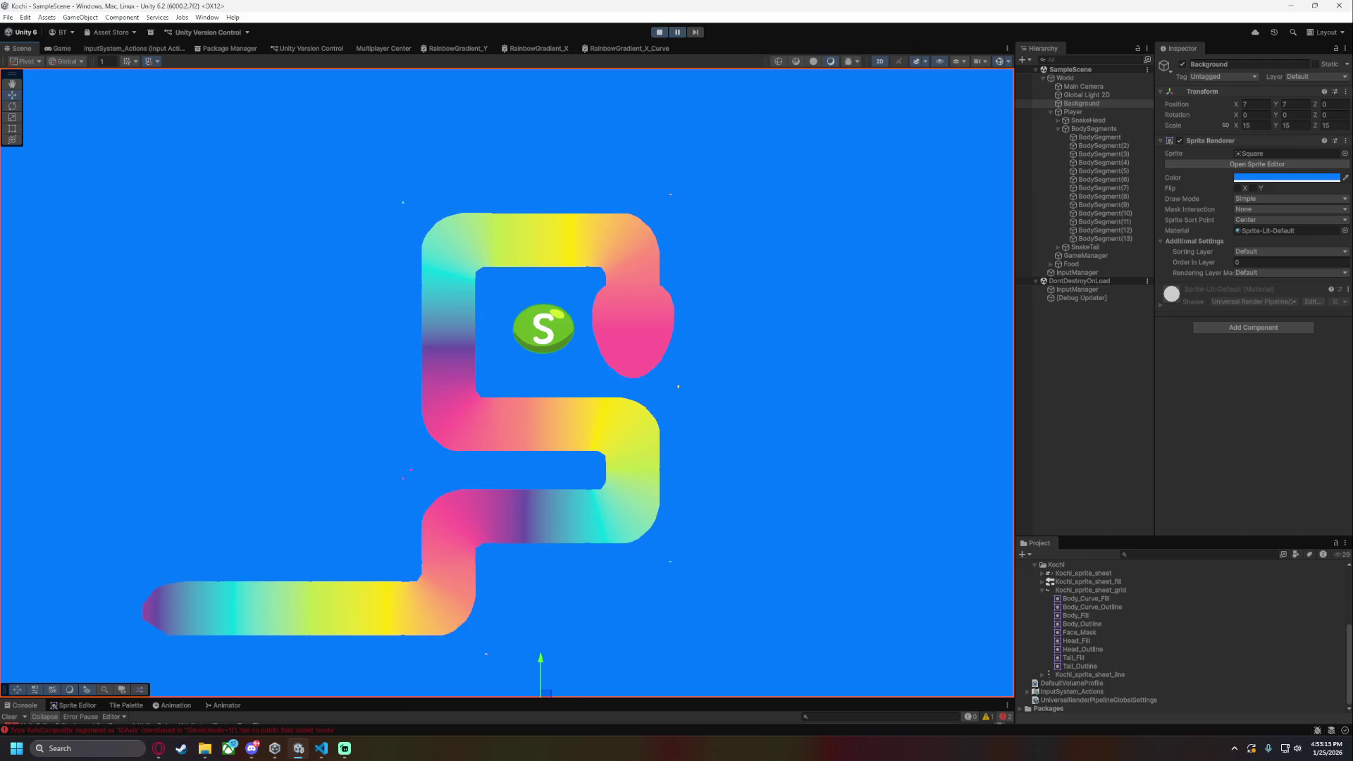
click(321, 749)
click(320, 749)
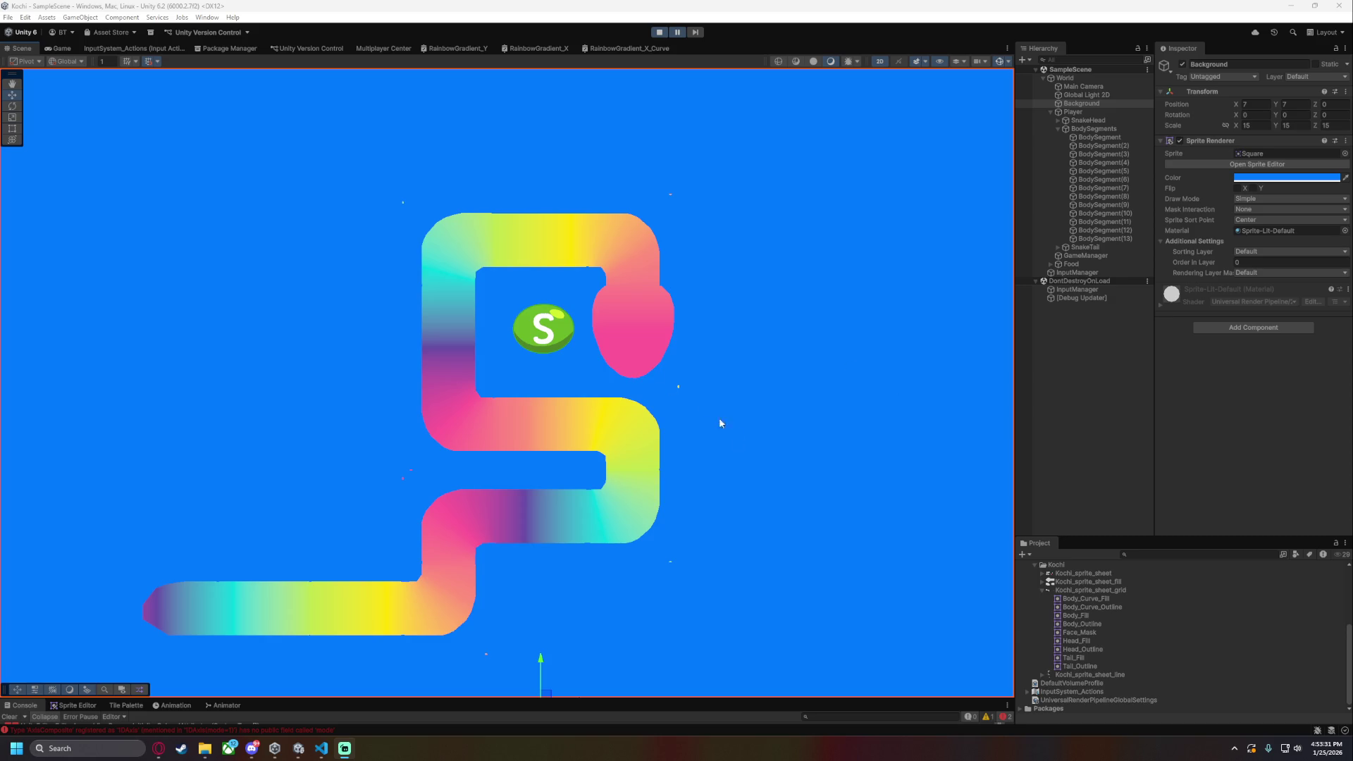
scroll(788, 430, up, 3)
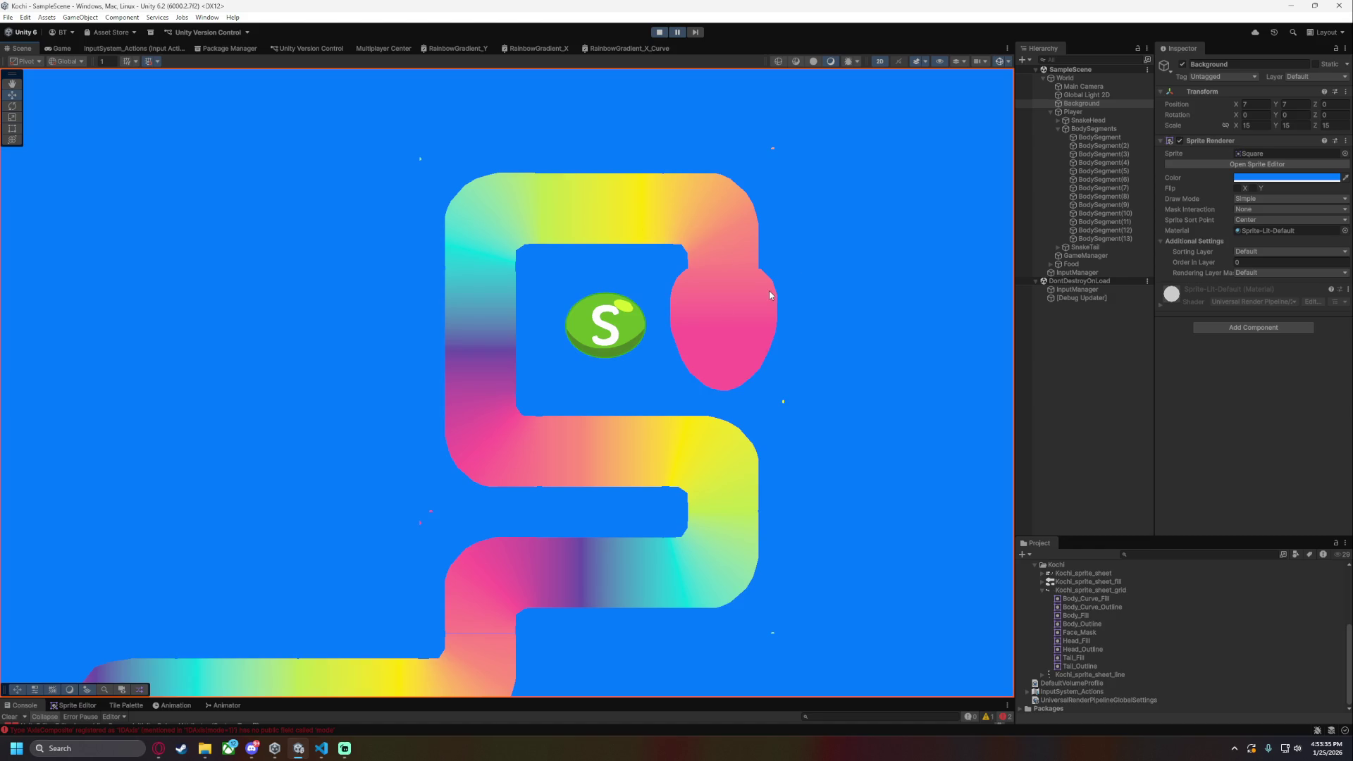
scroll(661, 275, up, 2)
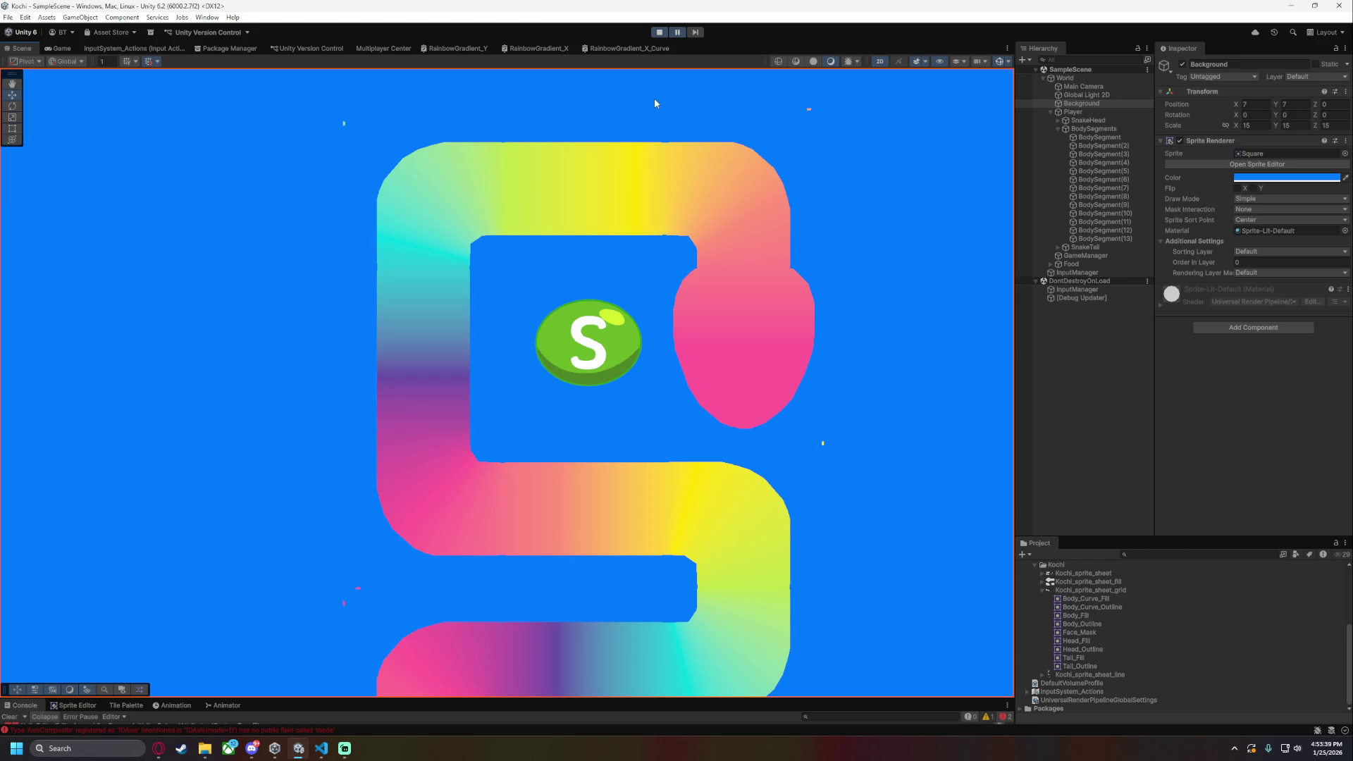
drag(654, 104, 657, 282)
scroll(681, 325, up, 2)
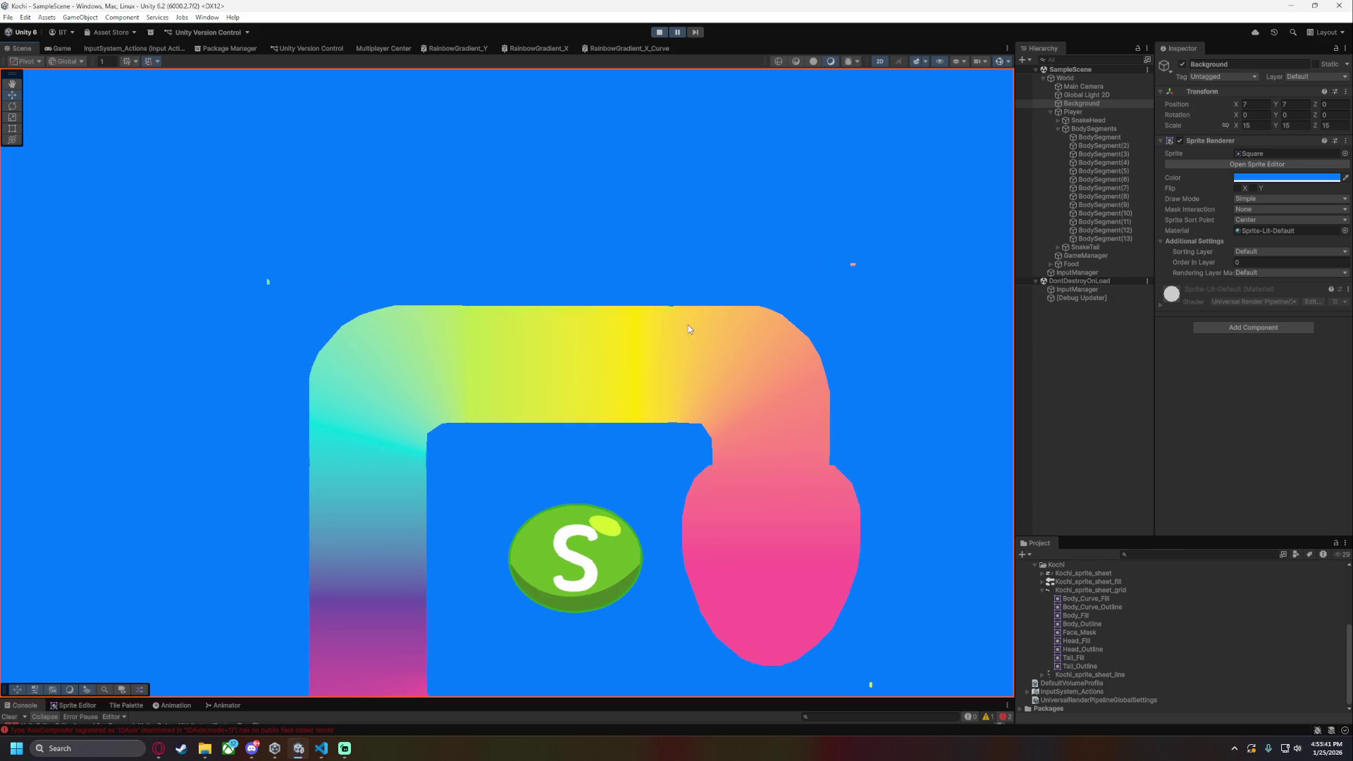
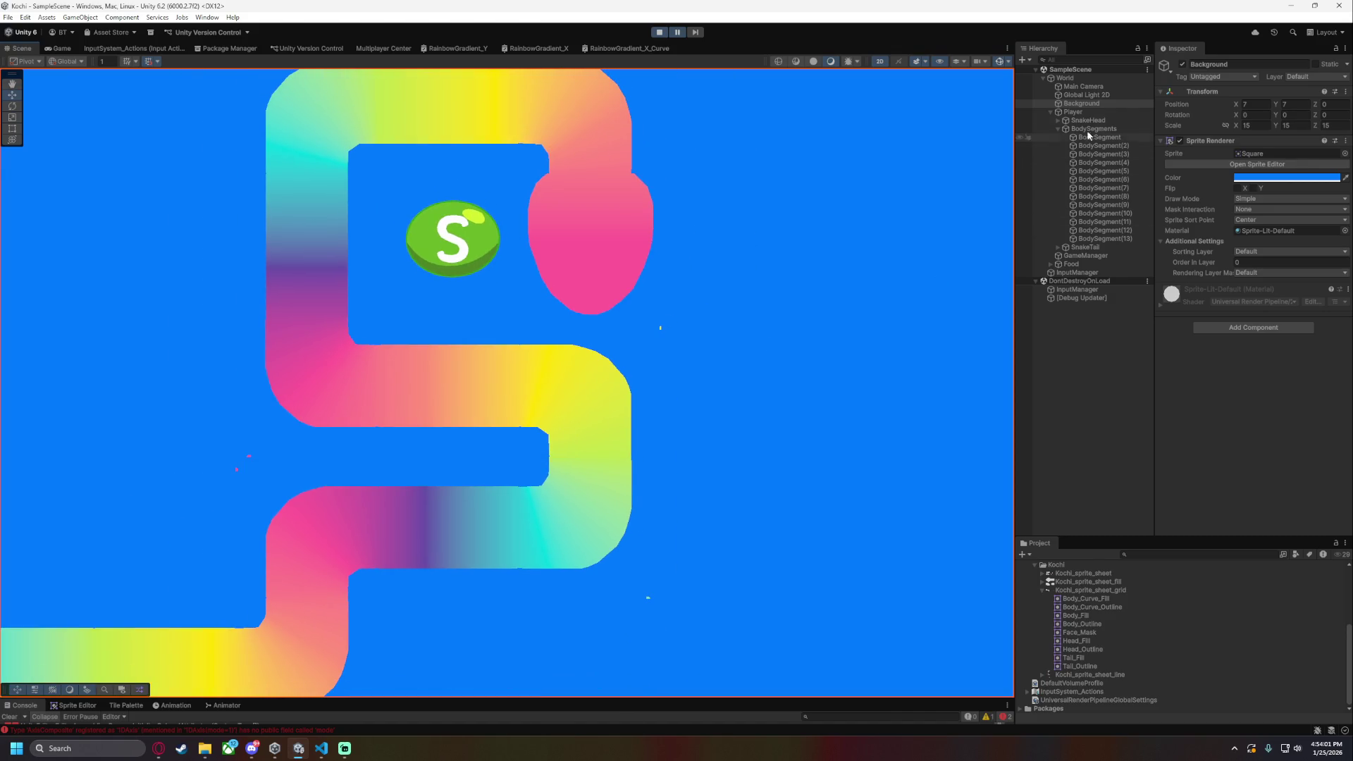
- Stop the running snake game and restart play mode to pick up the code change
click(660, 34)
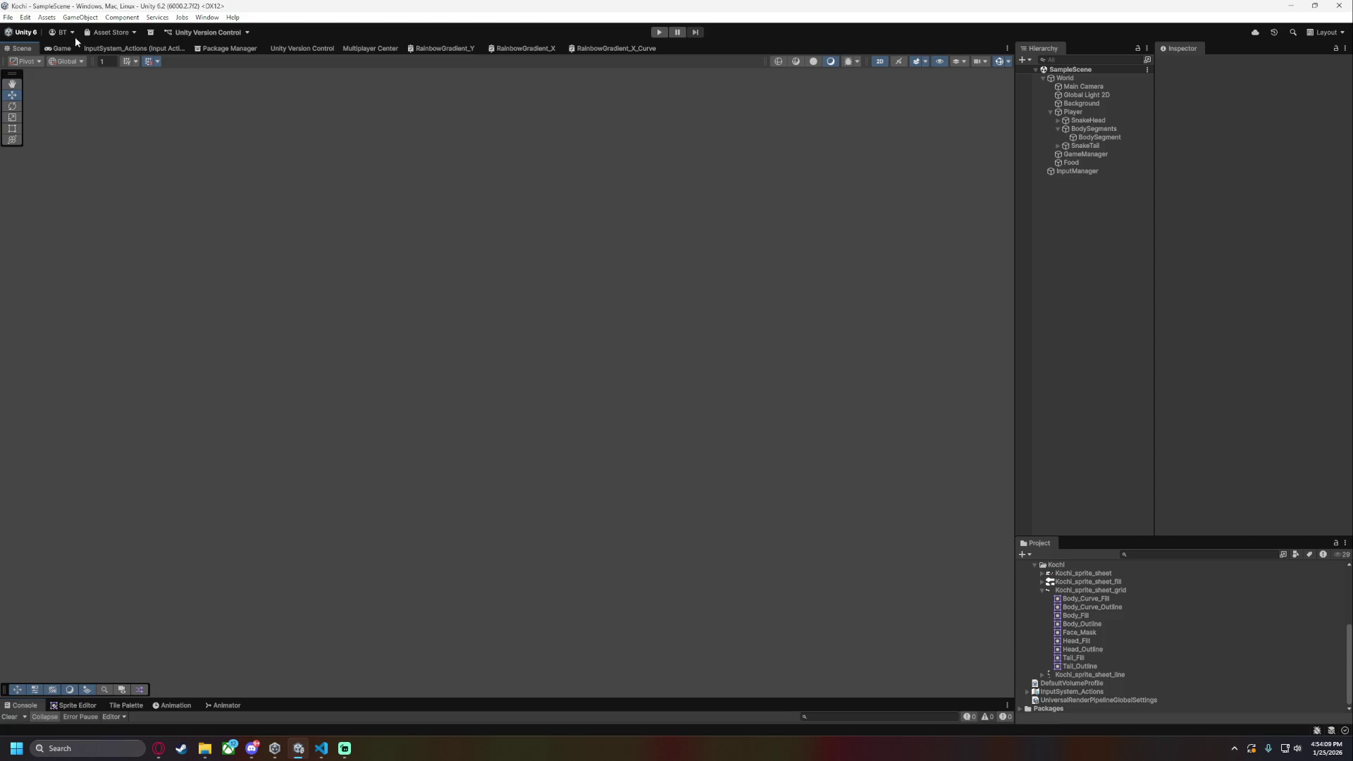
click(660, 33)
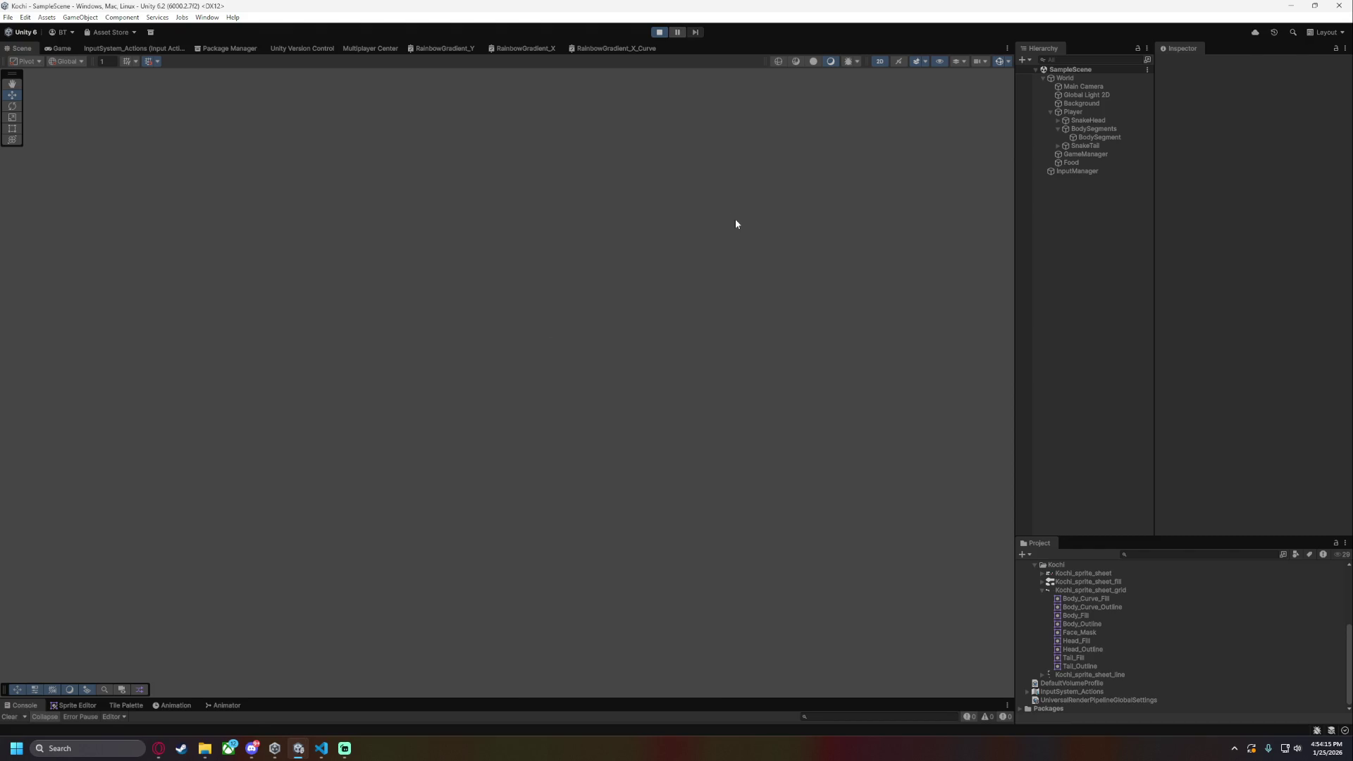
- Steer the snake with the arrow keys to eat the ice cream and the egg
key(Right)
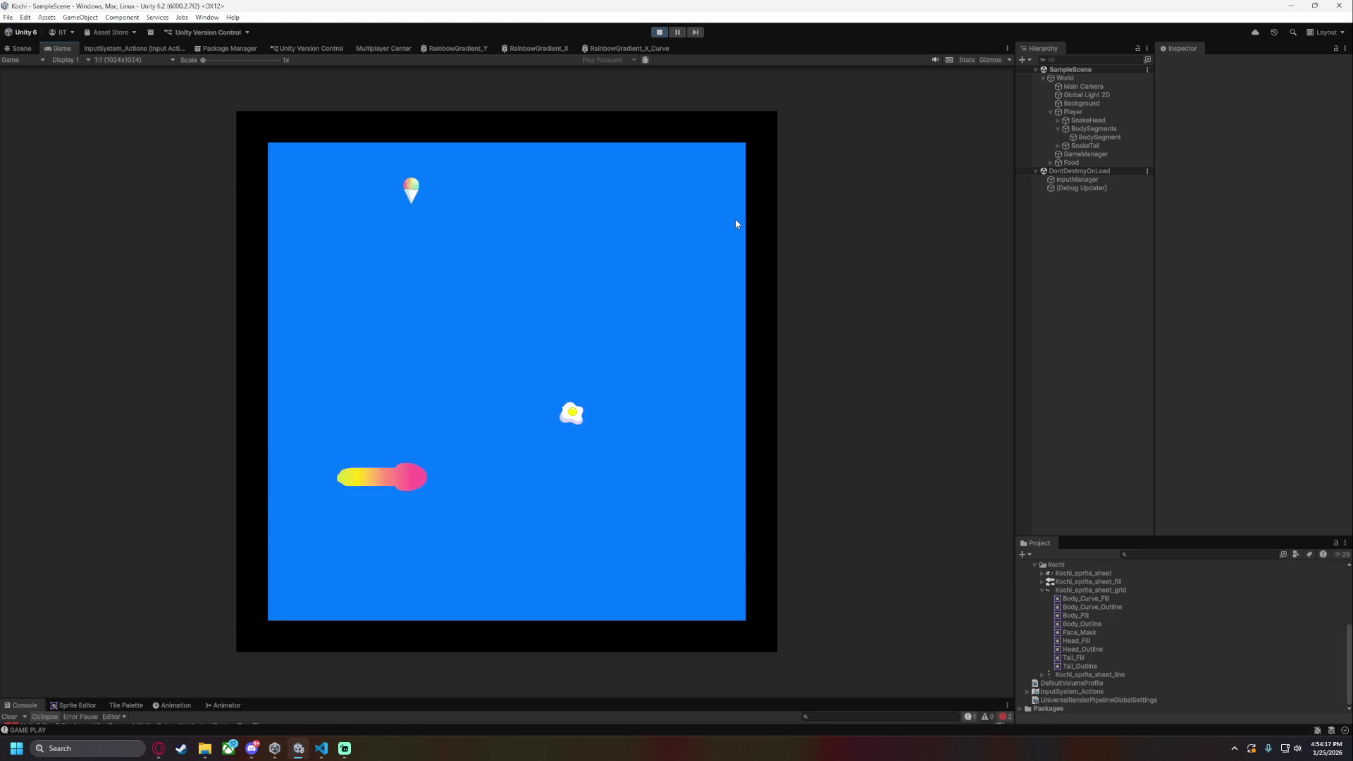
key(Up)
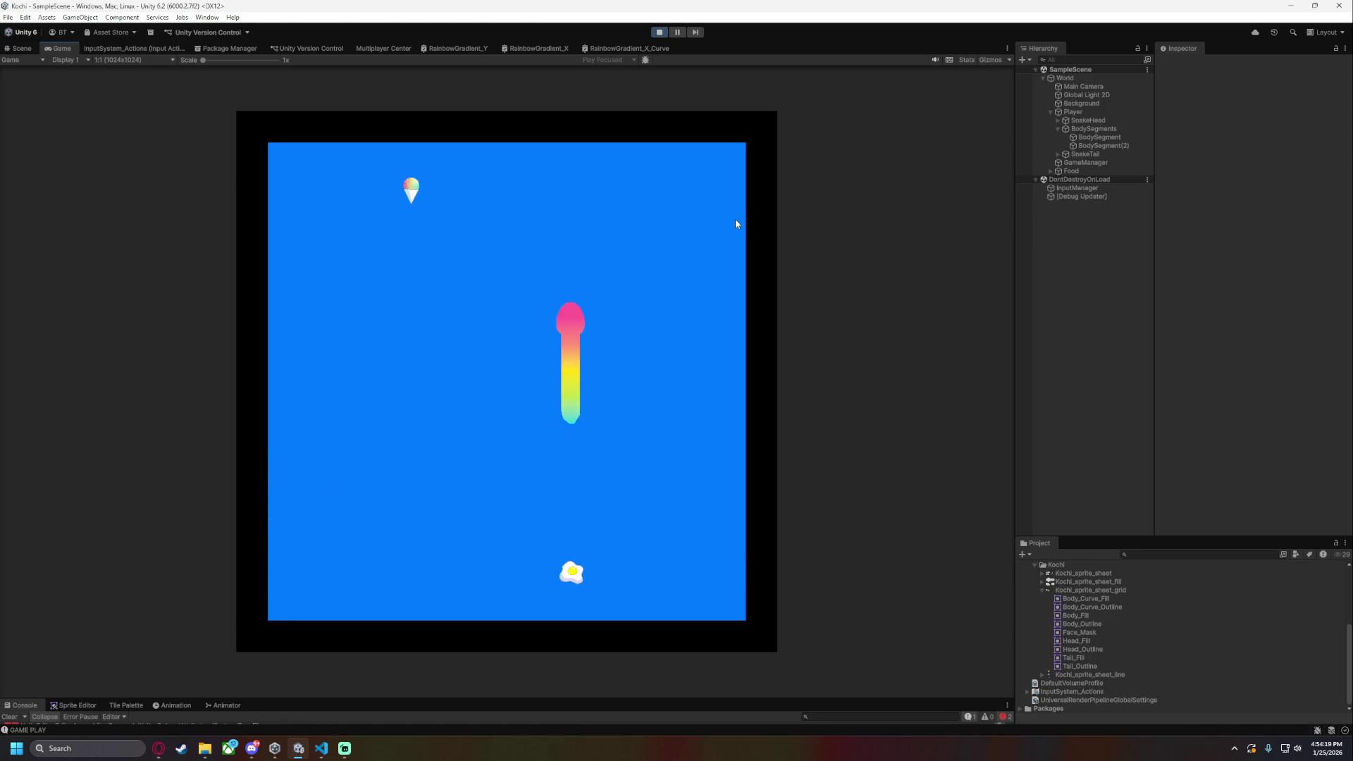
key(Left)
key(Down)
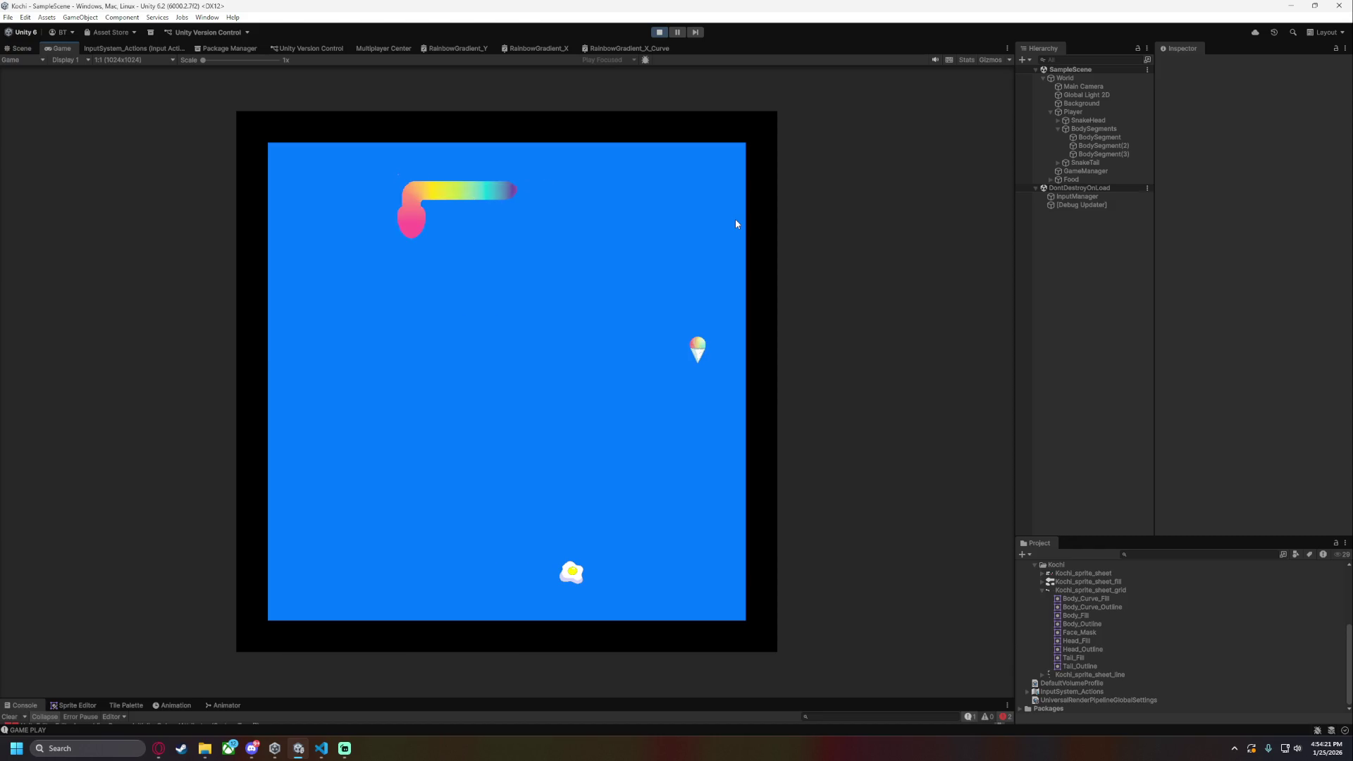
key(Right)
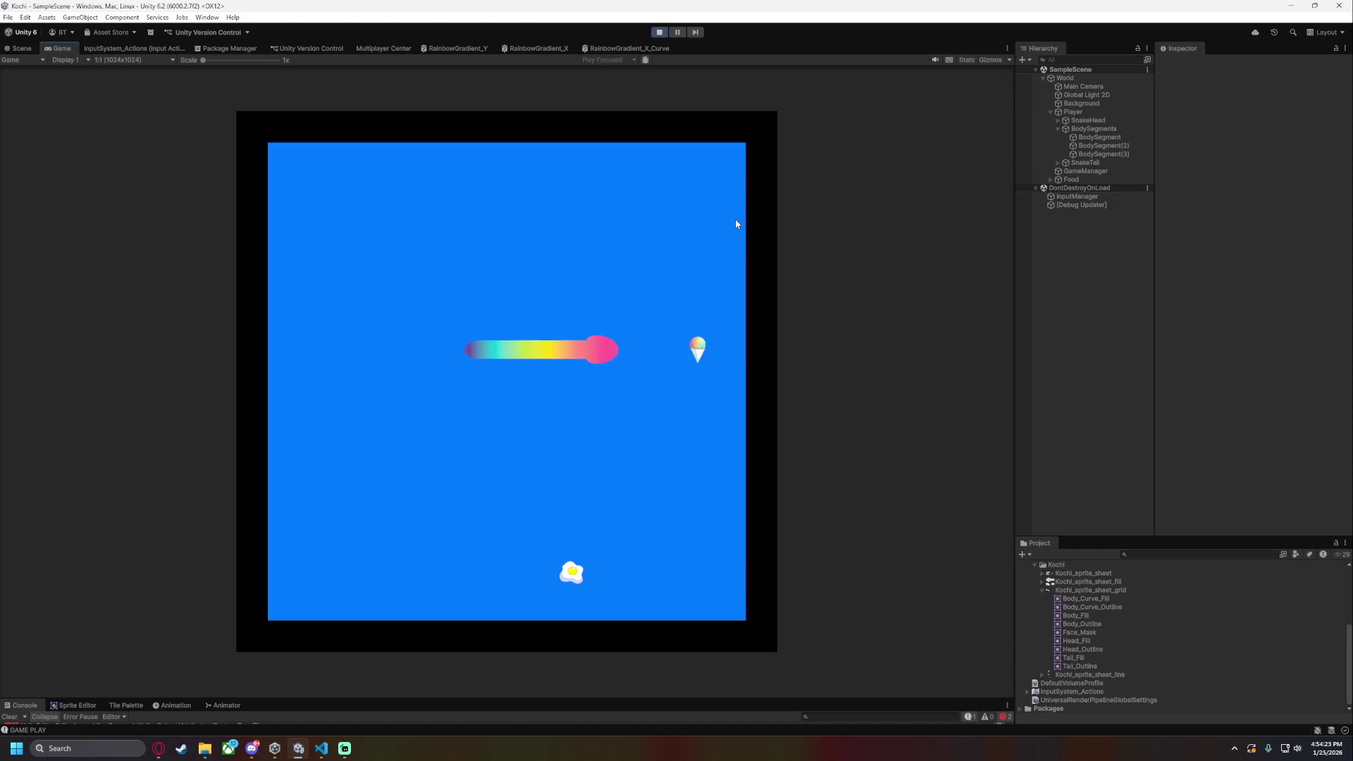
key(Down)
key(Right)
key(Up)
key(Left)
key(Down)
key(Left)
key(Up)
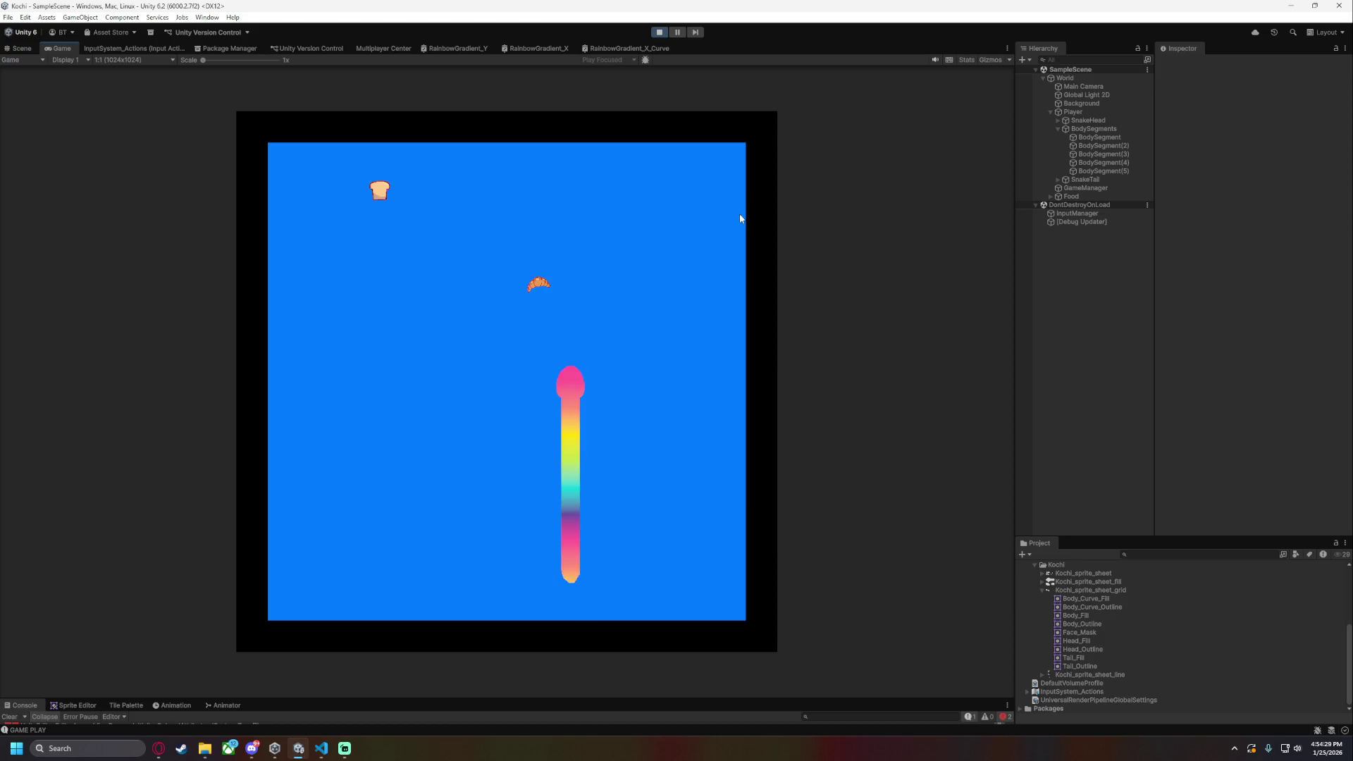
- Steer the snake to eat the croissant, toast, egg and both pizzas
key(Left)
key(Up)
key(Left)
key(Up)
key(Left)
key(Down)
key(Right)
key(Down)
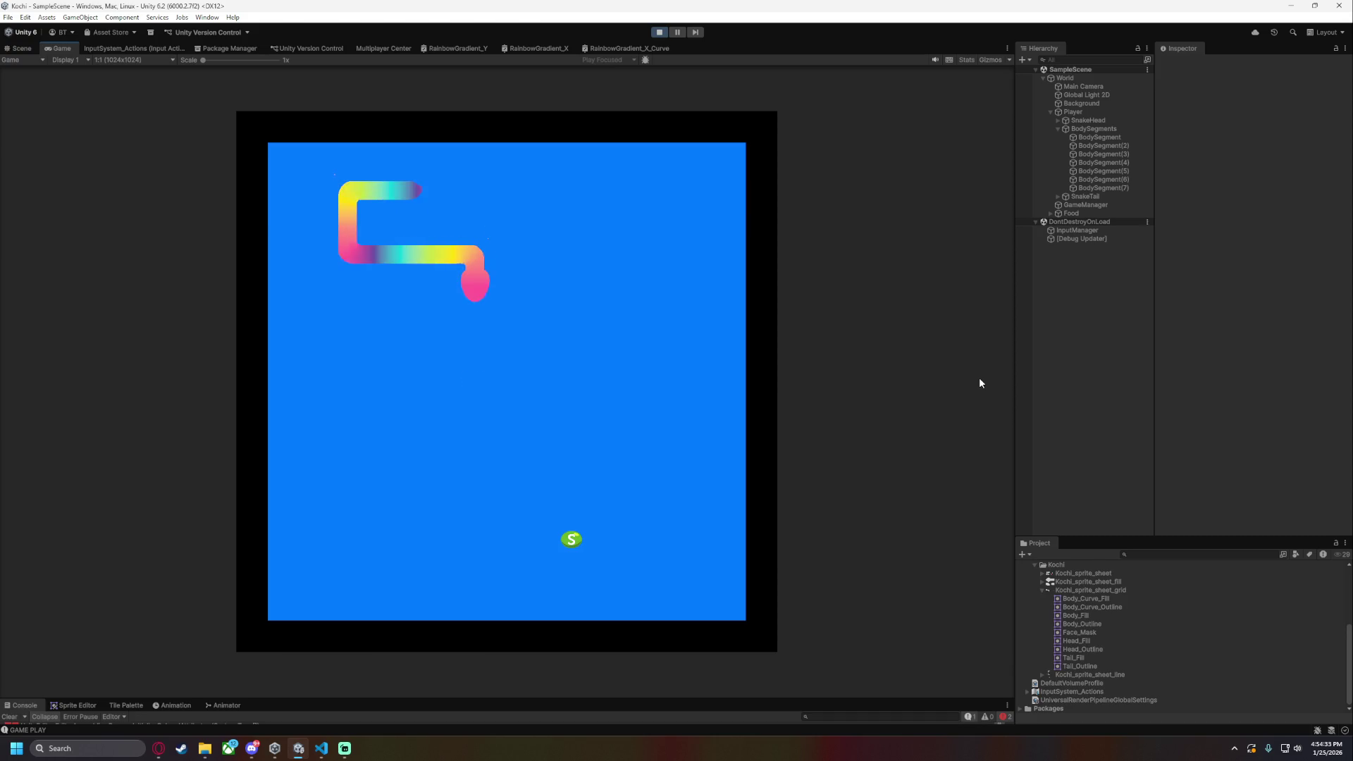
key(Right)
key(Up)
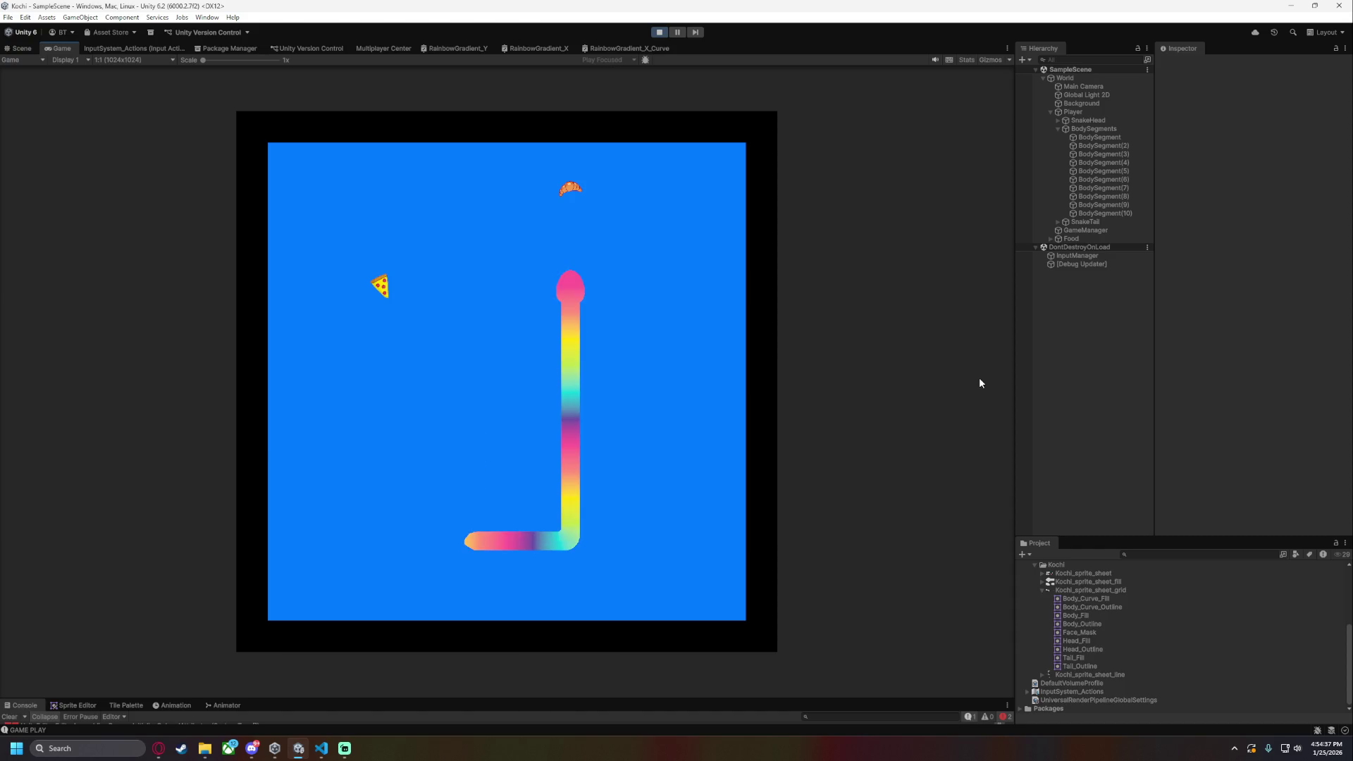
key(Left)
key(Down)
key(Left)
key(Up)
key(Right)
key(Down)
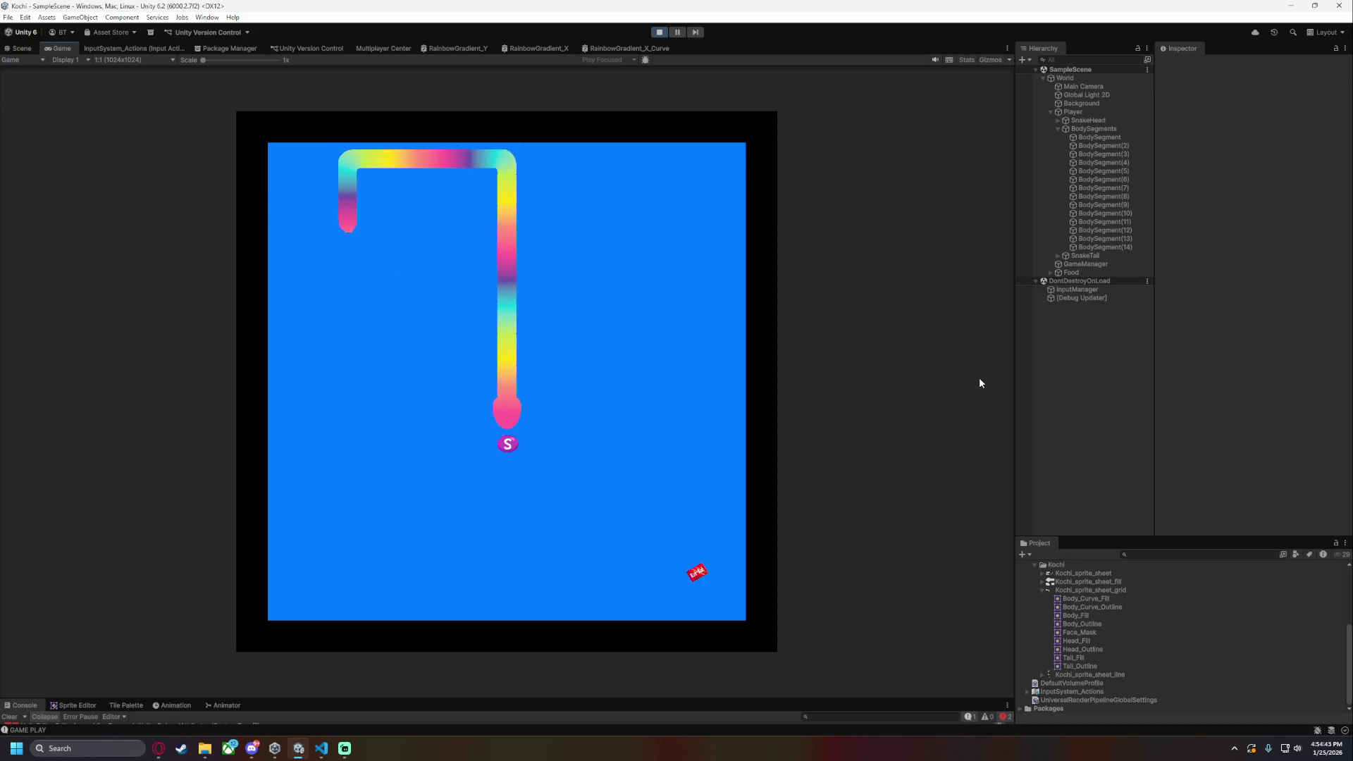
- Guide the snake around the edges to the pizza and ice cream, reaching 23 segments
key(Right)
key(Up)
key(Left)
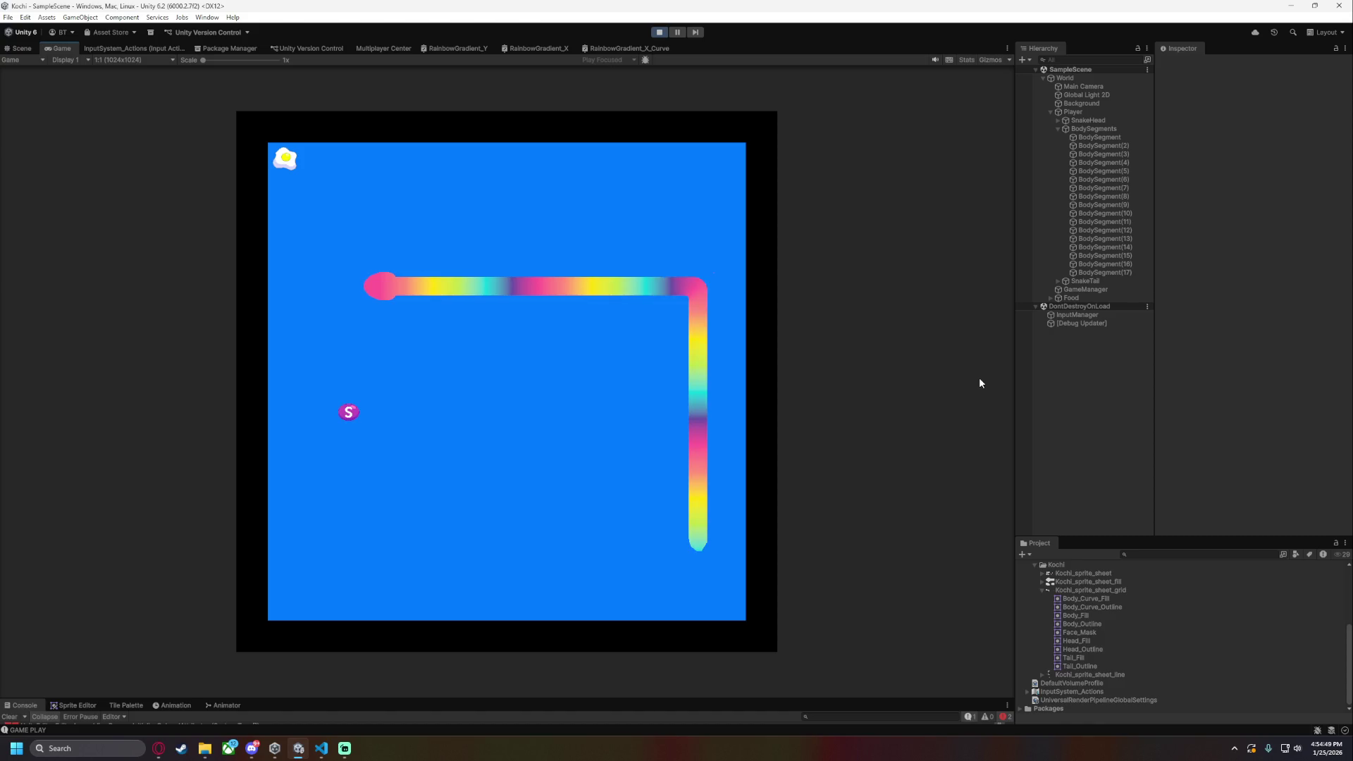
key(Up)
key(Right)
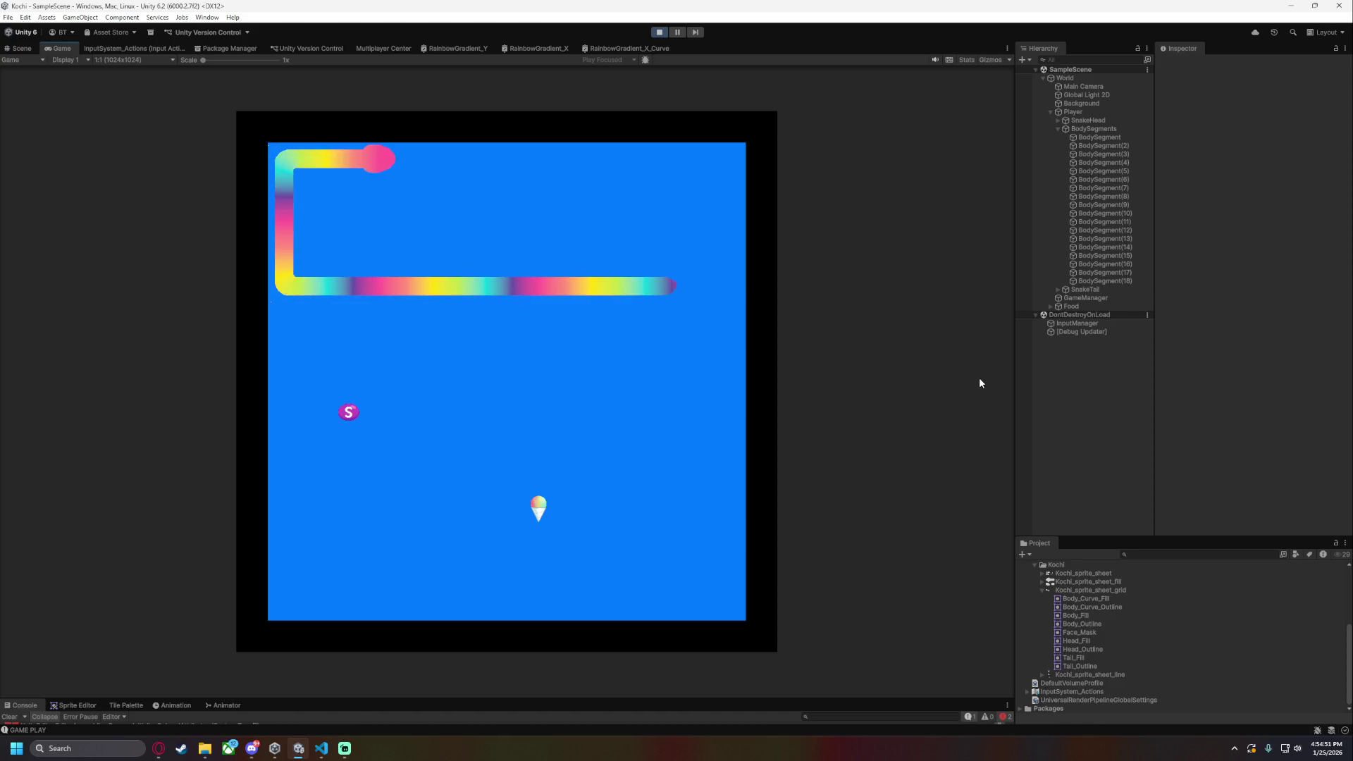
key(Down)
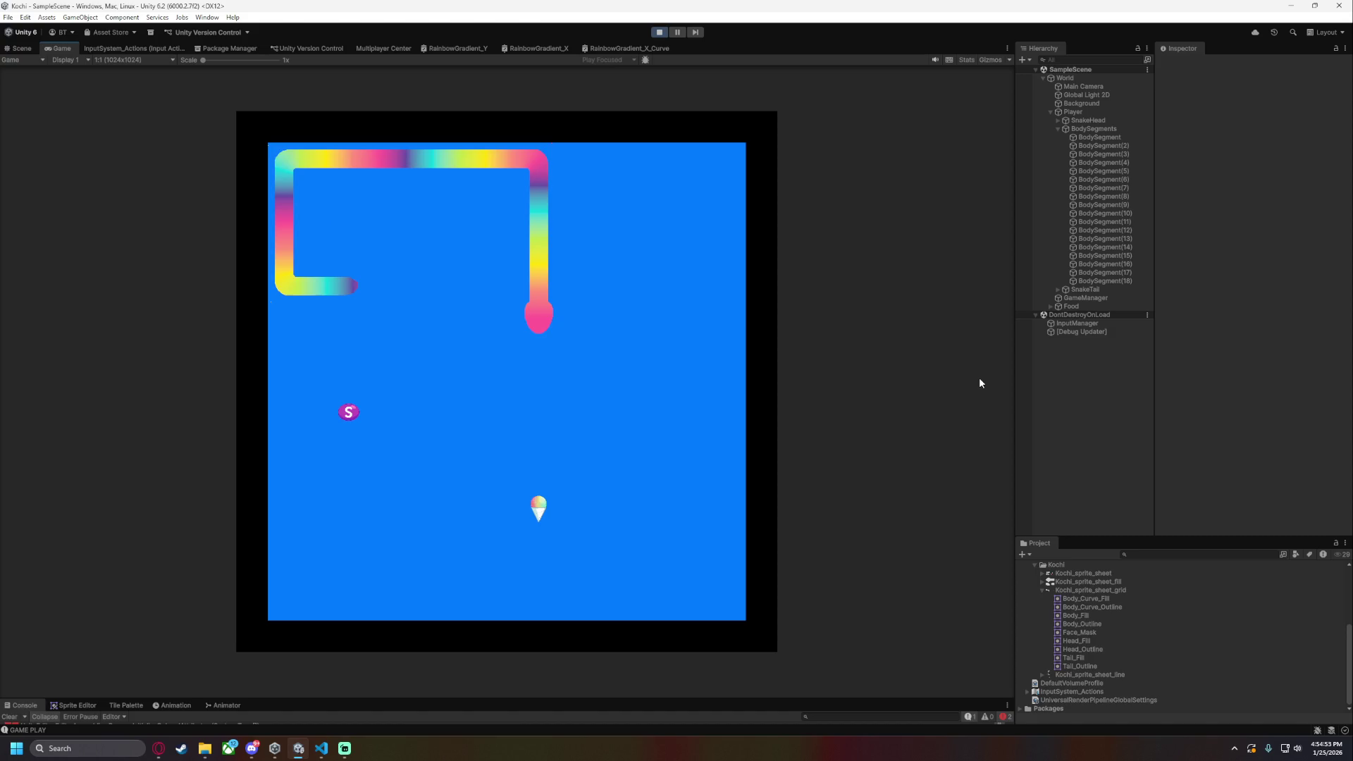
key(Left)
key(Down)
key(Left)
key(Up)
key(Right)
key(Down)
key(Right)
key(Up)
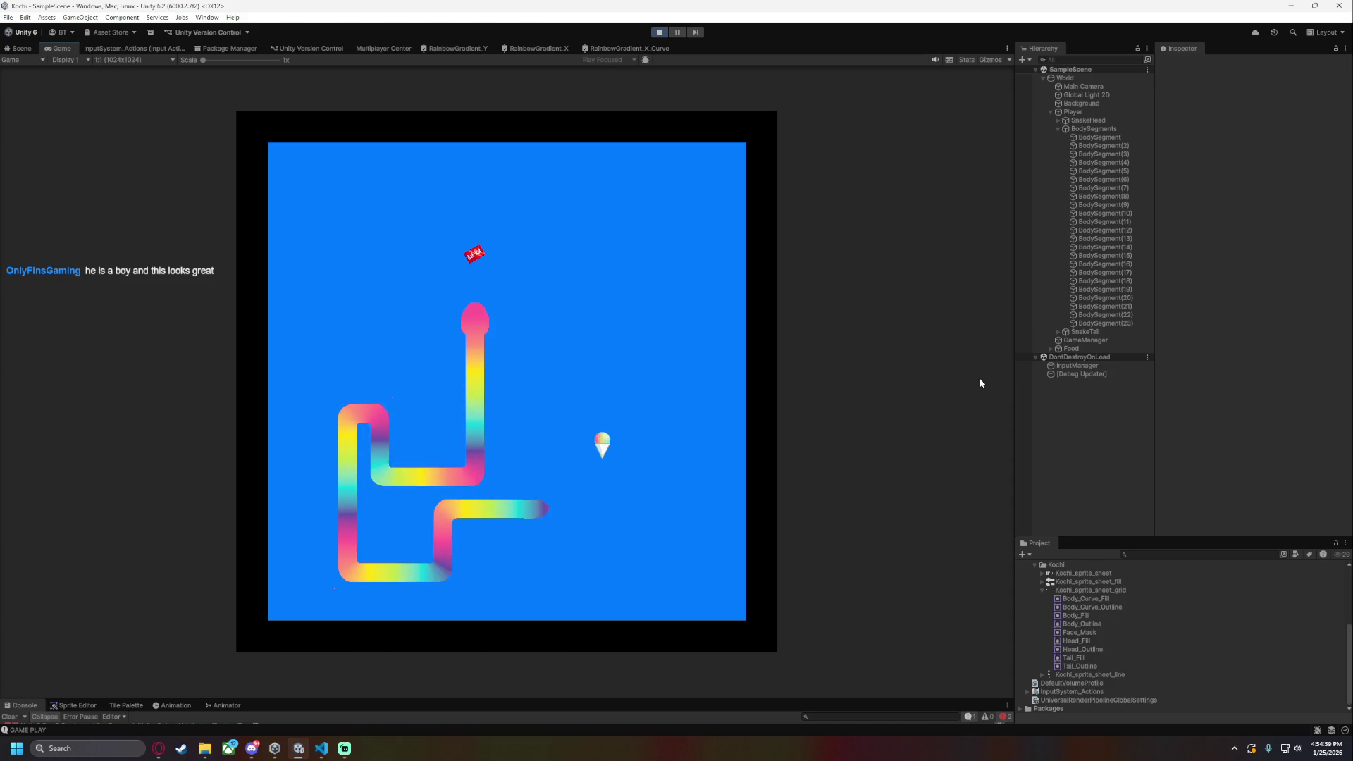
- Steer the snake to eat the egg and ice cream, then head up and left
key(Right)
key(Down)
key(Right)
key(Down)
key(Right)
key(Up)
key(Right)
key(Up)
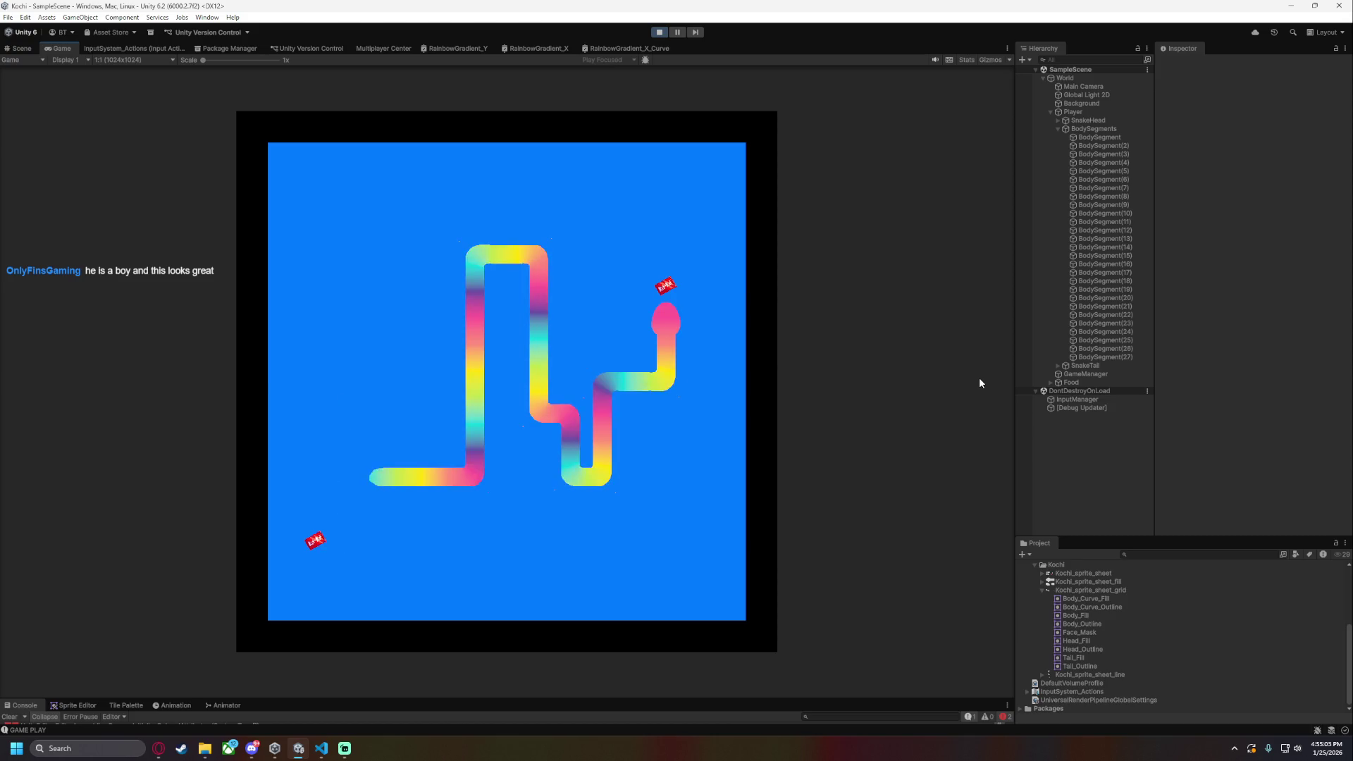
key(Left)
key(Down)
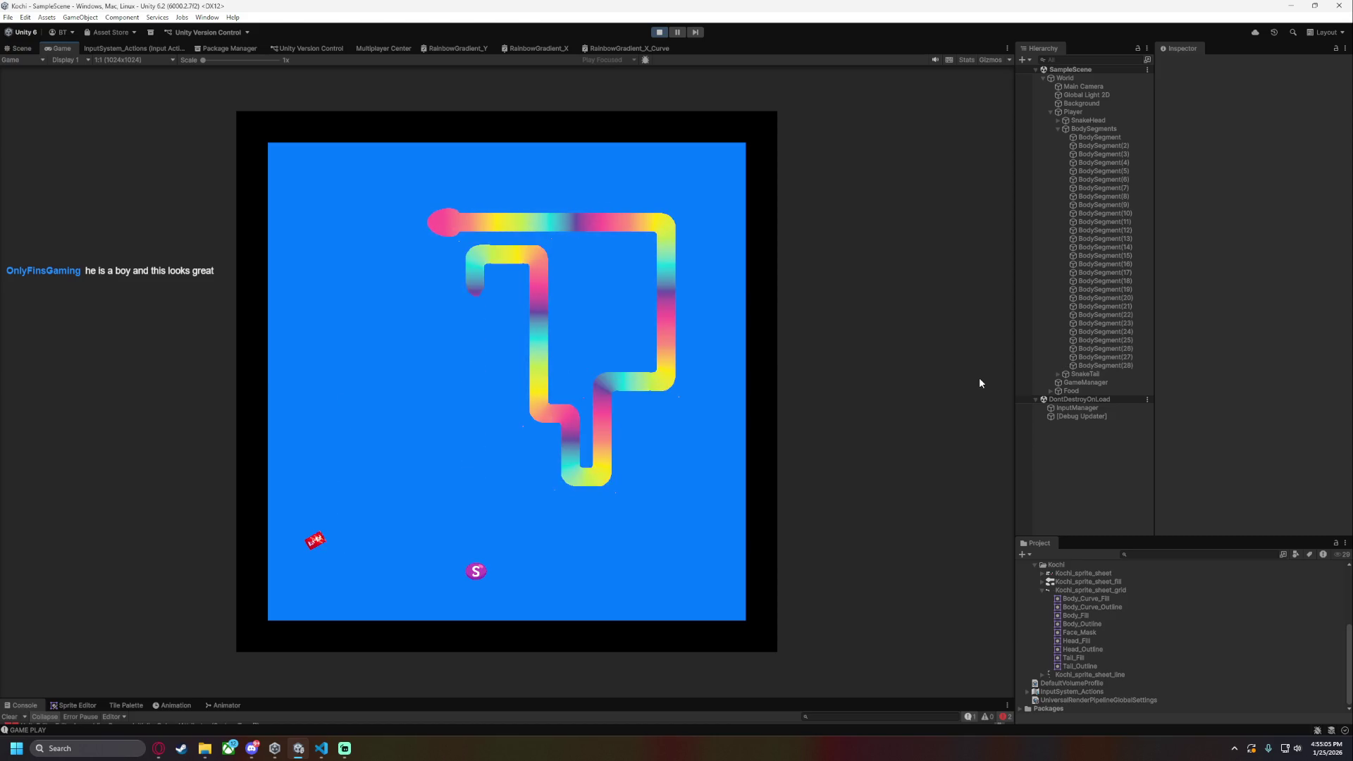
key(Right)
- Steer the snake to eat the green S food and two more food items
key(Down)
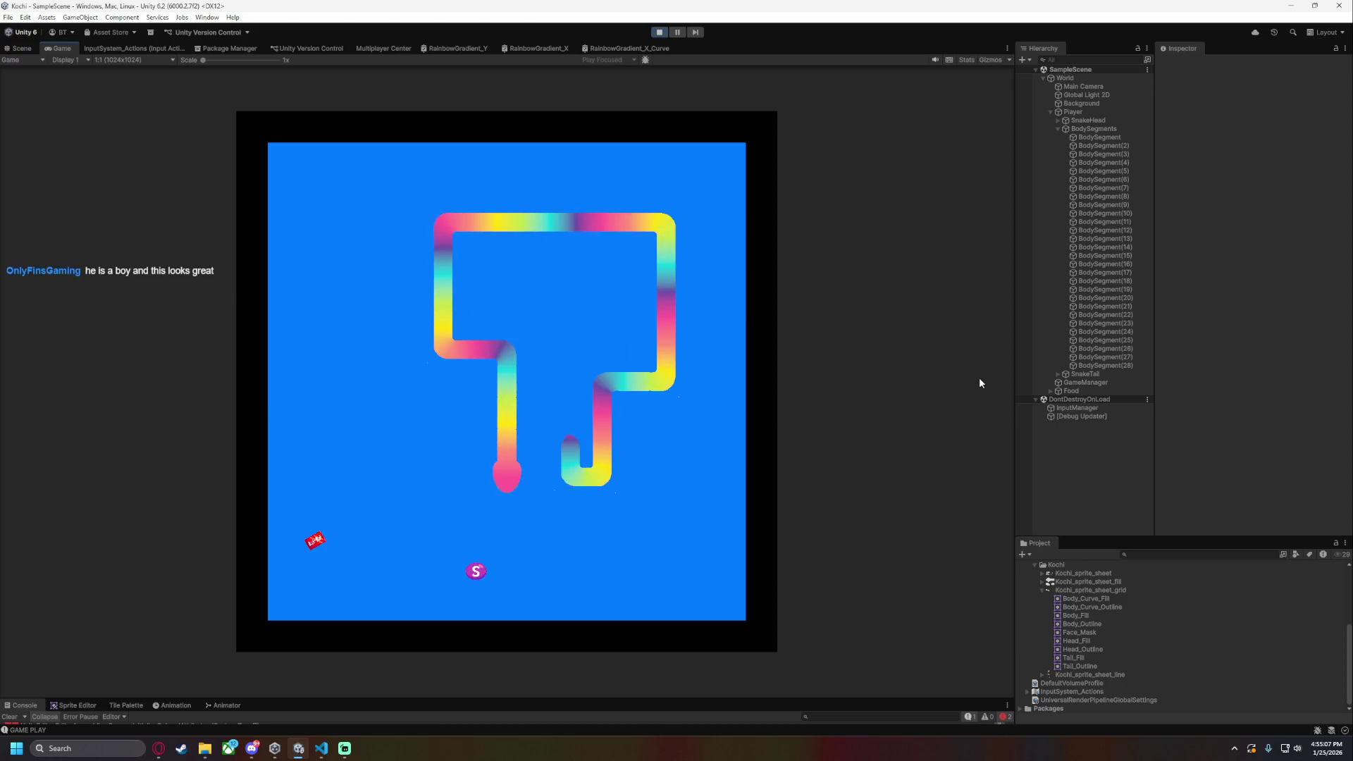
key(Left)
key(Up)
key(Right)
key(Up)
key(Left)
key(Down)
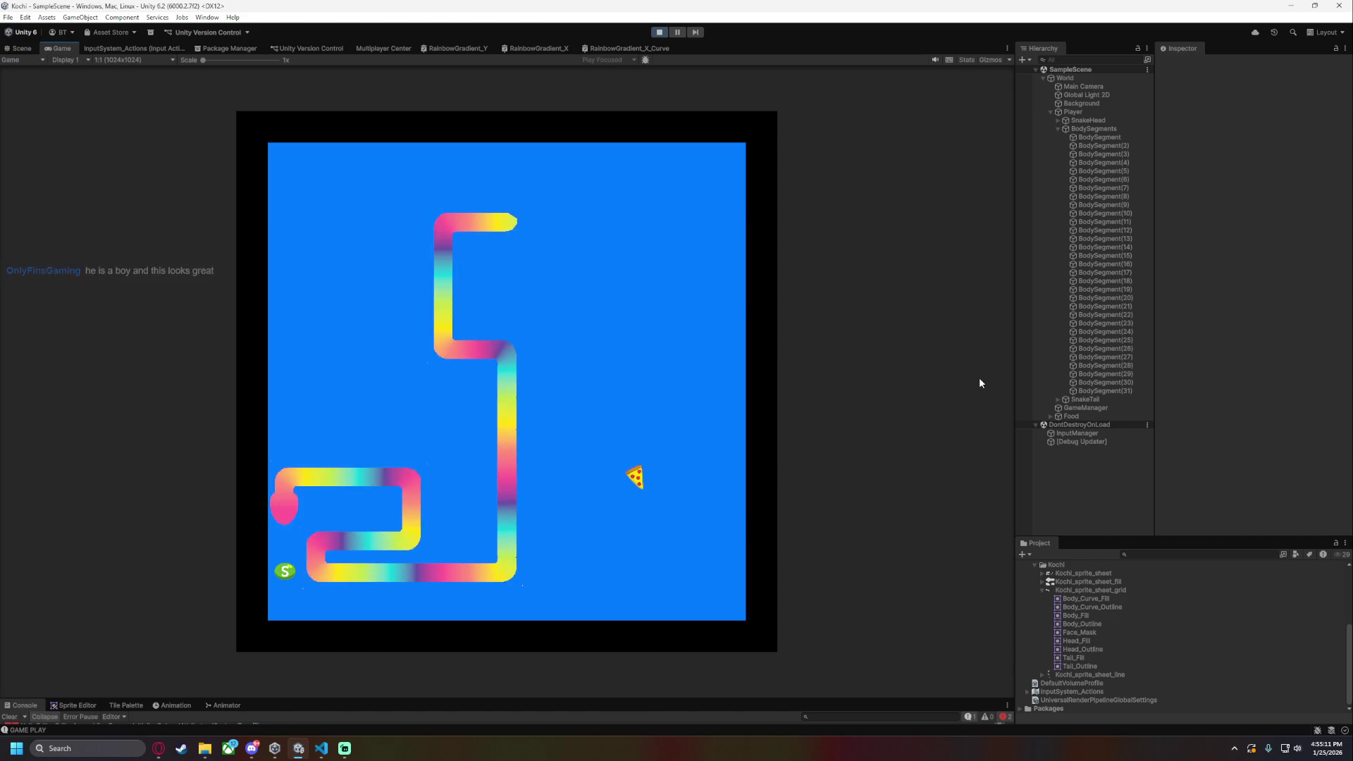
key(Right)
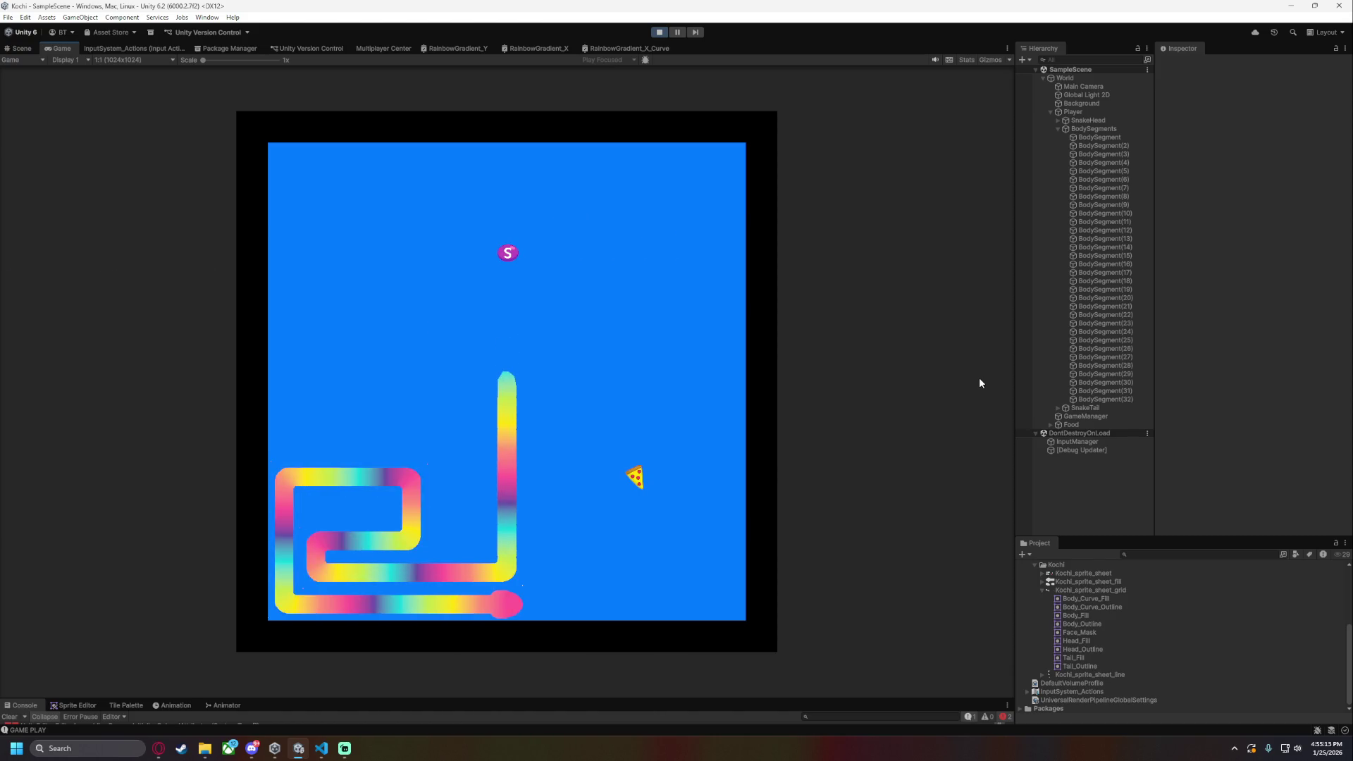
key(Up)
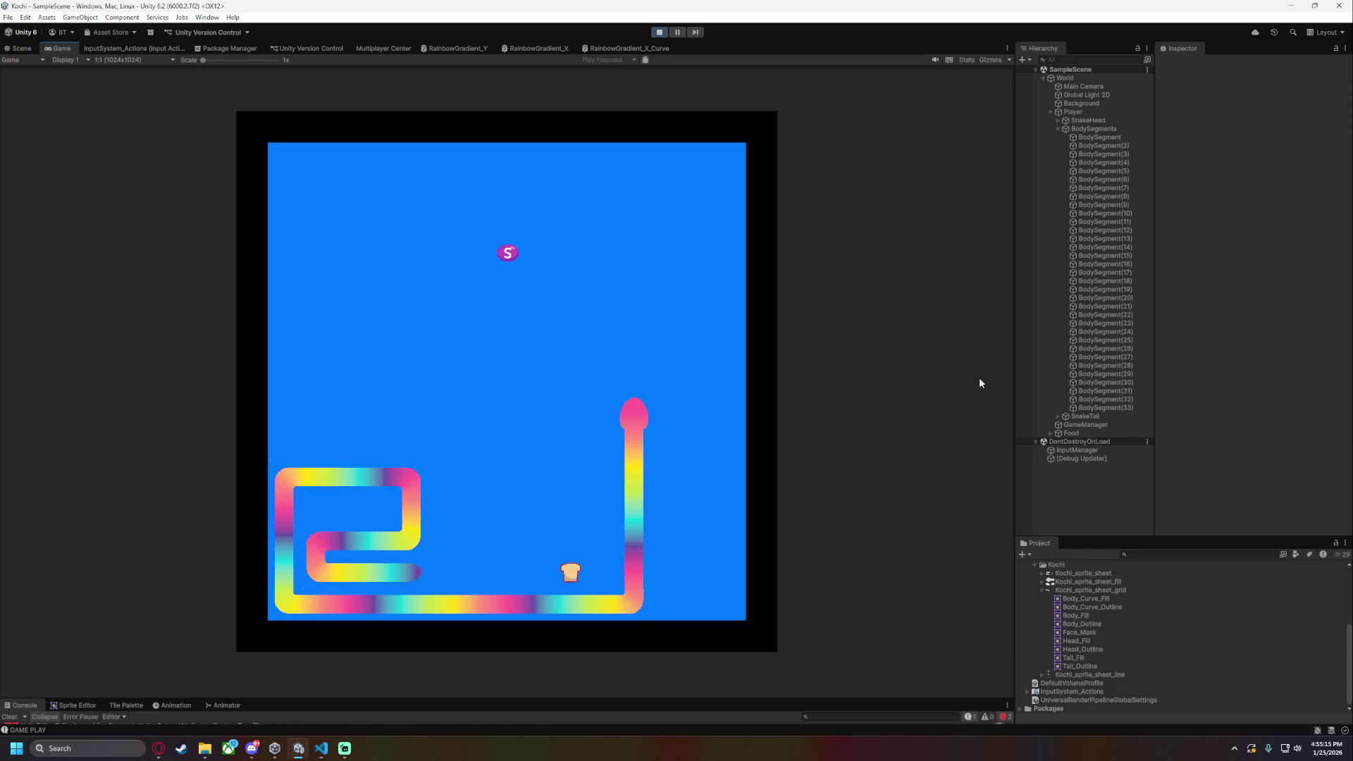
key(Left)
key(Down)
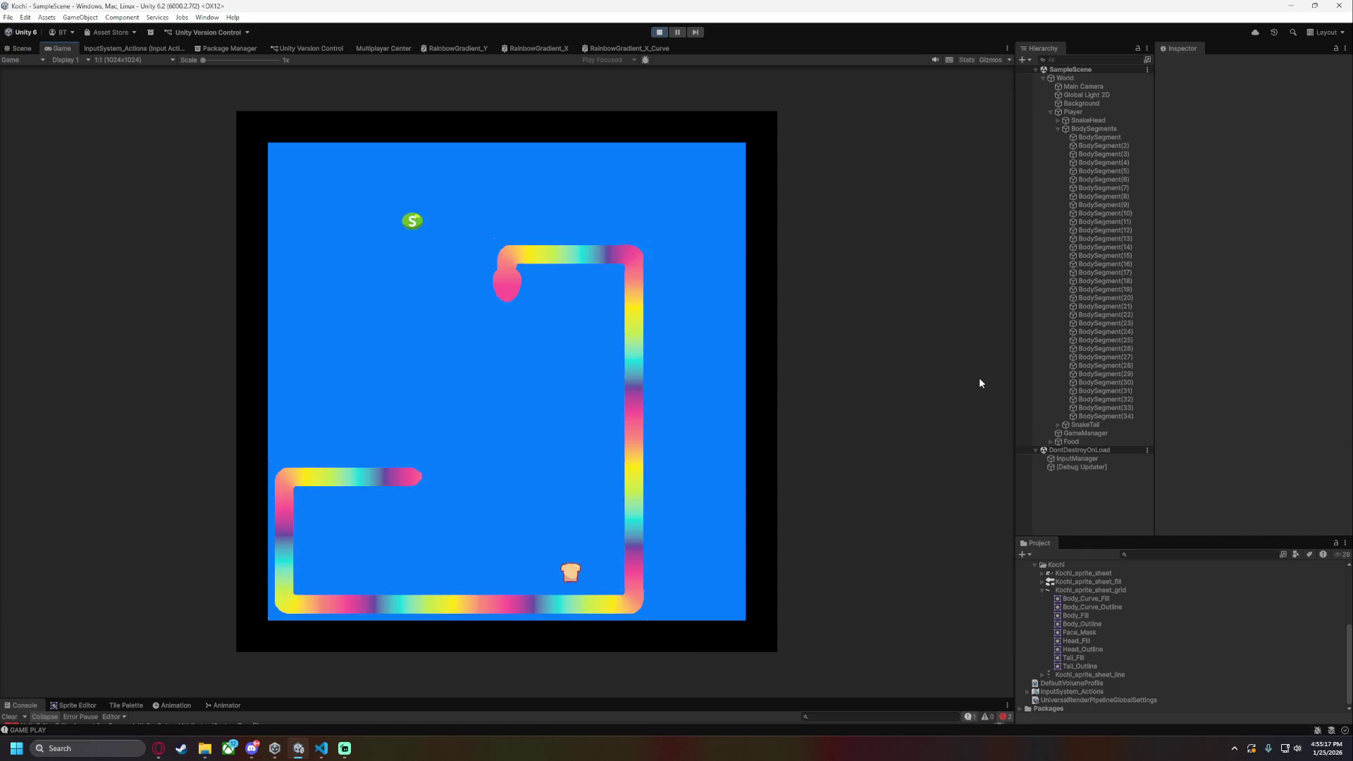
key(Right)
key(Down)
key(Right)
key(Down)
key(Left)
key(Up)
- Guide the snake to the green S and red food until it collides at 40 segments
key(Left)
key(Up)
key(Left)
key(Up)
key(Right)
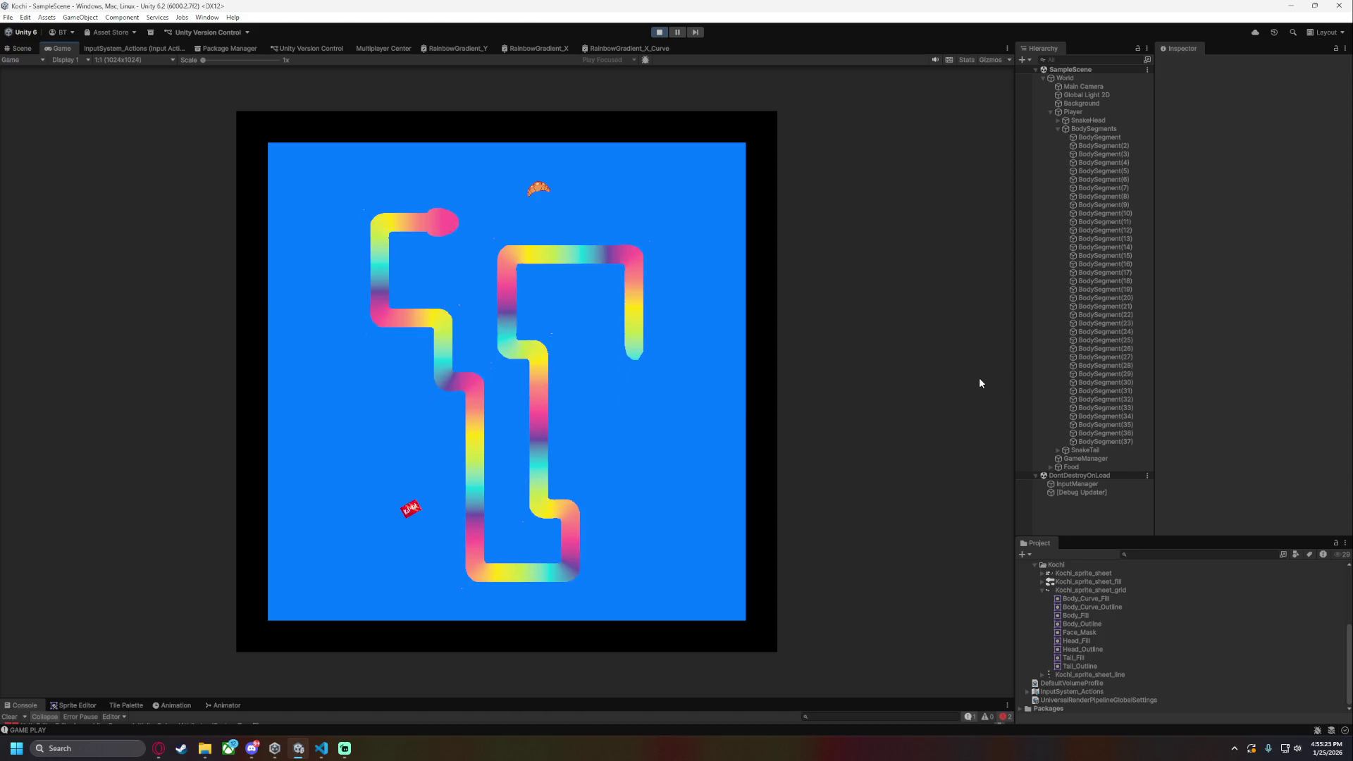
key(Up)
key(Left)
key(Down)
key(Right)
key(Down)
key(Right)
key(Down)
key(Left)
key(Up)
key(Left)
key(Up)
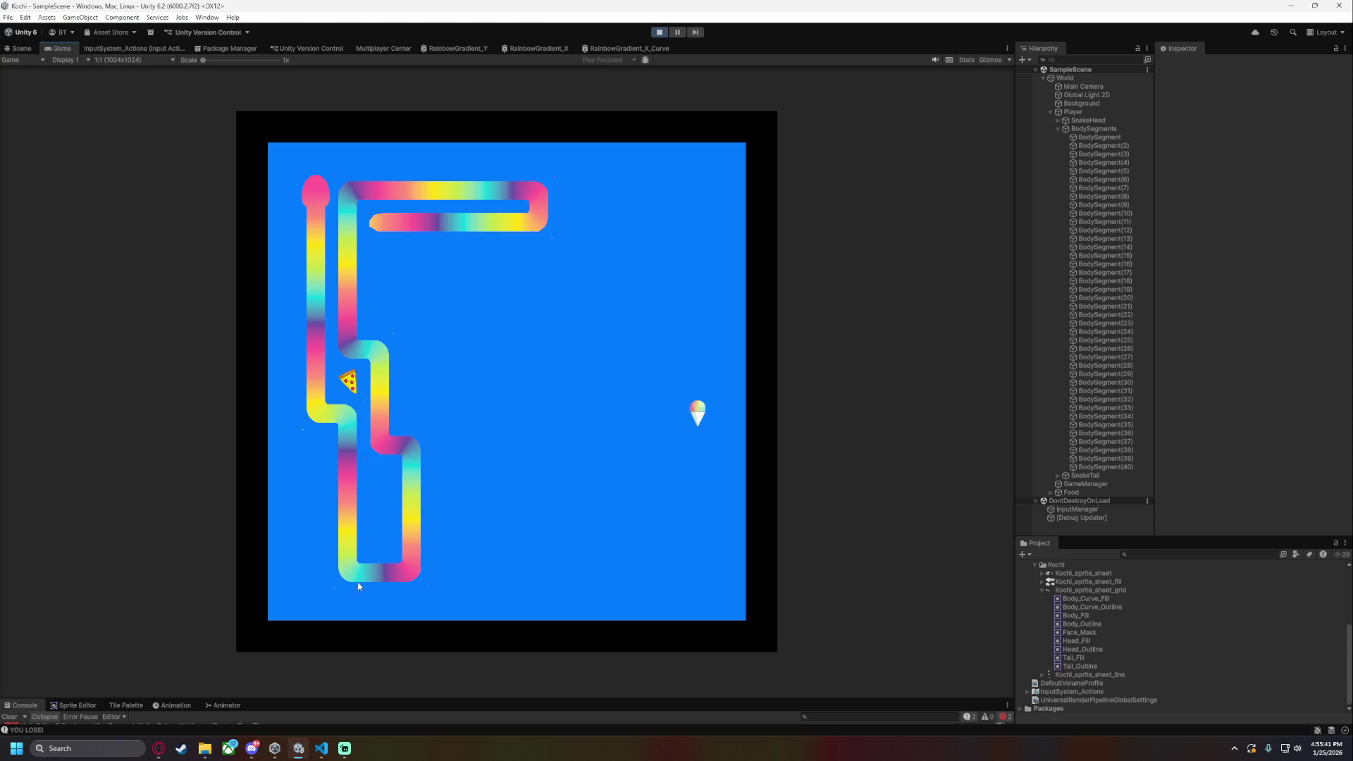
- Switch to the Scene view, select Background and inspect the snake's runtime body segments
key(ctrl+1)
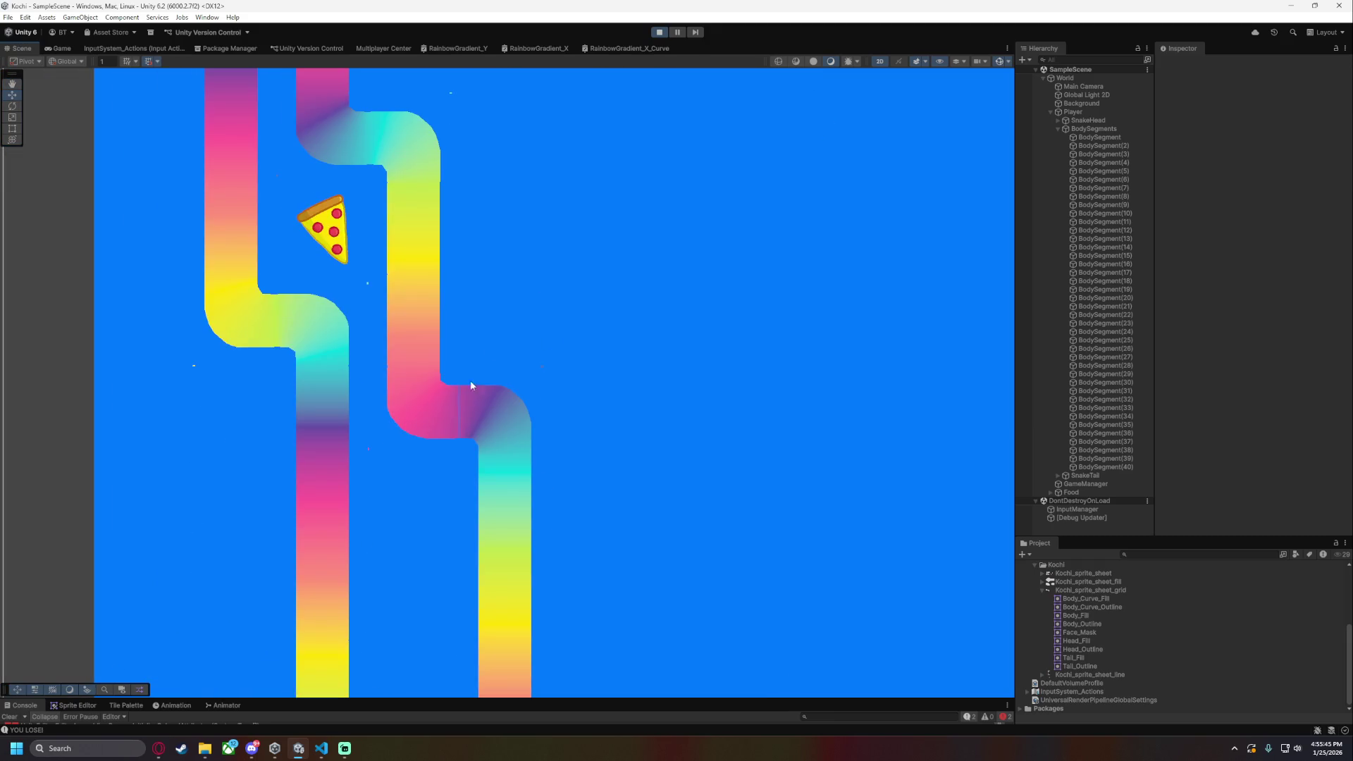
click(743, 540)
scroll(743, 540, down, 3)
drag(743, 540, 599, 395)
key(Up)
key(Left)
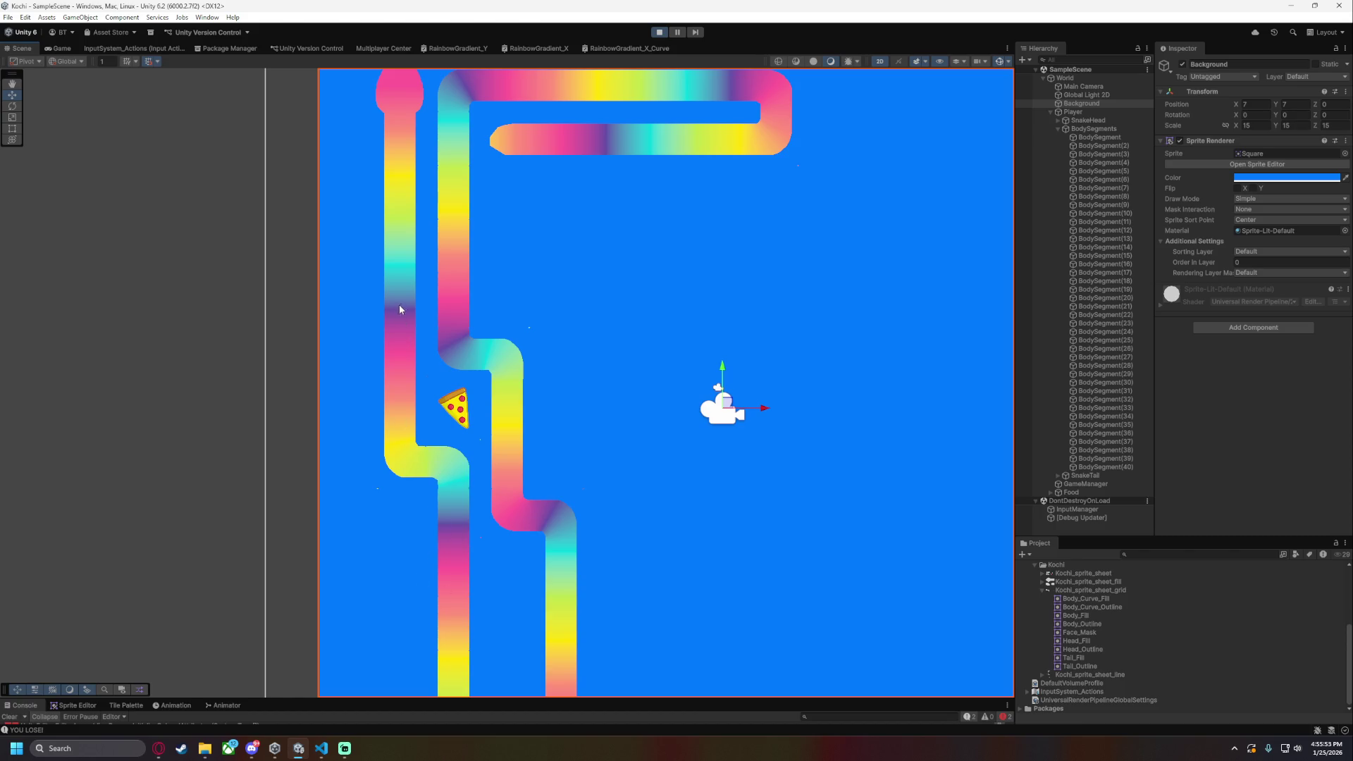
key(Up)
key(Right)
key(Right)
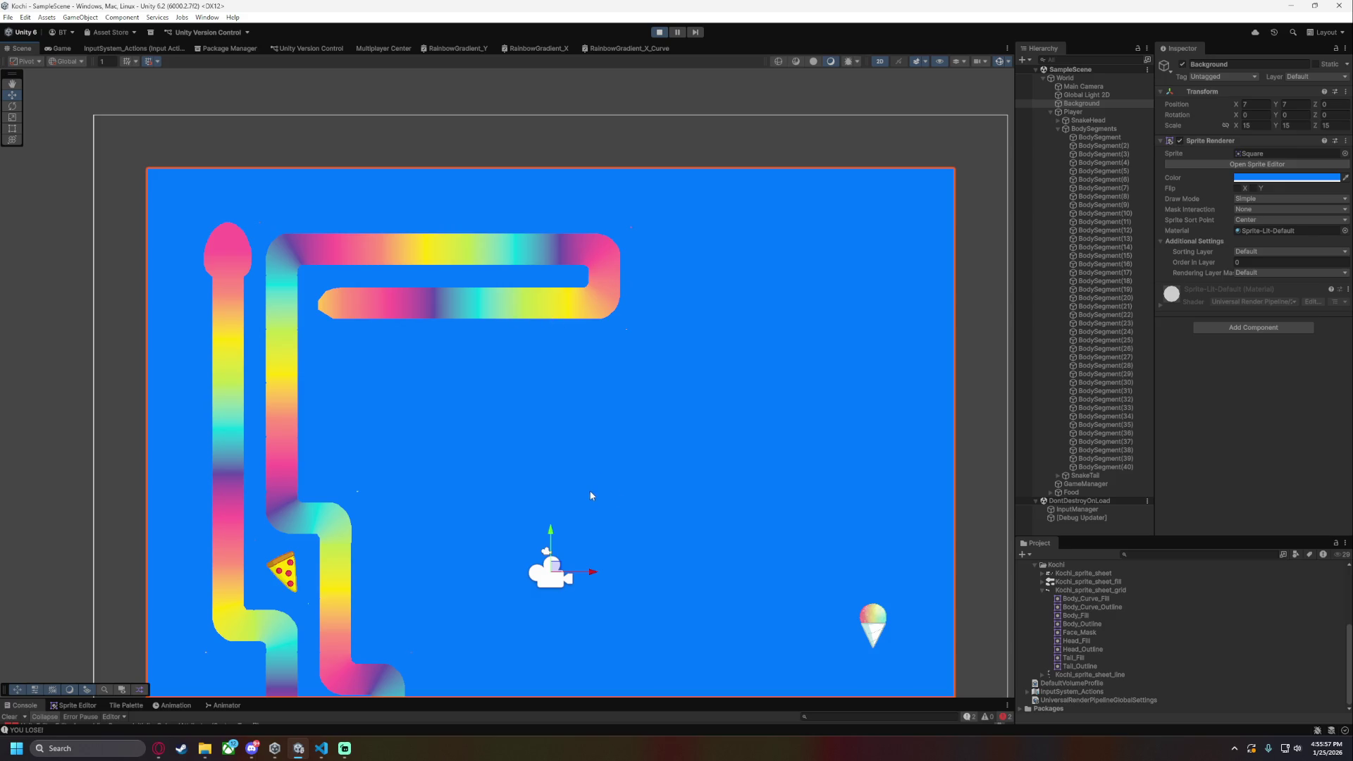
key(Down)
key(Left)
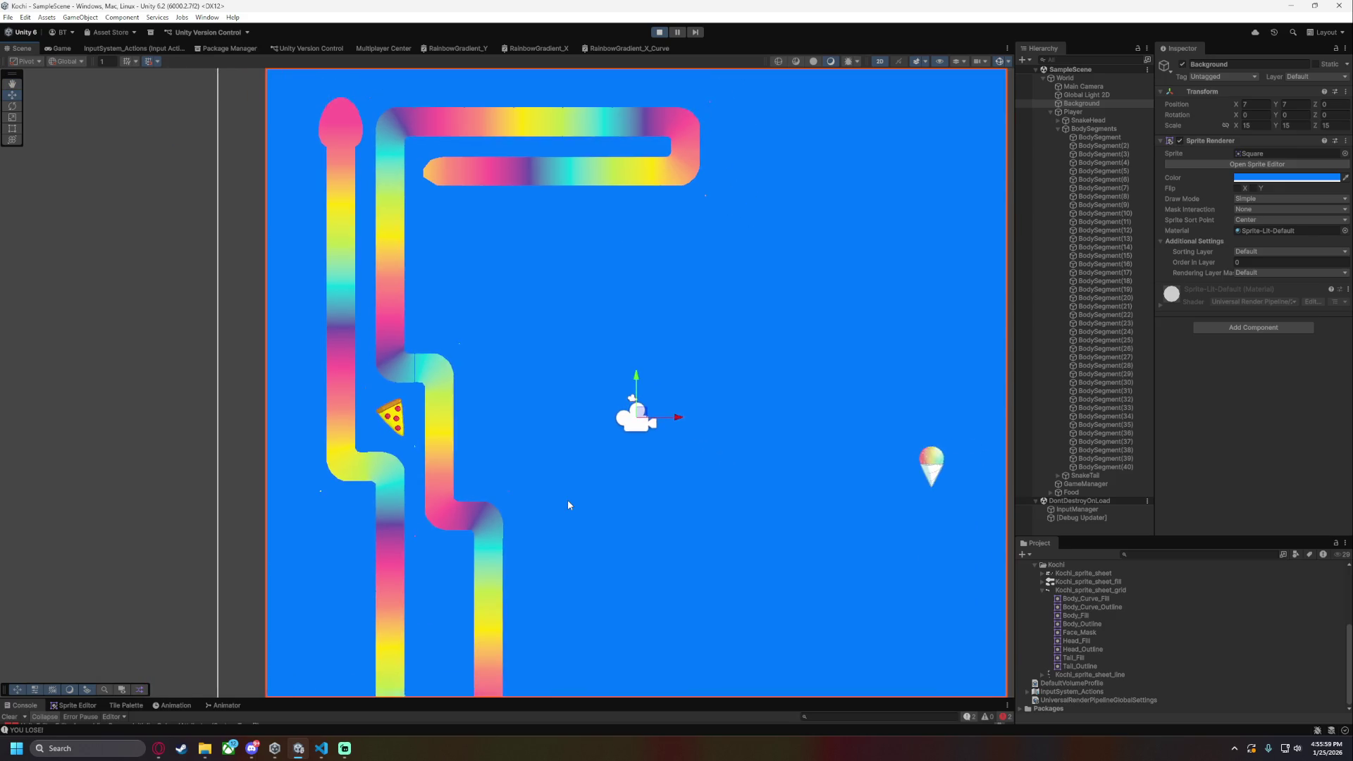
scroll(568, 500, down, 1)
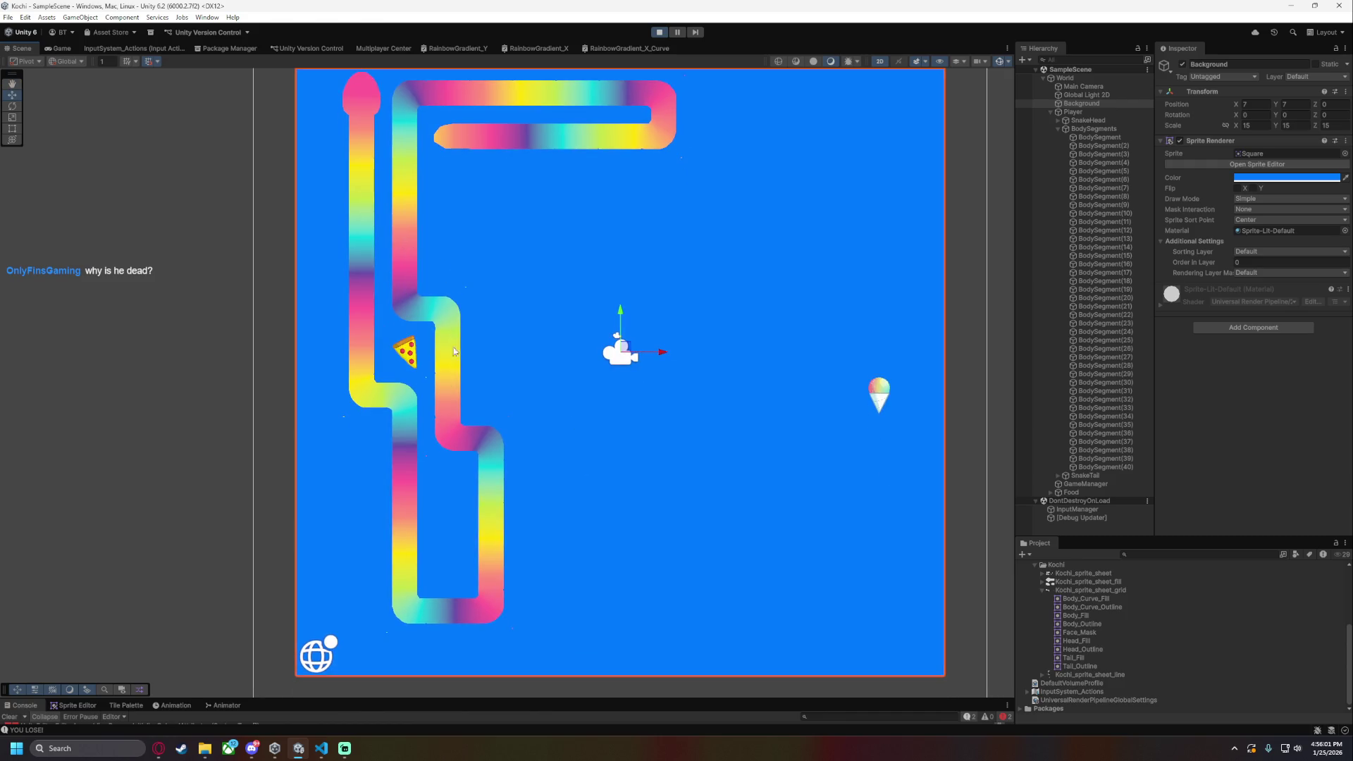
scroll(472, 312, up, 10)
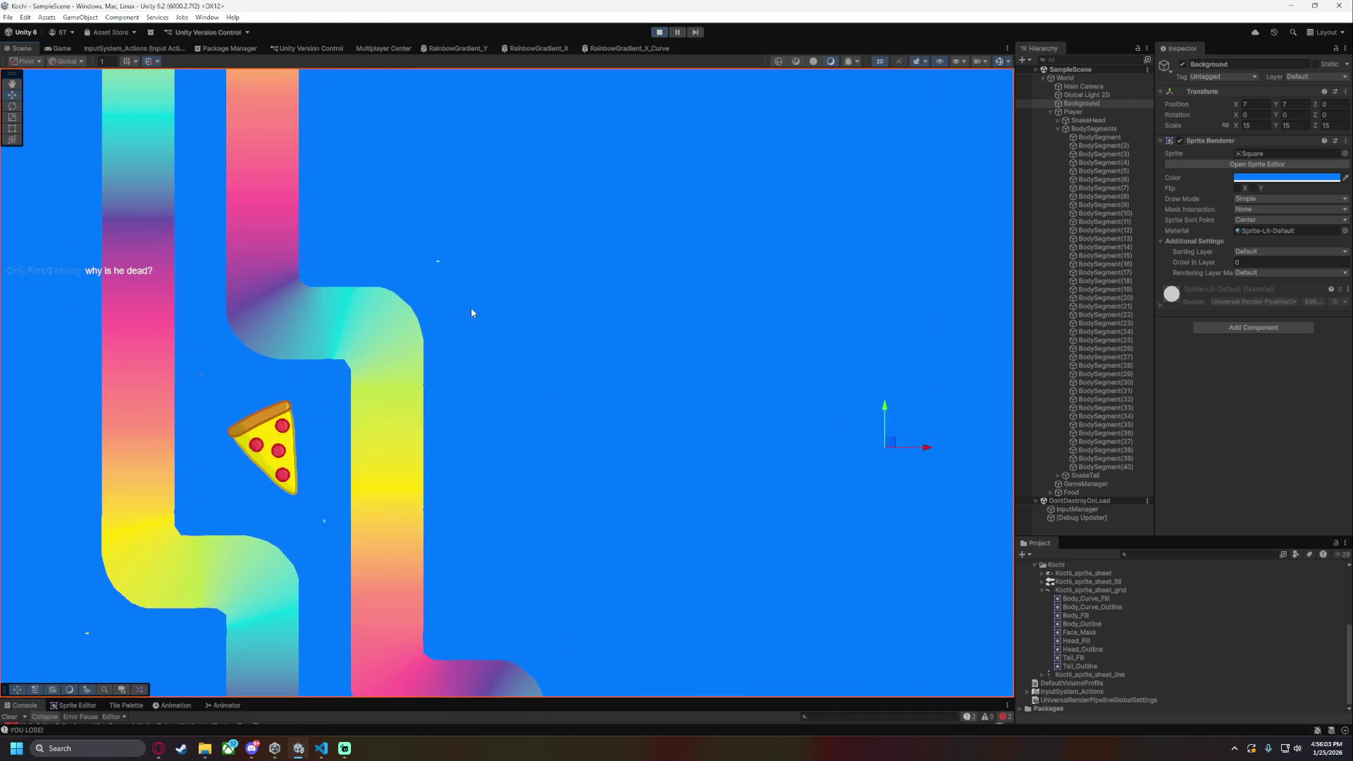
scroll(471, 312, up, 5)
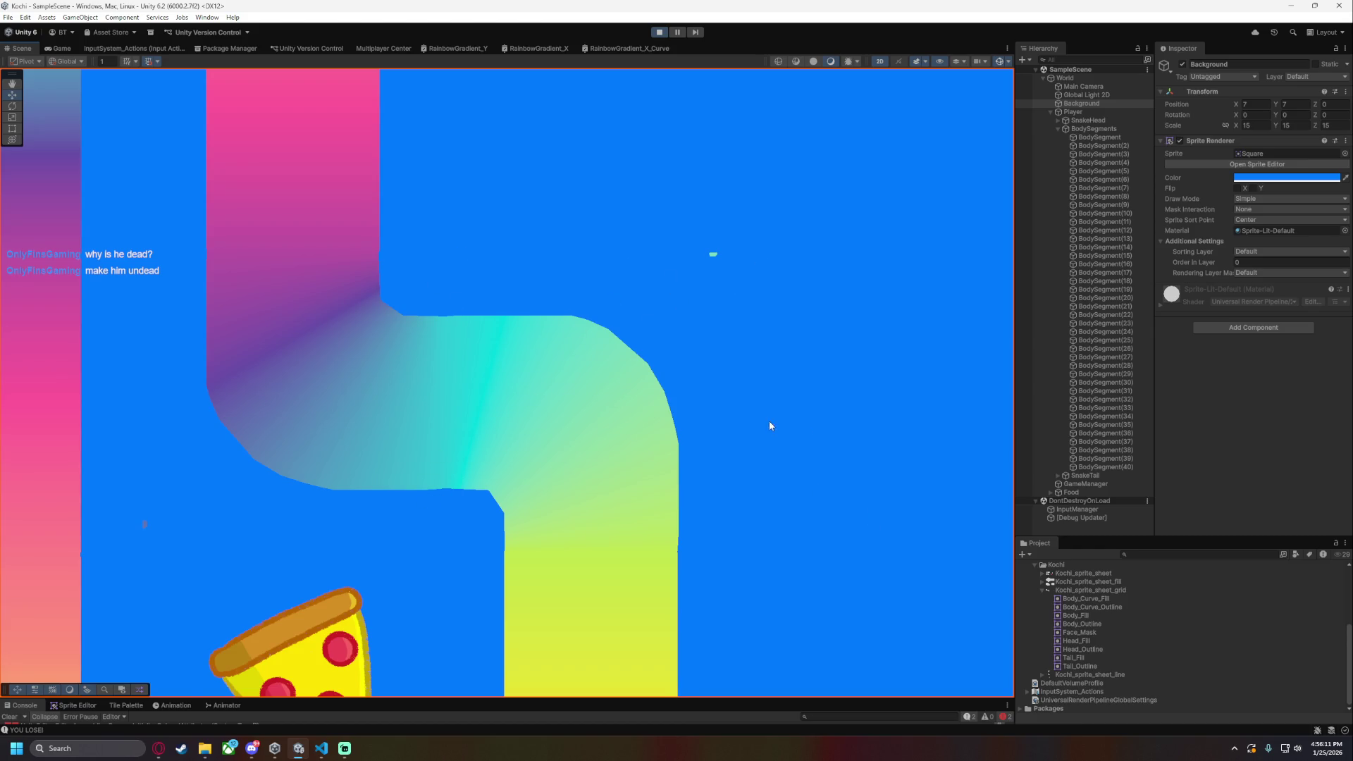
scroll(769, 425, down, 1)
scroll(814, 542, down, 4)
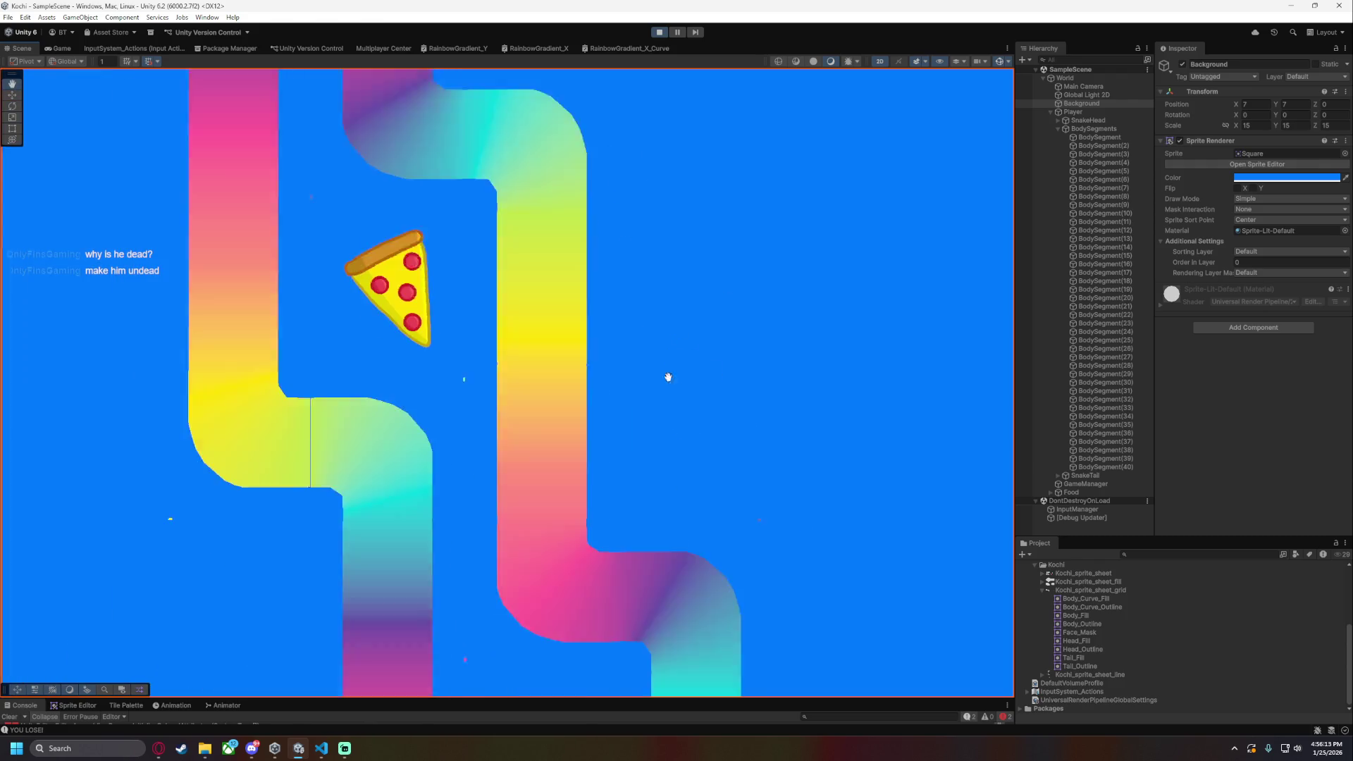
scroll(702, 428, up, 2)
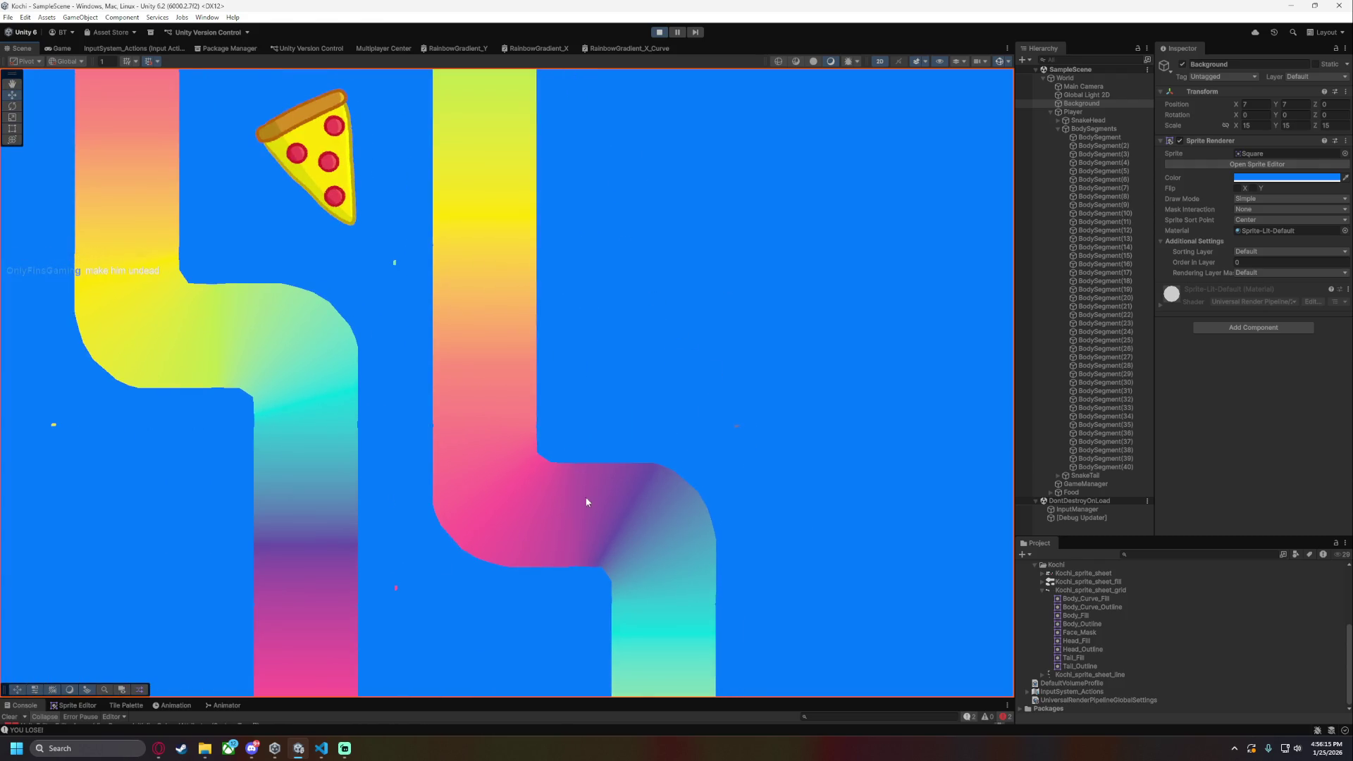
scroll(674, 480, up, 2)
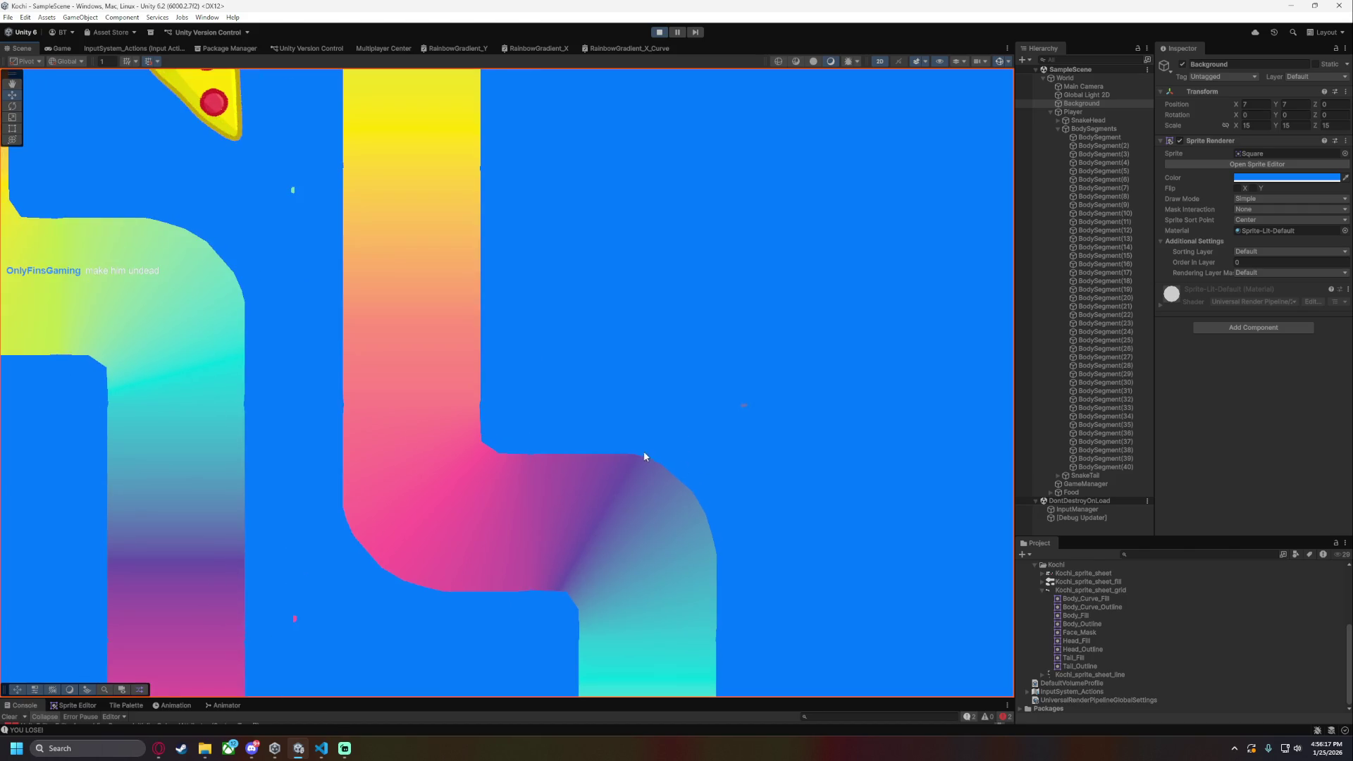
scroll(203, 564, down, 2)
- Pan the Scene view across the pipes, then stop play mode
drag(203, 564, 525, 501)
scroll(688, 514, up, 1)
scroll(687, 520, down, 2)
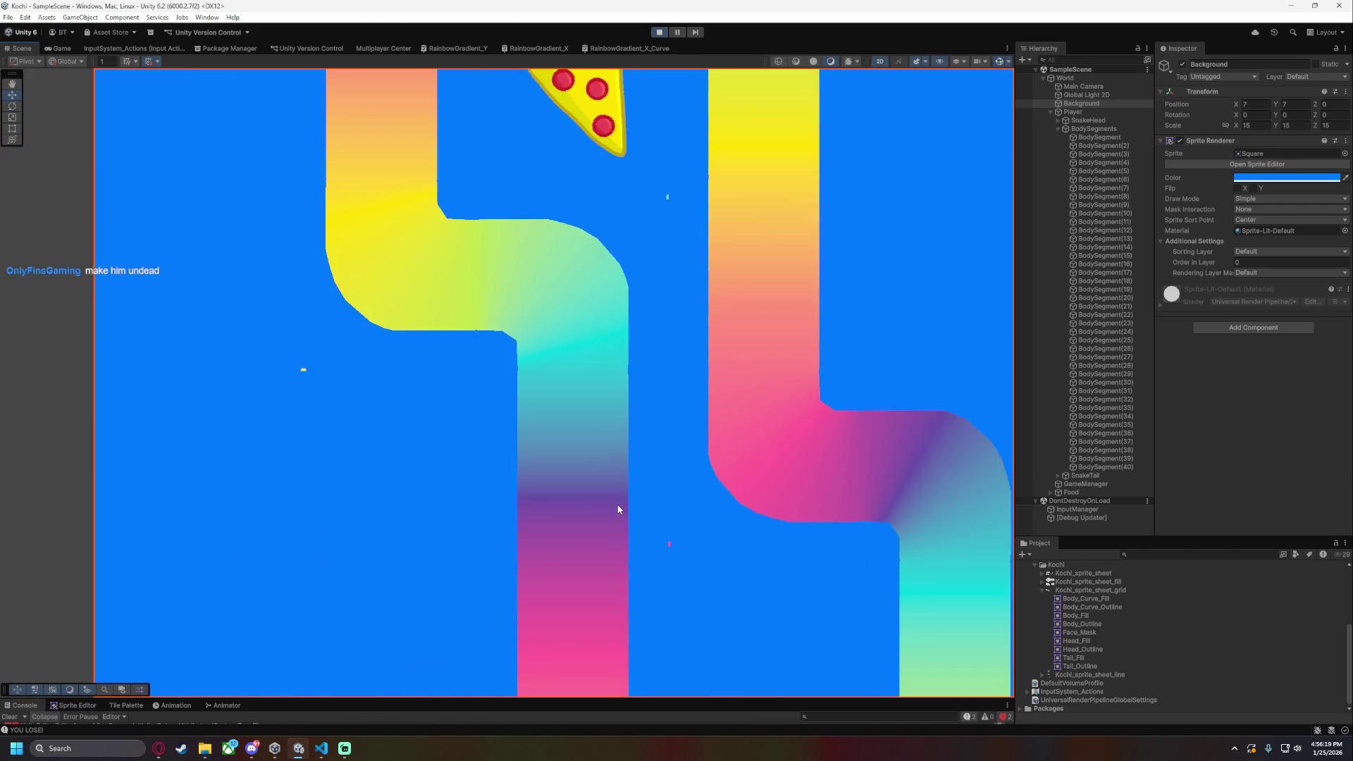
drag(653, 543, 402, 458)
scroll(613, 586, down, 2)
mouse_move(612, 581)
mouse_down()
mouse_move(611, 462)
mouse_move(678, 116)
mouse_up()
click(659, 32)
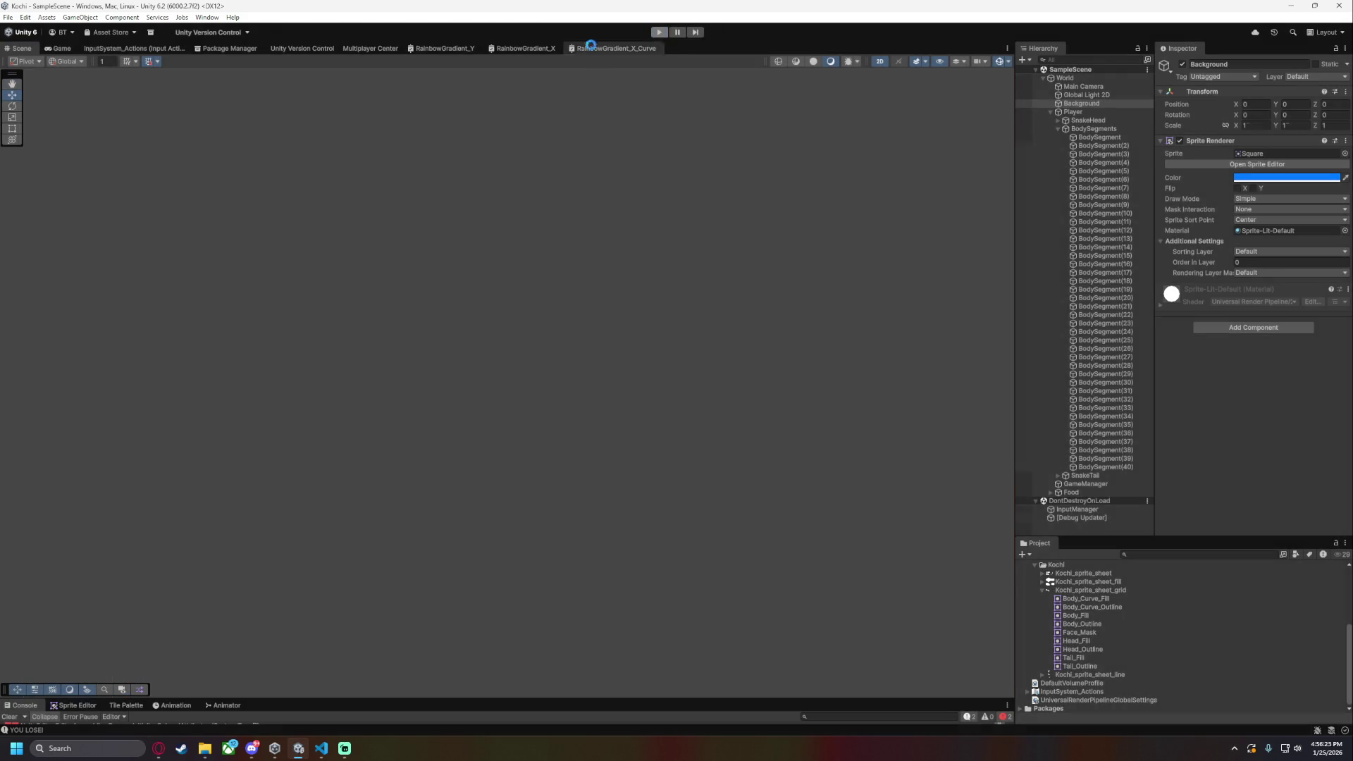
- In RainbowGradient_Y, edit InGradient's default gradient and select the purple key at 83.3%
click(506, 48)
click(445, 48)
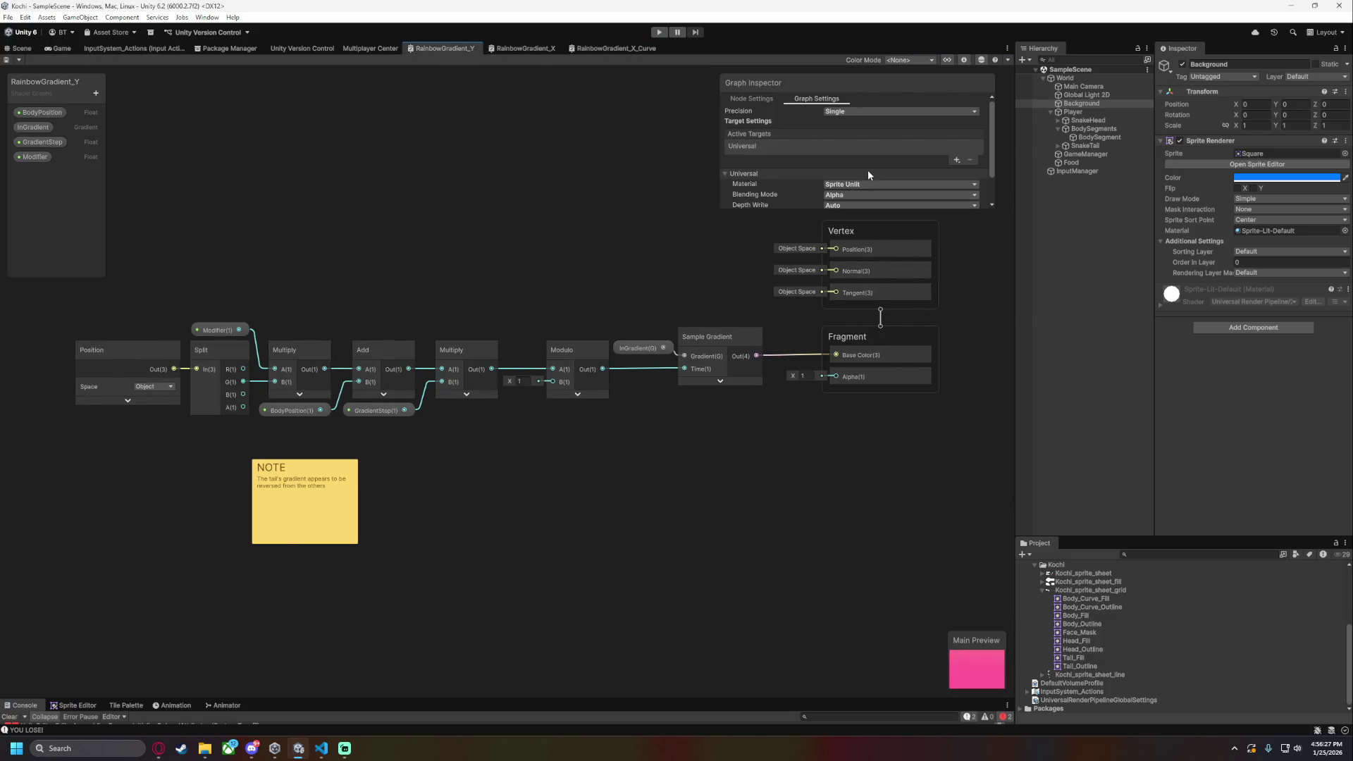
click(33, 127)
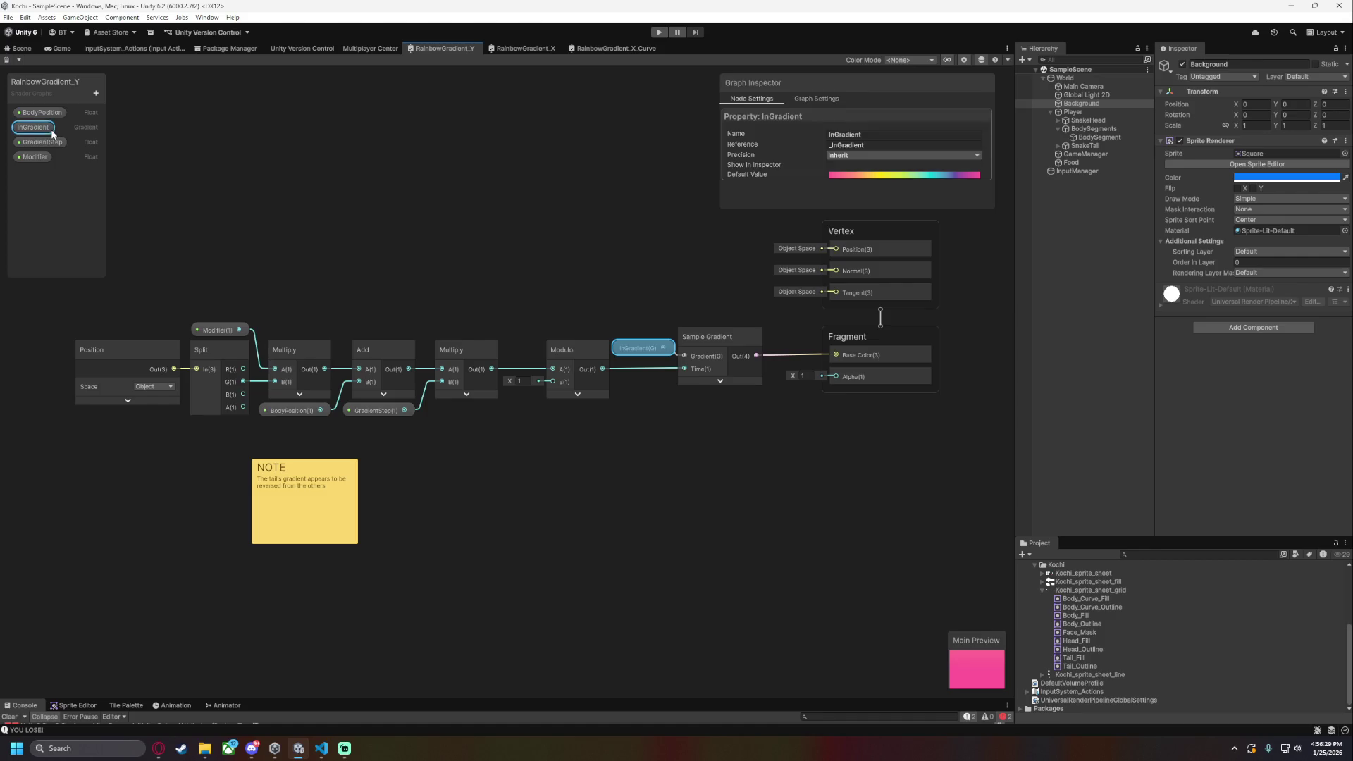
click(873, 176)
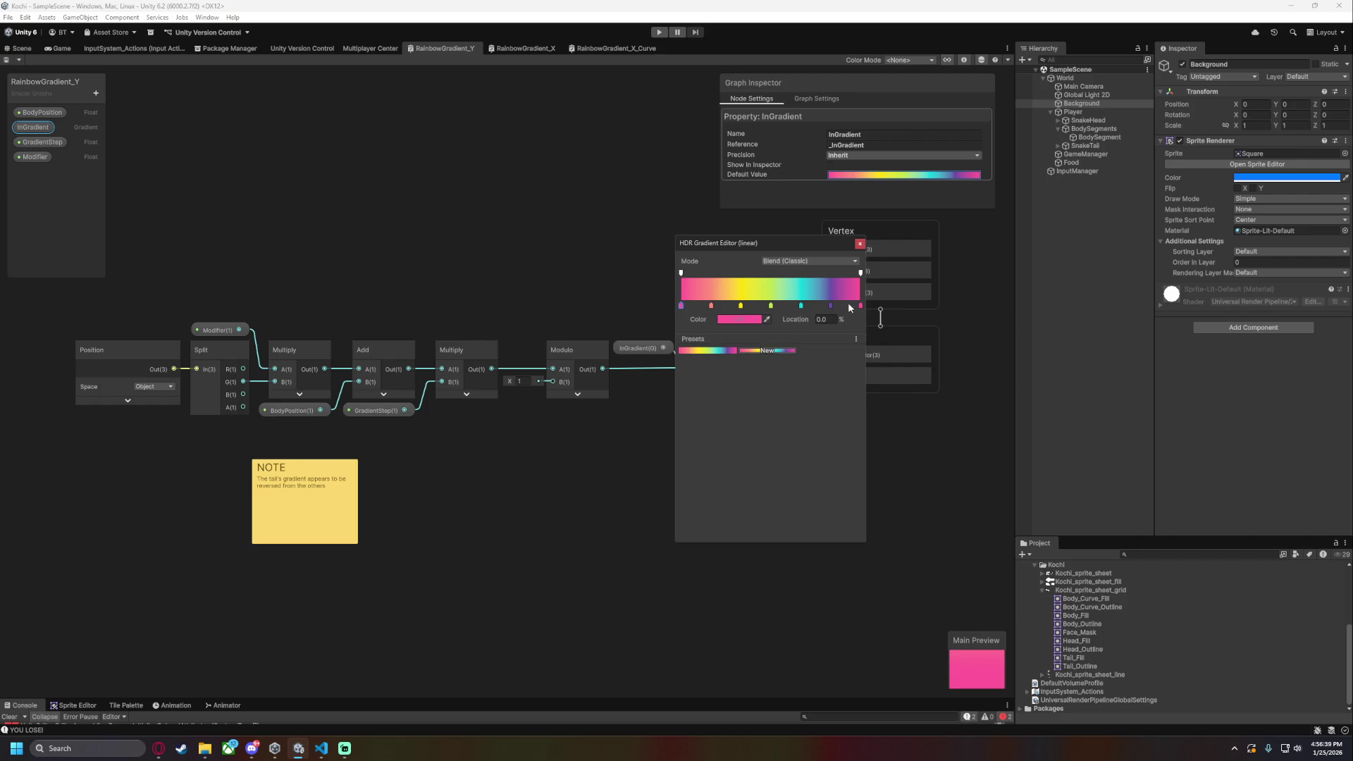
click(831, 306)
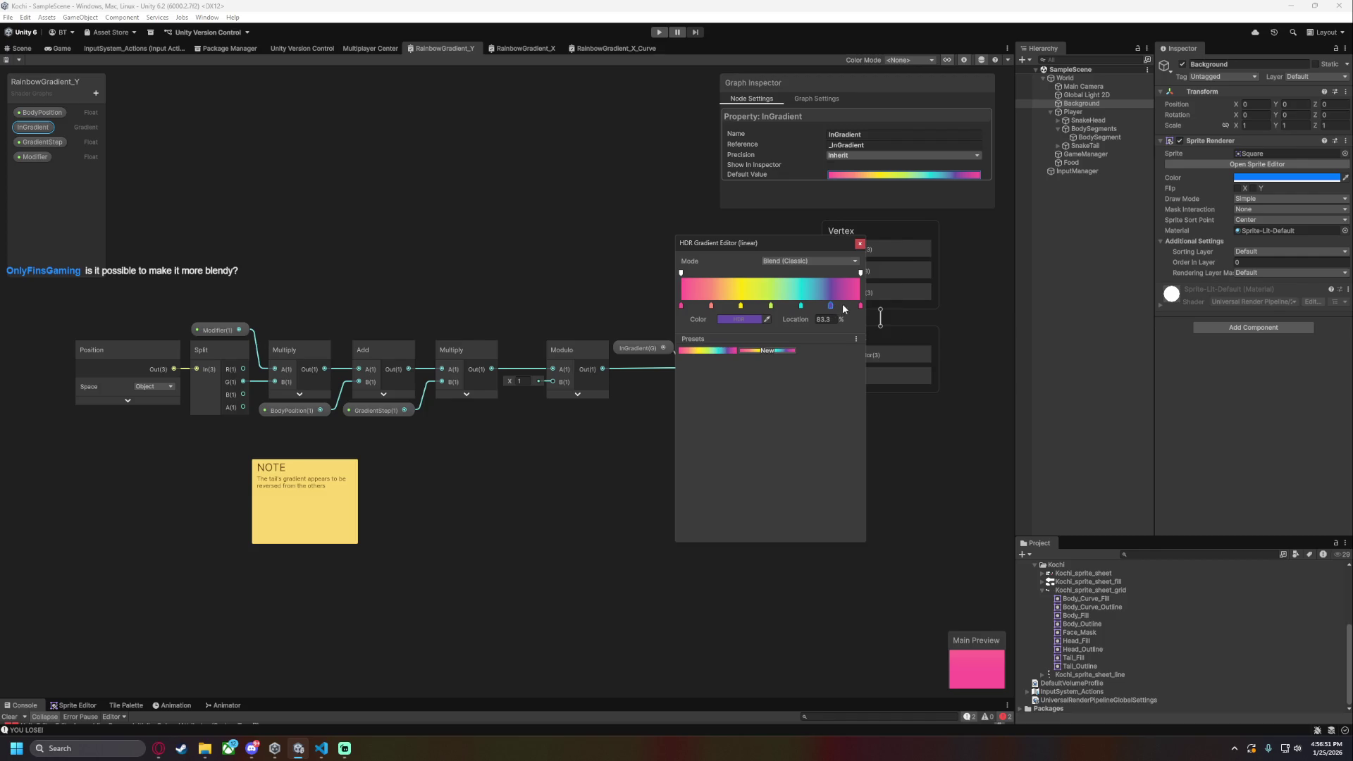
- Set RainbowGradient_Y's InGradient to Fixed mode and save it as a new preset
click(835, 260)
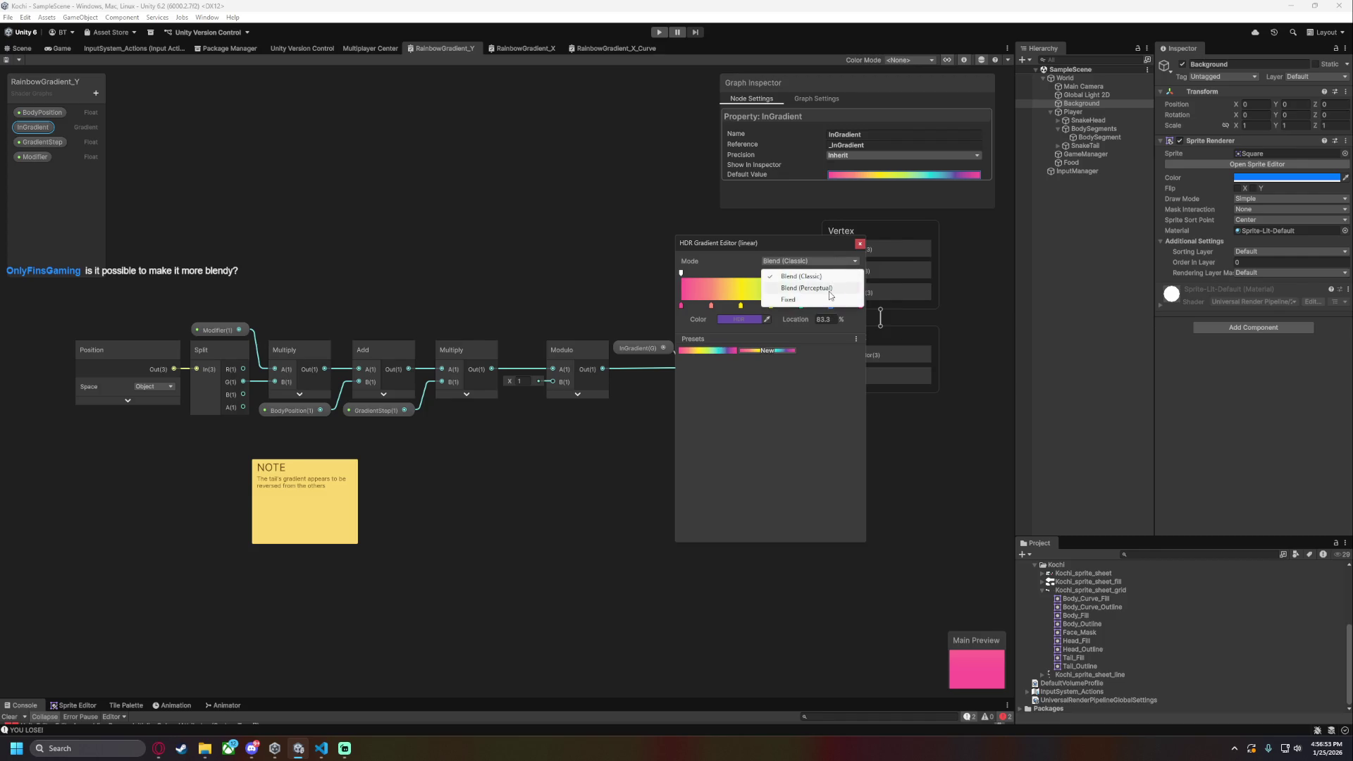
click(830, 289)
click(835, 262)
click(825, 299)
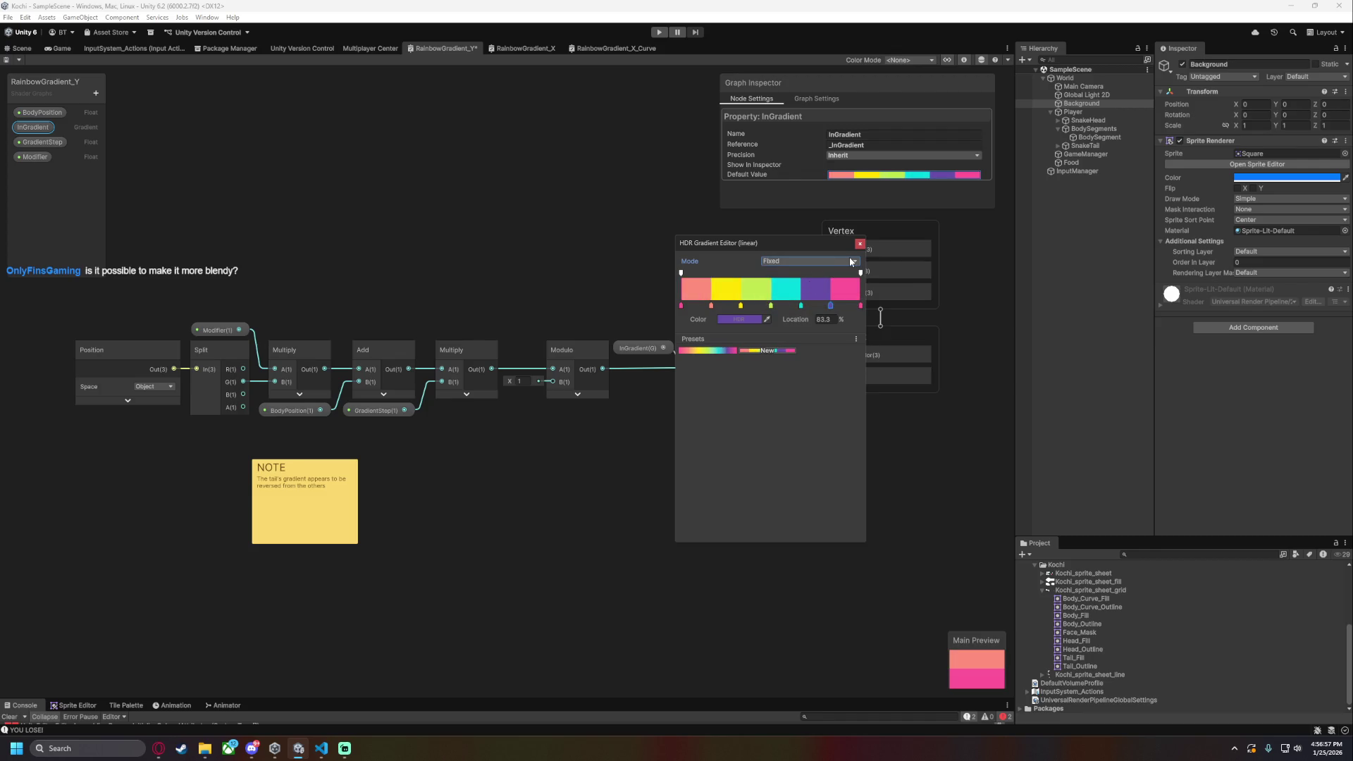
click(781, 350)
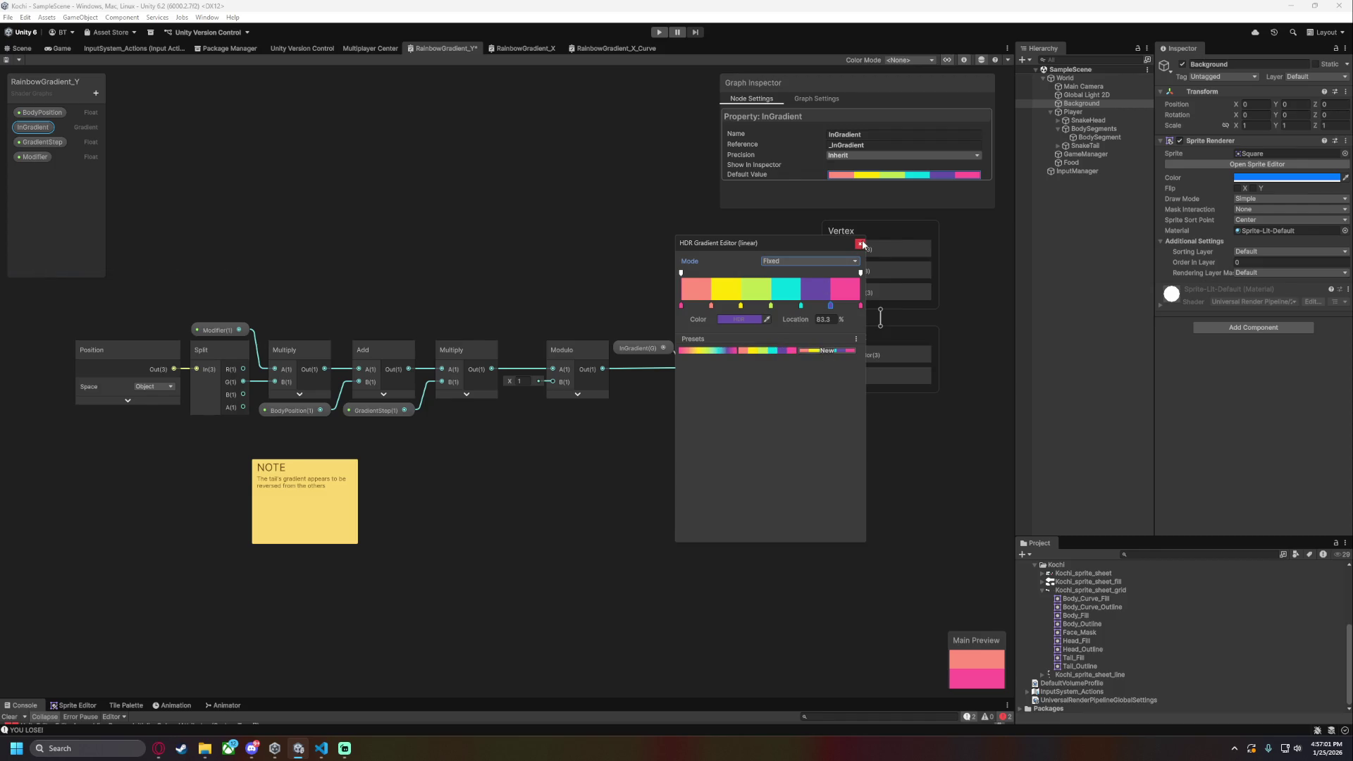
- Set RainbowGradient_X's InGradient to Fixed mode and save the graph
click(514, 47)
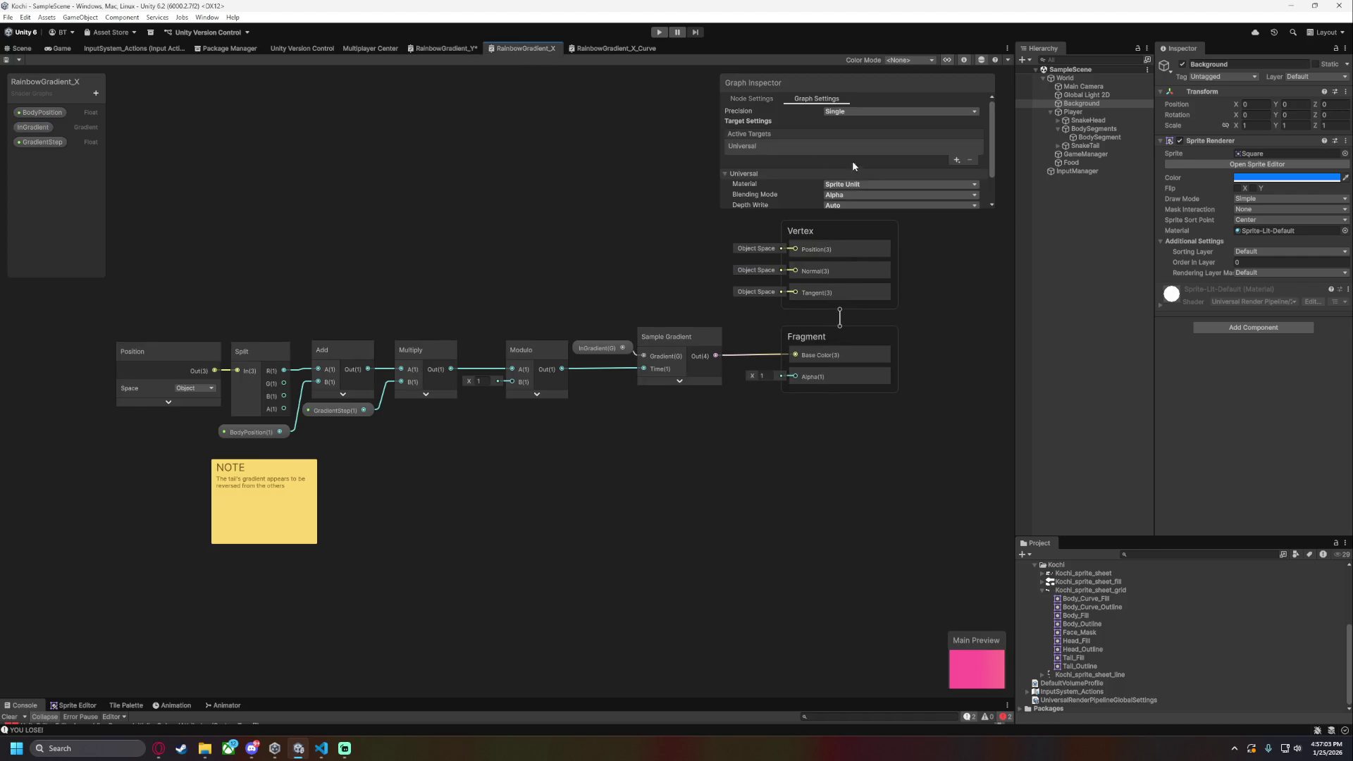
click(455, 47)
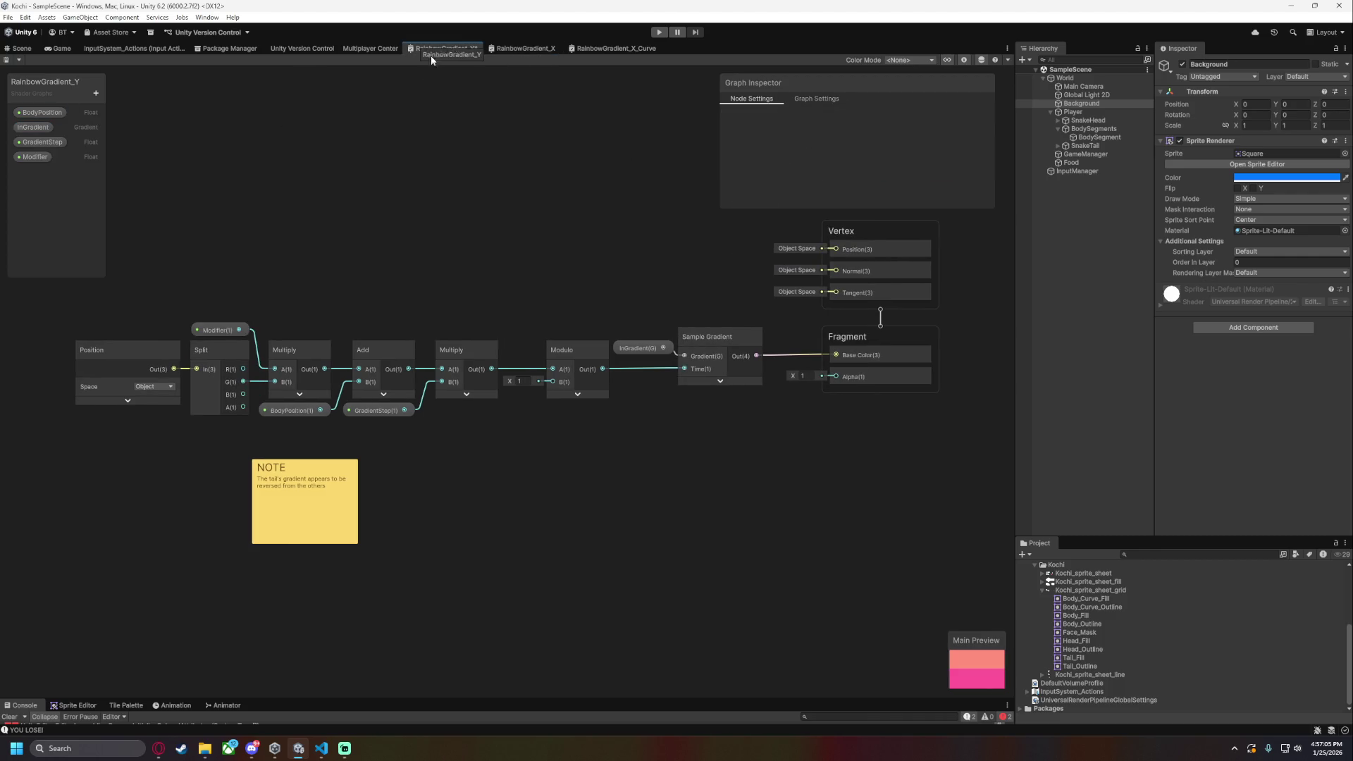
click(530, 48)
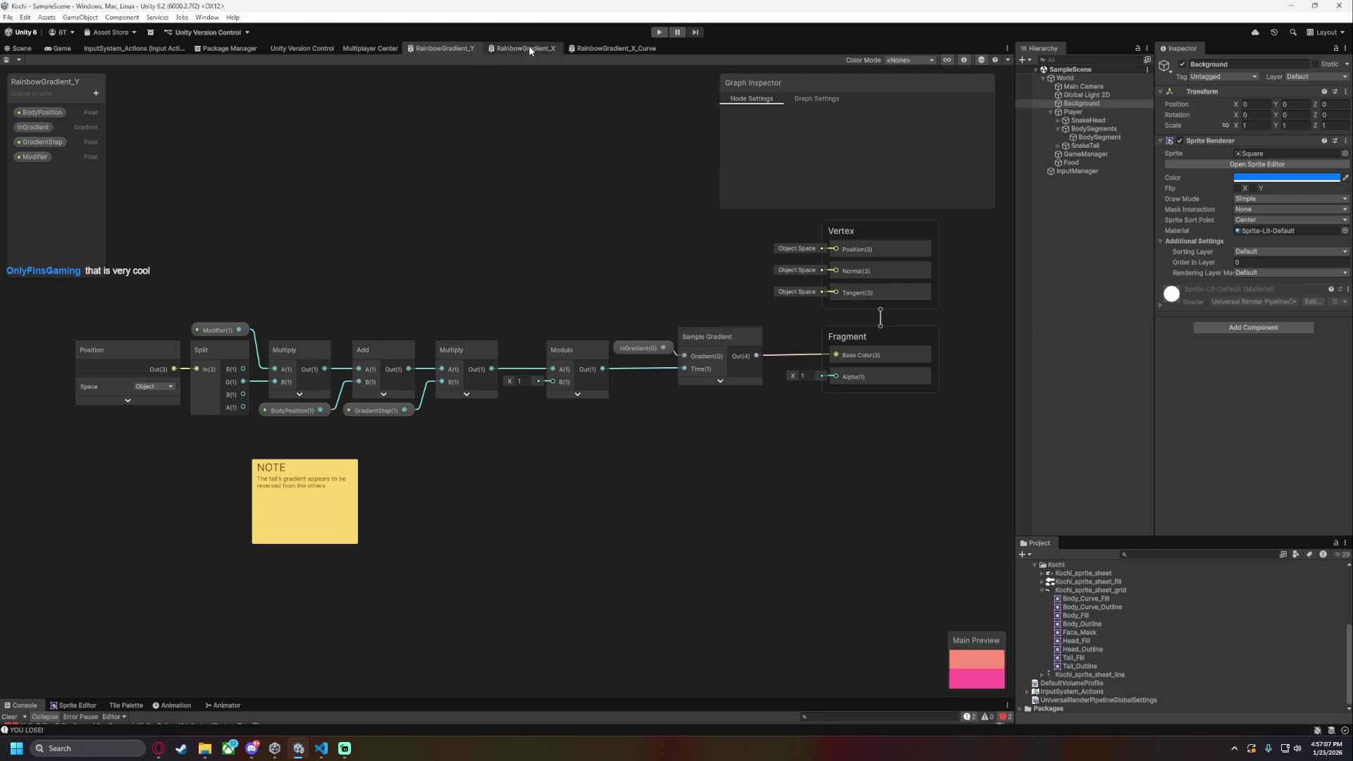
click(335, 410)
click(598, 348)
click(869, 175)
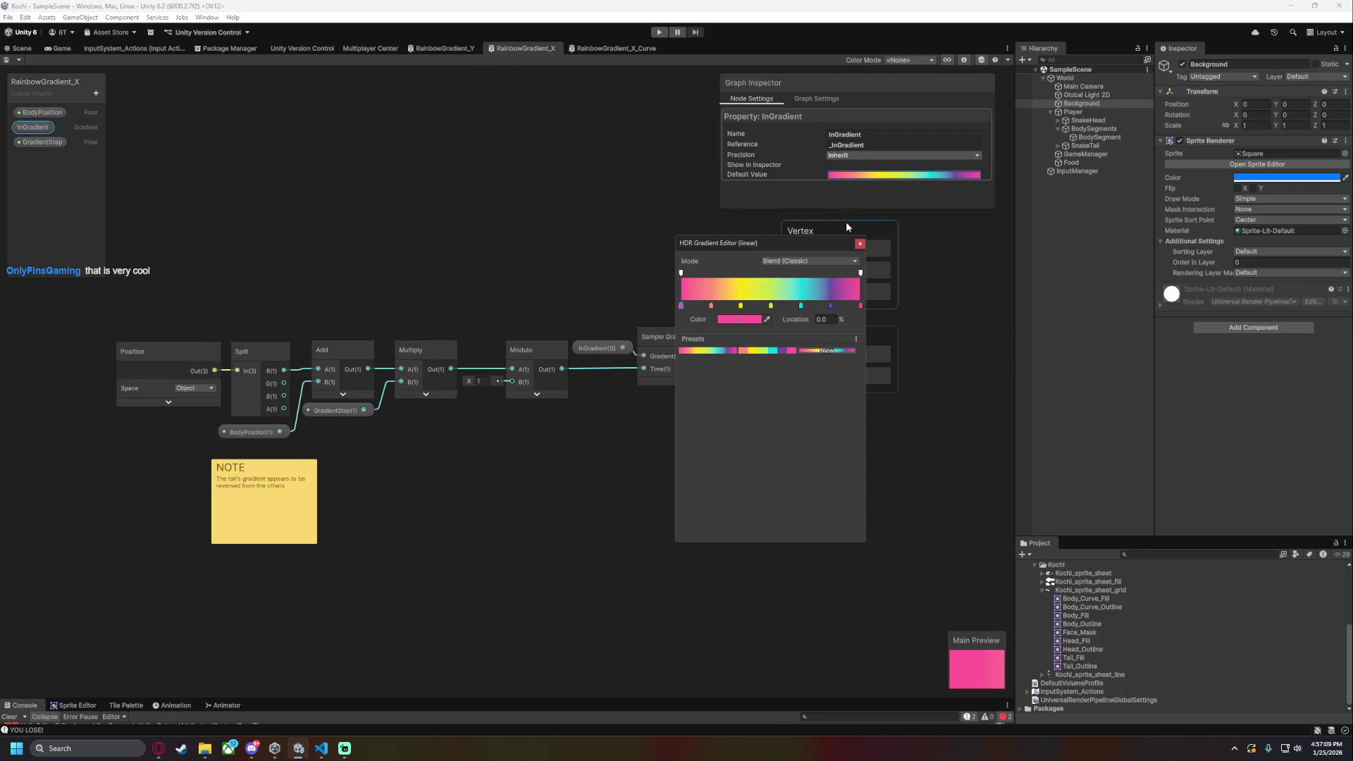
click(809, 261)
click(809, 284)
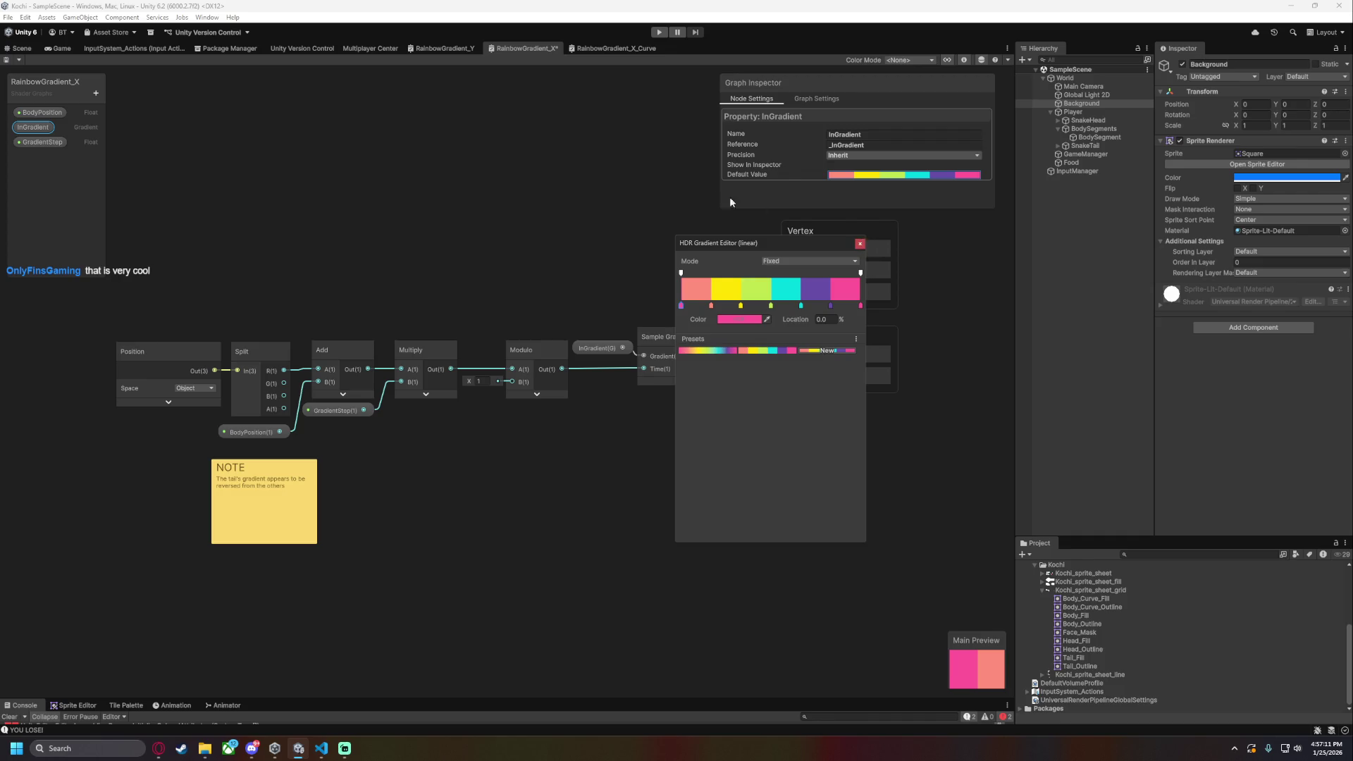
key(ctrl+s)
- Set RainbowGradient_X_Curve's InGradient to Fixed mode, then start play mode to test the bands
click(606, 49)
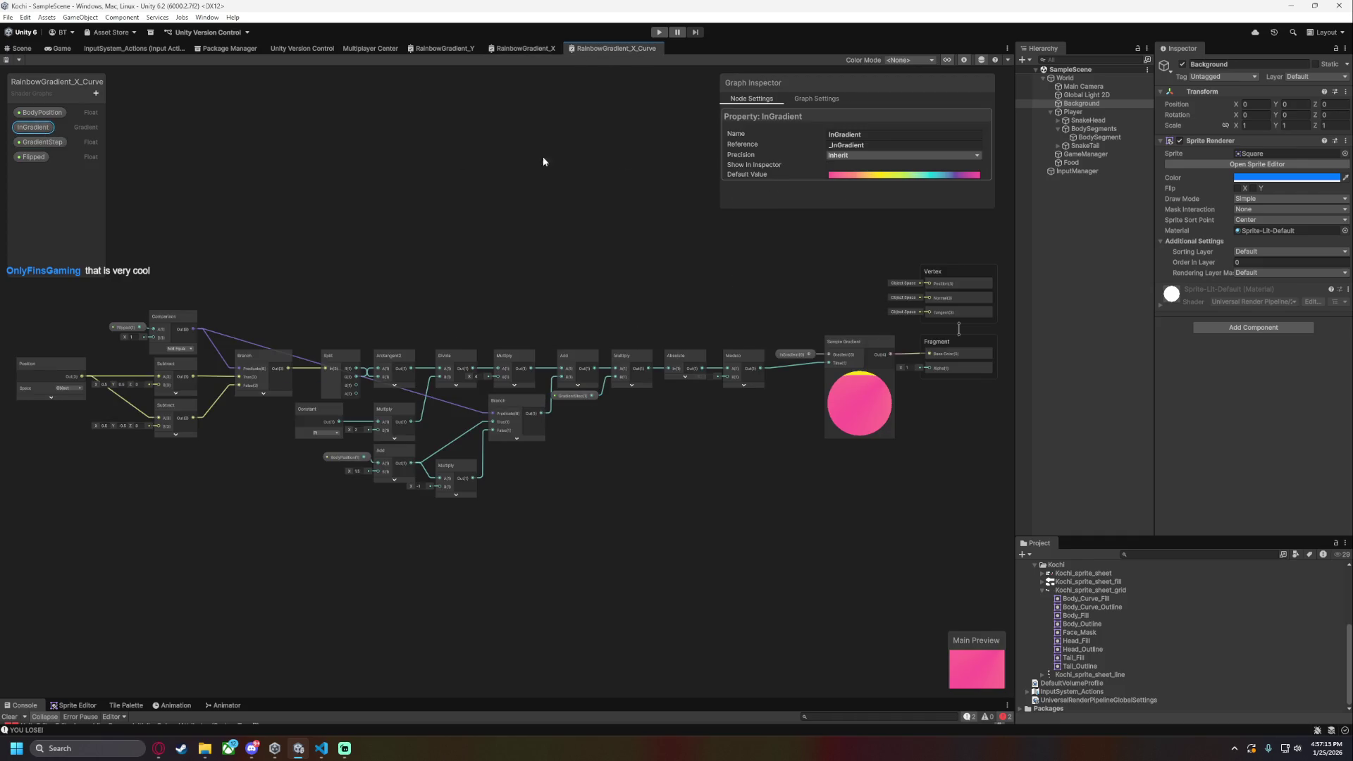
click(865, 176)
click(809, 261)
click(810, 285)
click(421, 163)
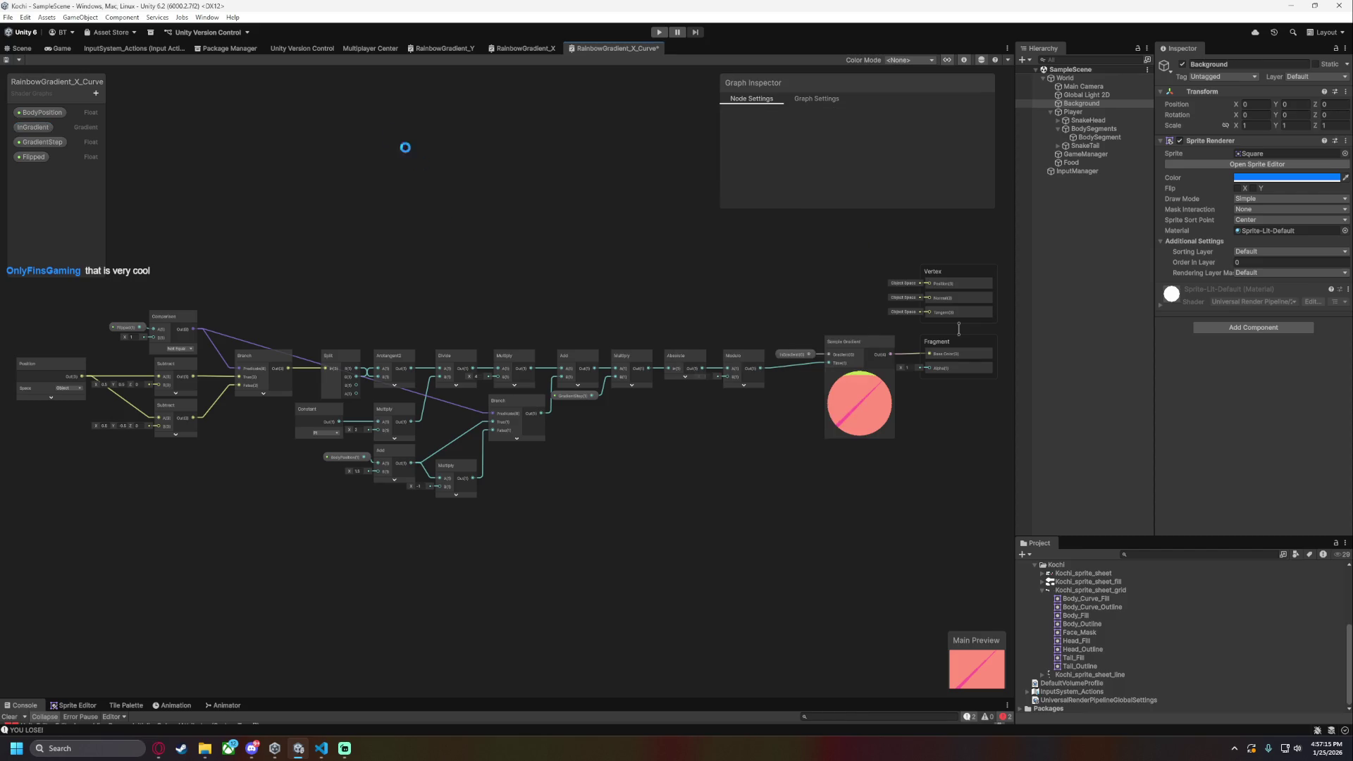
click(660, 31)
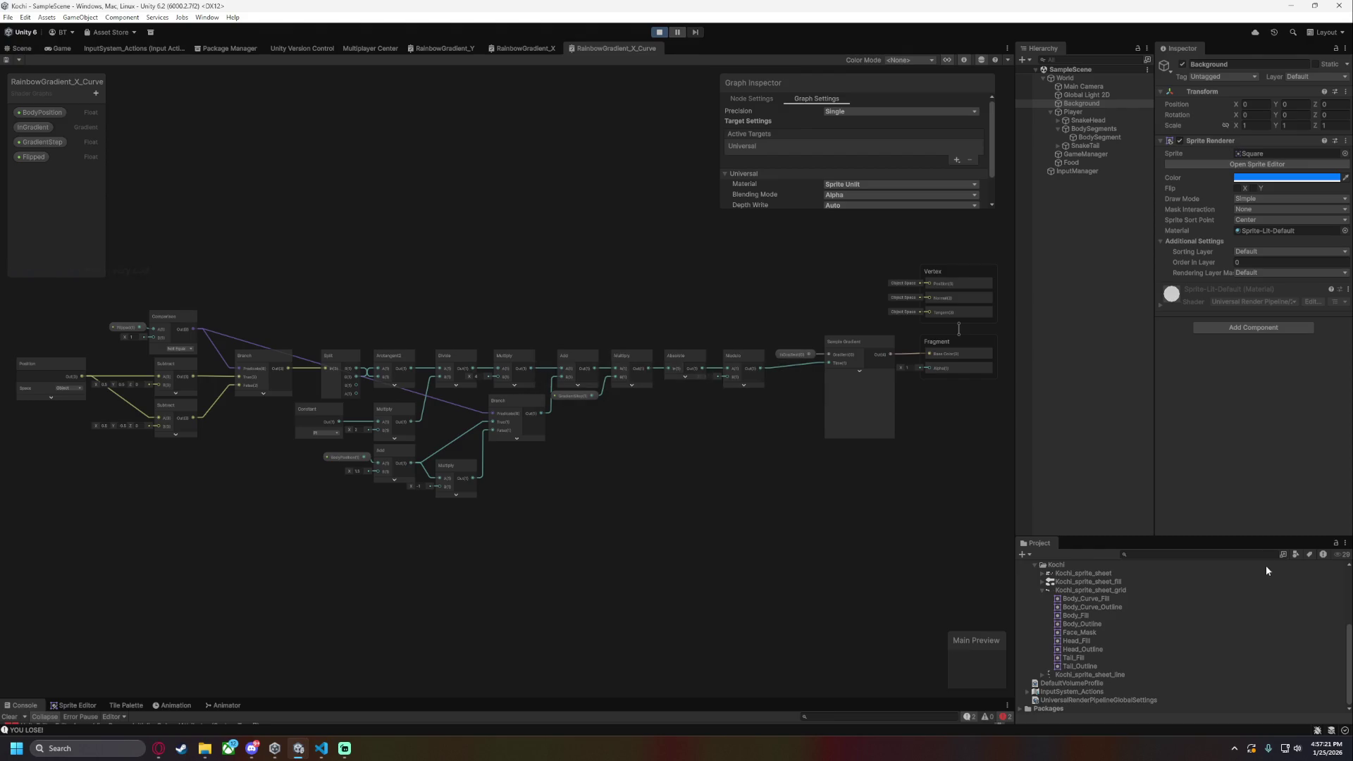
- Steer the snake to eat croissants, pizza, toast and red food, growing 21 rainbow-banded segments, then stop play
key(Right)
key(Up)
key(Right)
key(Up)
key(Right)
key(Up)
key(Left)
key(Up)
key(Right)
key(Down)
key(Left)
key(Up)
key(Left)
key(Down)
key(Left)
key(Up)
key(Right)
key(Down)
key(Right)
key(Up)
key(Left)
key(Up)
key(Left)
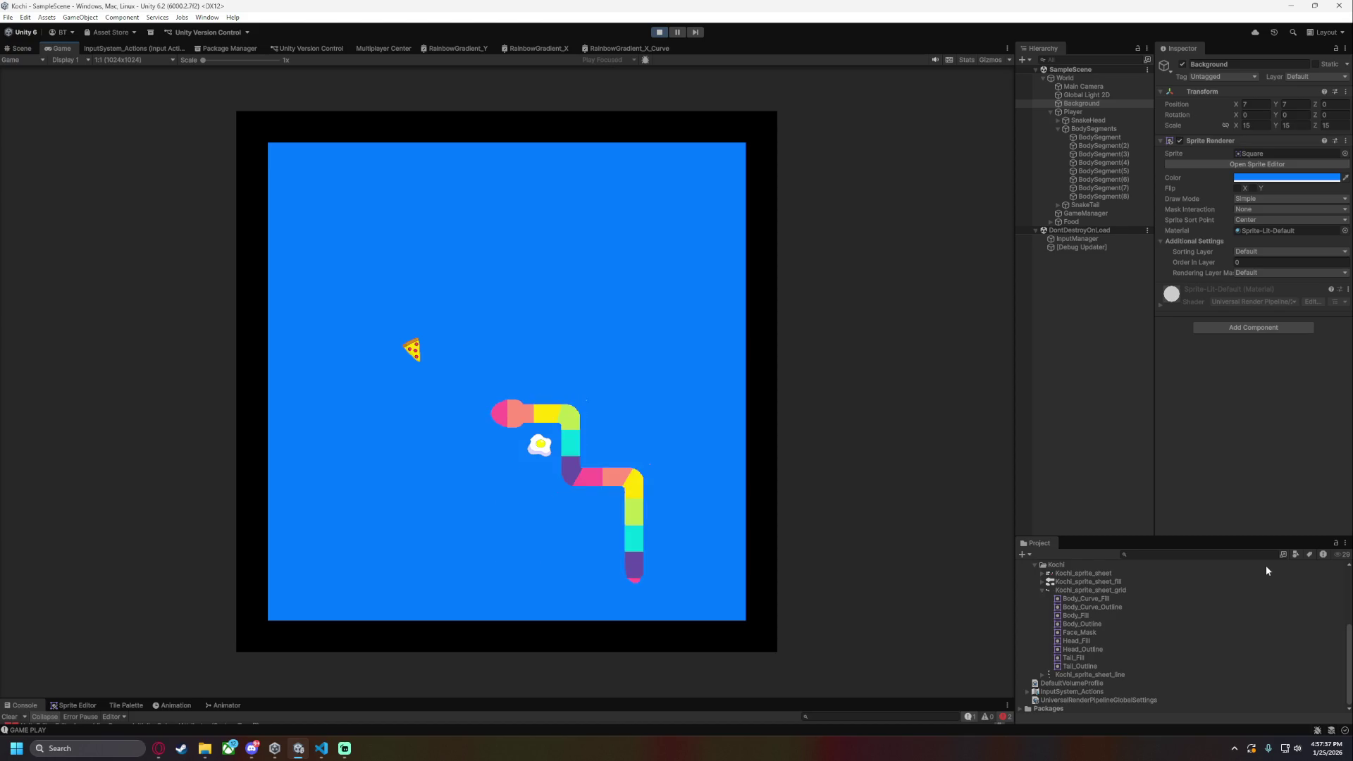
key(Up)
key(Right)
key(Down)
key(Right)
key(Down)
key(Left)
key(Down)
key(Left)
key(Up)
key(Left)
key(Down)
key(Left)
key(Up)
key(Right)
key(Up)
key(Right)
key(Down)
key(Right)
key(Up)
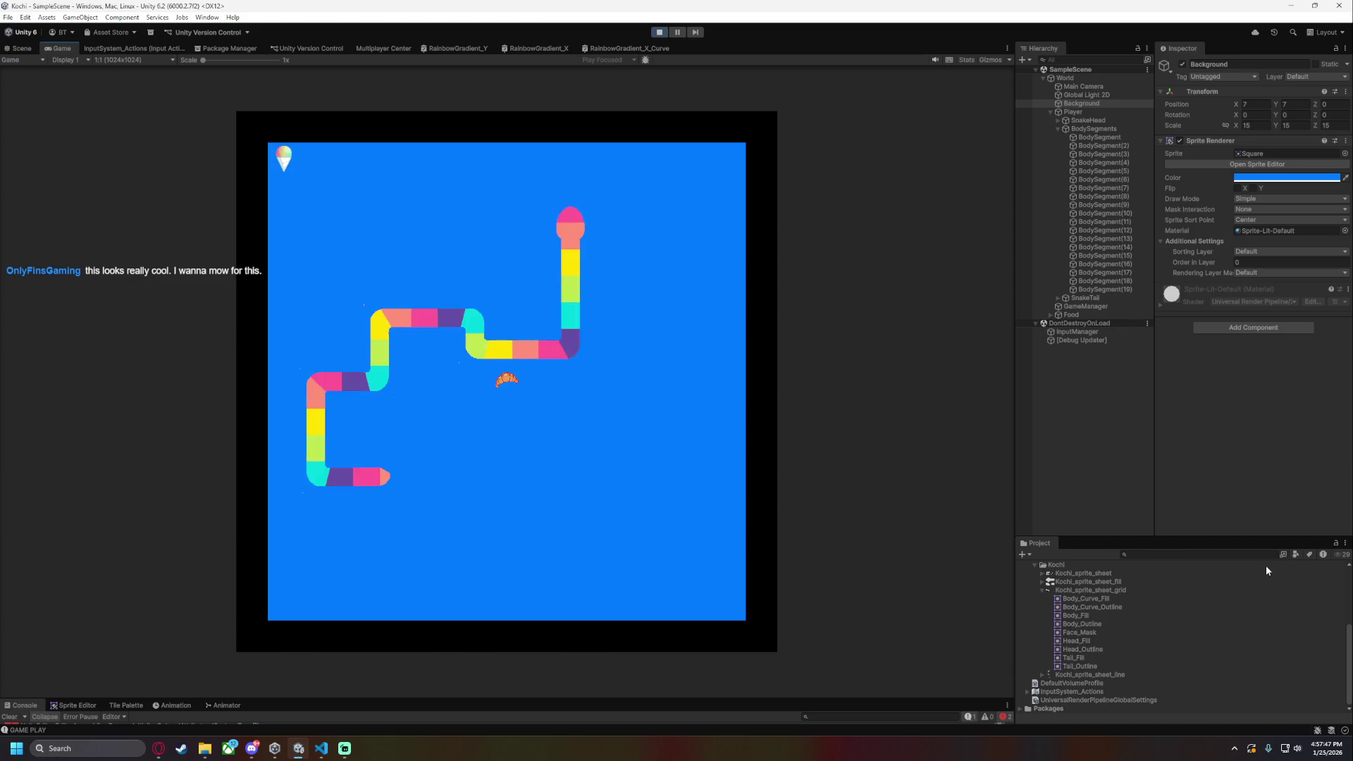
key(Left)
key(Down)
key(Right)
key(Down)
key(Left)
key(Up)
key(Right)
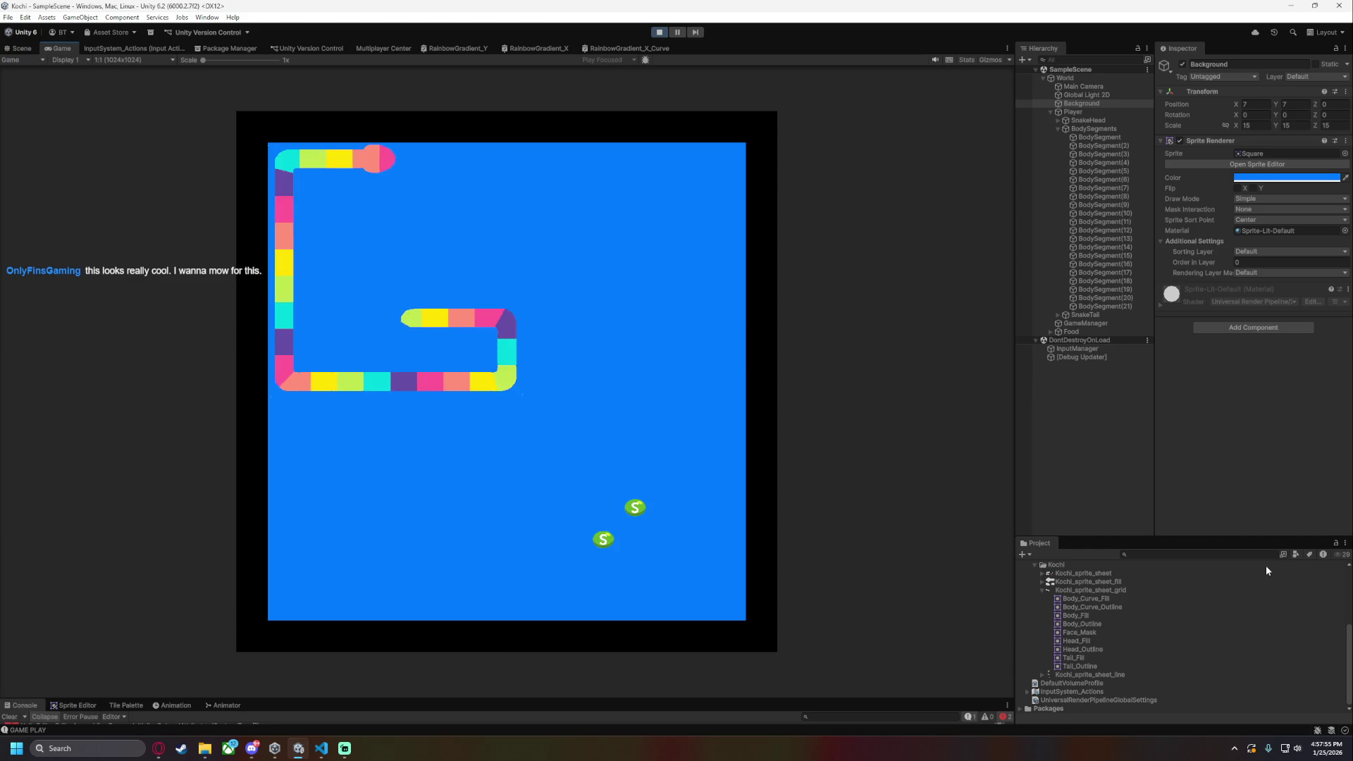
key(Down)
key(Left)
key(Up)
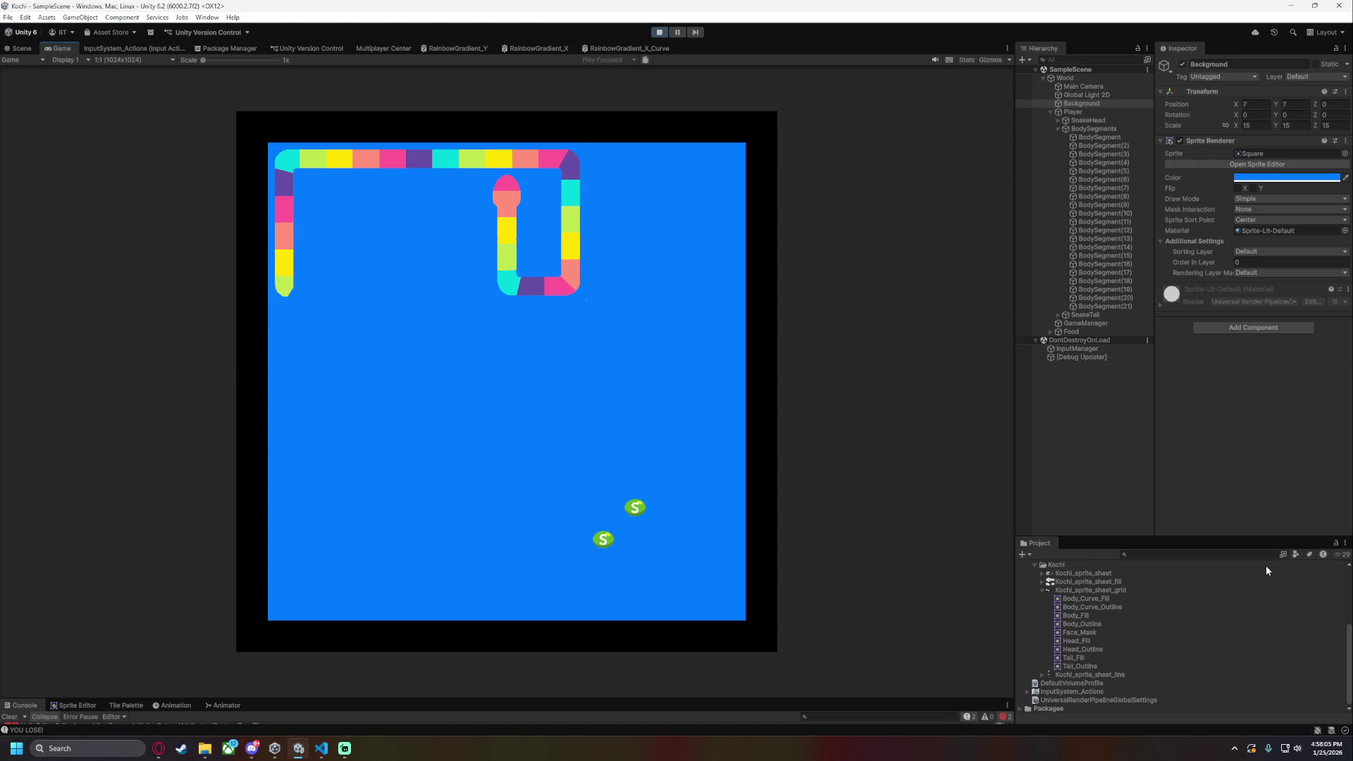
click(659, 35)
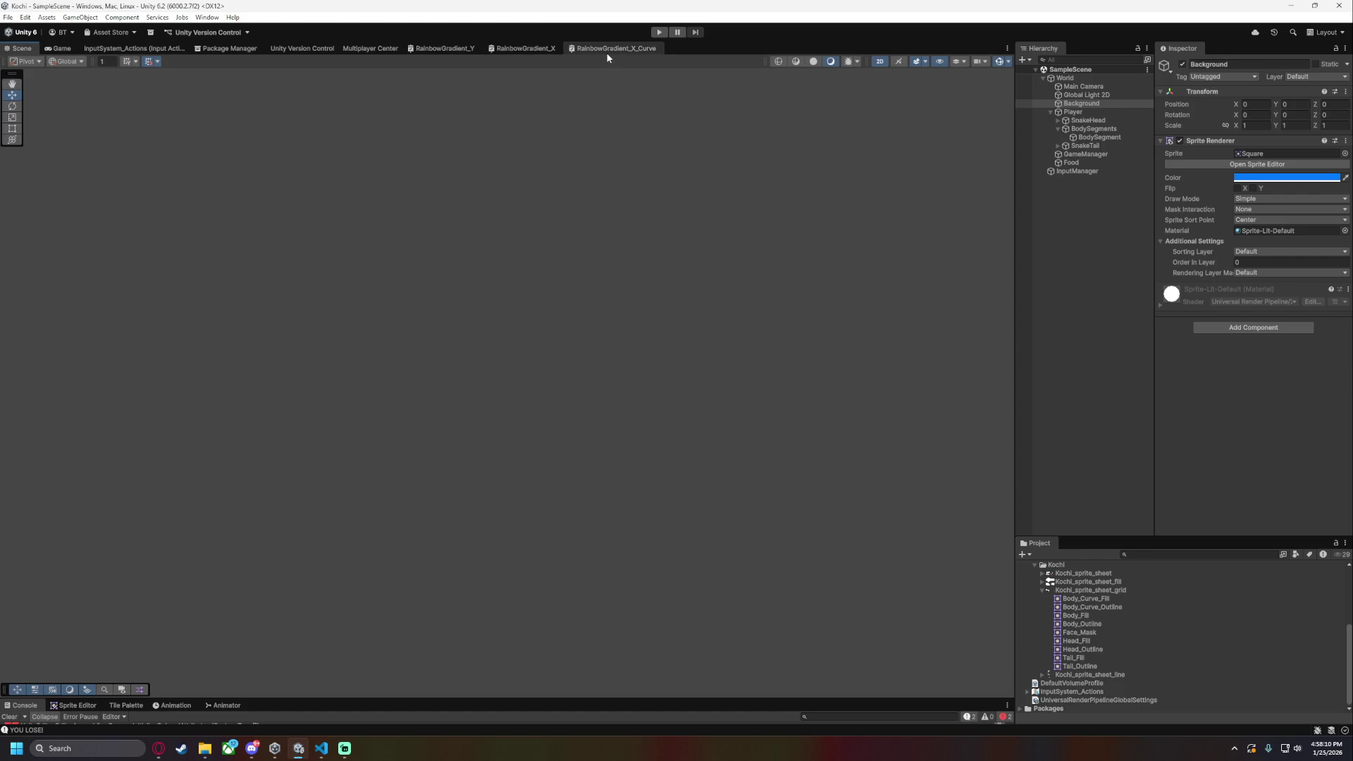
- Inspect the InGradient default gradients in the RainbowGradient_Y and RainbowGradient_X shader graphs
click(606, 49)
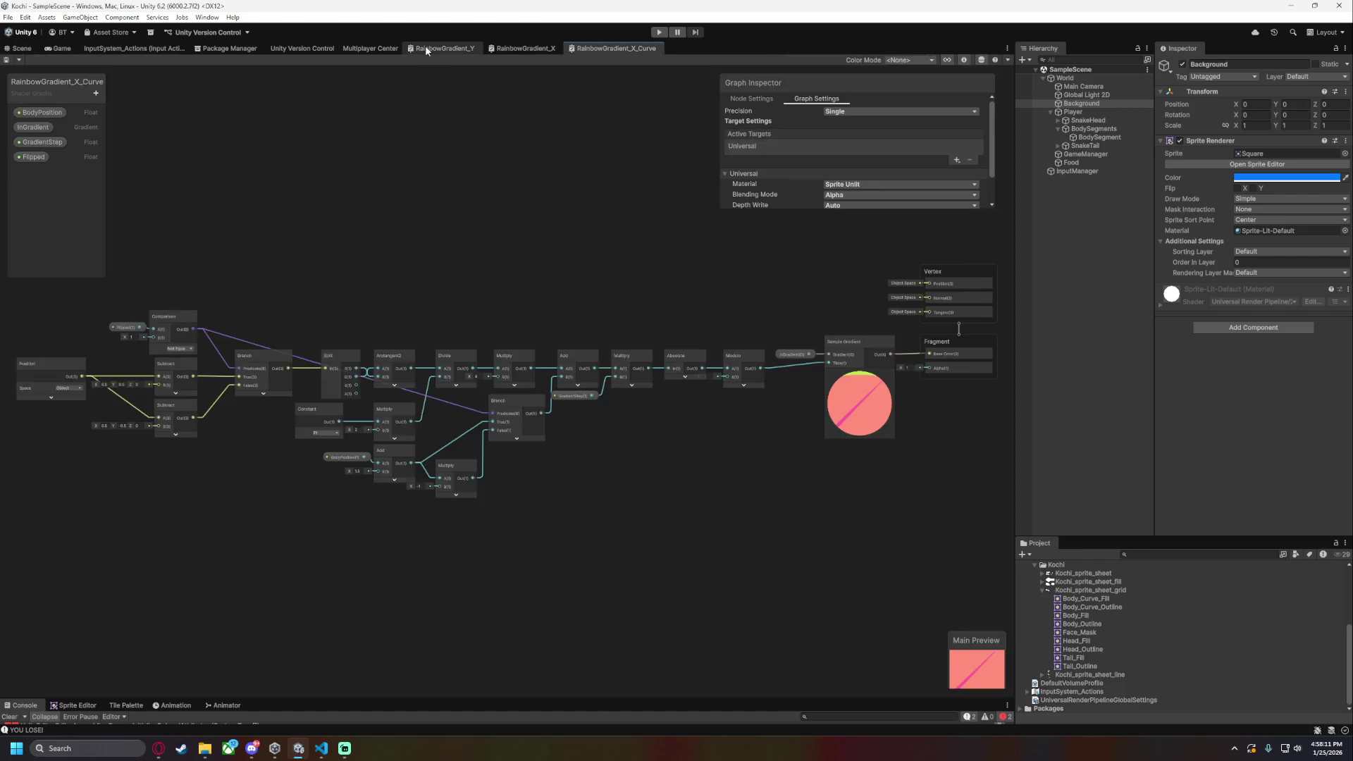
click(430, 48)
click(34, 127)
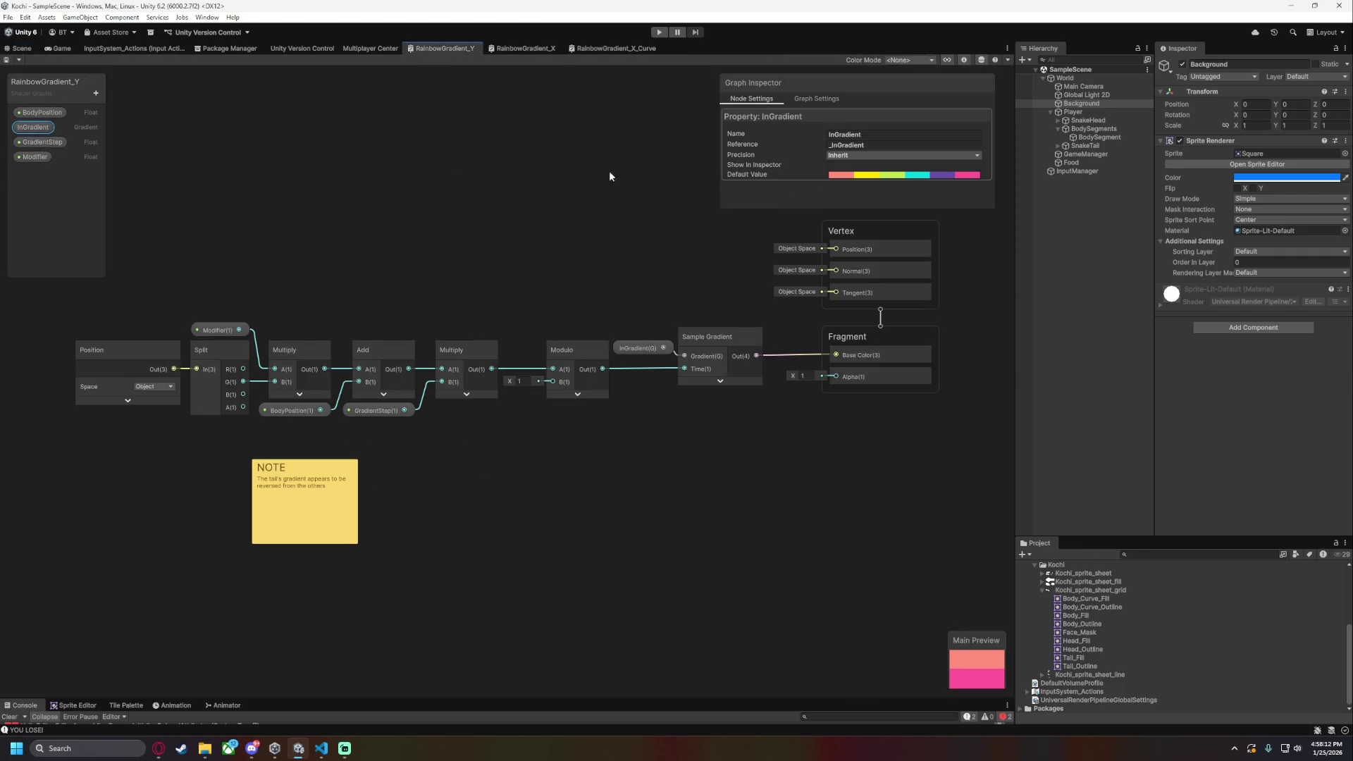
click(883, 175)
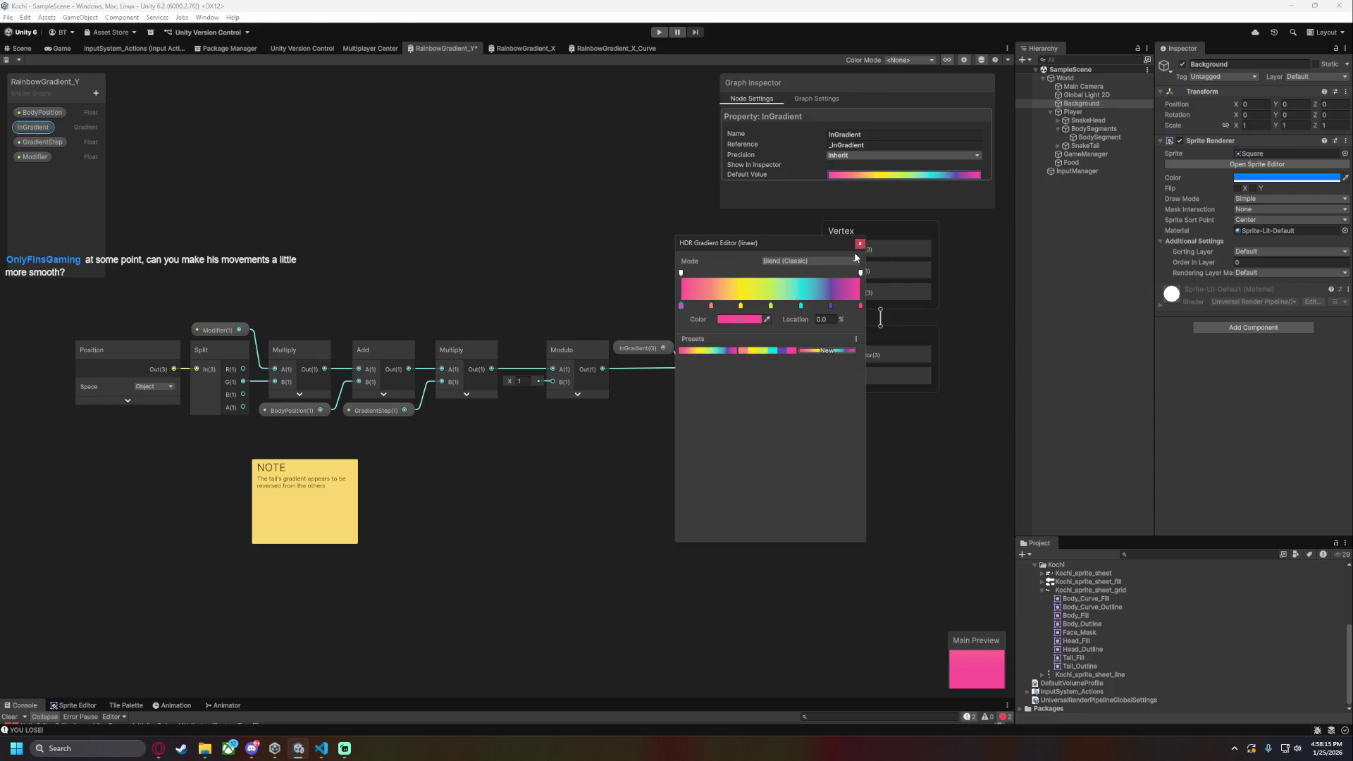
click(859, 244)
click(522, 48)
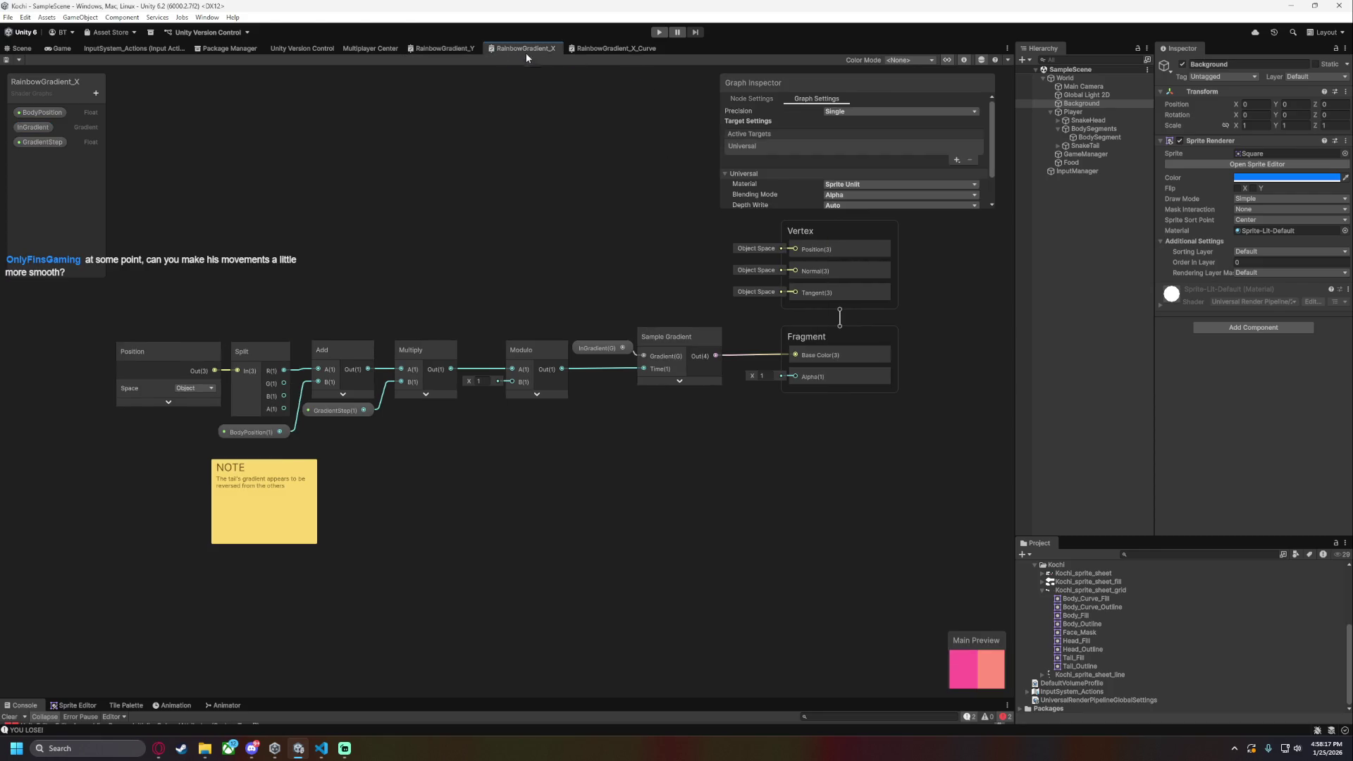
click(598, 348)
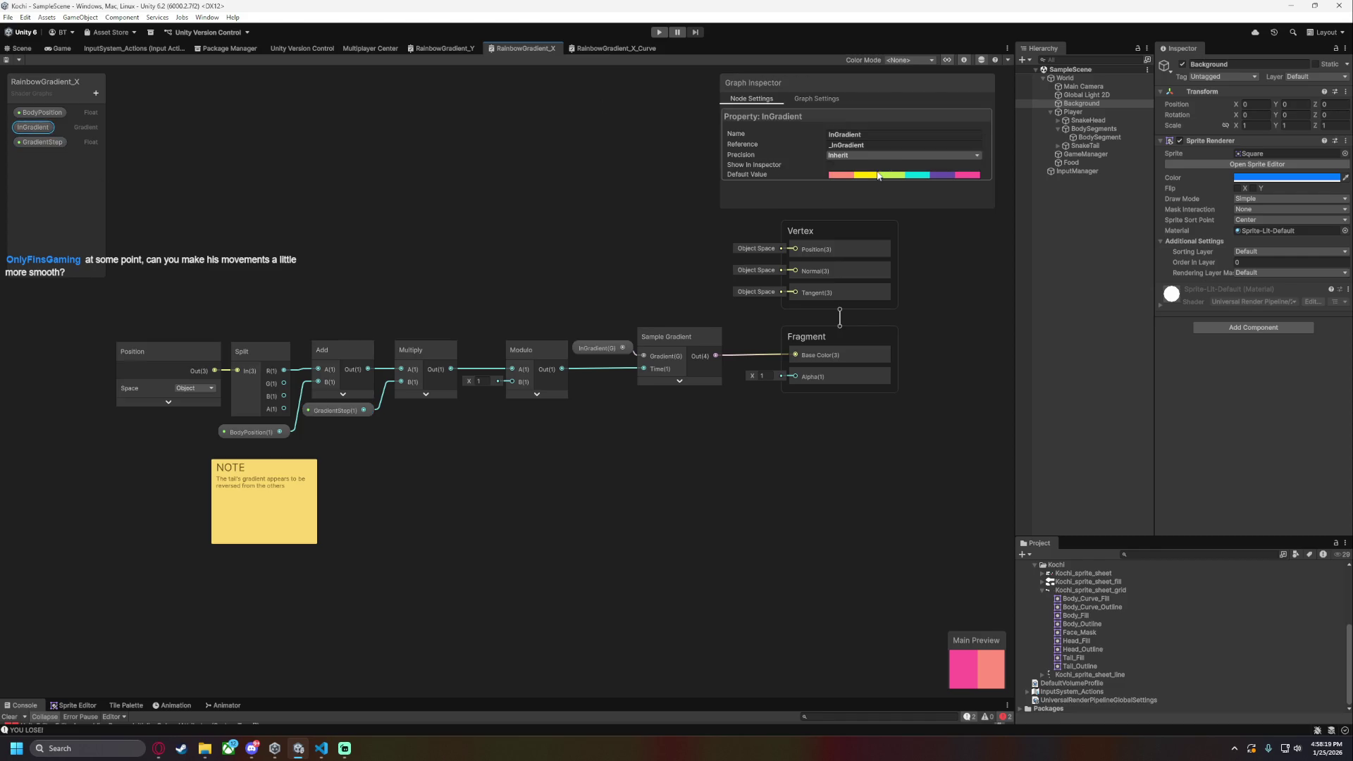
click(878, 176)
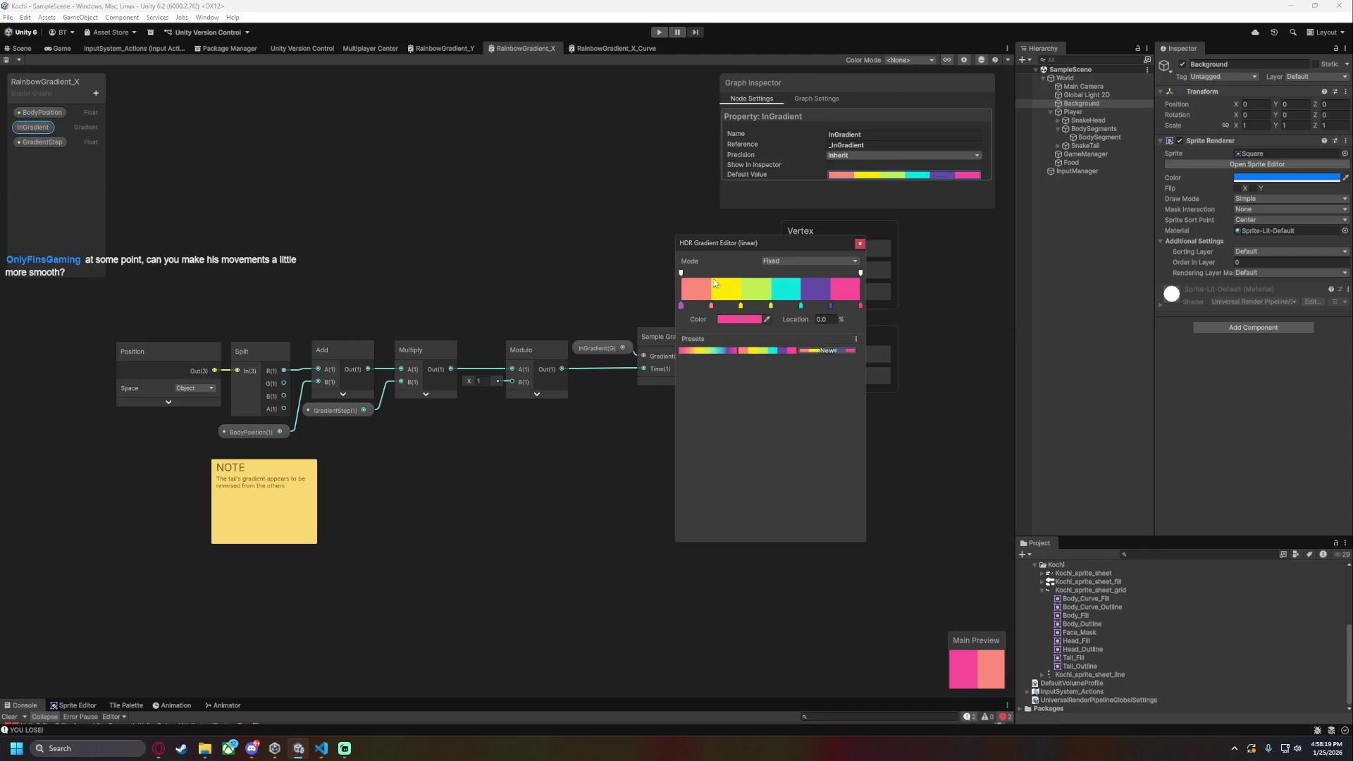
click(514, 198)
- Set RainbowGradient_X_Curve's InGradient default value to the rainbow gradient preset
click(610, 48)
click(33, 127)
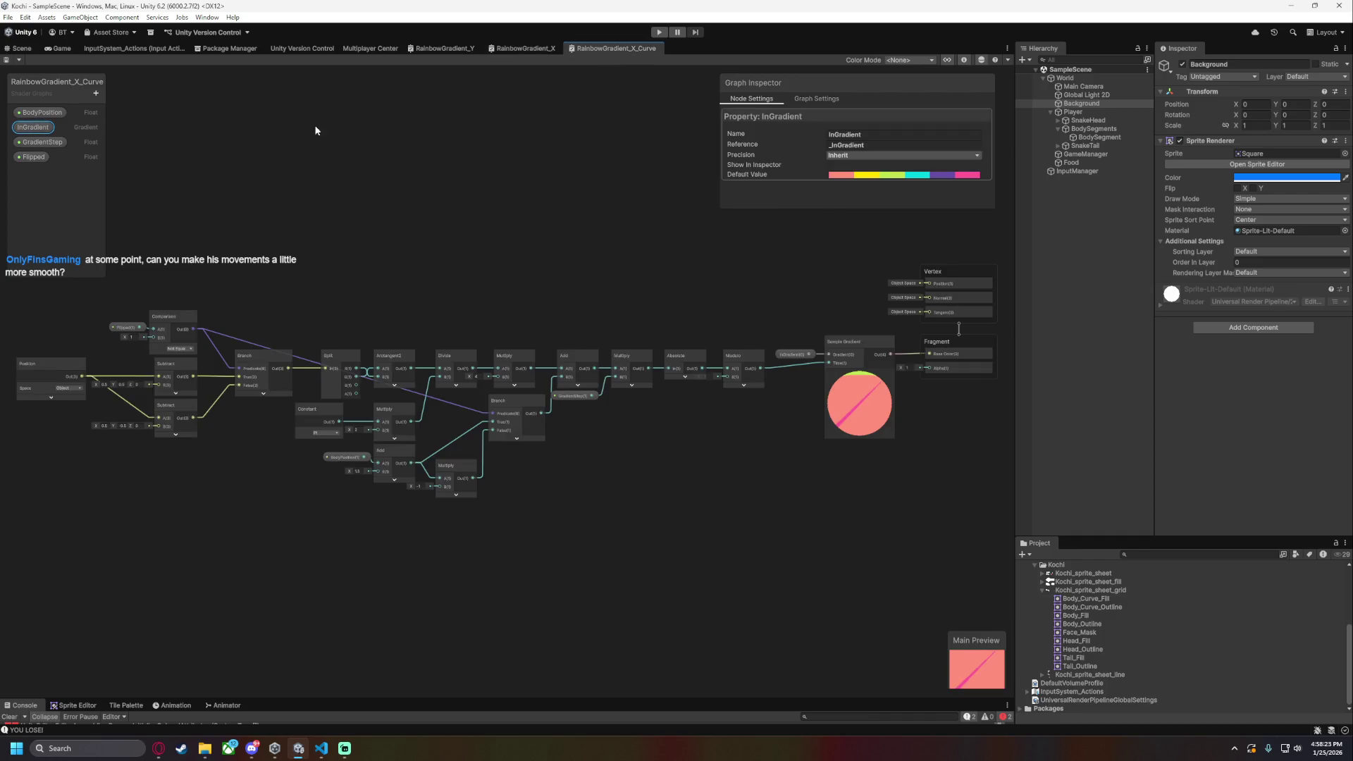
click(854, 176)
click(701, 351)
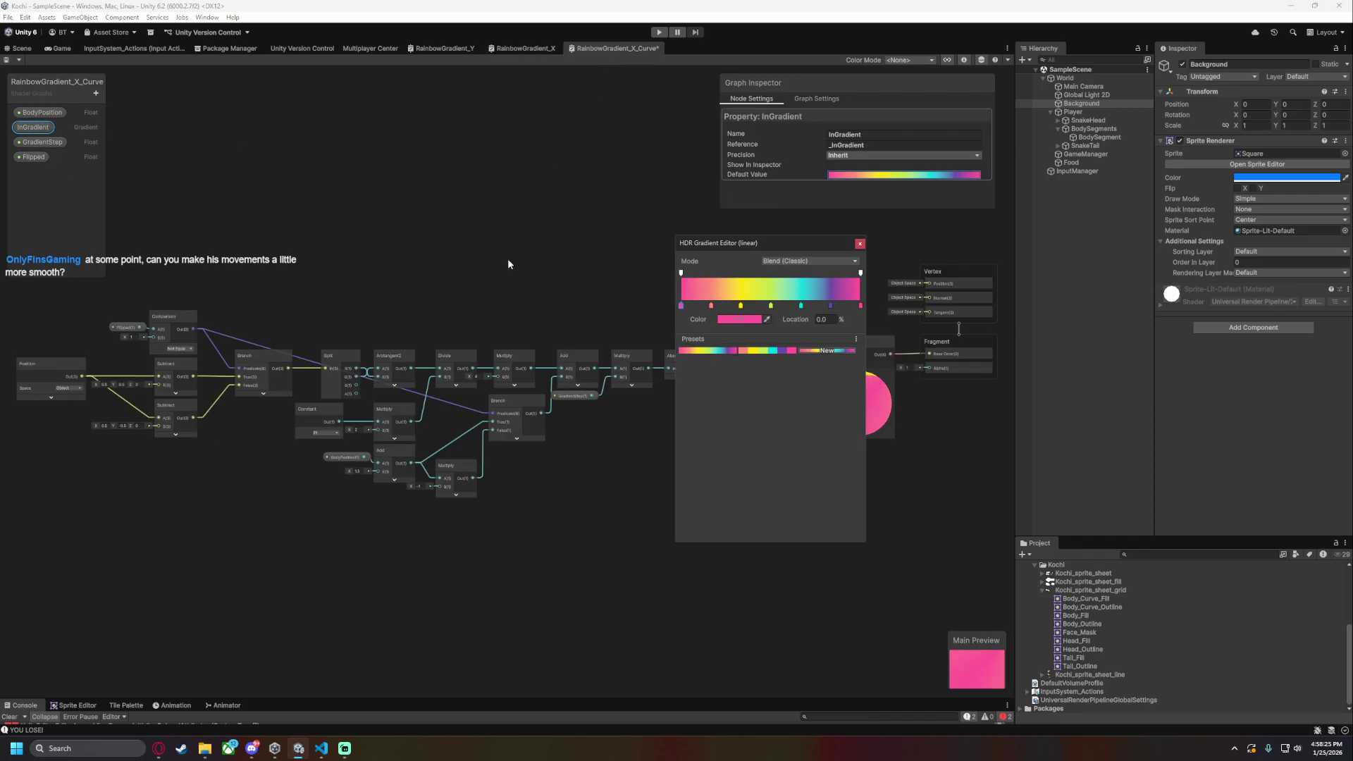
click(504, 260)
- Reopen the InGradient gradient and bring up the HDR Color picker for its purple key
click(33, 127)
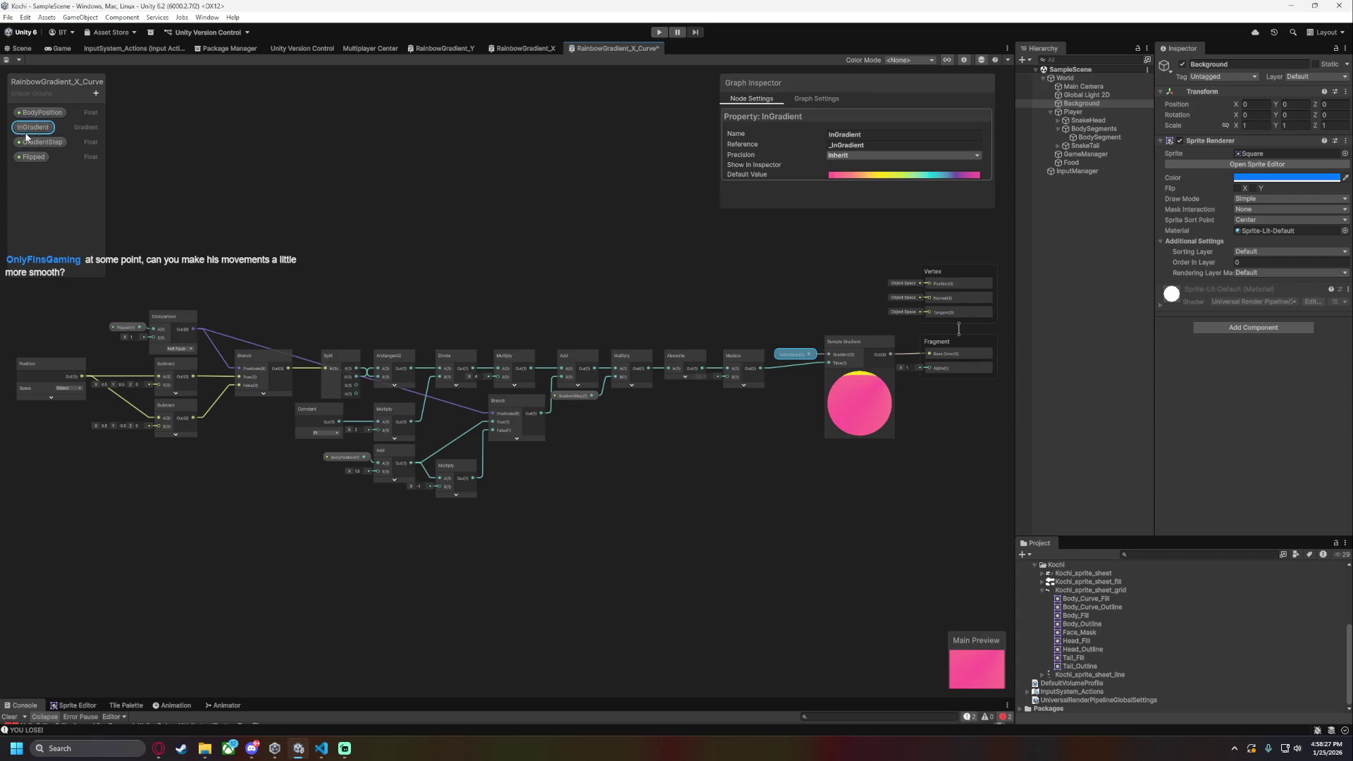
click(879, 176)
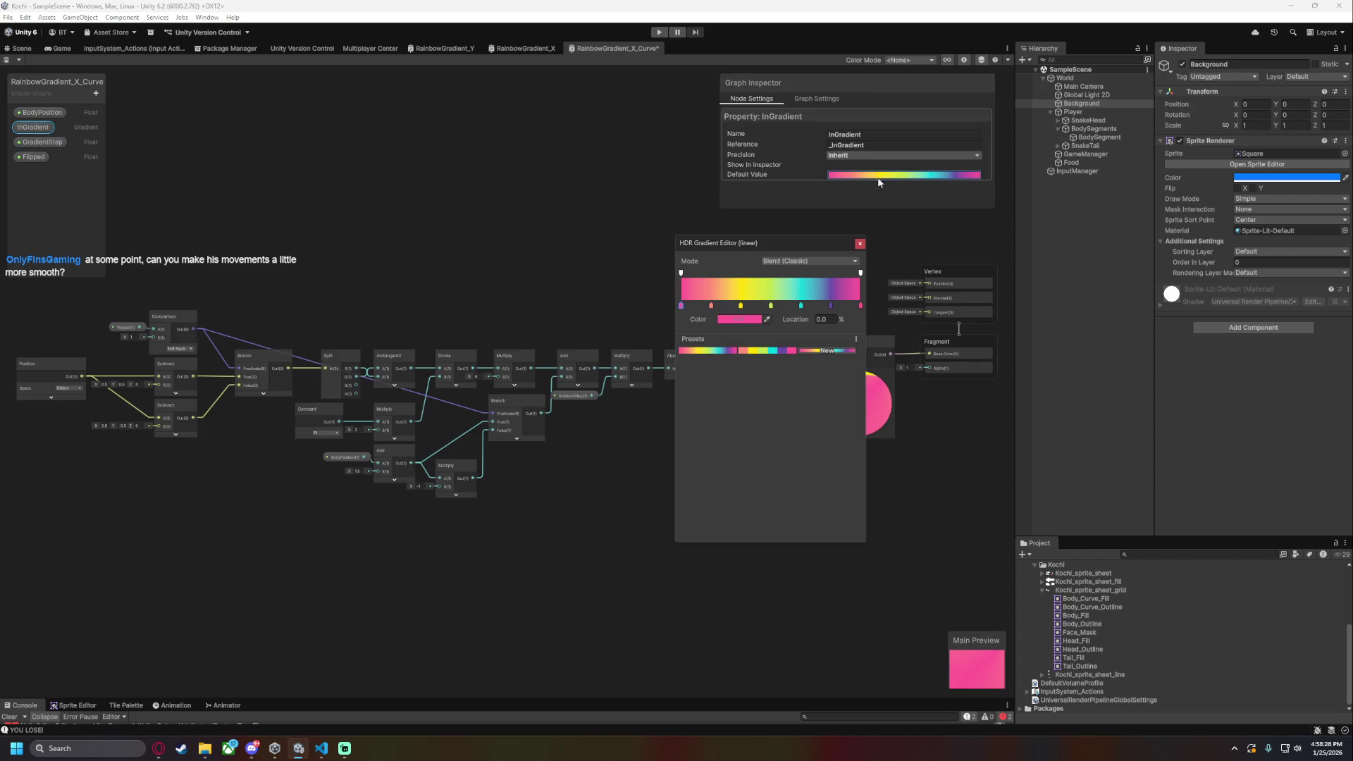
click(830, 306)
click(738, 320)
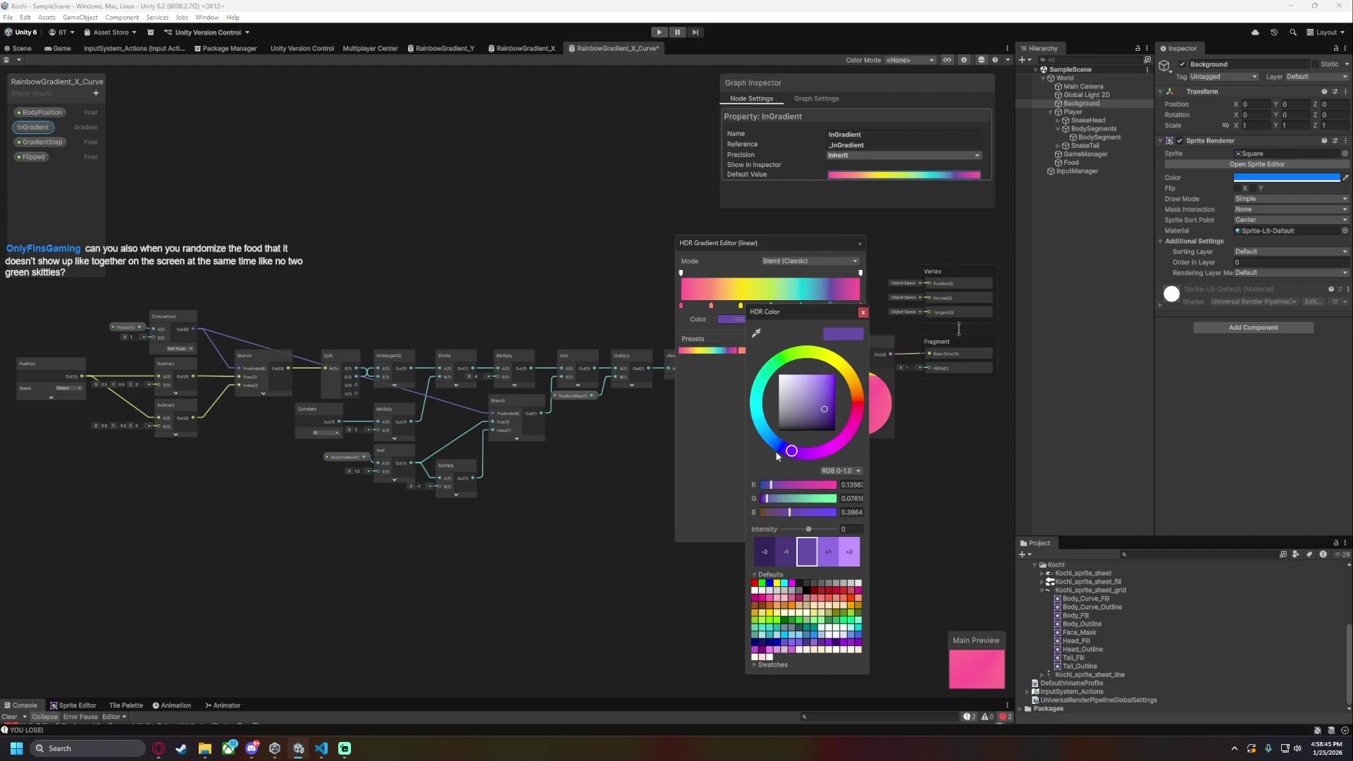
- Make the purple key at 83.3% a brighter violet, then close the picker and gradient editor
mouse_move(818, 313)
mouse_down()
mouse_move(791, 362)
mouse_move(805, 357)
mouse_up()
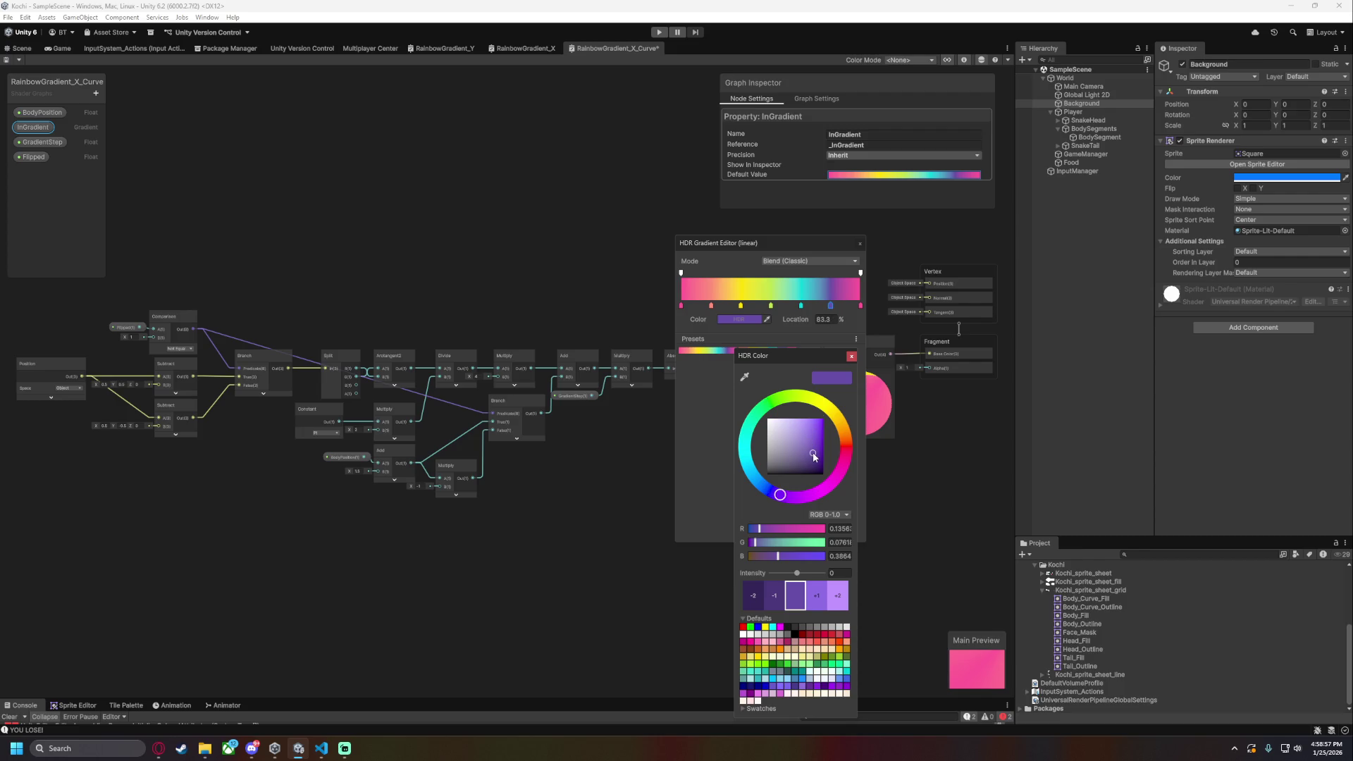
drag(814, 455, 809, 439)
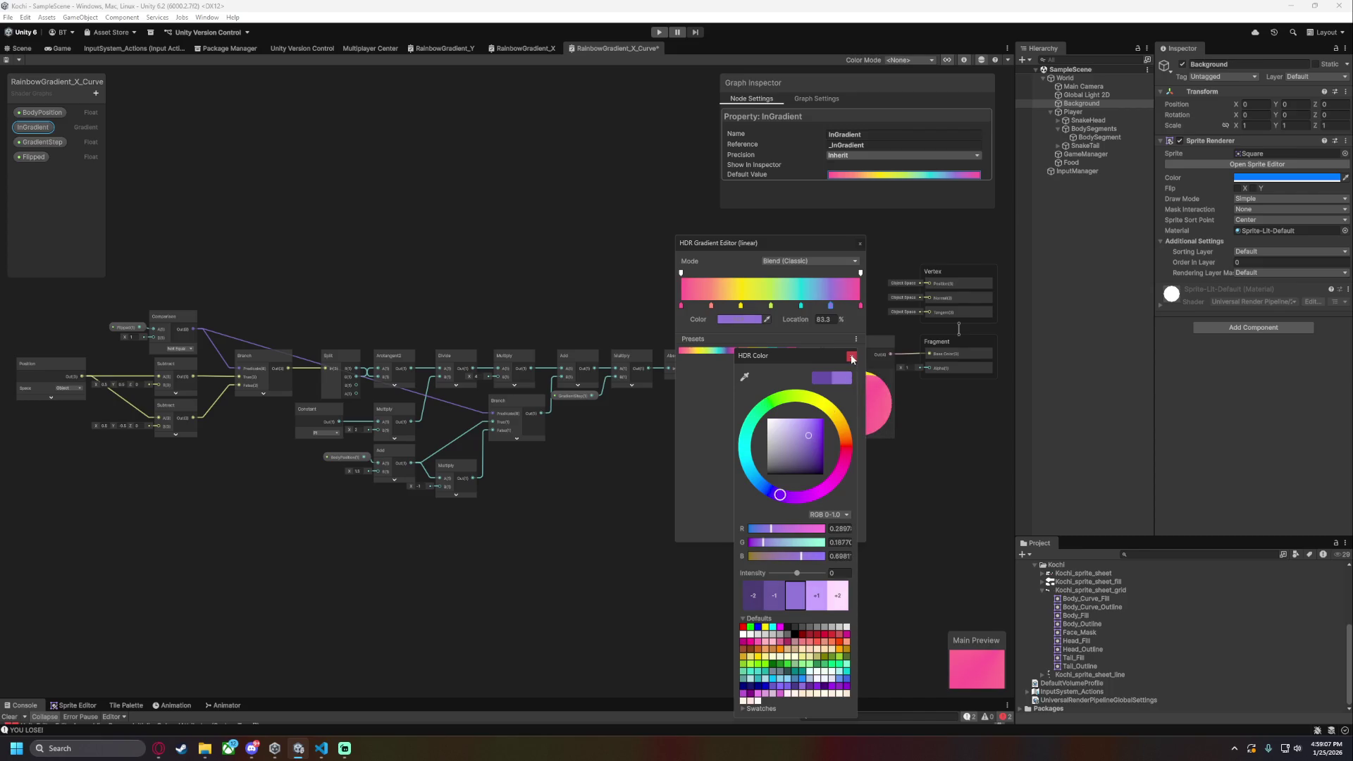
click(852, 357)
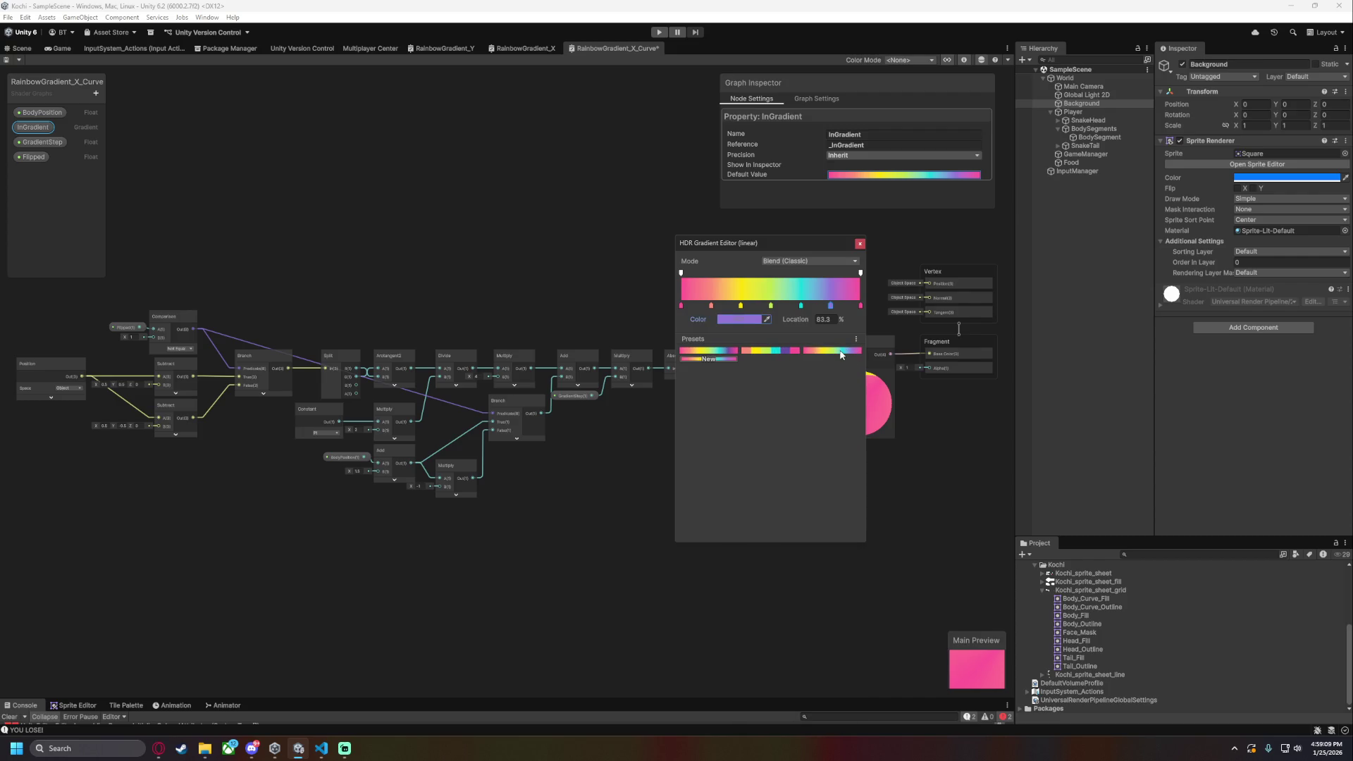
click(615, 84)
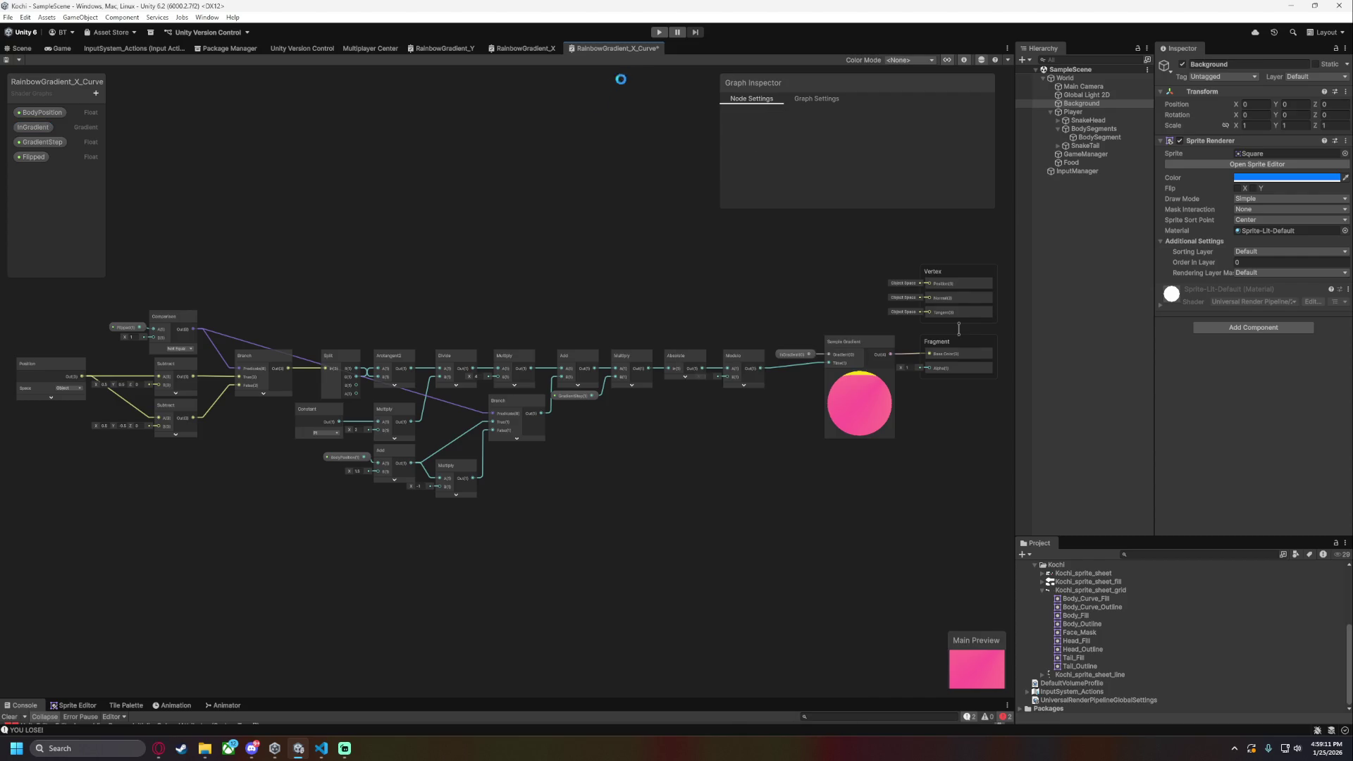
- Set RainbowGradient_X's InGradient default value to the rainbow gradient preset
click(507, 47)
click(33, 127)
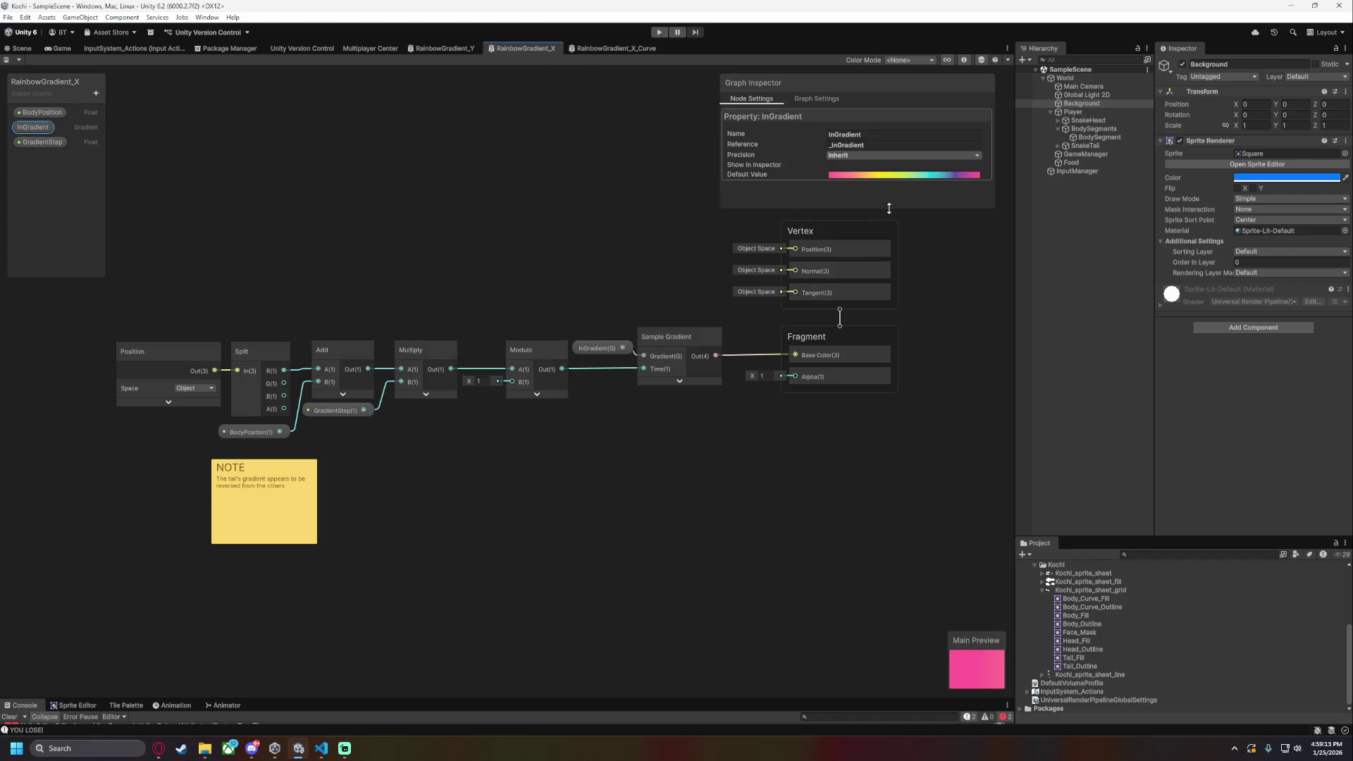
click(892, 176)
click(826, 351)
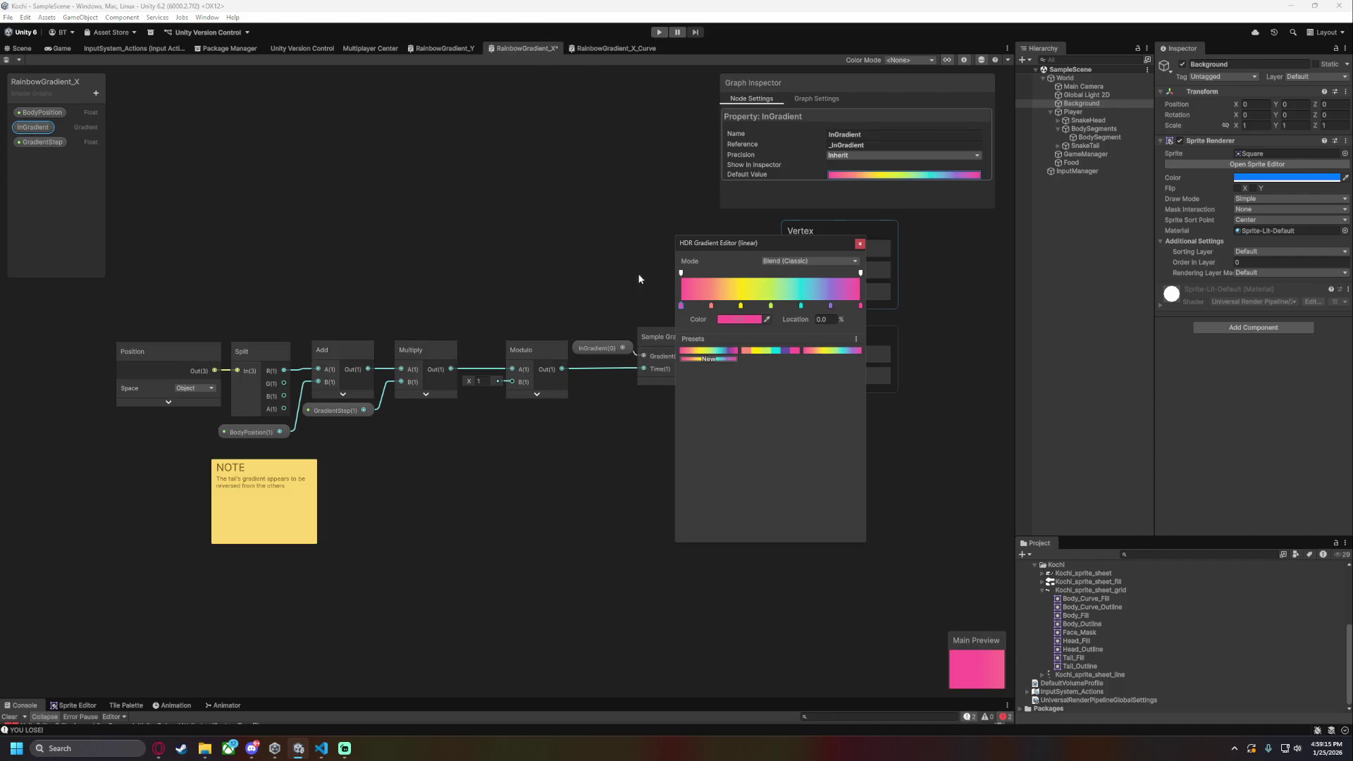
click(456, 162)
- Give RainbowGradient_Y's InGradient the rainbow preset, then start Play mode to test the colours
click(435, 47)
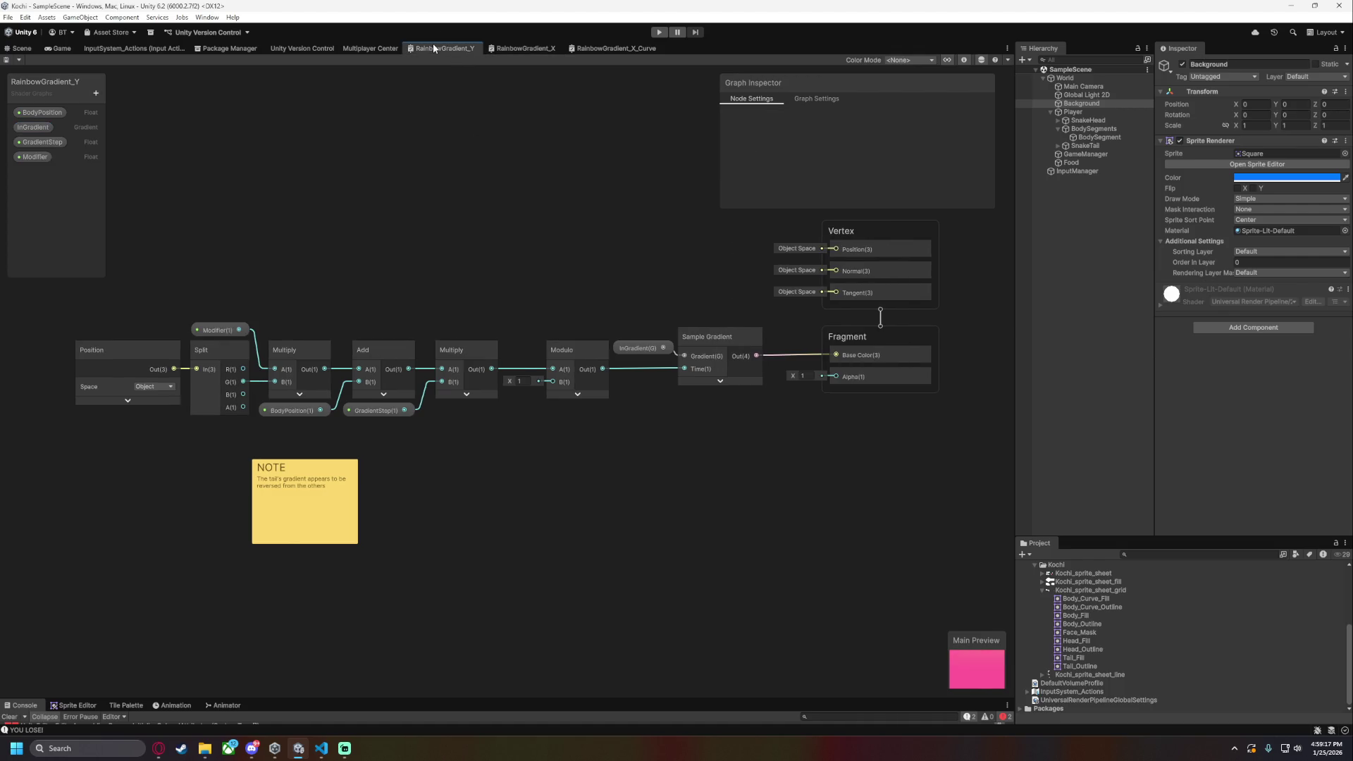
click(34, 127)
click(902, 175)
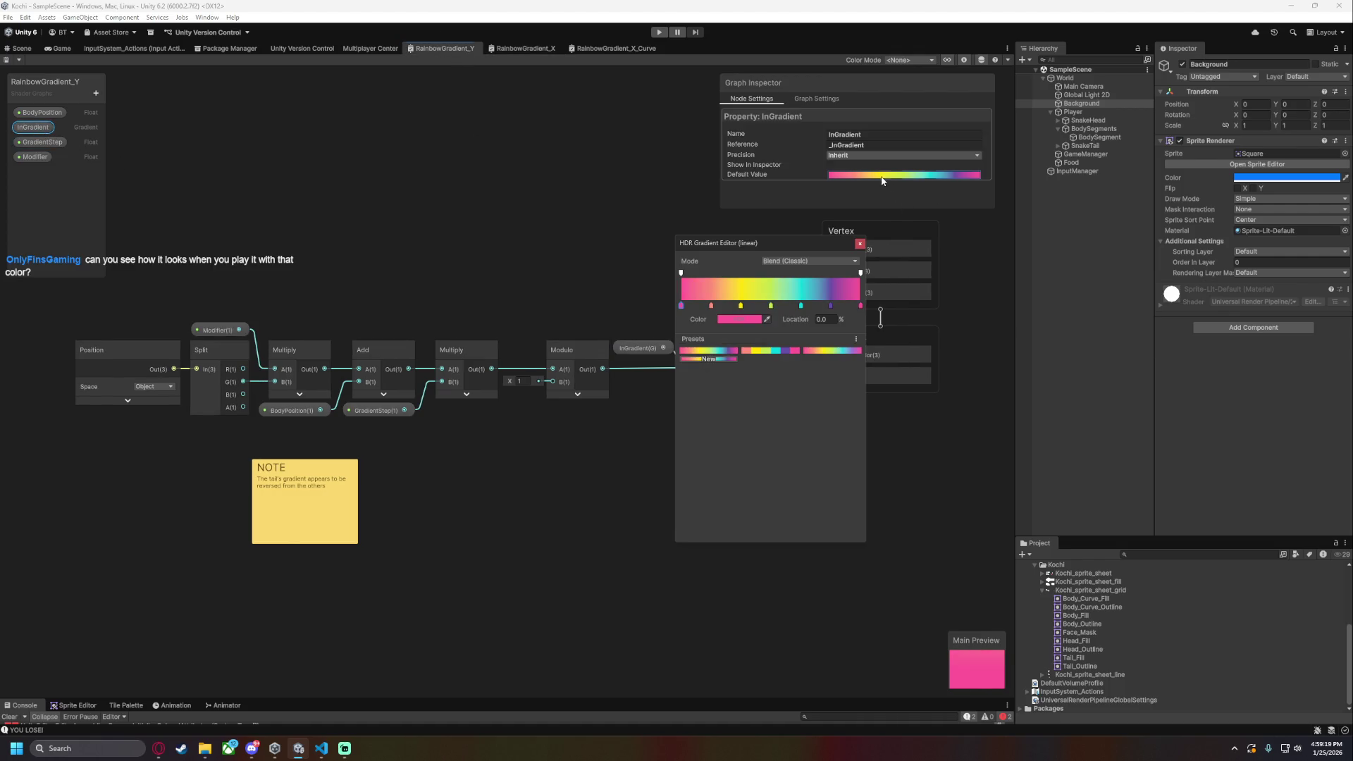
click(829, 359)
click(371, 239)
key(ctrl+p)
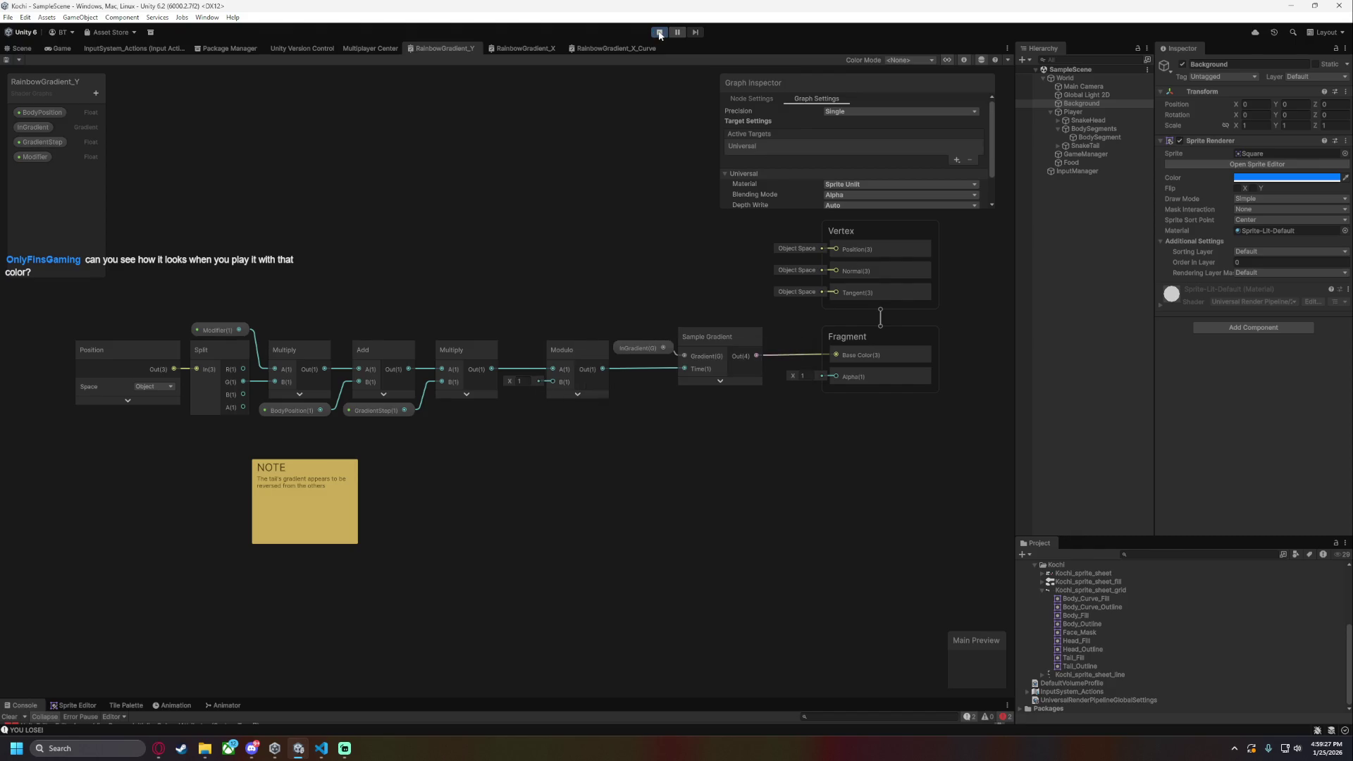
key(Right)
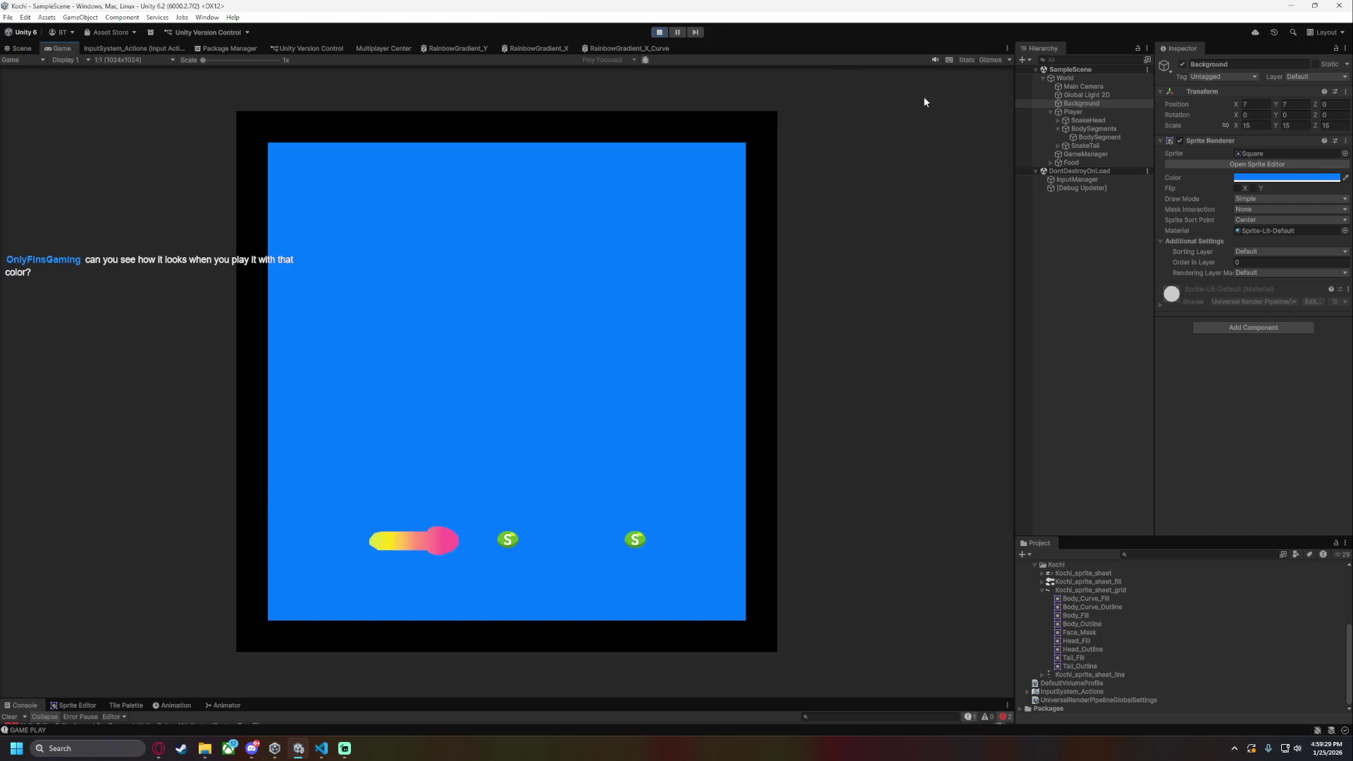
- Steer the snake with the arrow keys in play mode until the run is lost
key(Up)
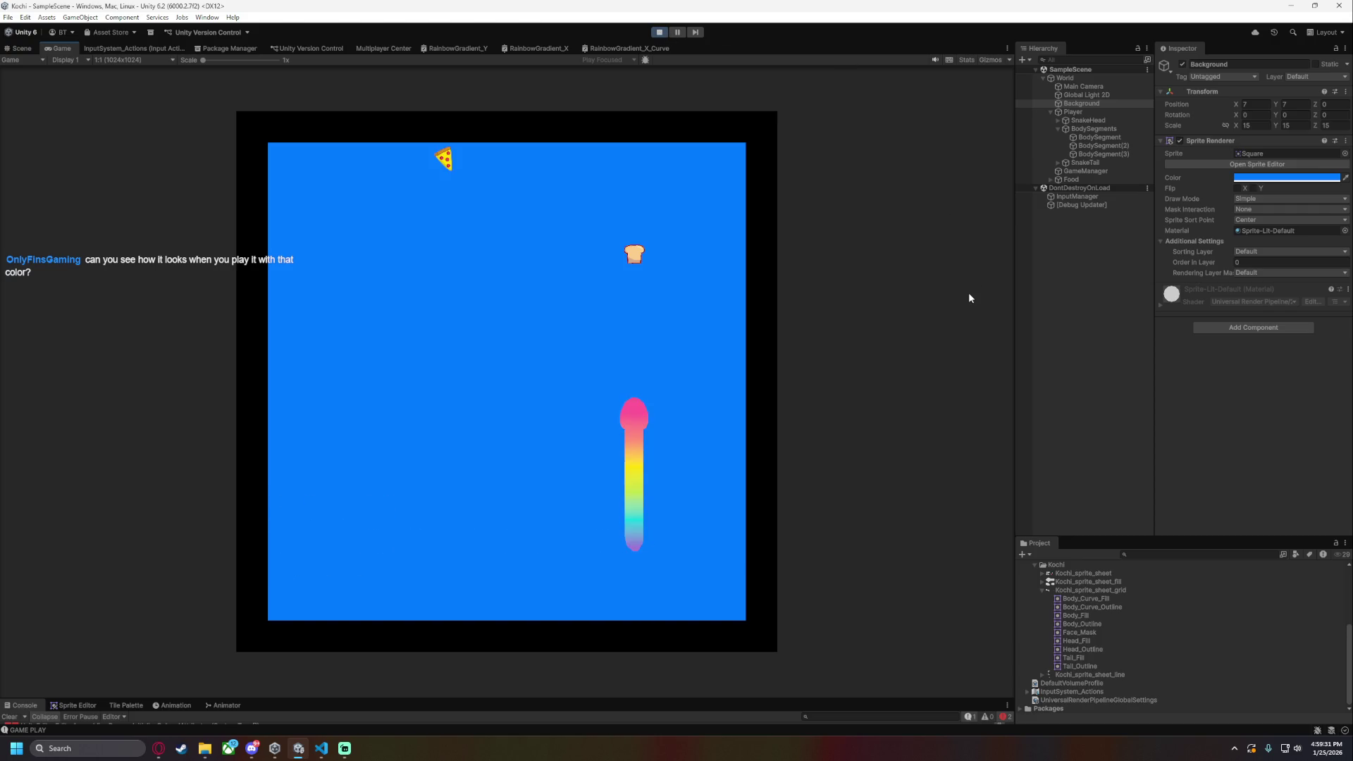
key(Left)
key(Down)
key(Left)
key(Up)
key(Left)
key(Up)
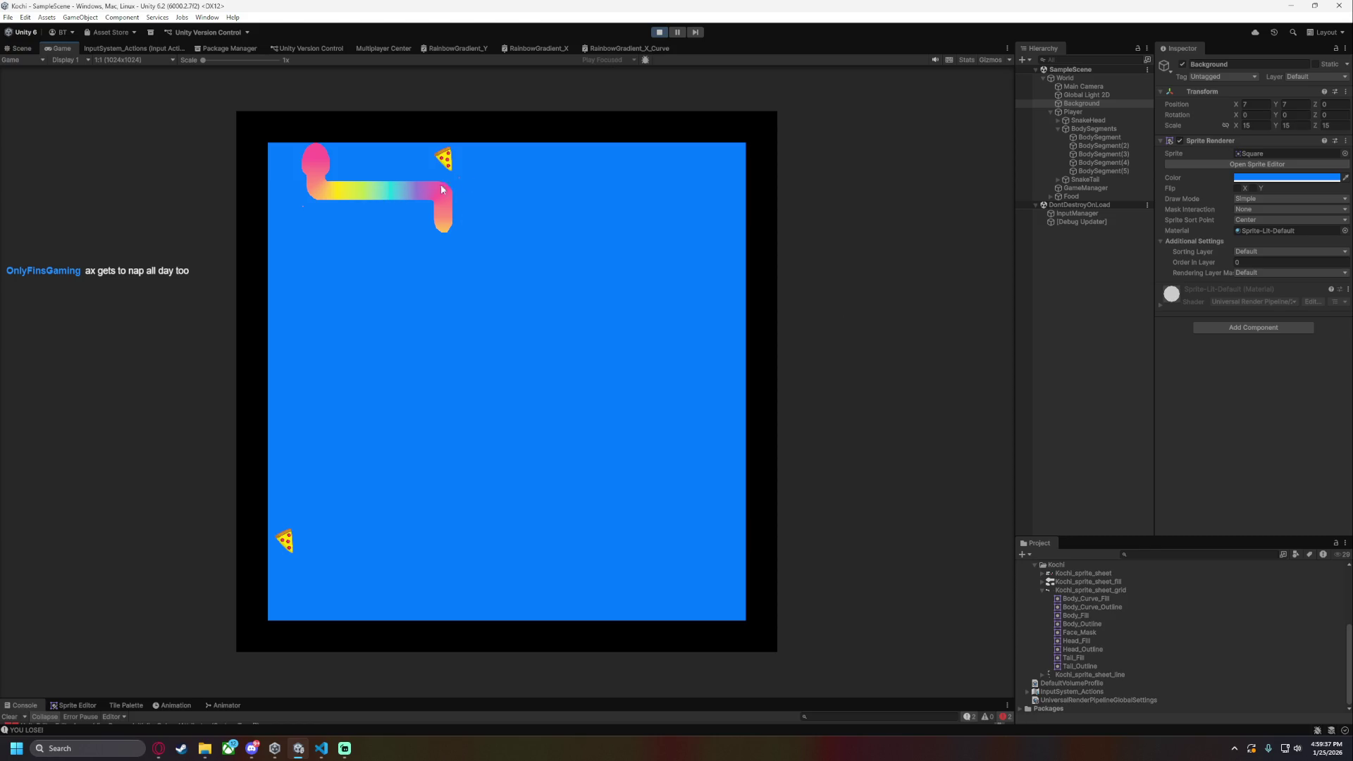
- Restart with R, eat pizza, eggs, bread and other food to grow a rainbow body, then stop play mode
key(r)
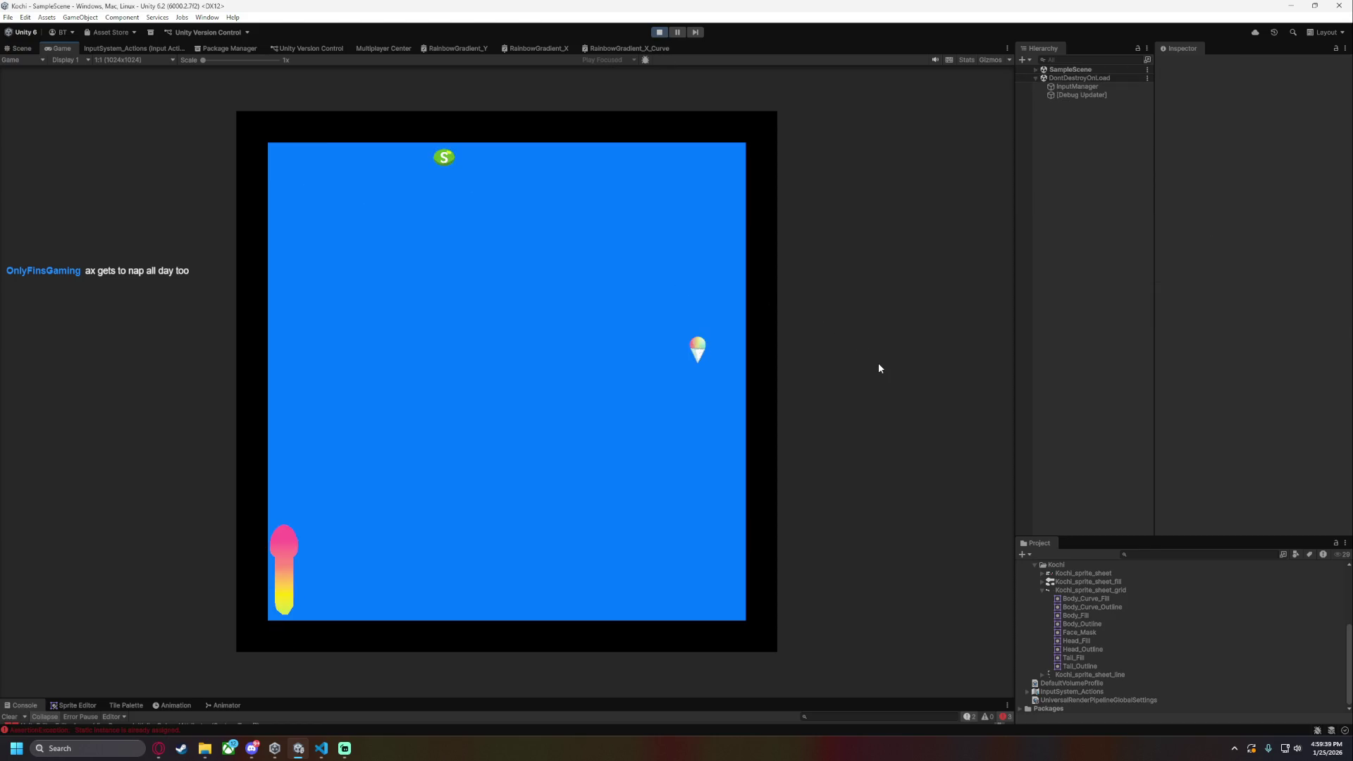
key(Right)
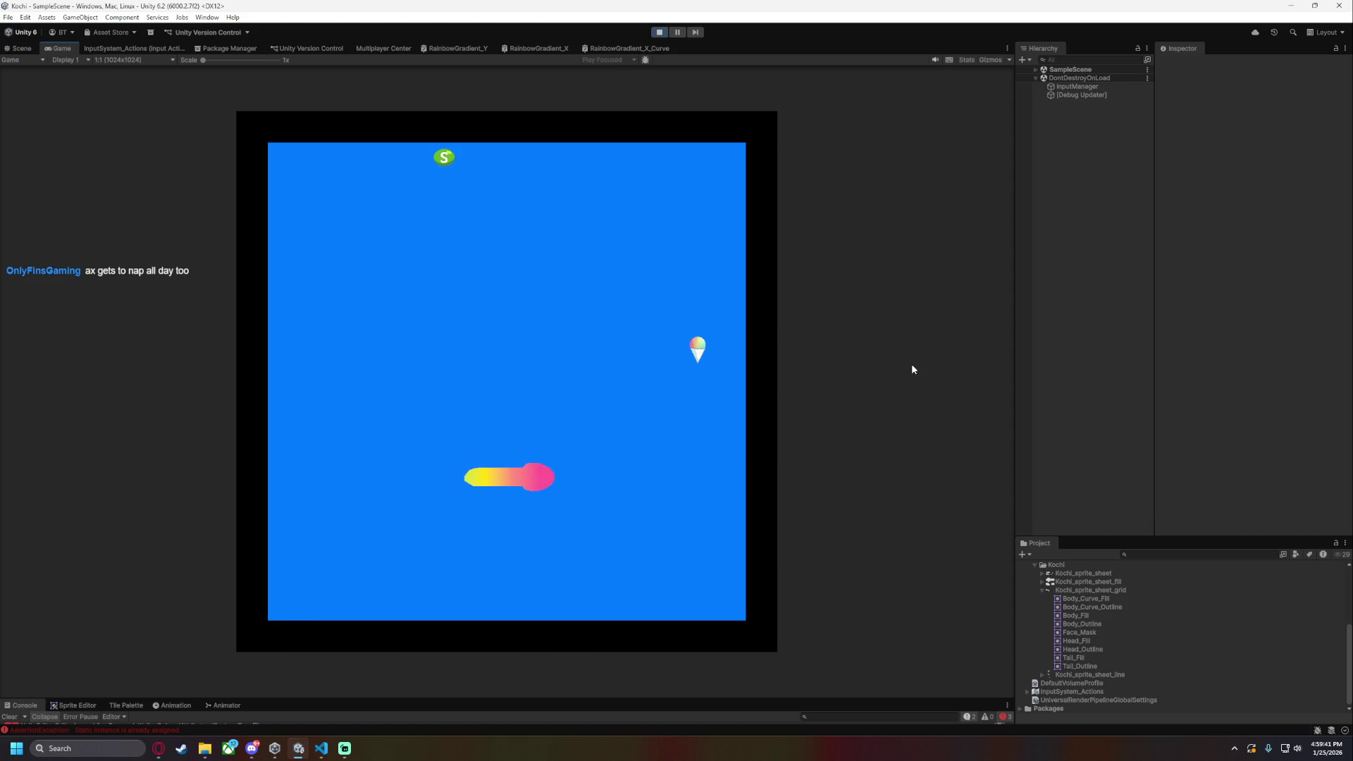
key(Up)
key(Right)
key(Up)
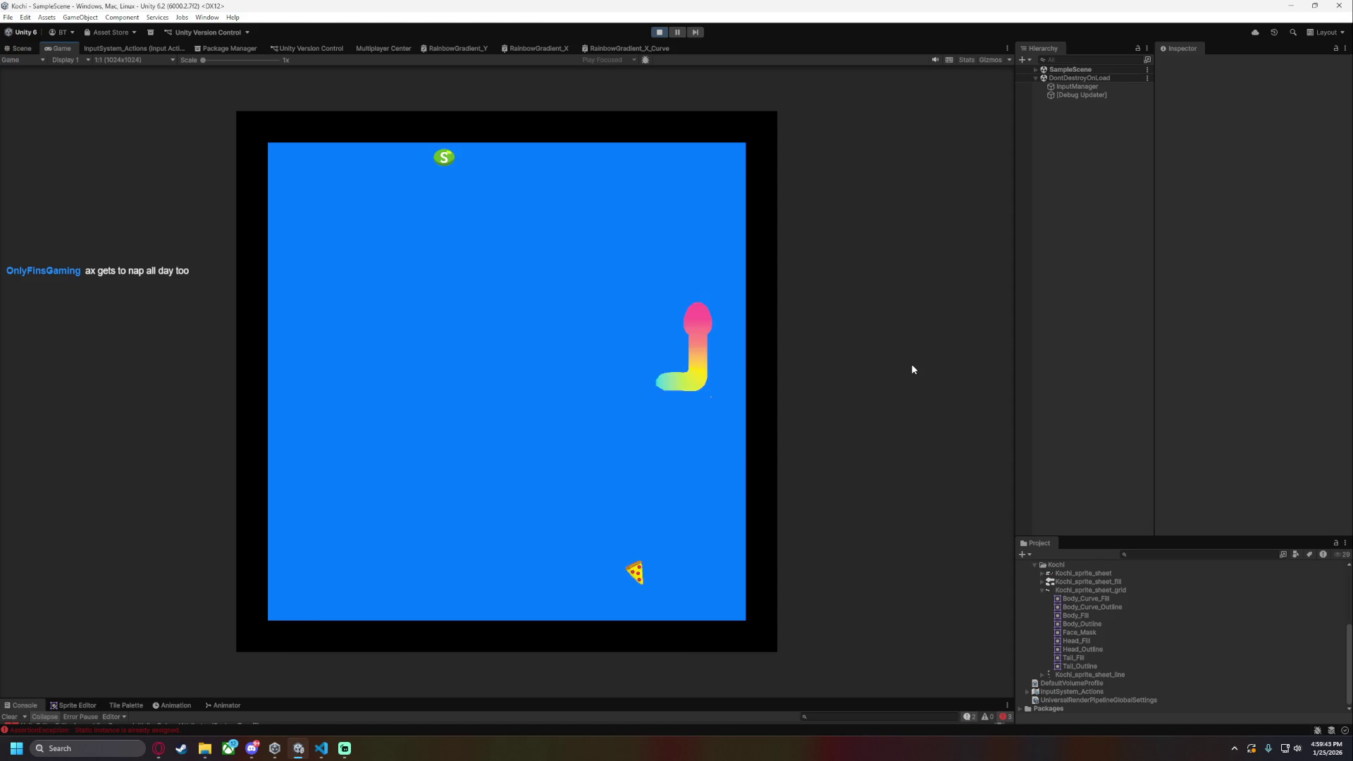
key(Left)
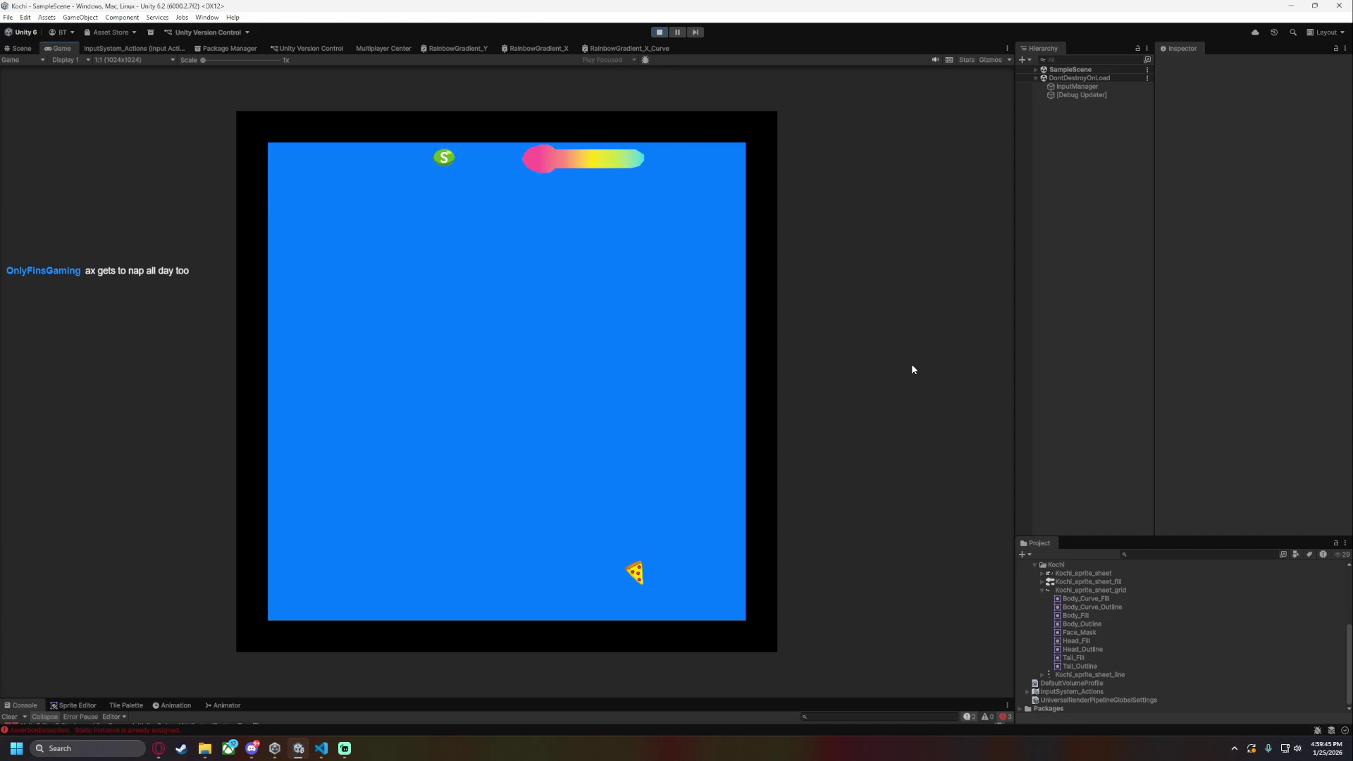
key(Down)
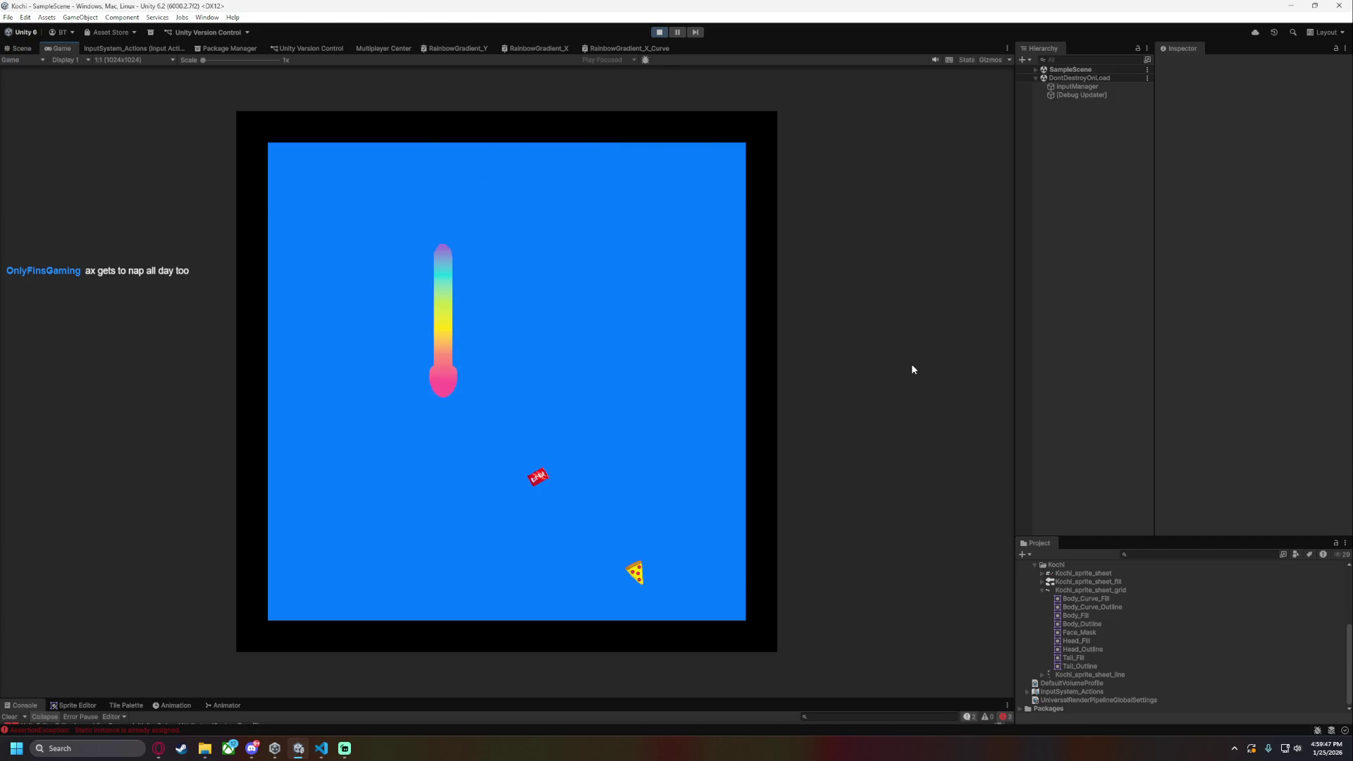
key(Right)
key(Down)
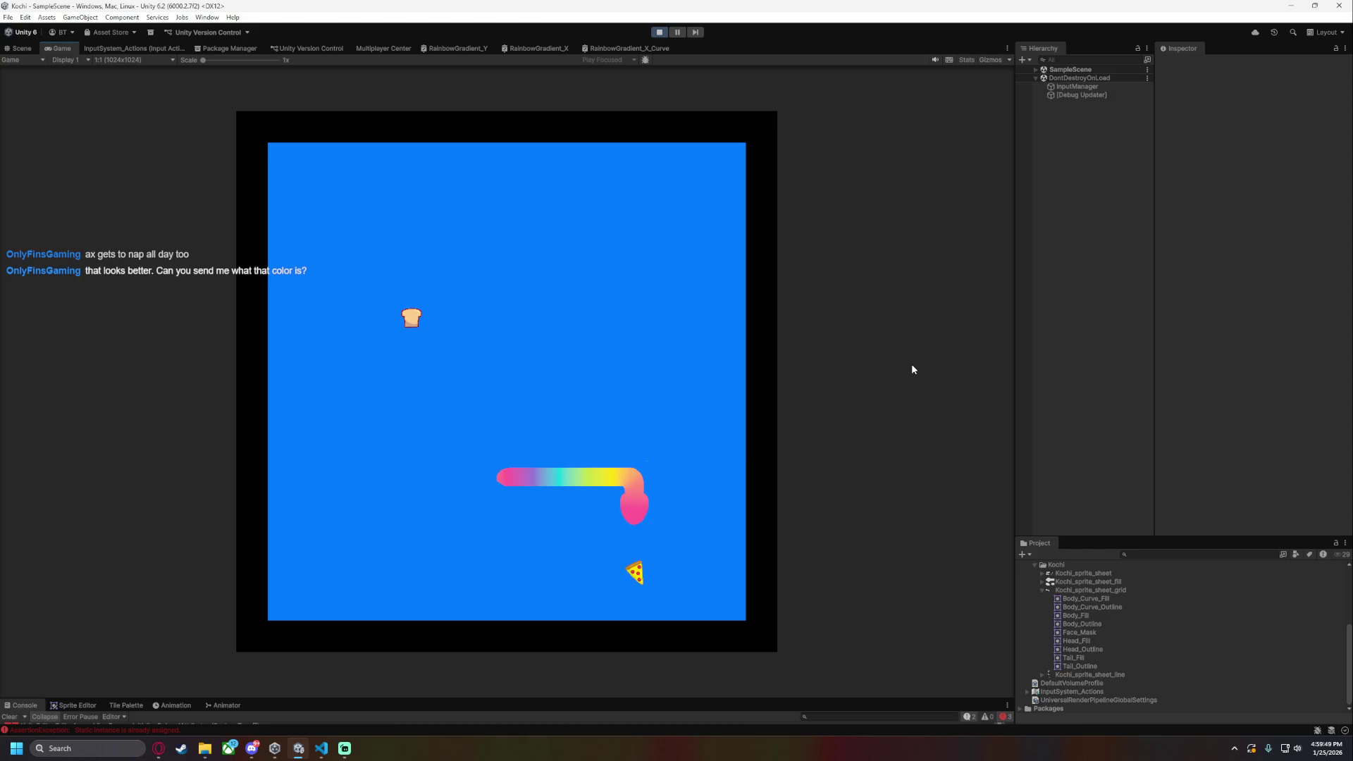
key(Left)
key(Up)
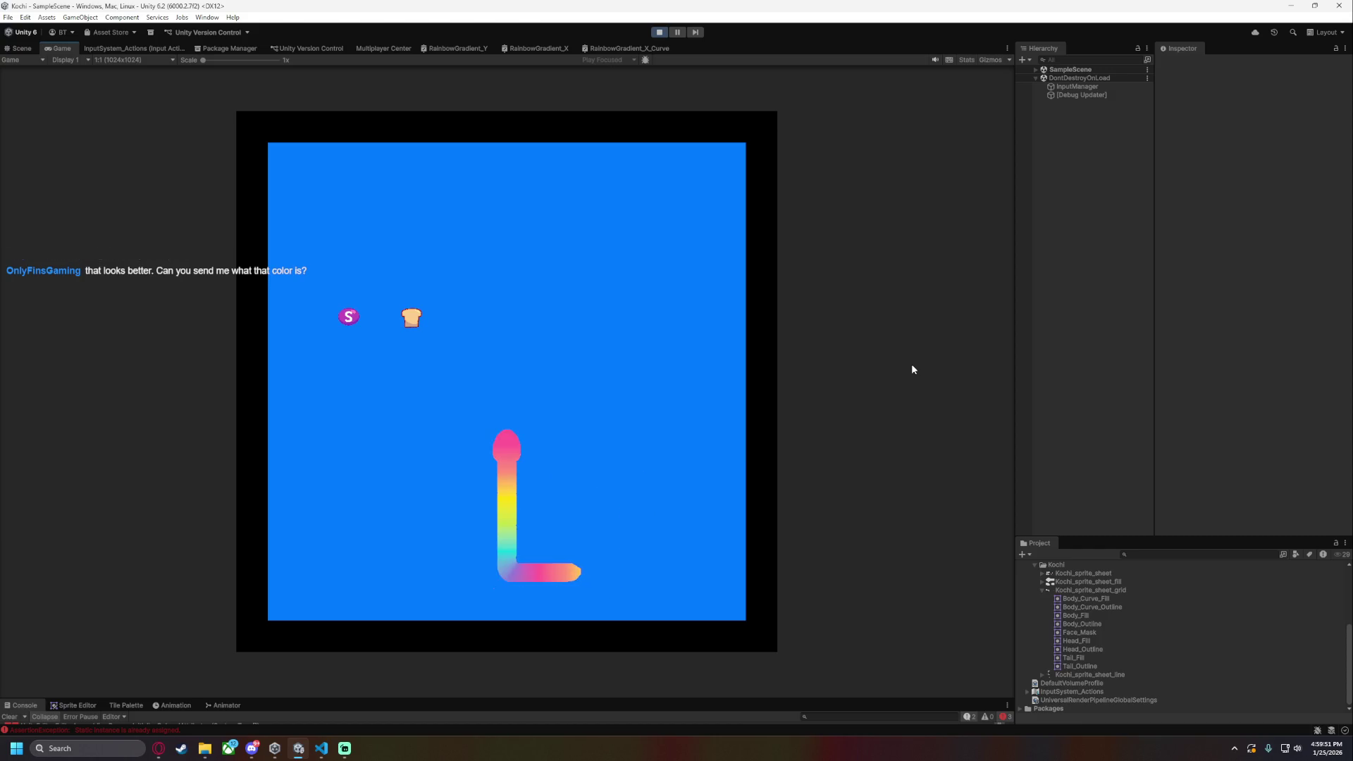
key(Up)
key(Right)
key(Down)
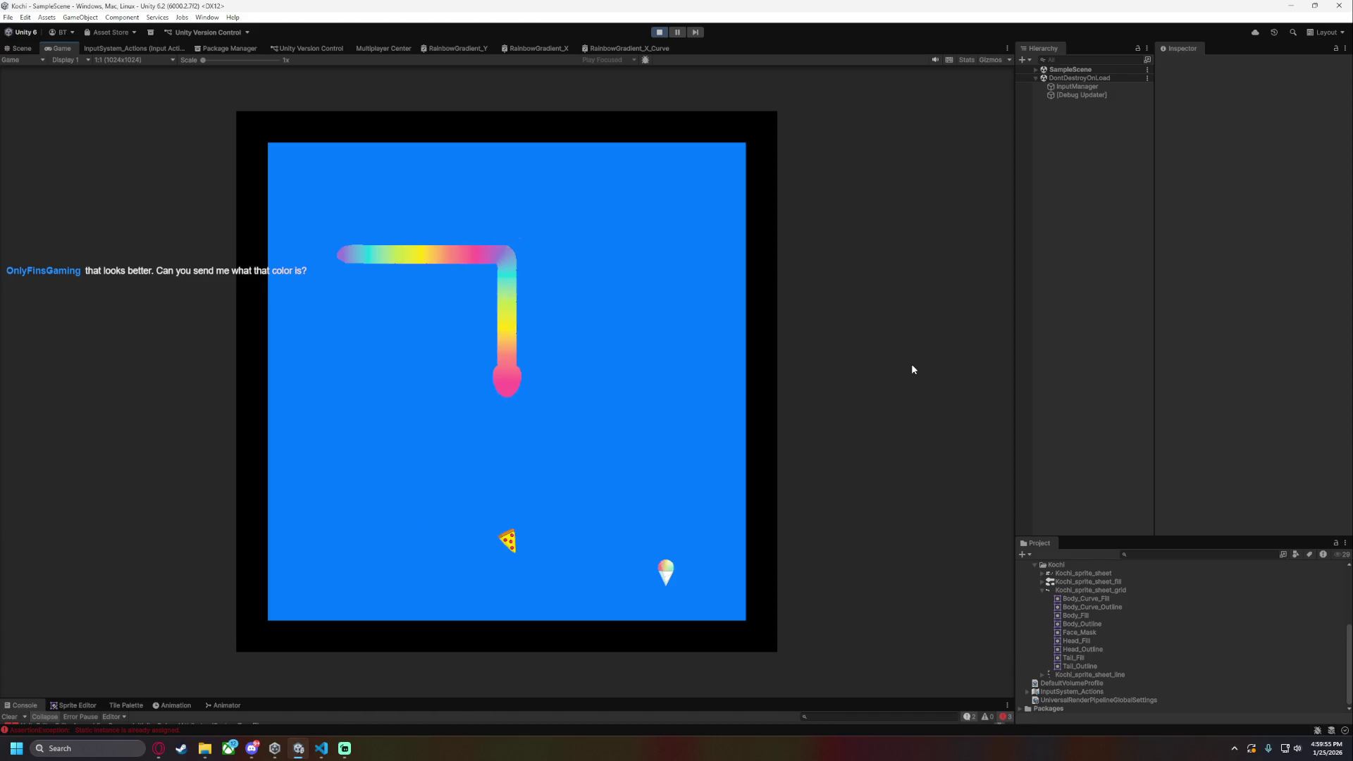
key(Right)
key(Down)
key(Left)
key(Up)
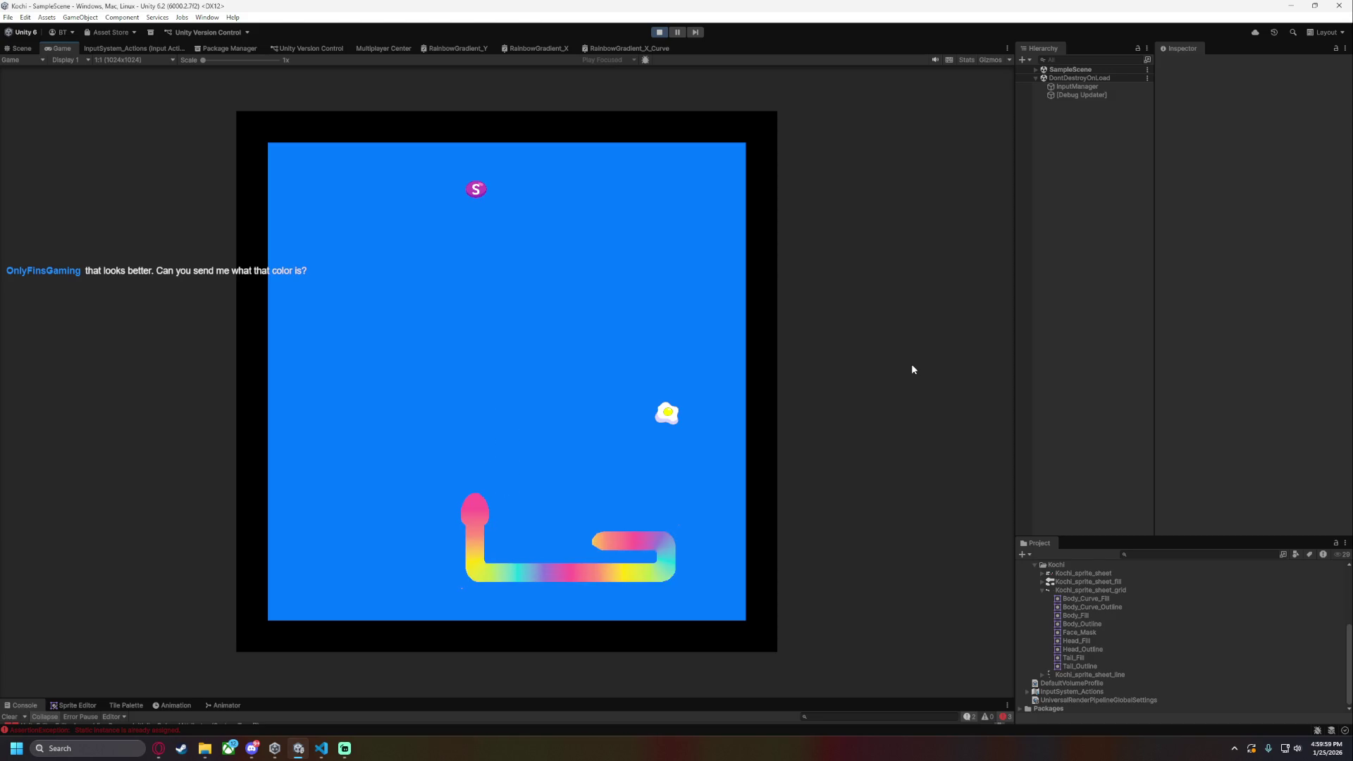
key(Right)
key(Up)
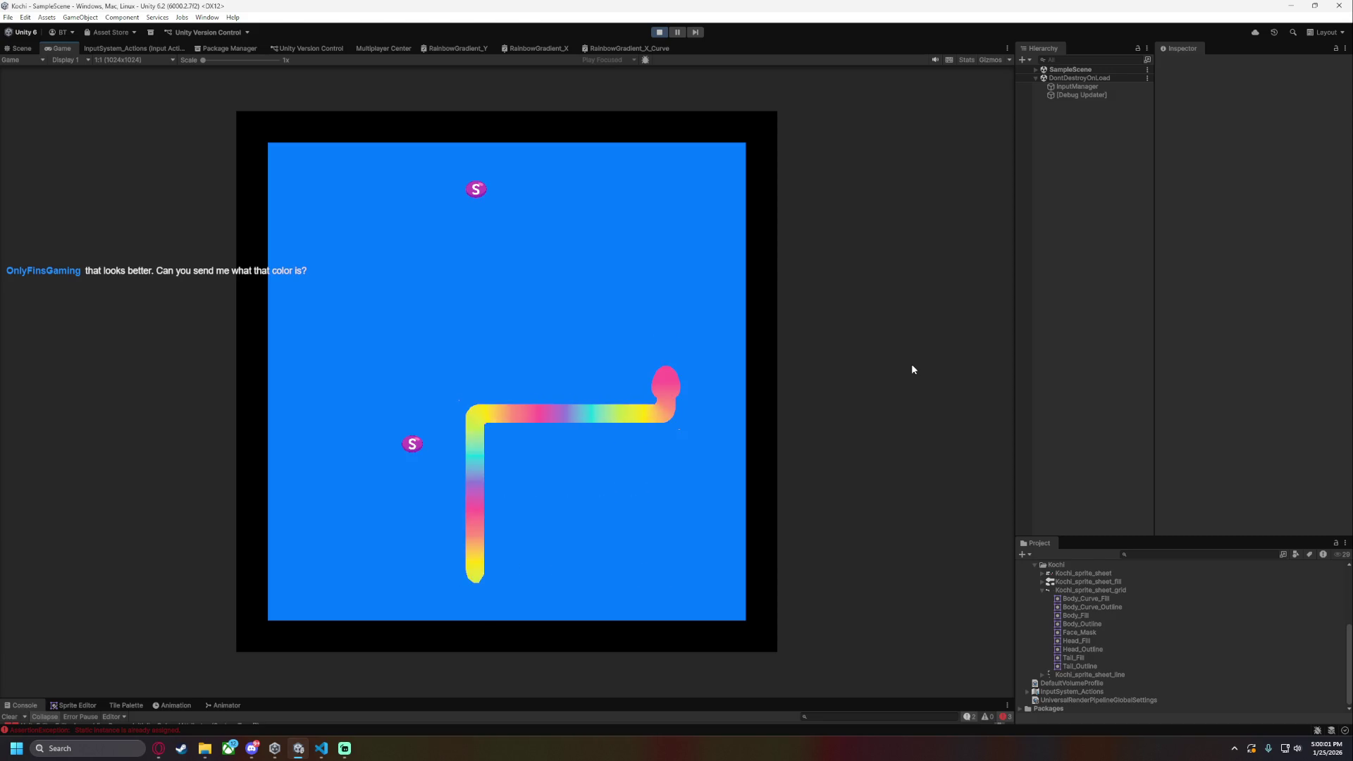
key(Left)
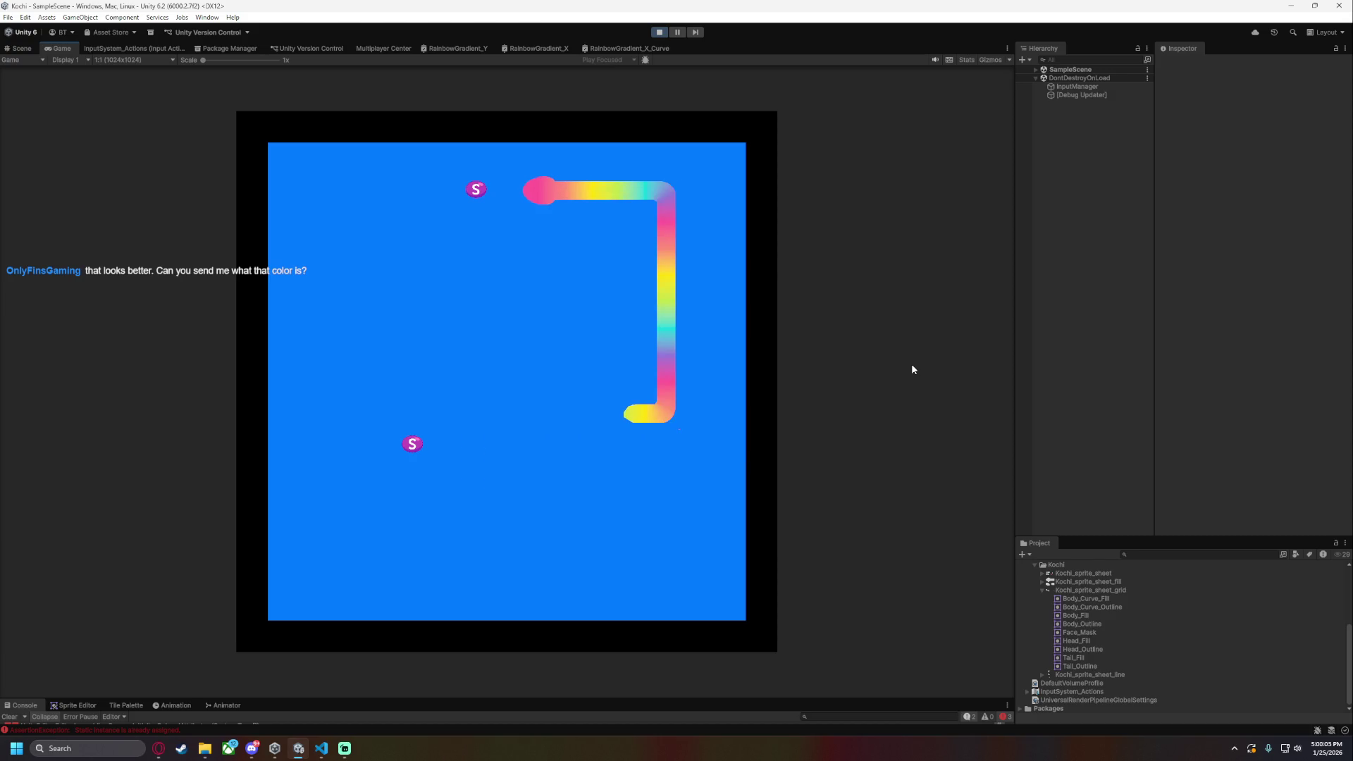
key(Down)
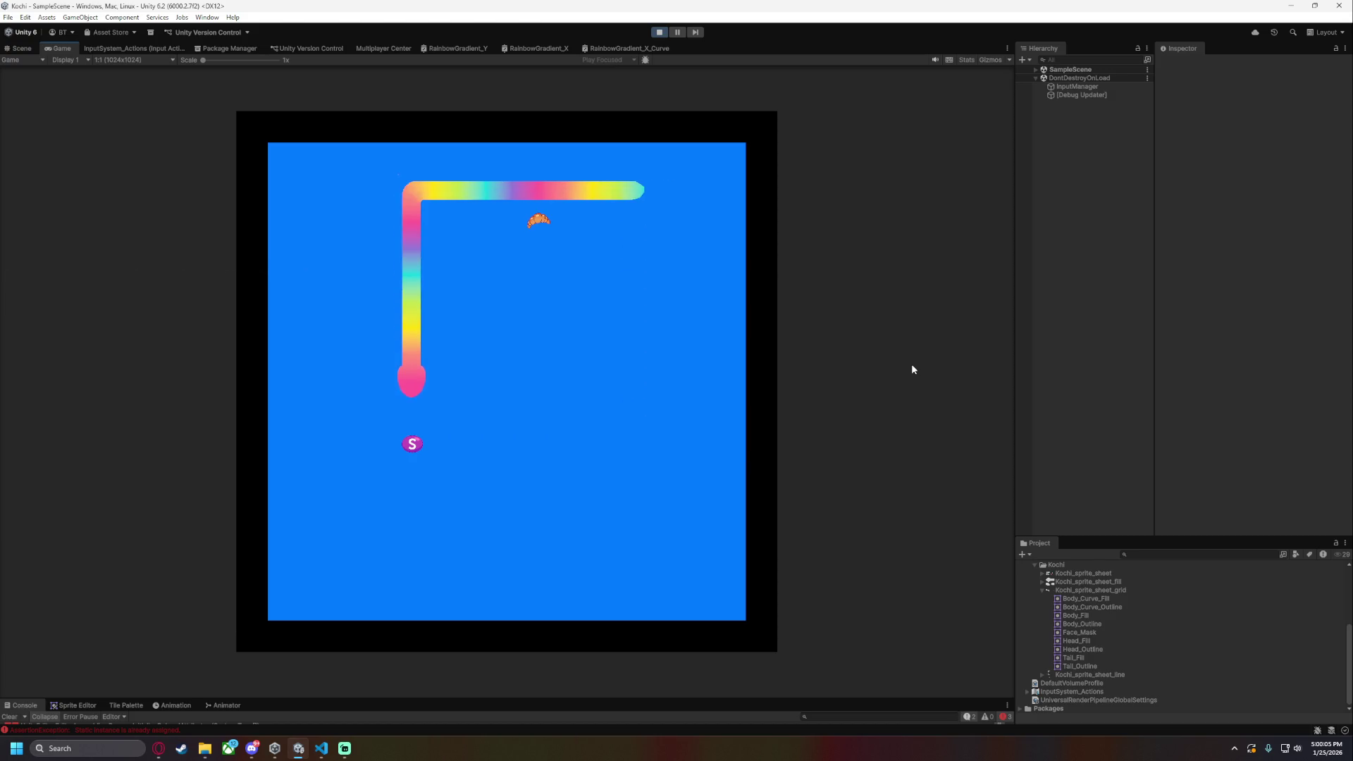
key(Right)
key(Up)
key(Right)
key(Down)
key(Left)
key(Down)
key(Right)
key(Down)
key(Left)
key(Down)
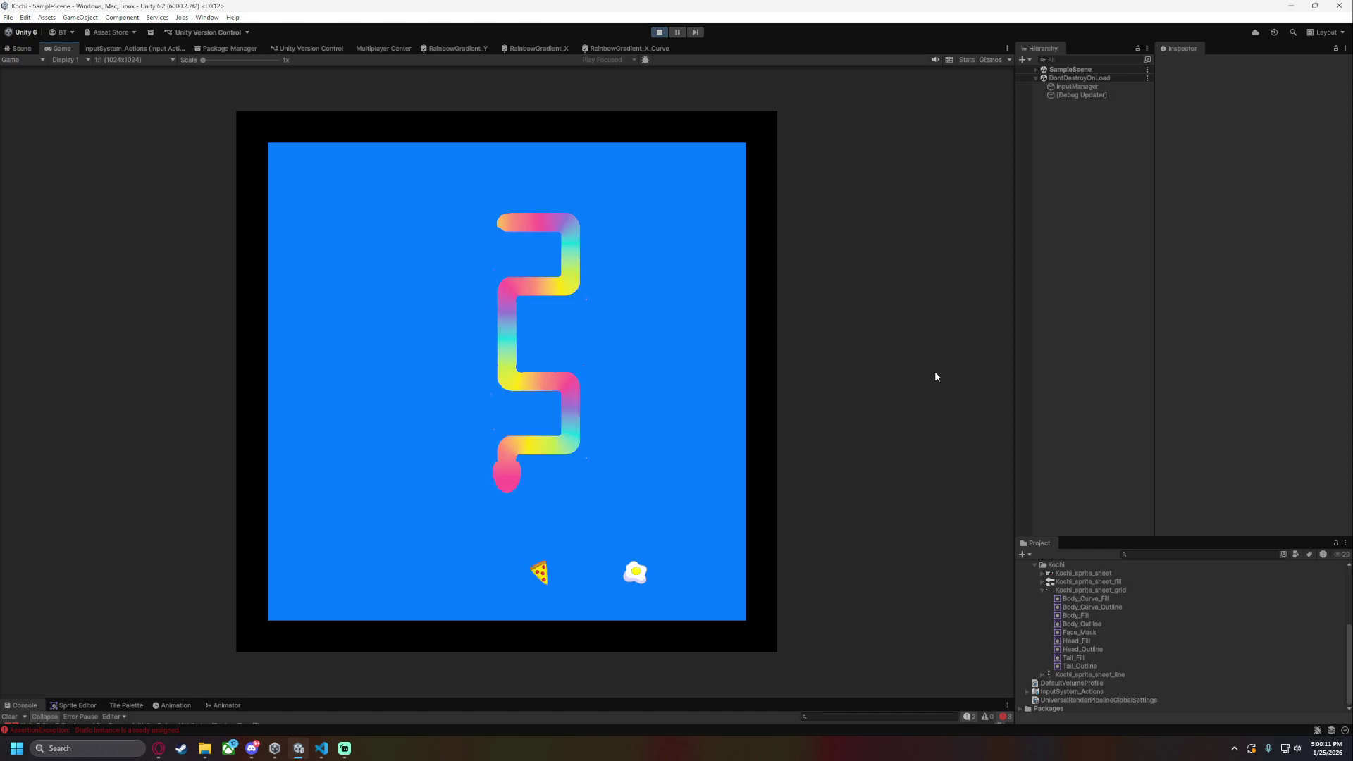
key(Right)
key(Up)
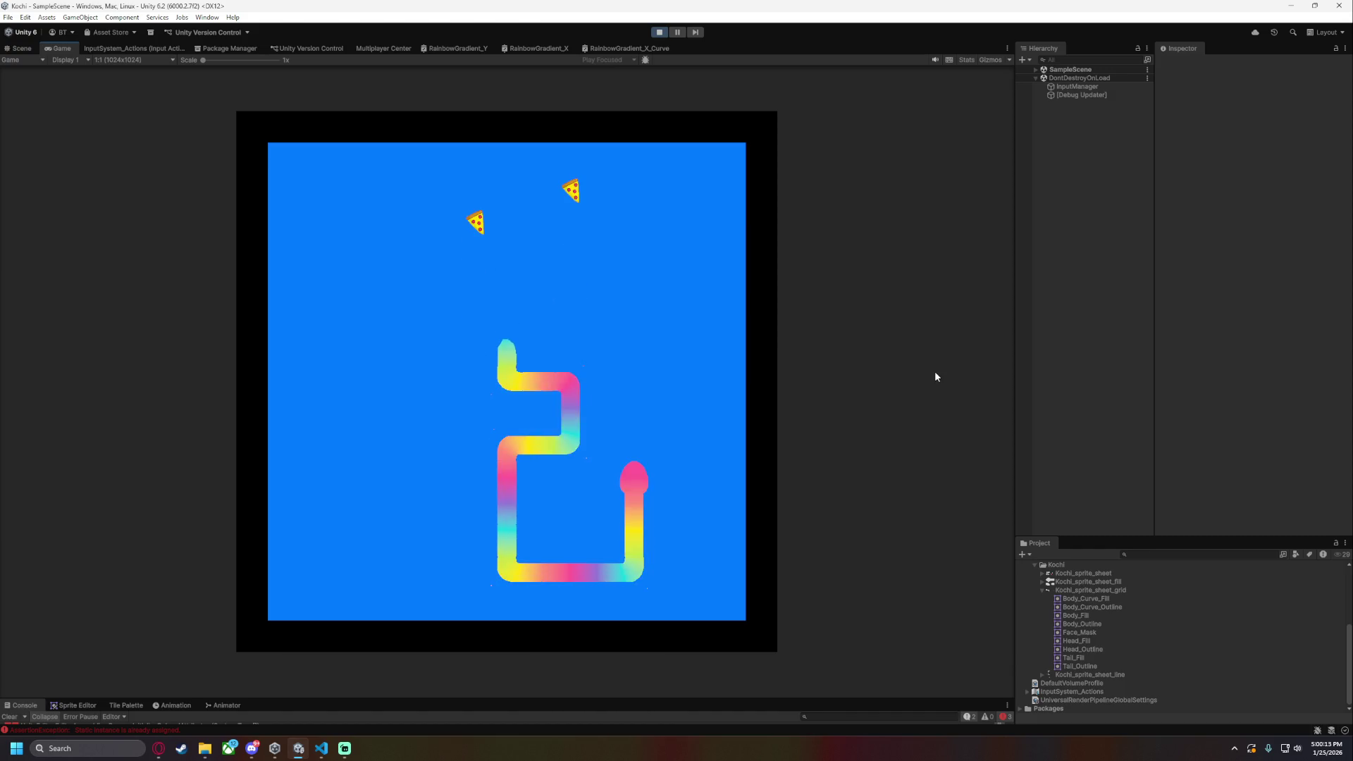
key(Left)
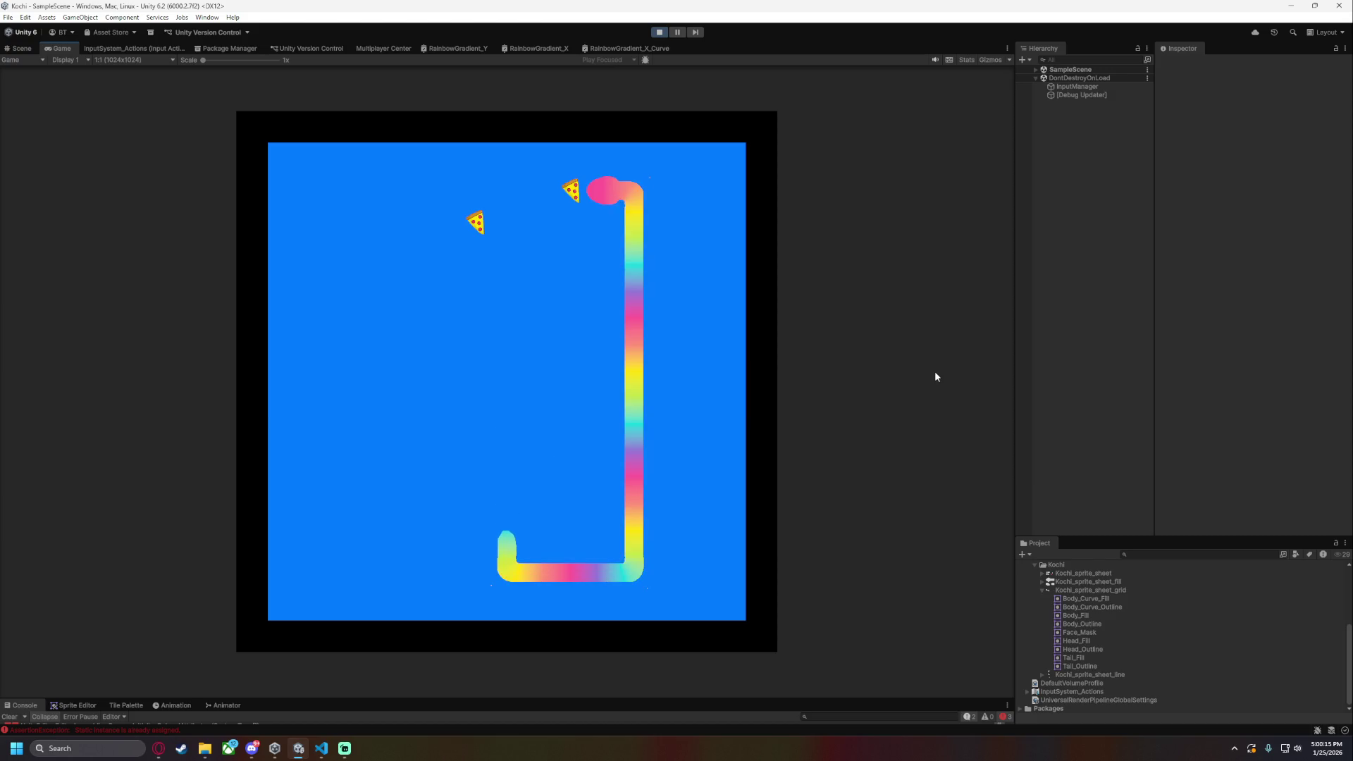
key(Down)
key(Left)
key(Up)
key(Right)
key(Down)
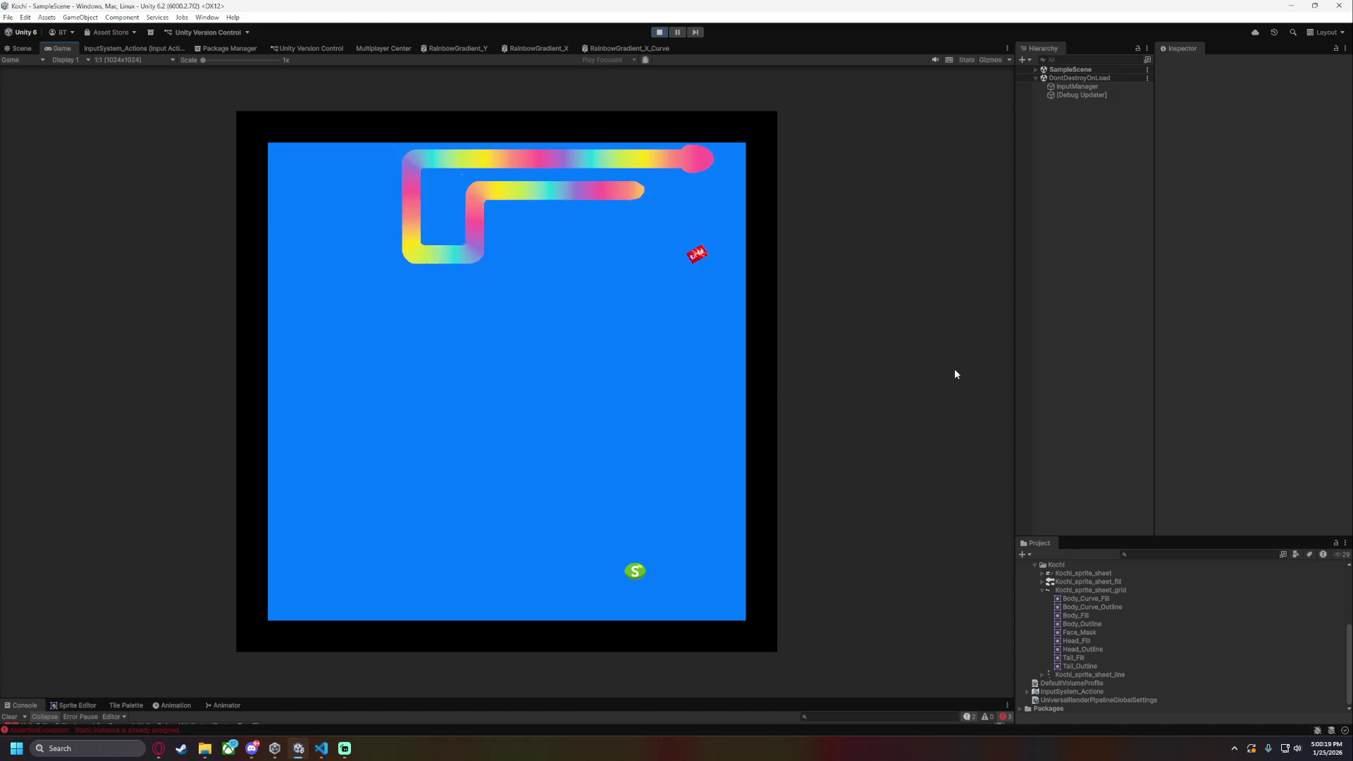
key(Left)
key(Down)
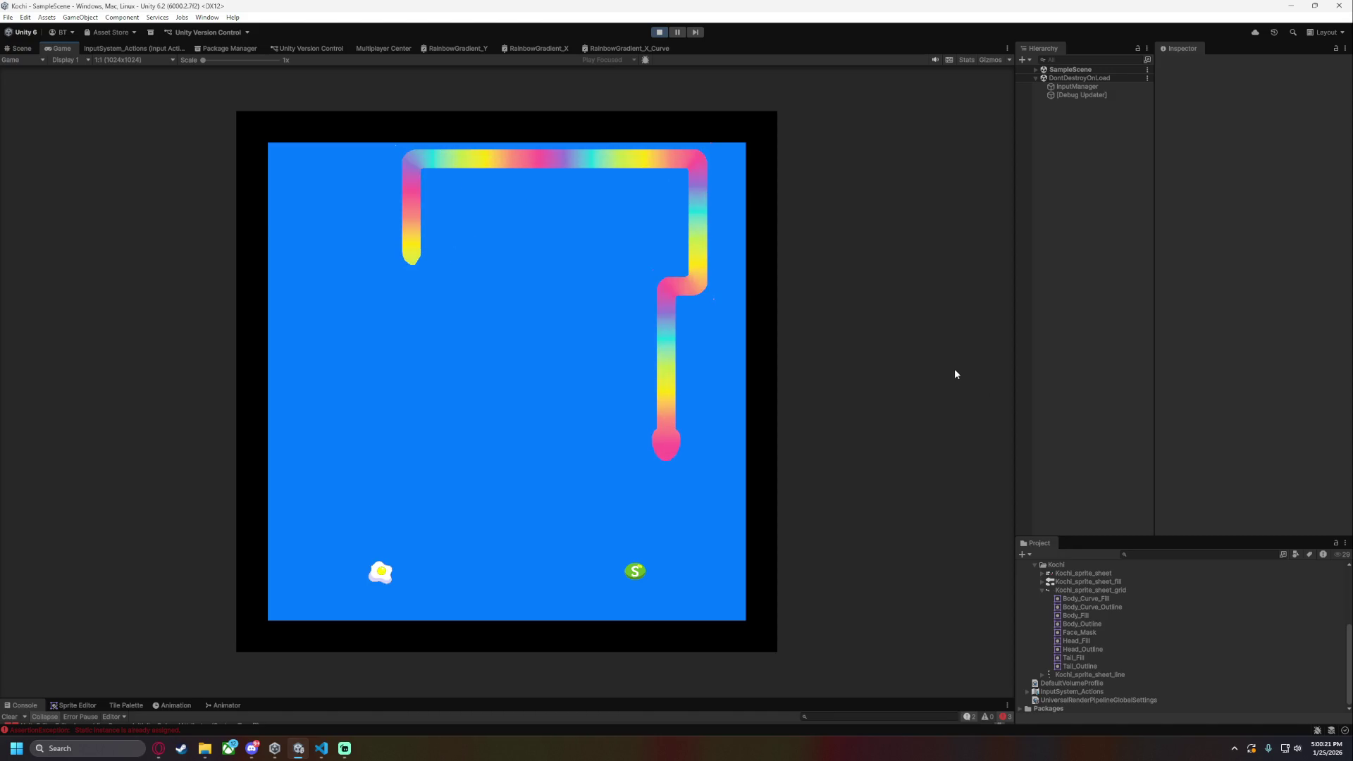
key(Left)
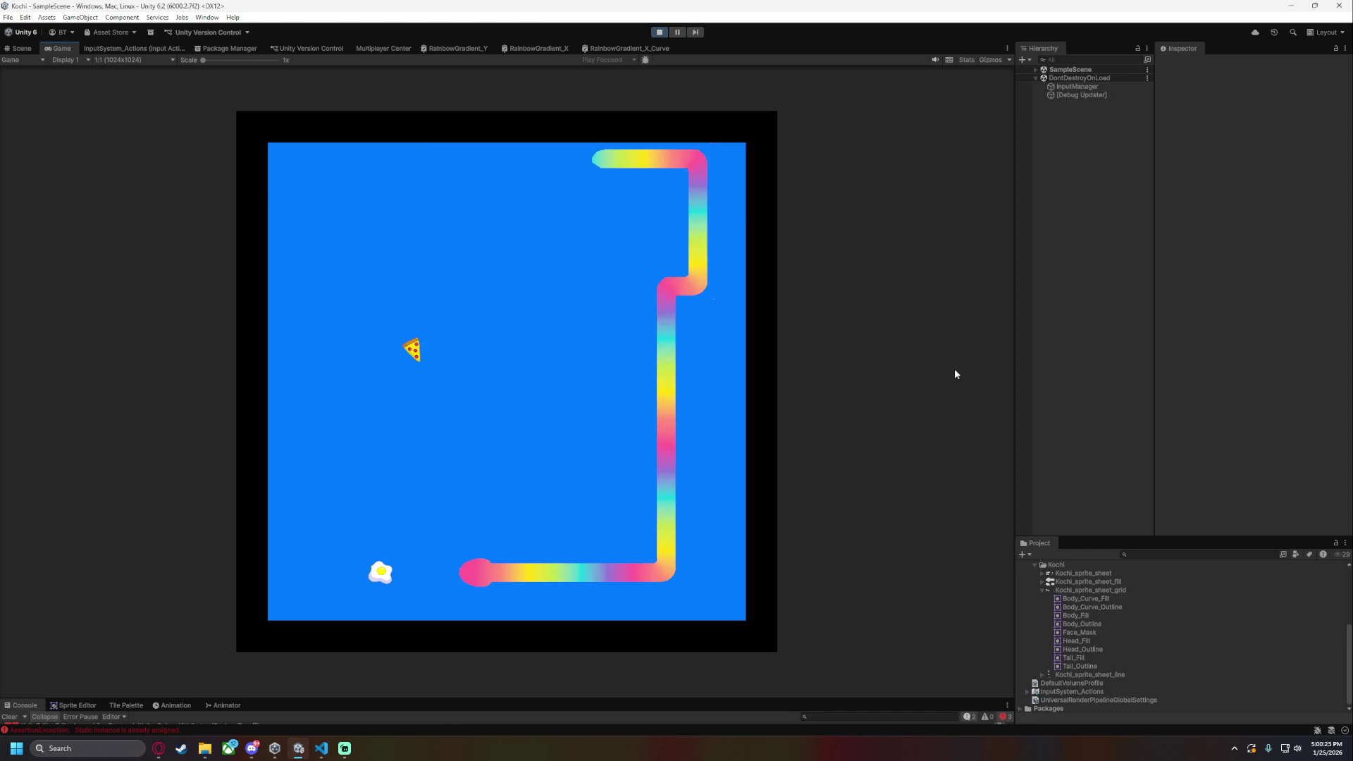
key(Up)
key(Right)
key(Up)
key(Left)
key(Down)
key(Left)
key(Up)
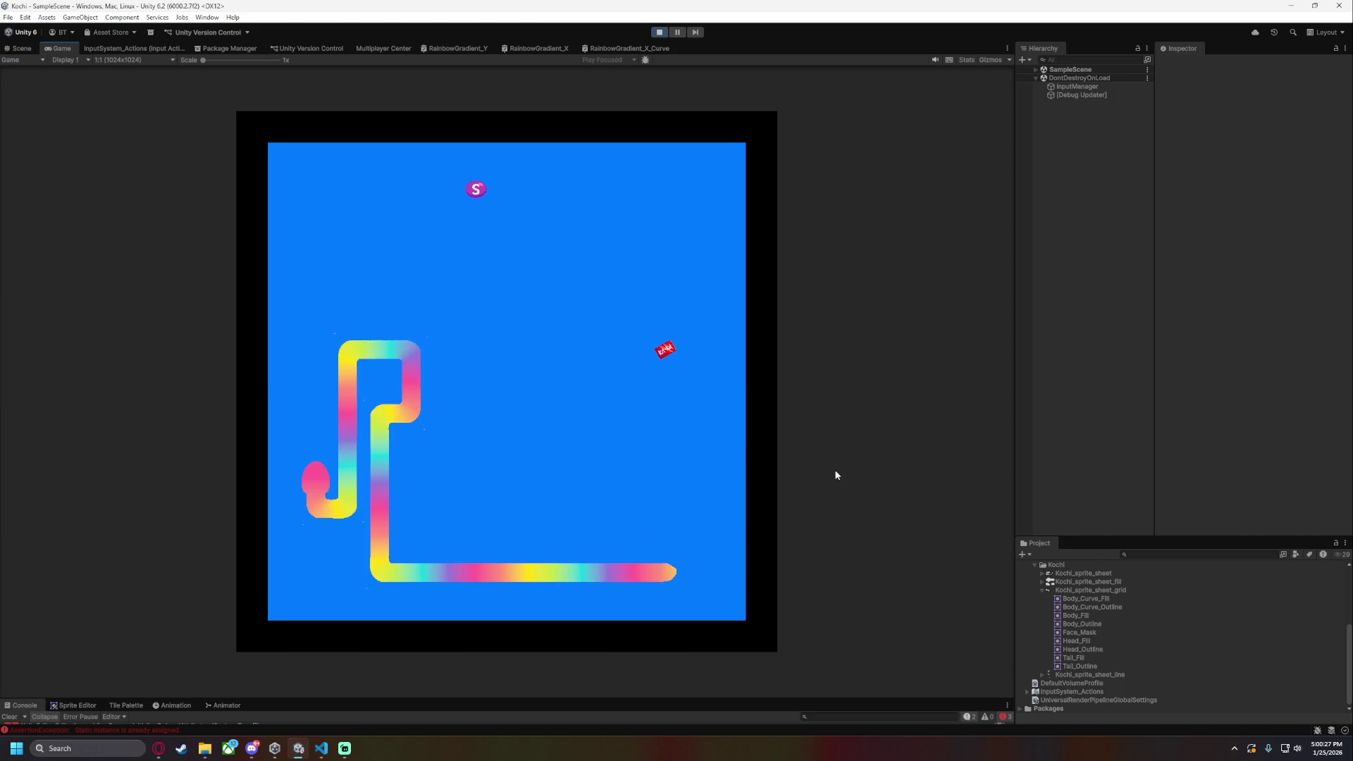
key(Right)
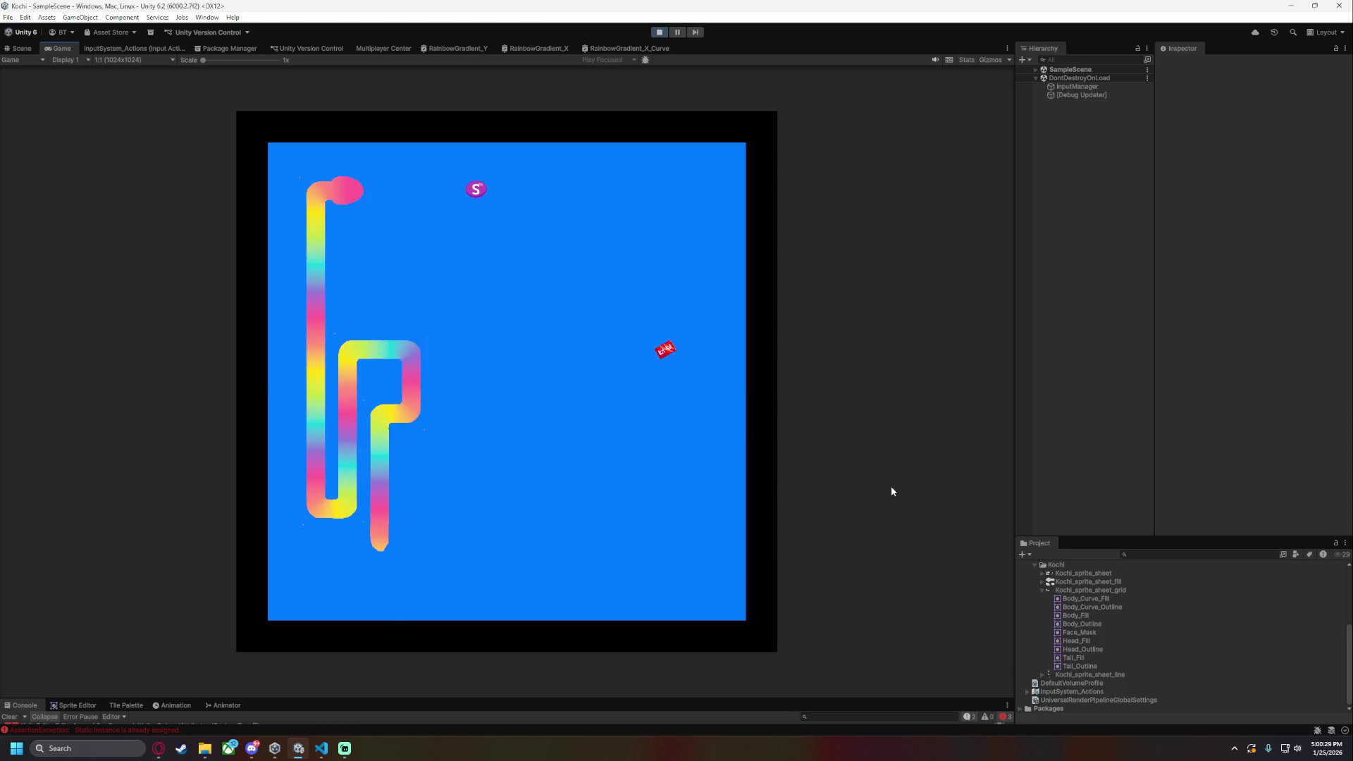
key(Down)
key(Right)
key(Down)
key(Left)
key(Down)
key(Left)
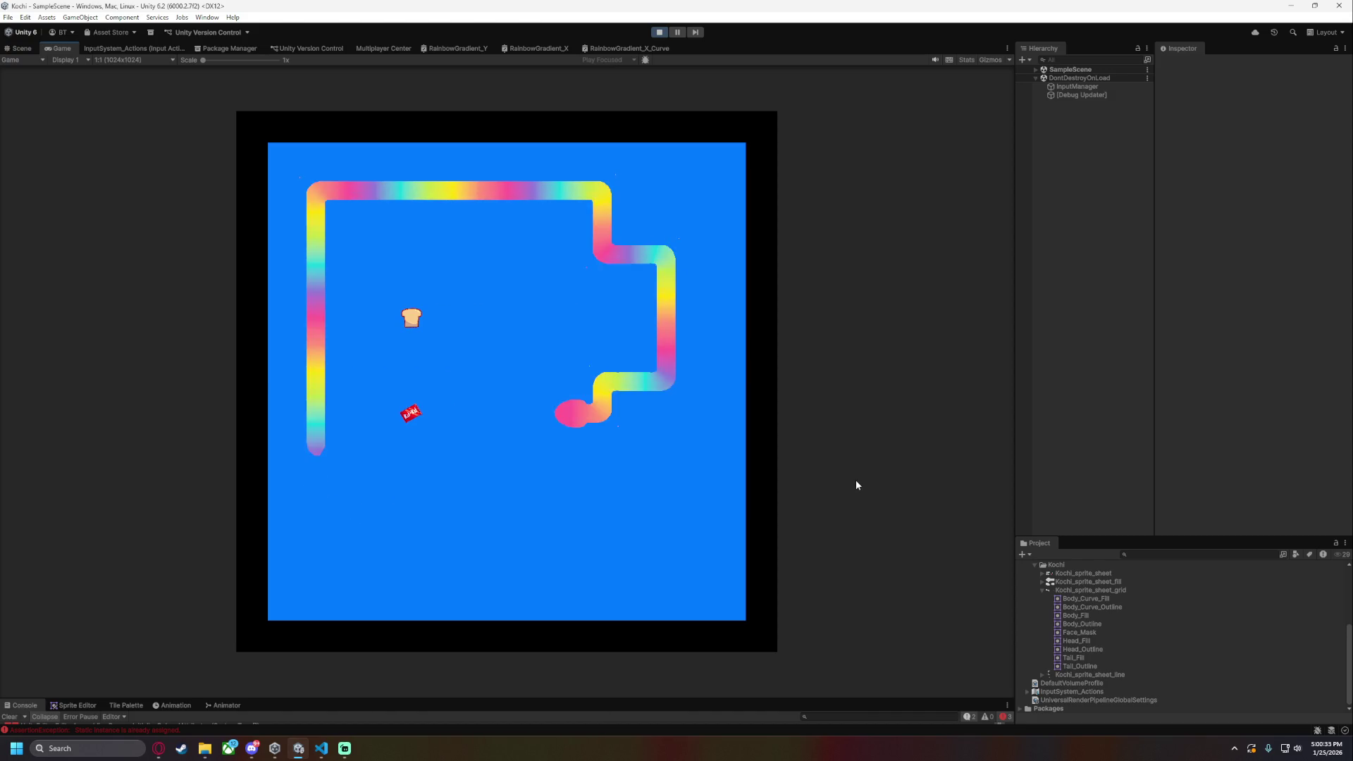
key(Up)
key(Left)
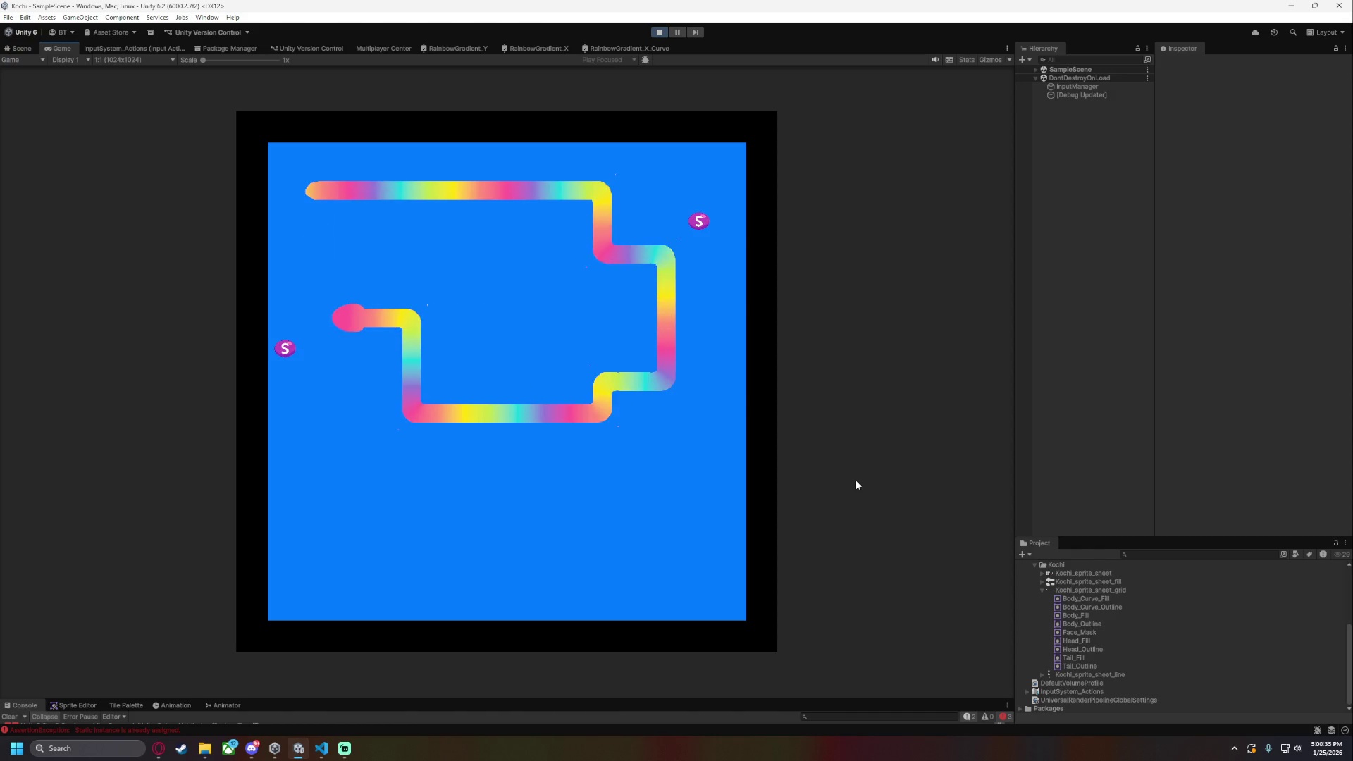
key(Down)
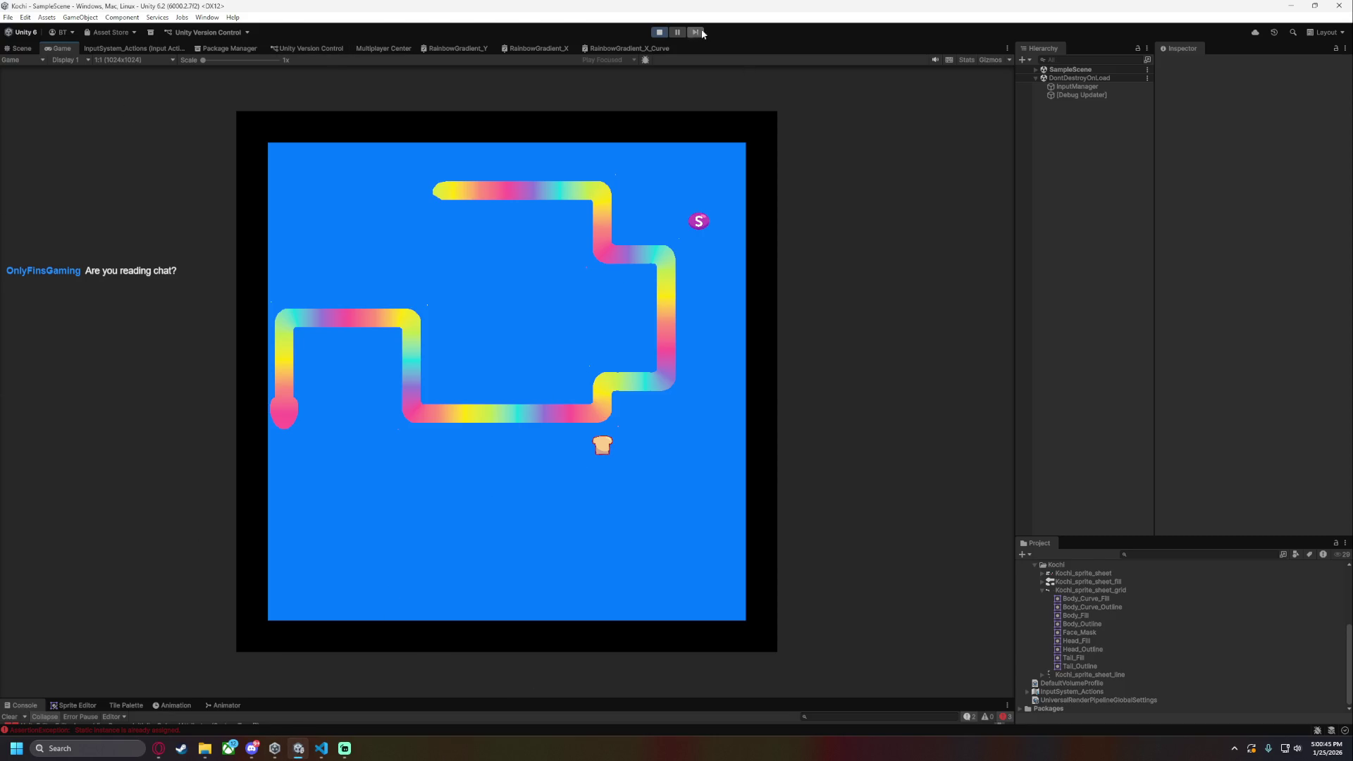
click(660, 31)
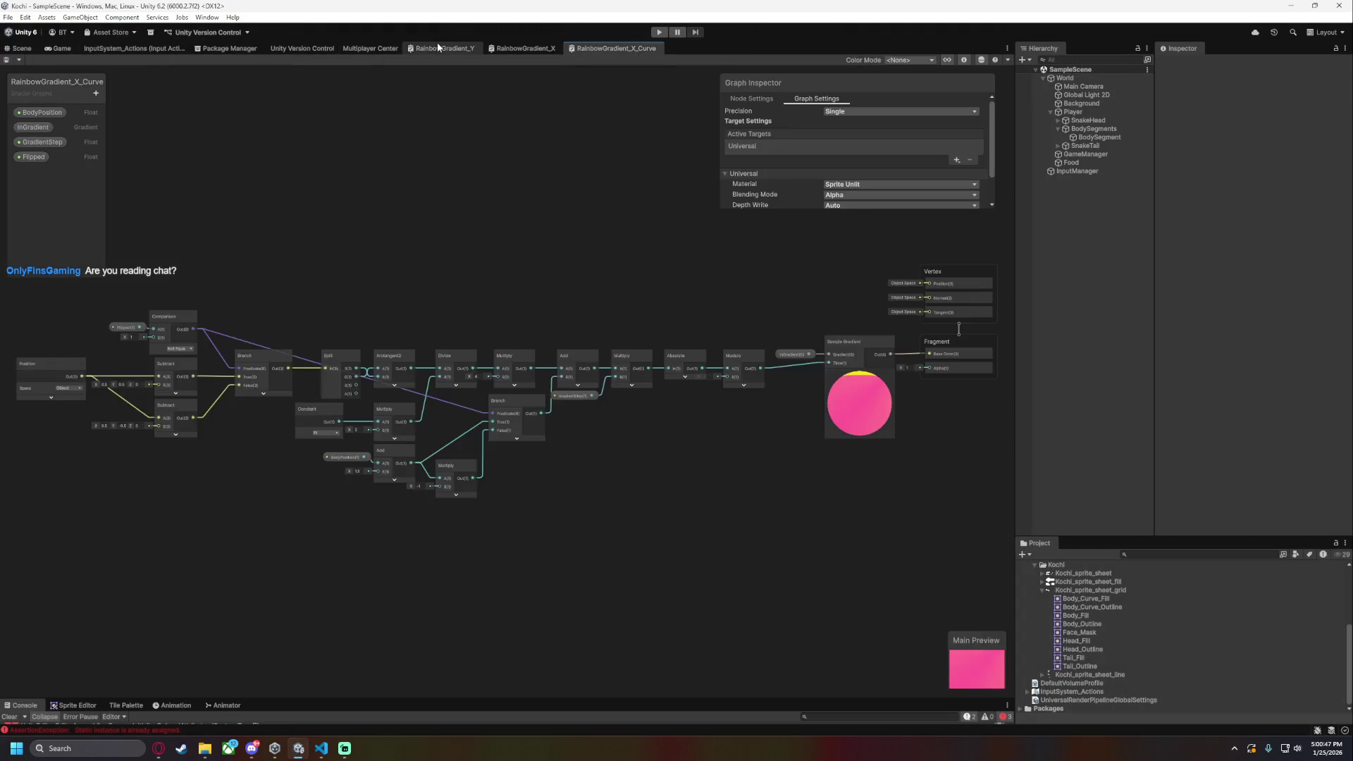
- On RainbowGradient_Y, open an InGradient key's colour and toggle between 0–255 and 0–1 RGB
click(438, 45)
click(32, 127)
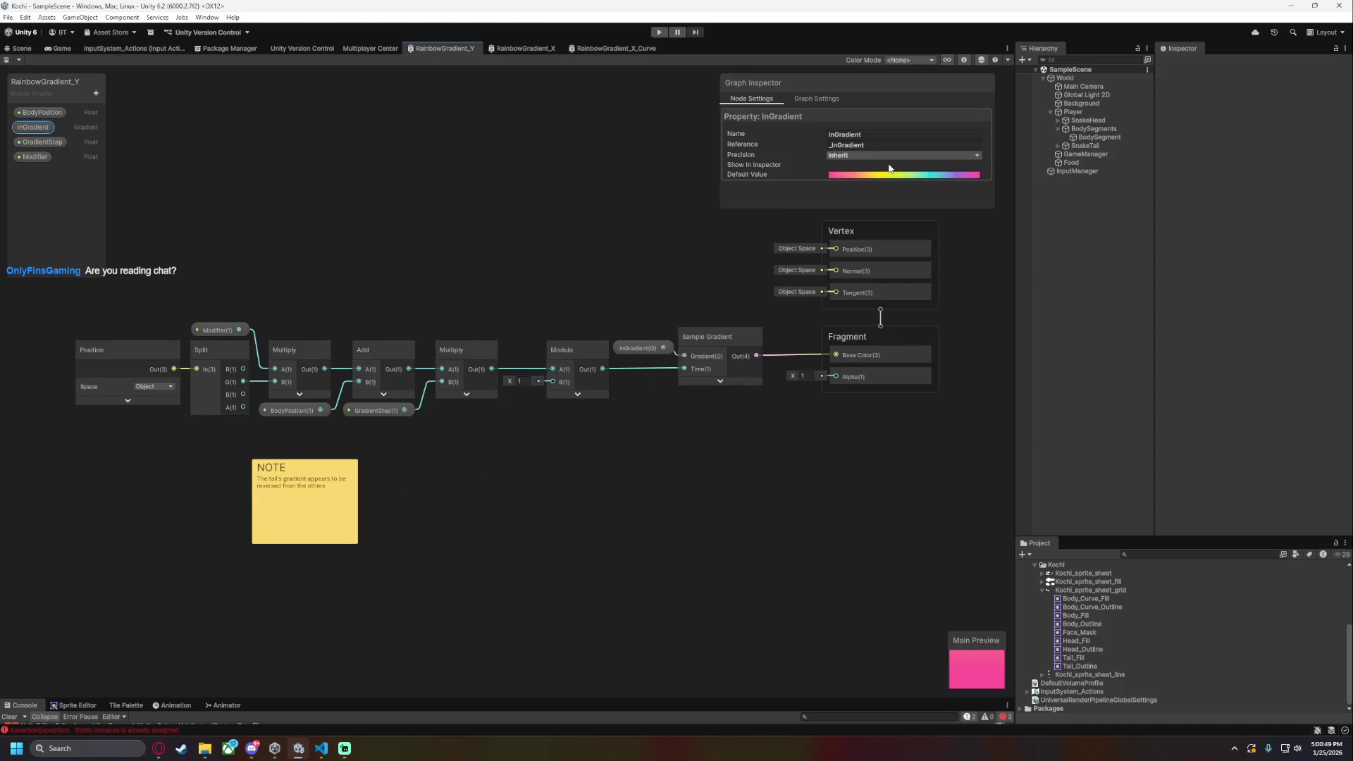
click(891, 175)
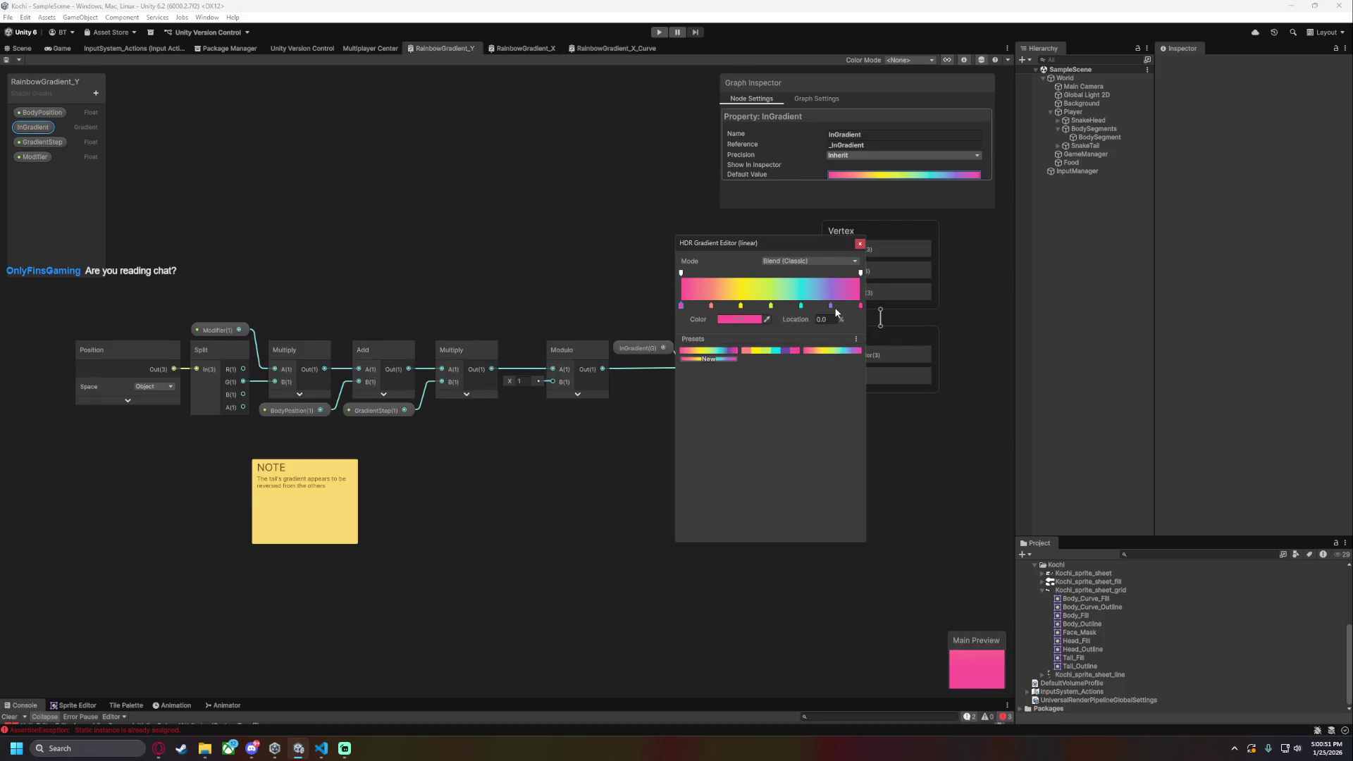
click(750, 320)
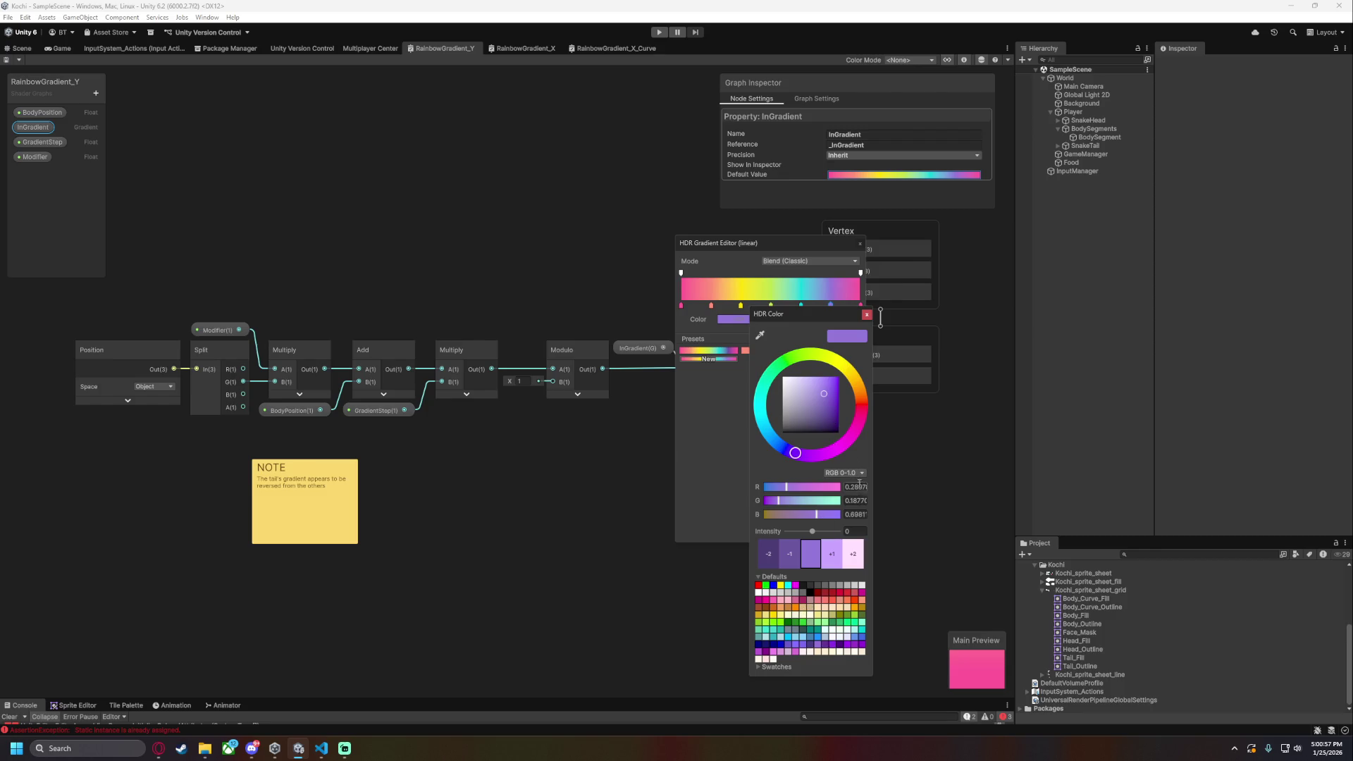
click(855, 474)
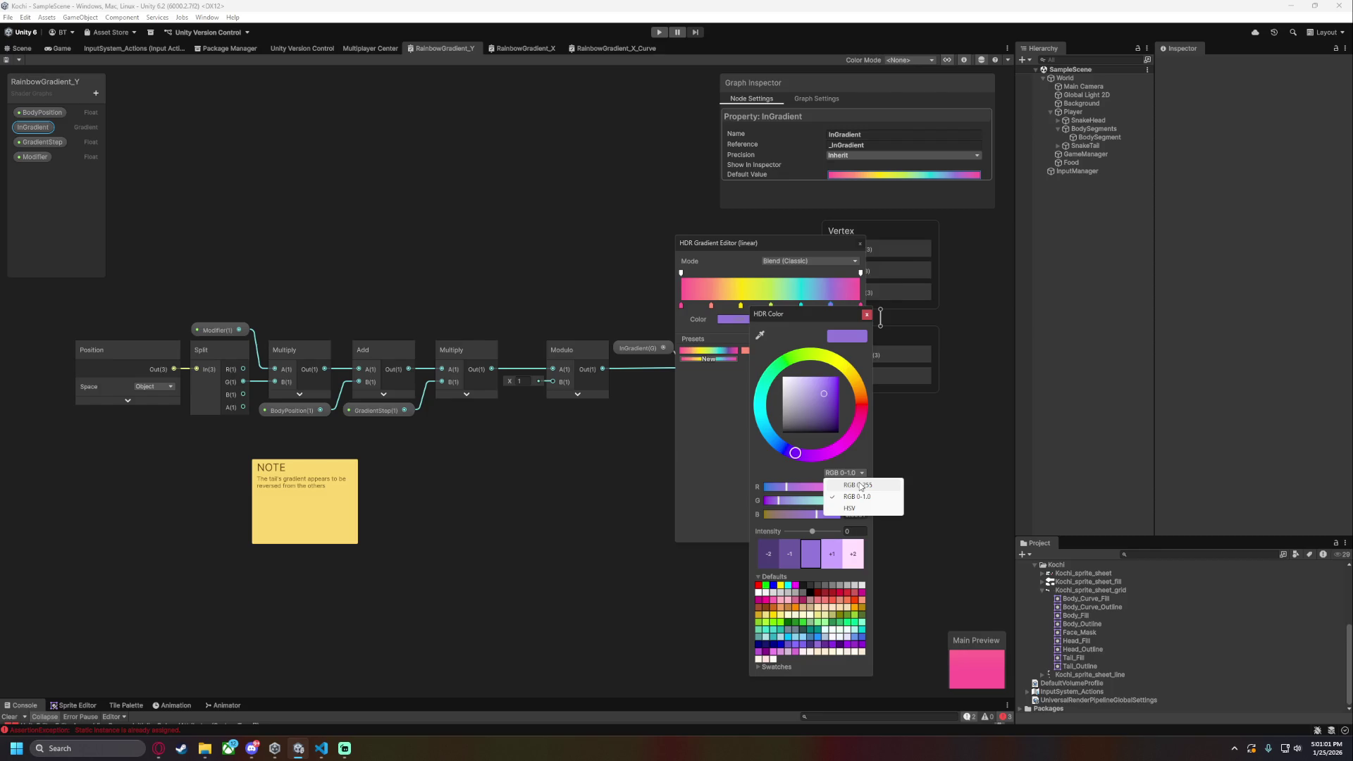
click(860, 485)
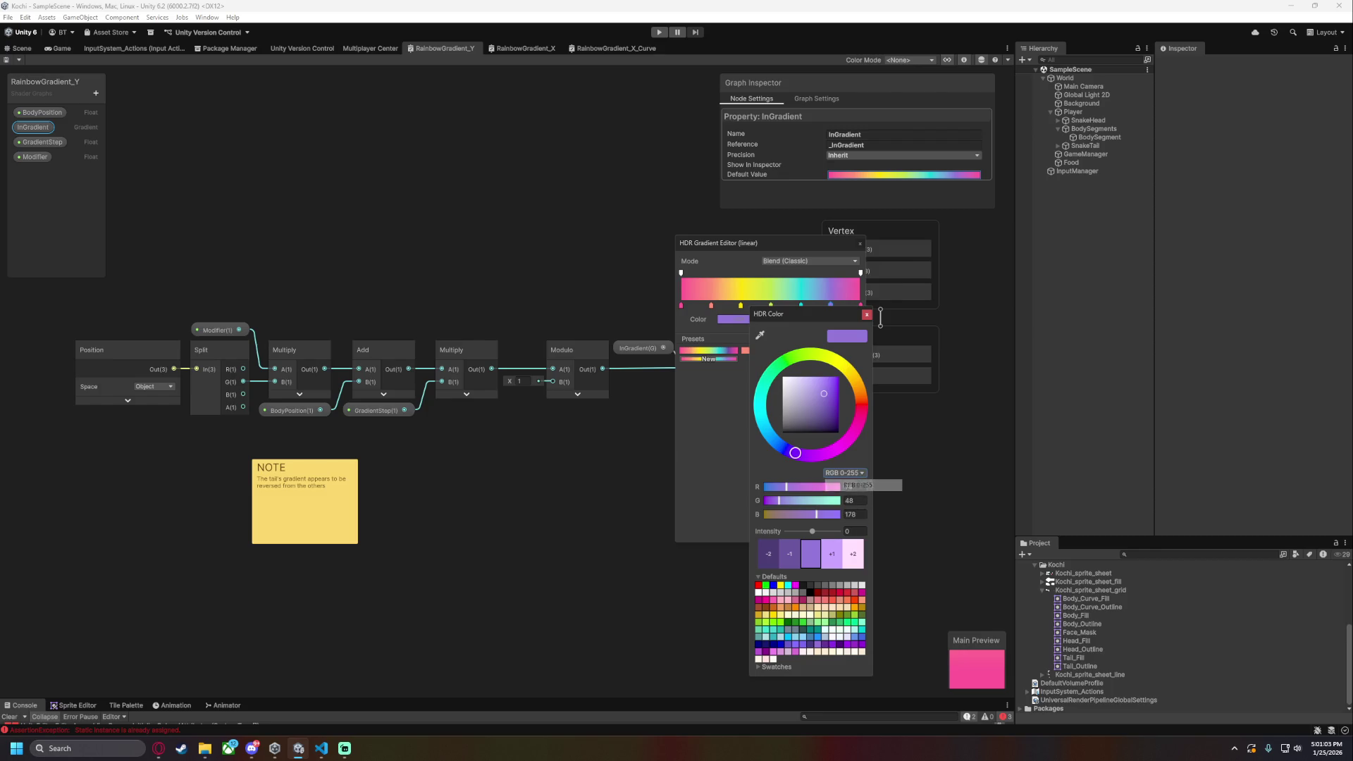
click(861, 477)
click(871, 486)
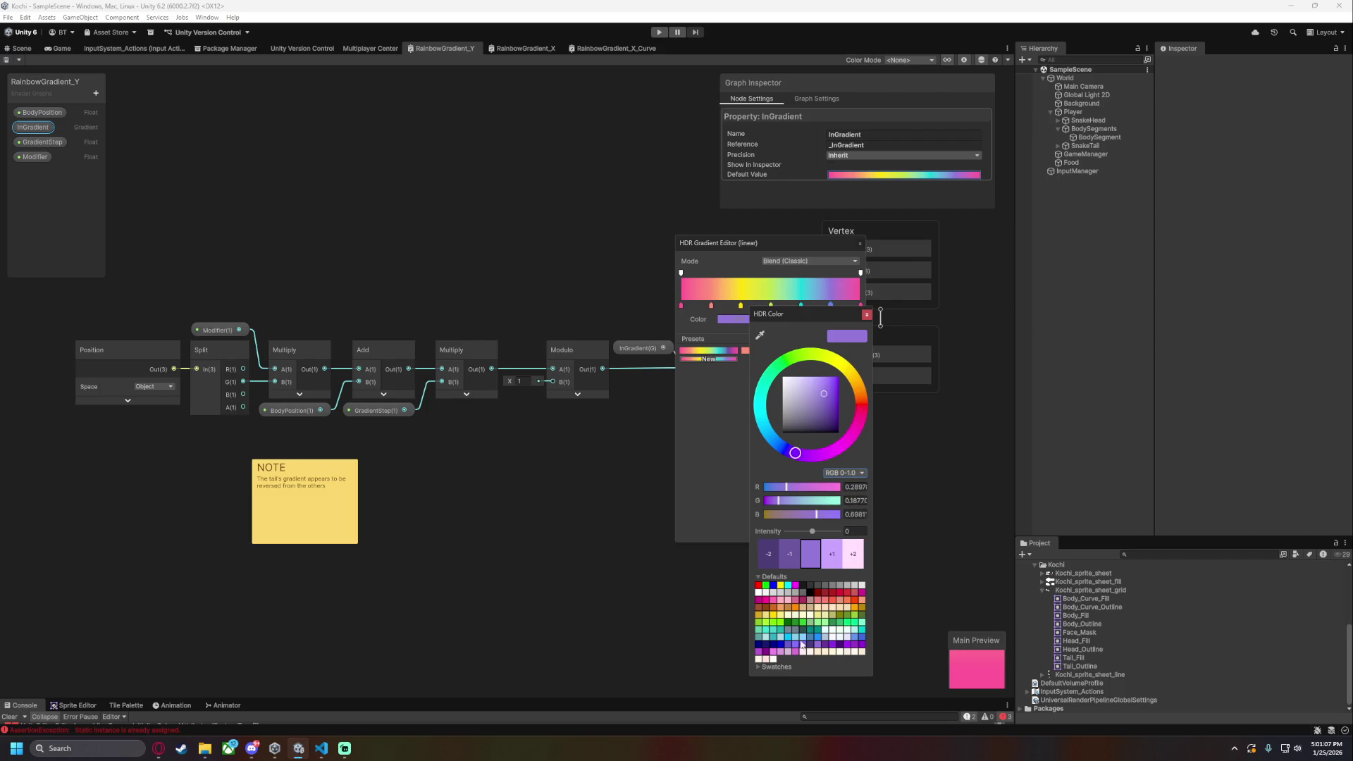
drag(782, 317, 709, 306)
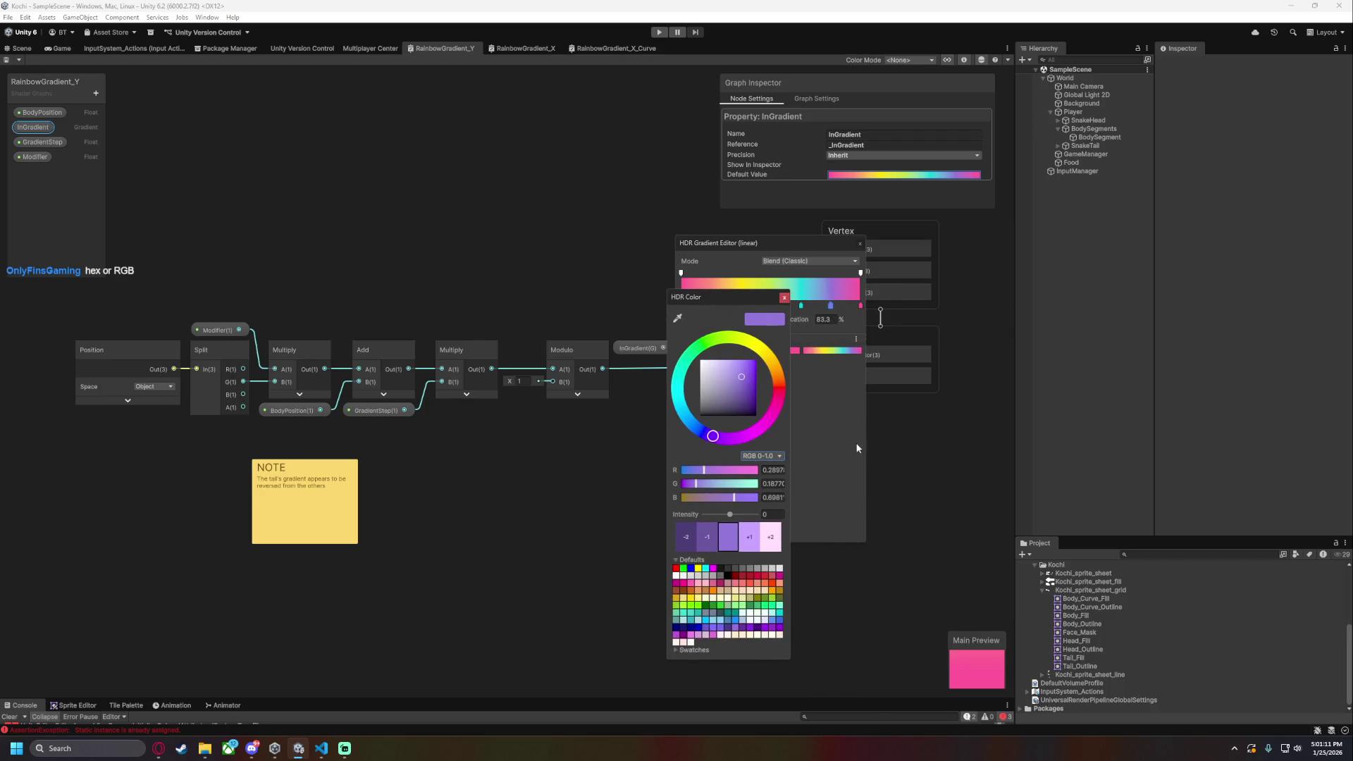
click(780, 456)
click(780, 470)
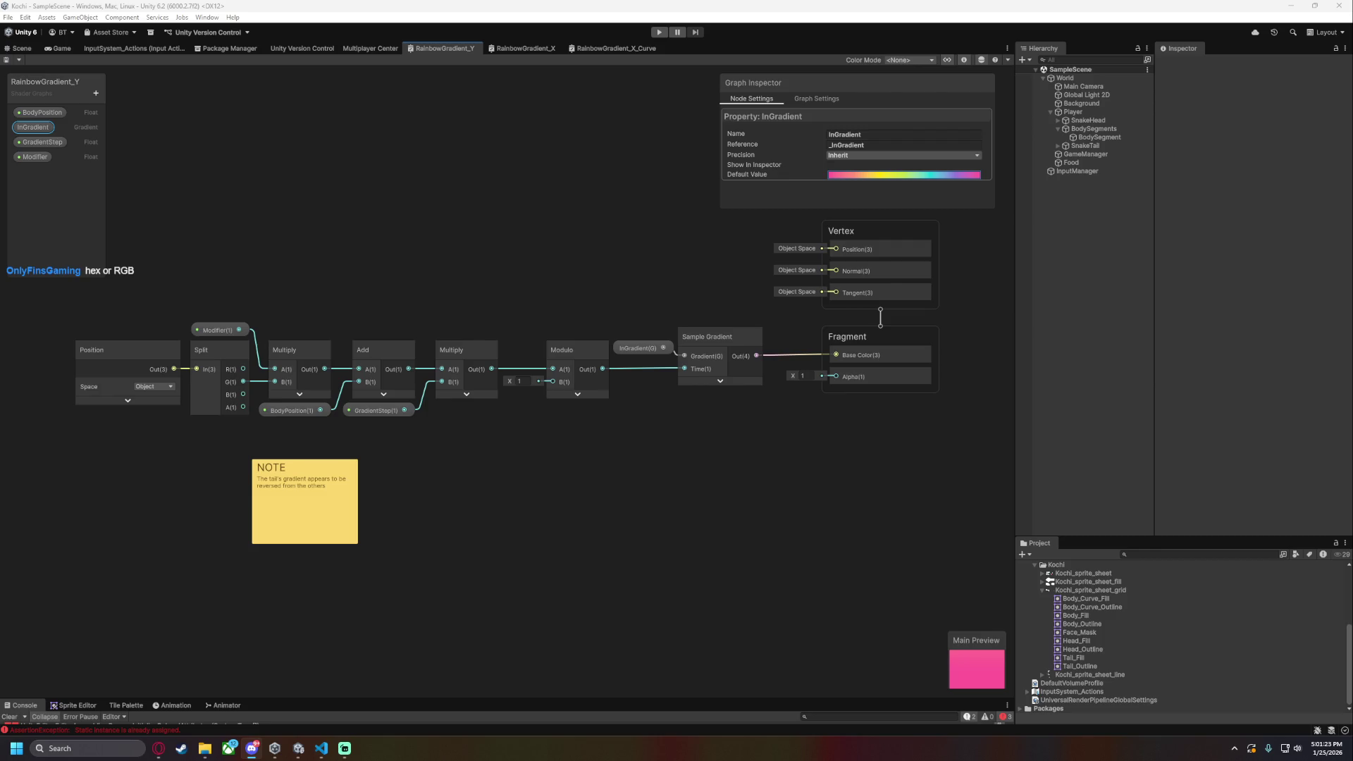
- Check the purple key at 83.3% reads 74, 48, 178, then close the editors and return to Scene view
click(915, 175)
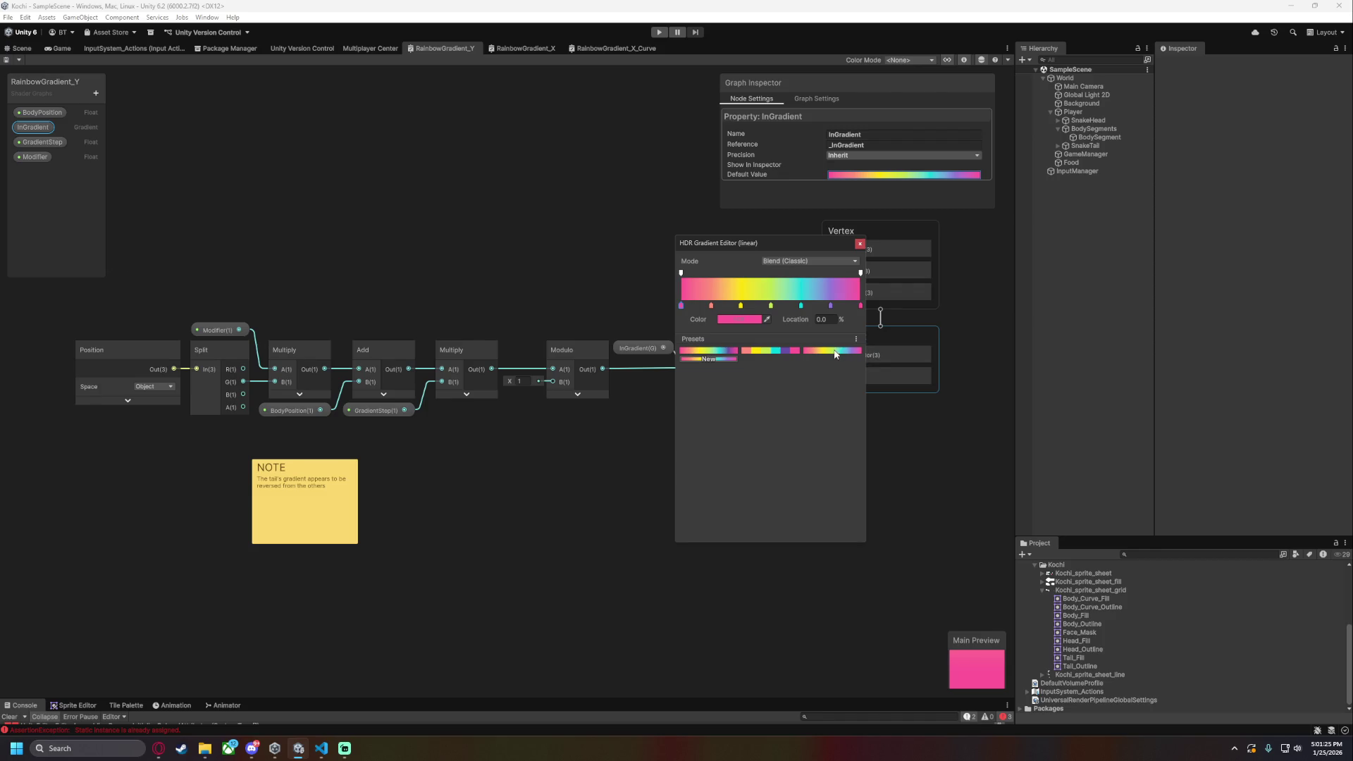
click(730, 320)
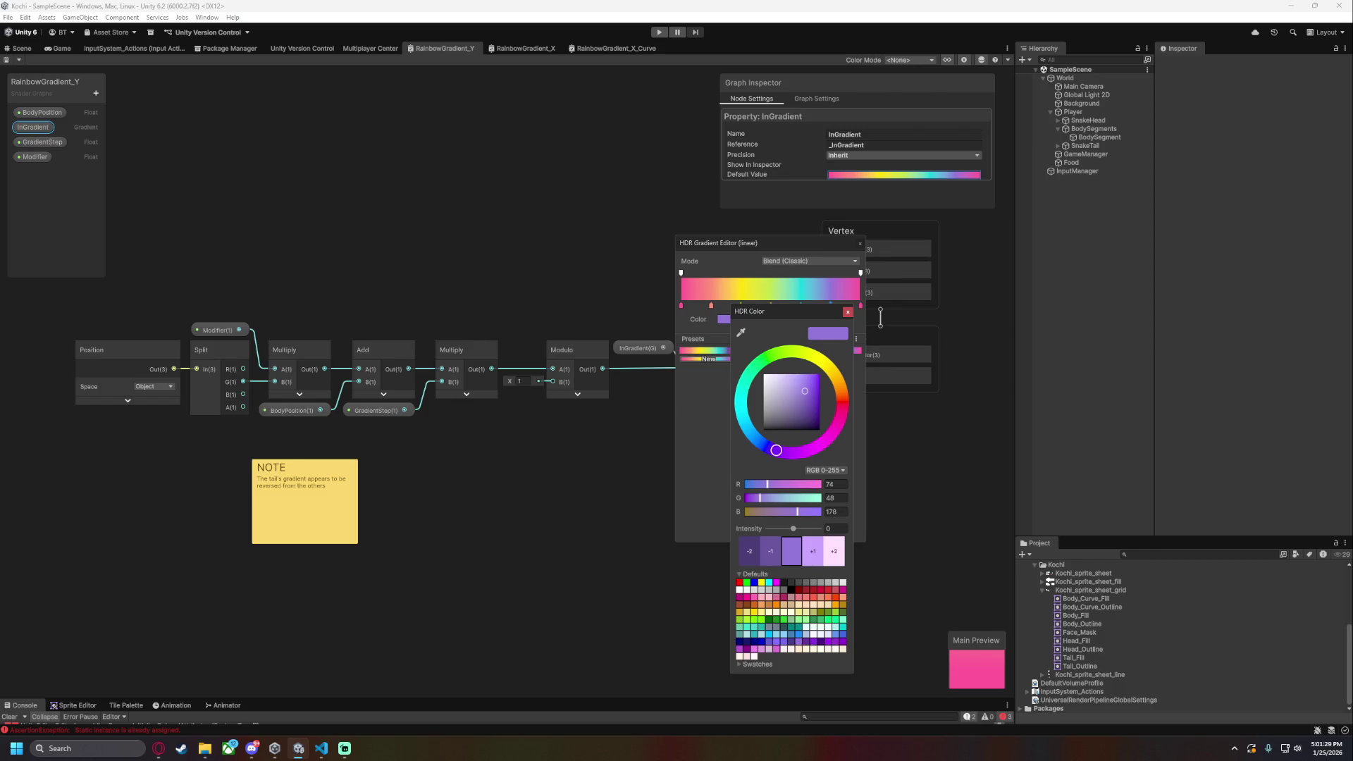
key(alt+Tab)
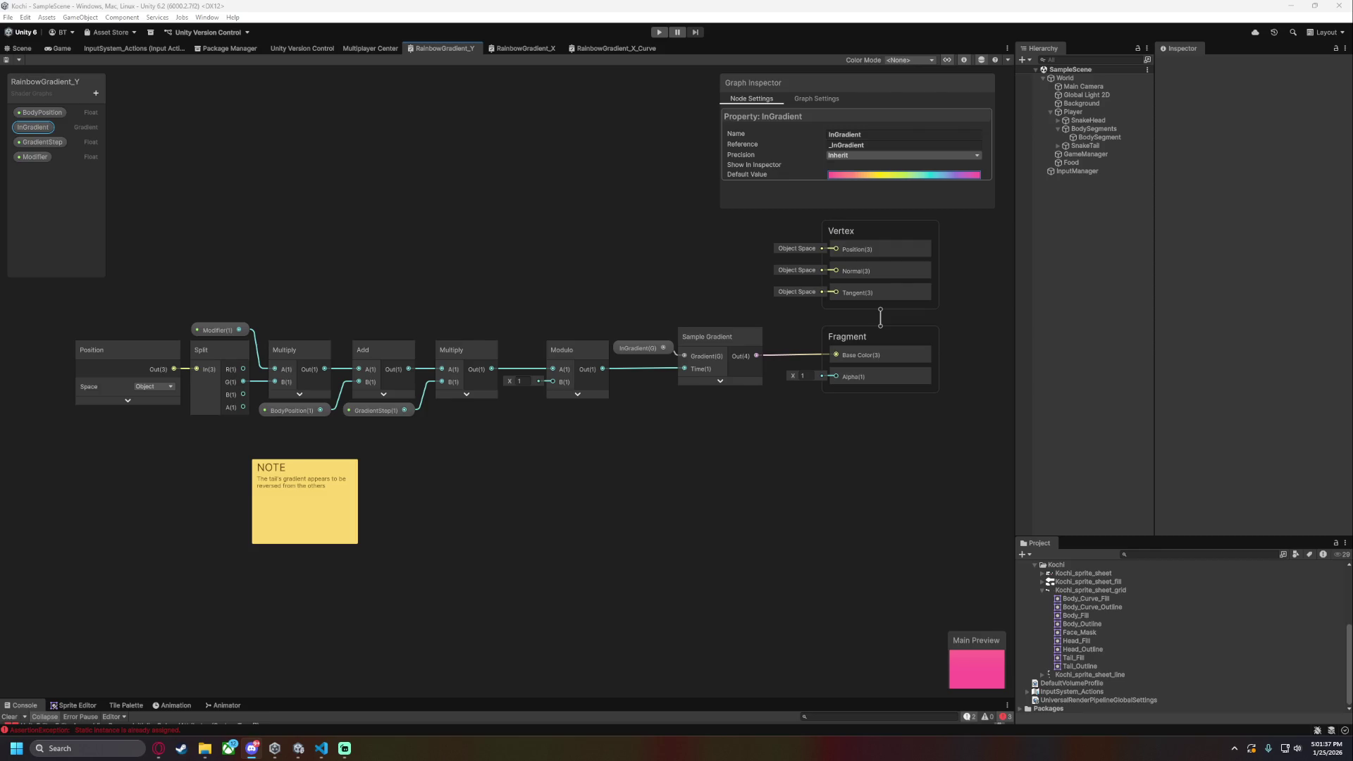
click(905, 175)
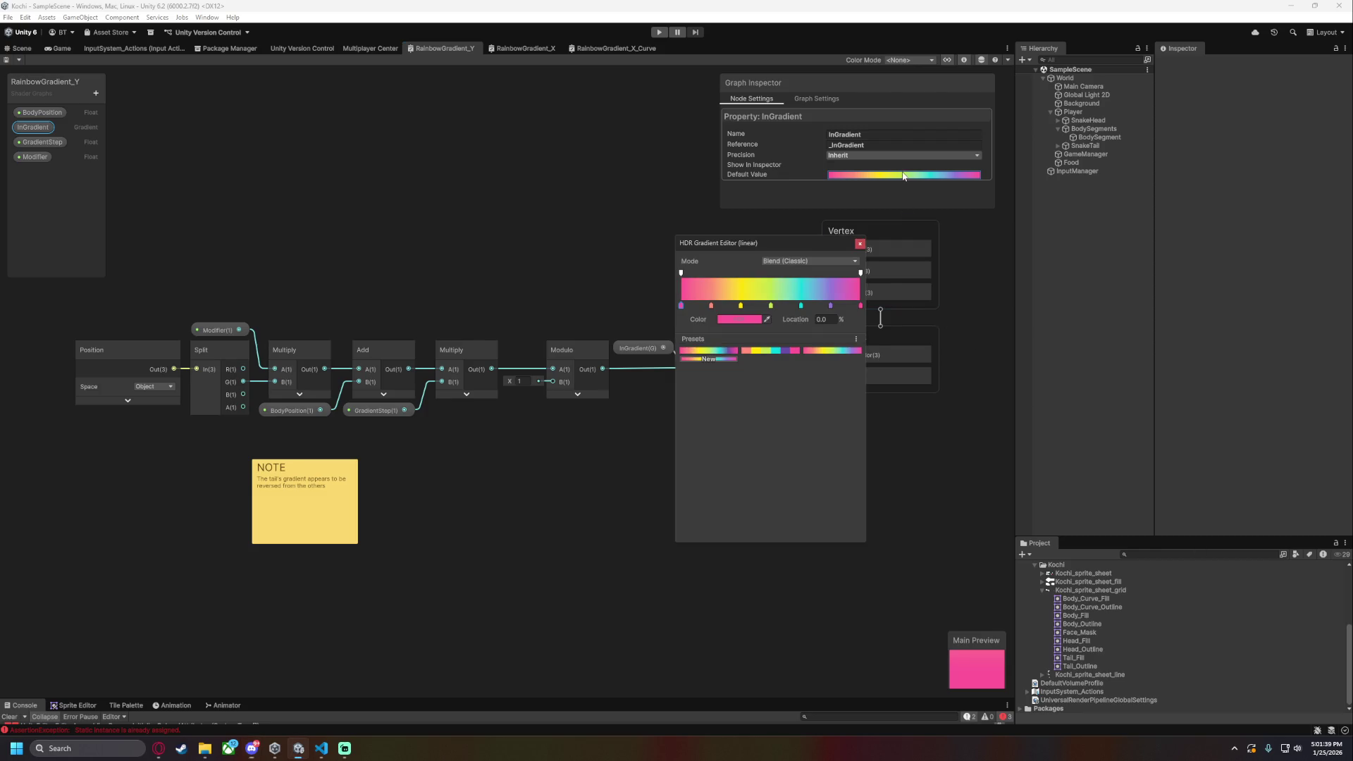
click(830, 306)
click(740, 320)
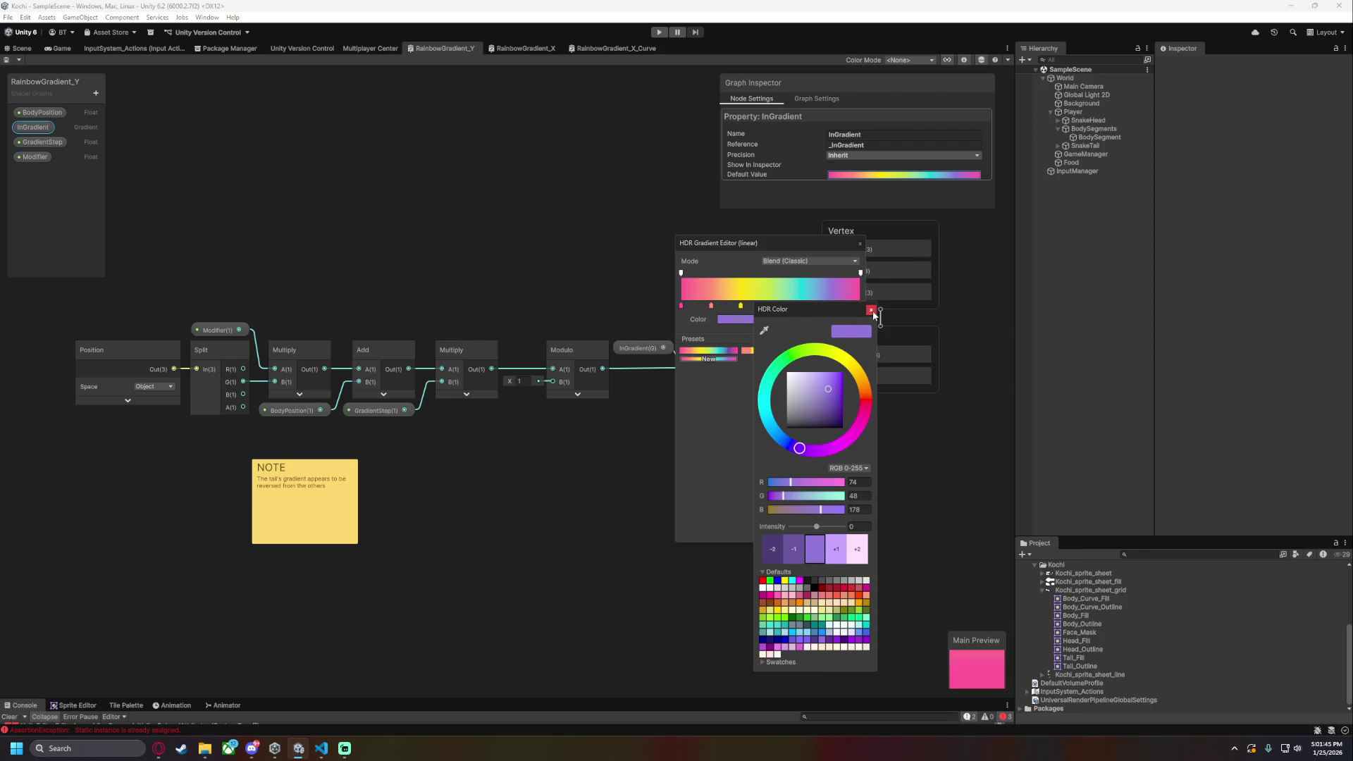
click(524, 250)
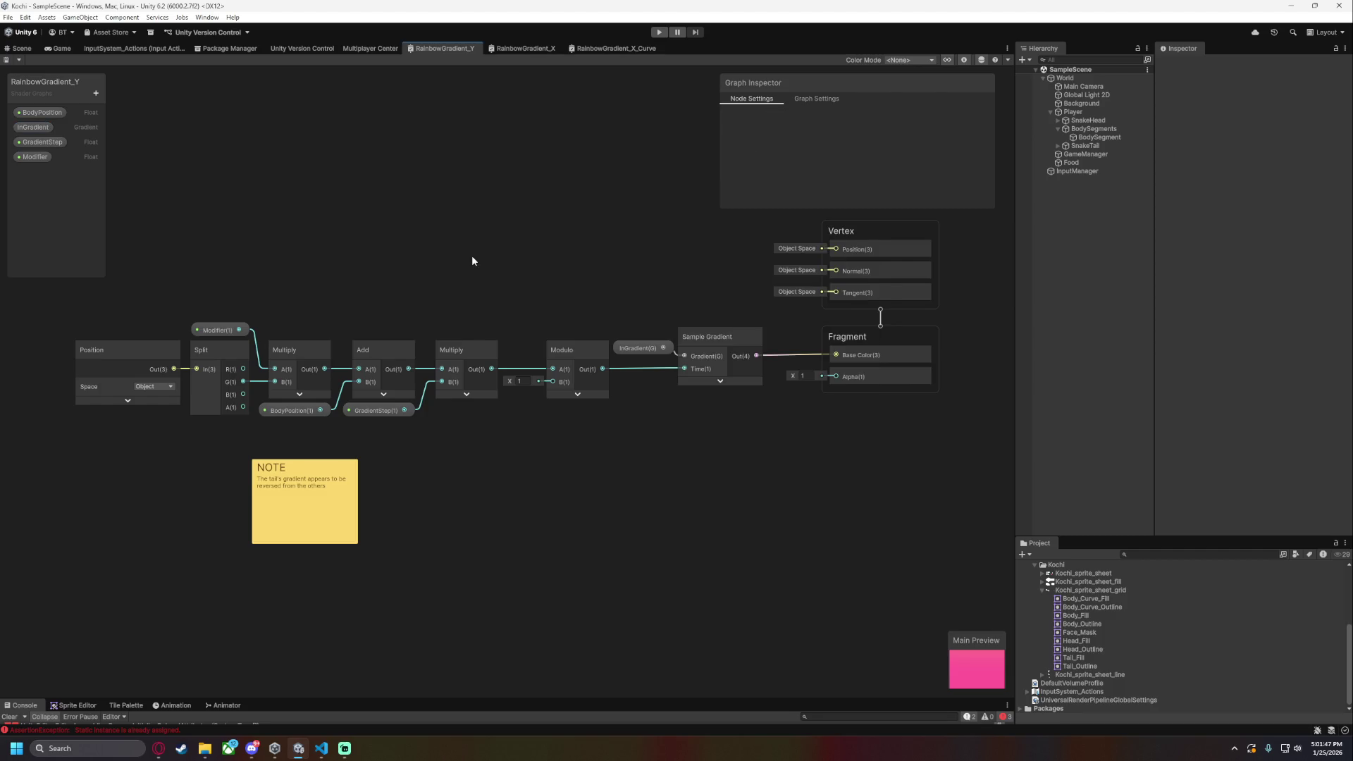
click(21, 48)
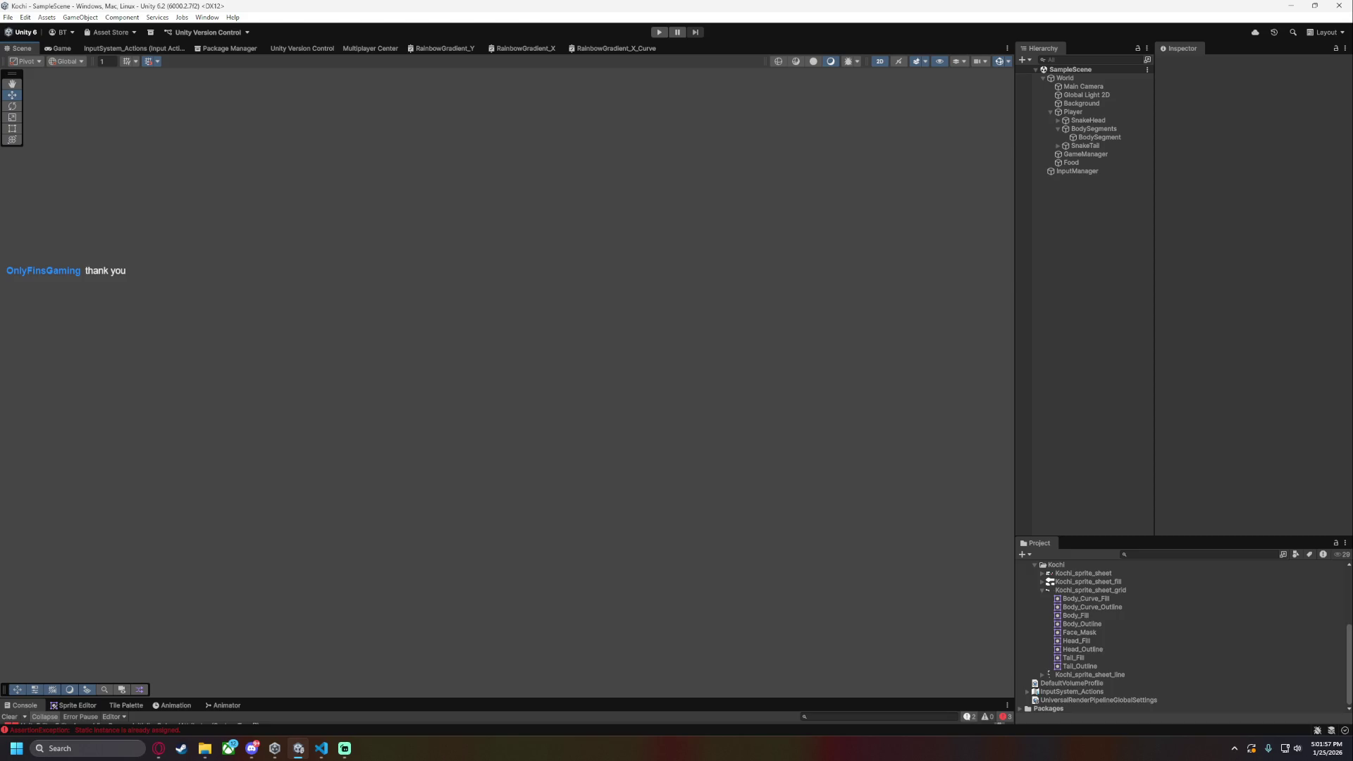
- Create an empty child object named BodySegment under the BodySegments group
key(alt+Tab)
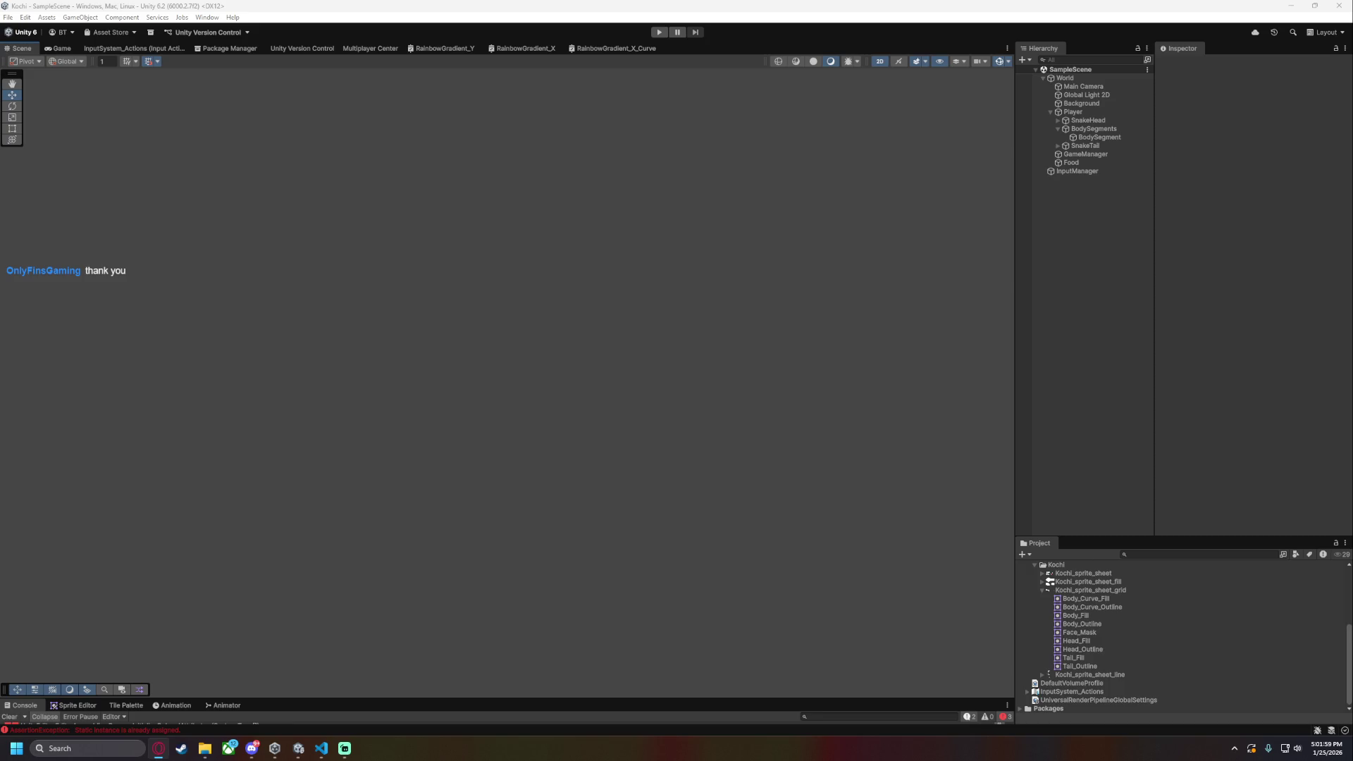
key(alt+Tab)
key(alt+Tab)
click(1116, 140)
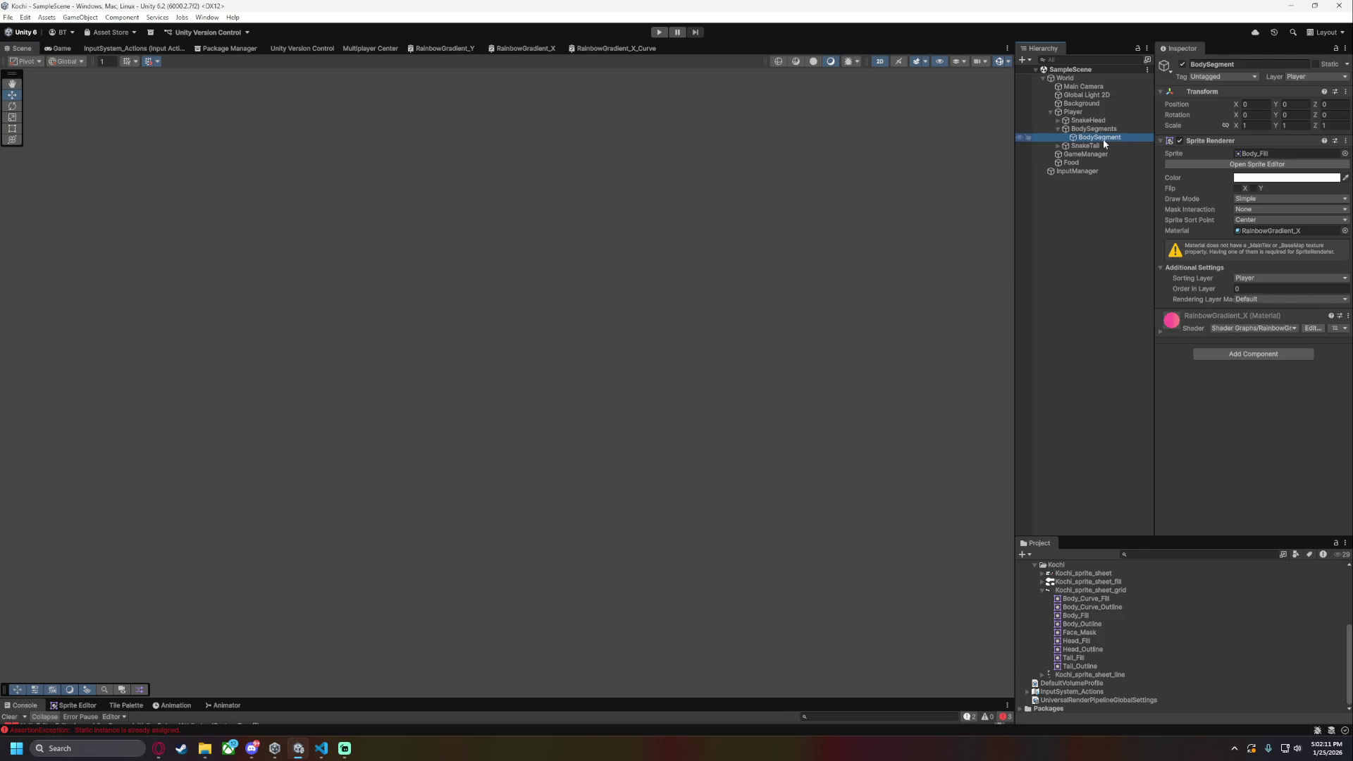
right_click(1092, 130)
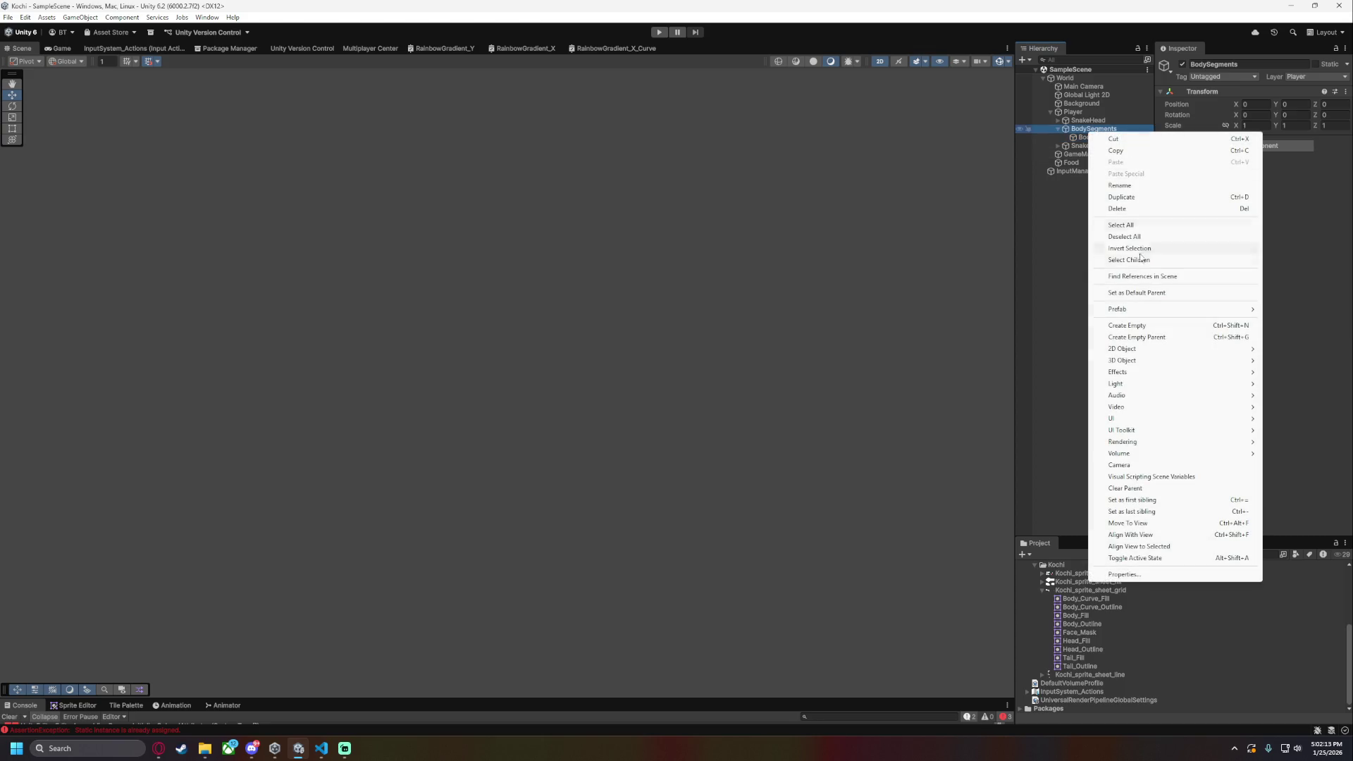
click(1139, 326)
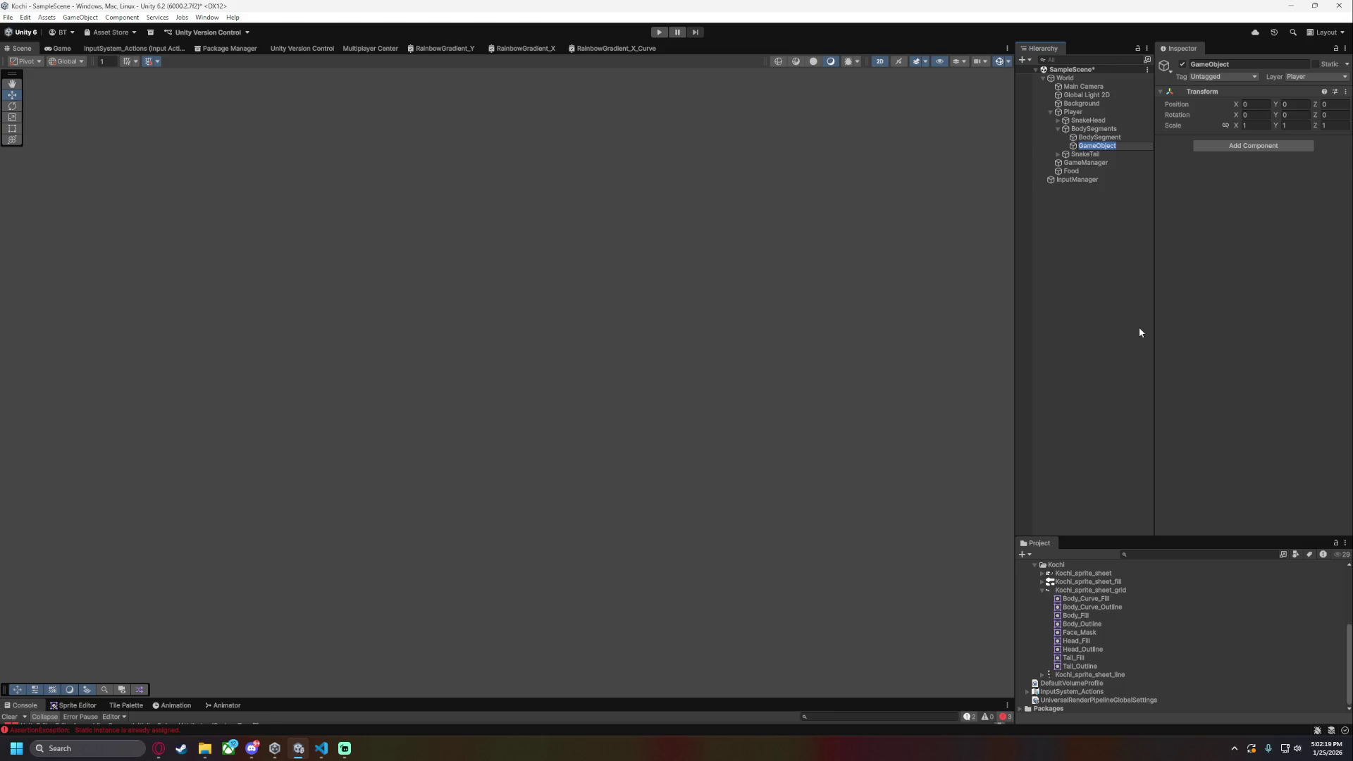
text(BodySegment)
key(Return)
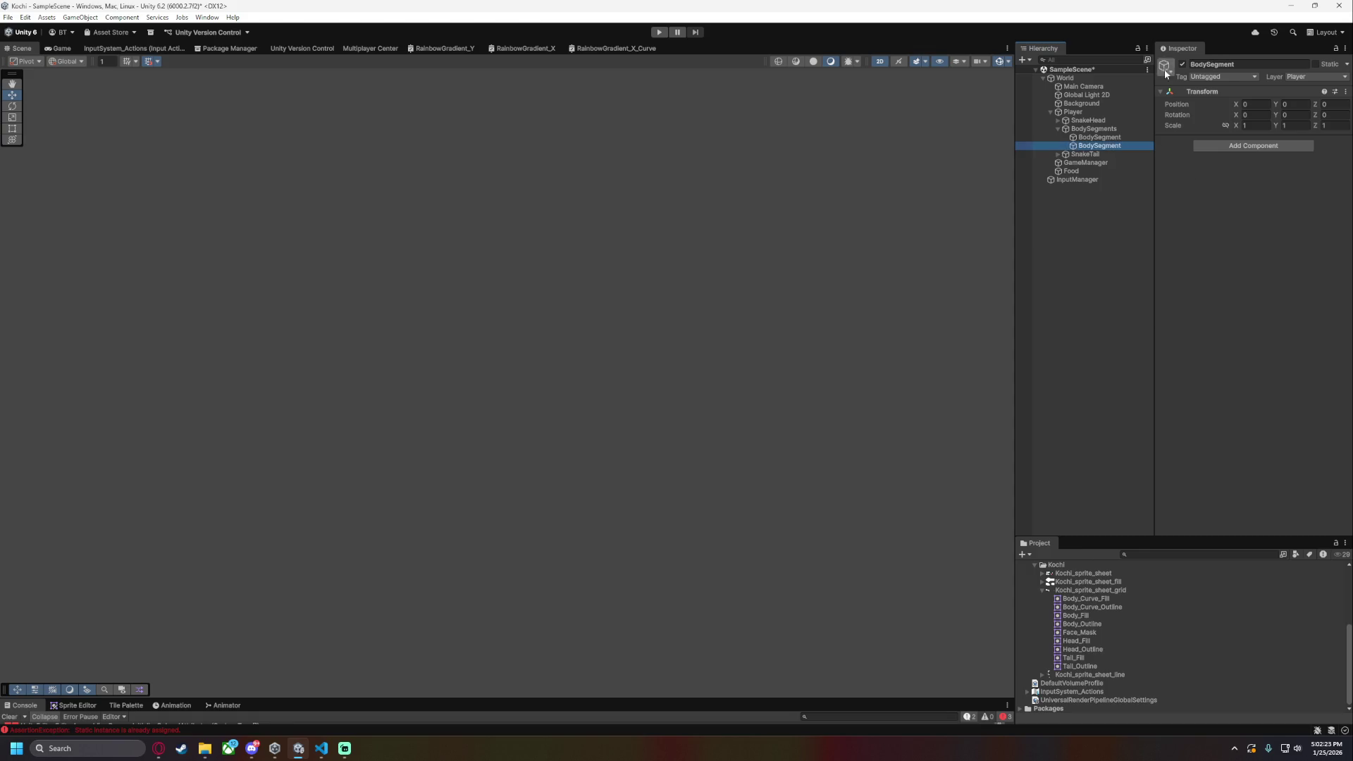
- Nest the original sprite segment under the new BodySegment and rename it Sprite
click(1094, 137)
drag(1097, 146, 1094, 137)
click(1103, 145)
text(Sprite)
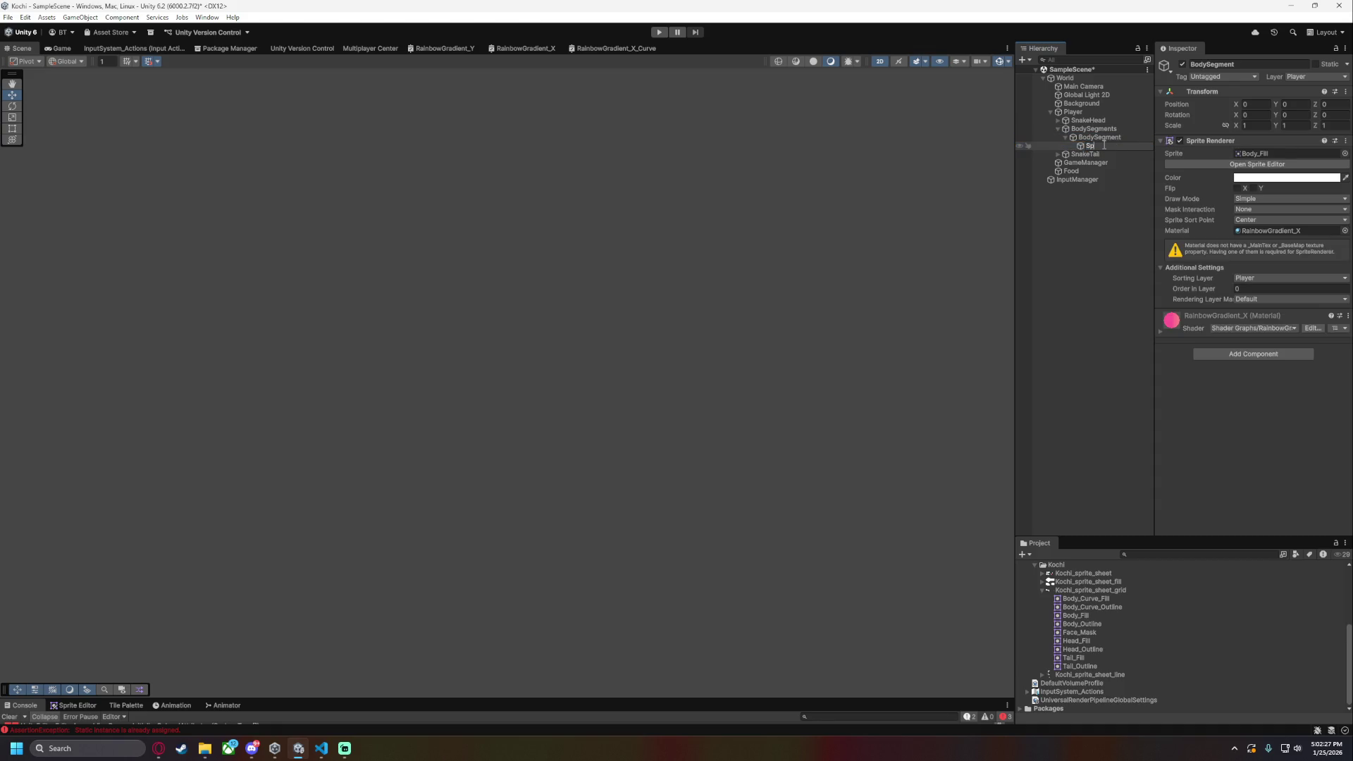
key(Return)
click(1066, 138)
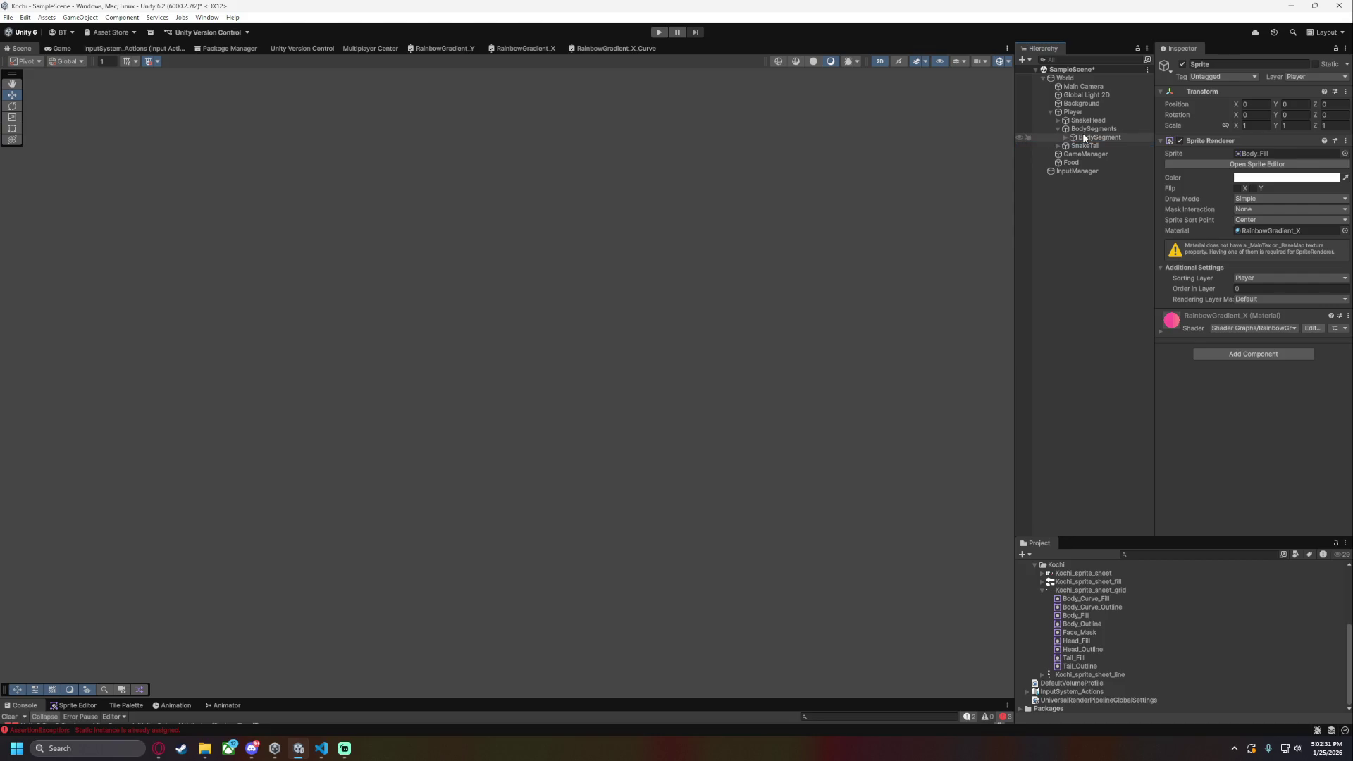
click(1084, 136)
- Collapse the sprite, Materials and Shaders folders and create a Prefabs folder inside Resources
scroll(1029, 585, up, 1)
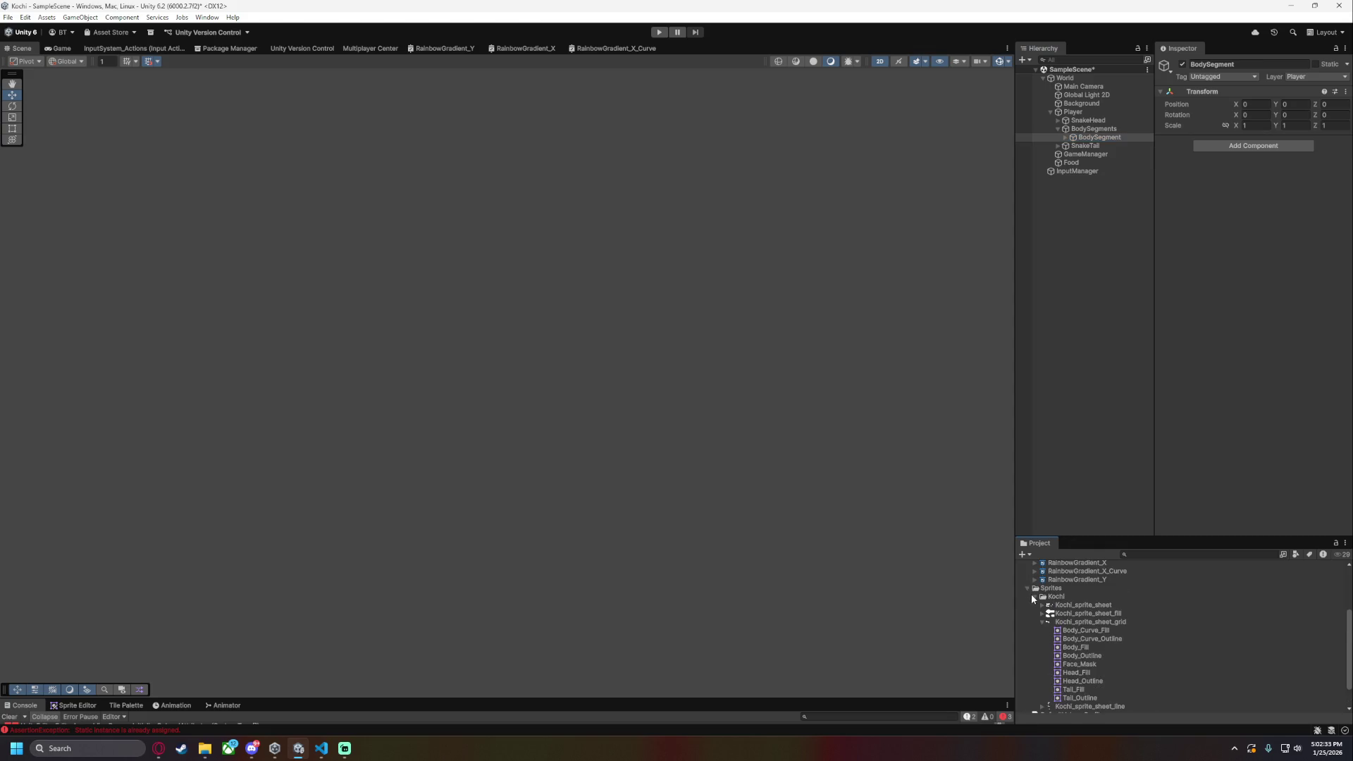
click(1034, 598)
scroll(1021, 590, up, 3)
click(1027, 575)
click(1027, 617)
click(1027, 583)
click(1060, 584)
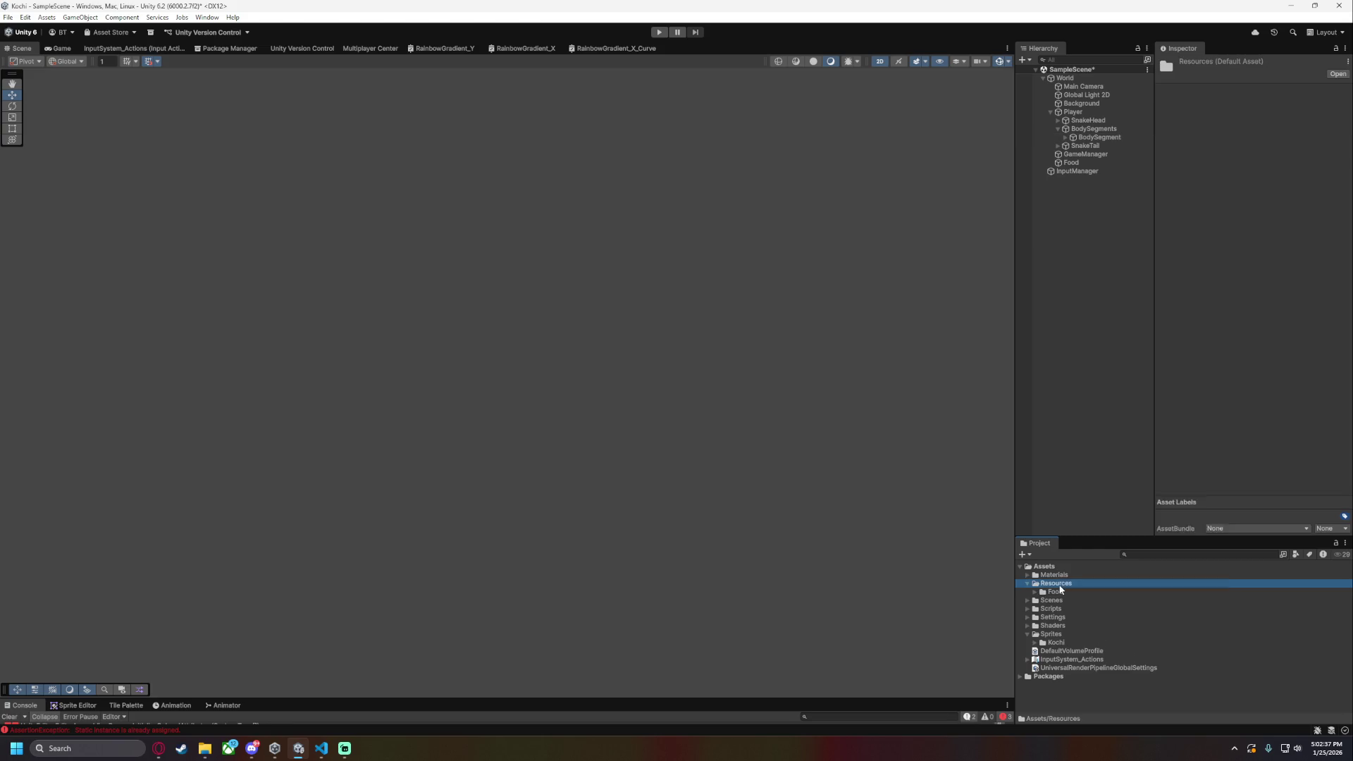
right_click(1059, 586)
mouse_move(1100, 306)
click(1265, 308)
text(B)
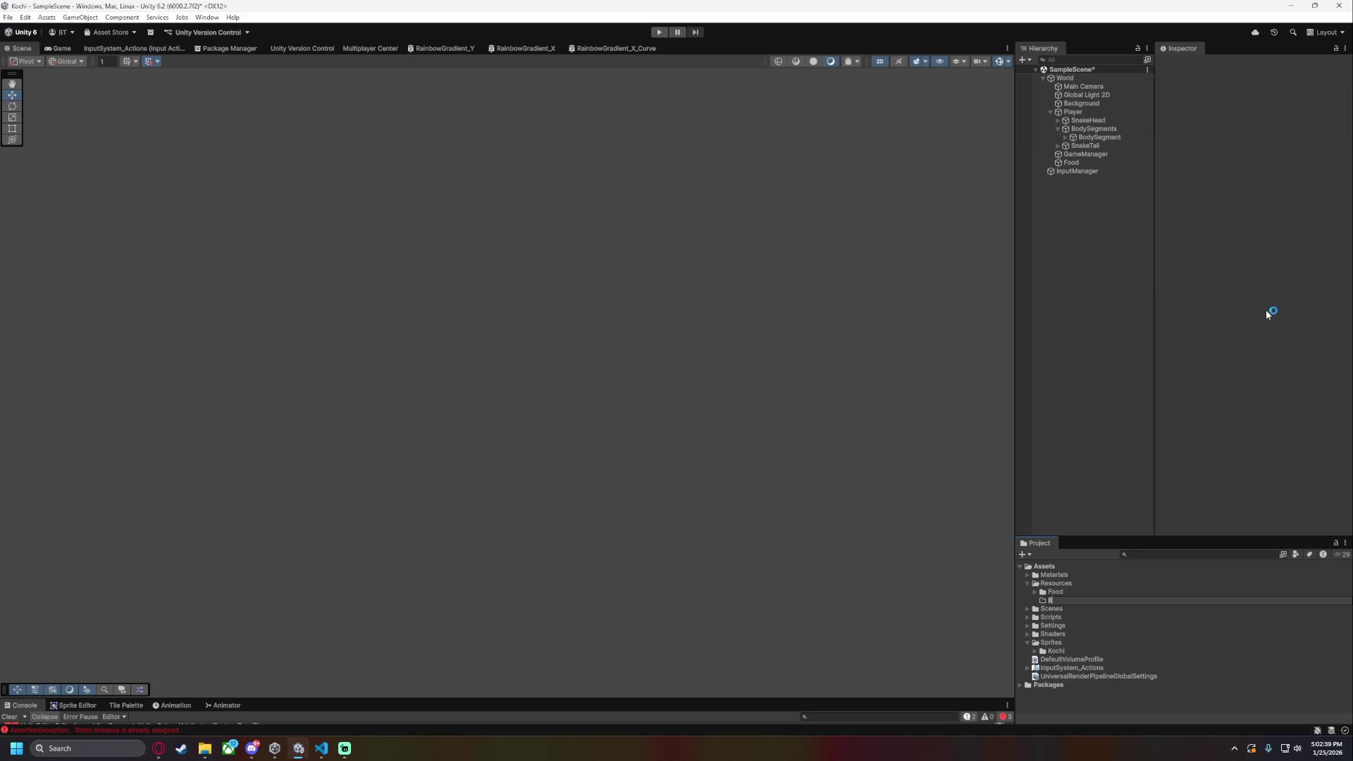
text(Prefabs)
key(Return)
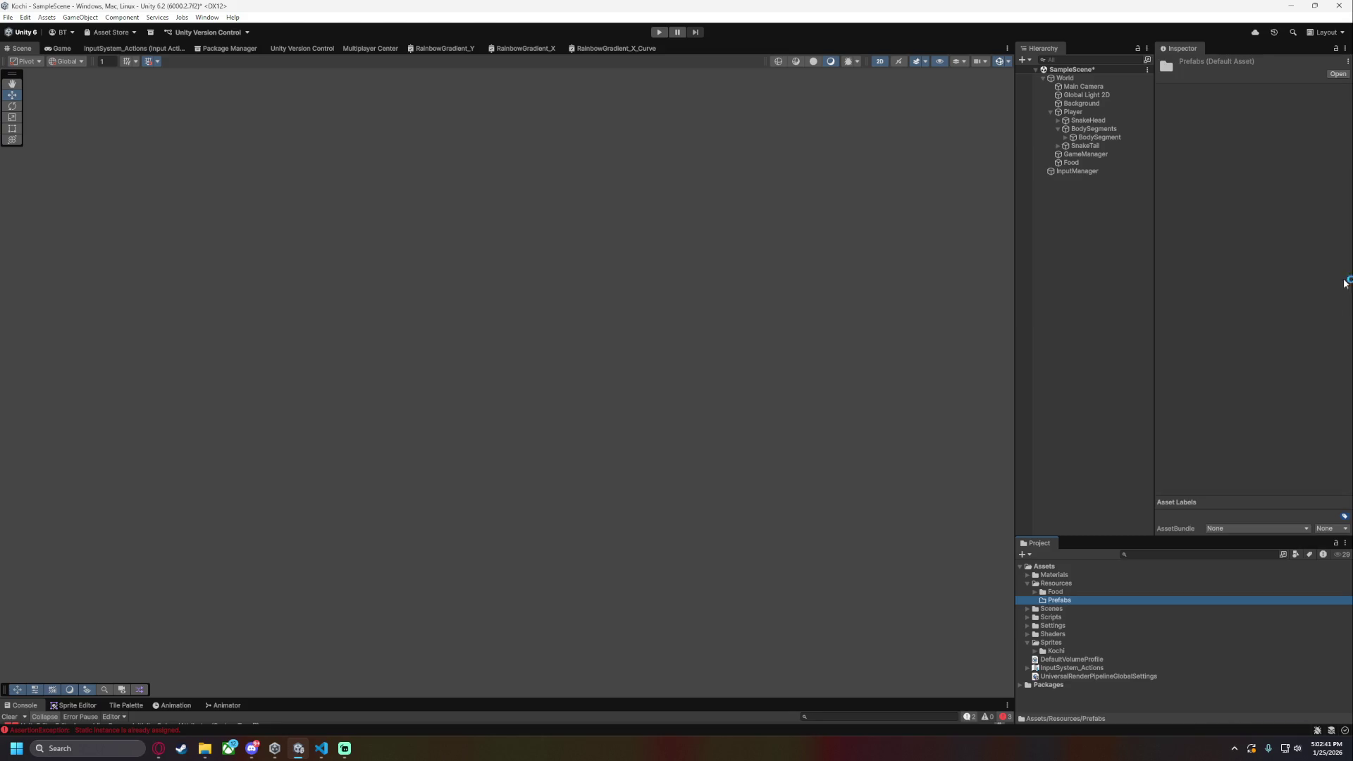
- Save BodySegment as a prefab in Resources/Prefabs, then bring up VS Code with PlayerBodyMove.cs
mouse_move(1097, 137)
mouse_down()
mouse_move(1160, 552)
mouse_move(1061, 600)
mouse_up()
click(1073, 530)
click(1035, 600)
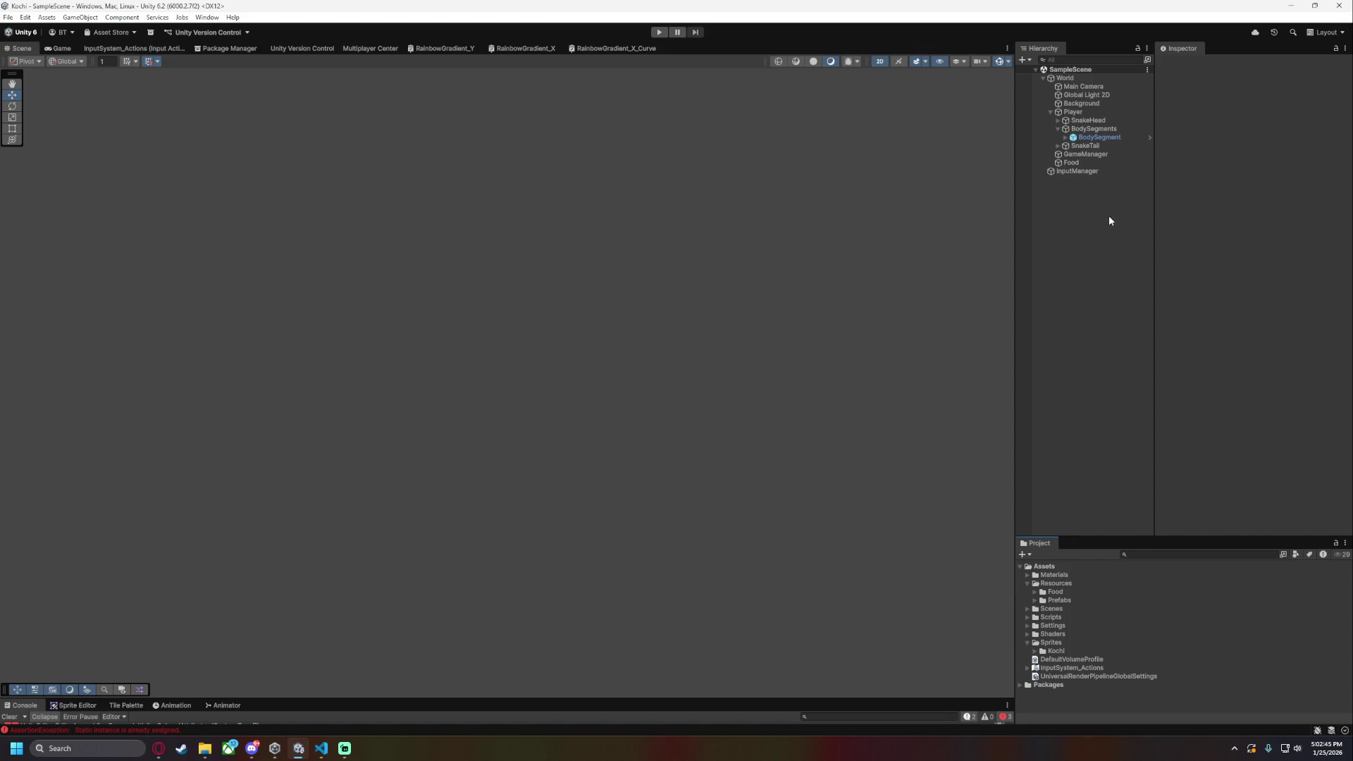
click(322, 749)
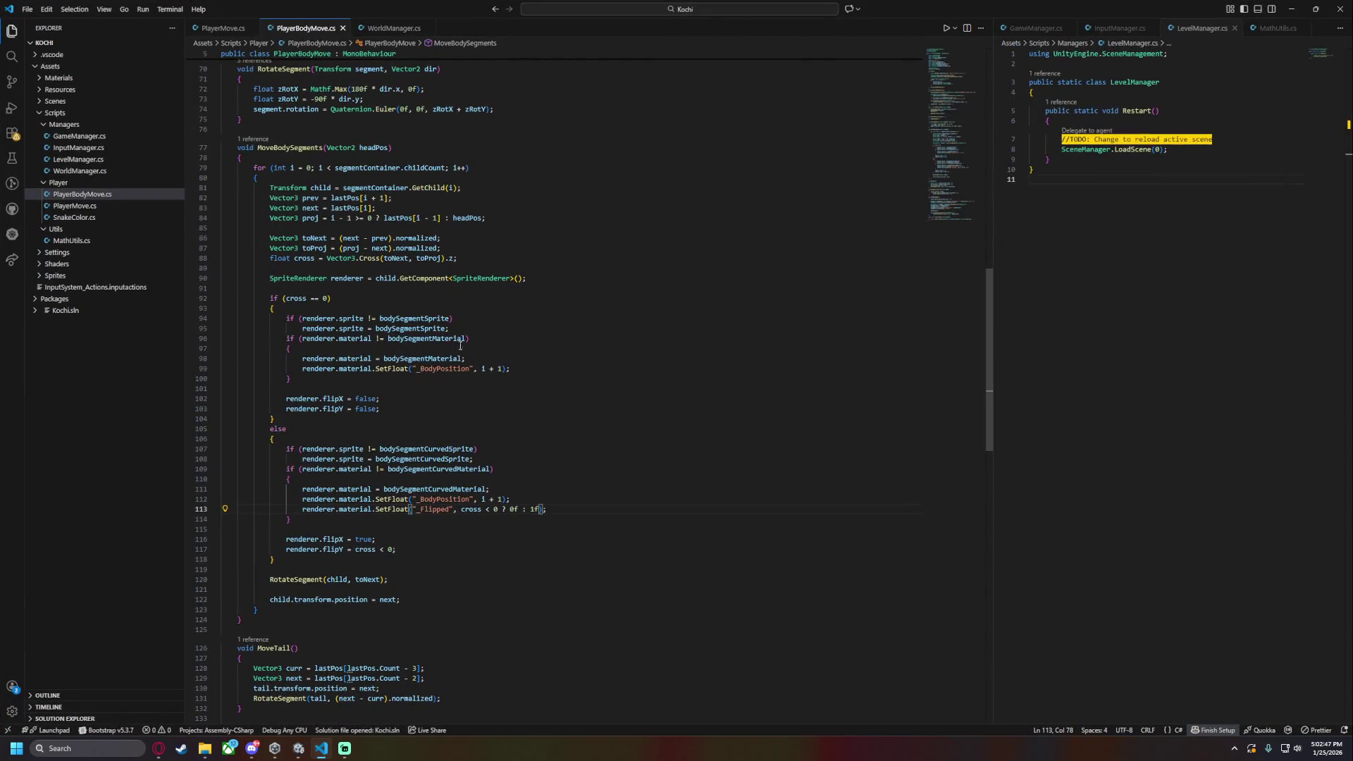
- Comment out the old new GameObject creation line in AddBodySegment
scroll(384, 459, down, 10)
scroll(385, 459, down, 4)
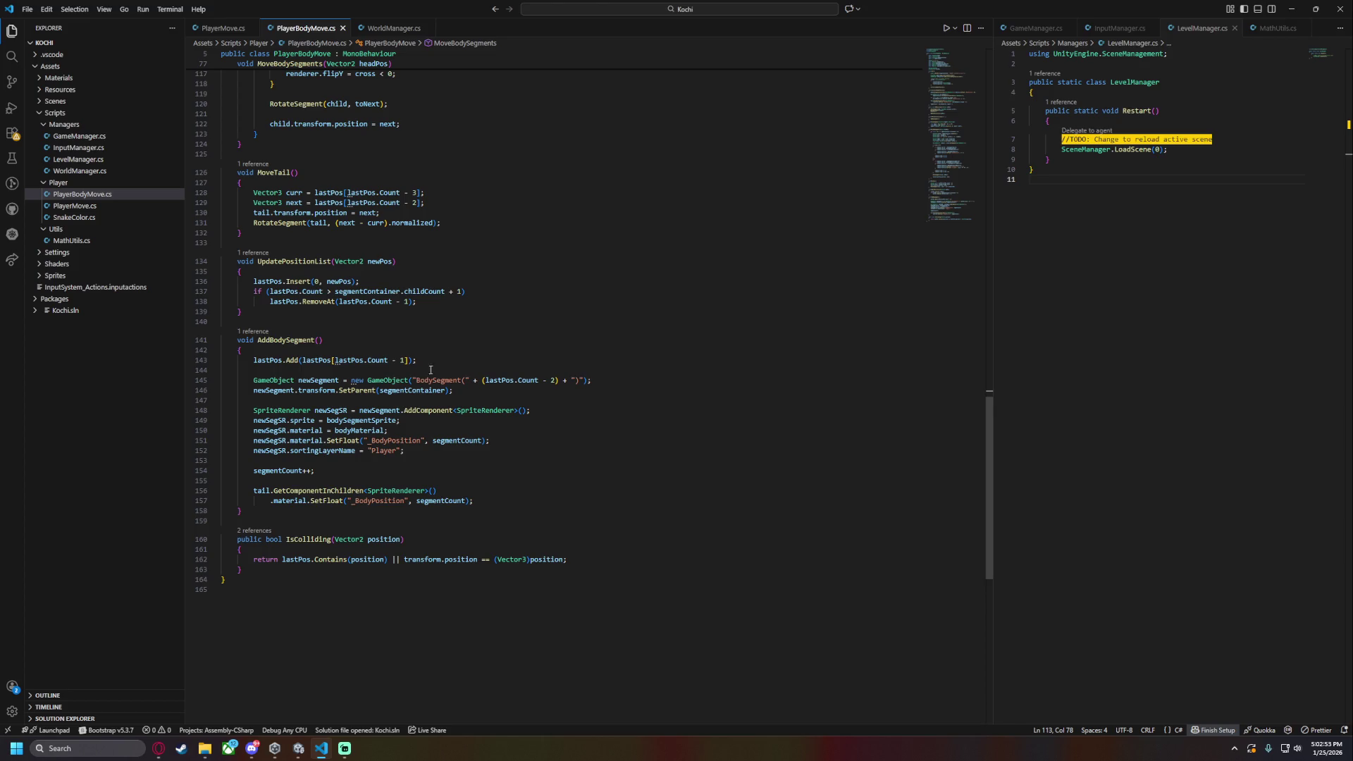
drag(255, 380, 561, 380)
click(611, 374)
key(Return)
key(Return)
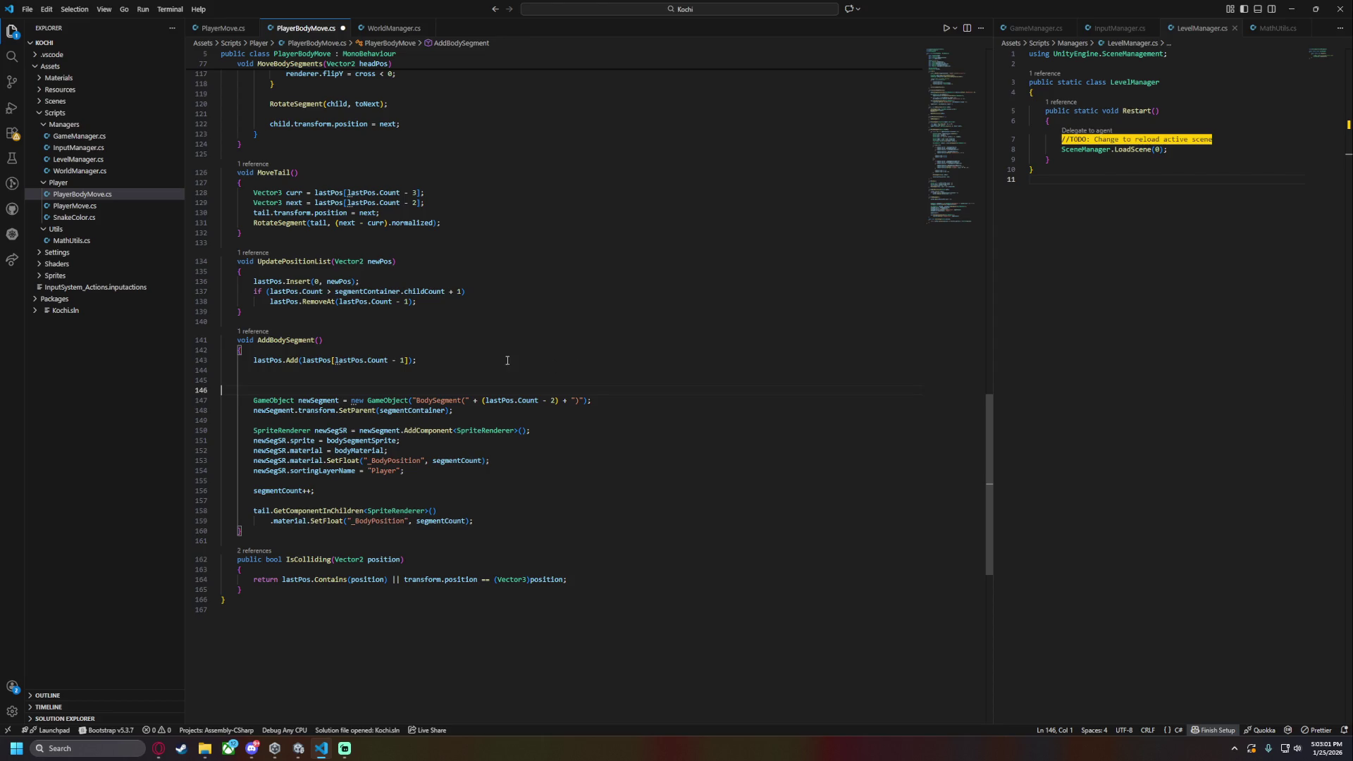
key(Up)
text(Le)
key(BackSpace)
key(BackSpace)
key(BackSpace)
key(Delete)
key(Delete)
drag(352, 381, 597, 383)
click(607, 380)
key(ctrl+slash)
- Below it, add GameObject newSegment = Resources.Load<GameObject>("Prefabs/BodySegment");
key(Return)
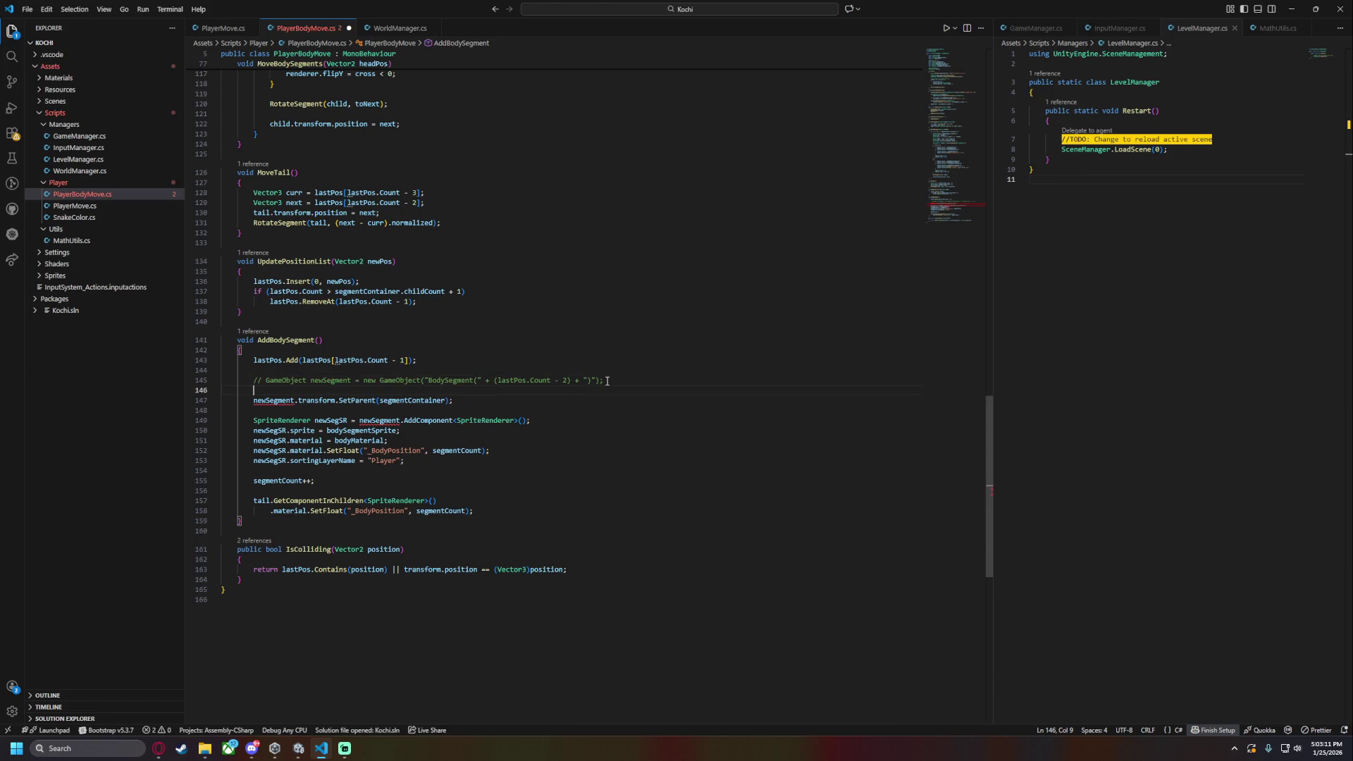
text(Gam)
text(eObject newSeg)
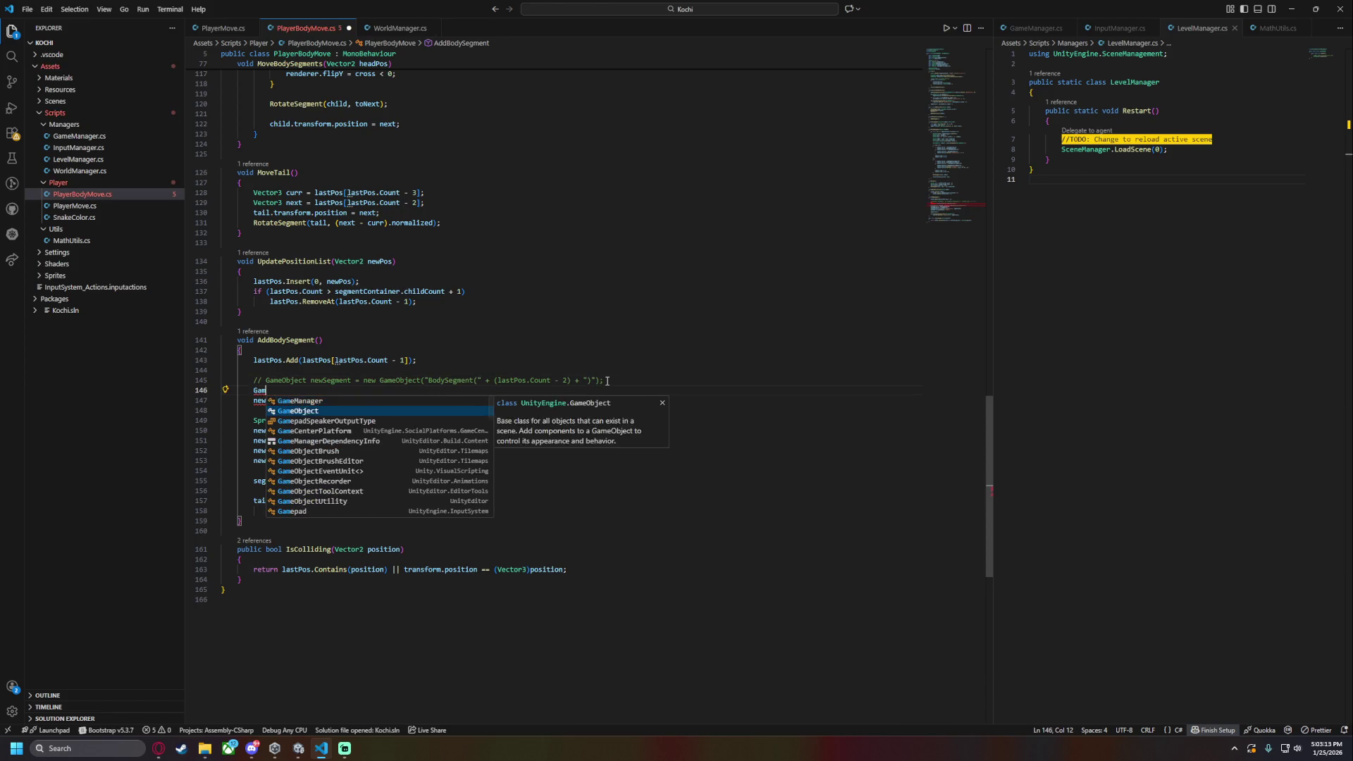
text(ment)
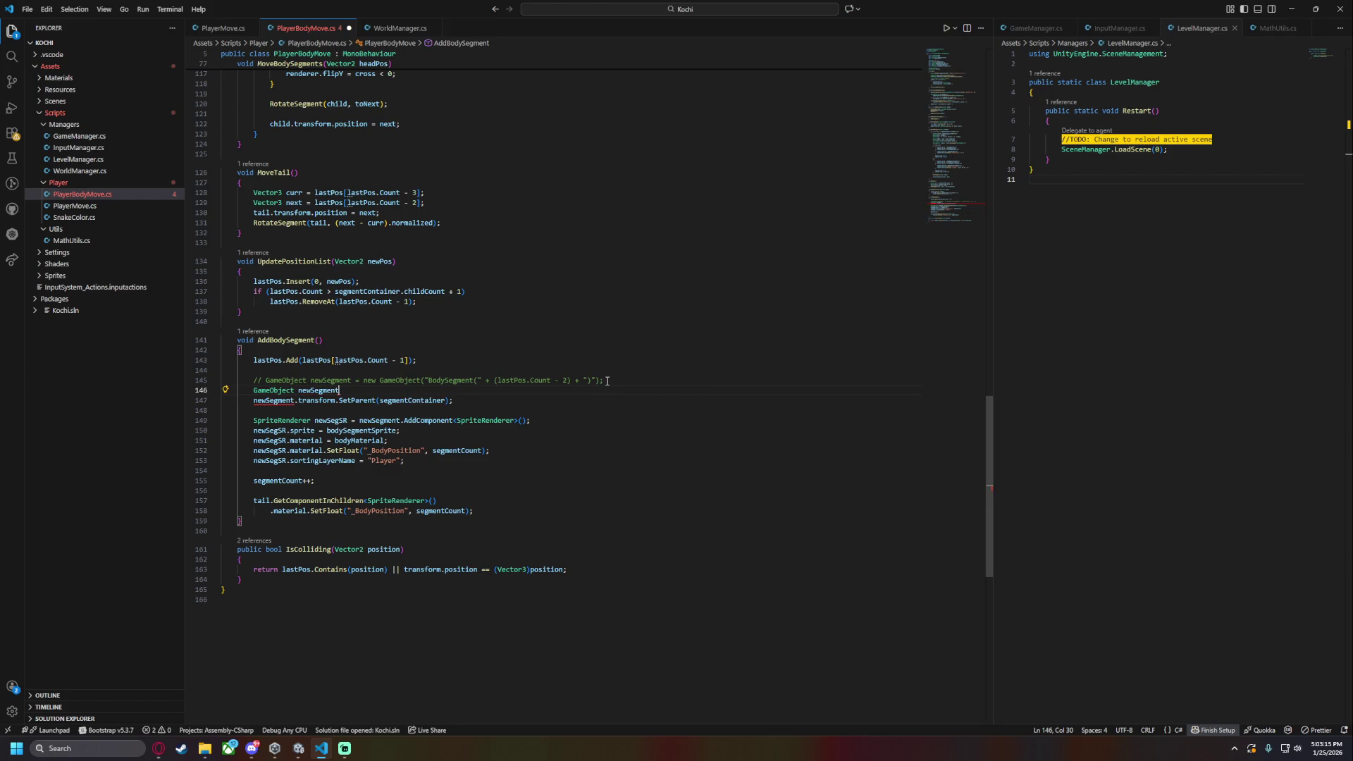
text( = Resou)
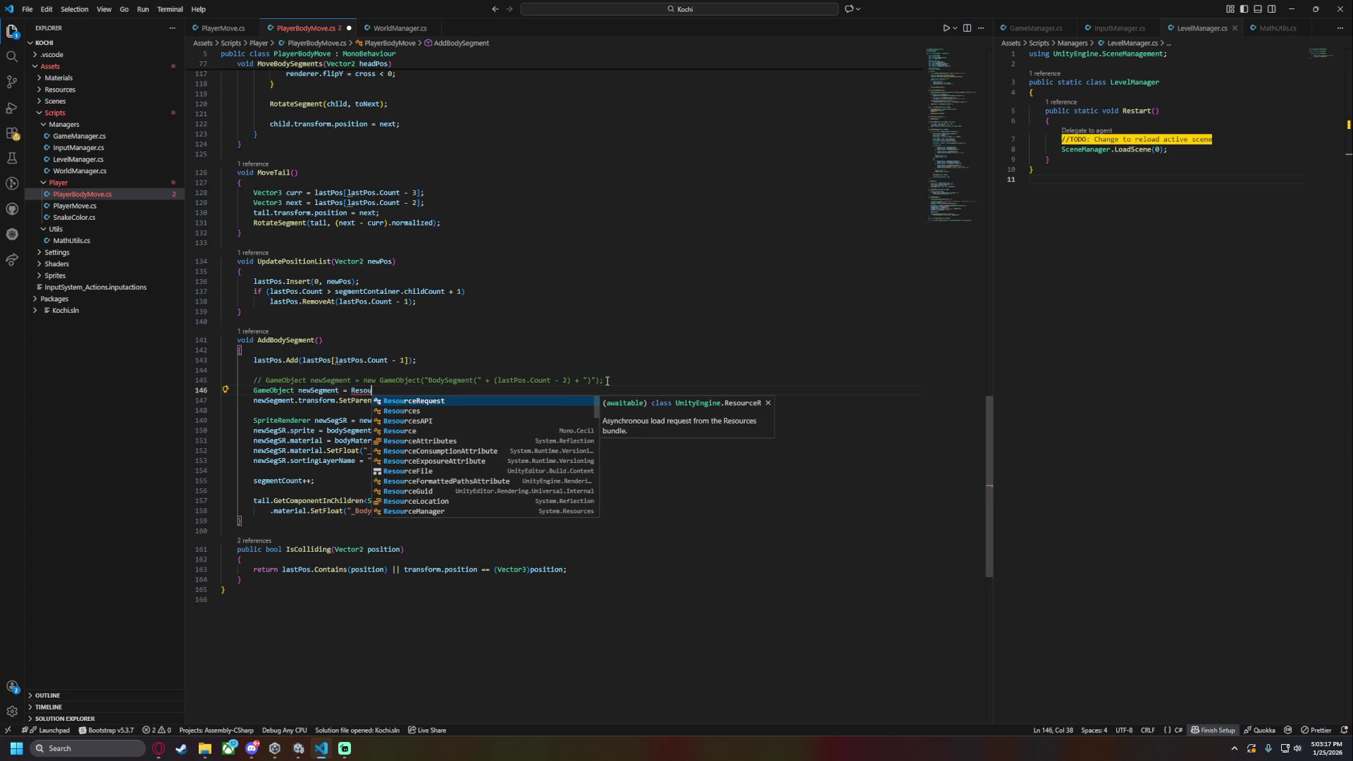
text(rces)
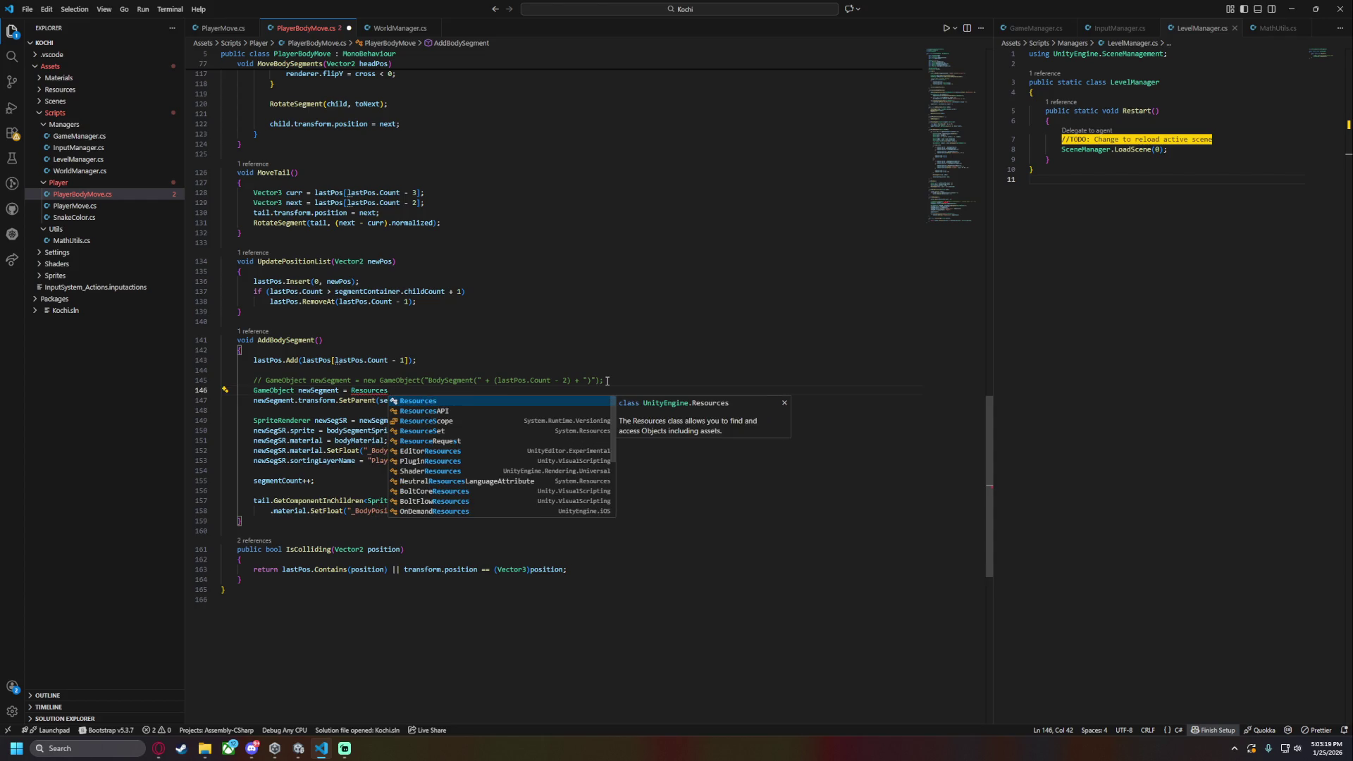
text(.Loa)
text(d<Game)
text(Ob)
key(Tab)
text(>)
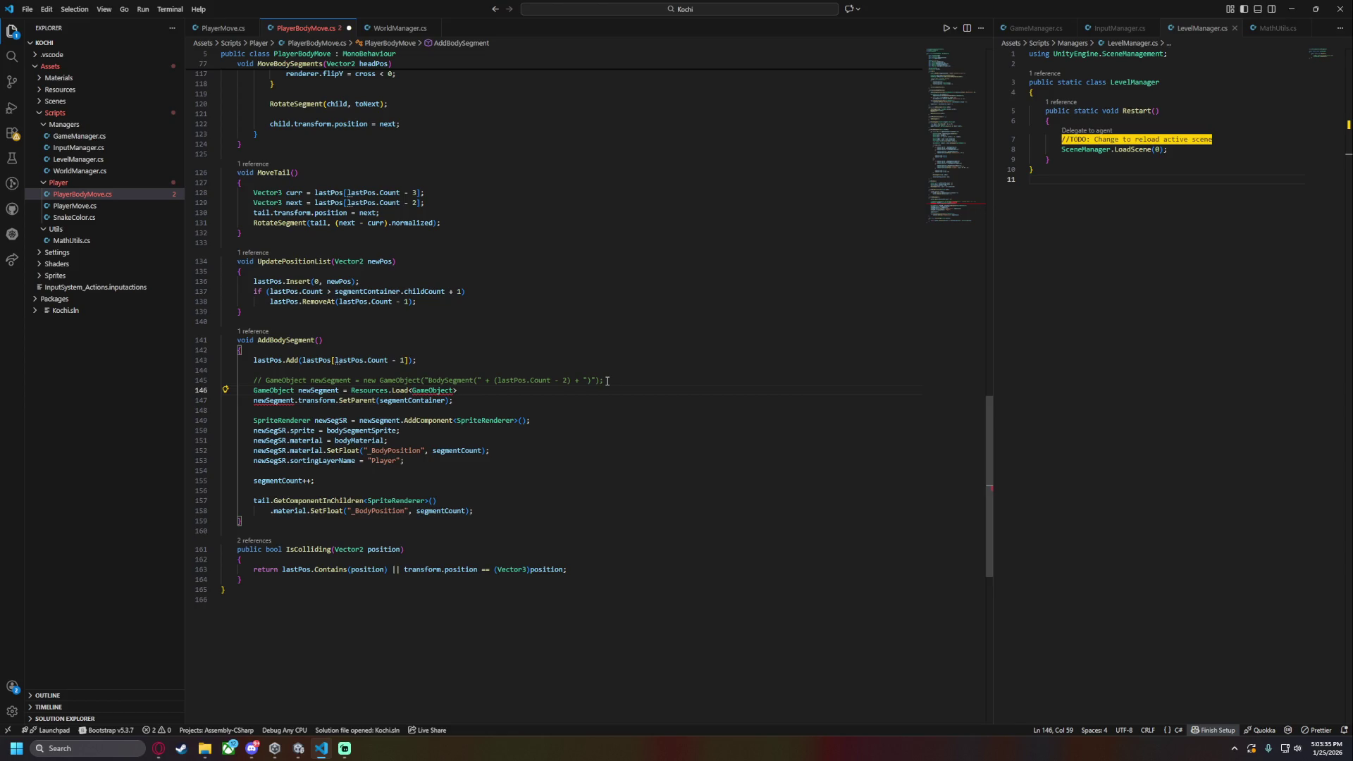
text((")
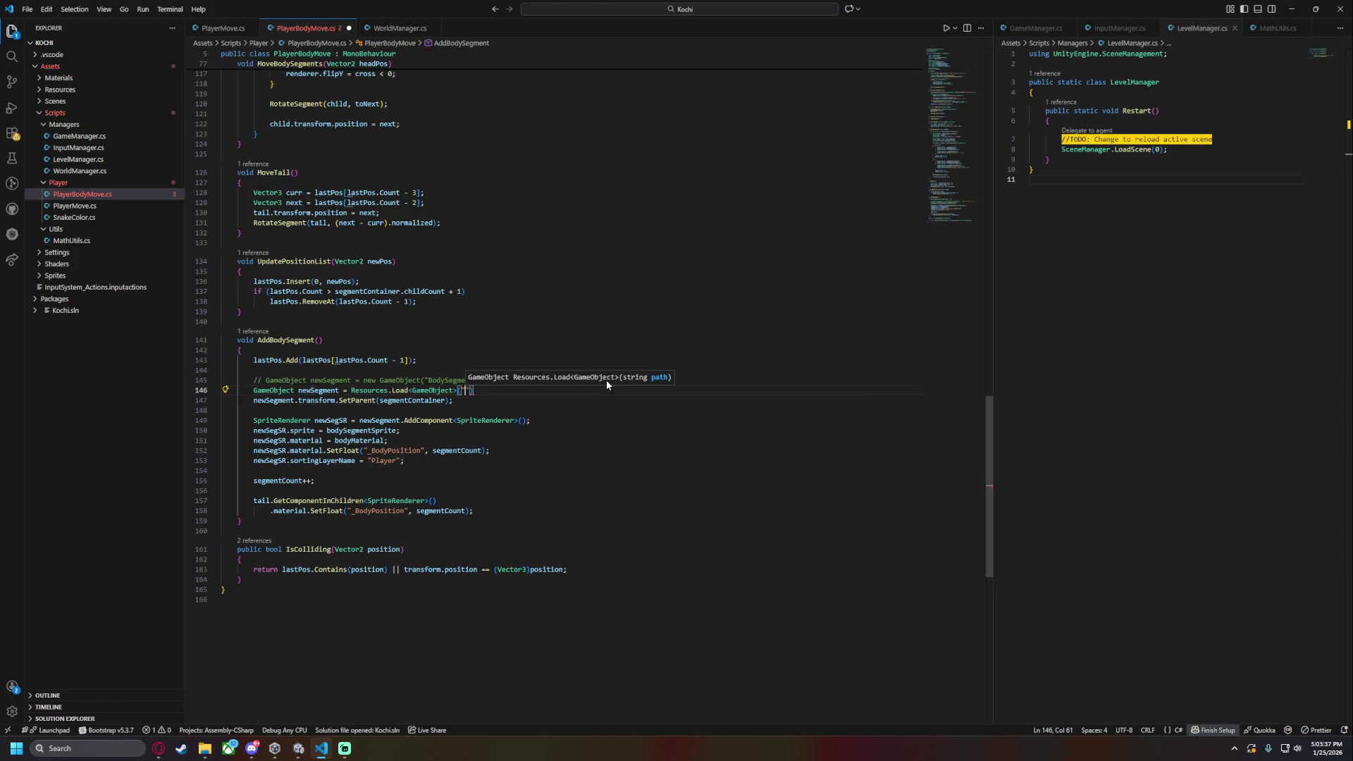
text(Prefabs/)
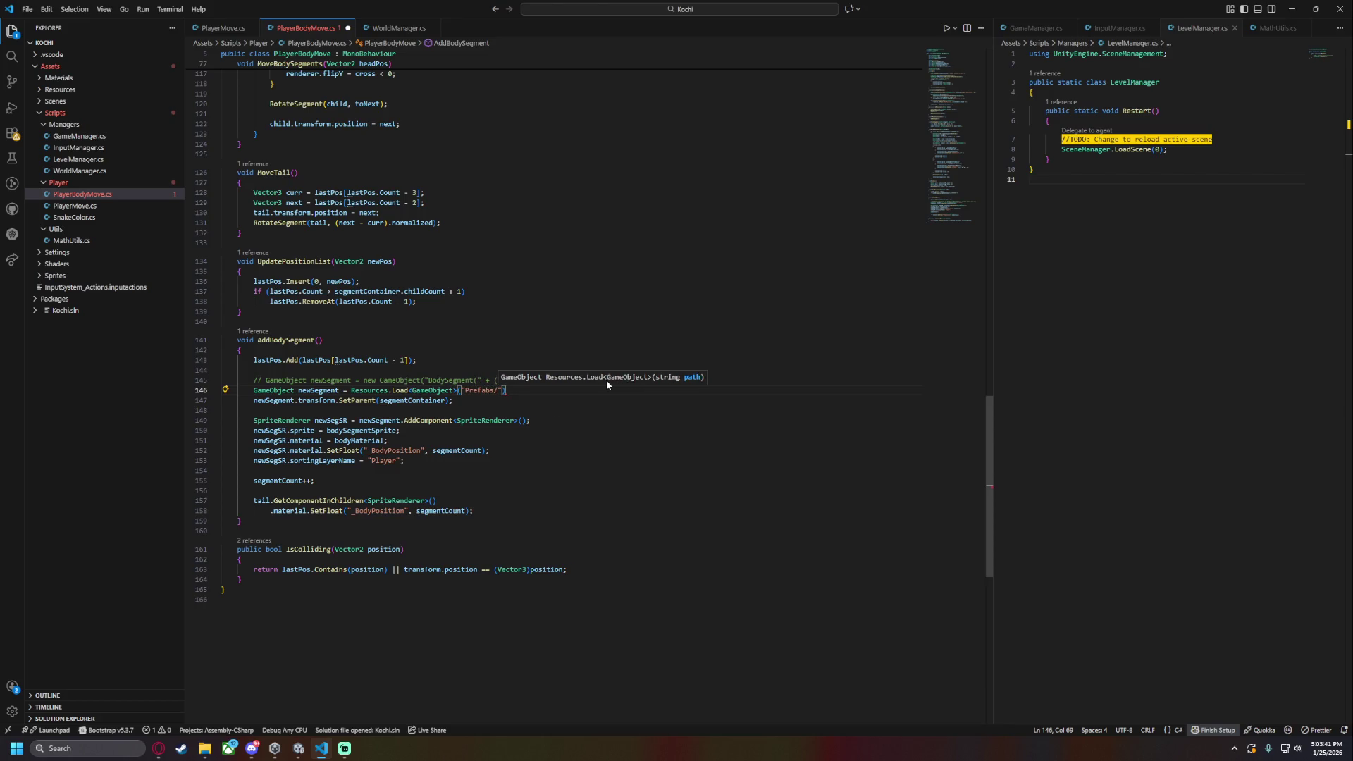
text(BodySegment");)
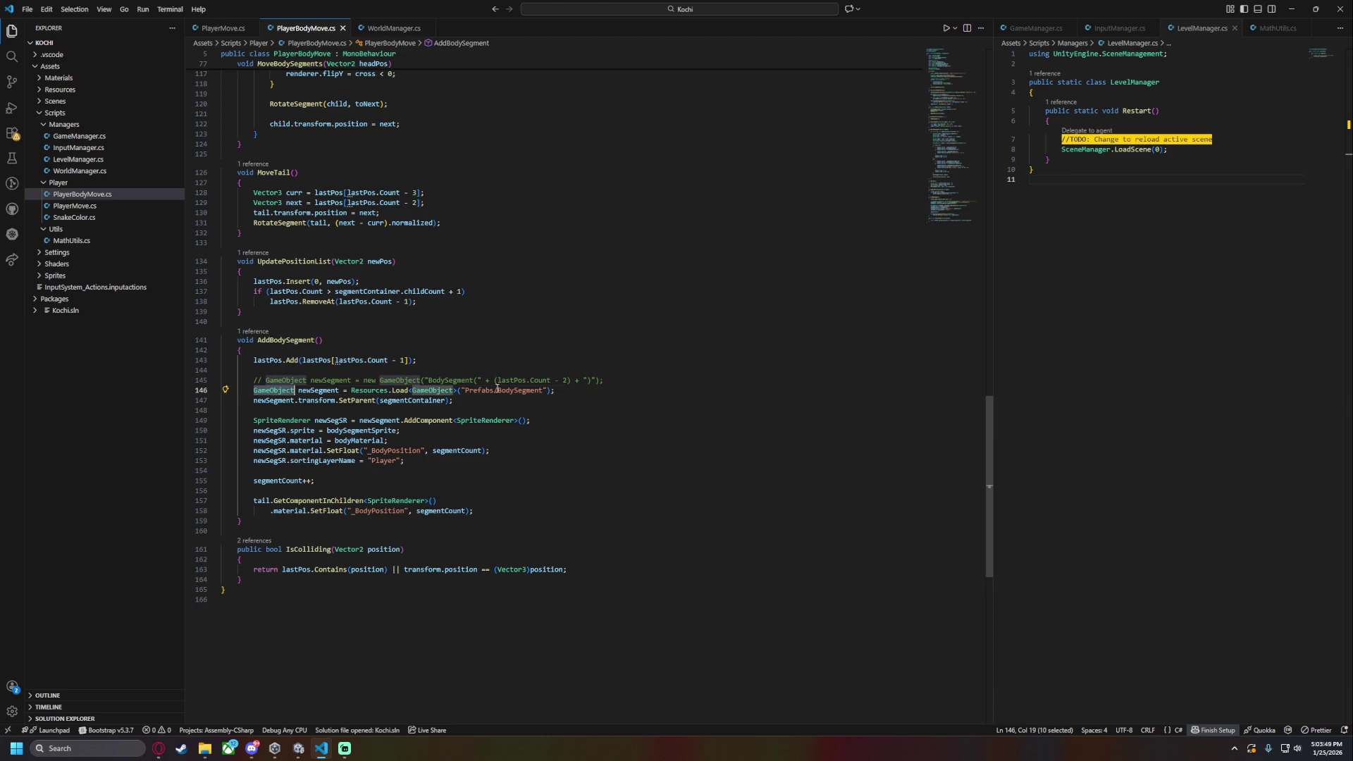
- Add newSegment = Instantiate(newSegment); on the next line
key(Return)
text(newSegment.insta)
key(BackSpace)
key(BackSpace)
key(BackSpace)
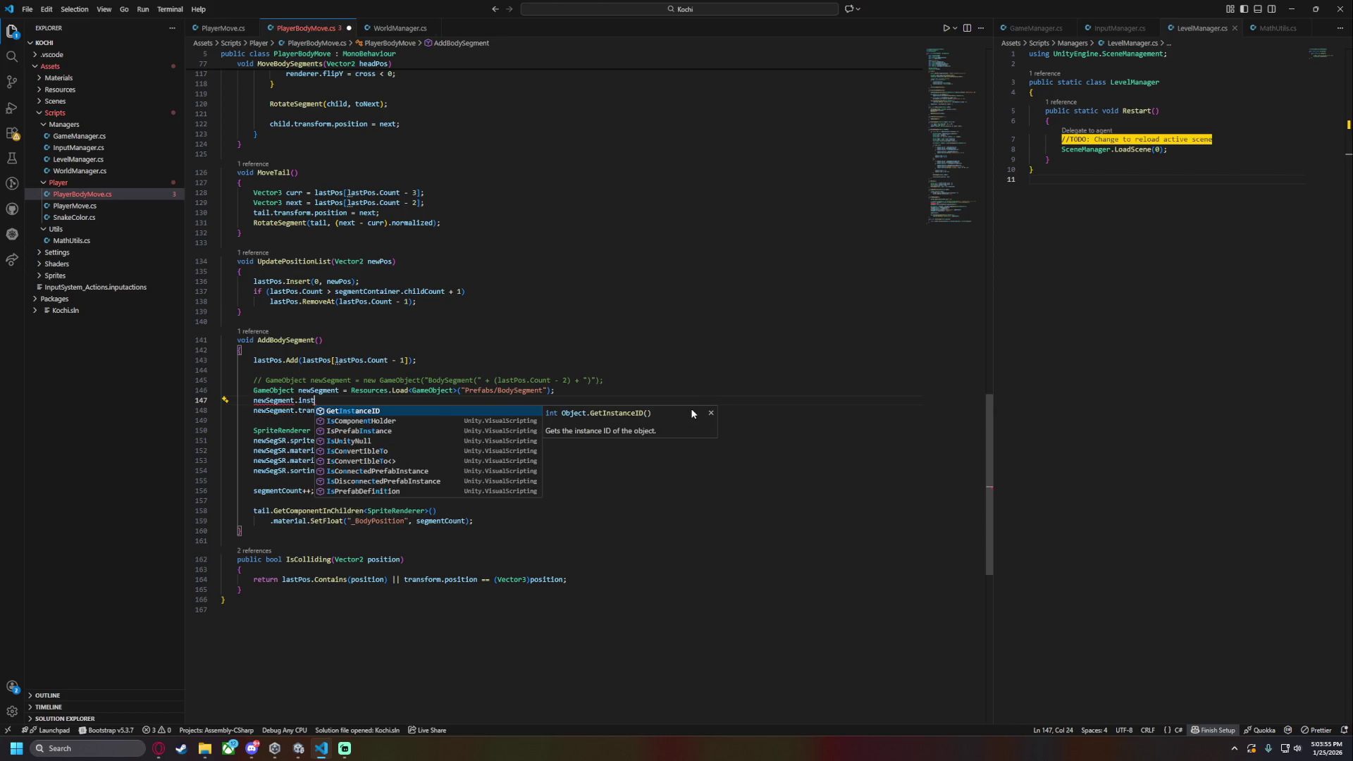
text(GameObject.in)
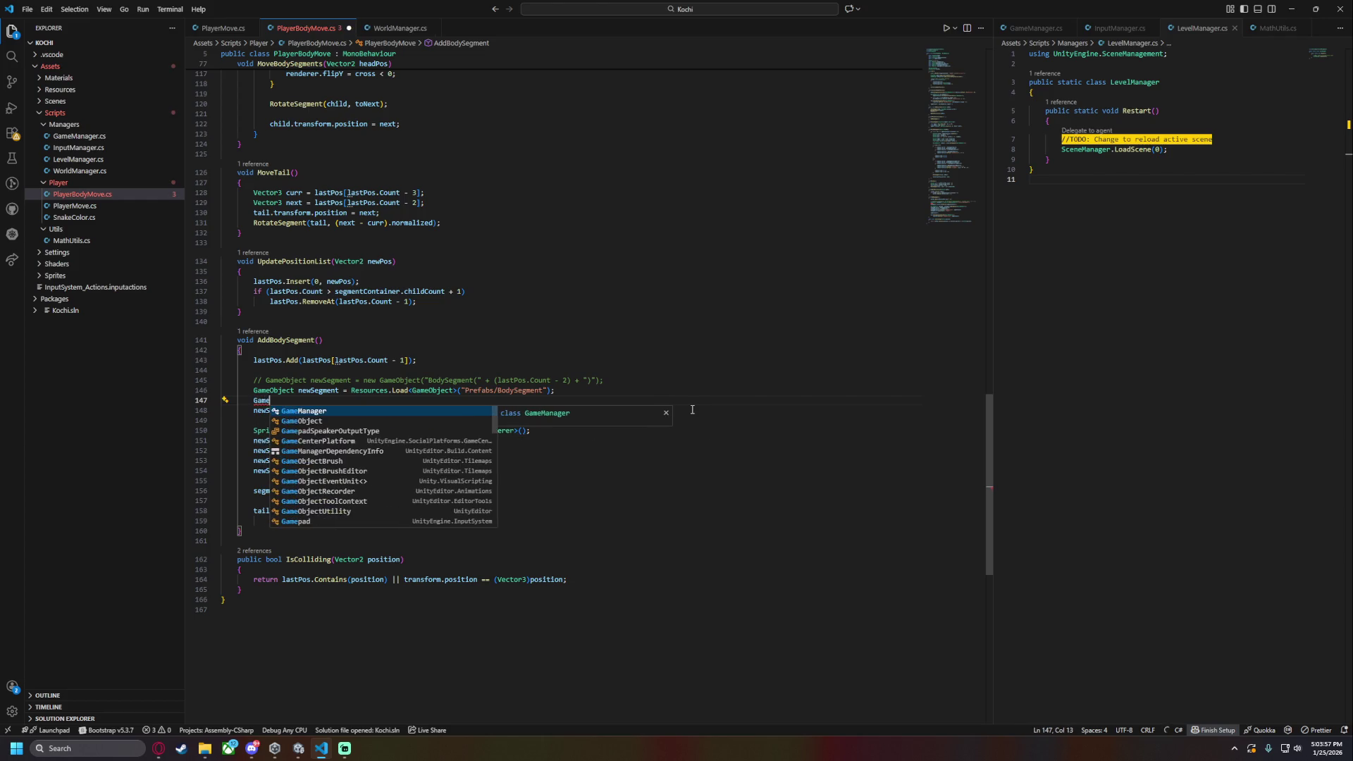
key(Tab)
text(()
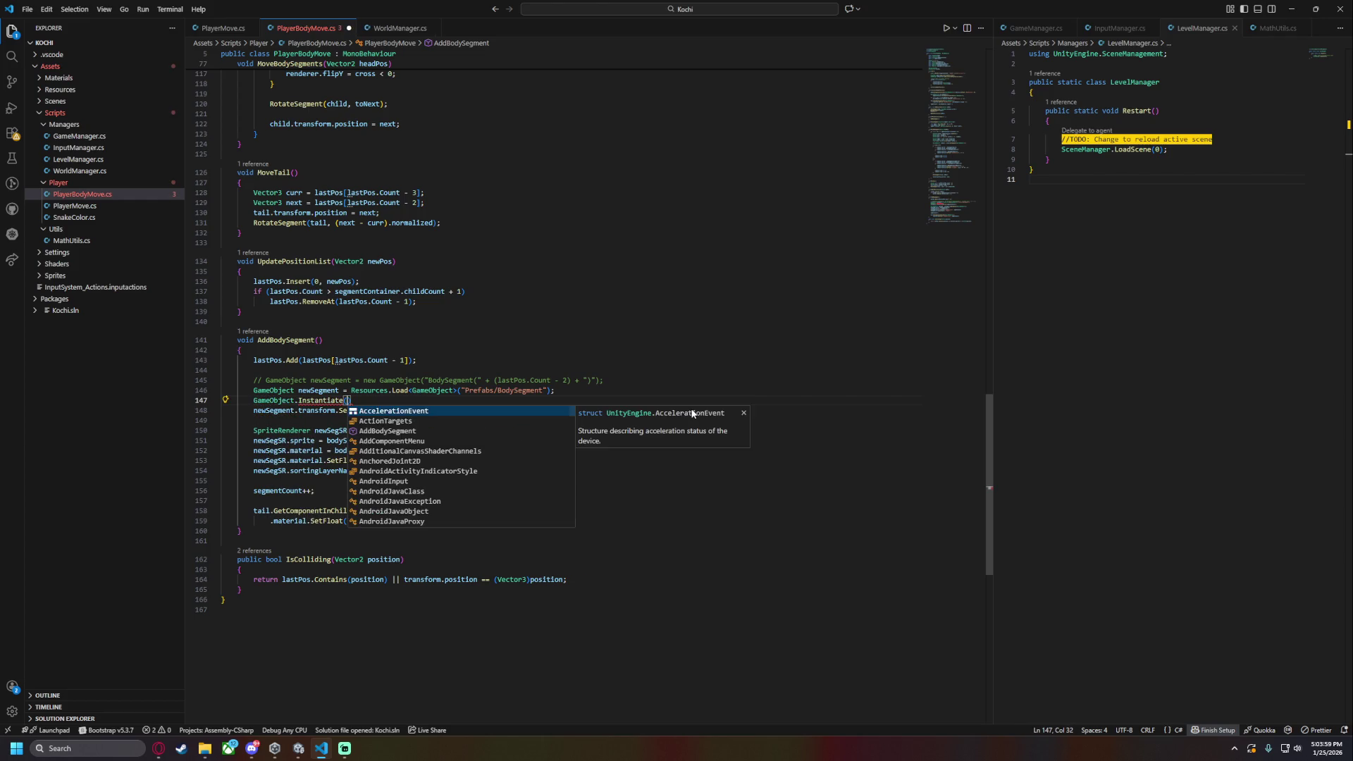
text(newSegment);)
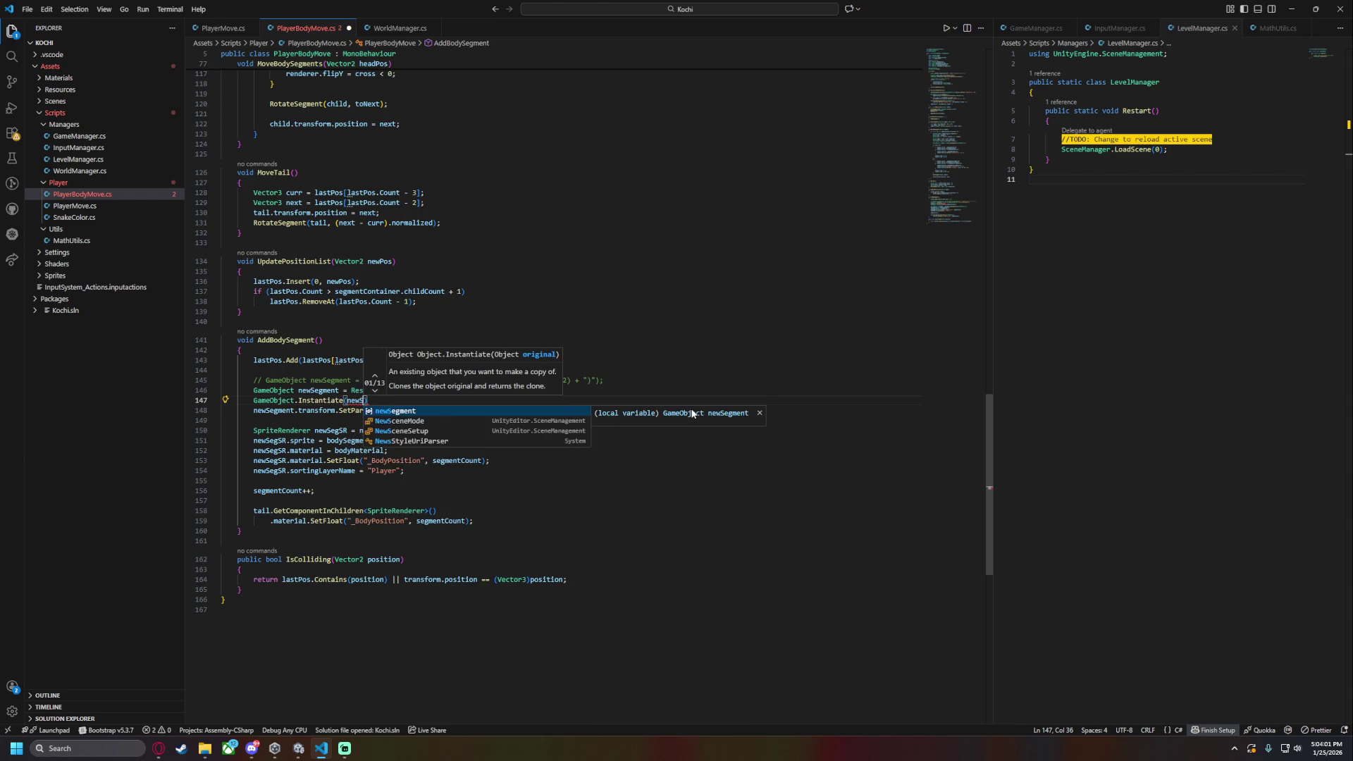
click(255, 401)
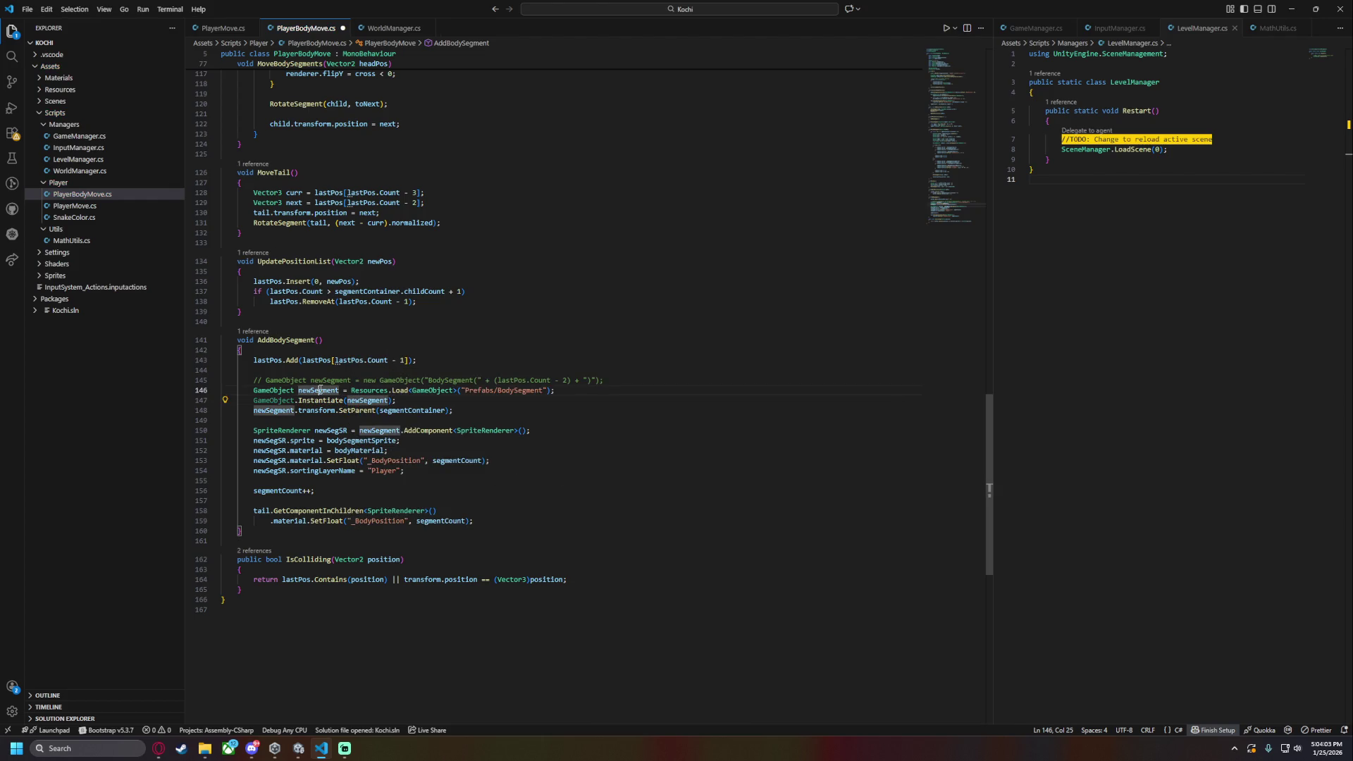
text(newSegment =)
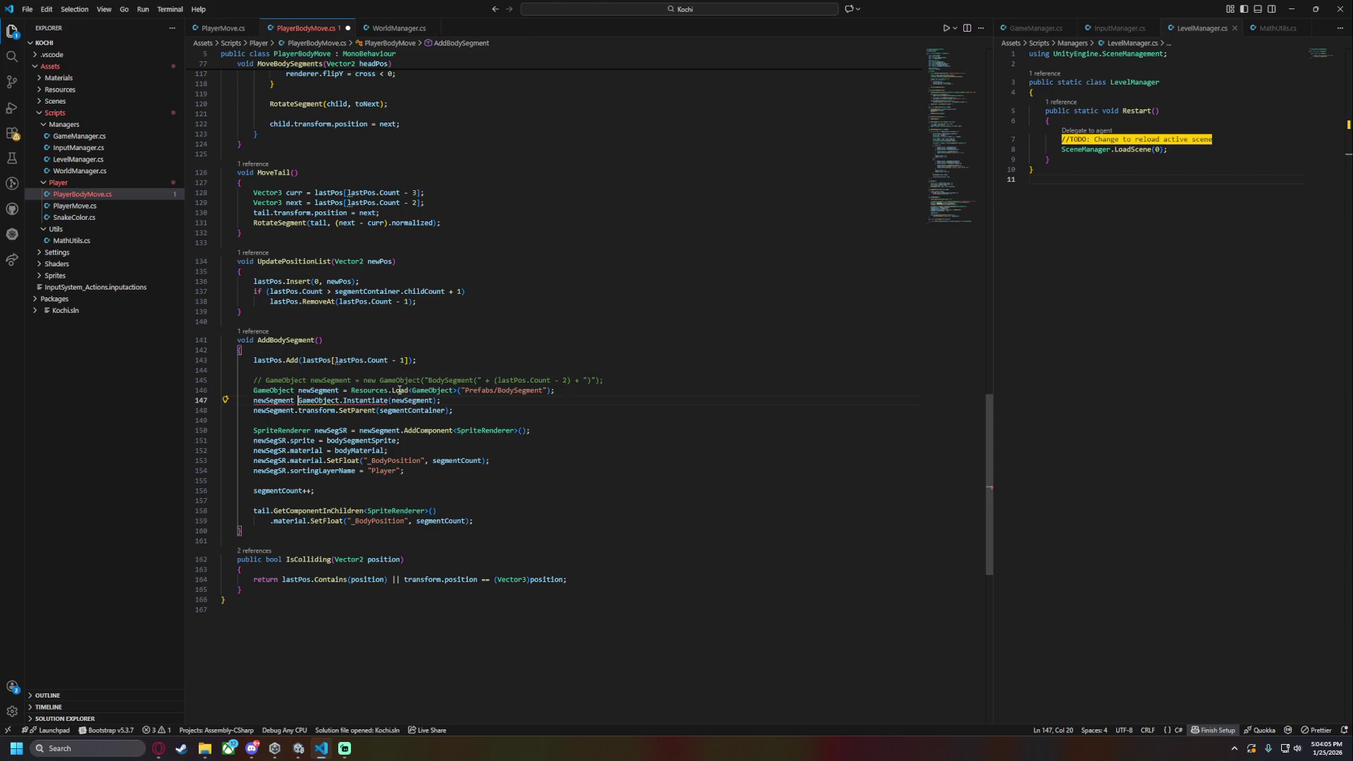
drag(307, 400, 350, 401)
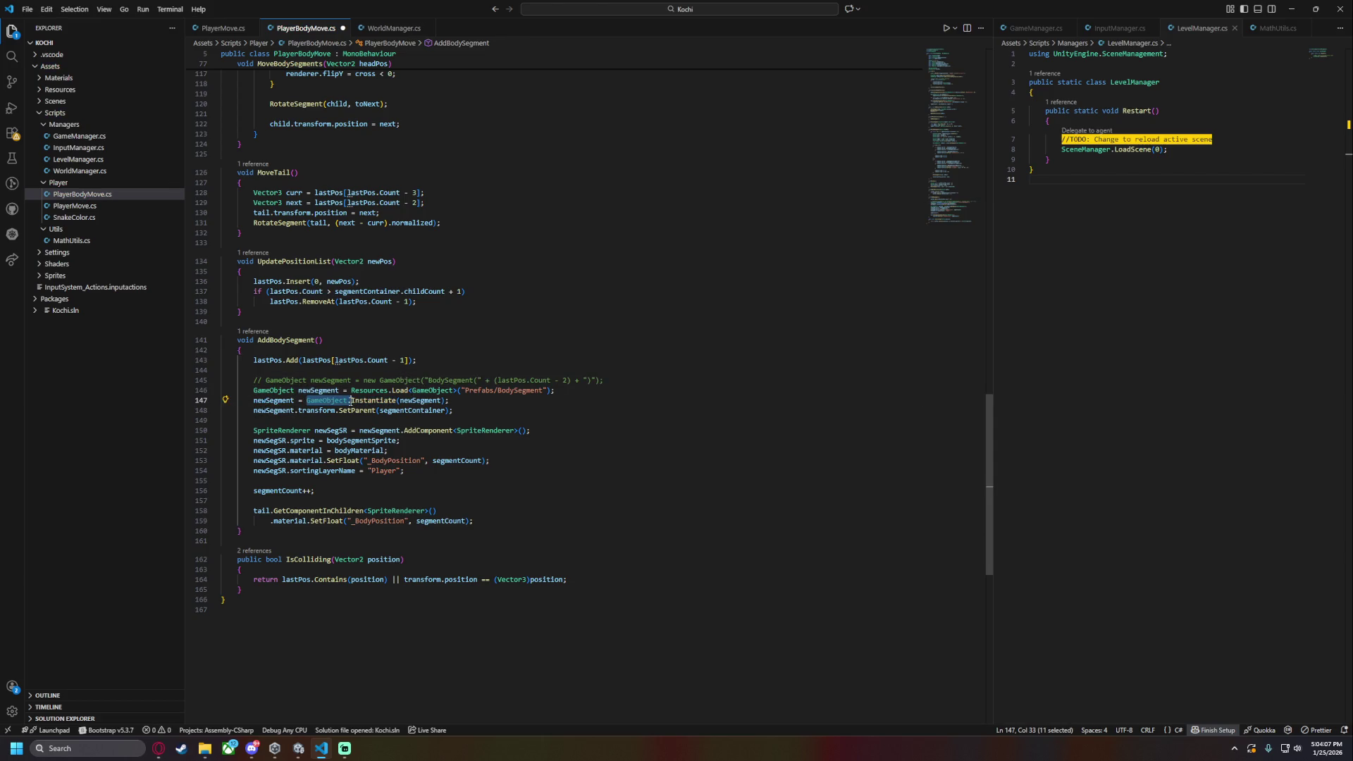
key(BackSpace)
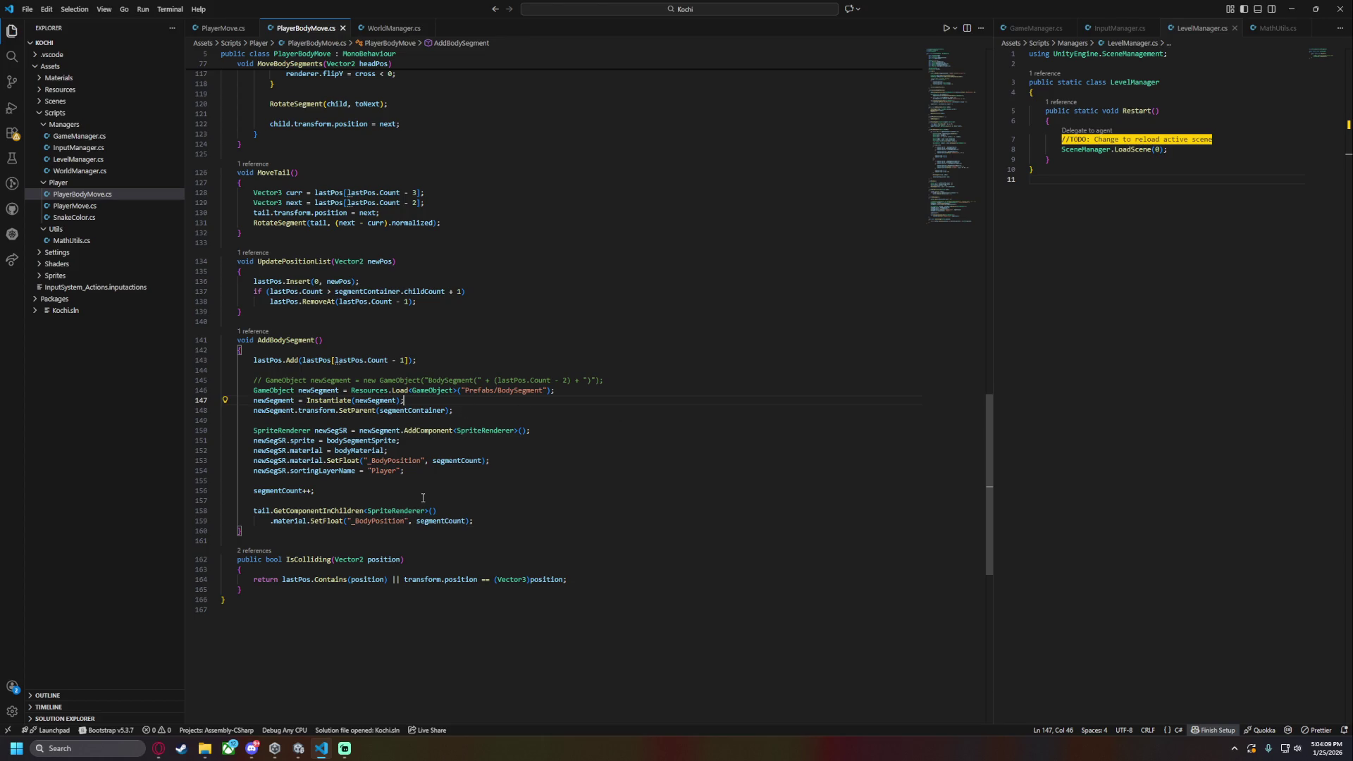
- Change line 150's SpriteRenderer lookup from AddComponent to transform.GetChild(0).GetComponent
double_click(296, 430)
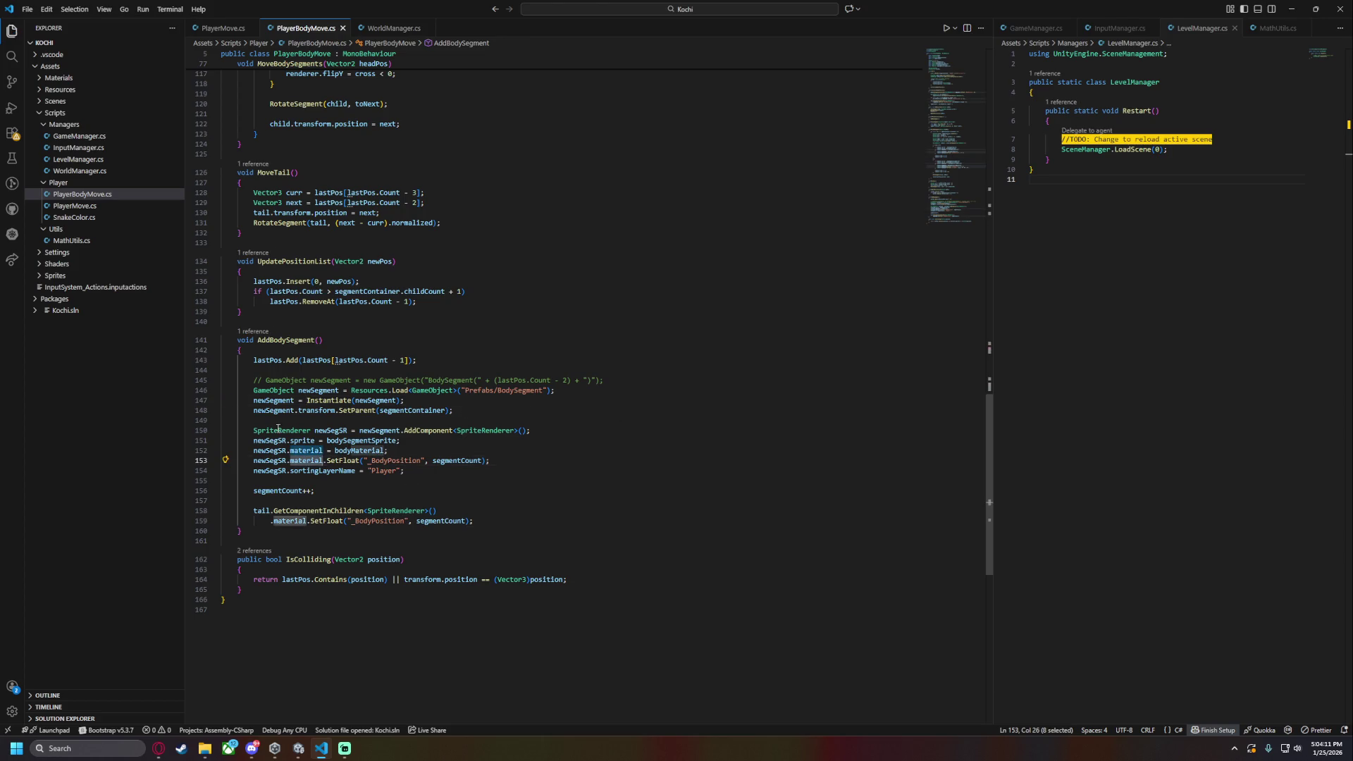
double_click(428, 430)
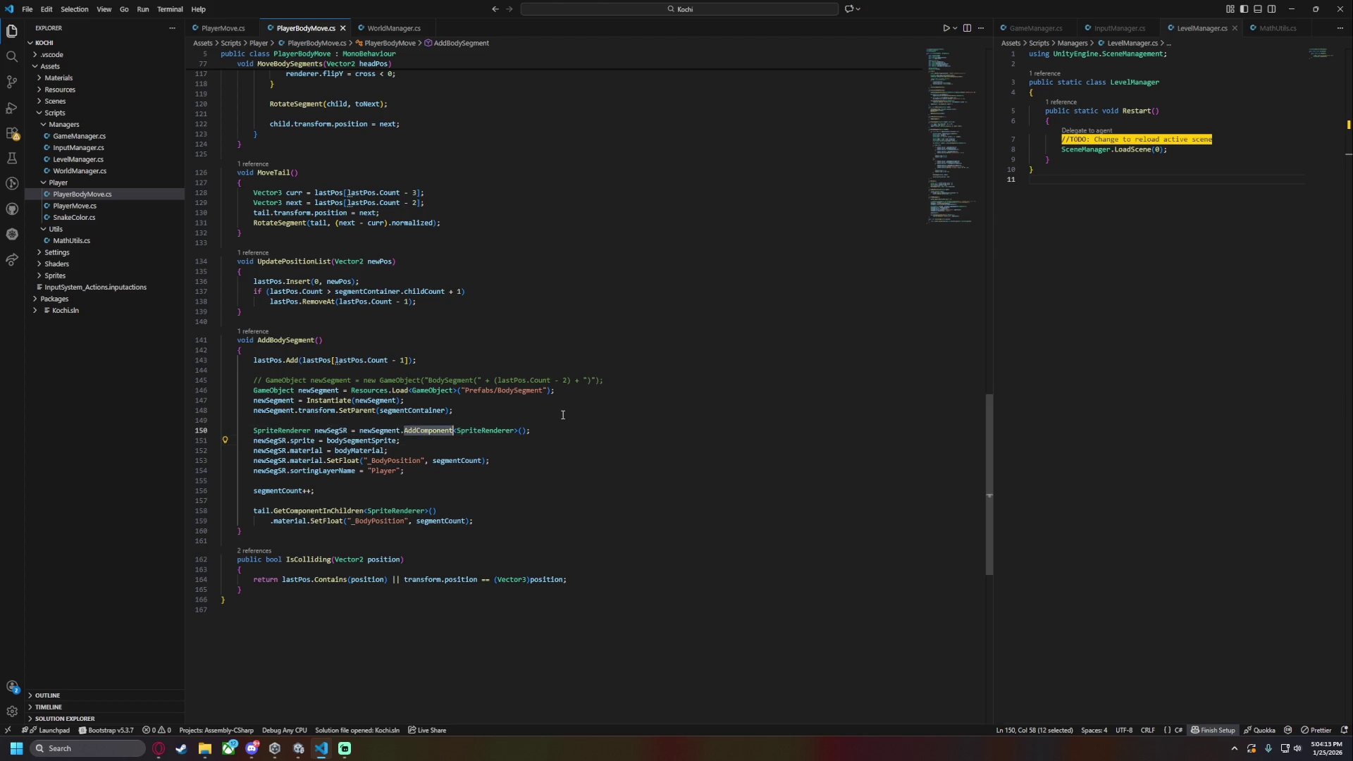
text(GetCom)
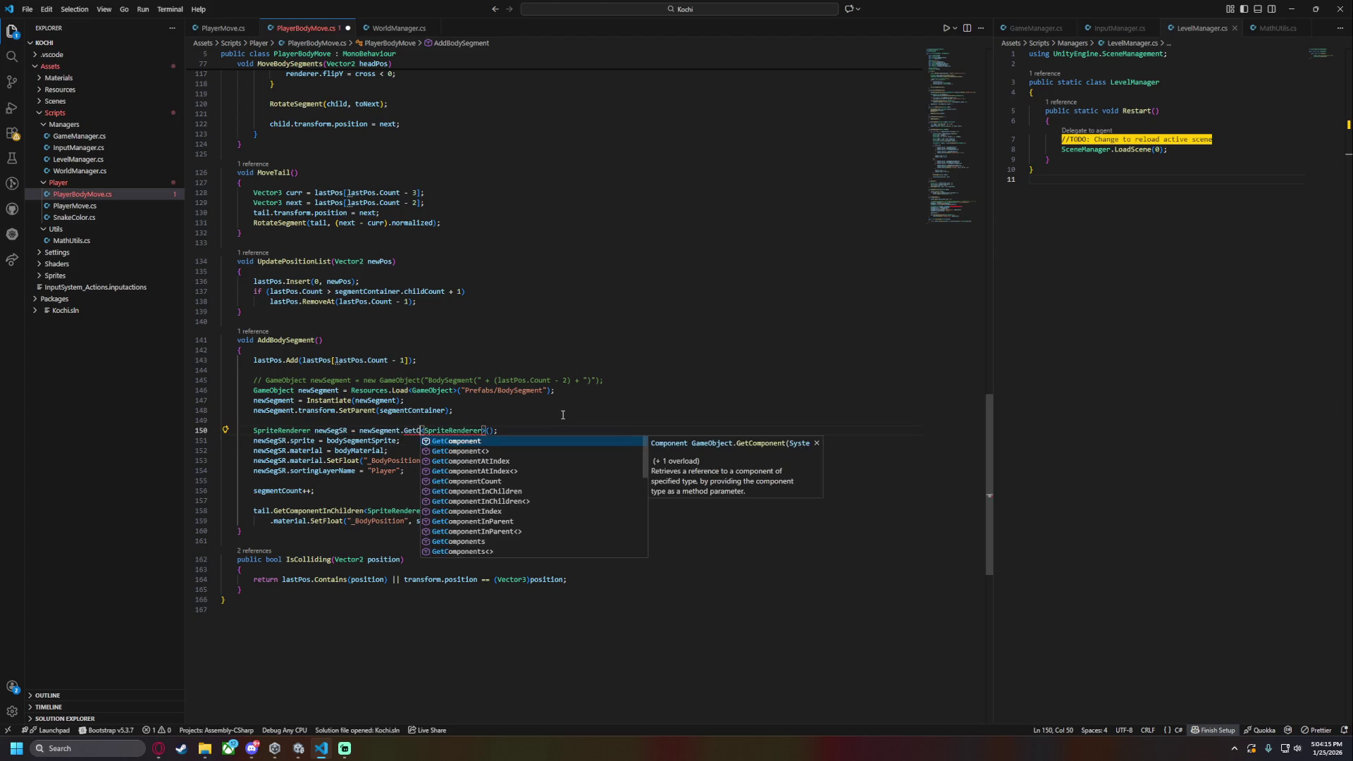
key(Down)
key(Down)
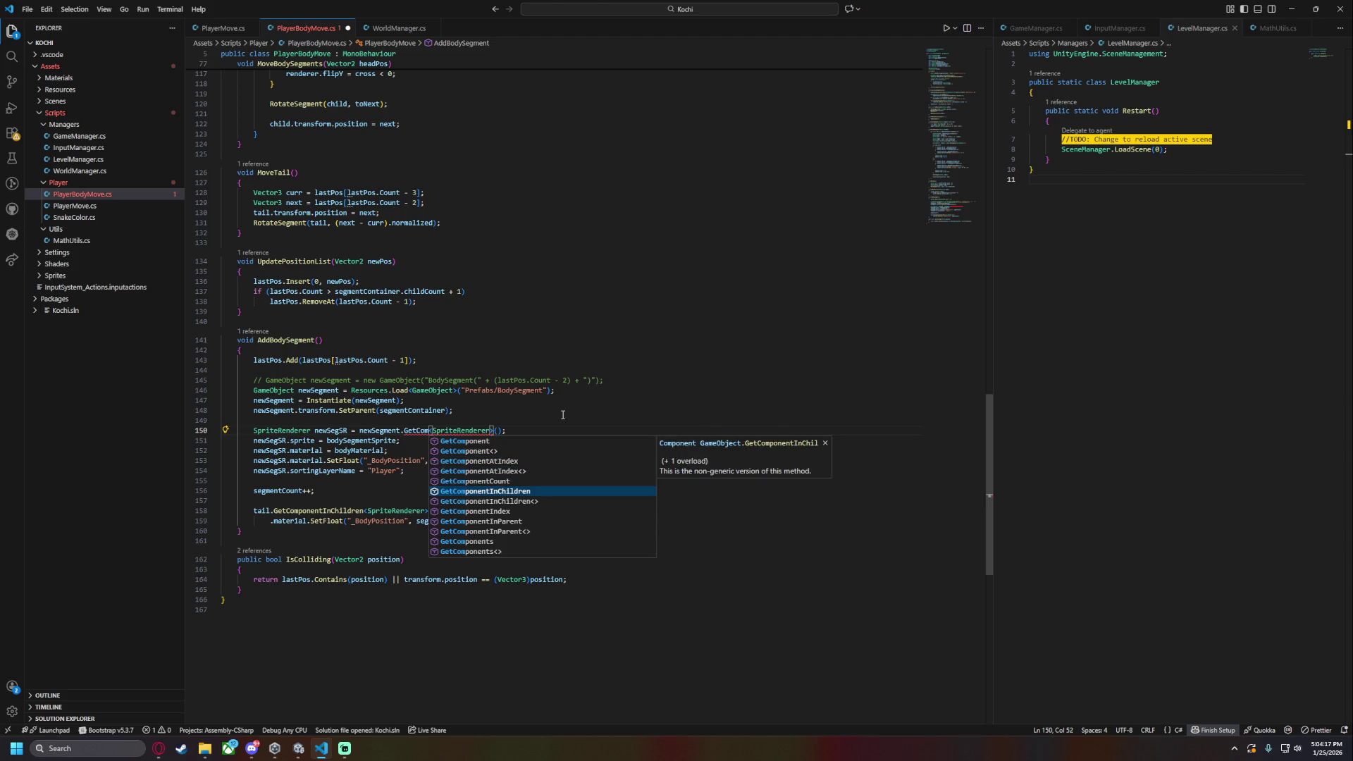
key(Down)
key(Down)
key(Down)
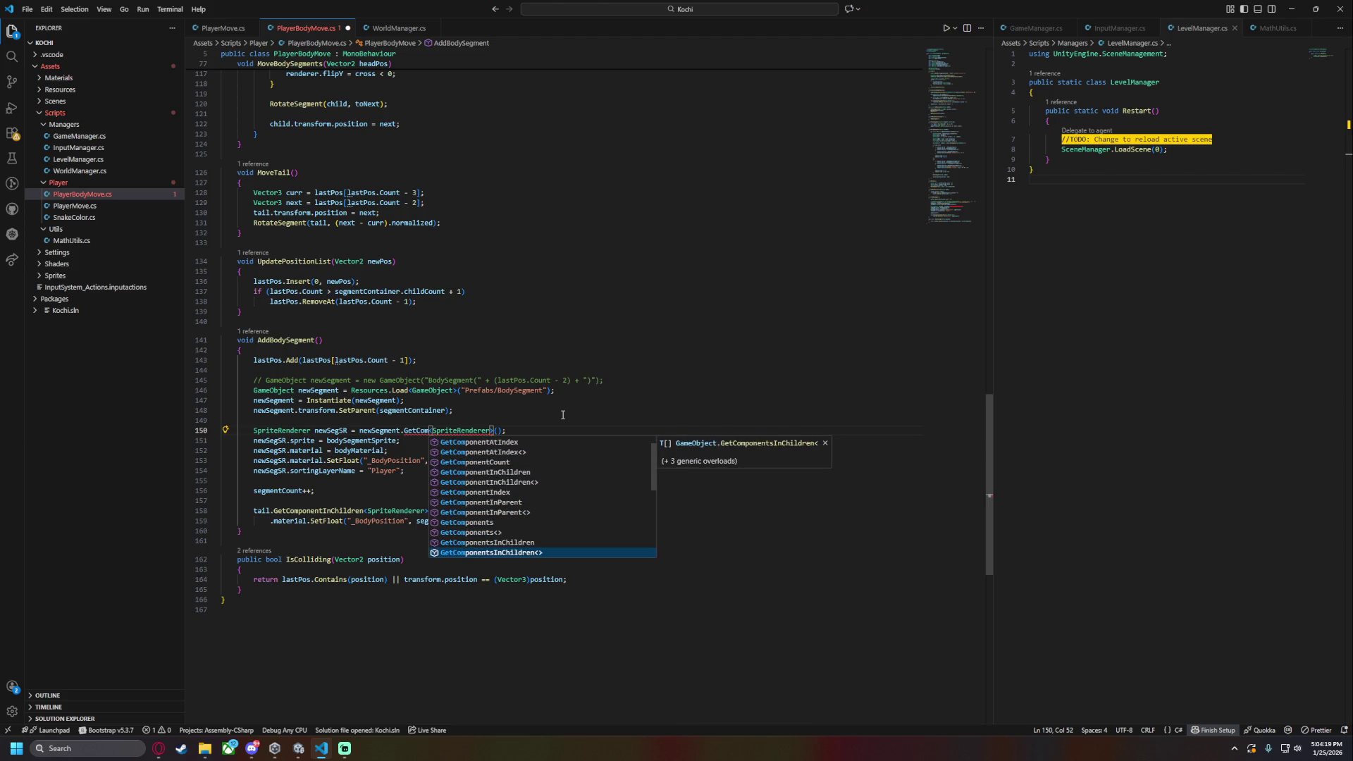
key(BackSpace)
key(BackSpace)
key(BackSpace)
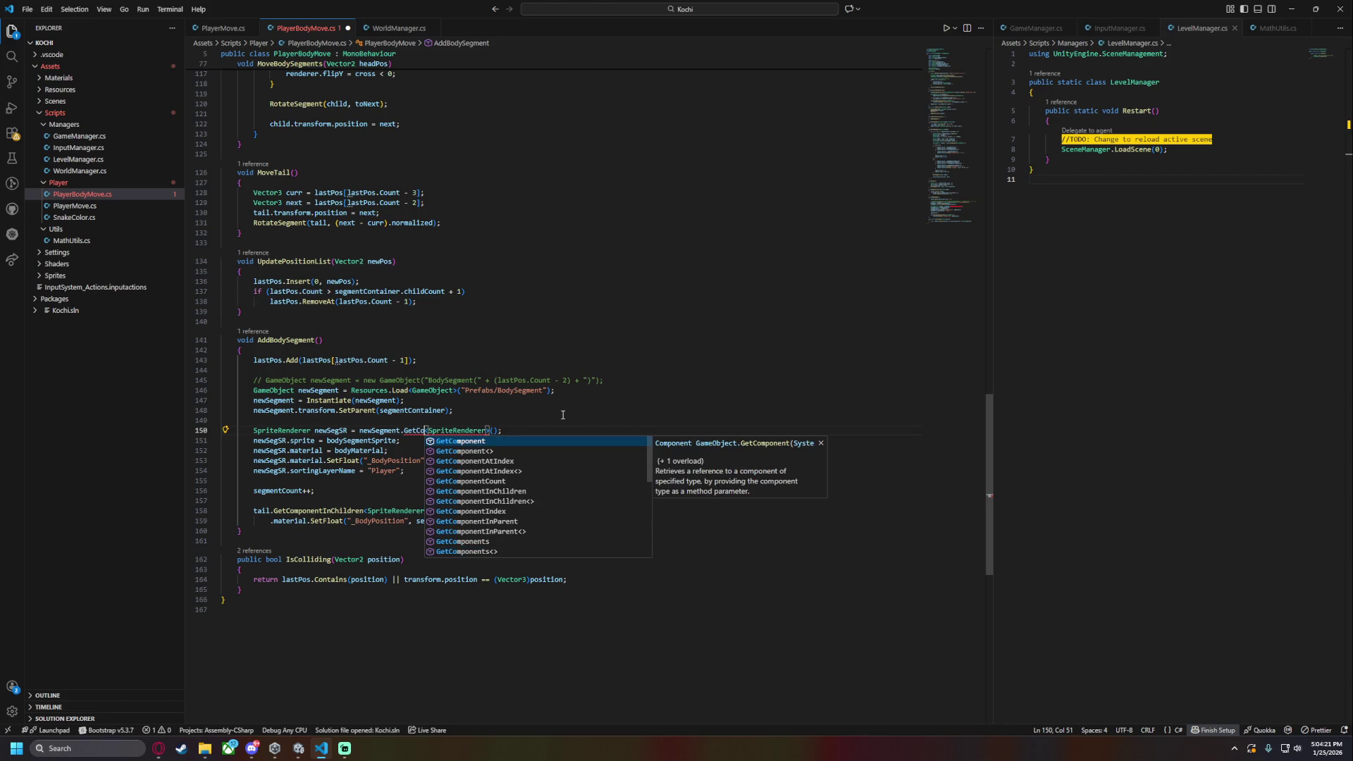
text(Child)
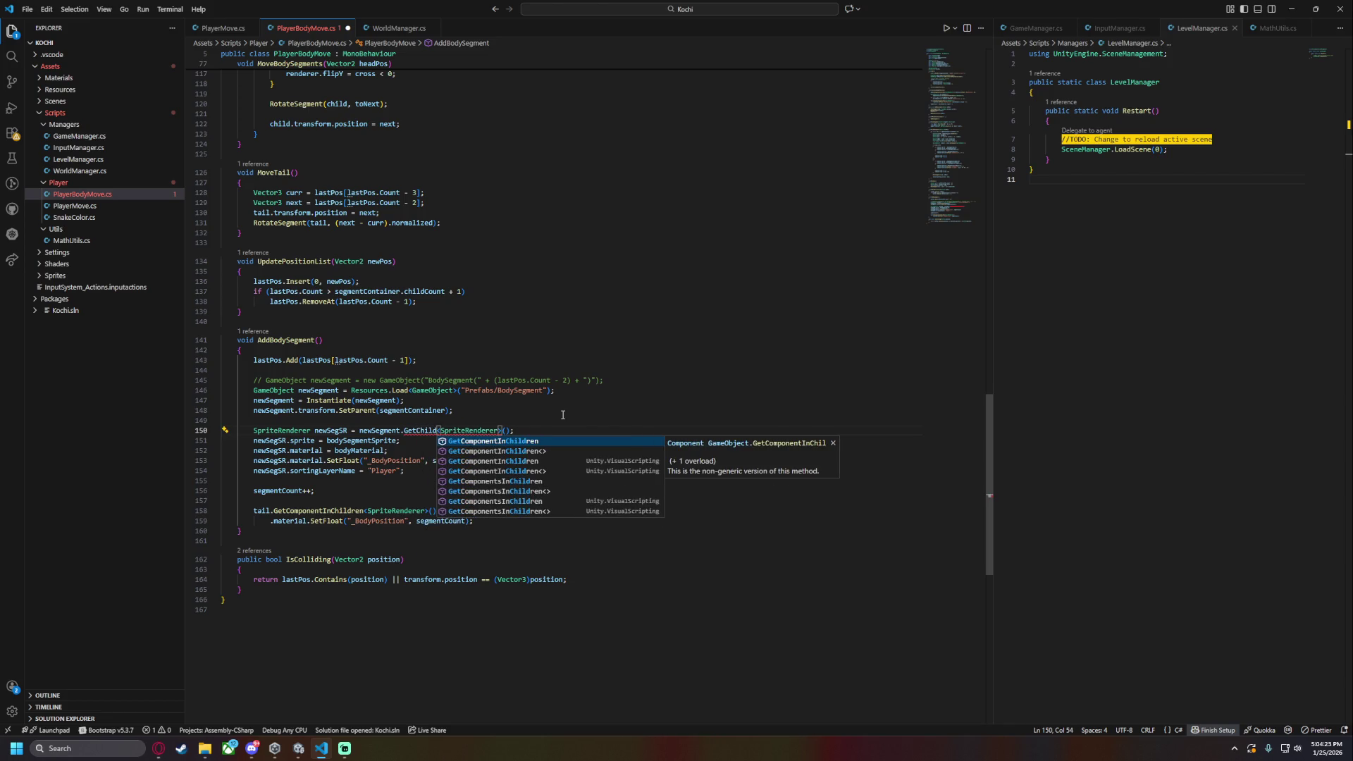
key(BackSpace)
key(BackSpace)
key(BackSpace)
text(transform.GetChild(0).GetComponent)
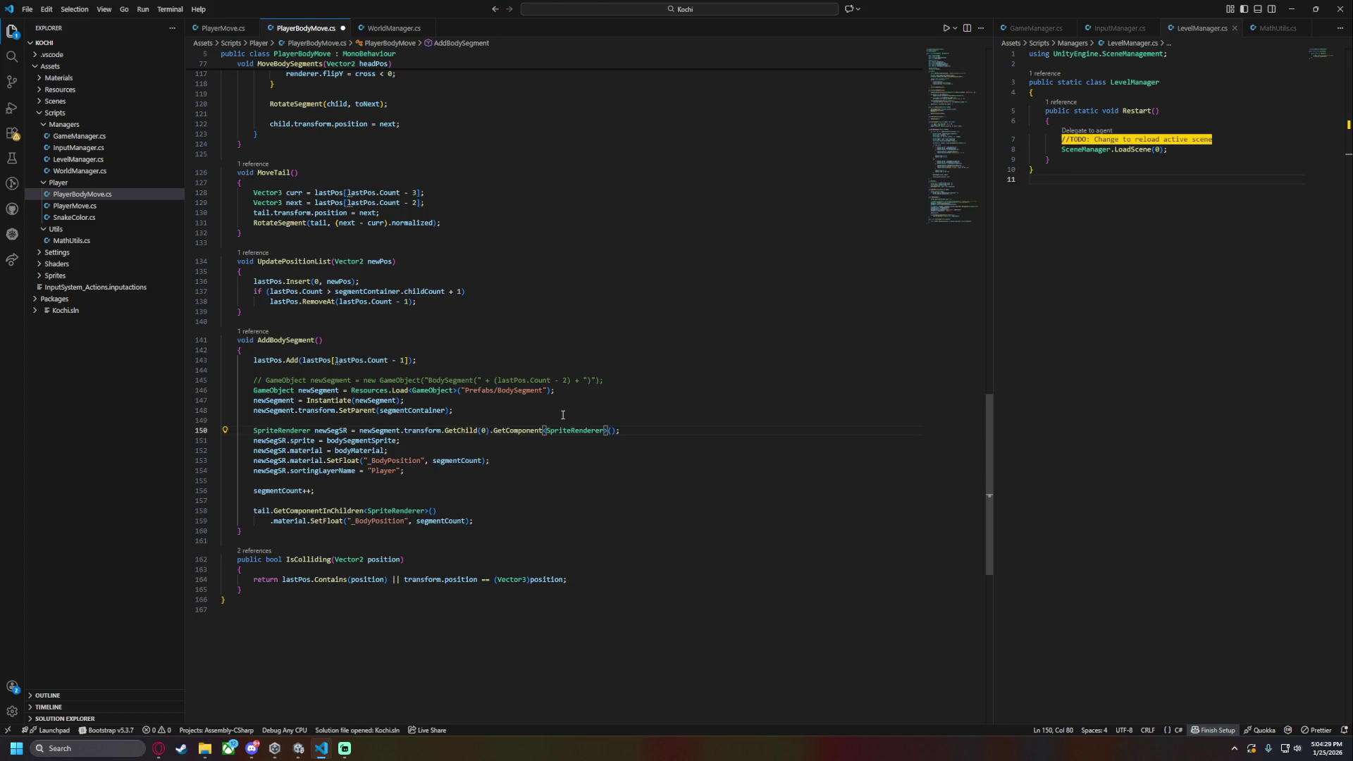
- Replace the tail's GetComponentInChildren with the same transform.GetChild(0).GetComponent lookup and wrap the chain
shift+click(441, 431)
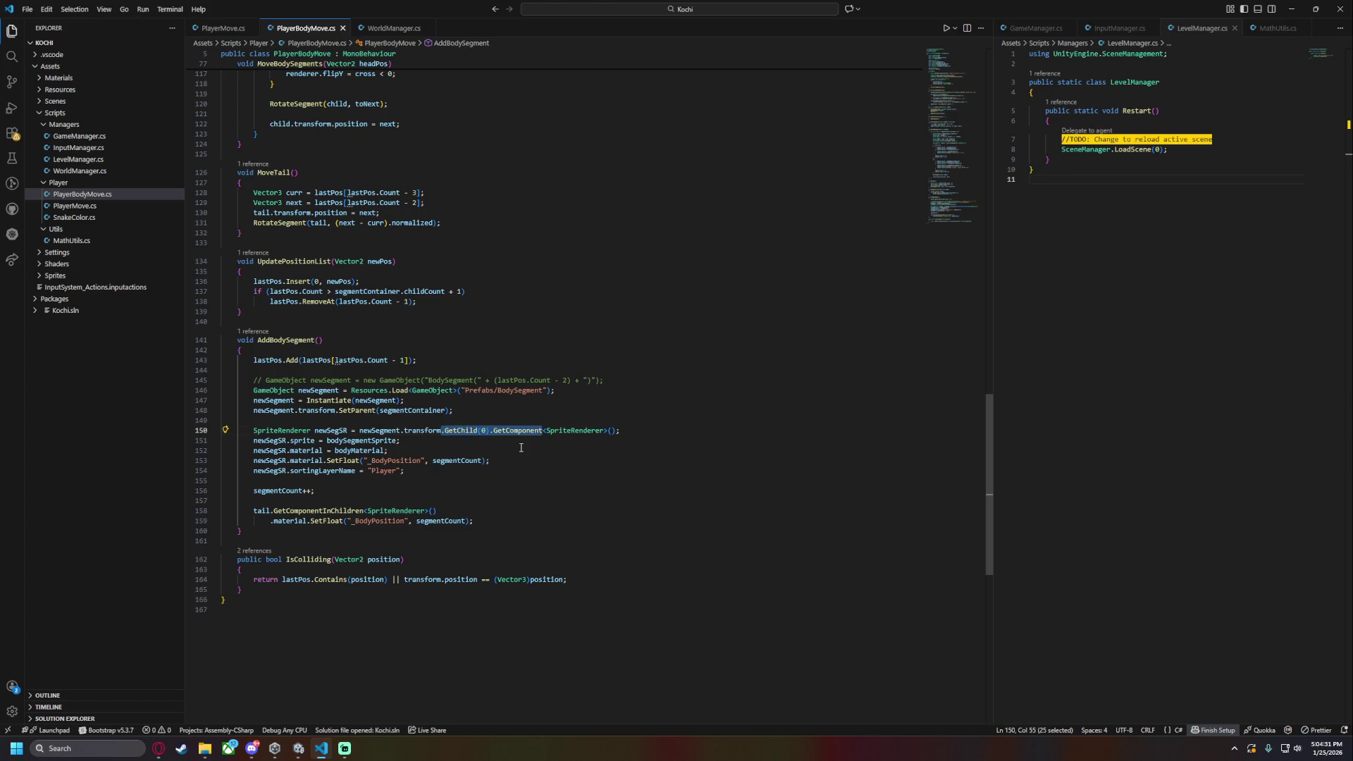
shift+click(400, 431)
double_click(317, 512)
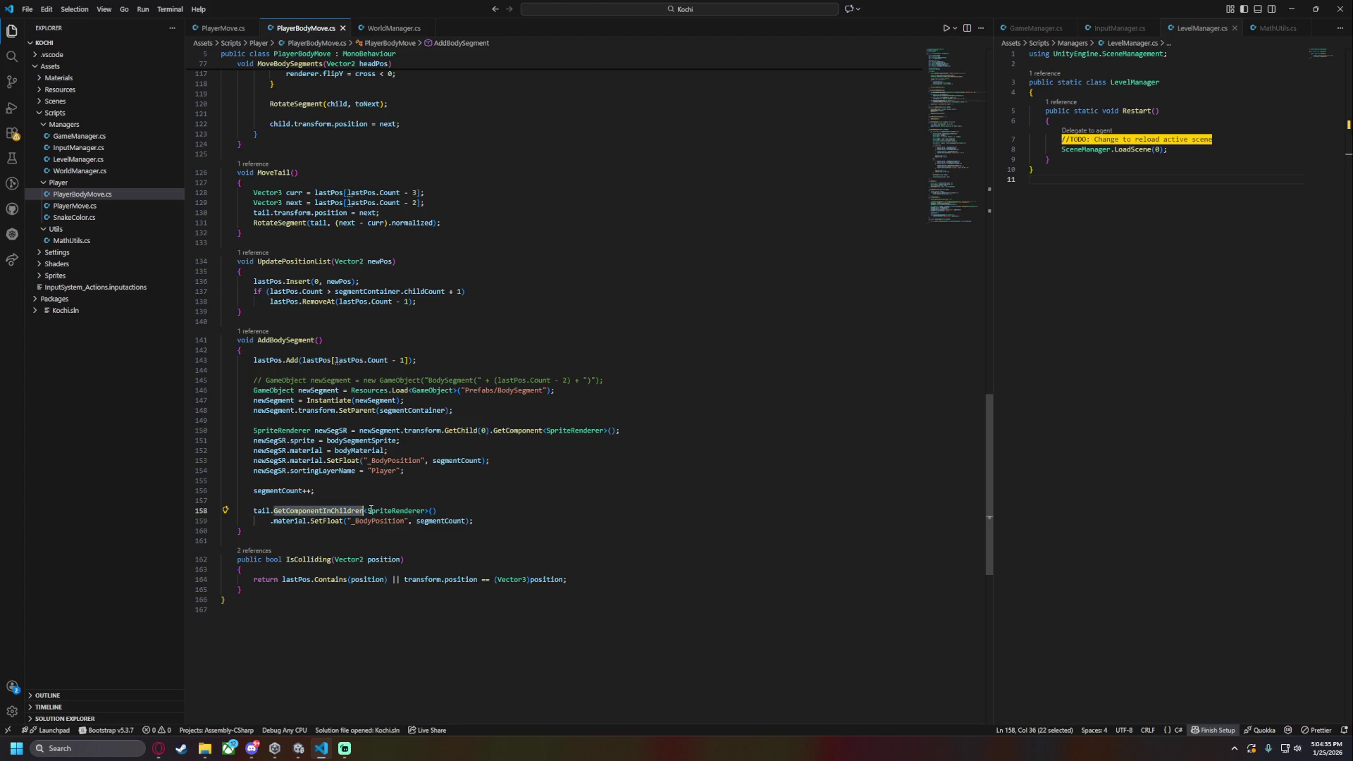
click(271, 513)
shift+click(363, 511)
text(.transform.GetChild(0).GetComponent)
key(ctrl+Left)
key(Left)
key(Return)
key(ctrl+Right)
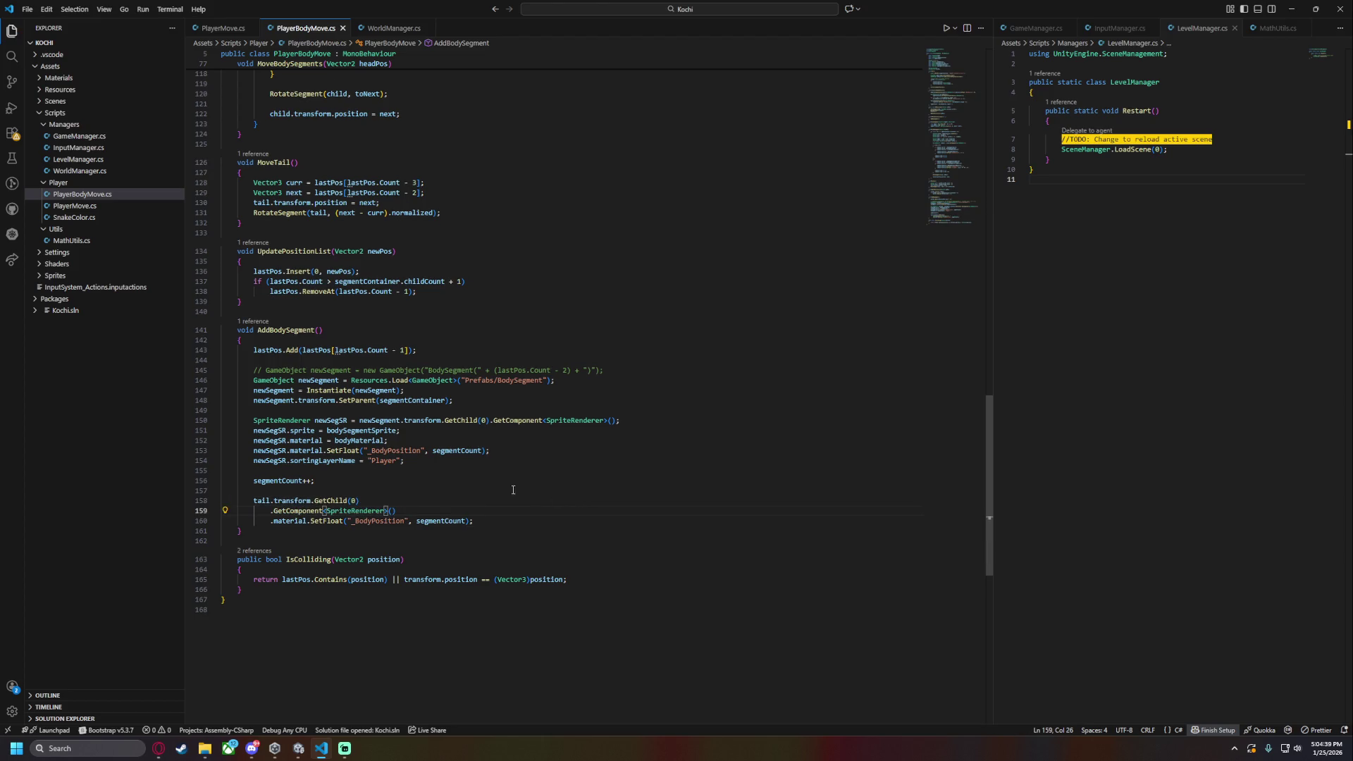
- In InitializeShaderPosition, try transform.GetChild(0).GetComponent for the head lookup on line 42, then undo it
scroll(292, 369, up, 19)
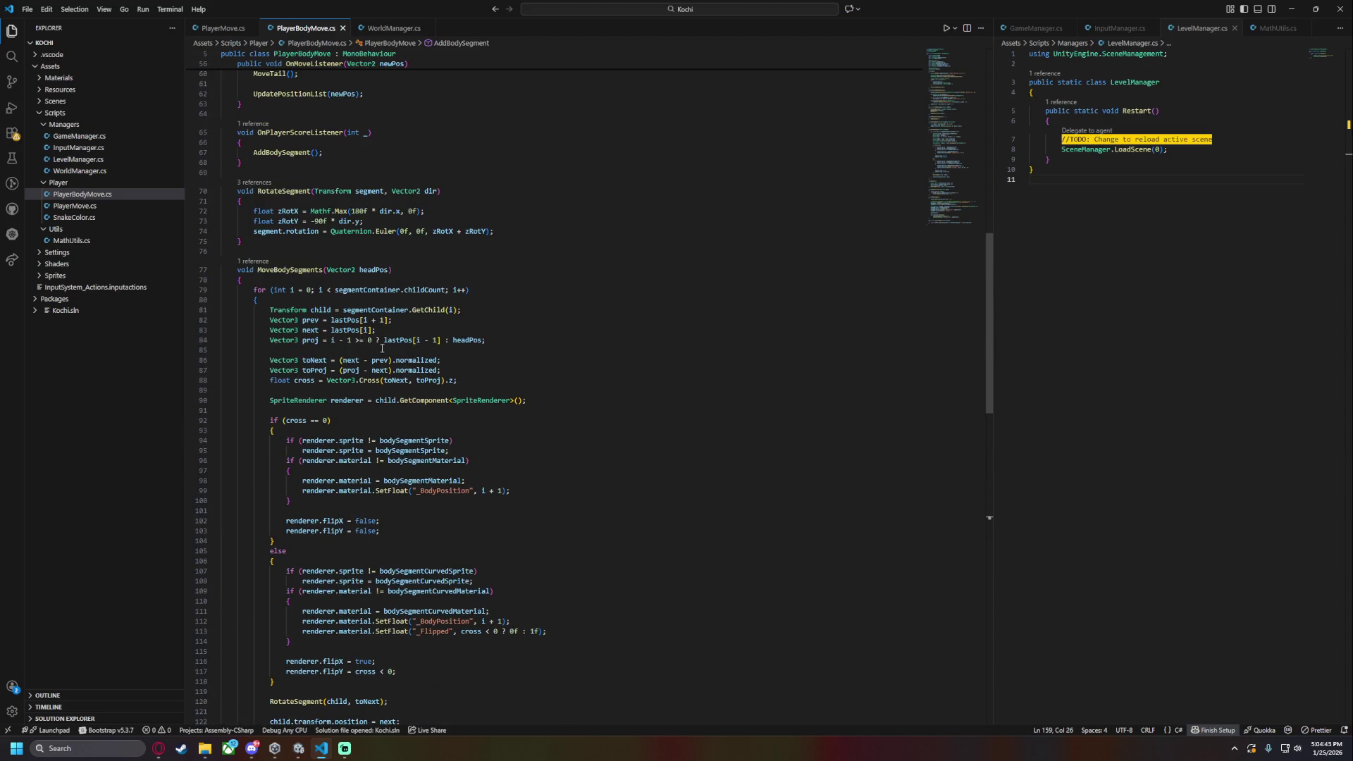
scroll(404, 341, up, 11)
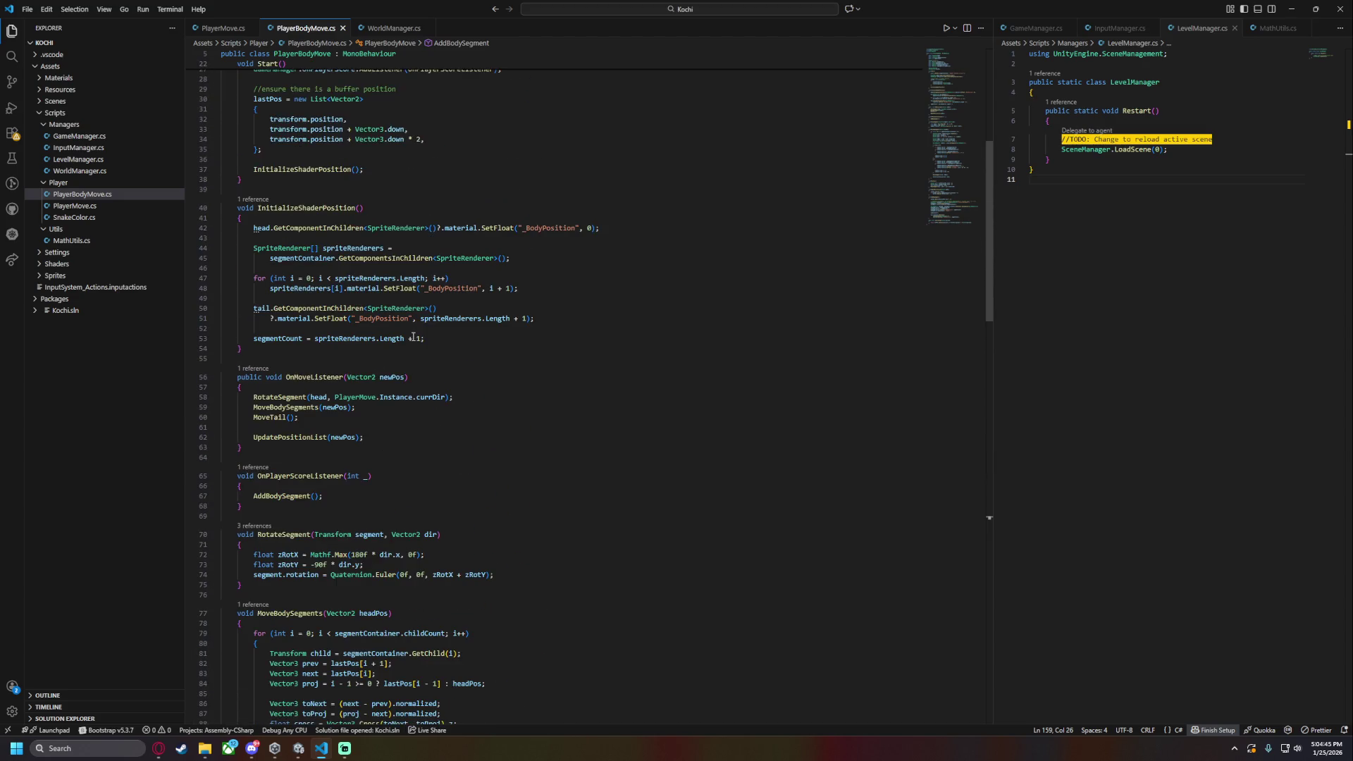
drag(364, 227, 270, 228)
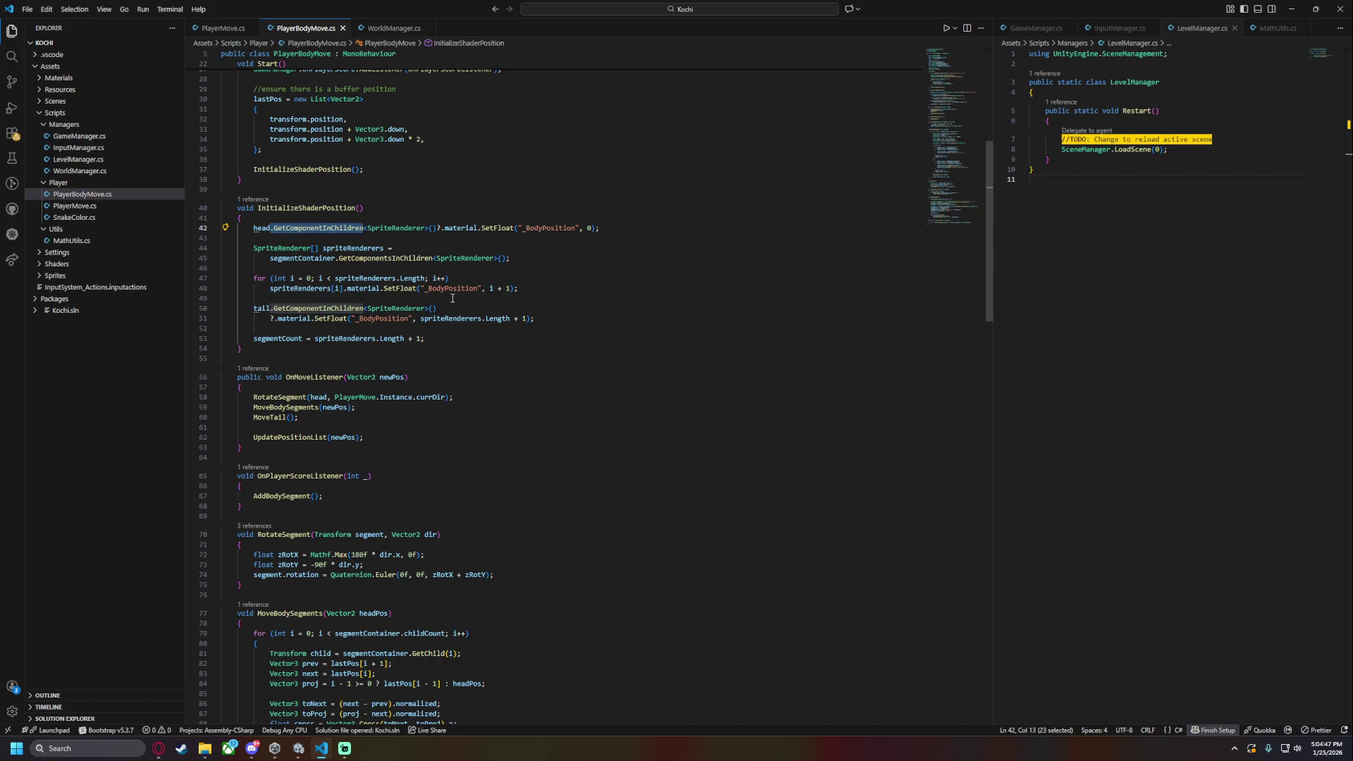
key(ctrl+f)
text(.transform.GetChild(0).GetComponent)
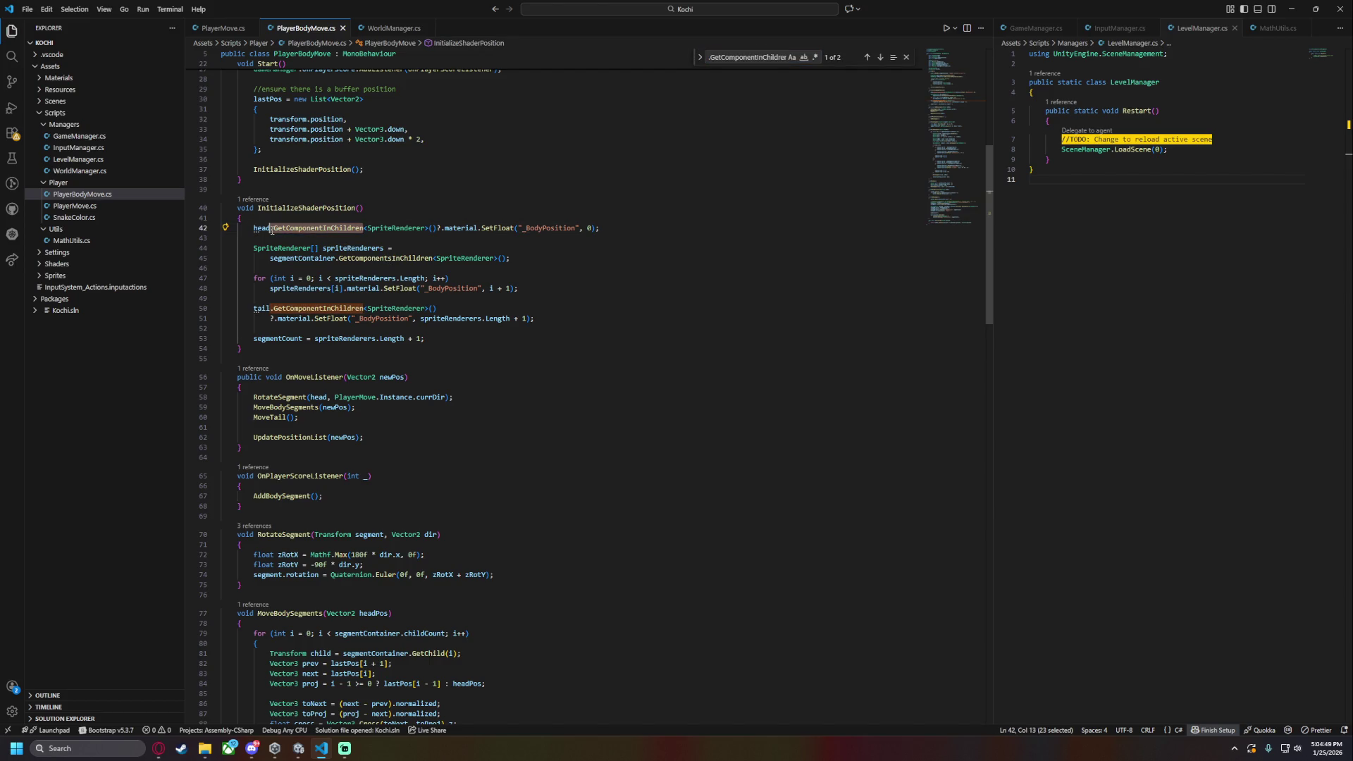
drag(433, 258, 270, 258)
double_click(359, 259)
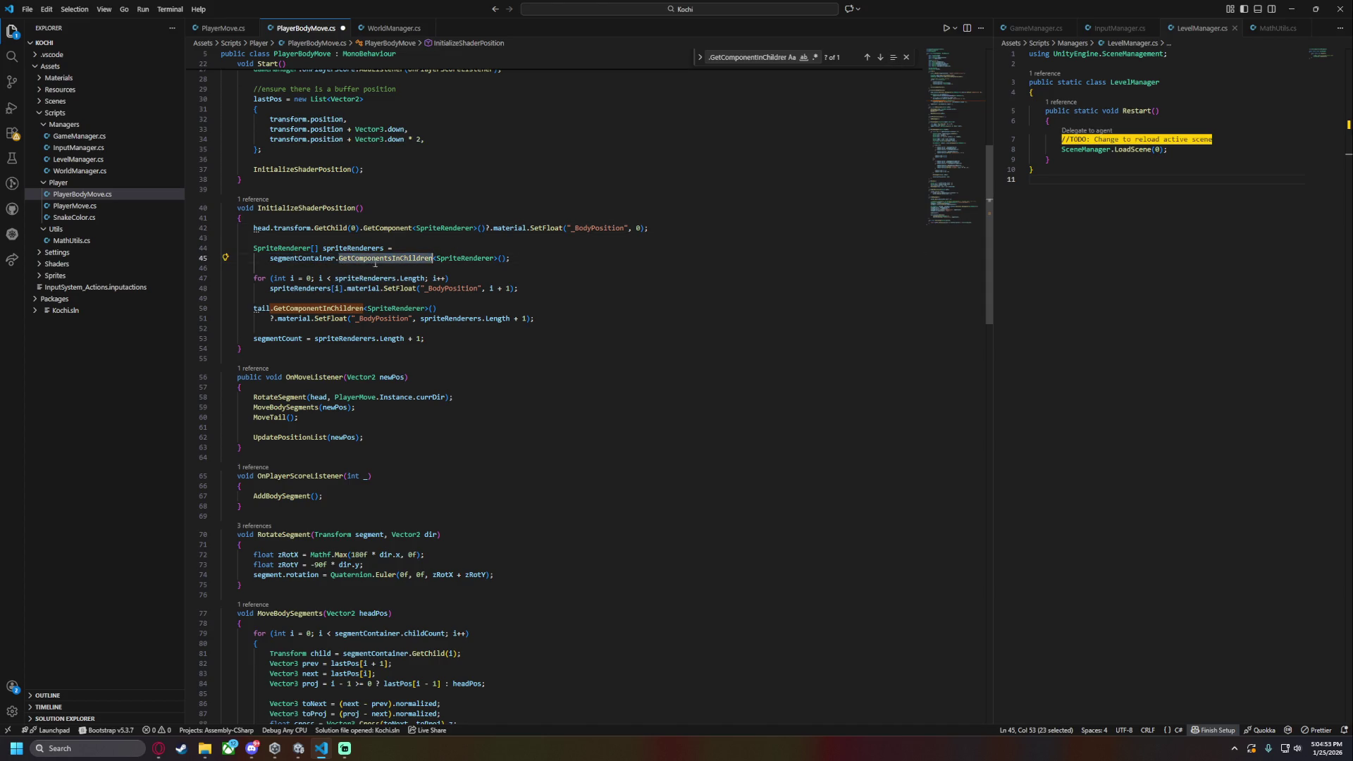
key(ctrl+z)
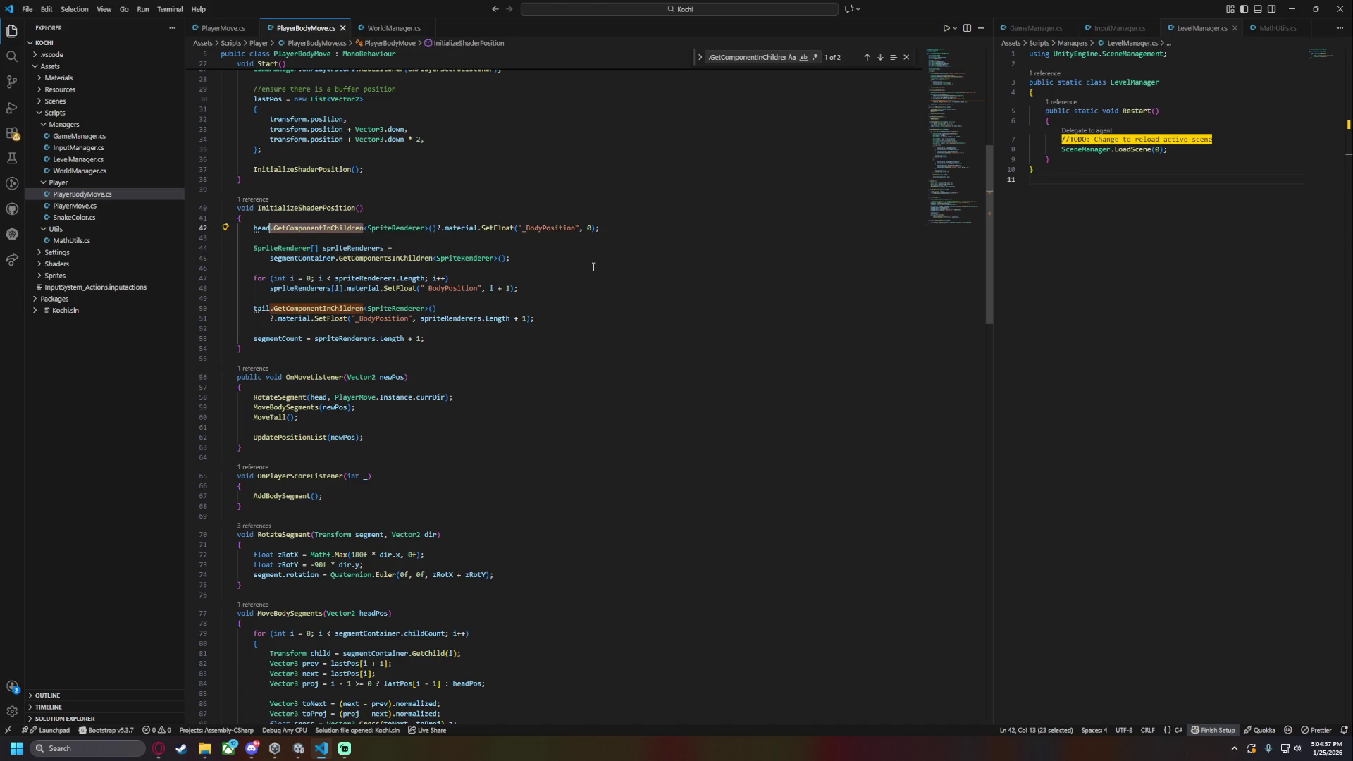
scroll(592, 272, down, 15)
- Undo the GetChild(0) edits so line 150 uses AddComponent again
key(ctrl+z)
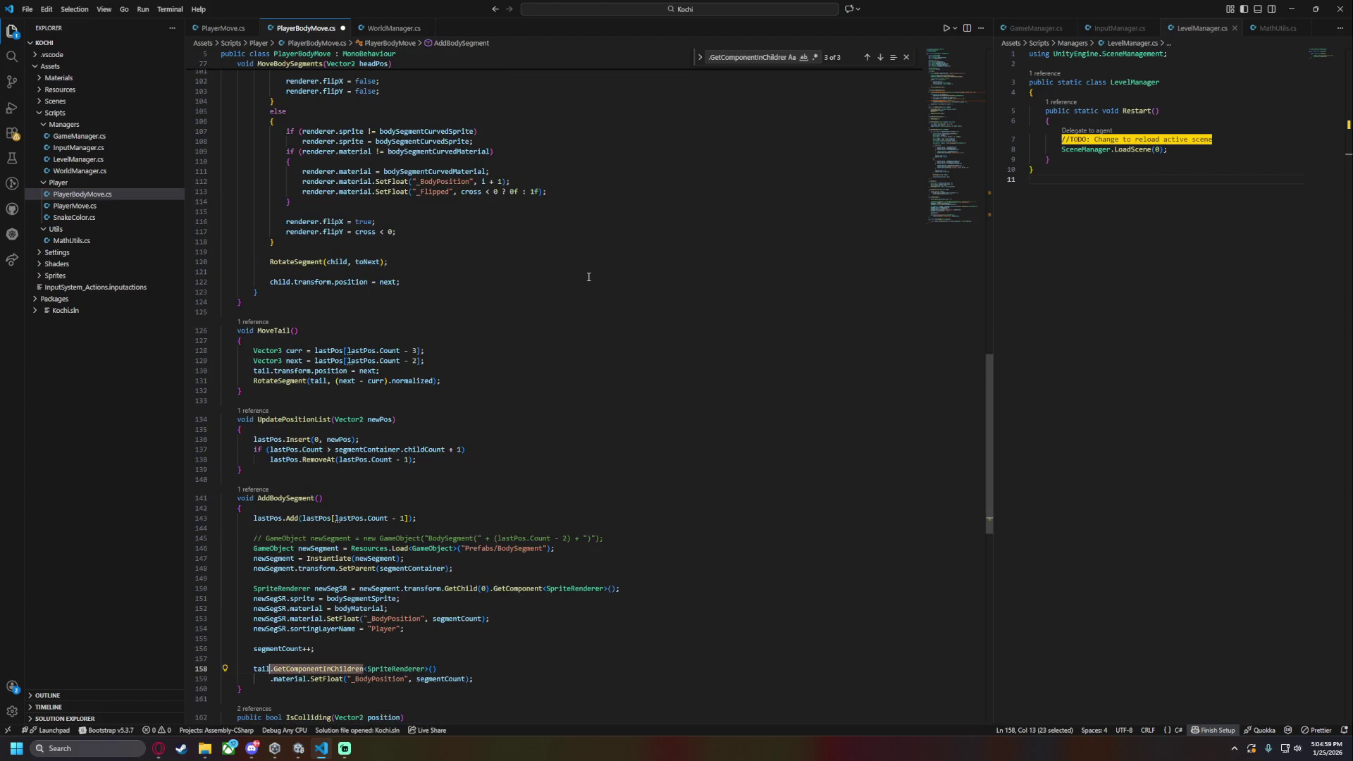
key(ctrl+z)
key(ctrl+z)
key(ctrl+z)
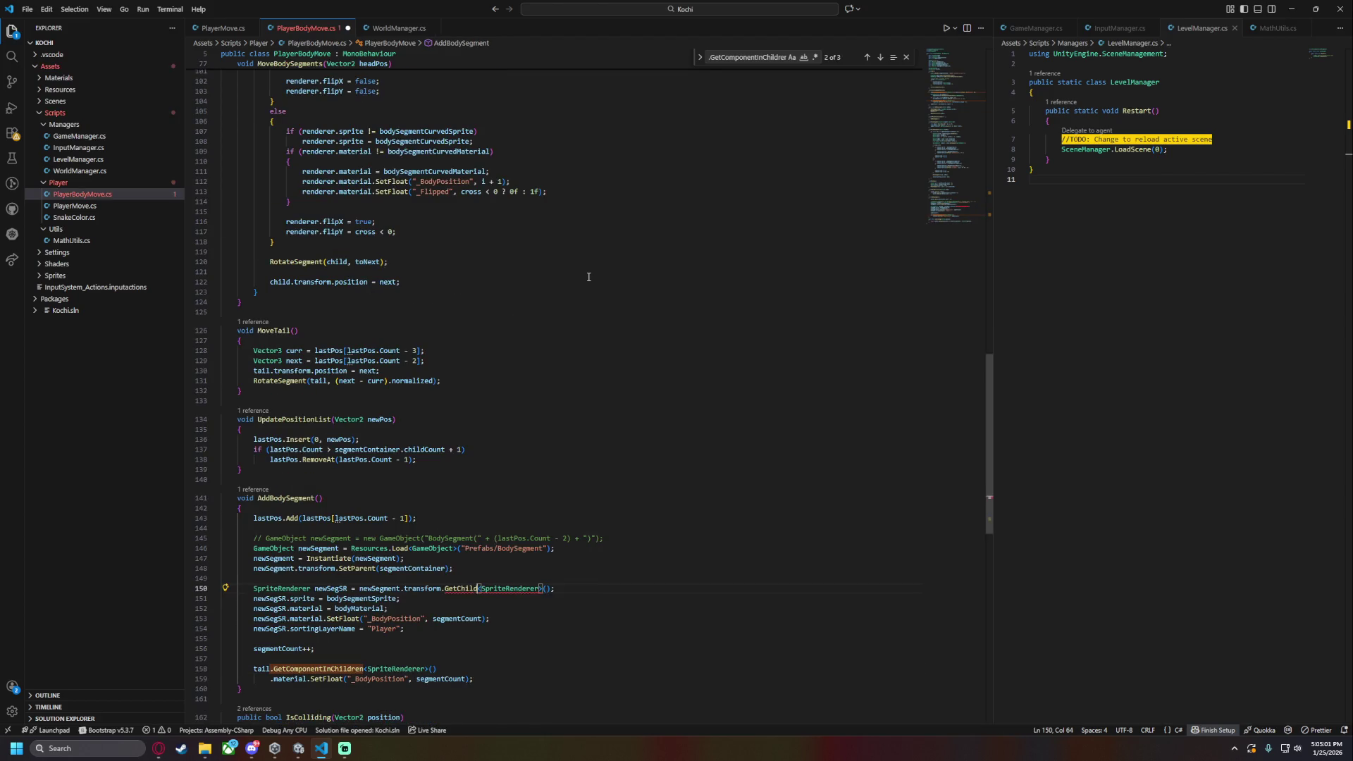
key(ctrl+z)
key(ctrl+z)
key(ctrl+z)
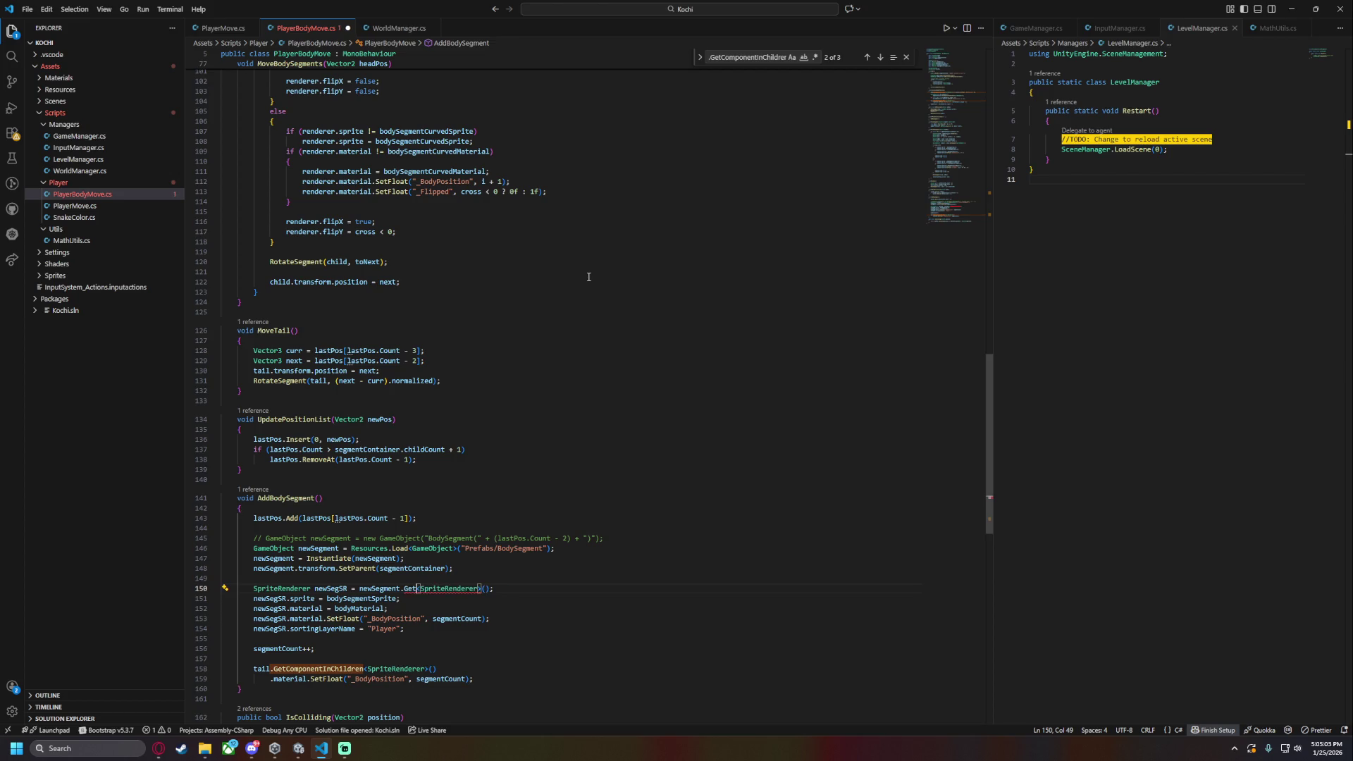
scroll(588, 277, down, 4)
key(ctrl+z)
- Replace AddComponent on line 150 with GetComponentInChildren and save
click(583, 456)
scroll(584, 456, down, 3)
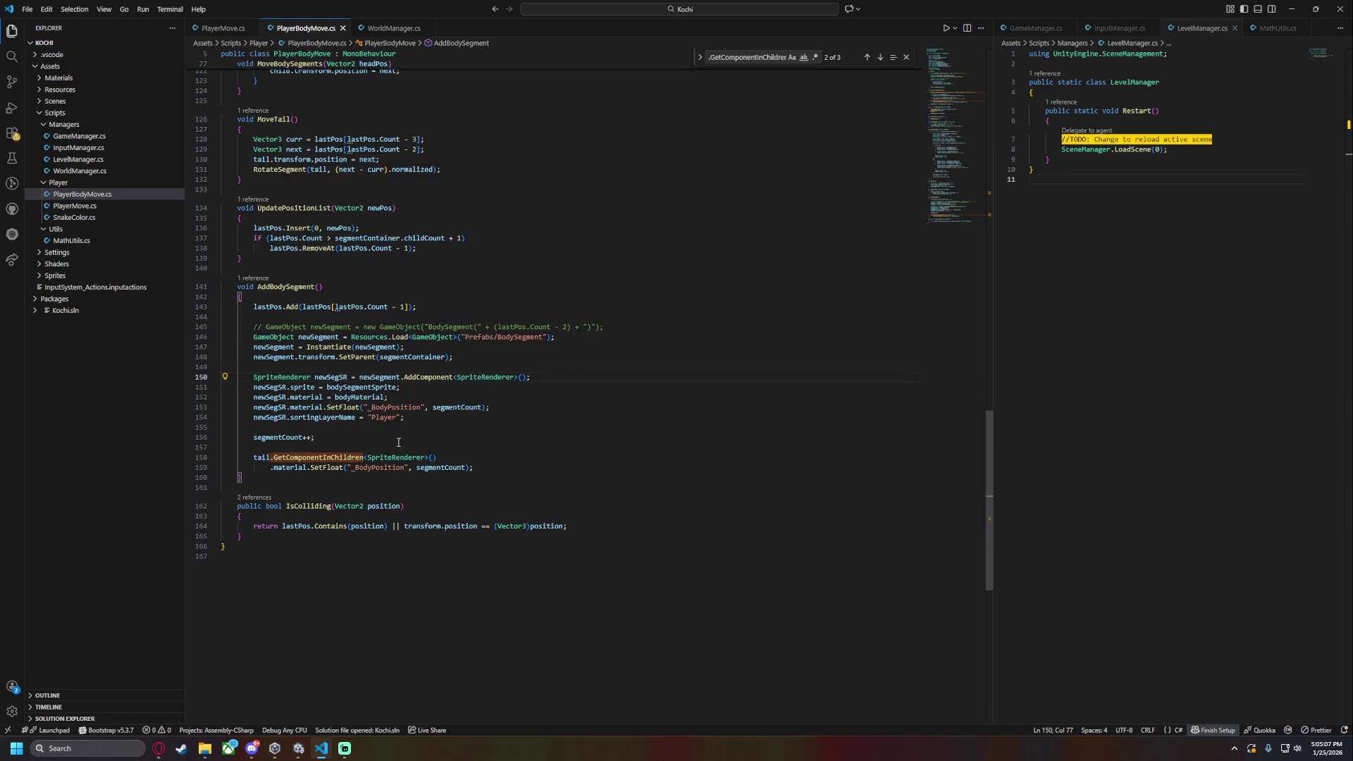
click(392, 396)
click(354, 379)
double_click(428, 377)
text(GetCom)
text(ponent)
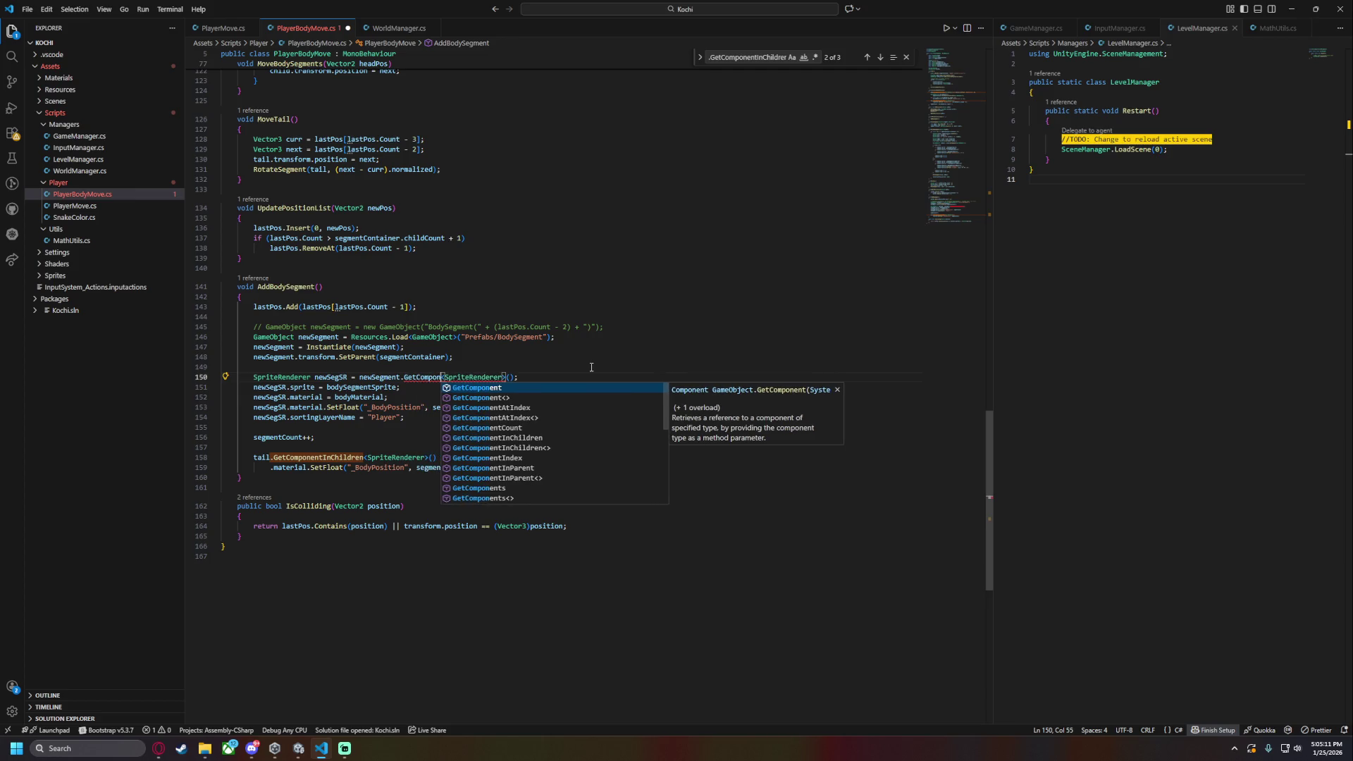
text(InC)
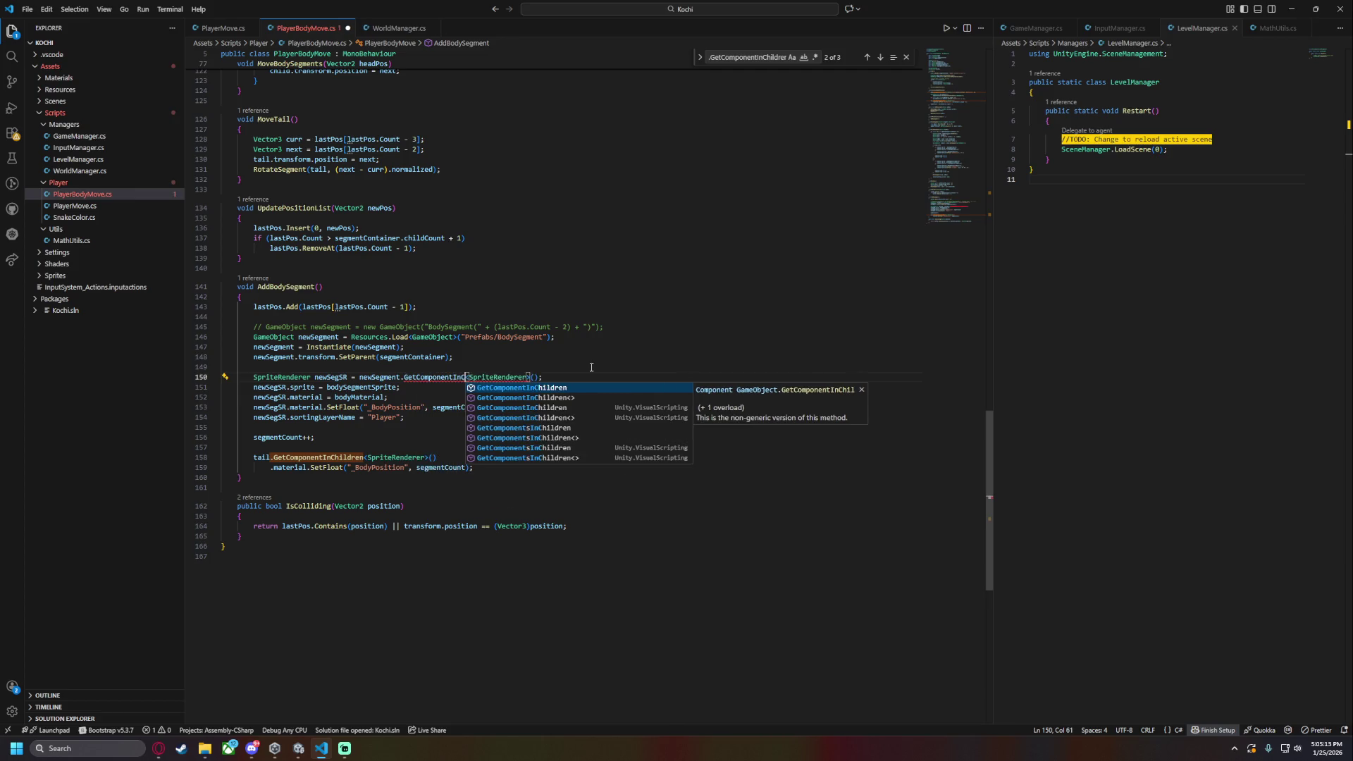
key(Tab)
key(ctrl+s)
- Pass segmentContainer to Instantiate, delete the redundant SetParent line, and save
click(515, 397)
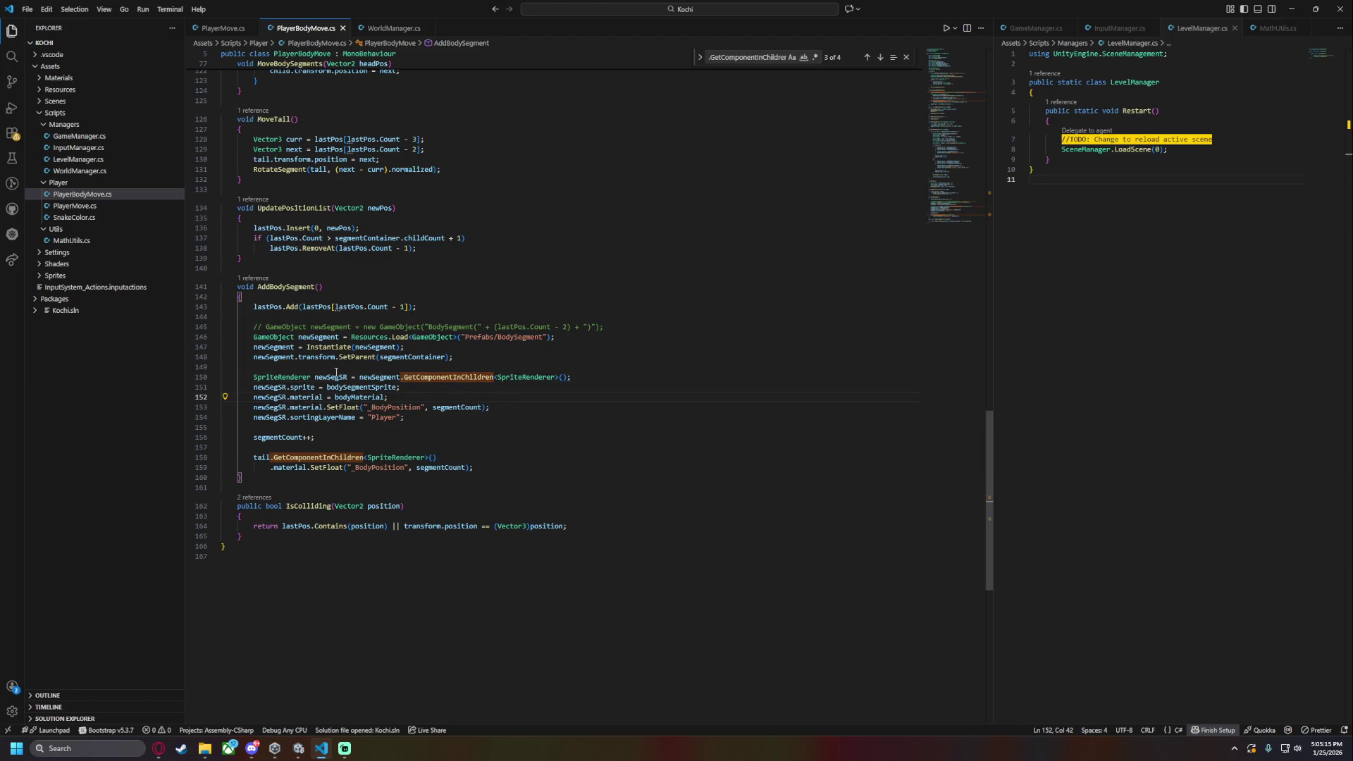
click(294, 357)
mouse_move(254, 357)
mouse_down()
mouse_move(453, 356)
mouse_move(250, 357)
mouse_up()
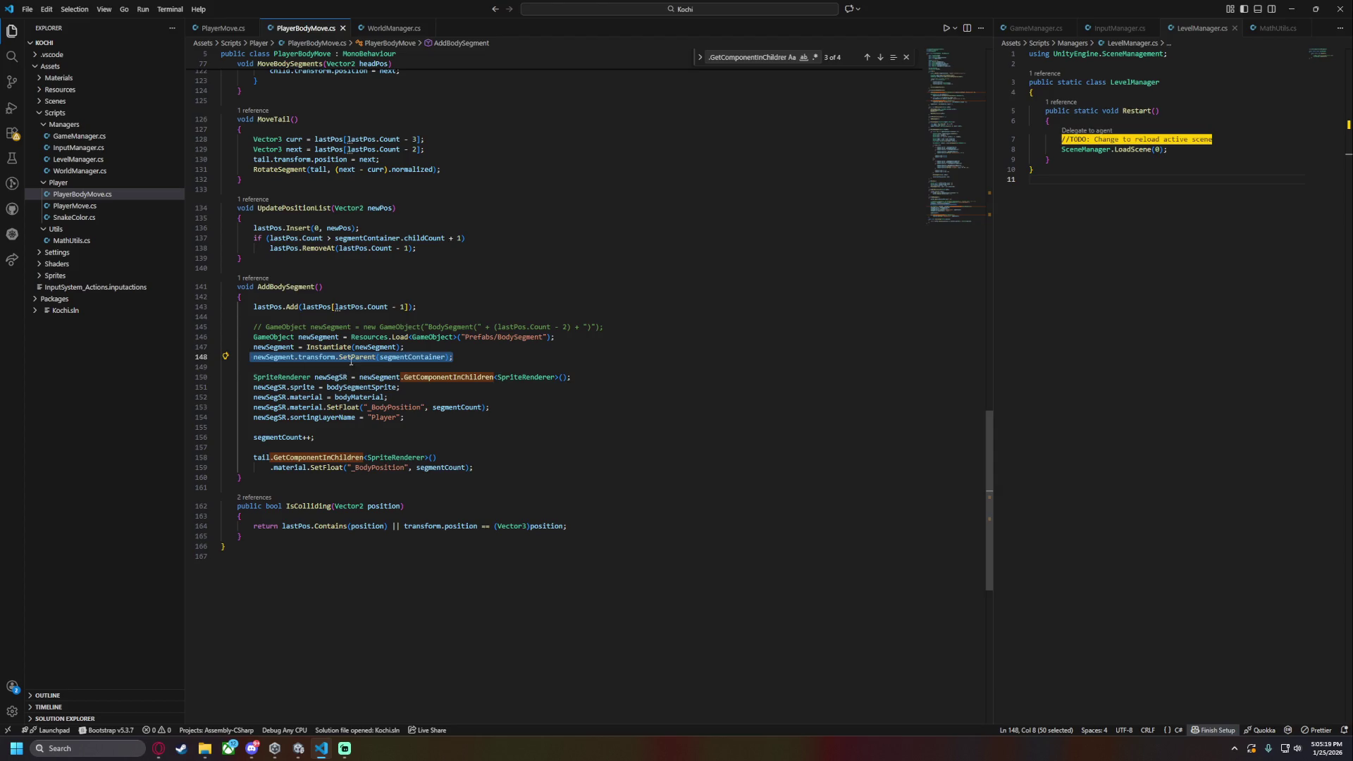
click(395, 346)
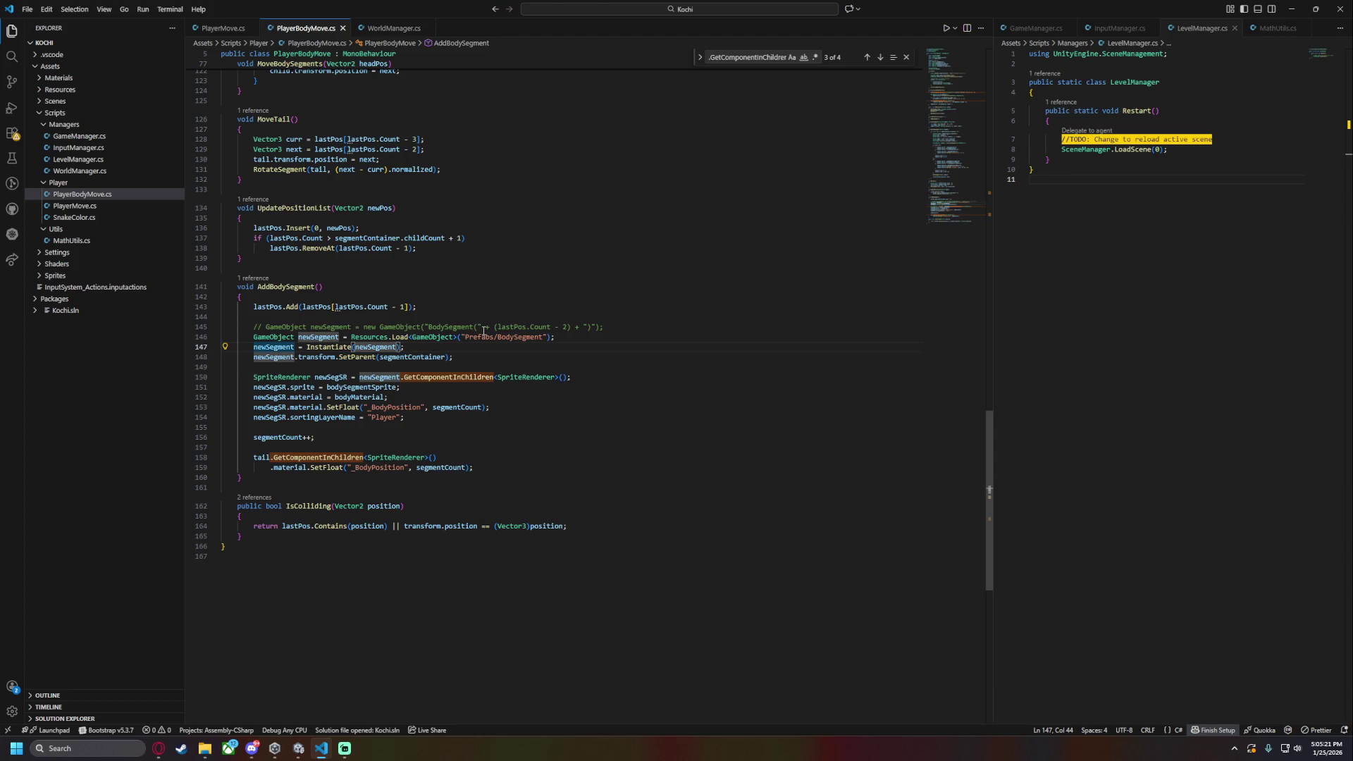
text(, )
text(segmentContainer)
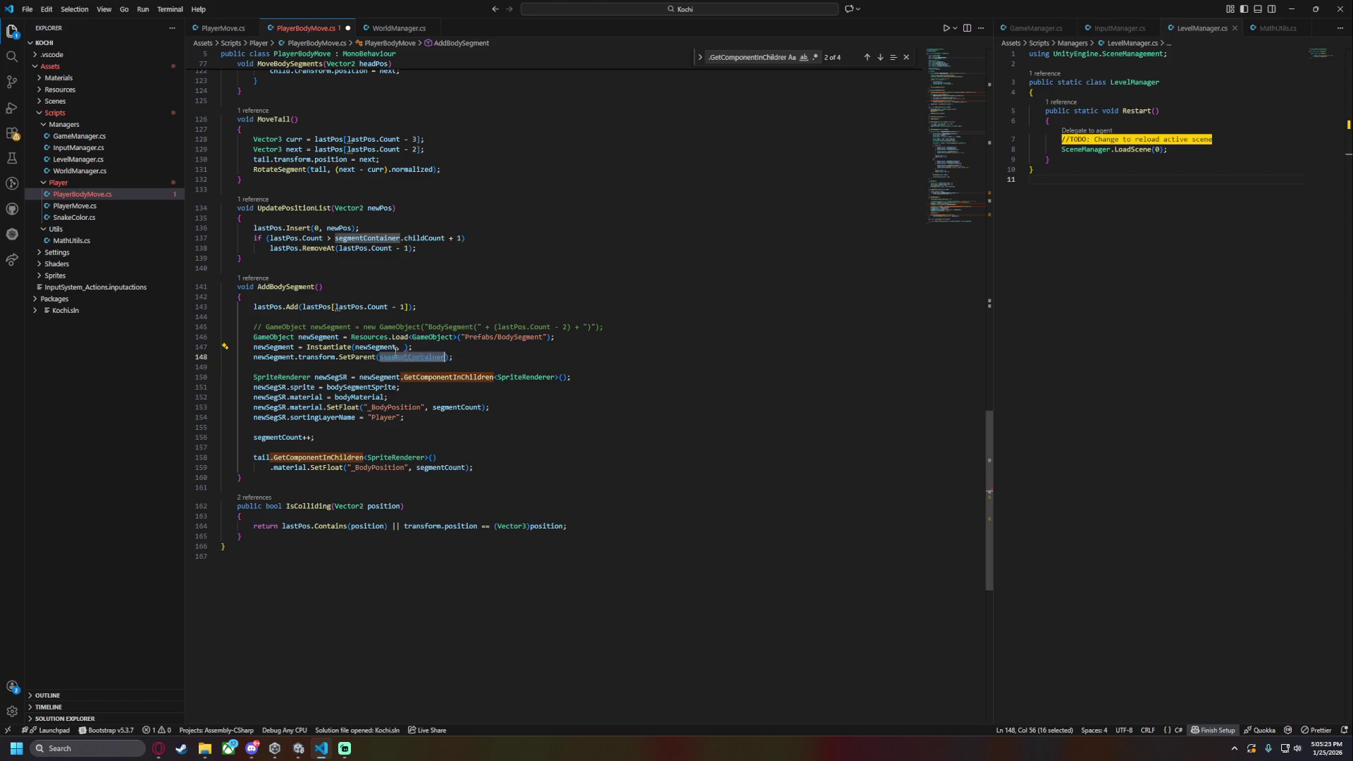
key(End)
key(shift+Down)
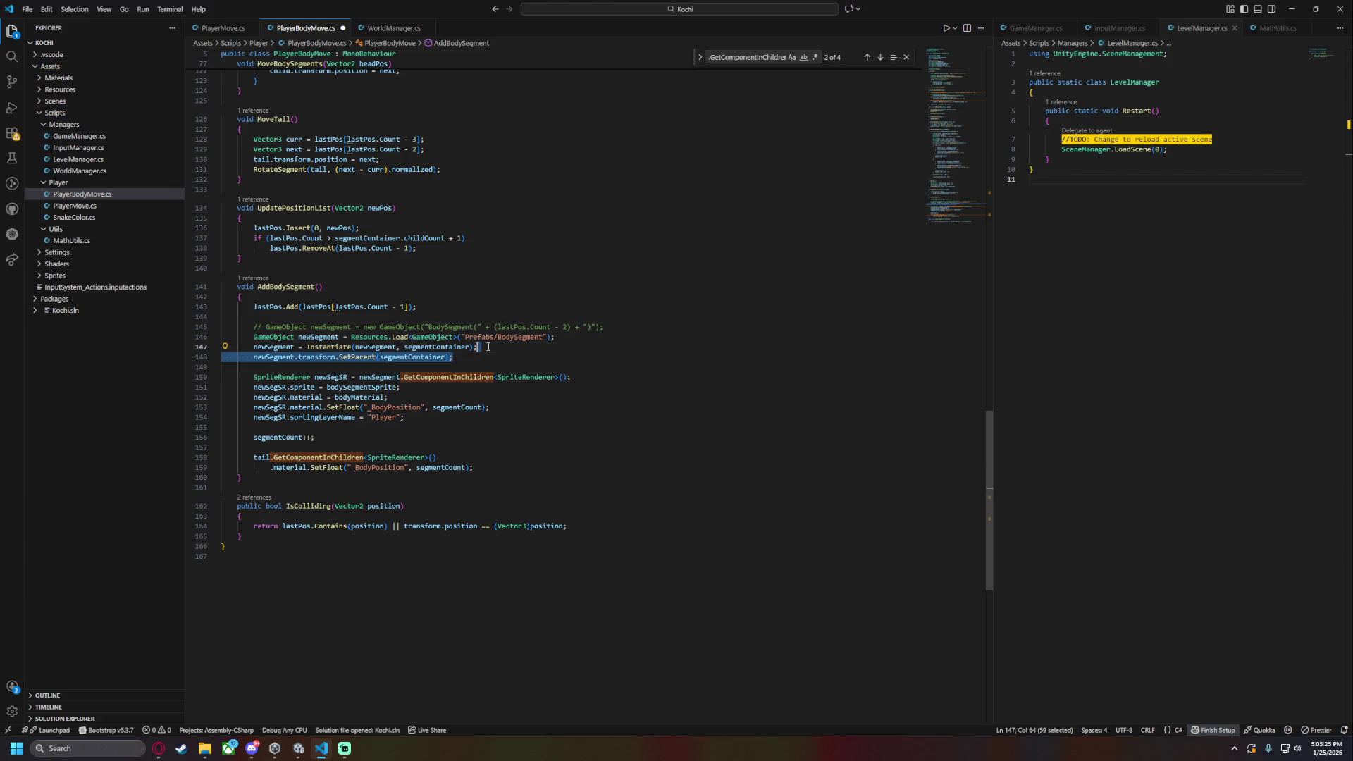
key(Delete)
key(ctrl+s)
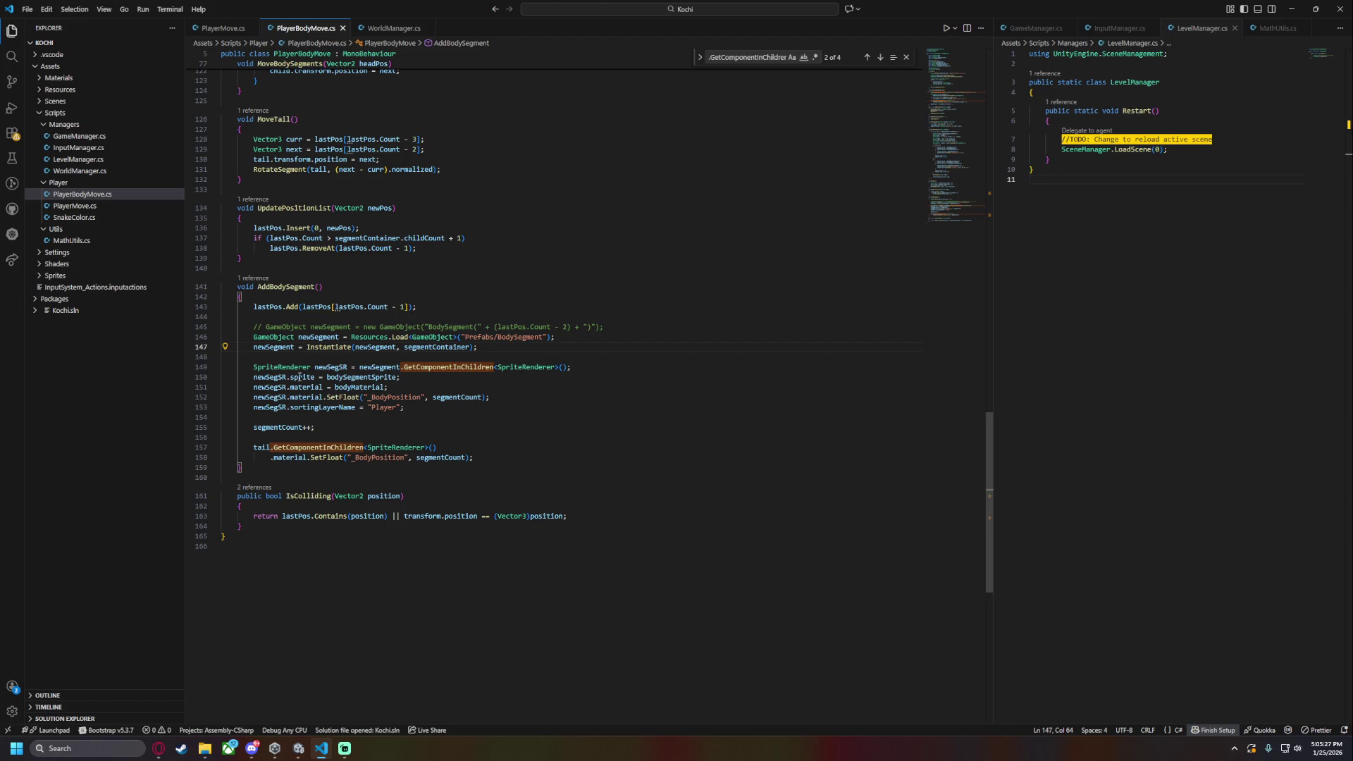
click(302, 367)
double_click(379, 367)
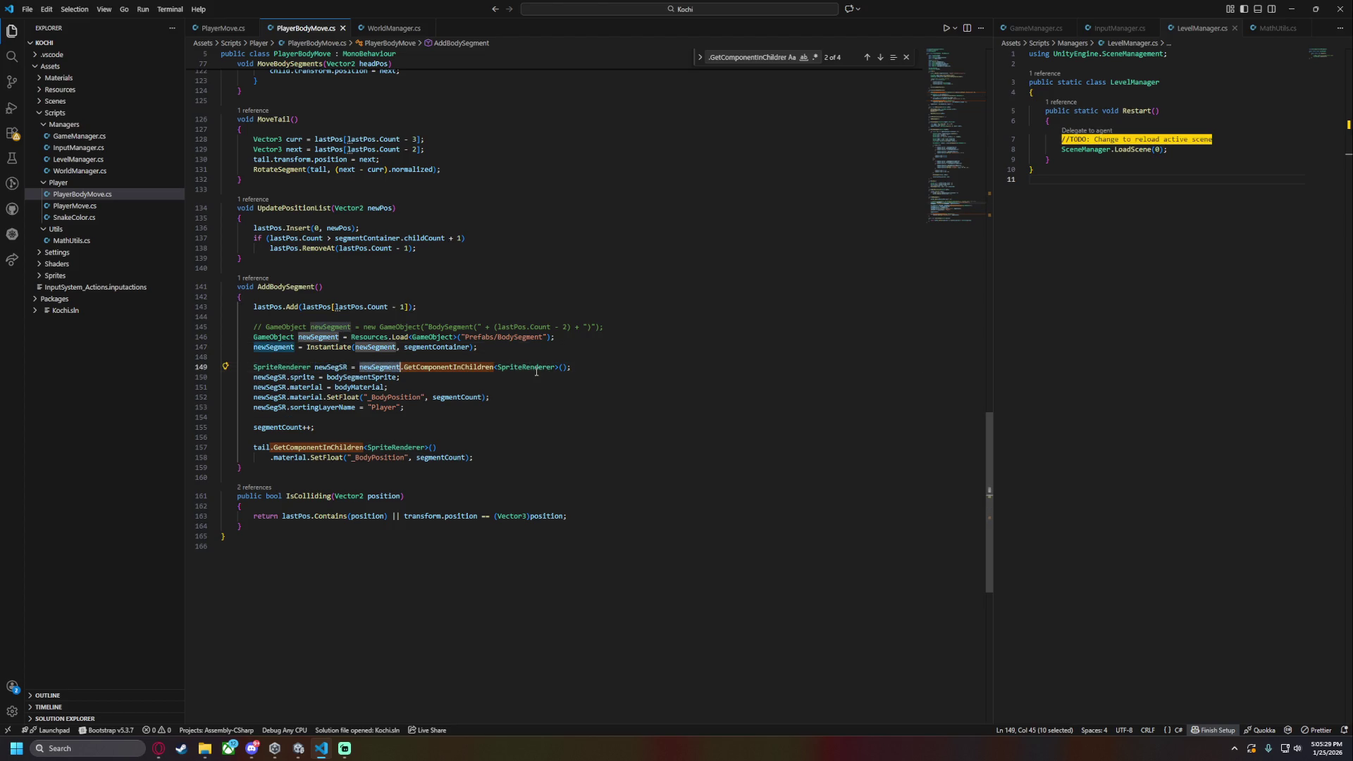
click(456, 375)
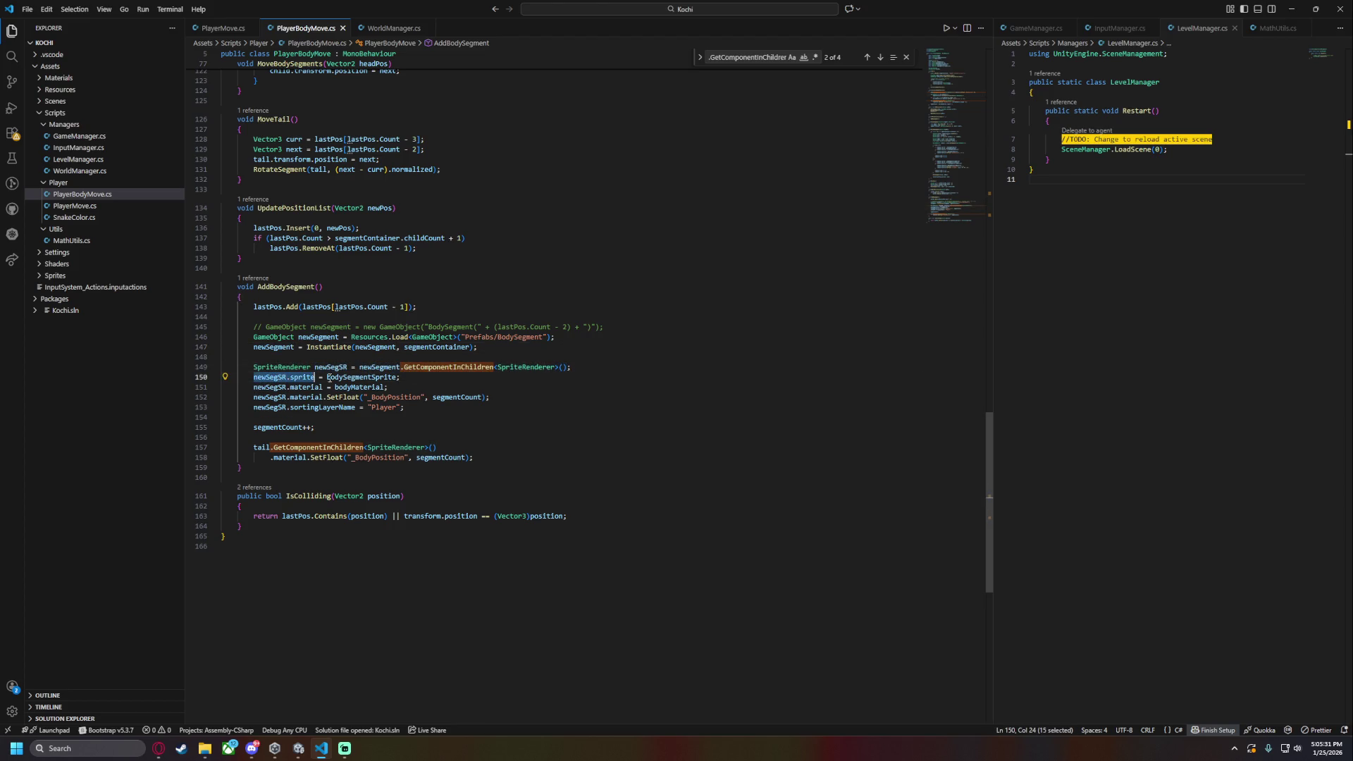